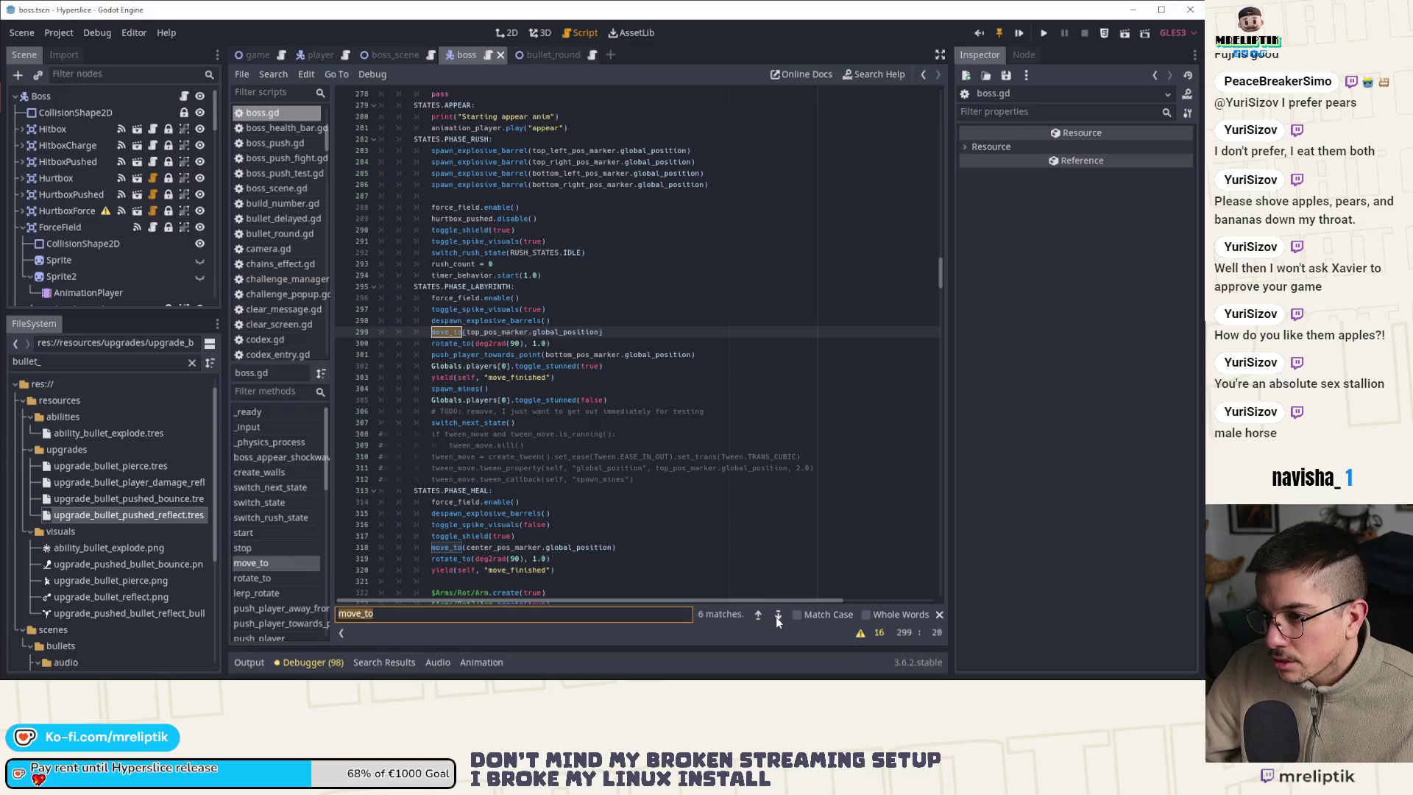
# Add rotate_to(0.0, 0.4) after the PHASE_LASERS move_to call on line 330
pyautogui.click(777, 615)
pyautogui.click(777, 615)
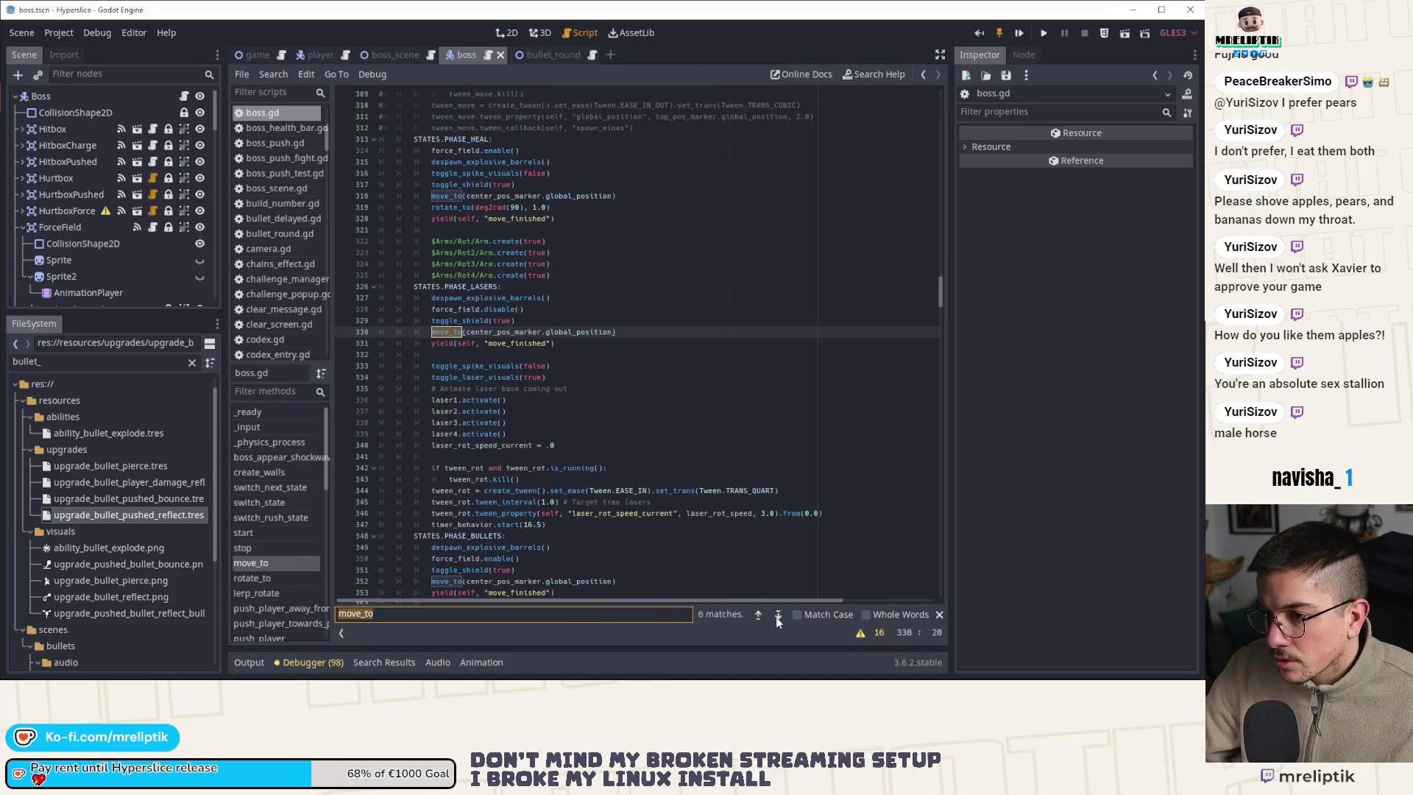
pyautogui.press('Return')
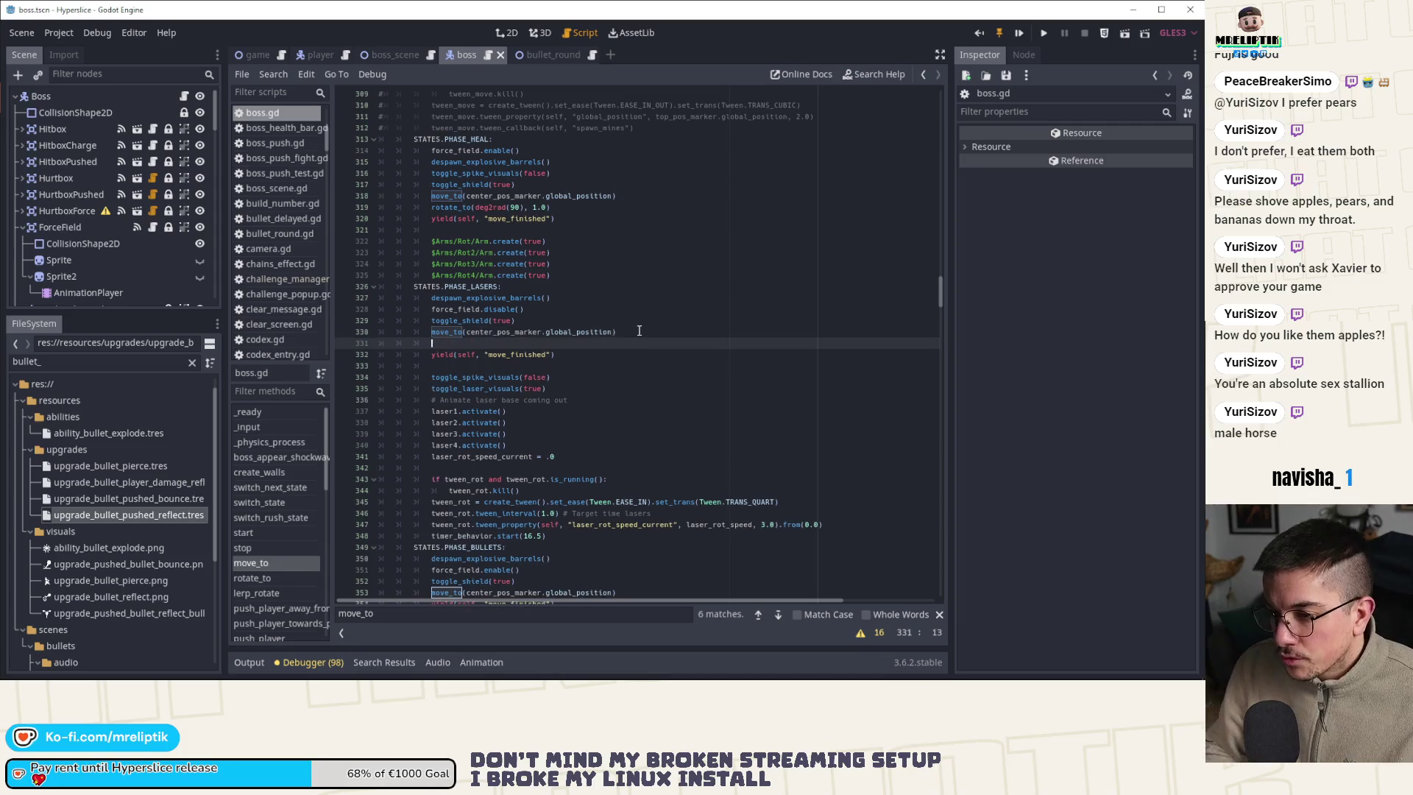
pyautogui.write('rota')
pyautogui.press('Down')
pyautogui.press('Return')
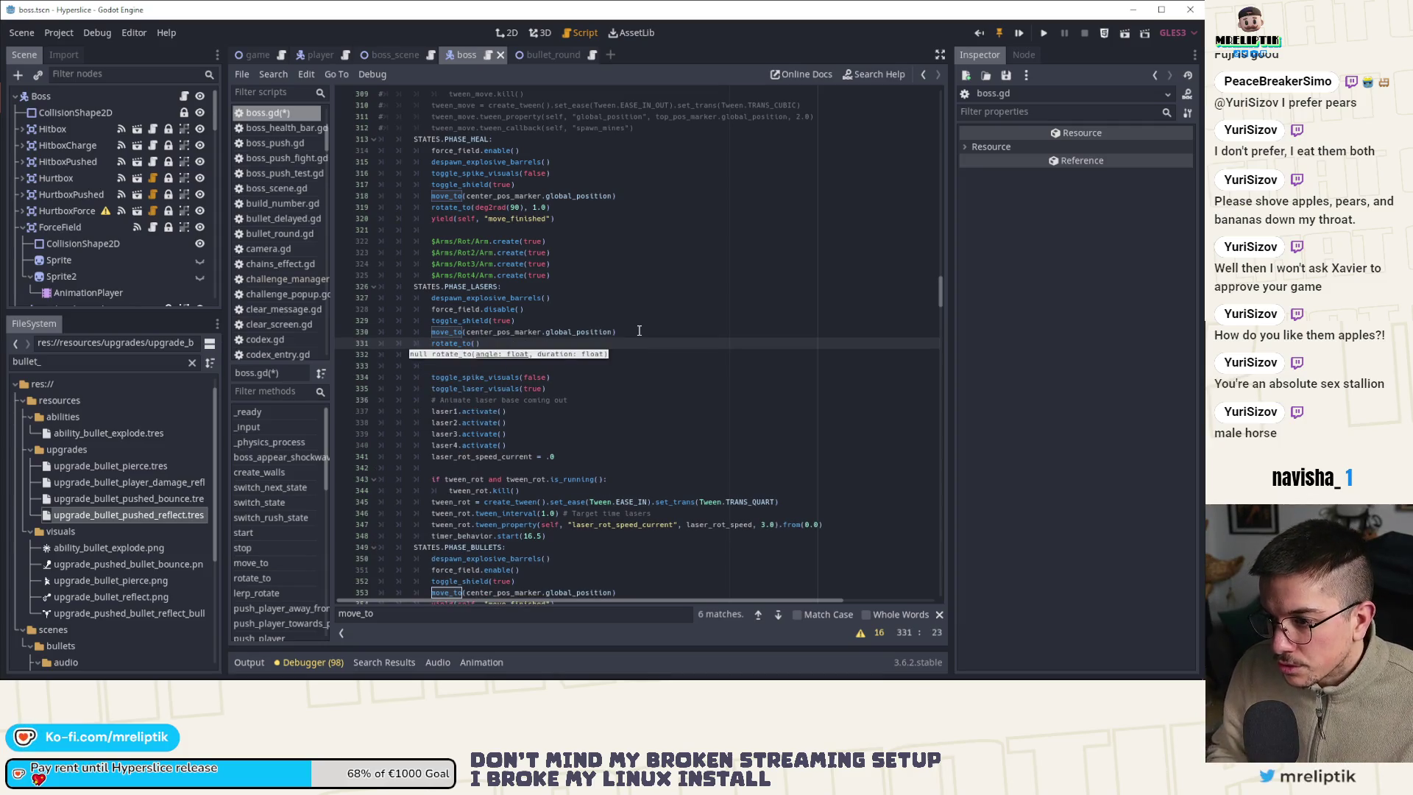
pyautogui.write('0.0, 0.4')
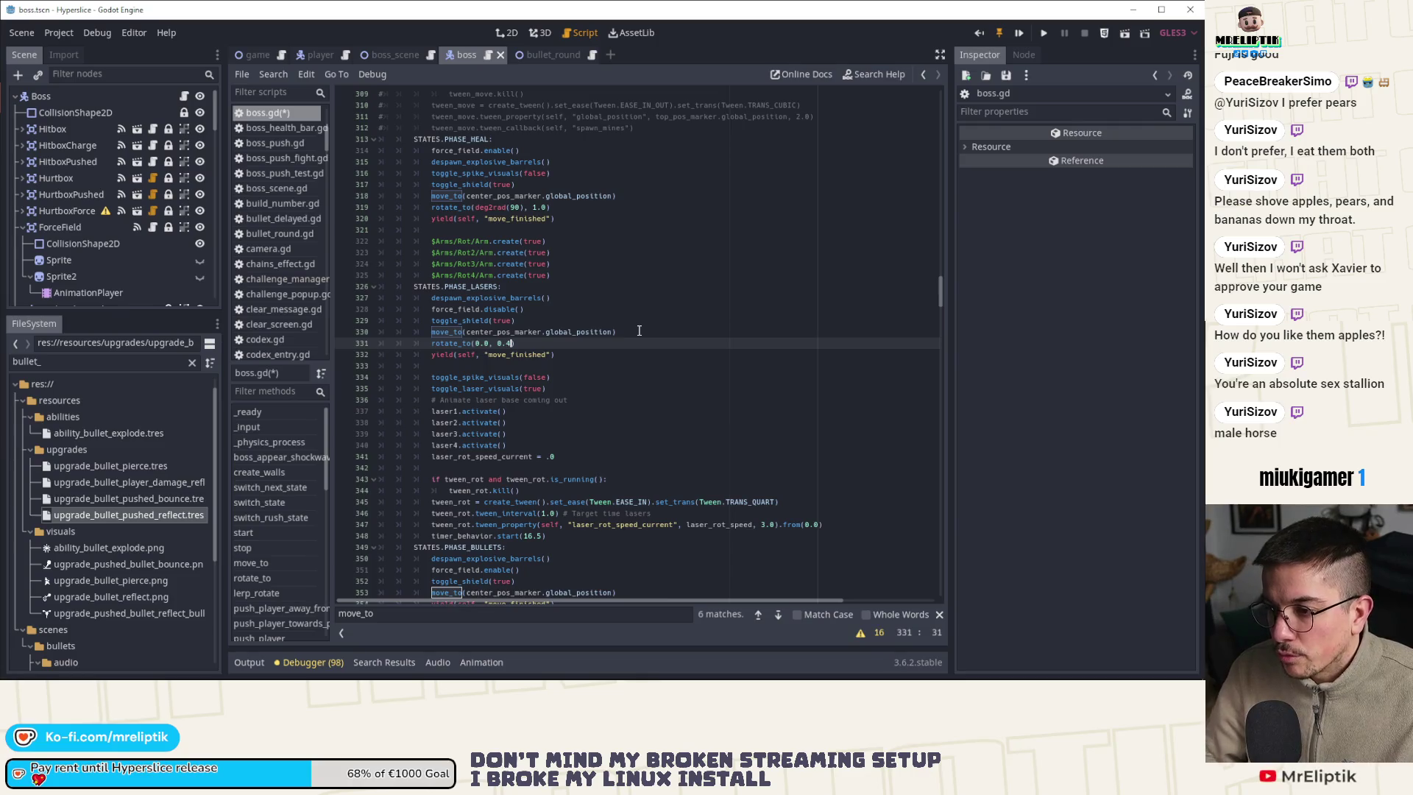
# Save boss.gd with Ctrl+S
pyautogui.hotkey('ctrl', 's')
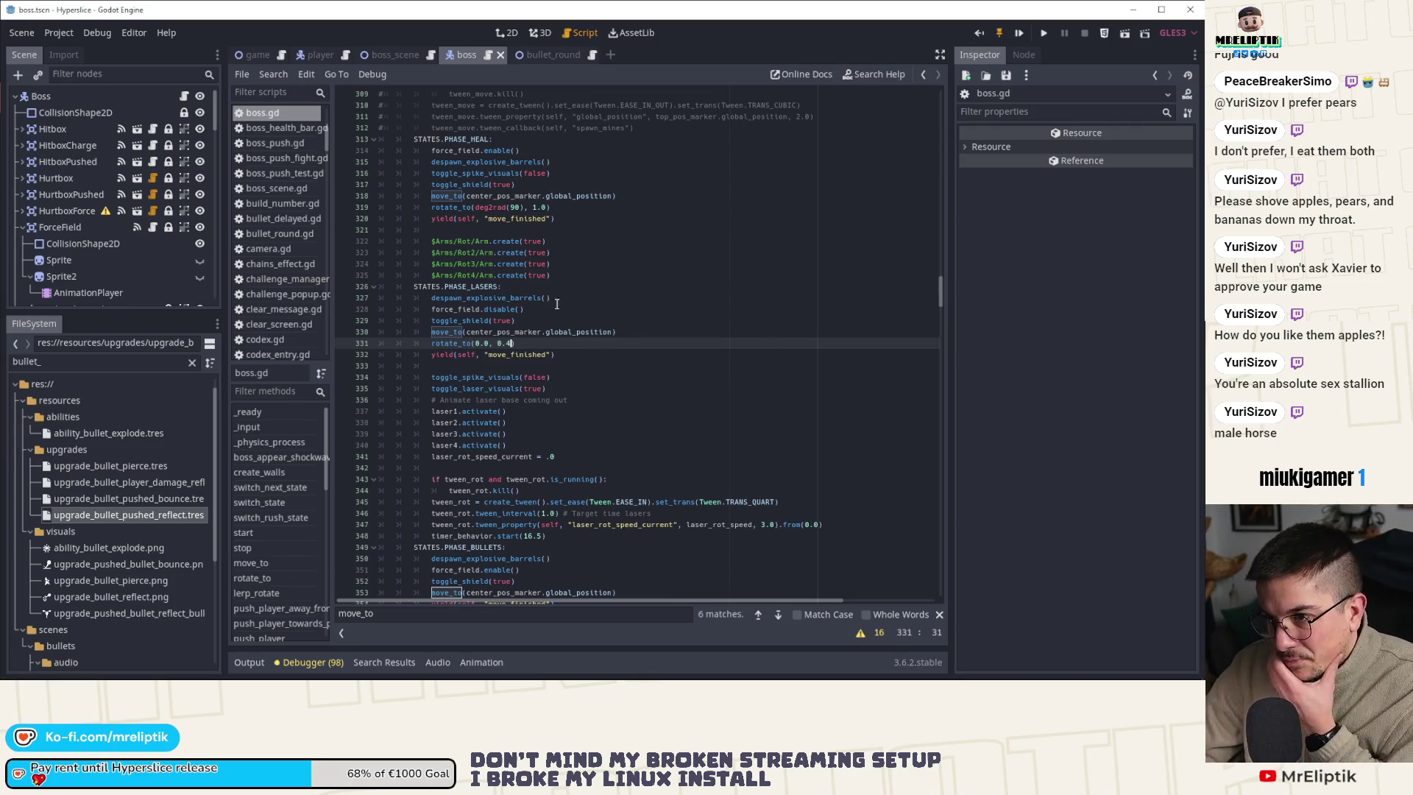
pyautogui.scroll(2, 571, 354)
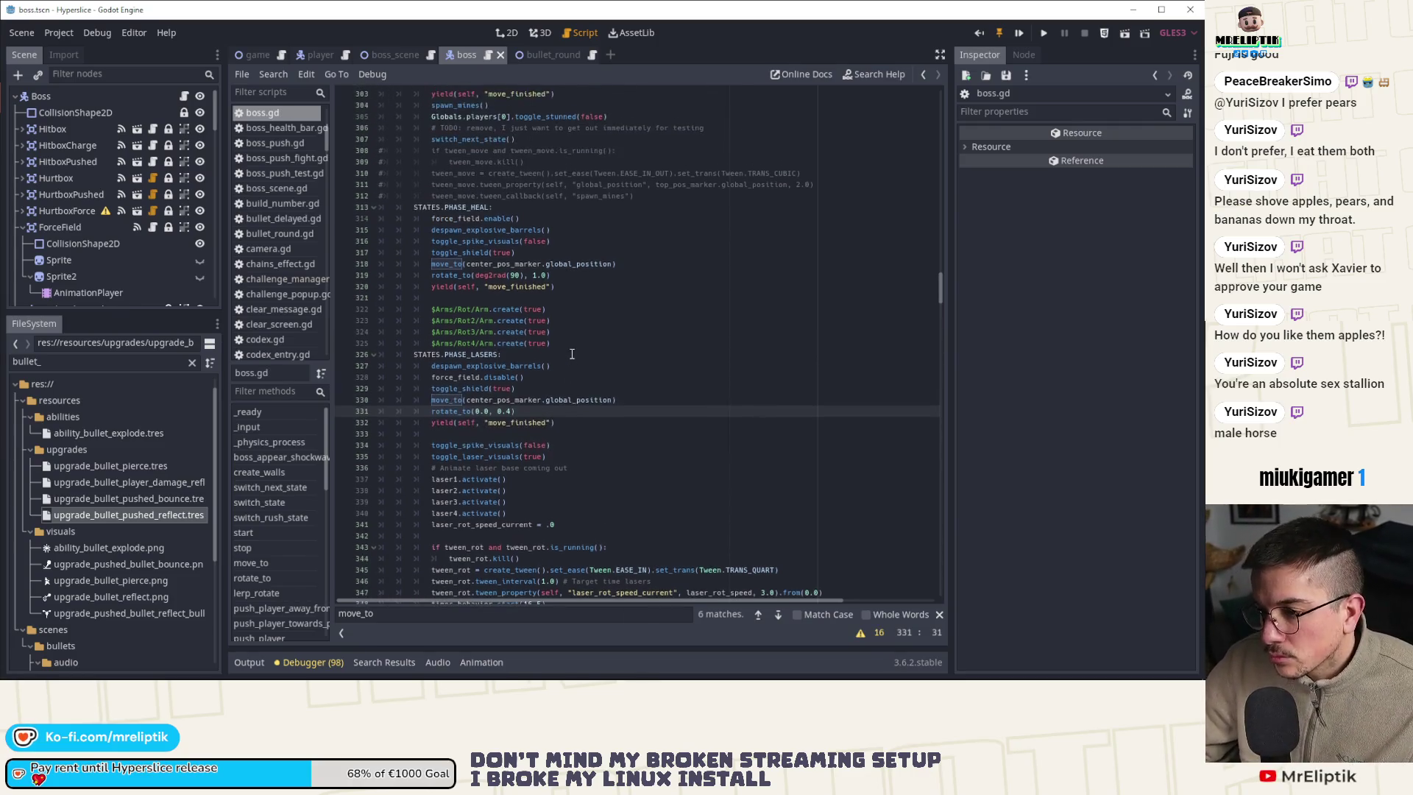
pyautogui.scroll(6, 572, 354)
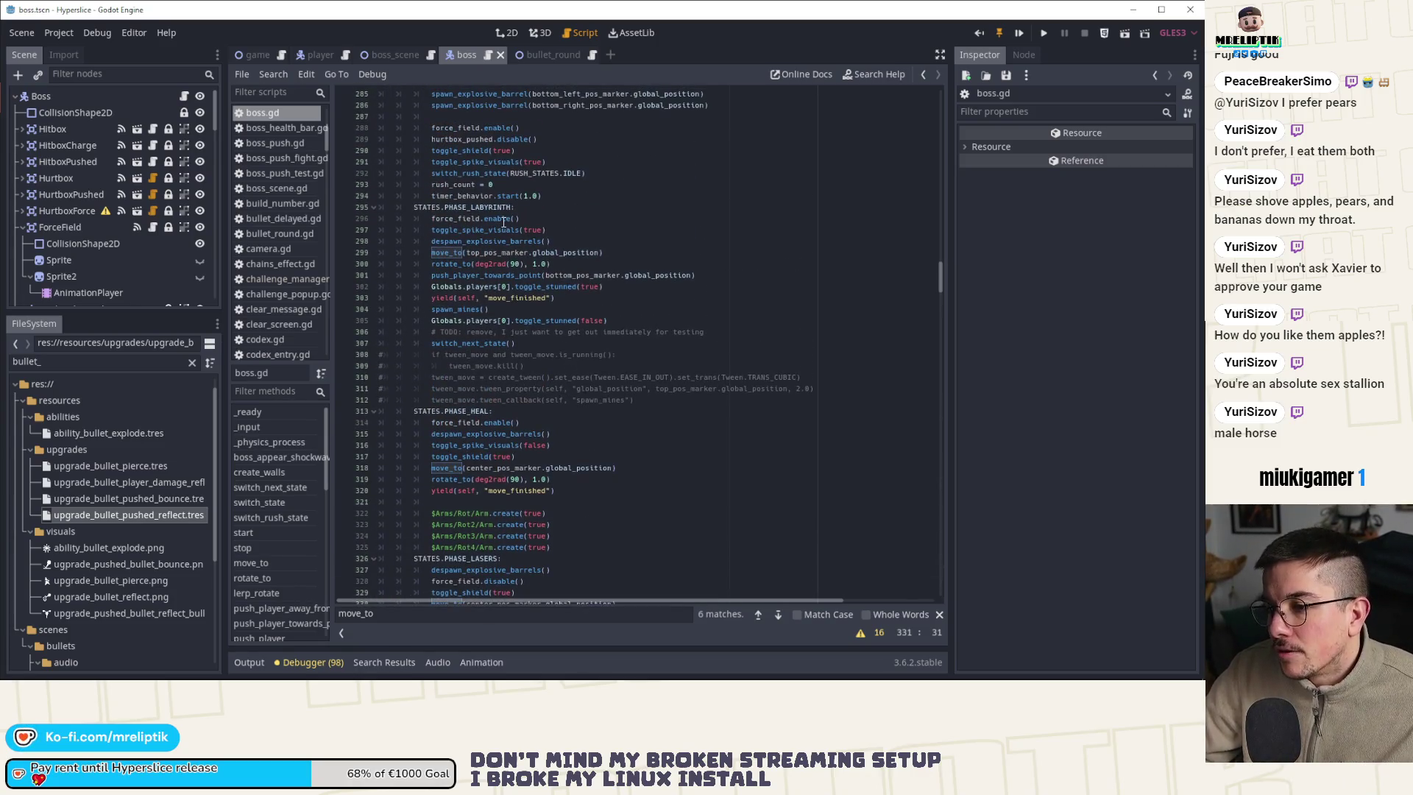
pyautogui.scroll(12, 503, 221)
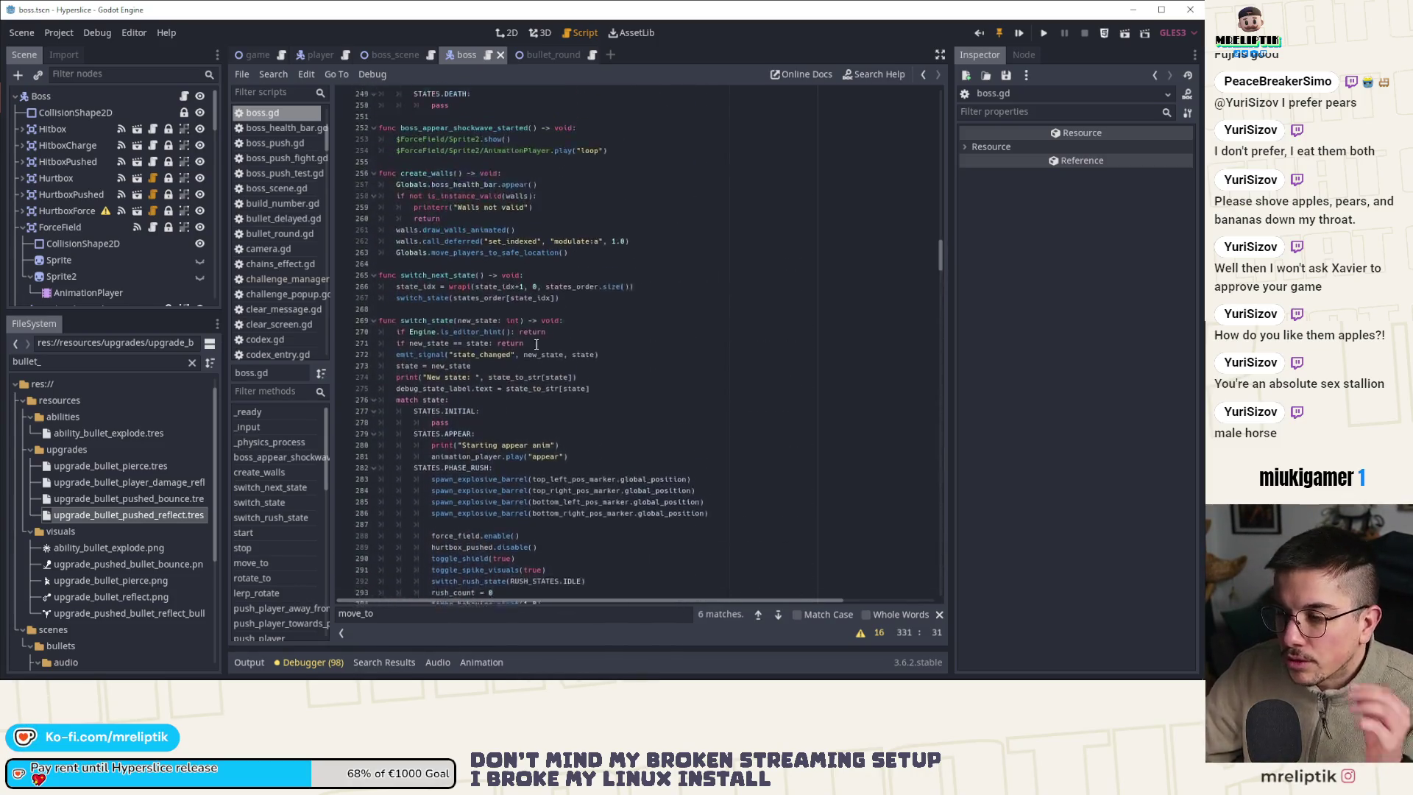
pyautogui.scroll(3, 535, 344)
# Jump to _physics_process and review its move_and_collide call and idle threshold check
pyautogui.click(276, 428)
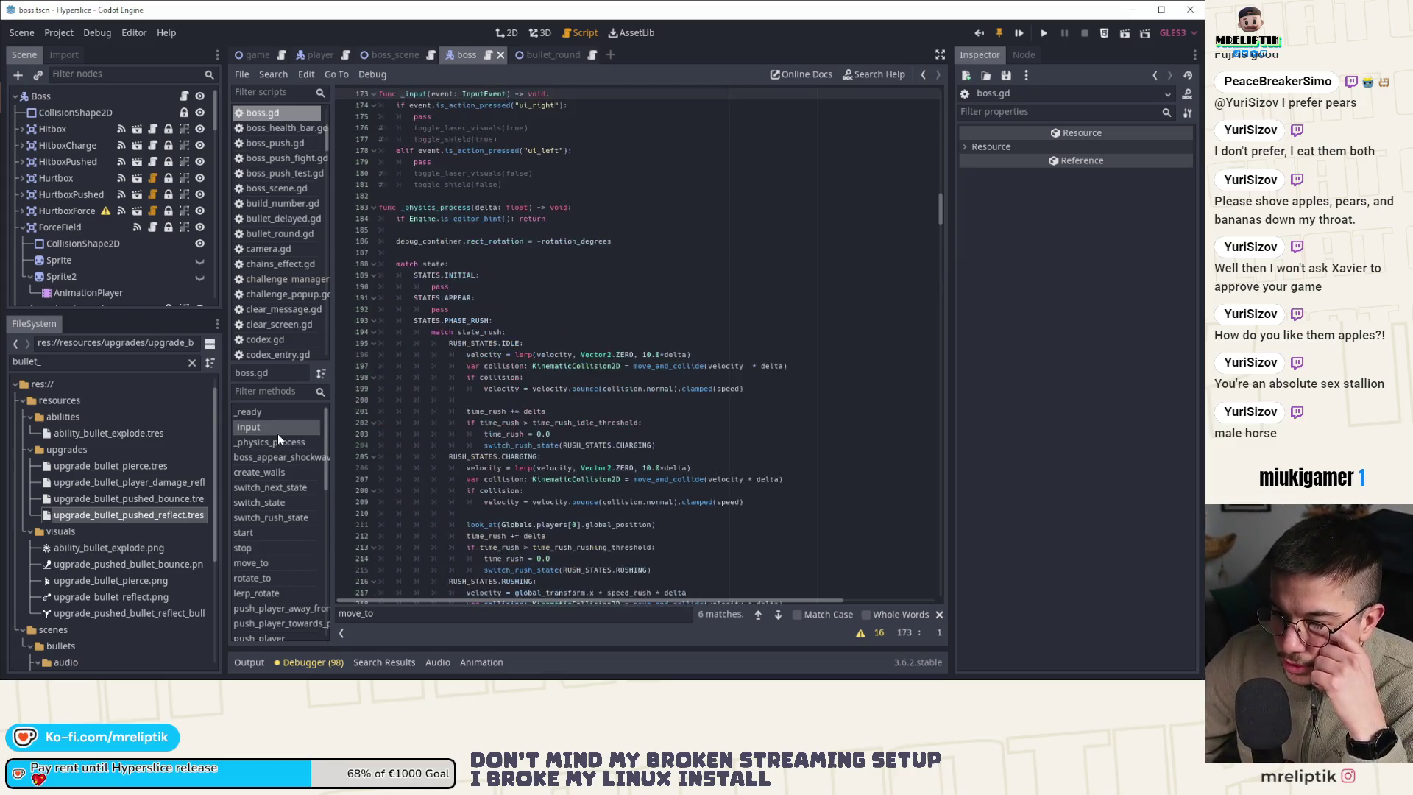
pyautogui.click(275, 441)
pyautogui.doubleClick(667, 252)
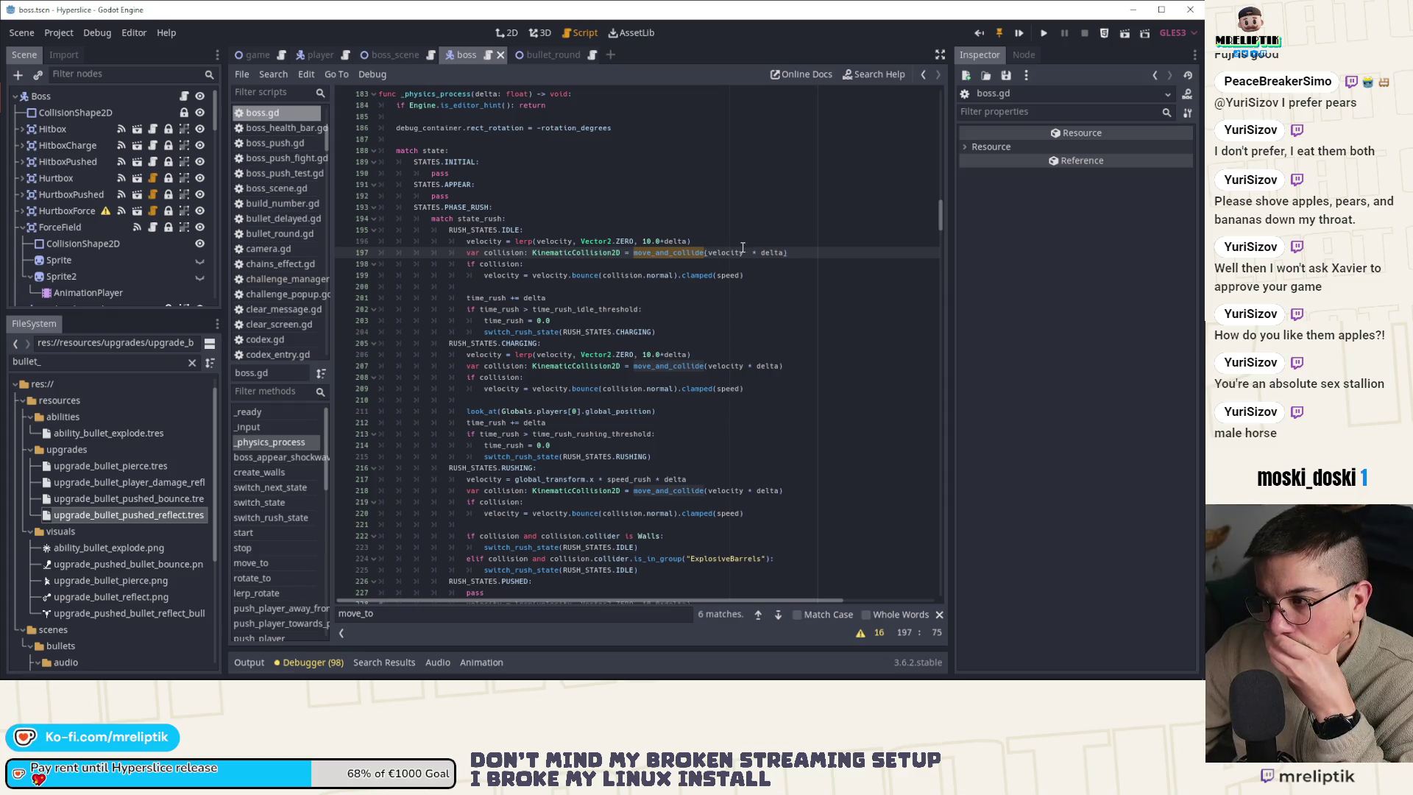
pyautogui.click(758, 310)
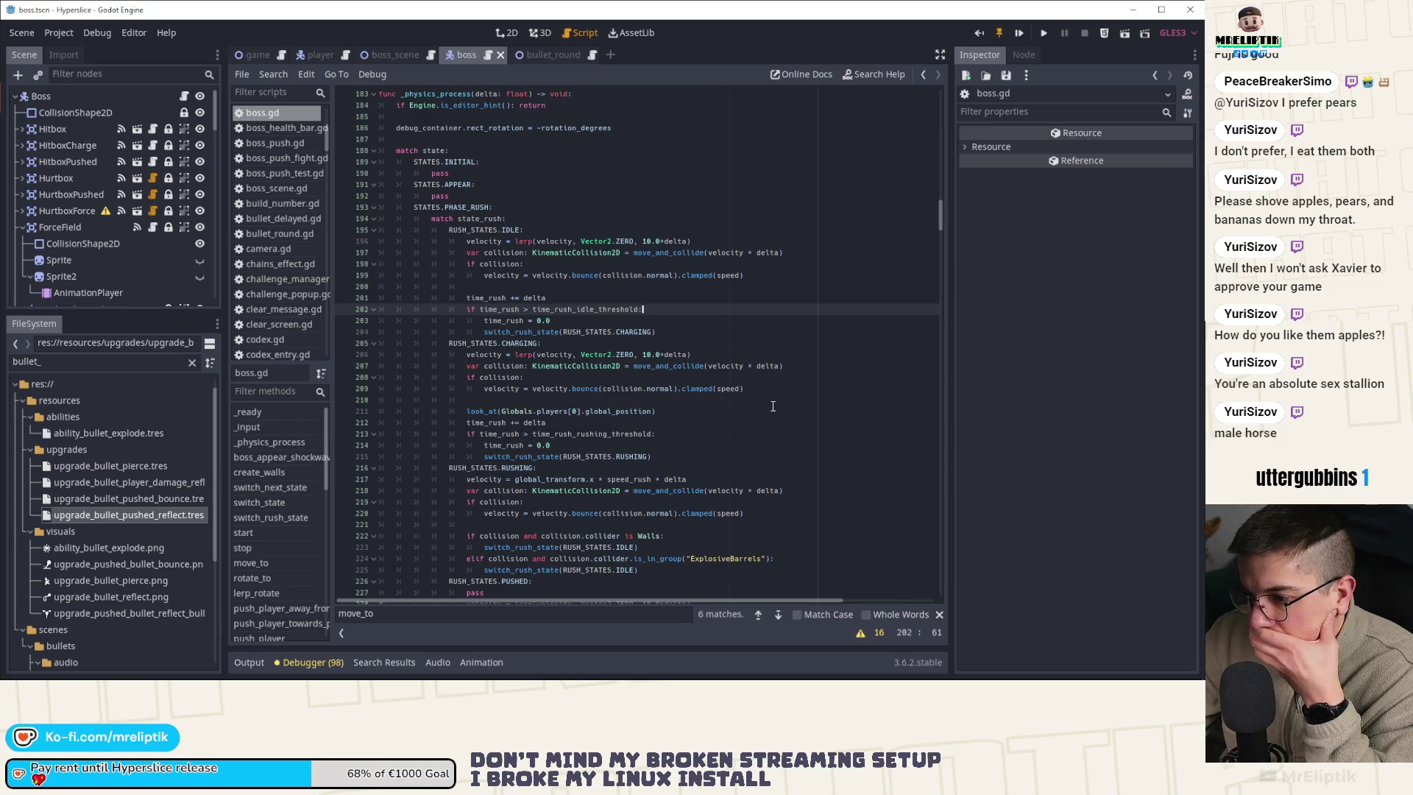
# Remove '* delta' so line 218 reads move_and_collide(velocity)
pyautogui.click(771, 491)
pyautogui.hotkey('ctrl', 'BackSpace')
pyautogui.hotkey('ctrl', 'Delete')
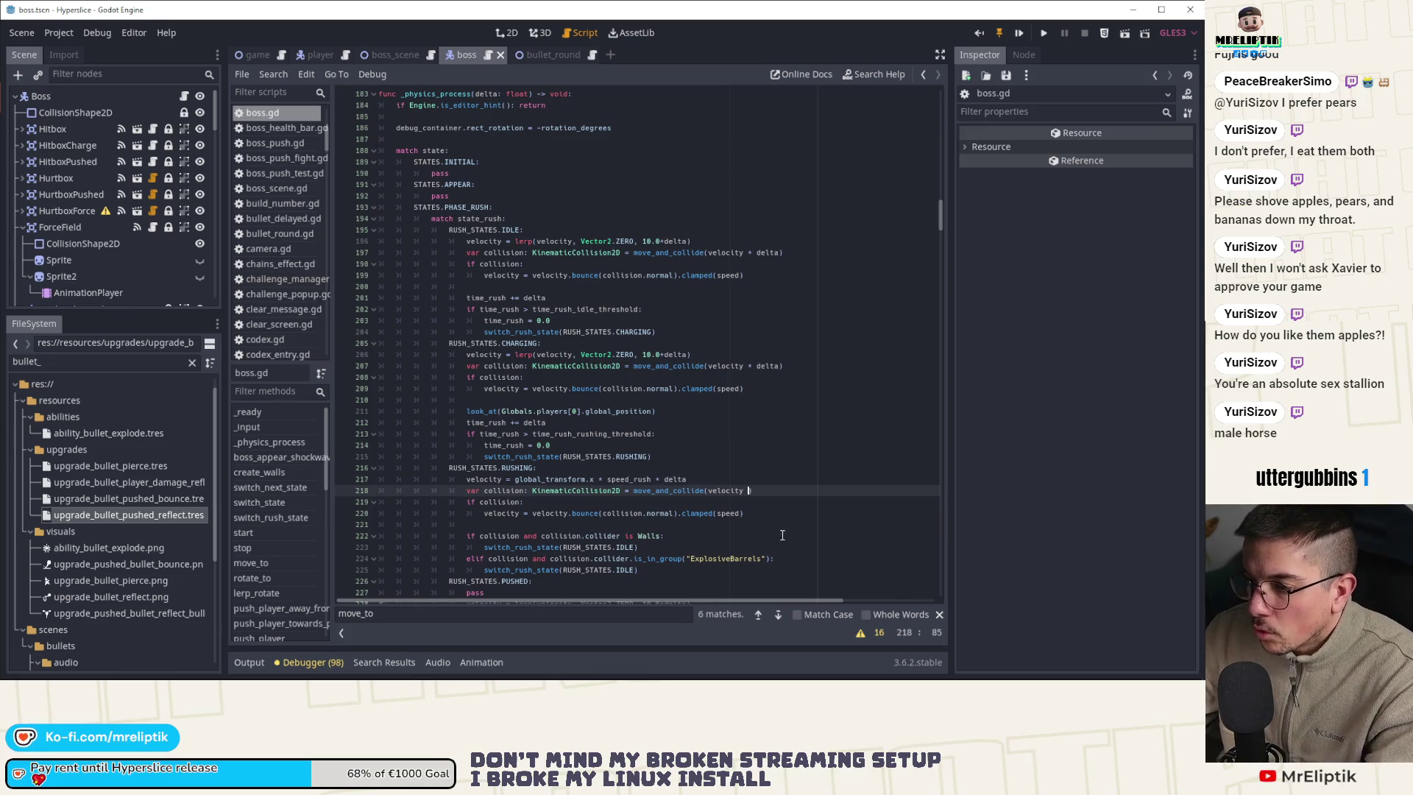
pyautogui.press('BackSpace')
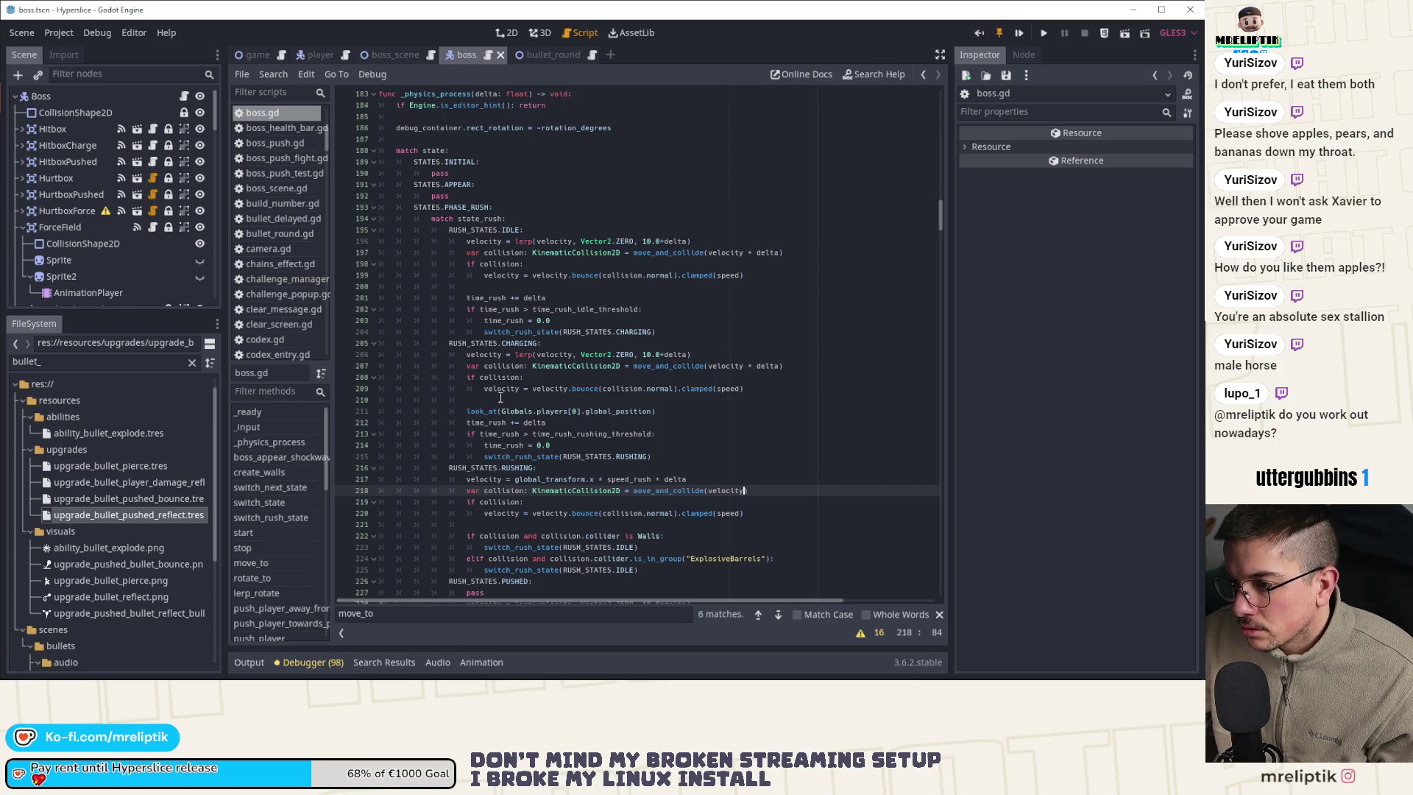
pyautogui.doubleClick(475, 480)
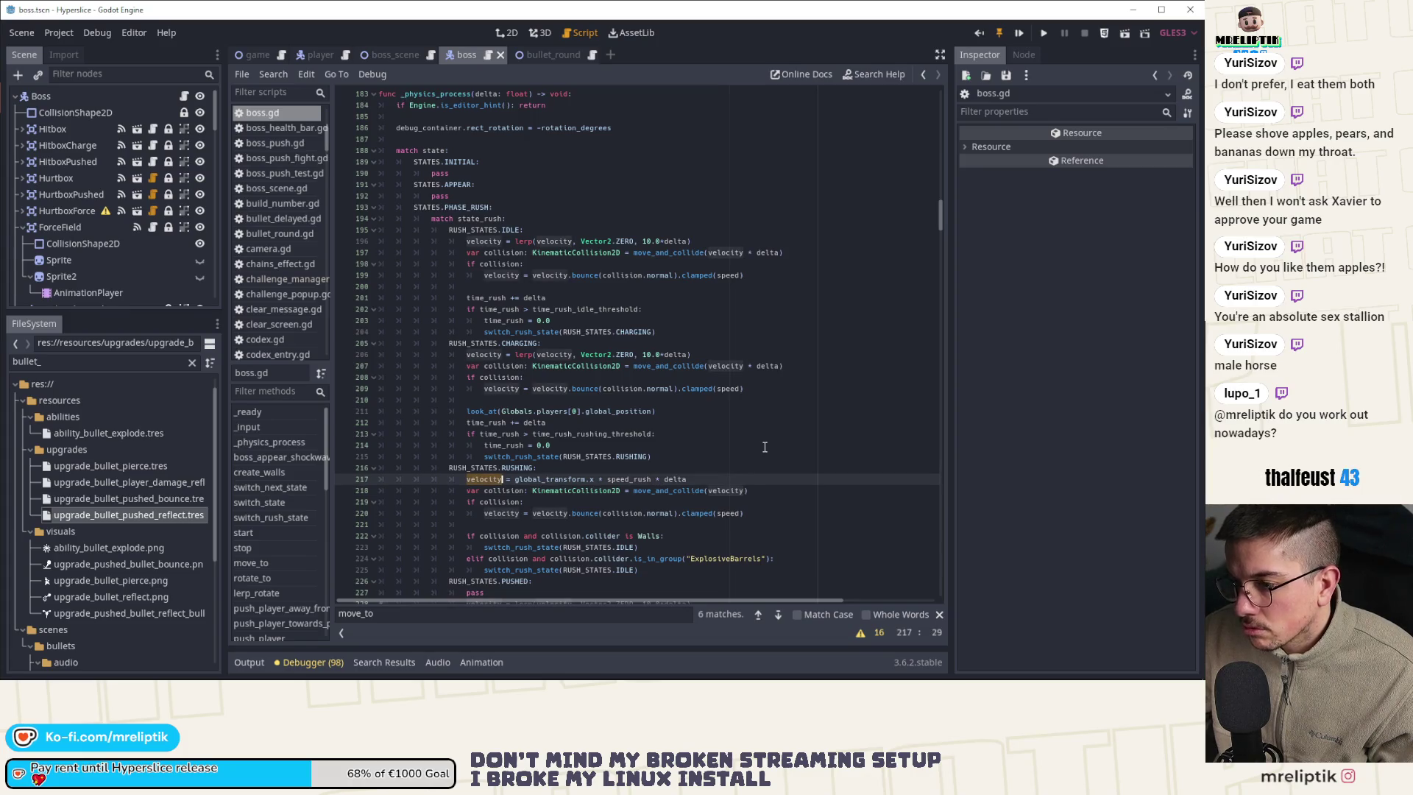
pyautogui.scroll(-2, 765, 447)
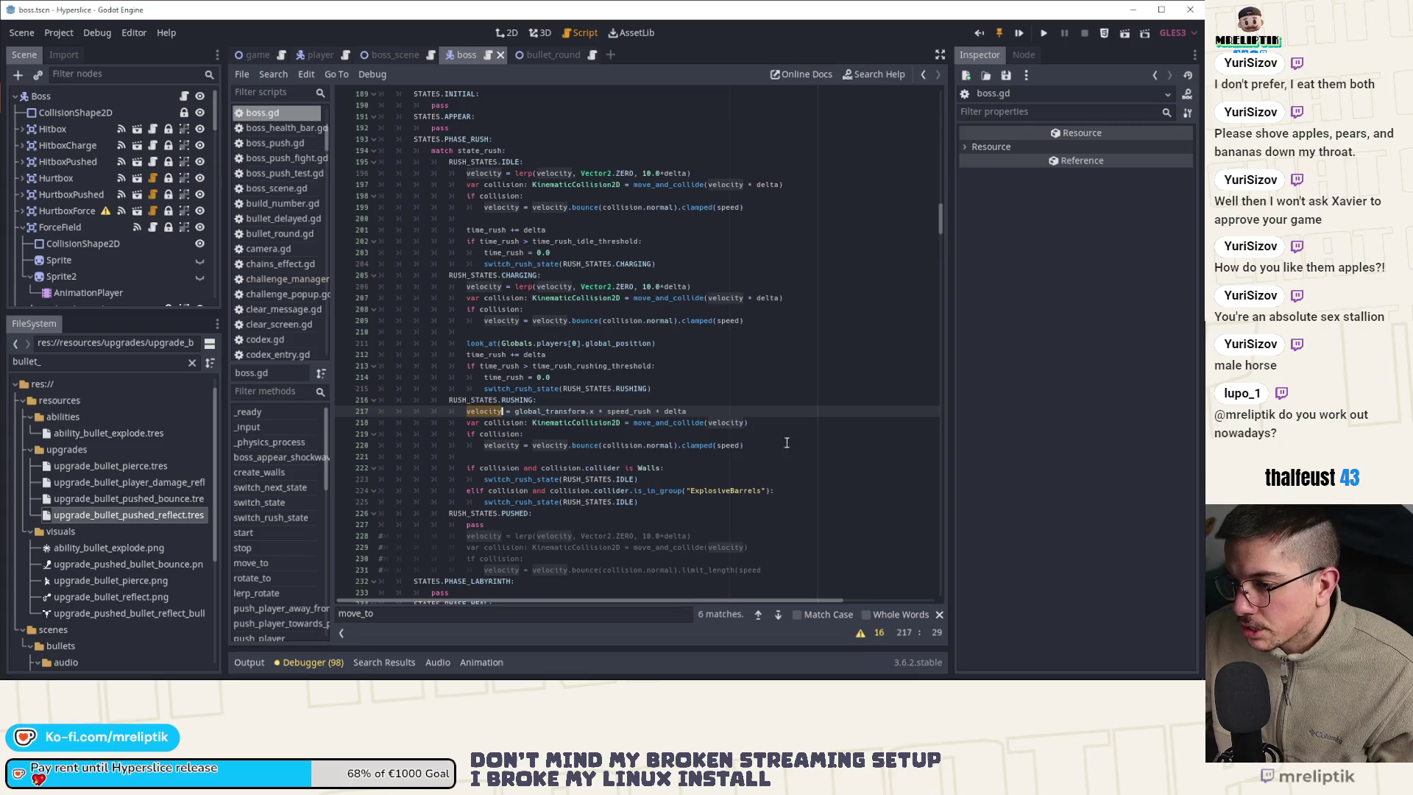
pyautogui.scroll(2, 791, 424)
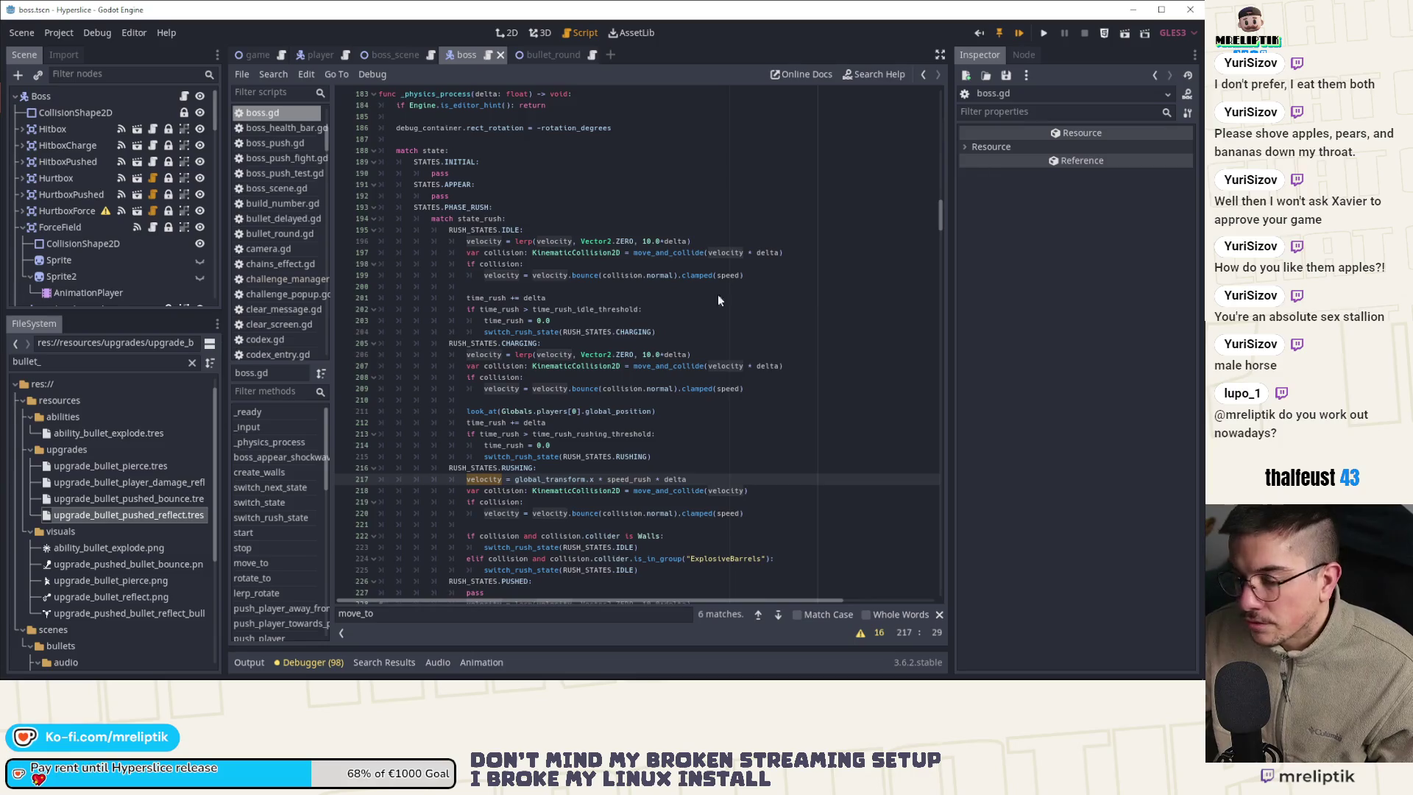
# Run the game, pick a ship, play wave 15, then pause and return to Godot
pyautogui.press('F5')
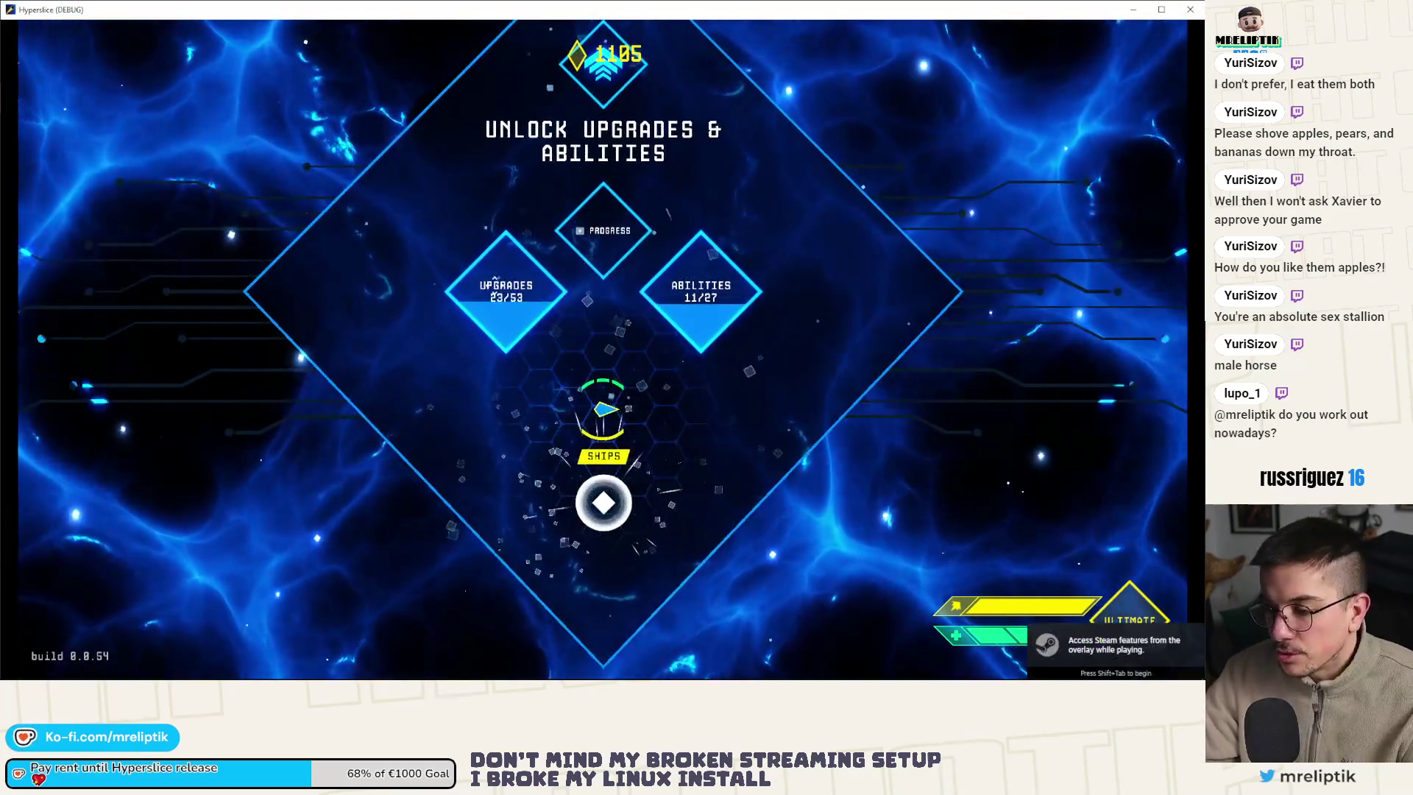
pyautogui.click(603, 503)
pyautogui.click(621, 441)
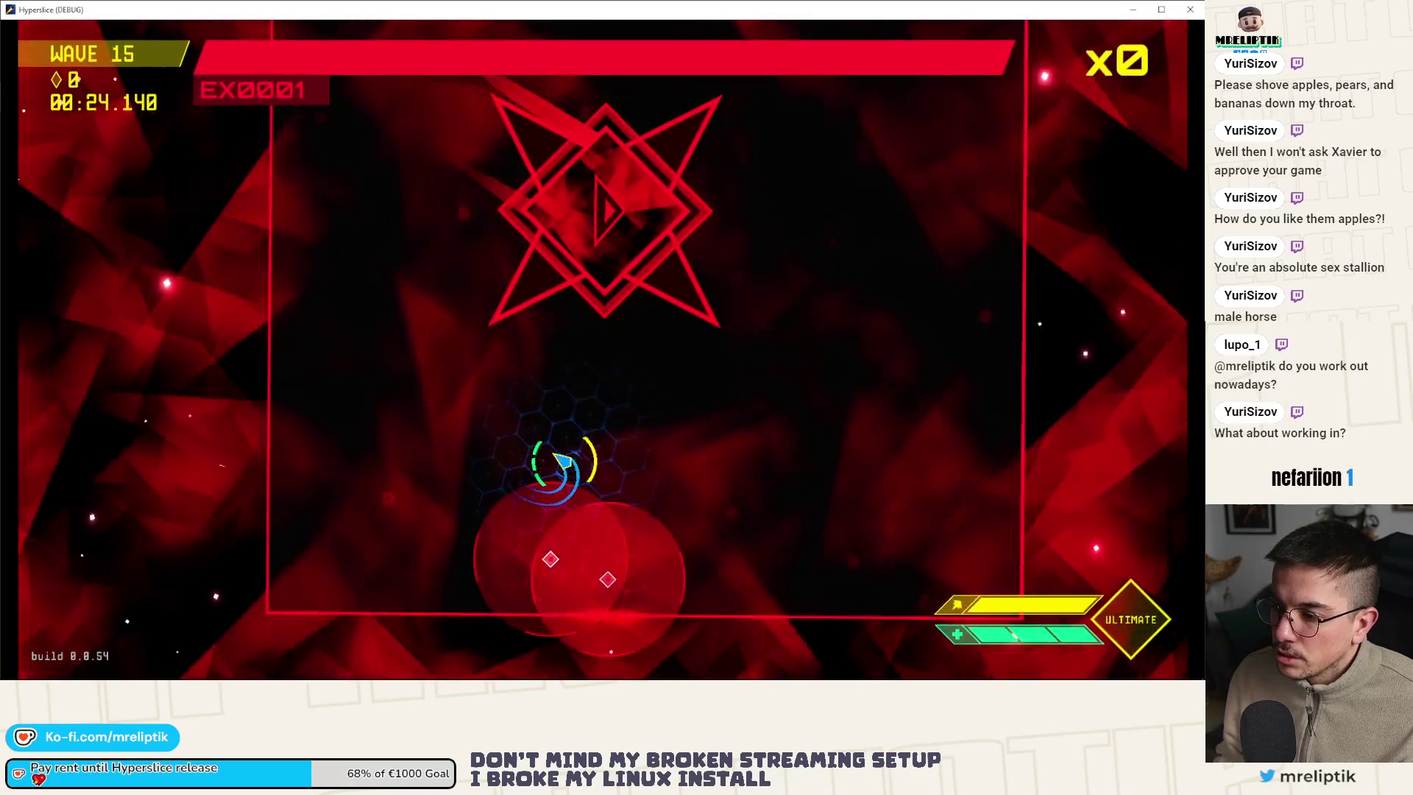
pyautogui.press('Escape')
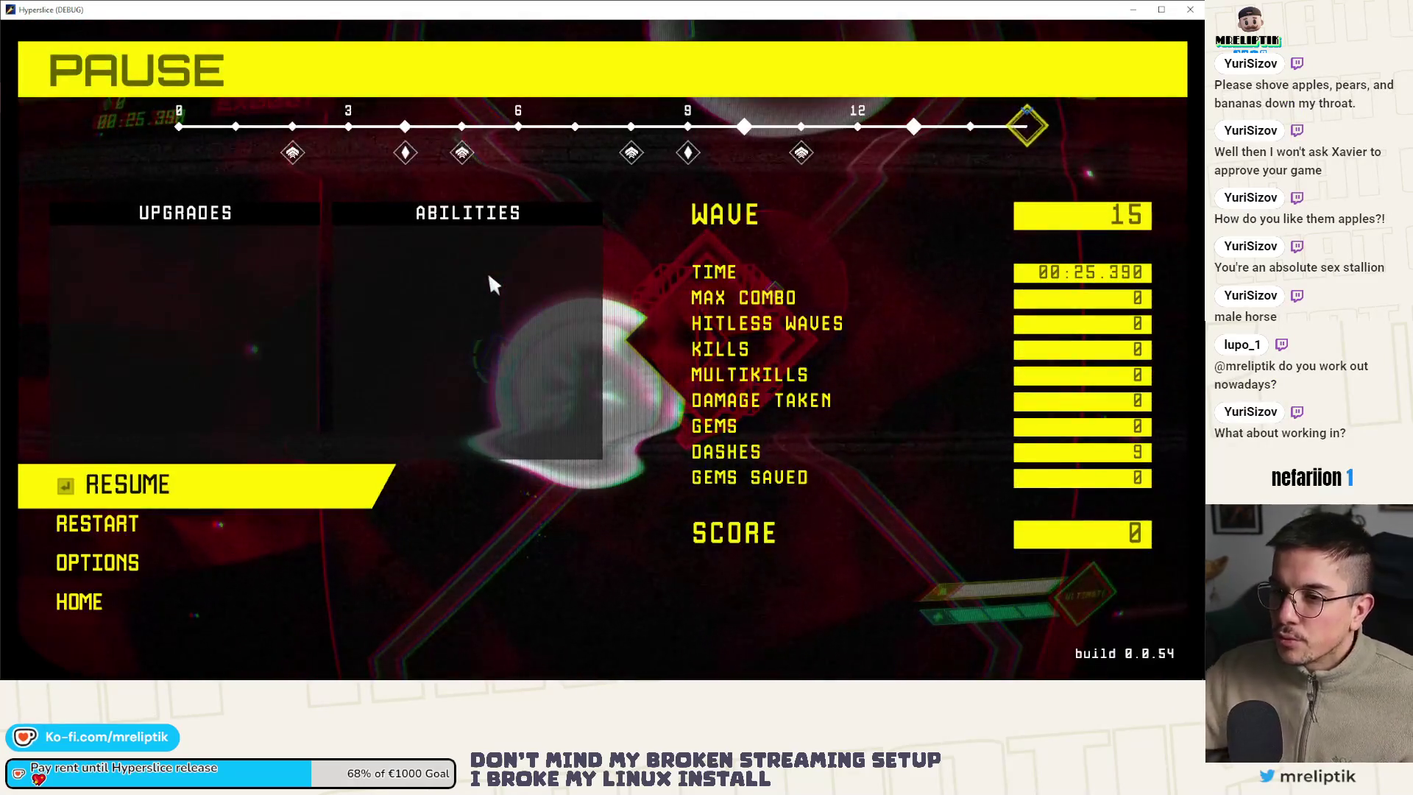
pyautogui.hotkey('alt', 'Tab')
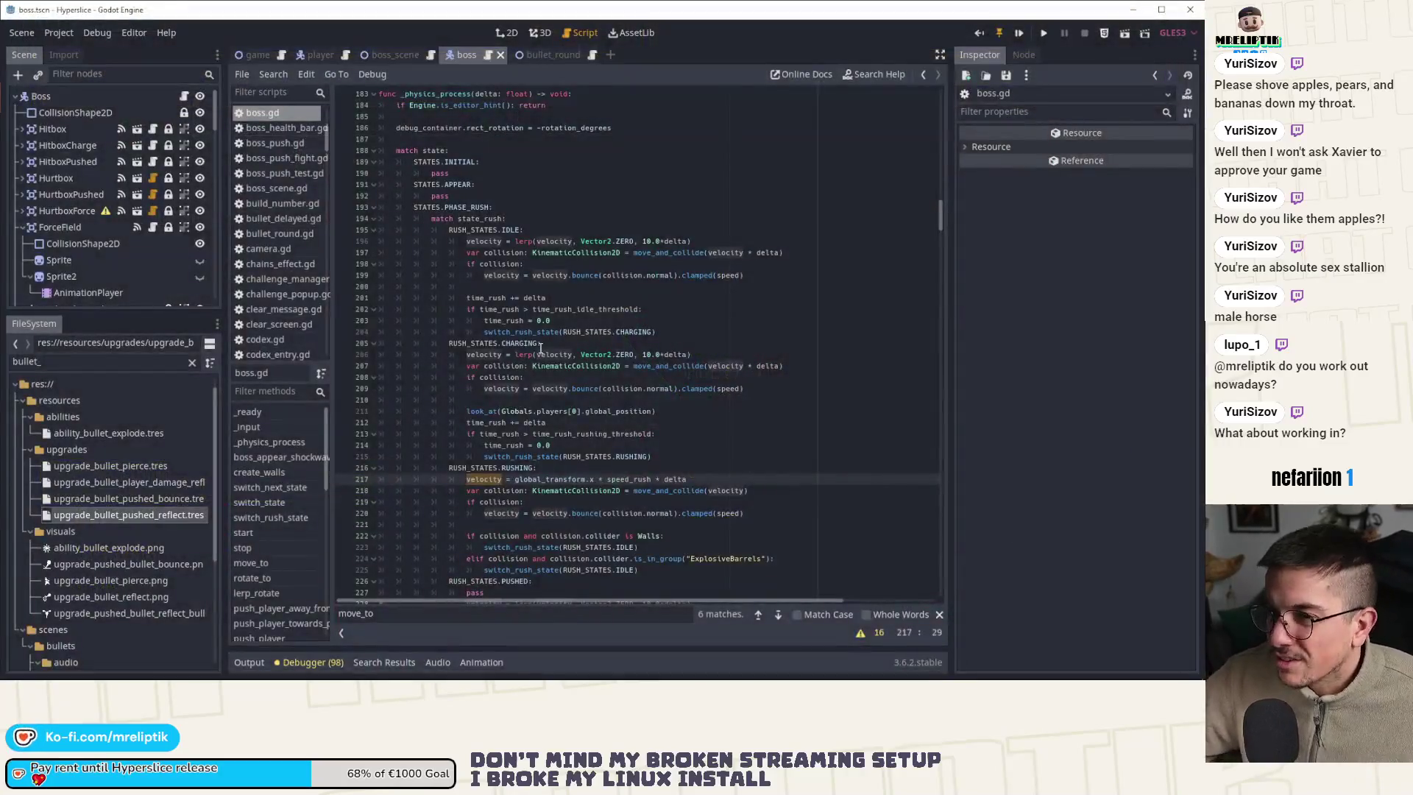
# Review the CHARGING switch, the _on_Pushable_pushed handler and the switch_rush_state definition
pyautogui.scroll(-10, 82, 235)
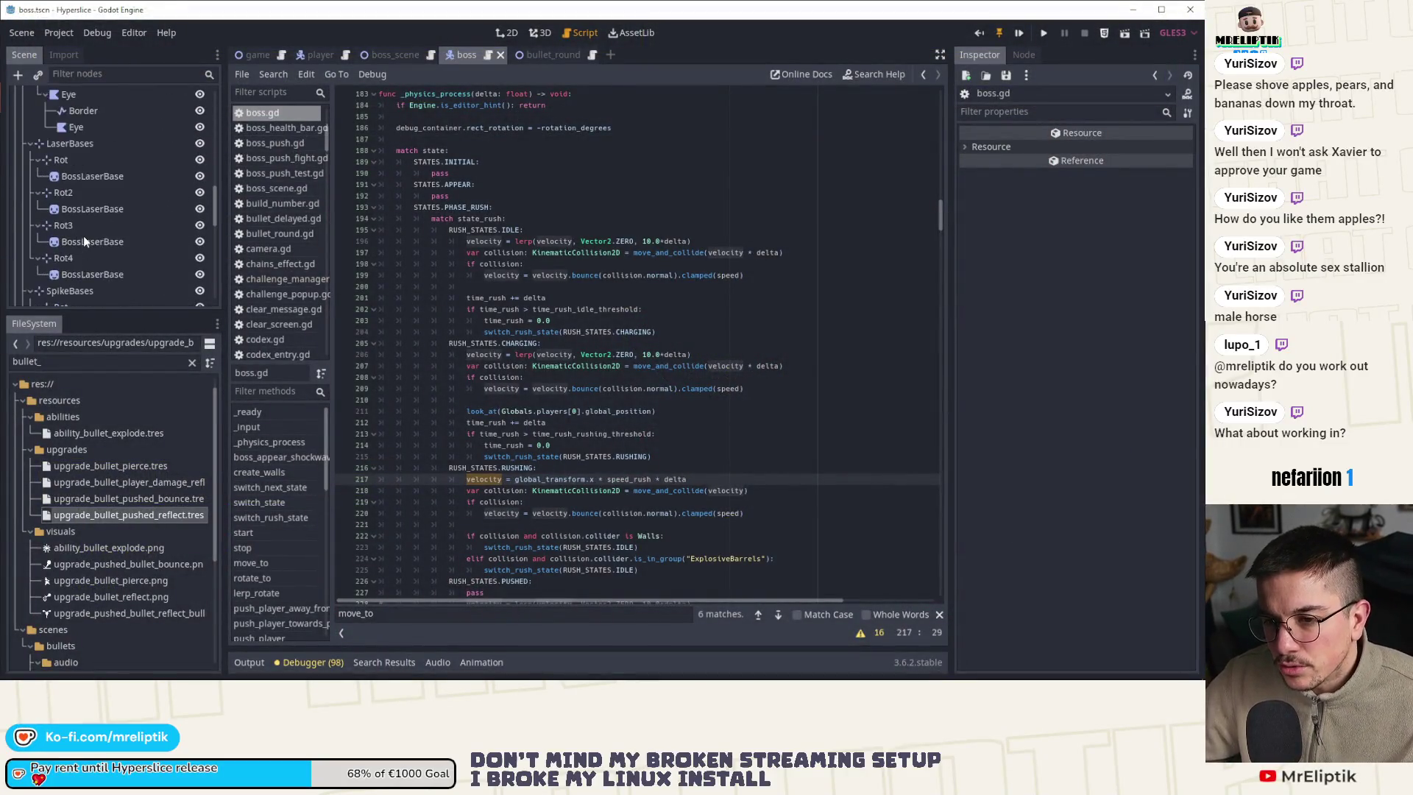
pyautogui.scroll(-5, 109, 291)
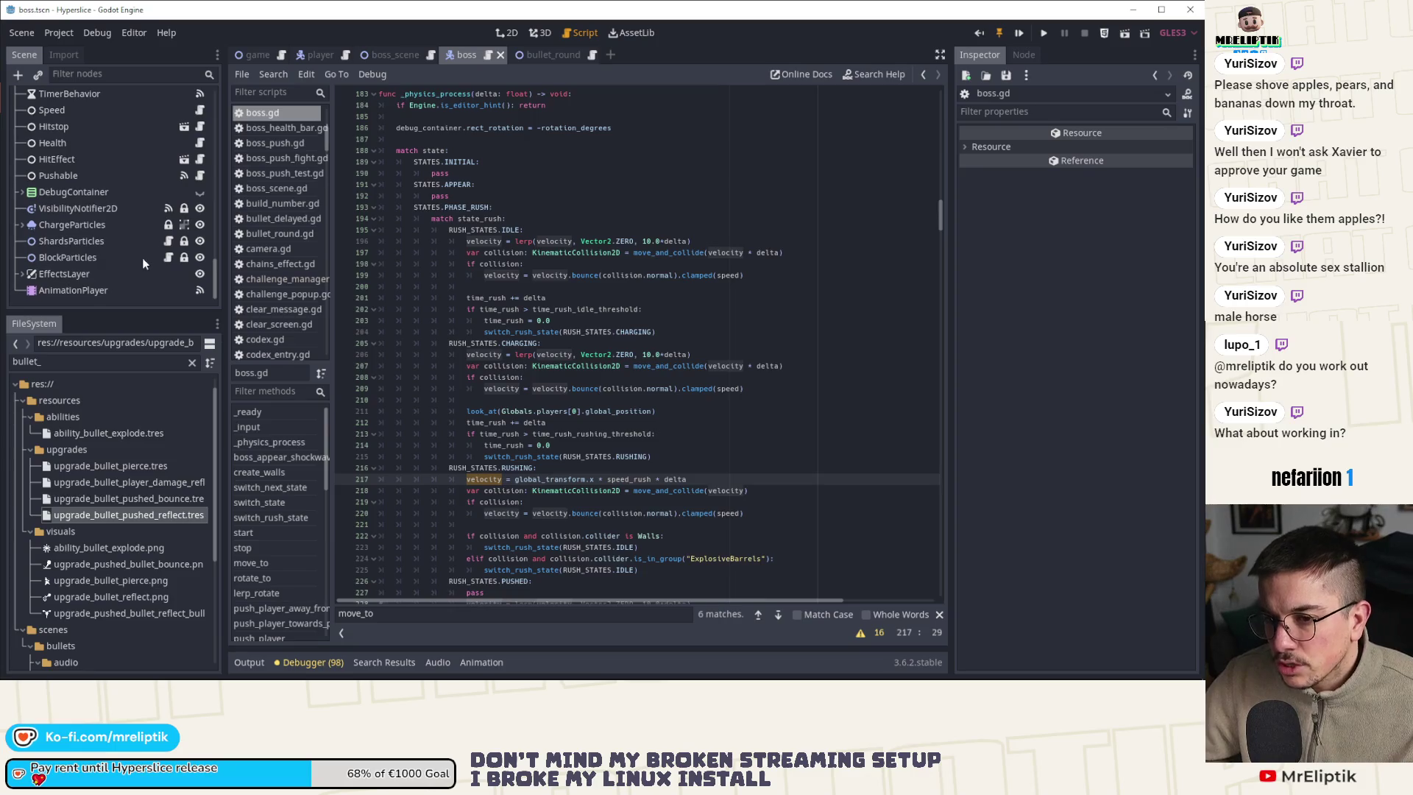
pyautogui.click(434, 331)
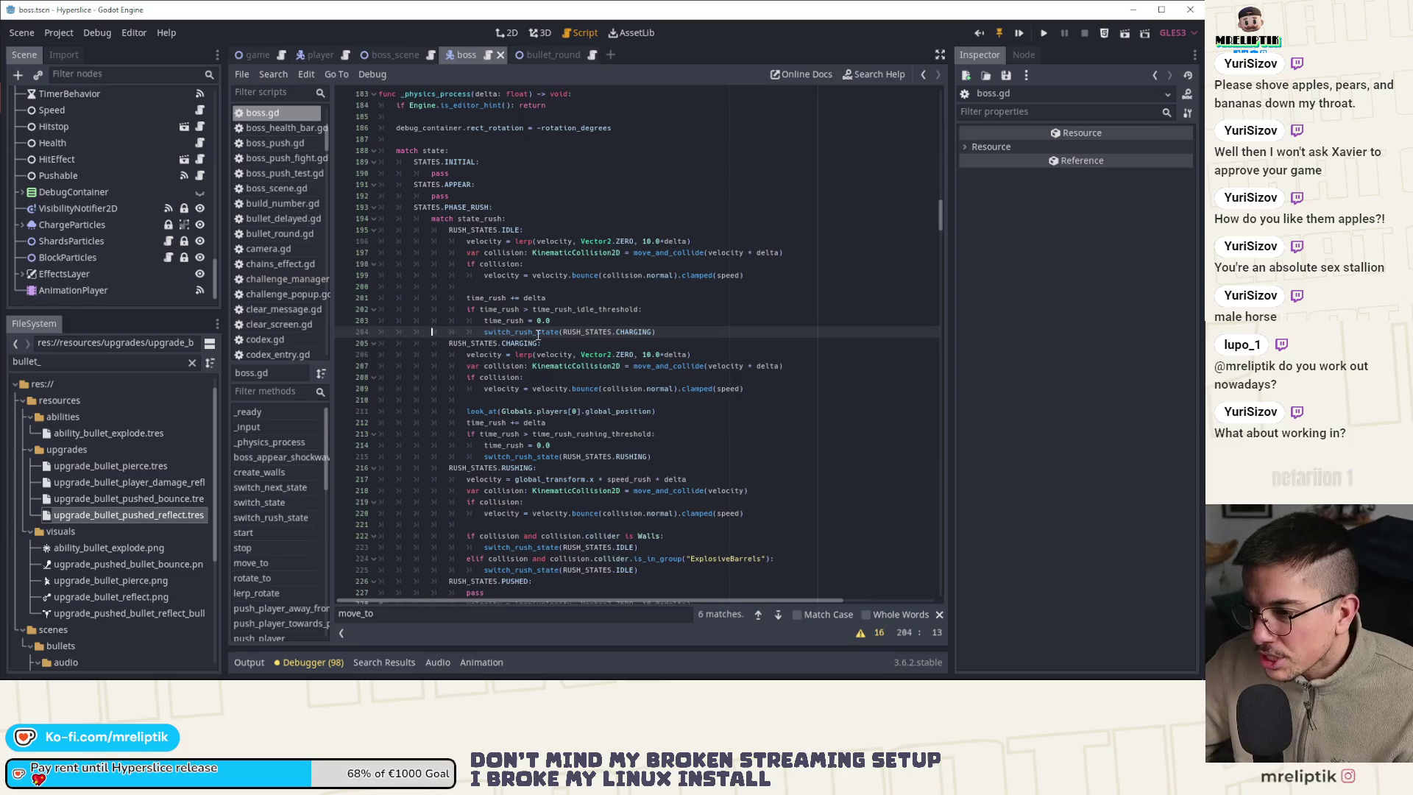
pyautogui.scroll(-2, 583, 372)
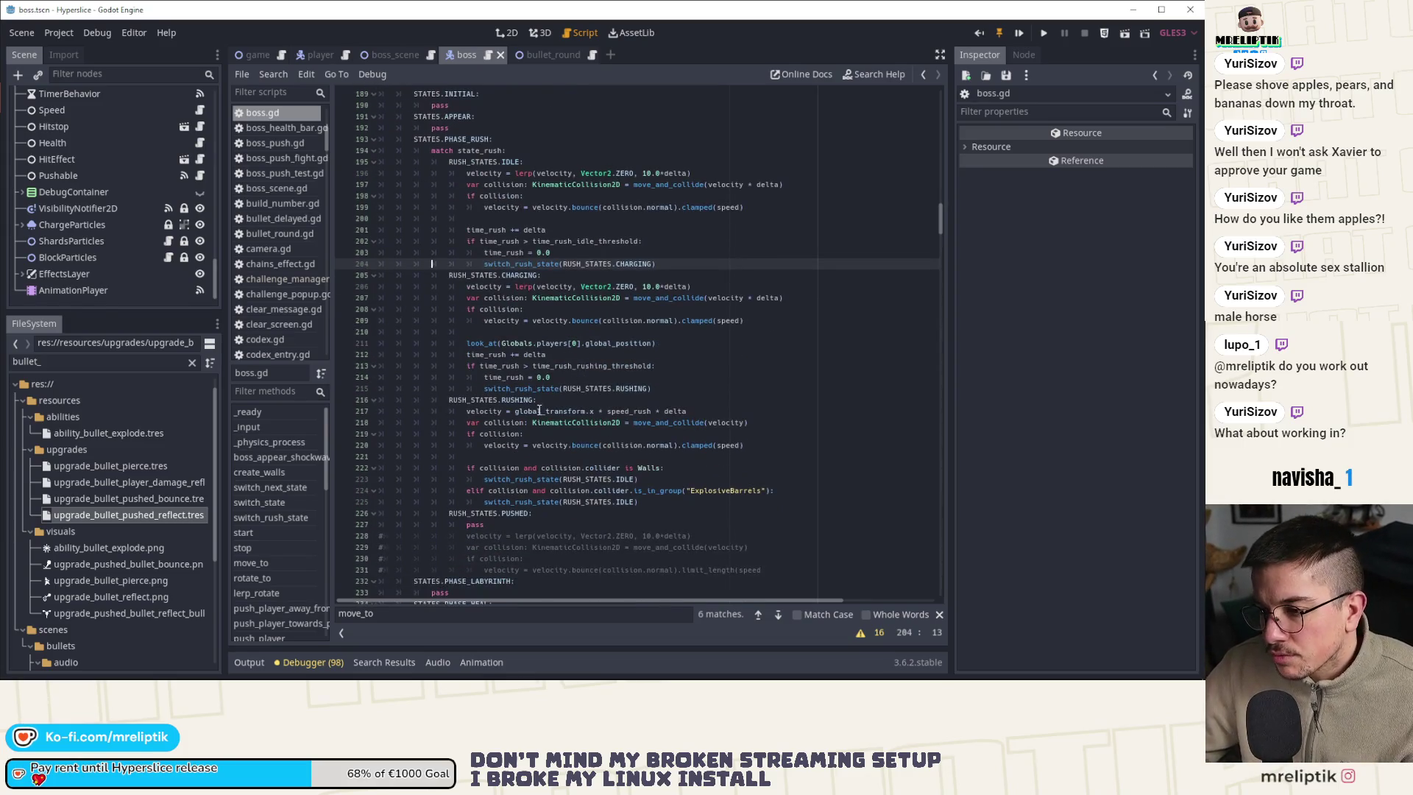
pyautogui.scroll(-10, 290, 559)
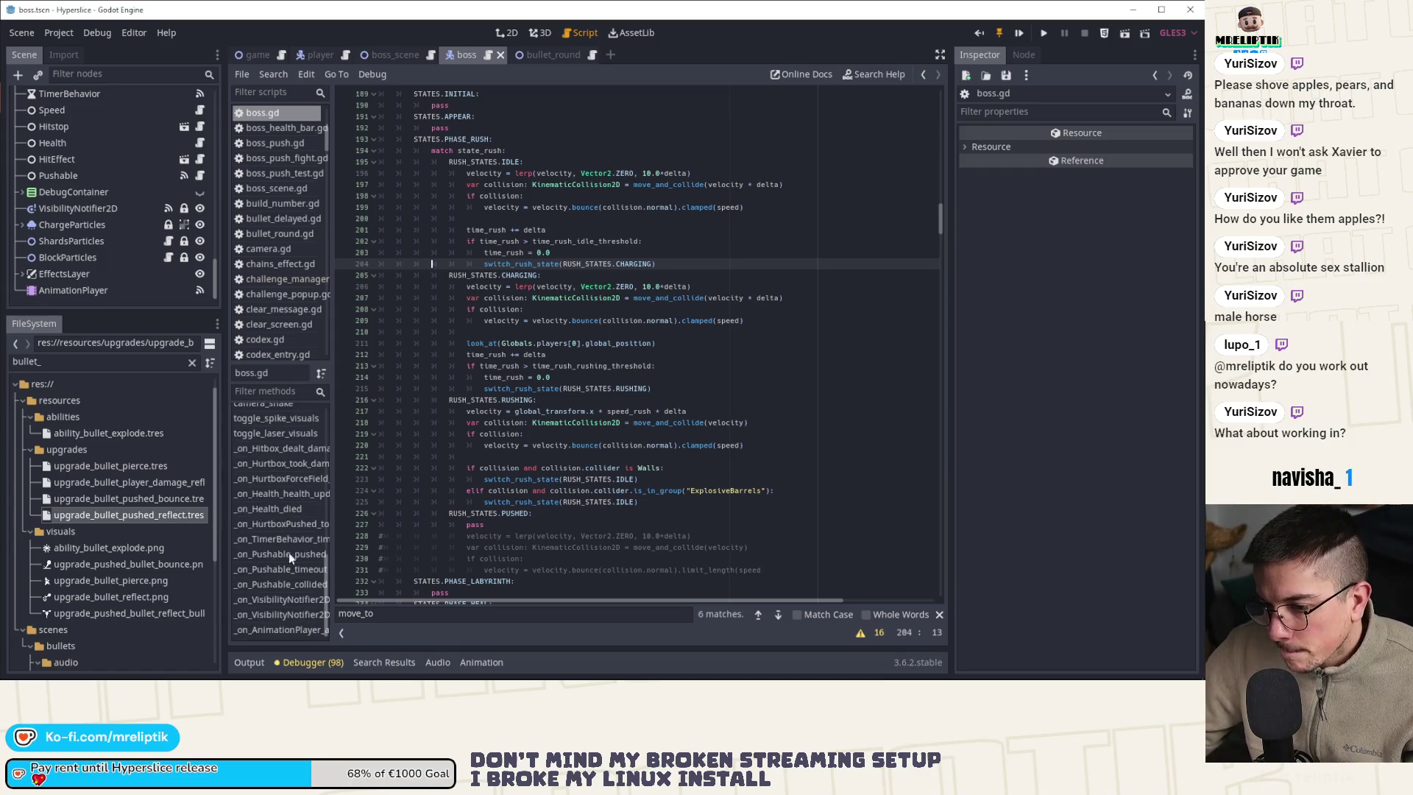
pyautogui.click(297, 554)
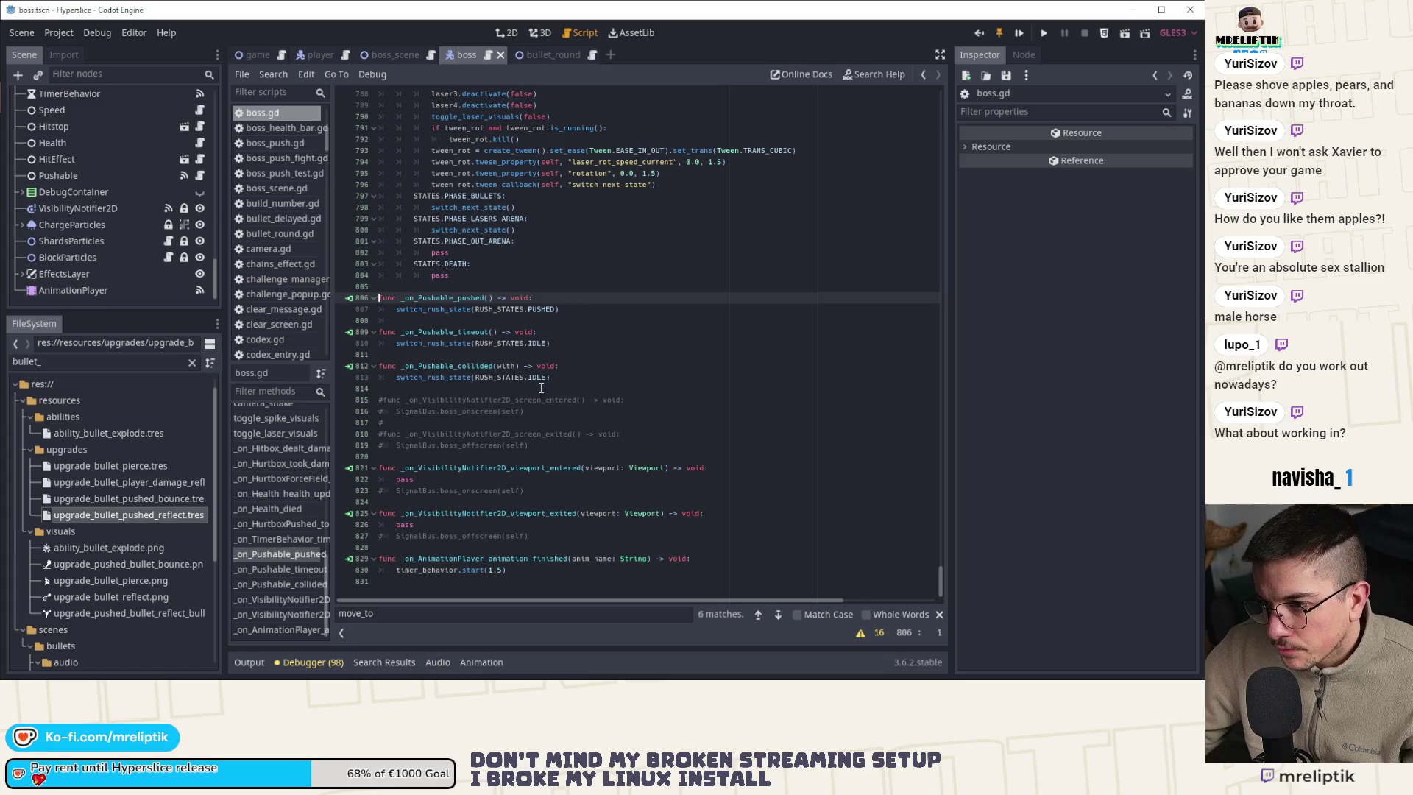
pyautogui.keyDown('ctrl'); pyautogui.click(434, 312); pyautogui.keyUp('ctrl')
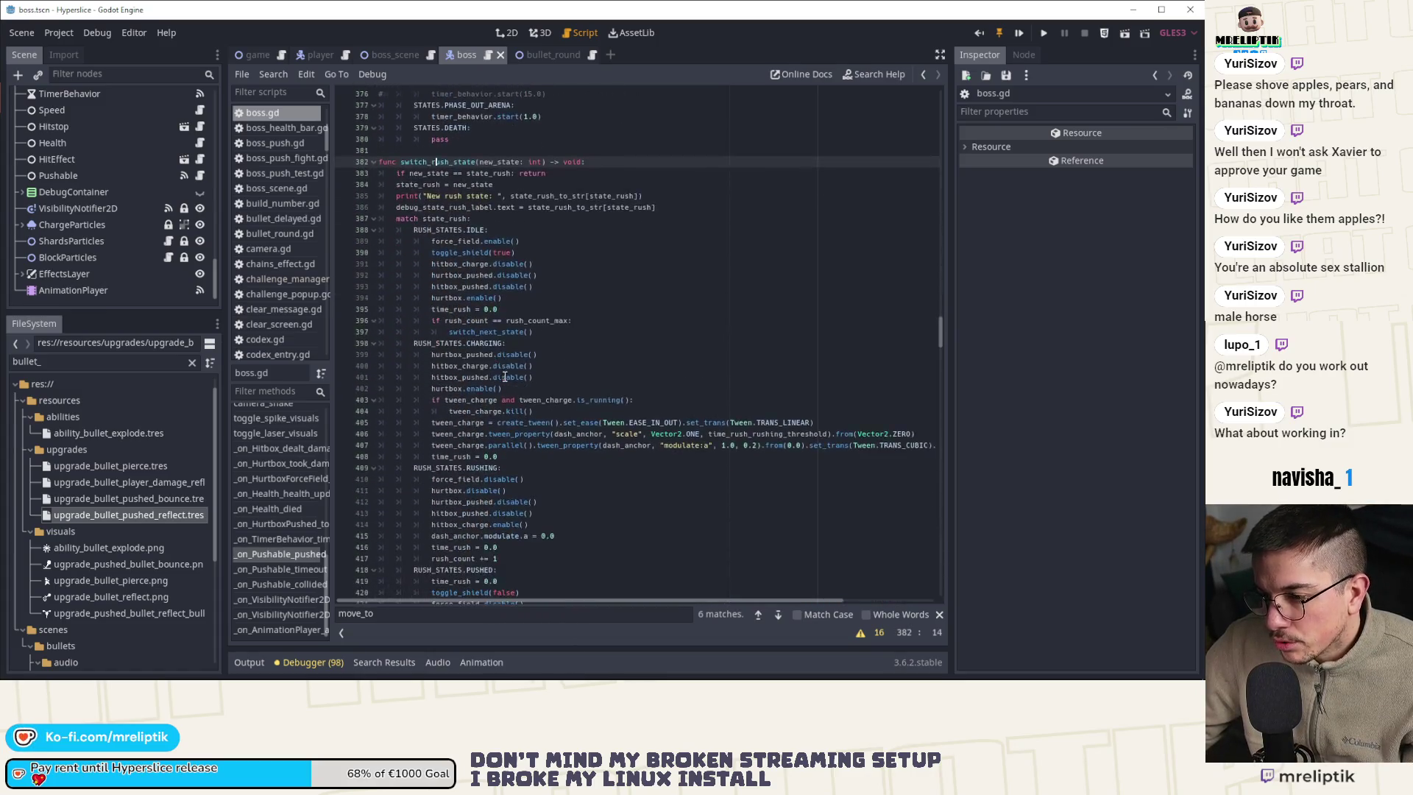
pyautogui.scroll(-3, 461, 218)
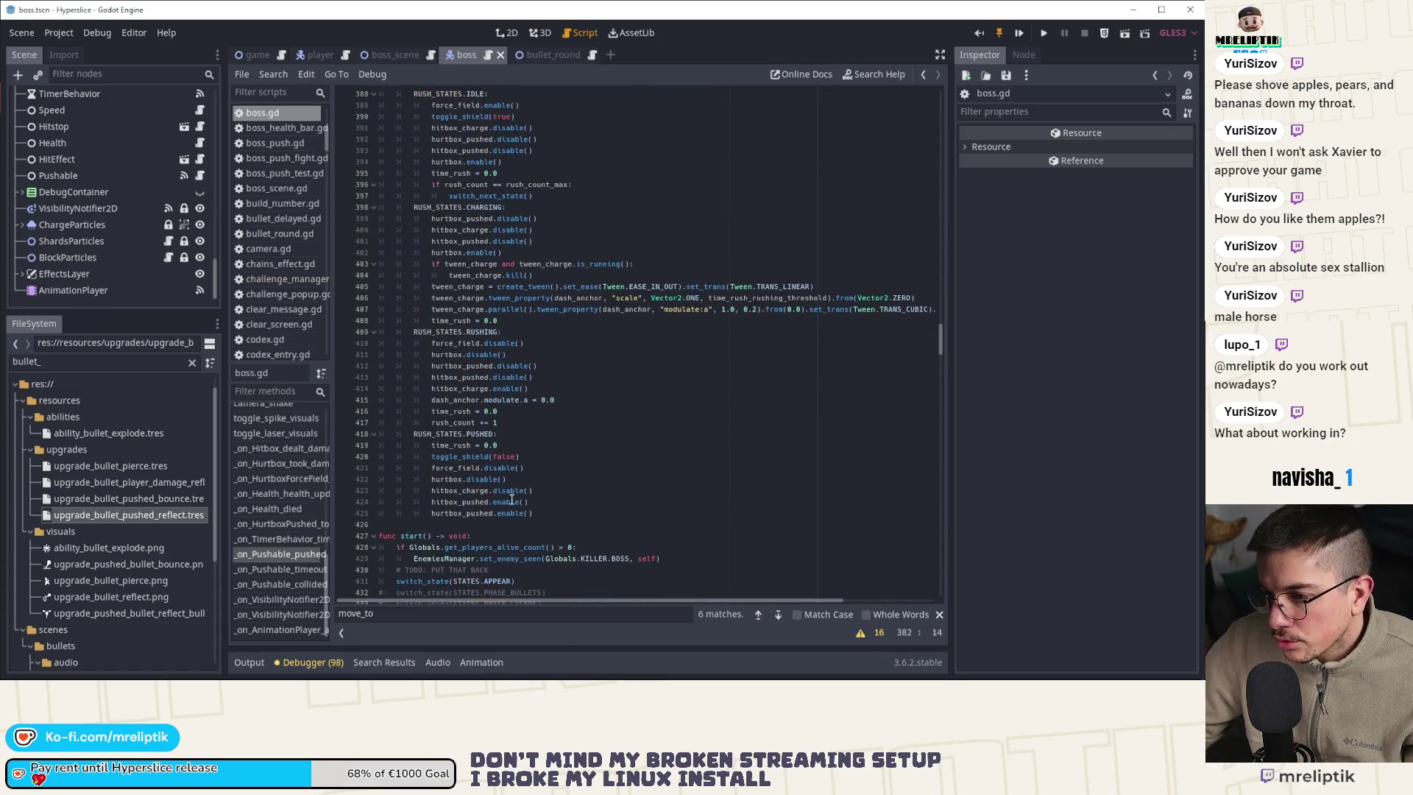
# Check the PUSHED state's hurtbox and hitbox lines, then switch to the 2D view
pyautogui.click(470, 482)
pyautogui.click(495, 512)
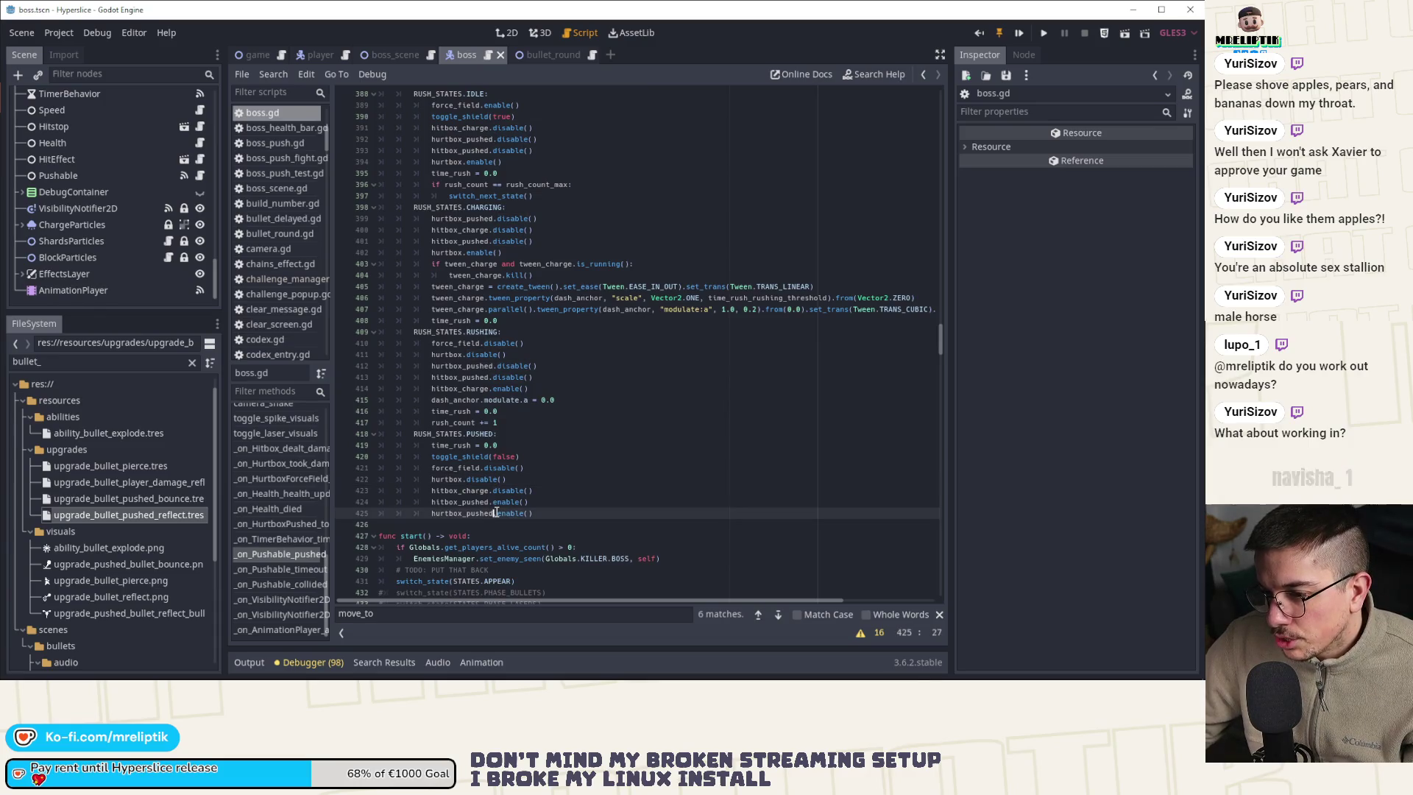
pyautogui.click(466, 513)
pyautogui.click(467, 503)
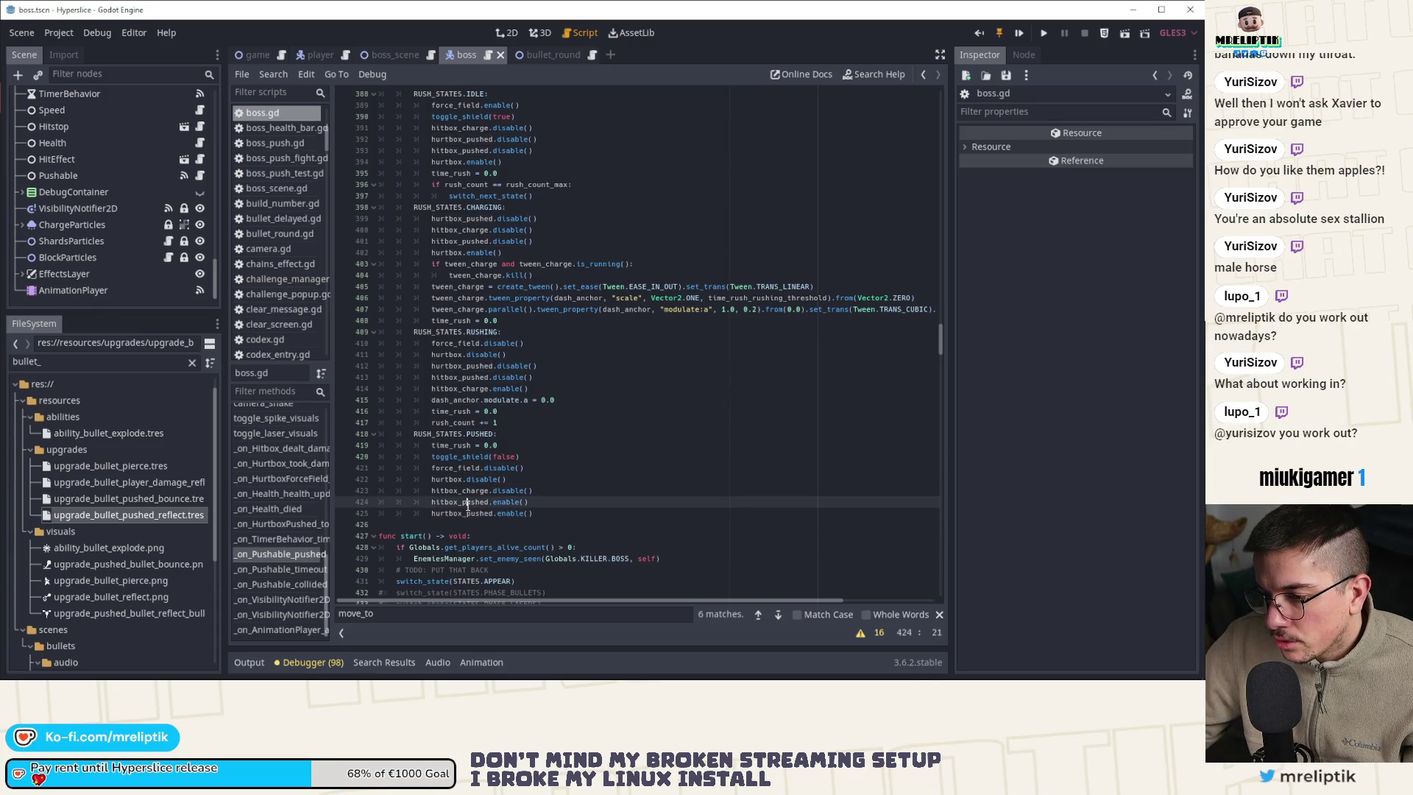
pyautogui.click(468, 515)
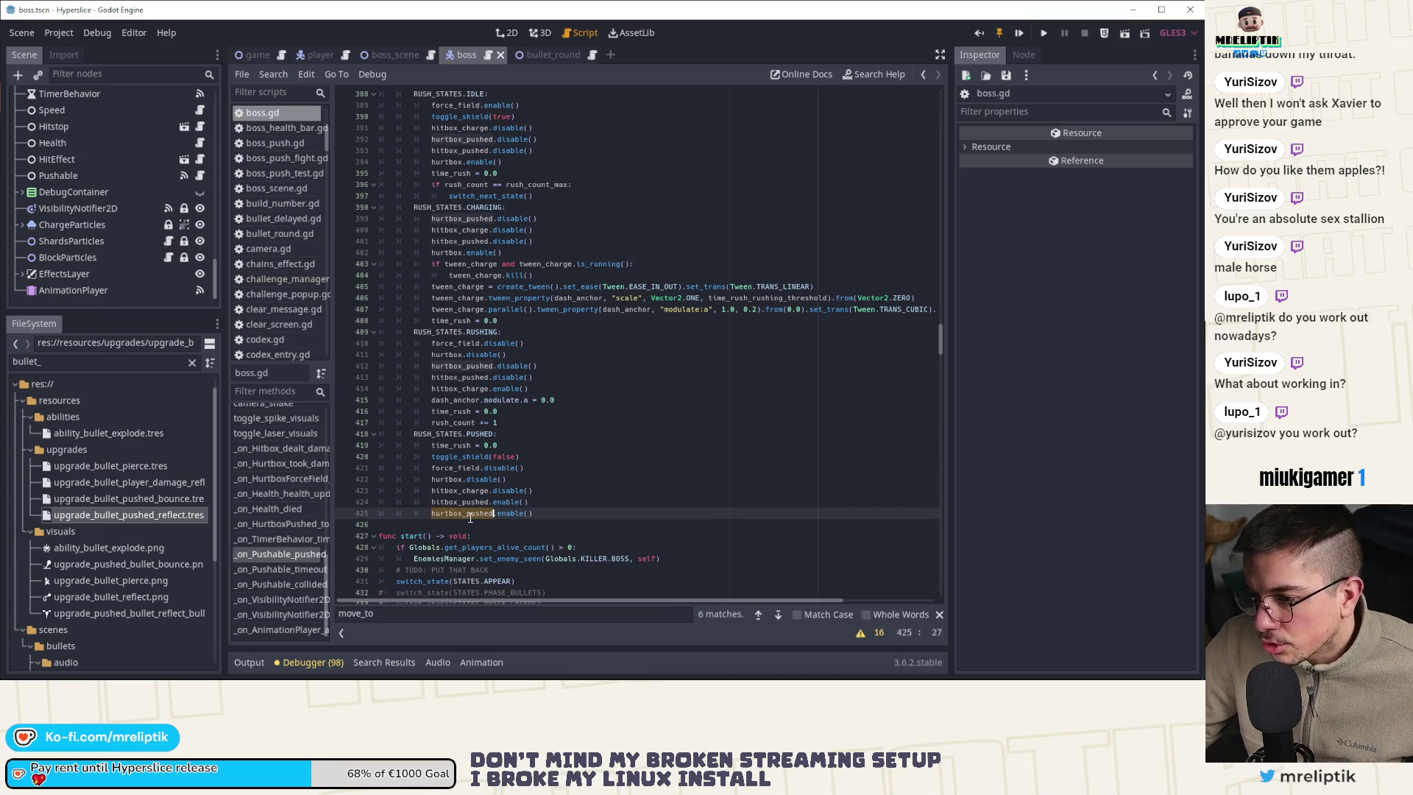
pyautogui.click(506, 32)
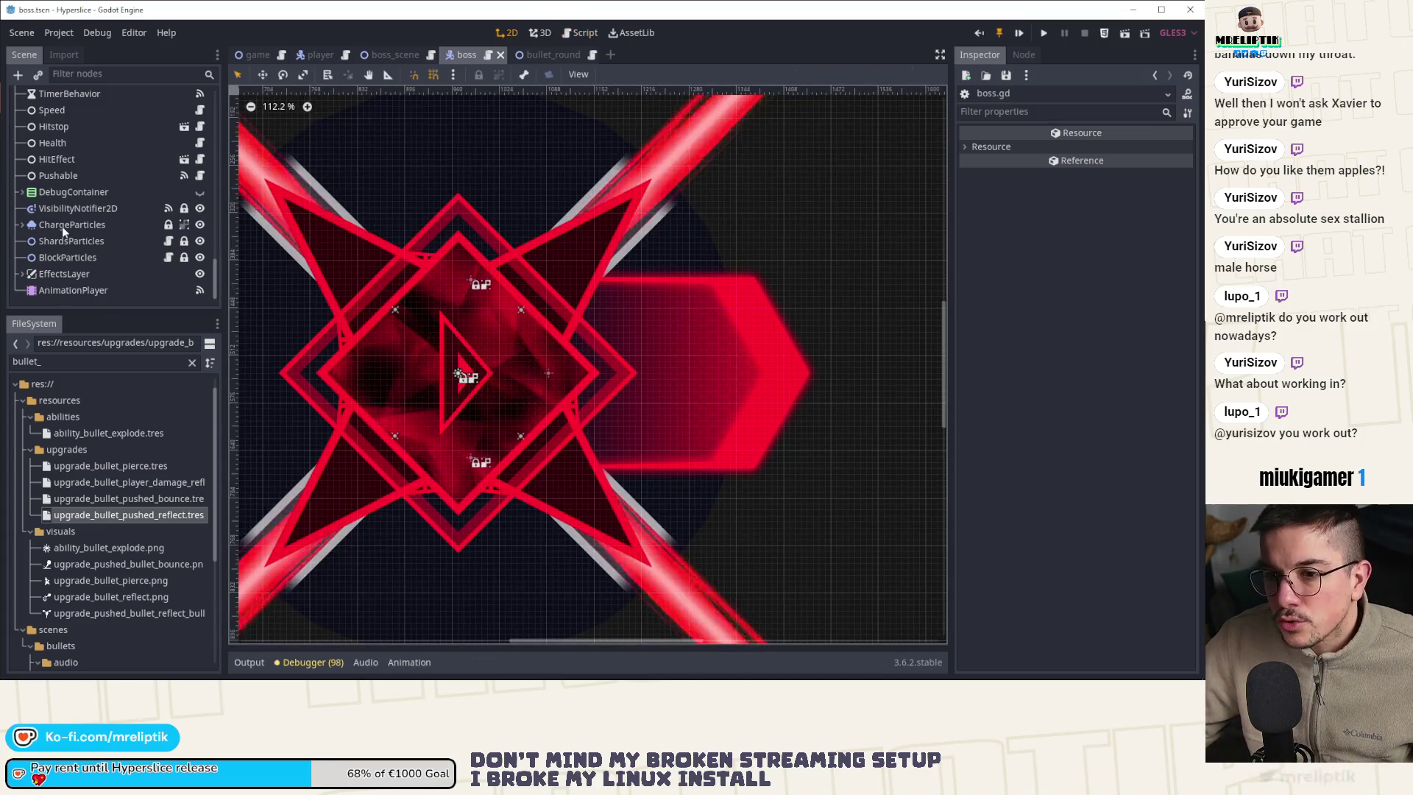
# Inspect the Hitbox and HitboxCharge collision shapes in the scene tree
pyautogui.scroll(5, 92, 168)
pyautogui.scroll(5, 89, 173)
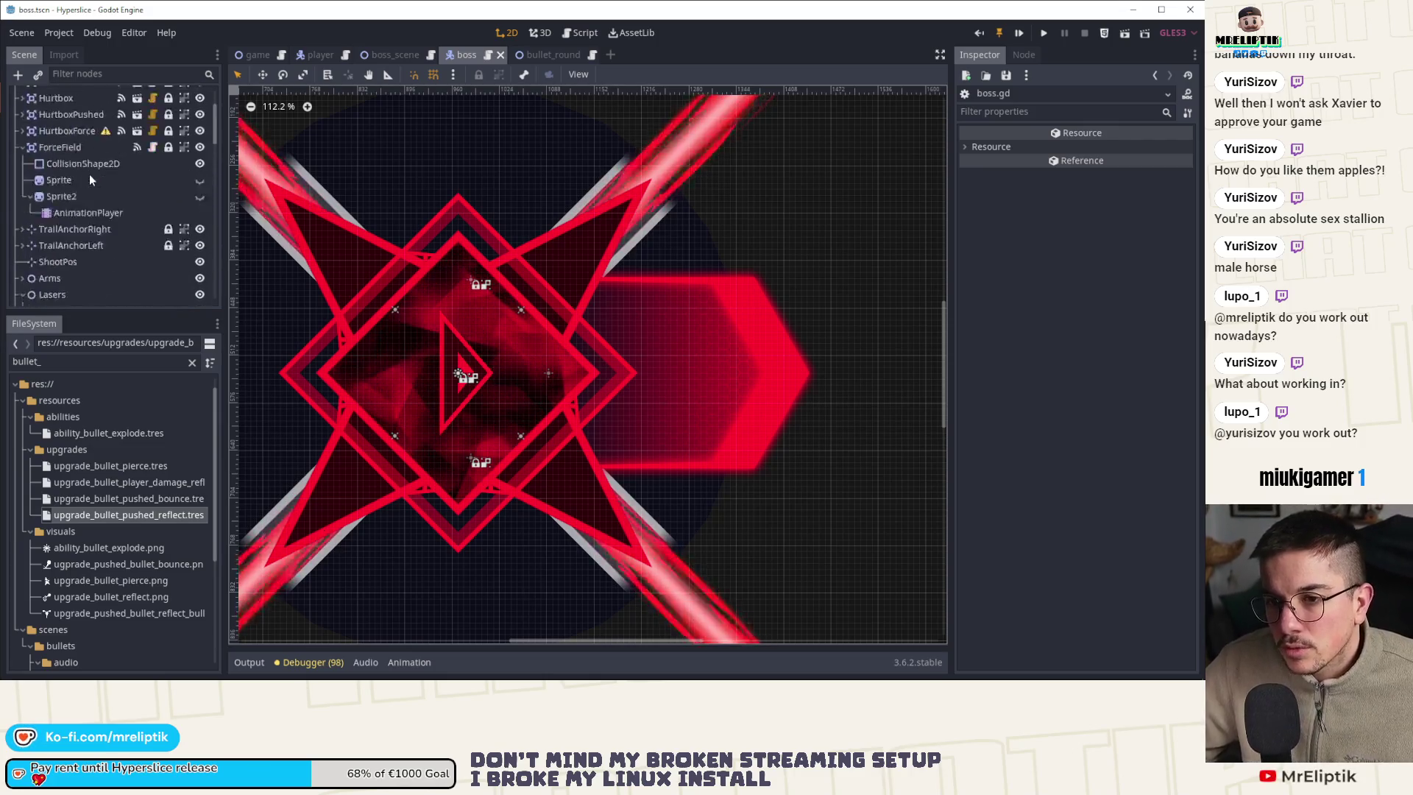
pyautogui.click(22, 129)
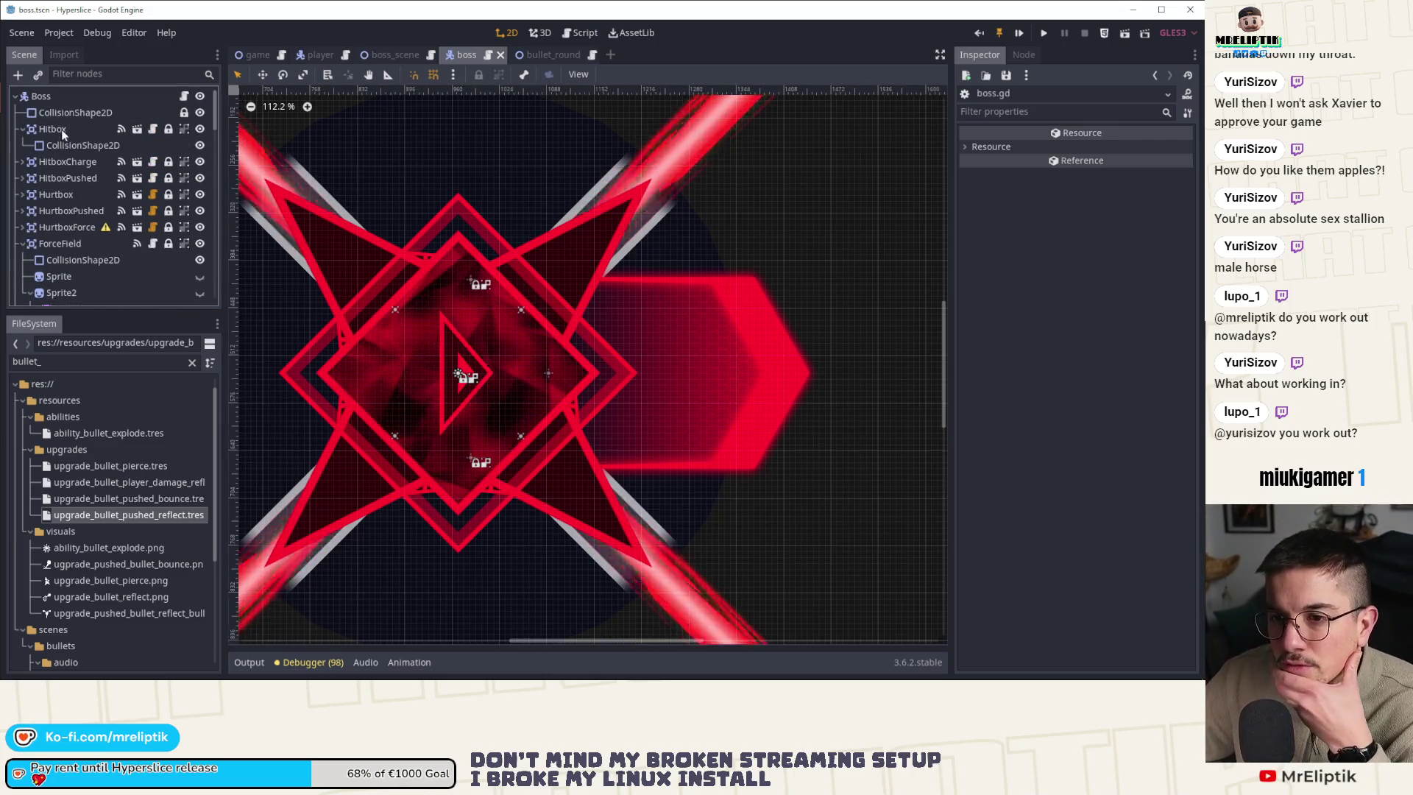
pyautogui.click(82, 145)
pyautogui.scroll(3, 441, 342)
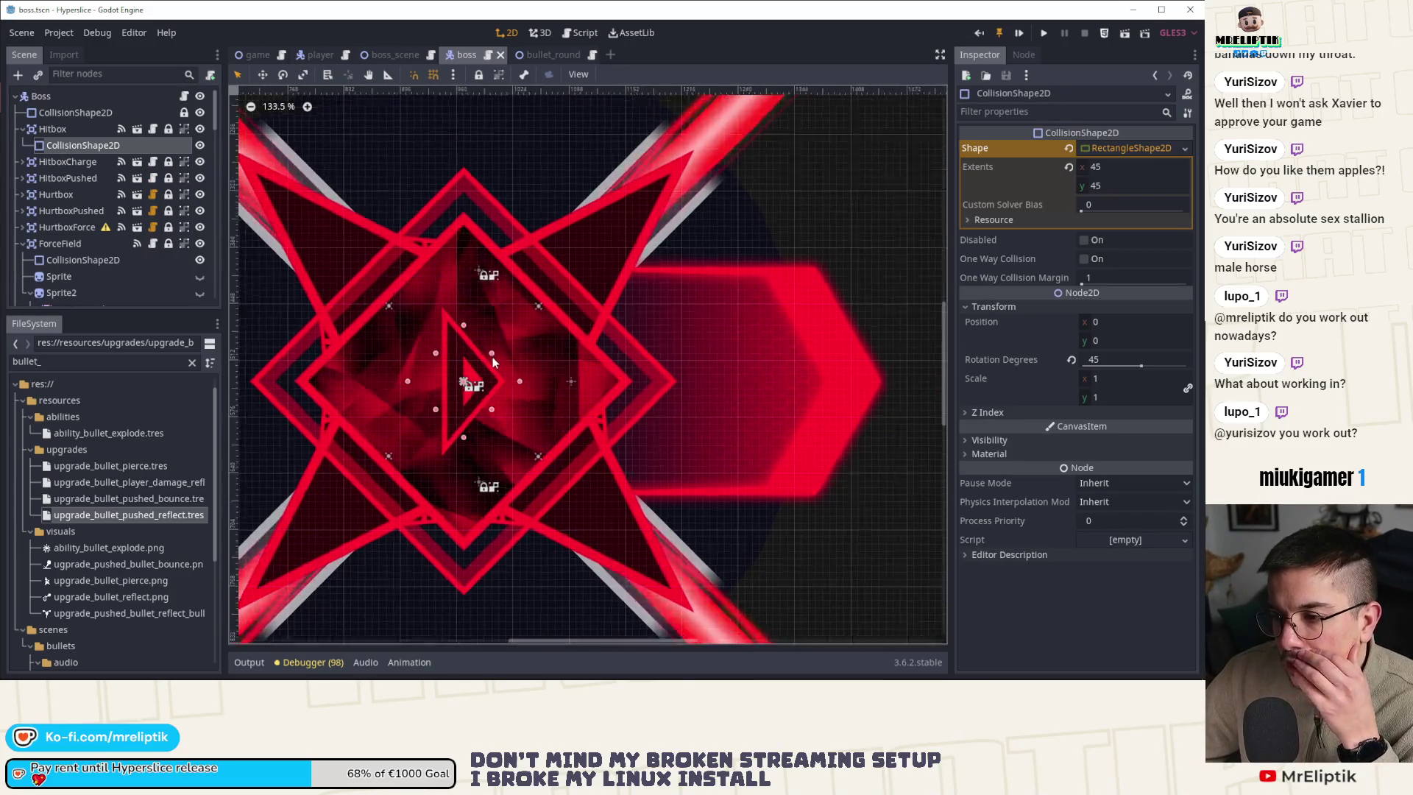
pyautogui.click(22, 128)
pyautogui.click(44, 145)
pyautogui.click(22, 145)
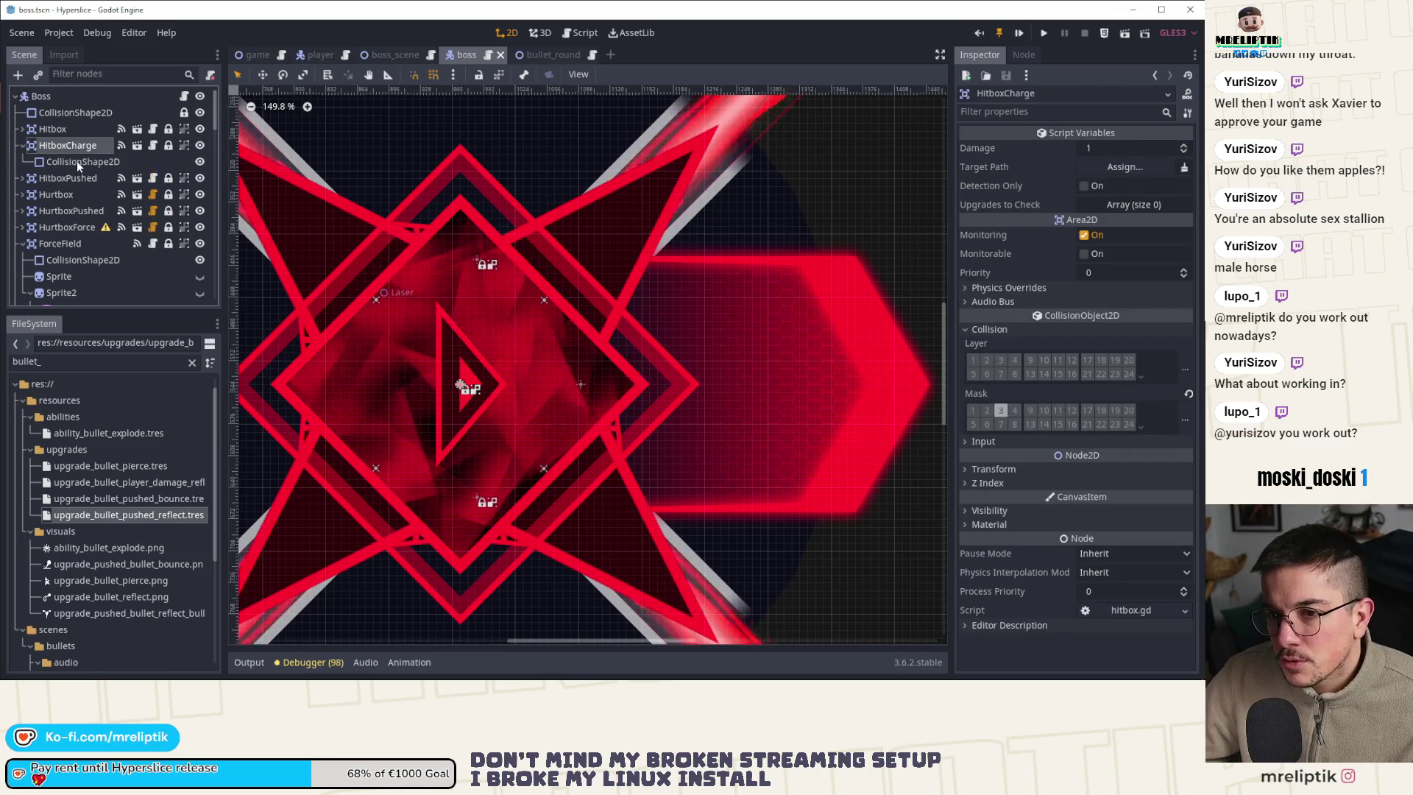
pyautogui.click(82, 162)
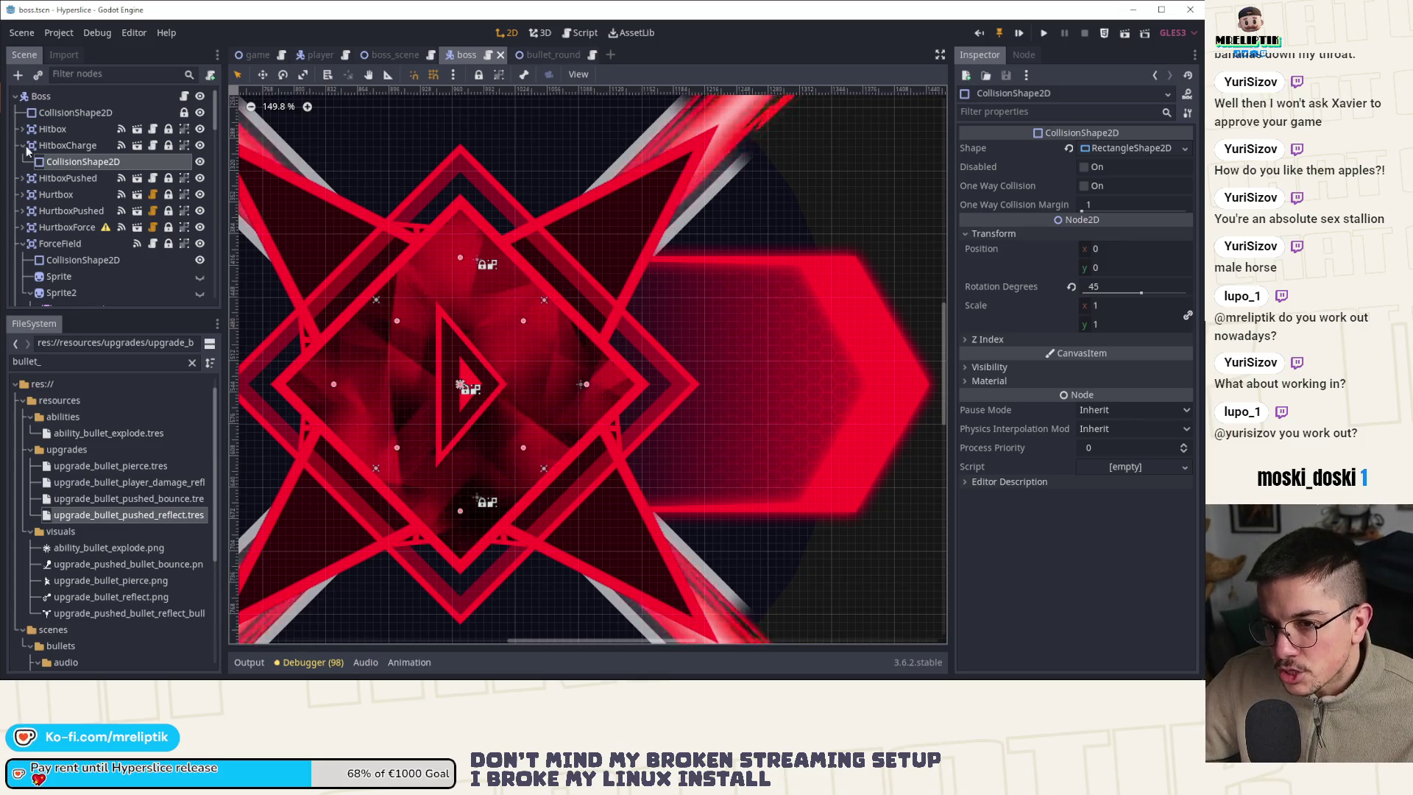
pyautogui.click(67, 145)
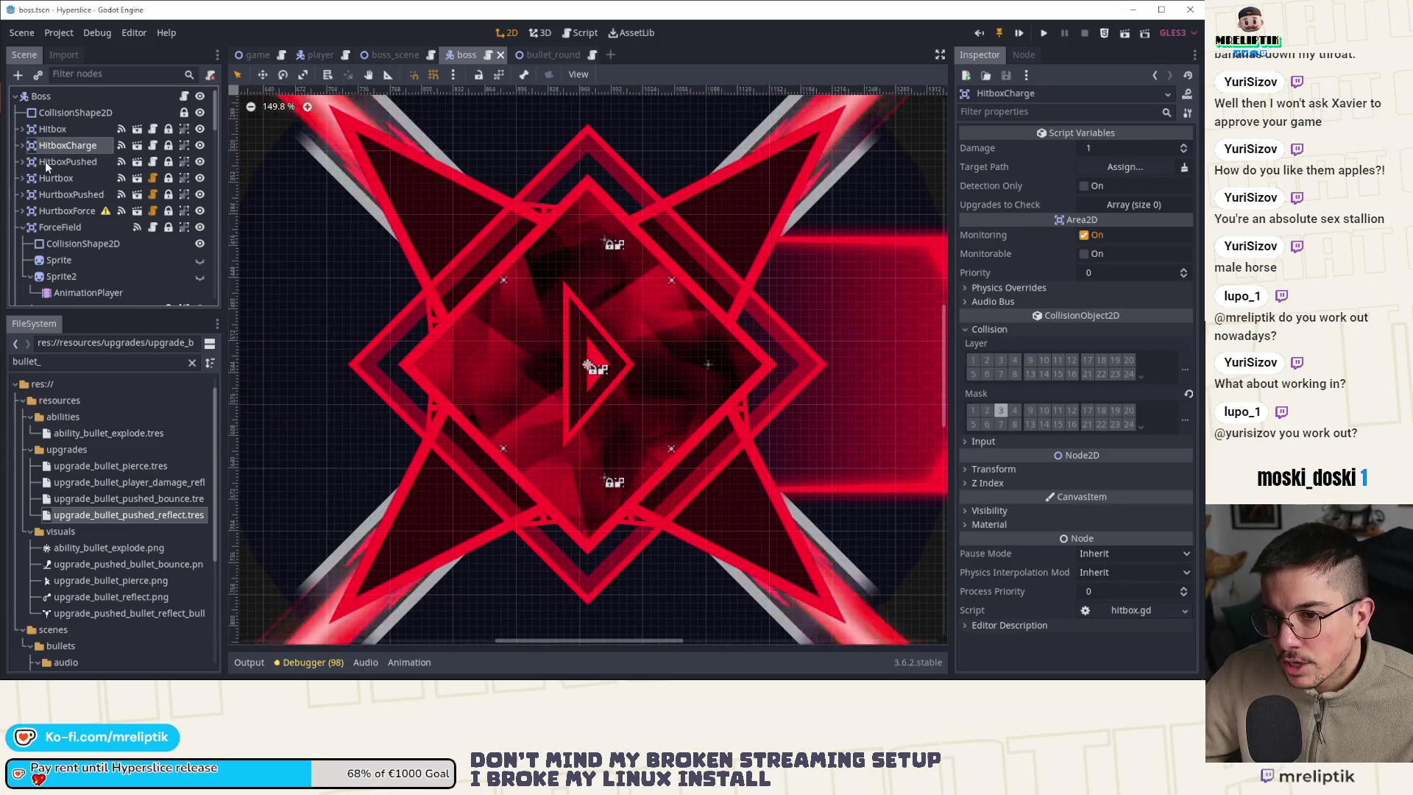
# Enlarge HitboxPushed's rotated square collision shape
pyautogui.click(22, 145)
pyautogui.click(22, 162)
pyautogui.click(66, 161)
pyautogui.click(44, 177)
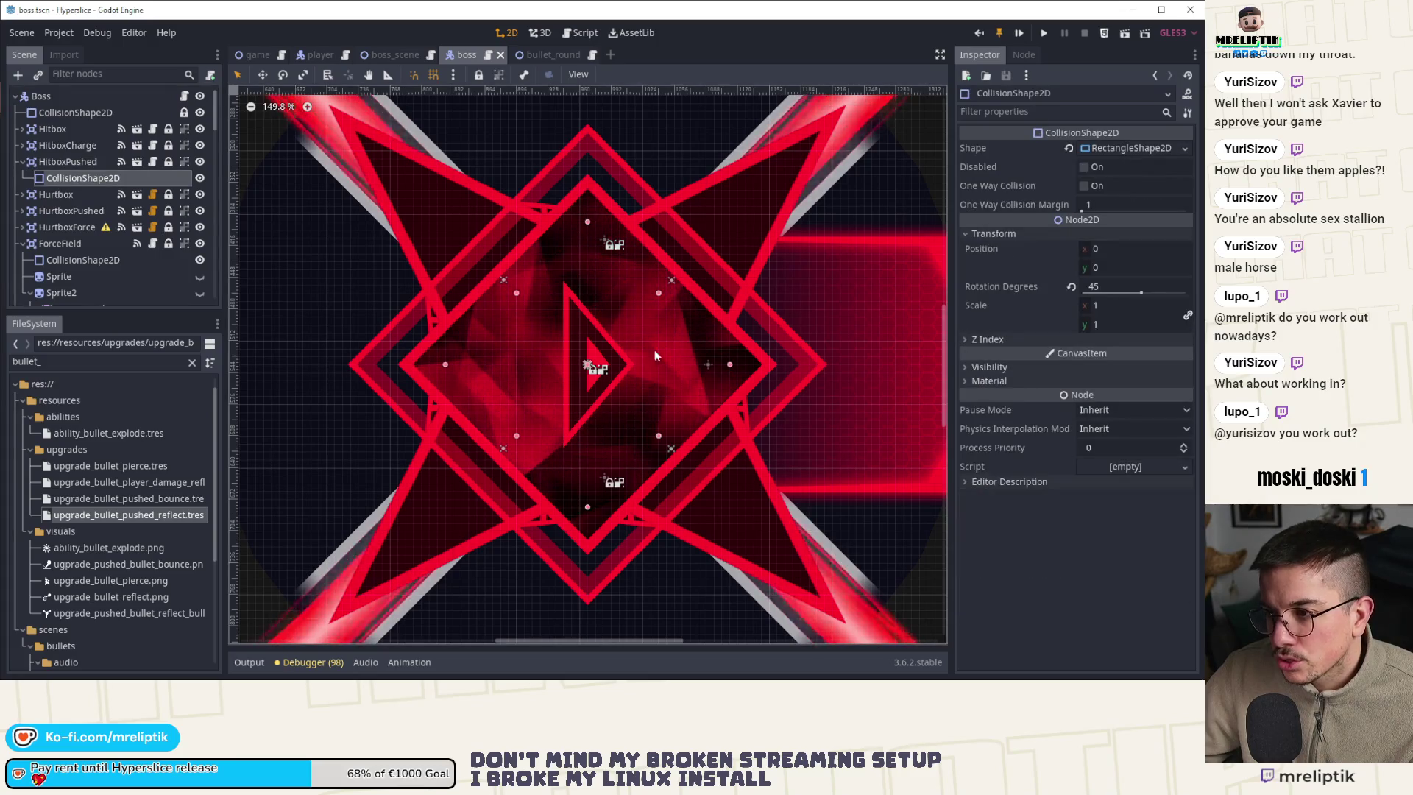
pyautogui.moveTo(732, 366); pyautogui.dragTo(774, 365)
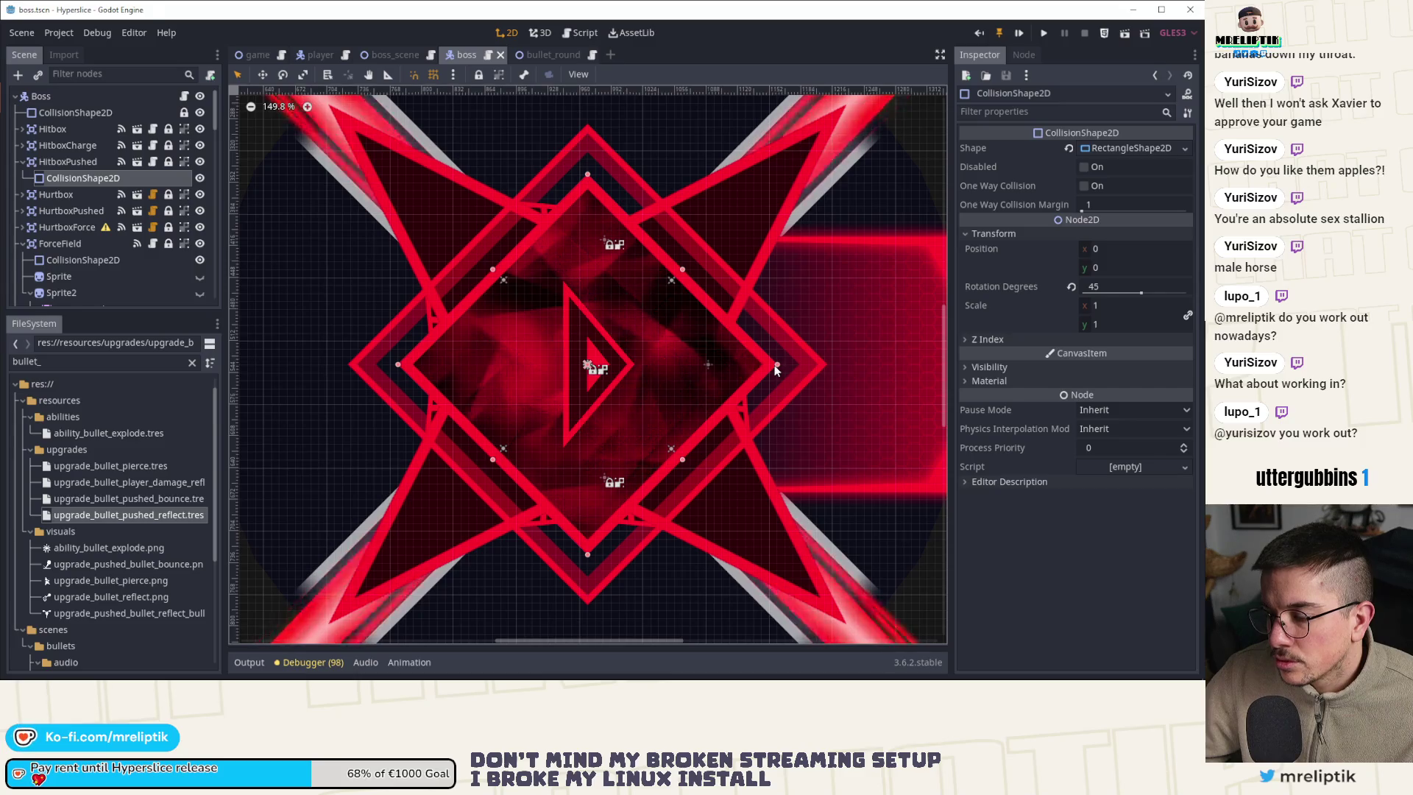
pyautogui.rightClick(434, 318)
# Enlarge the Hurtbox collision square to 141.421 extents and save the scene
pyautogui.click(65, 195)
pyautogui.click(22, 195)
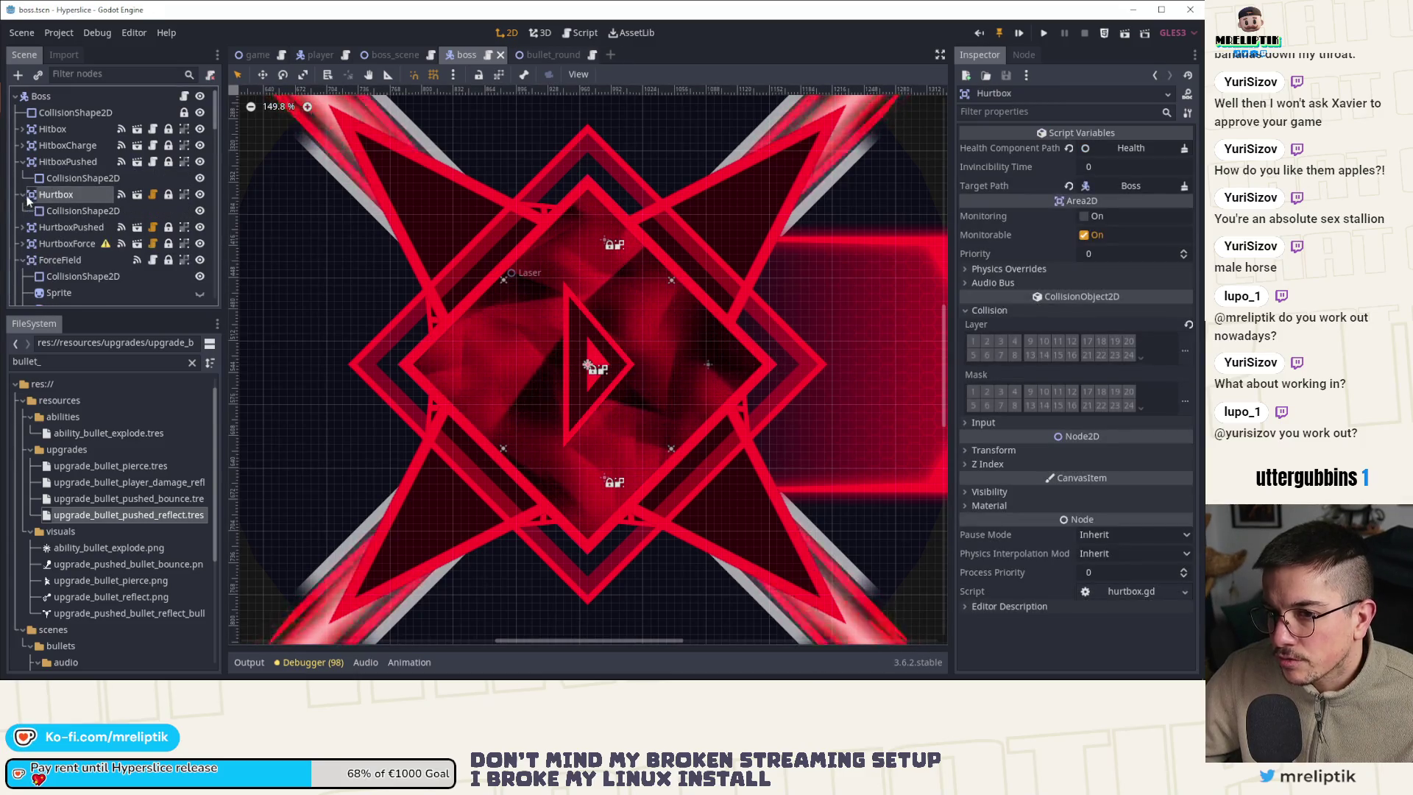
pyautogui.click(83, 211)
pyautogui.moveTo(755, 364); pyautogui.dragTo(786, 364)
pyautogui.hotkey('ctrl', 's')
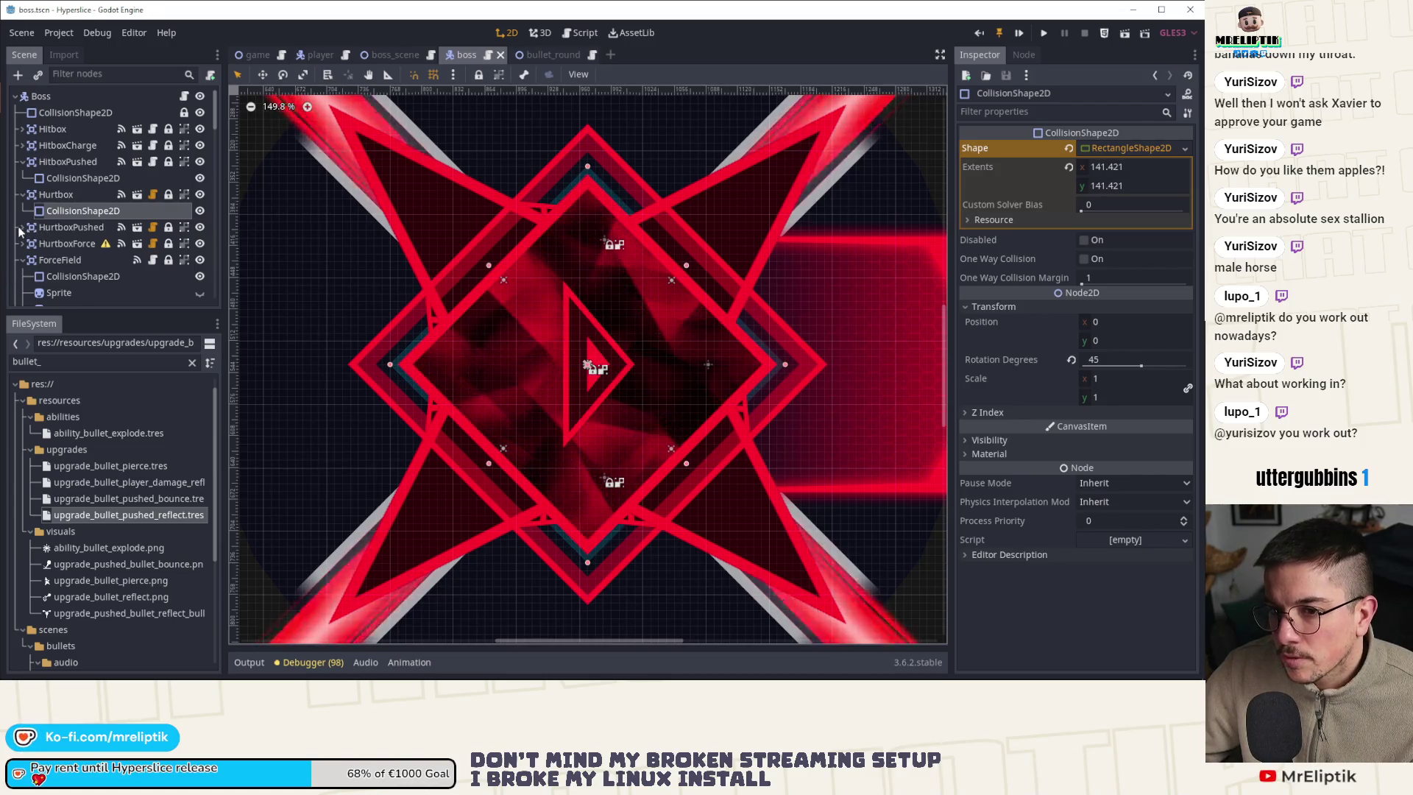
# Check HurtboxPushed's empty shape and its took_damage signal handler in the script
pyautogui.click(28, 228)
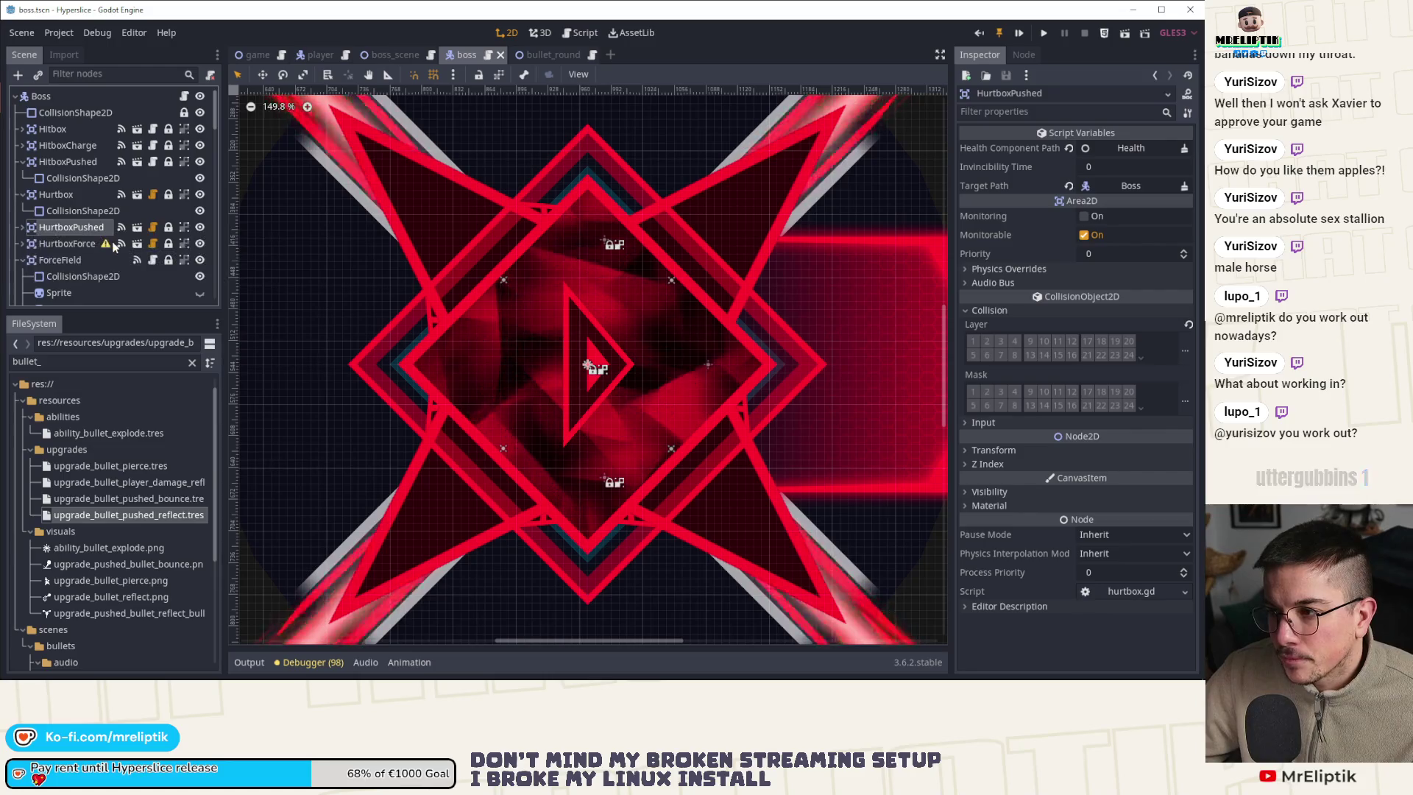
pyautogui.click(22, 229)
pyautogui.click(86, 244)
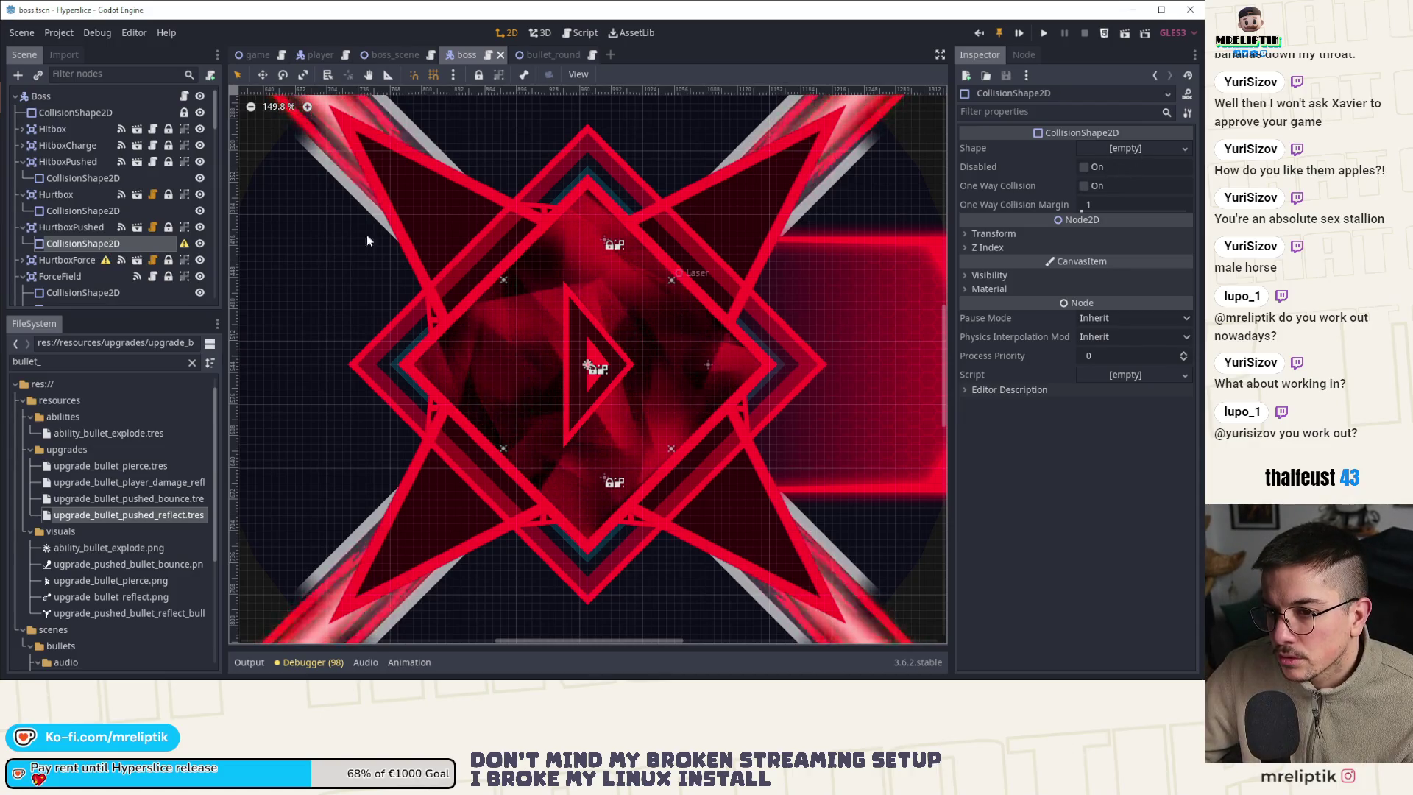
pyautogui.click(72, 227)
pyautogui.click(1023, 54)
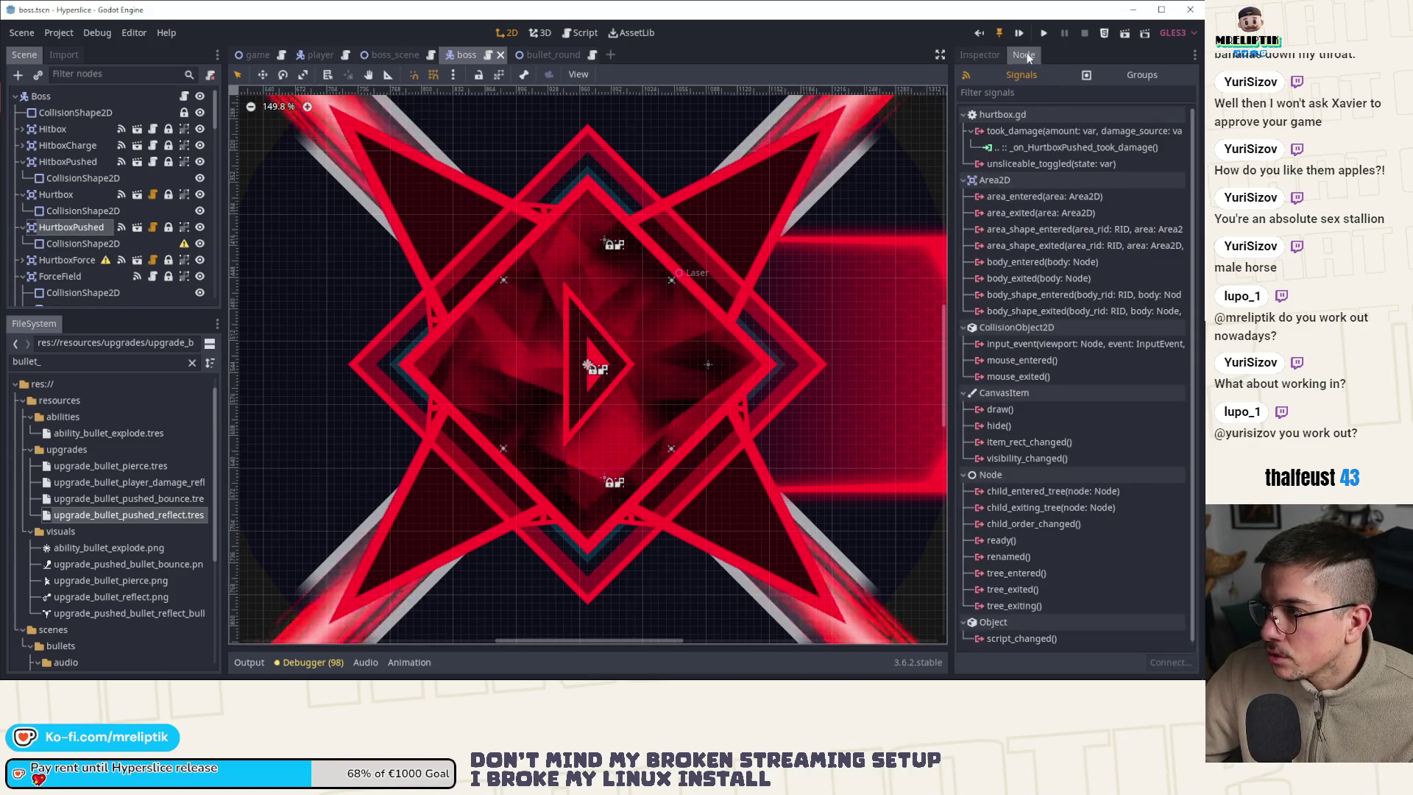
pyautogui.doubleClick(1065, 148)
pyautogui.scroll(-3, 710, 360)
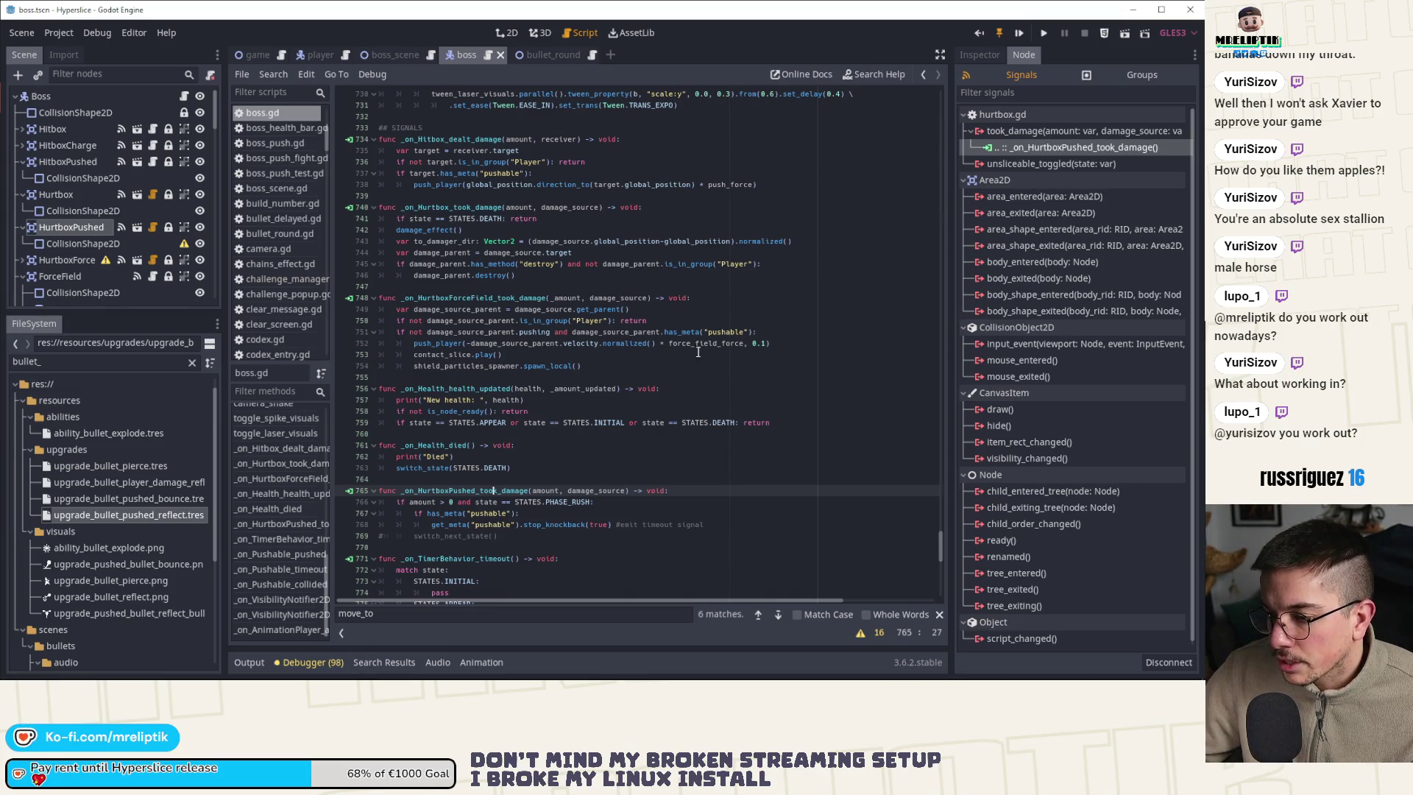
pyautogui.click(493, 32)
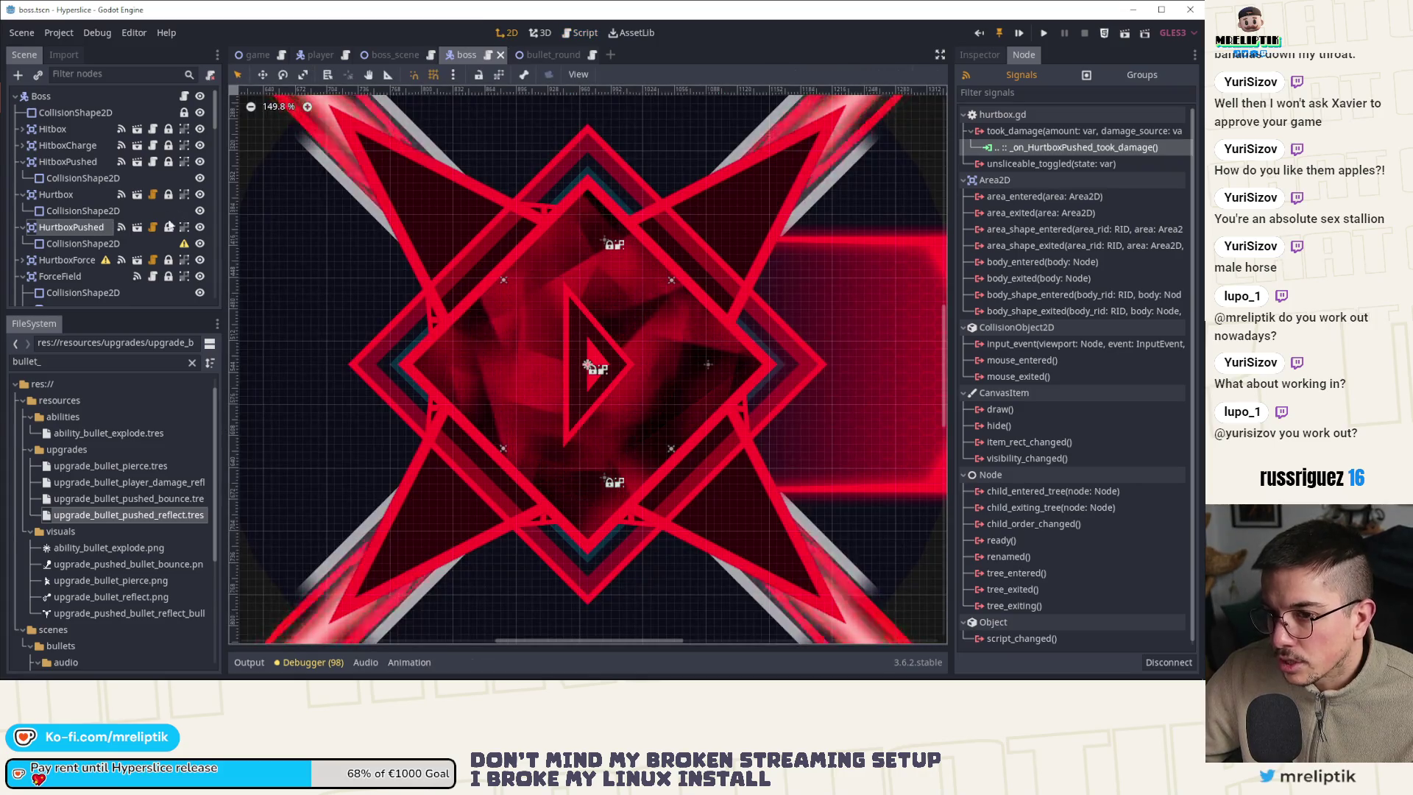
# Give HurtboxPushed a New RectangleShape2D rotated 45°, resize it to match, and save
pyautogui.click(83, 243)
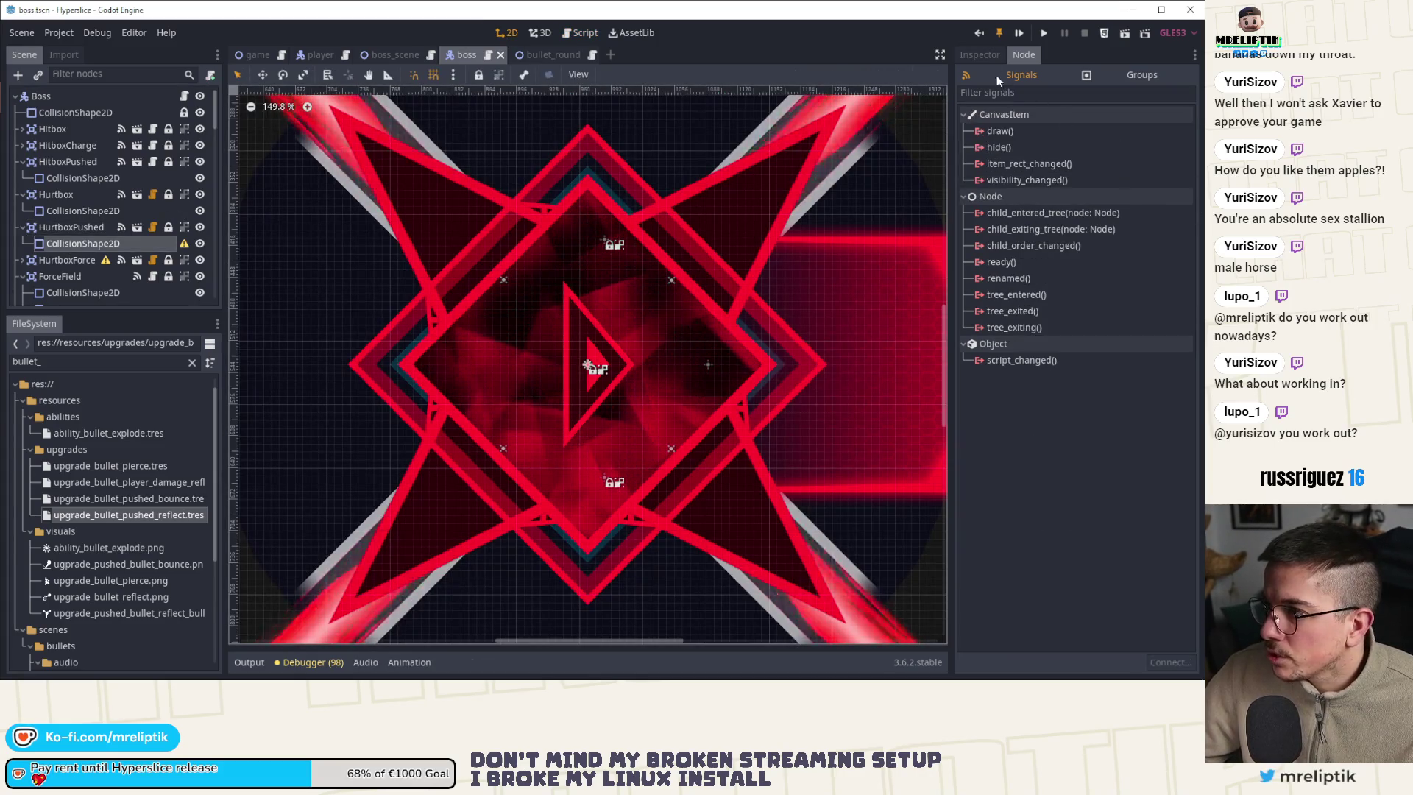
pyautogui.click(979, 54)
pyautogui.click(1089, 148)
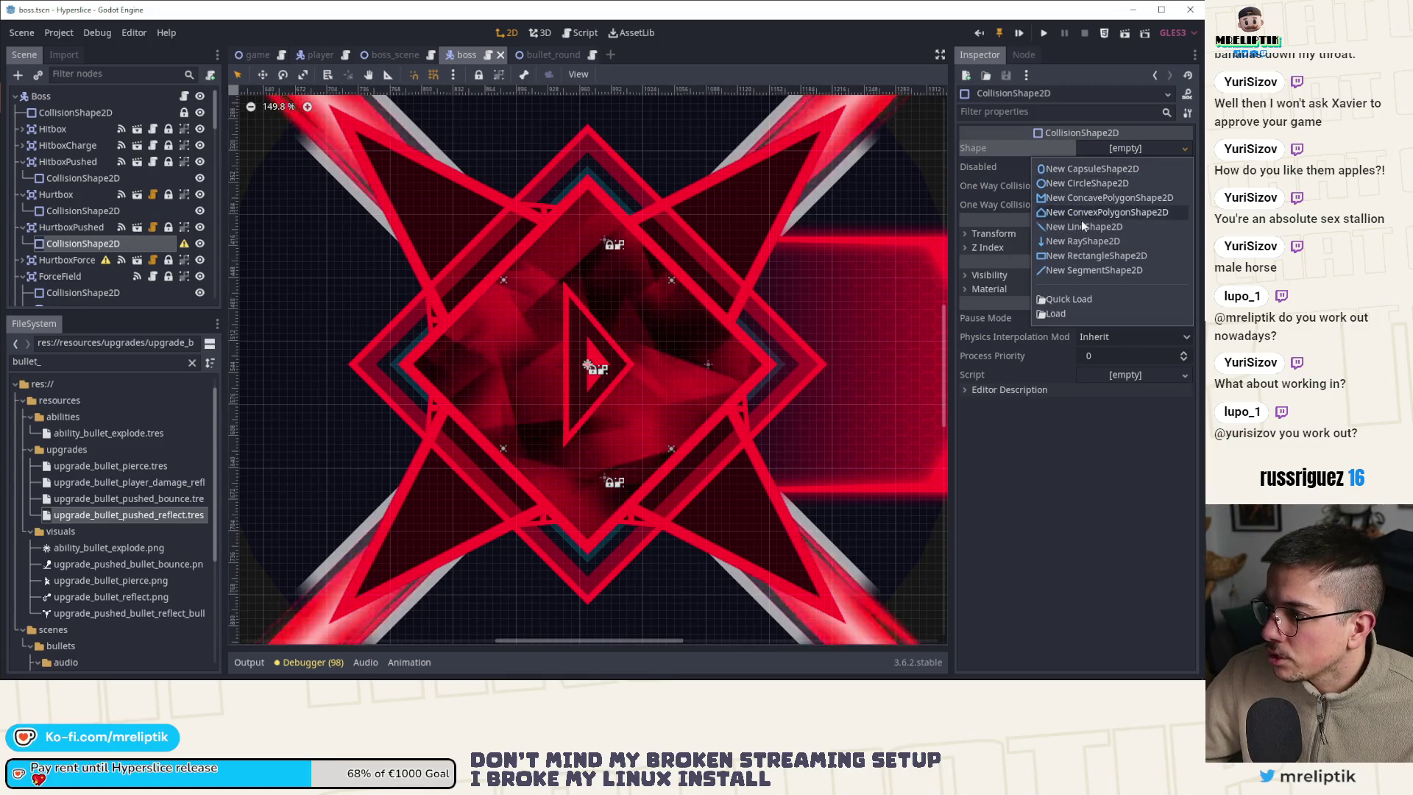
pyautogui.click(1057, 257)
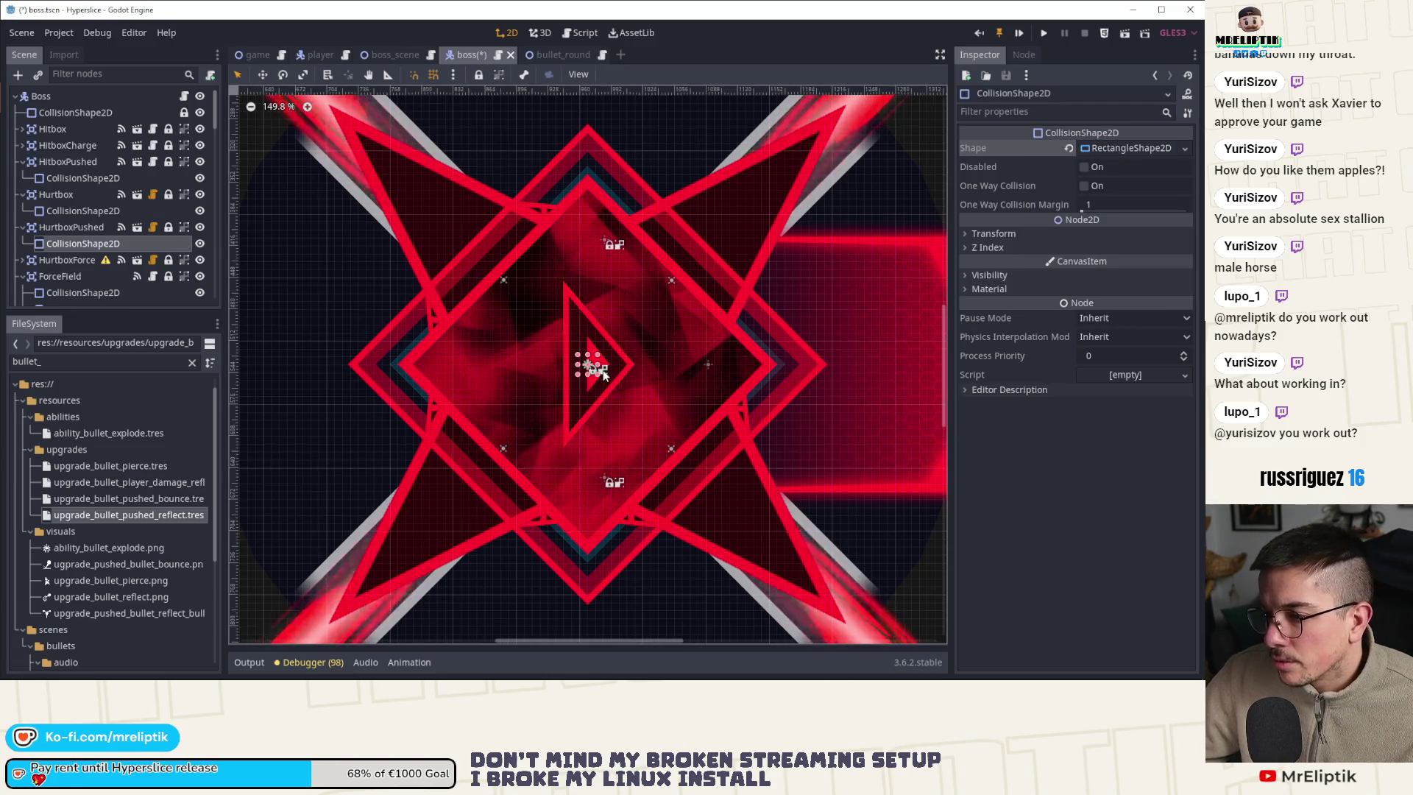
pyautogui.click(992, 234)
pyautogui.click(1109, 286)
pyautogui.write('45')
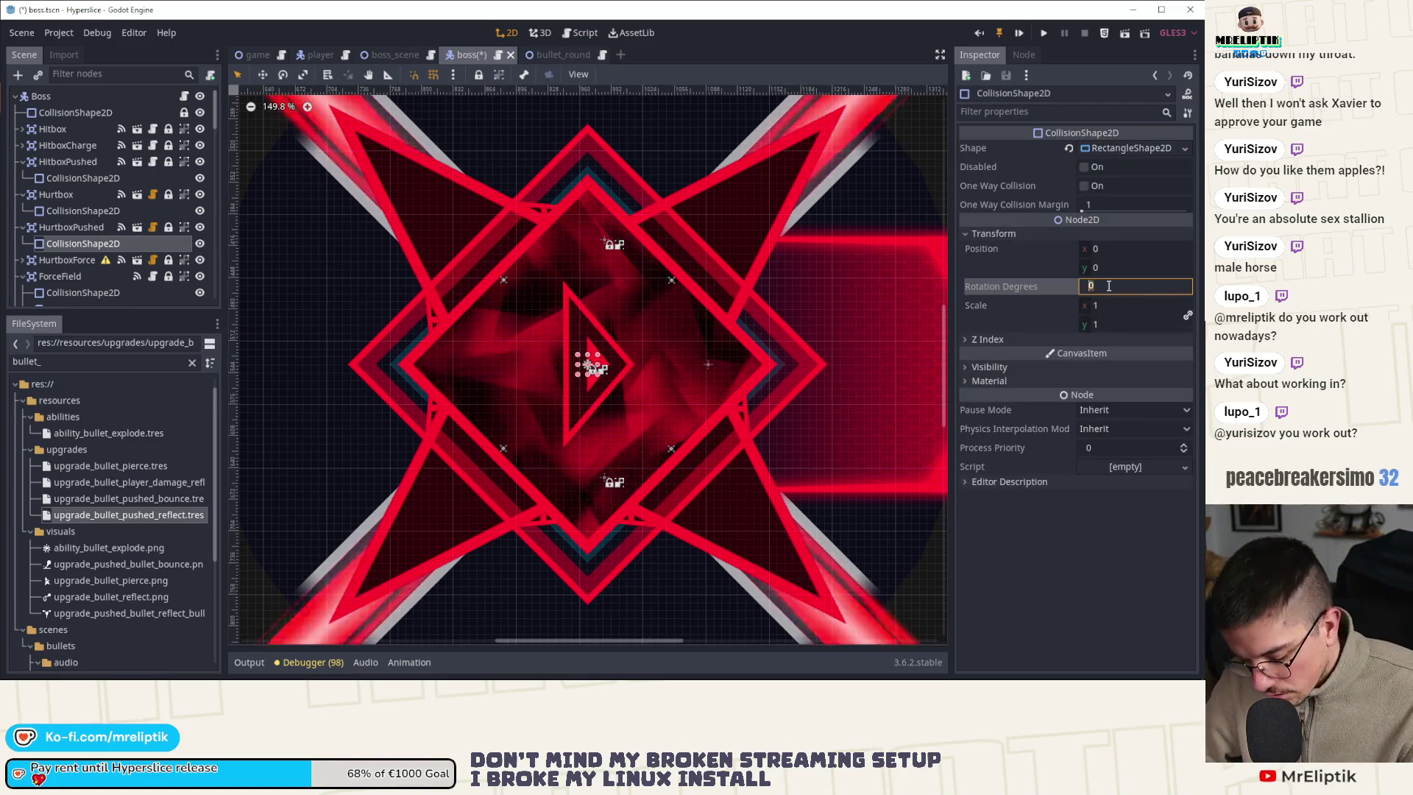
pyautogui.press('Return')
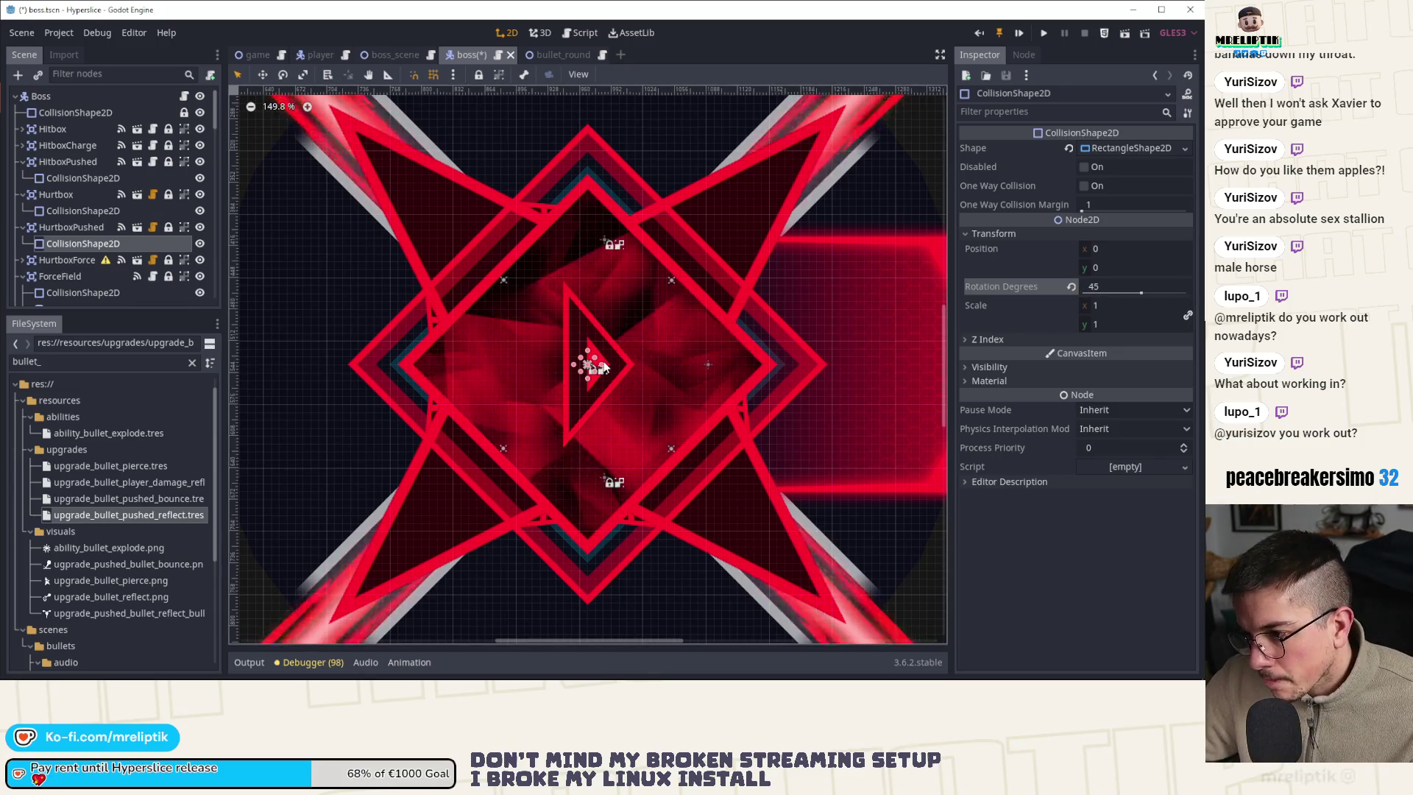
pyautogui.moveTo(794, 375); pyautogui.dragTo(793, 364)
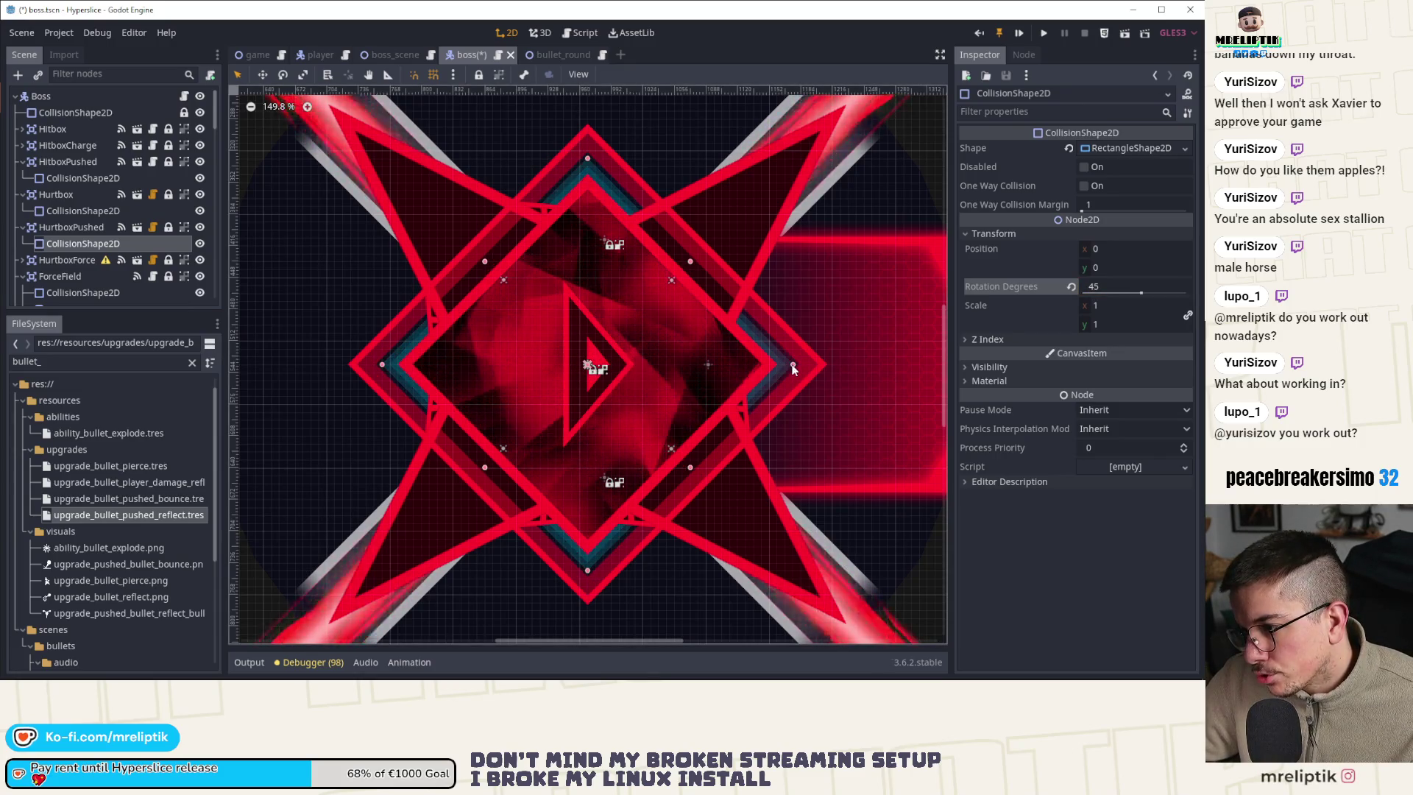
pyautogui.hotkey('ctrl', 's')
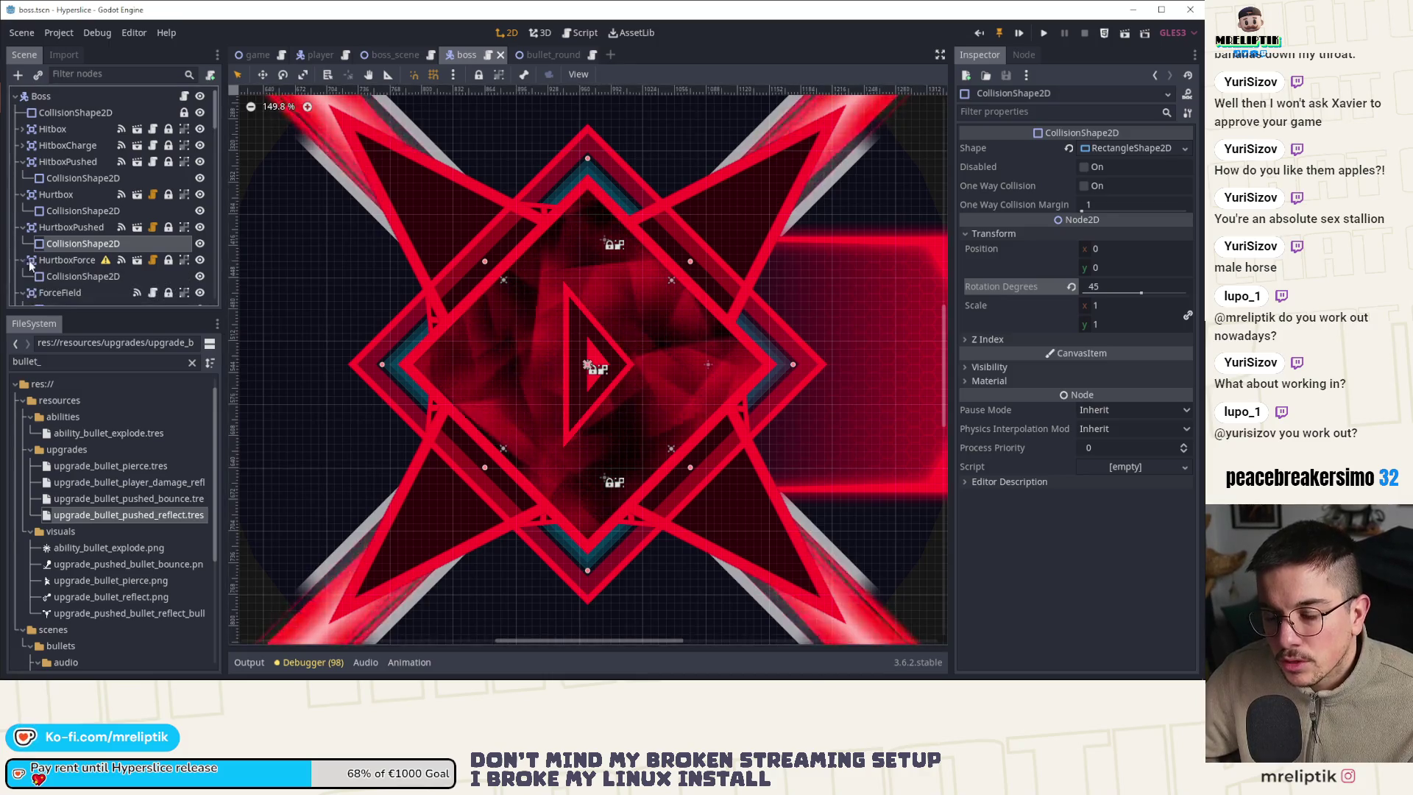
pyautogui.click(81, 278)
pyautogui.click(66, 259)
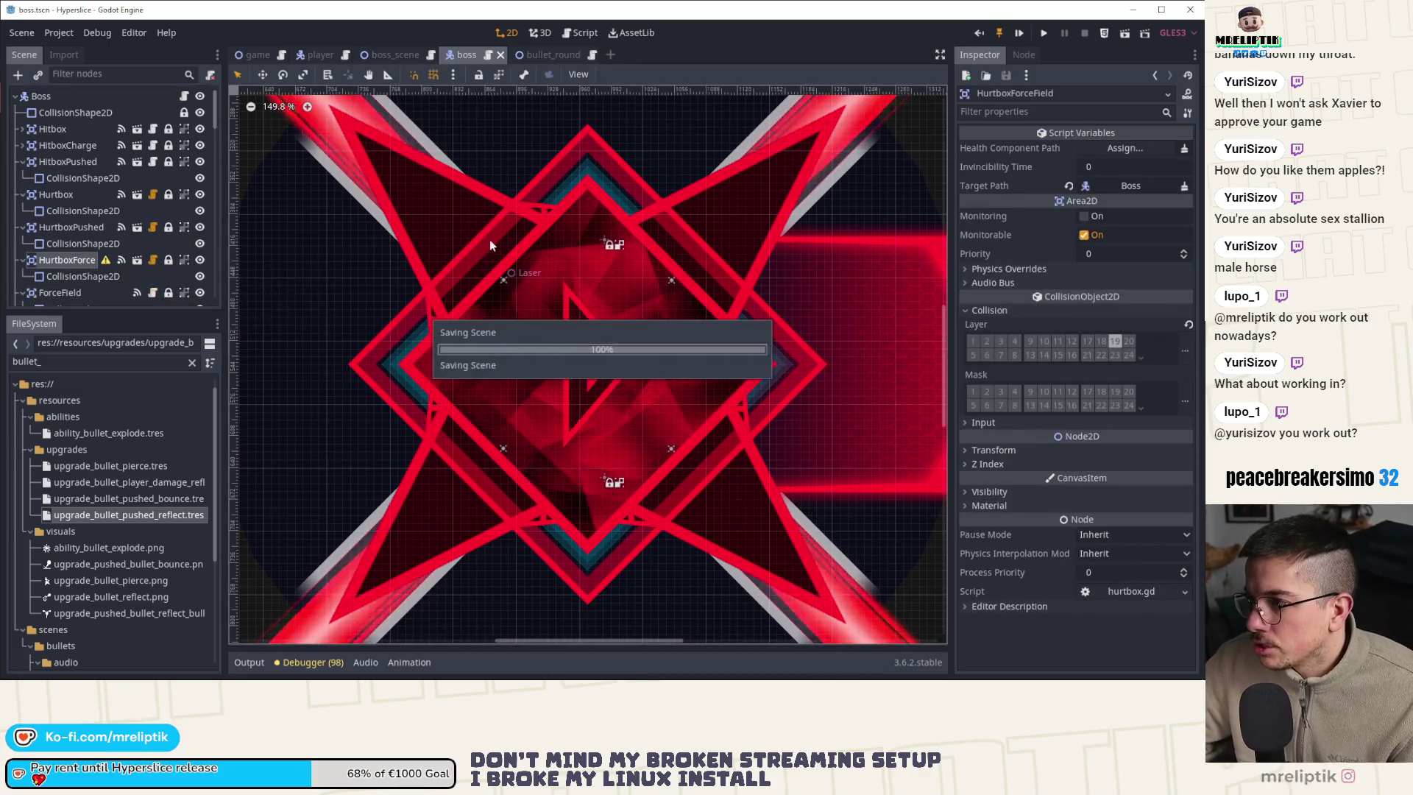
# Save and launch the game with F5, then start a run from its menu
pyautogui.press('F5')
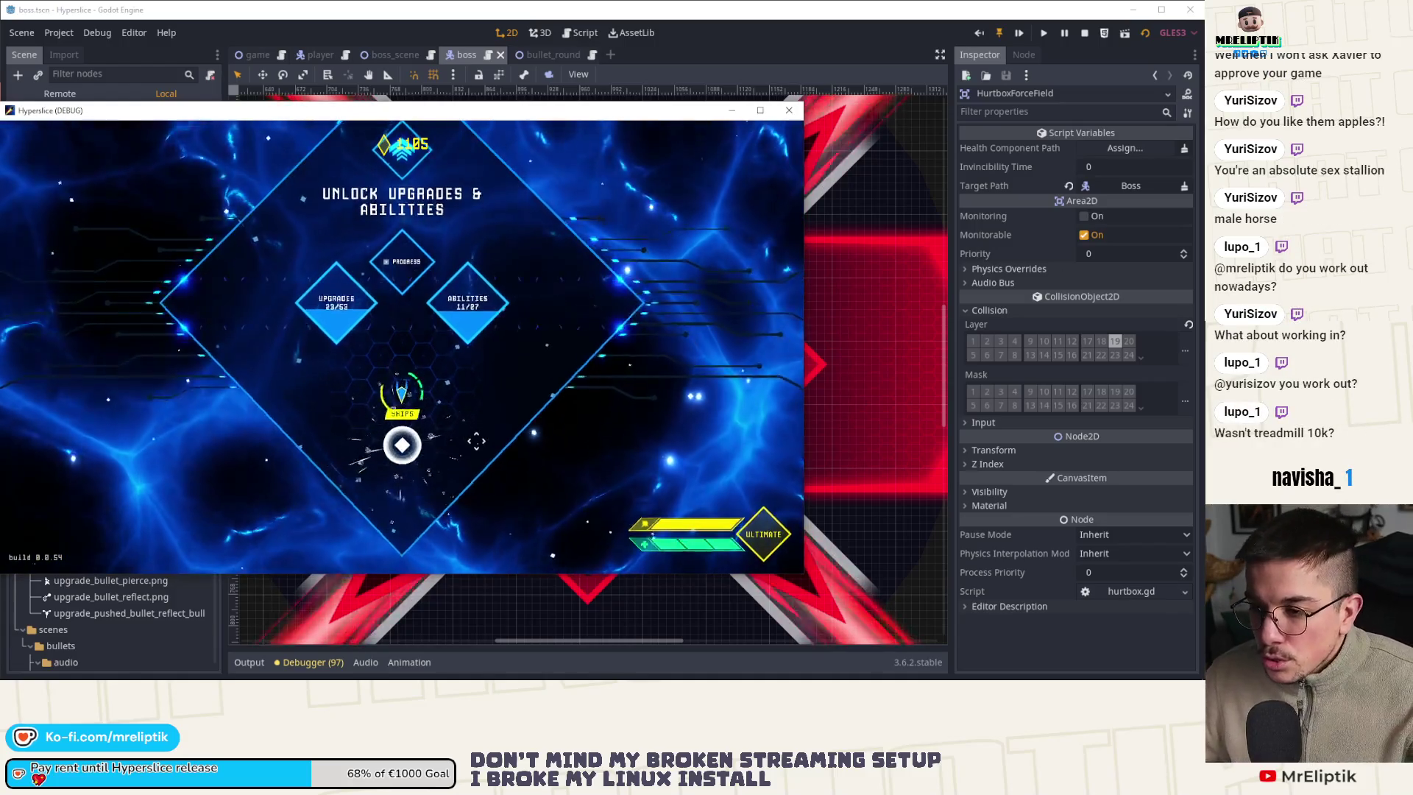
pyautogui.click(501, 421)
# Start a run from the Hyperslice menu and playtest the wave 15 boss collisions
pyautogui.click(476, 440)
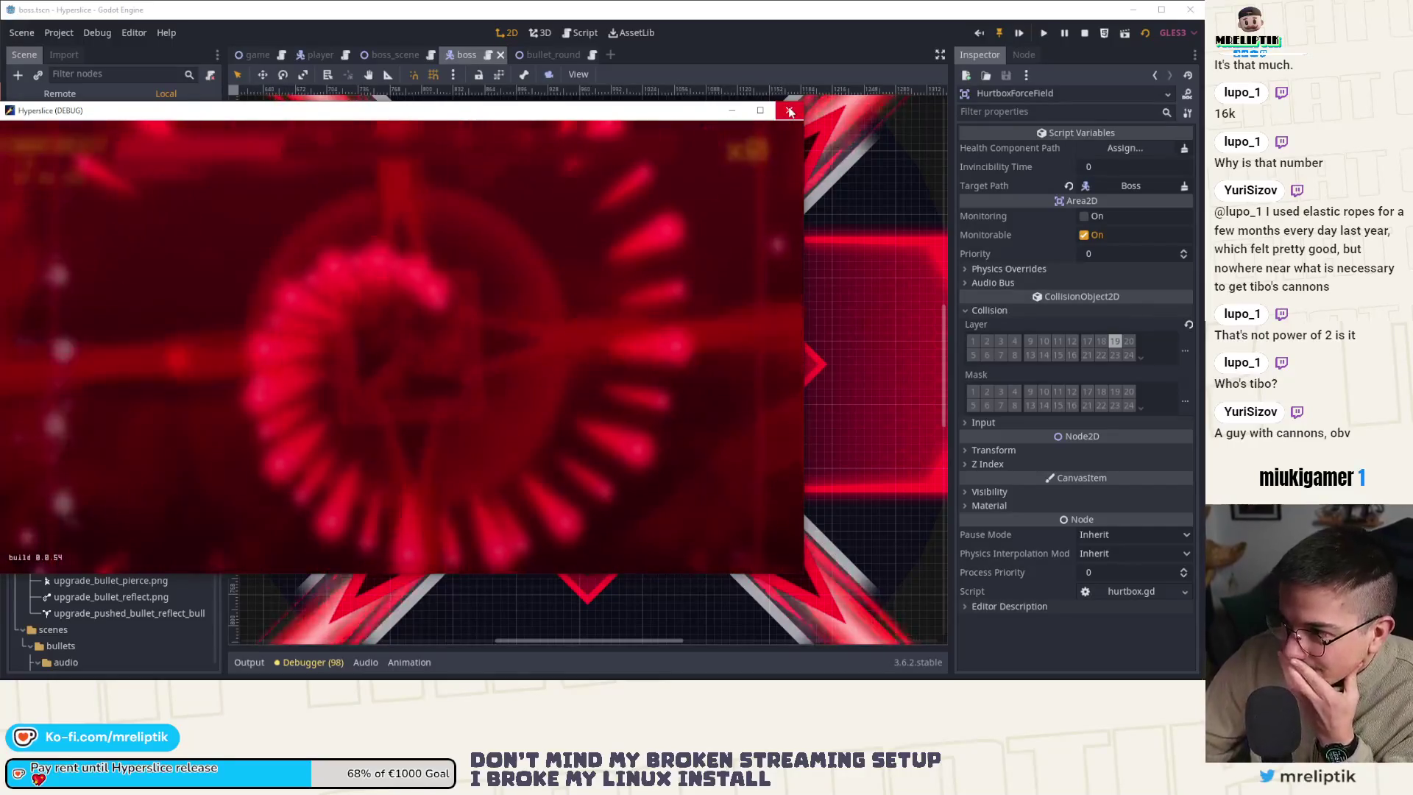
# Close the Hyperslice (DEBUG) window to return to the boss scene
pyautogui.click(789, 111)
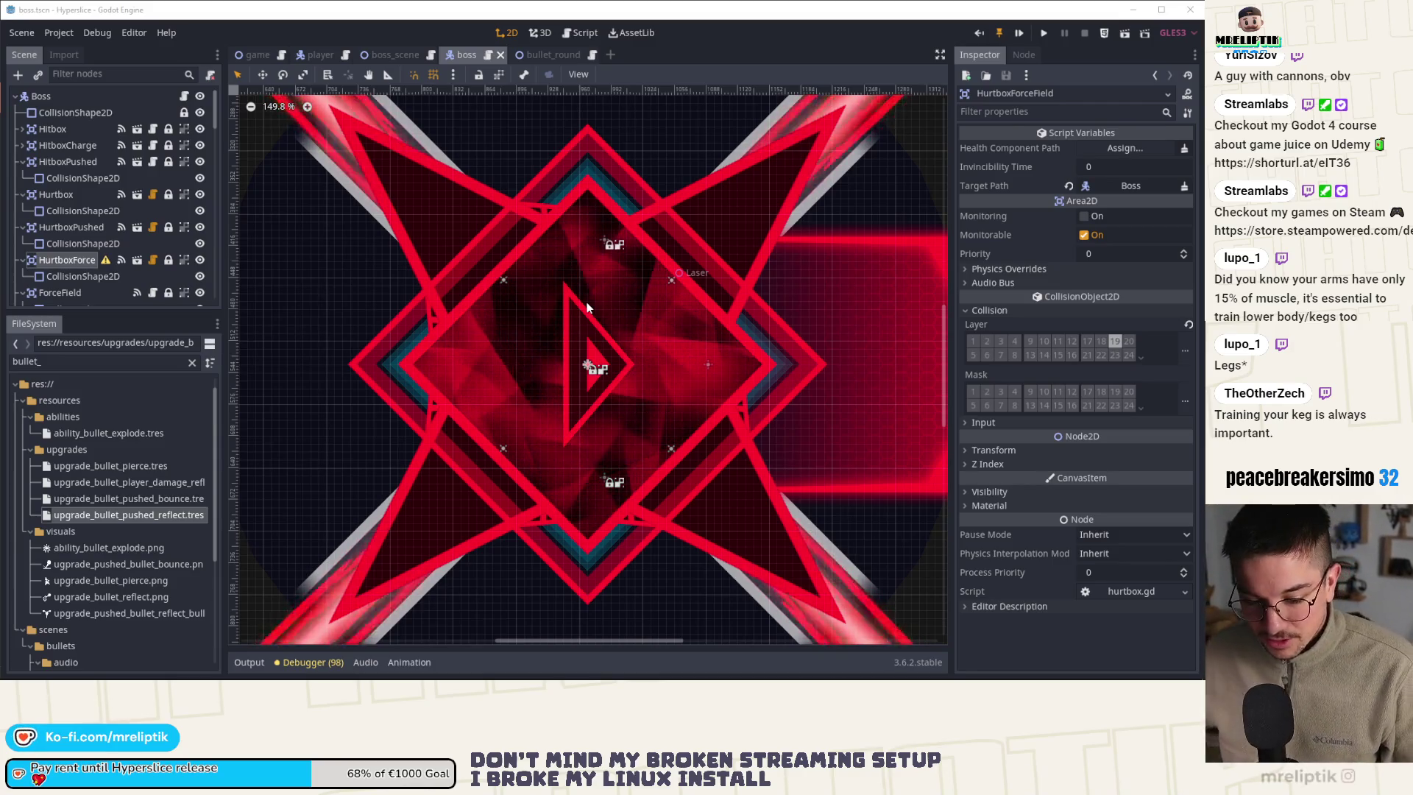
pyautogui.moveTo(588, 678)
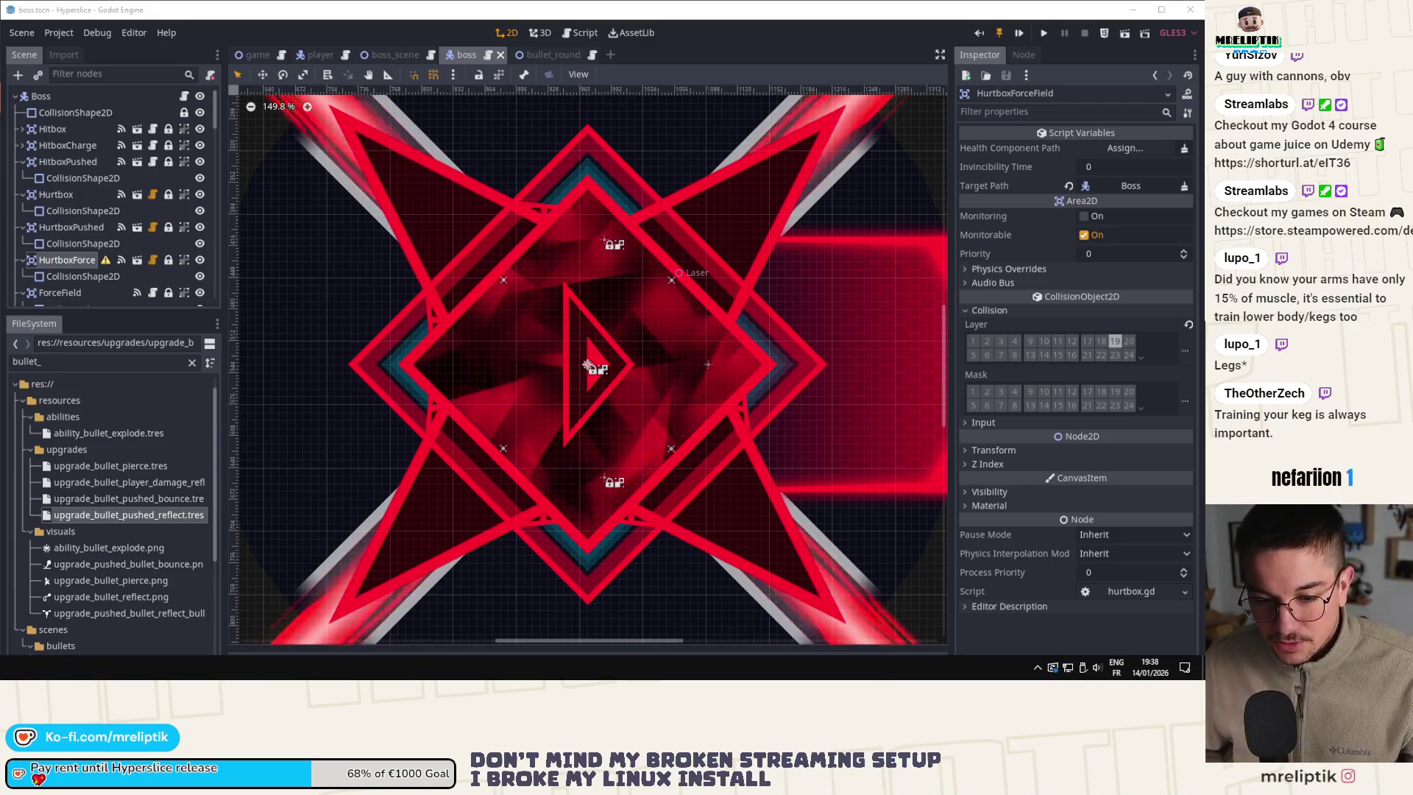
pyautogui.moveTo(360, 276)
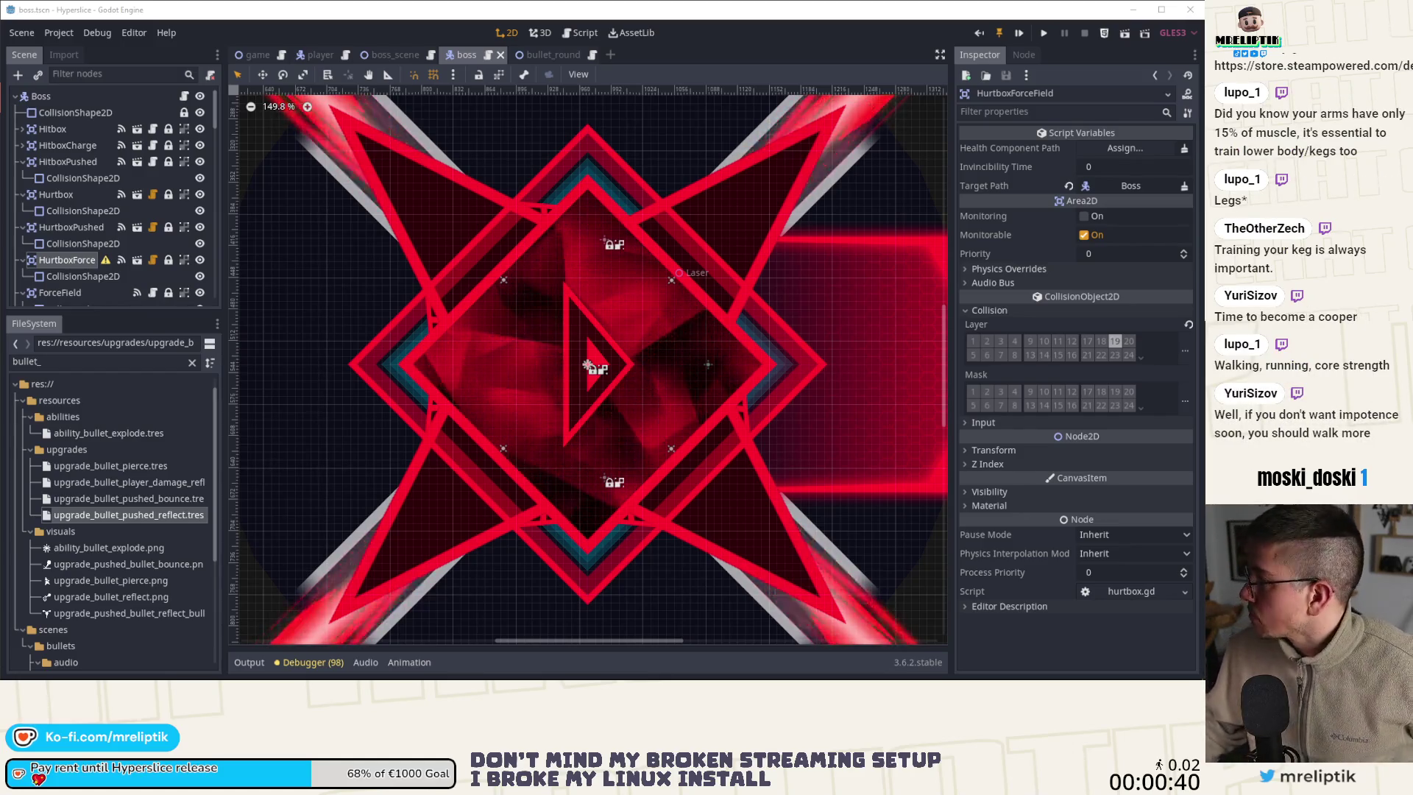
# Maximize the Twitch dashboard, open Manage Power-ups & Channel Points, and reach the last custom reward
pyautogui.moveTo(0, 118); pyautogui.dragTo(361, 118)
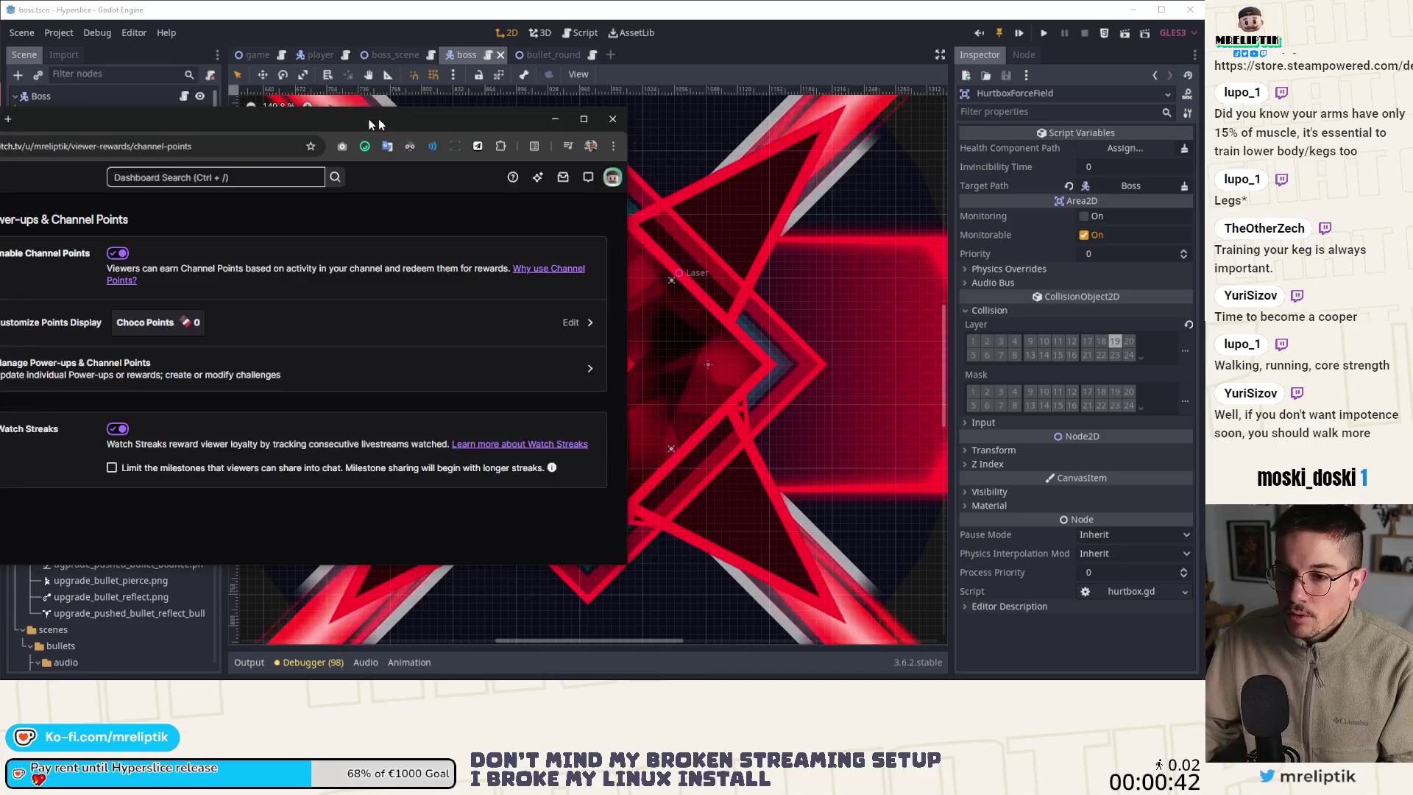
pyautogui.doubleClick(378, 118)
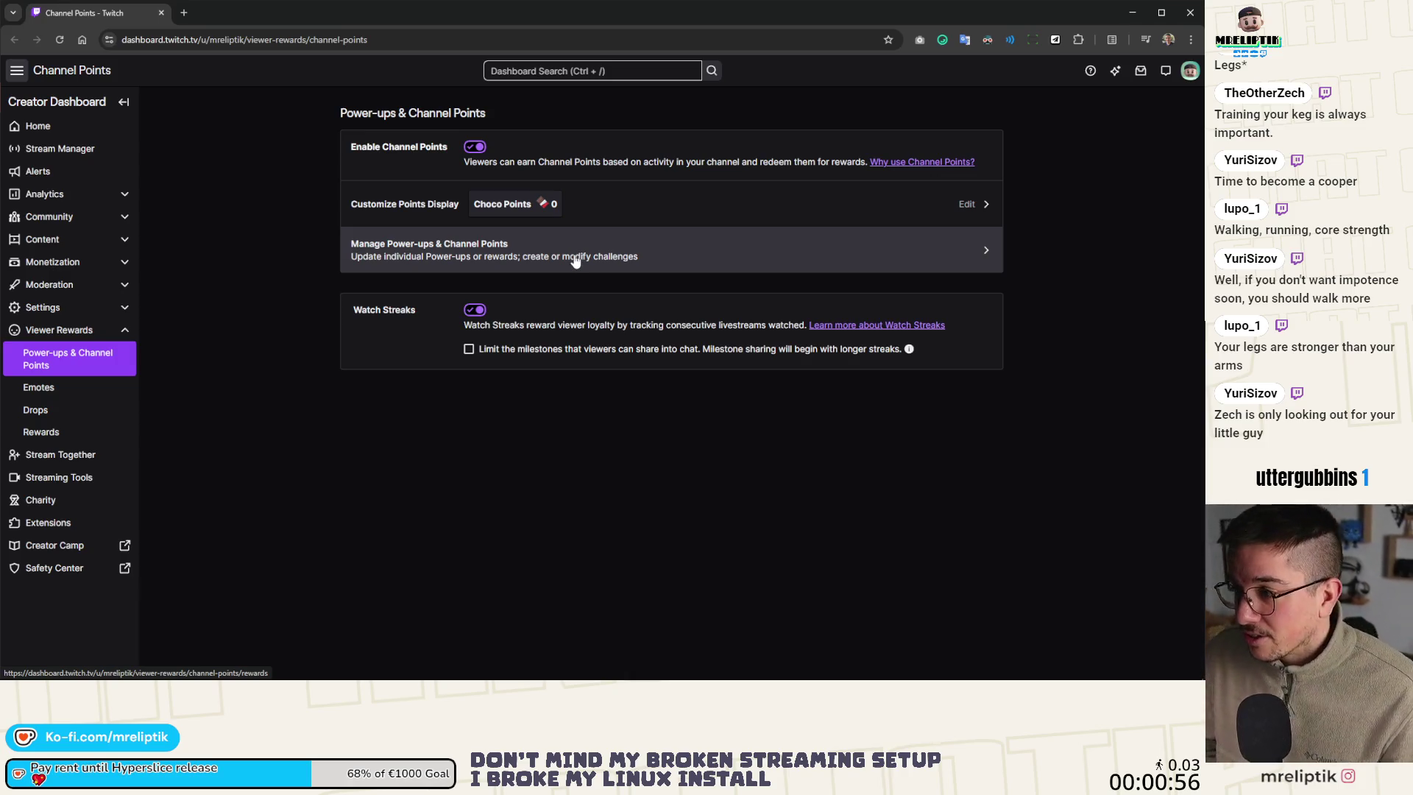
pyautogui.click(526, 252)
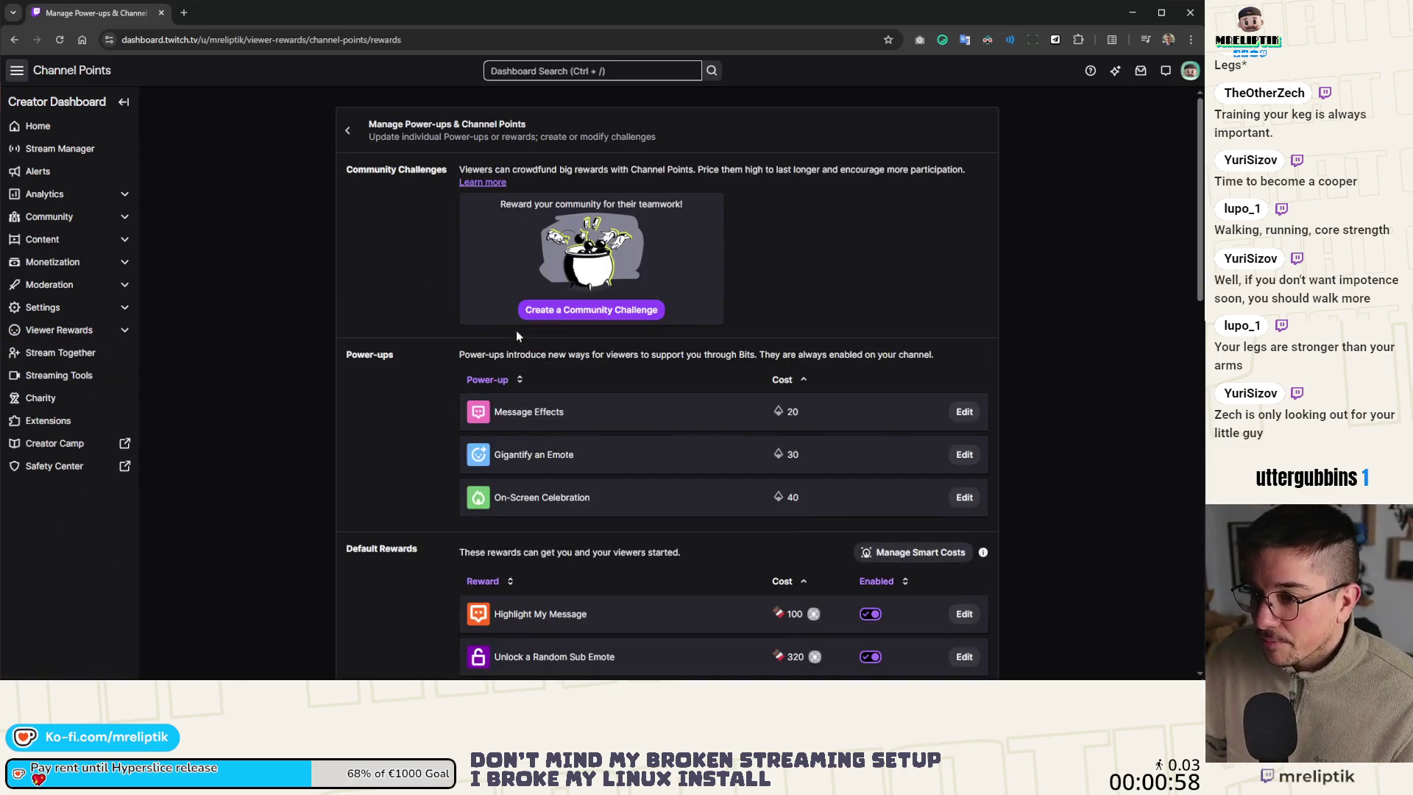
pyautogui.scroll(-3, 515, 331)
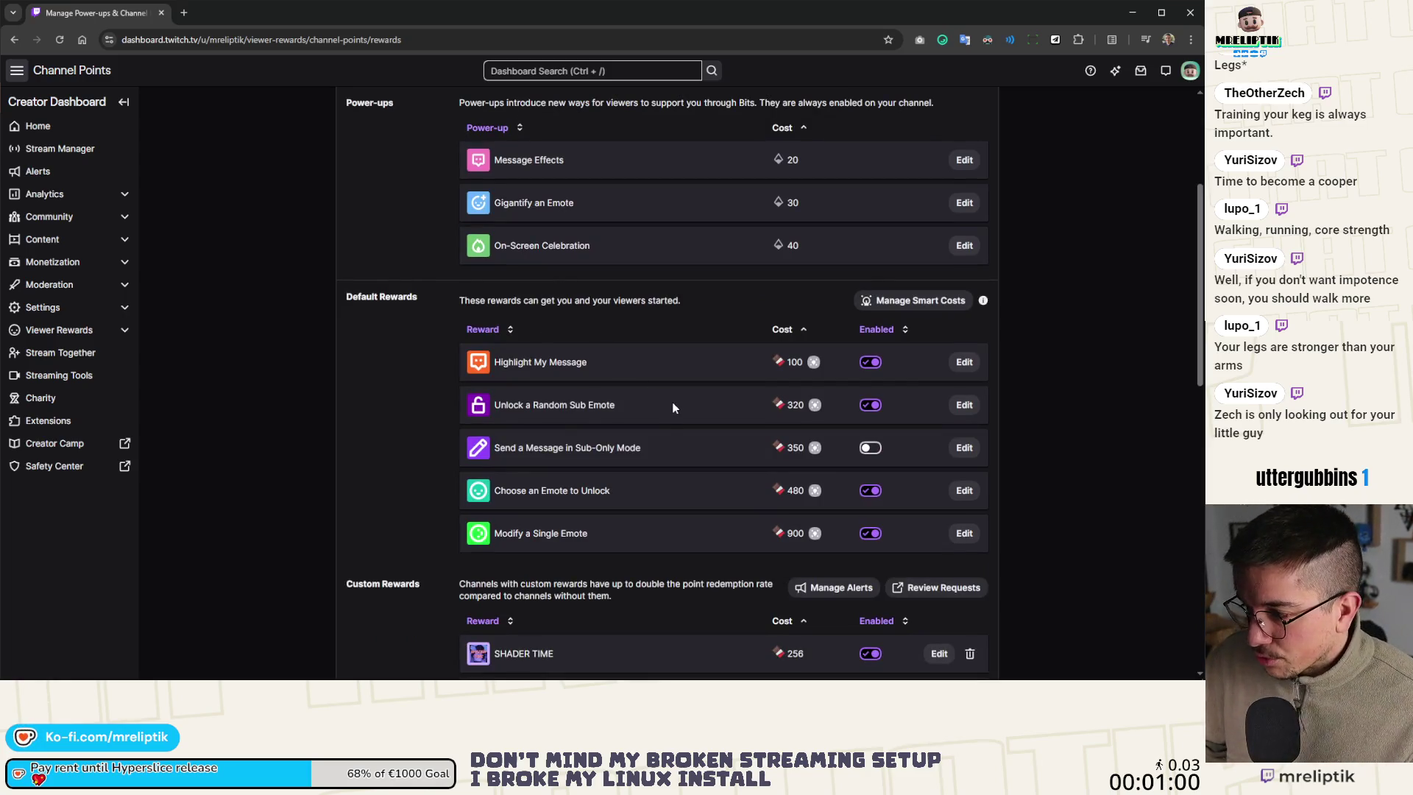
pyautogui.scroll(-3, 668, 402)
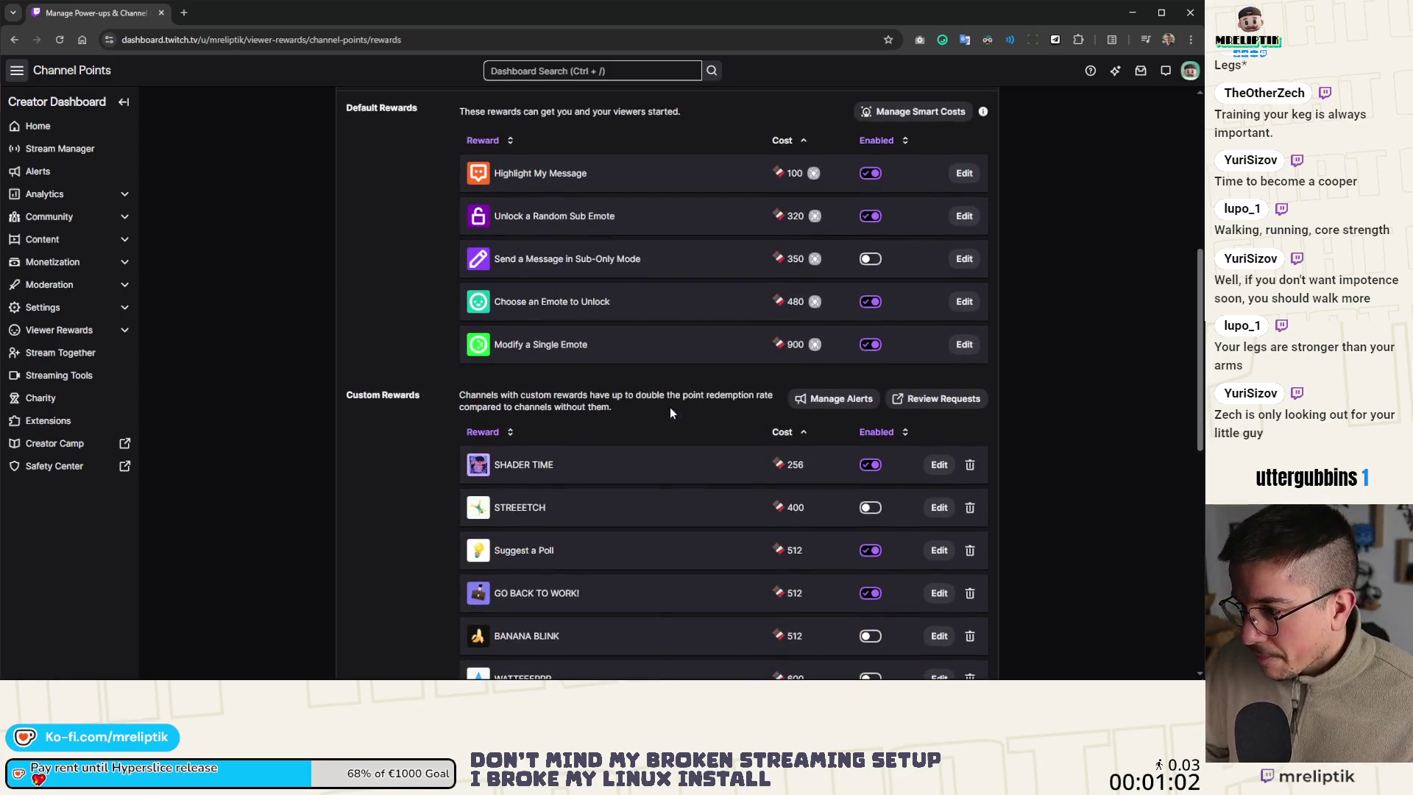
pyautogui.scroll(-3, 669, 326)
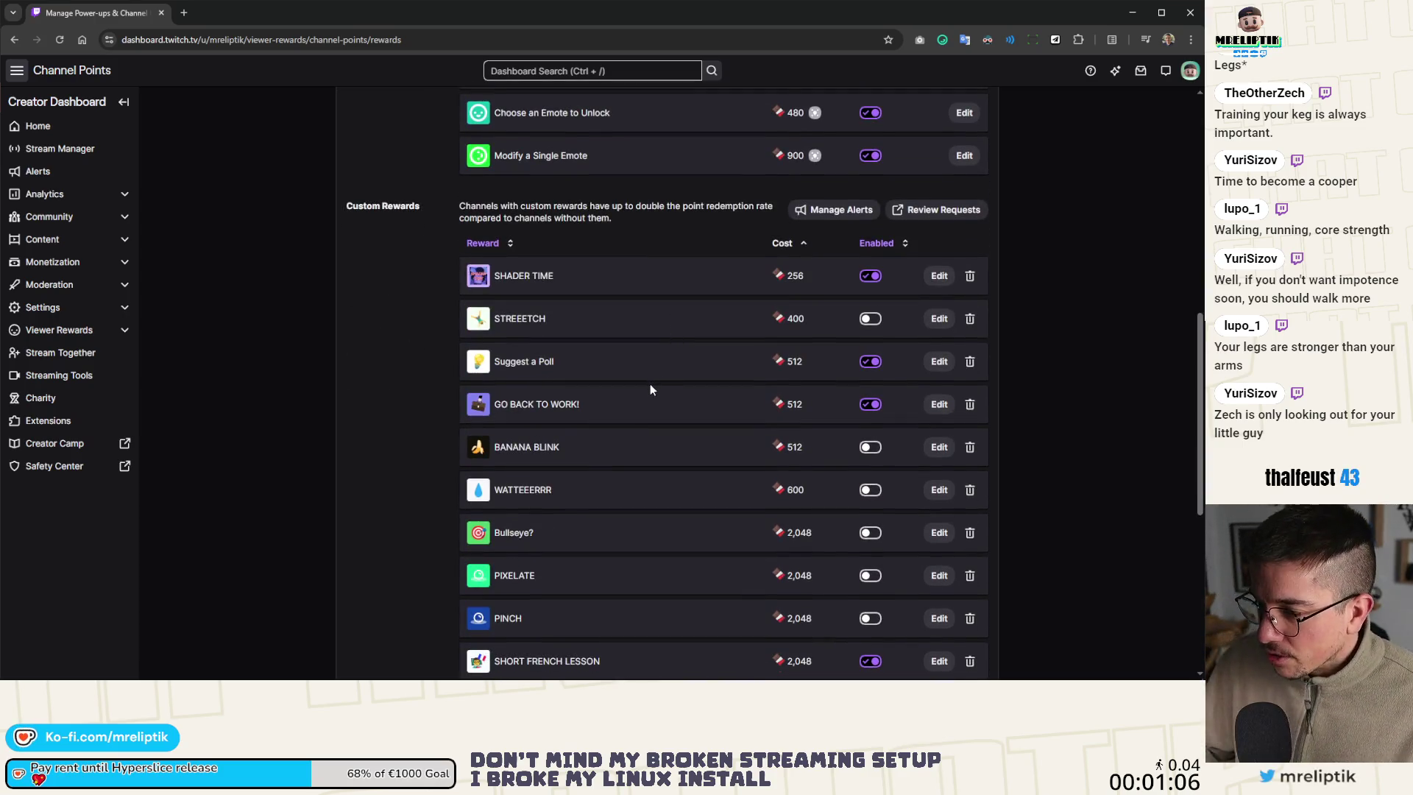
pyautogui.scroll(-3, 650, 383)
pyautogui.scroll(-4, 646, 369)
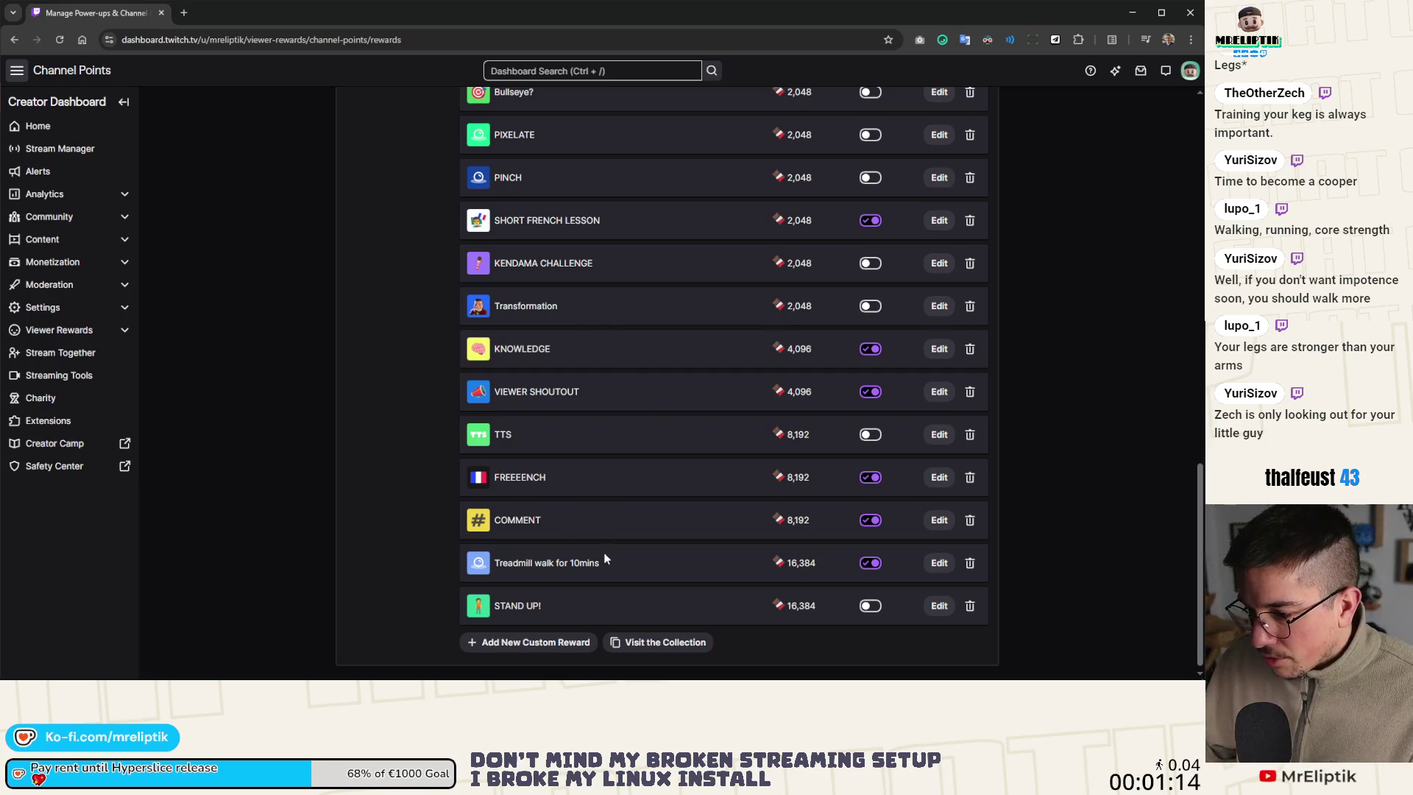
# Start a new custom reward 'Song suggestion', cost 4096, described 'Suggest a song to play'
pyautogui.click(521, 645)
pyautogui.click(466, 167)
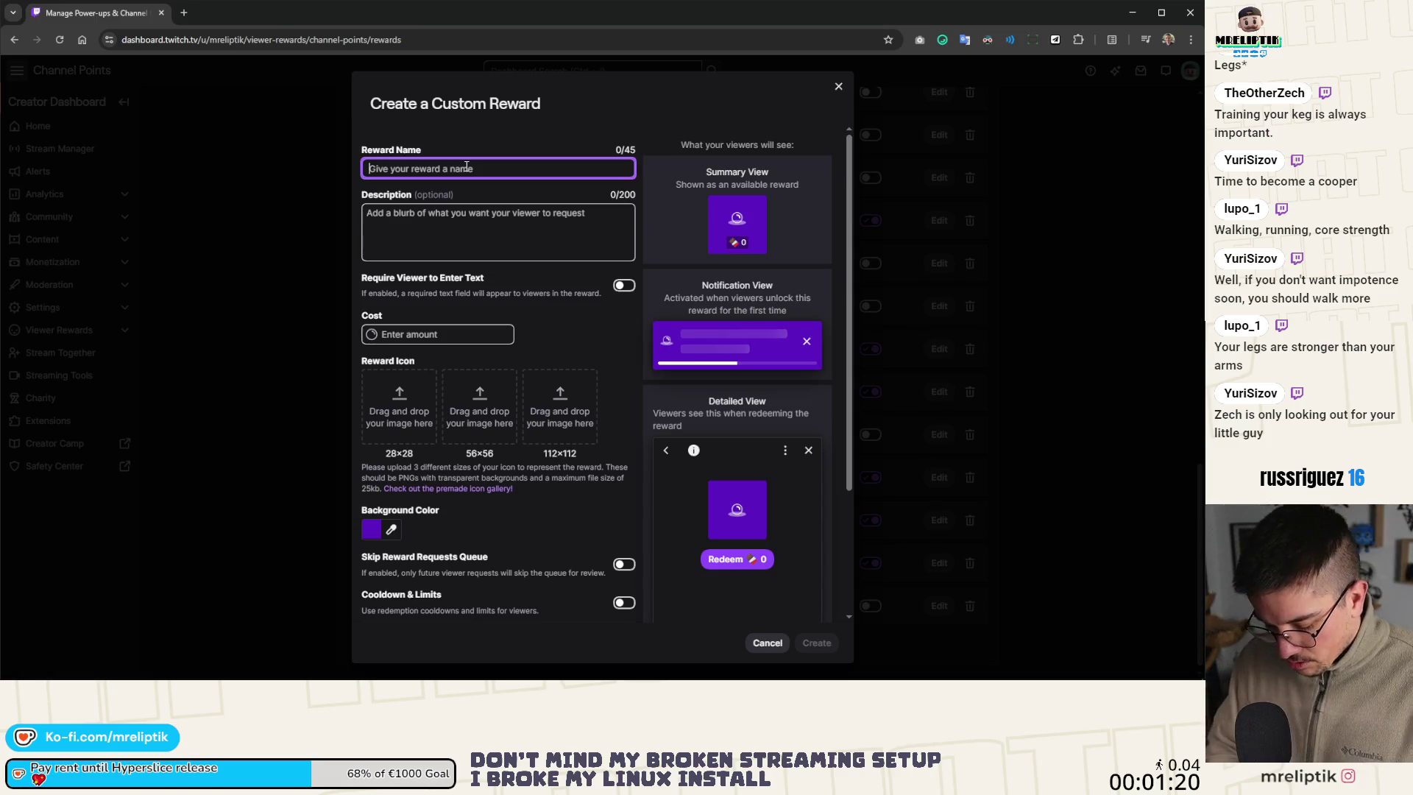
pyautogui.write('Song suggestion')
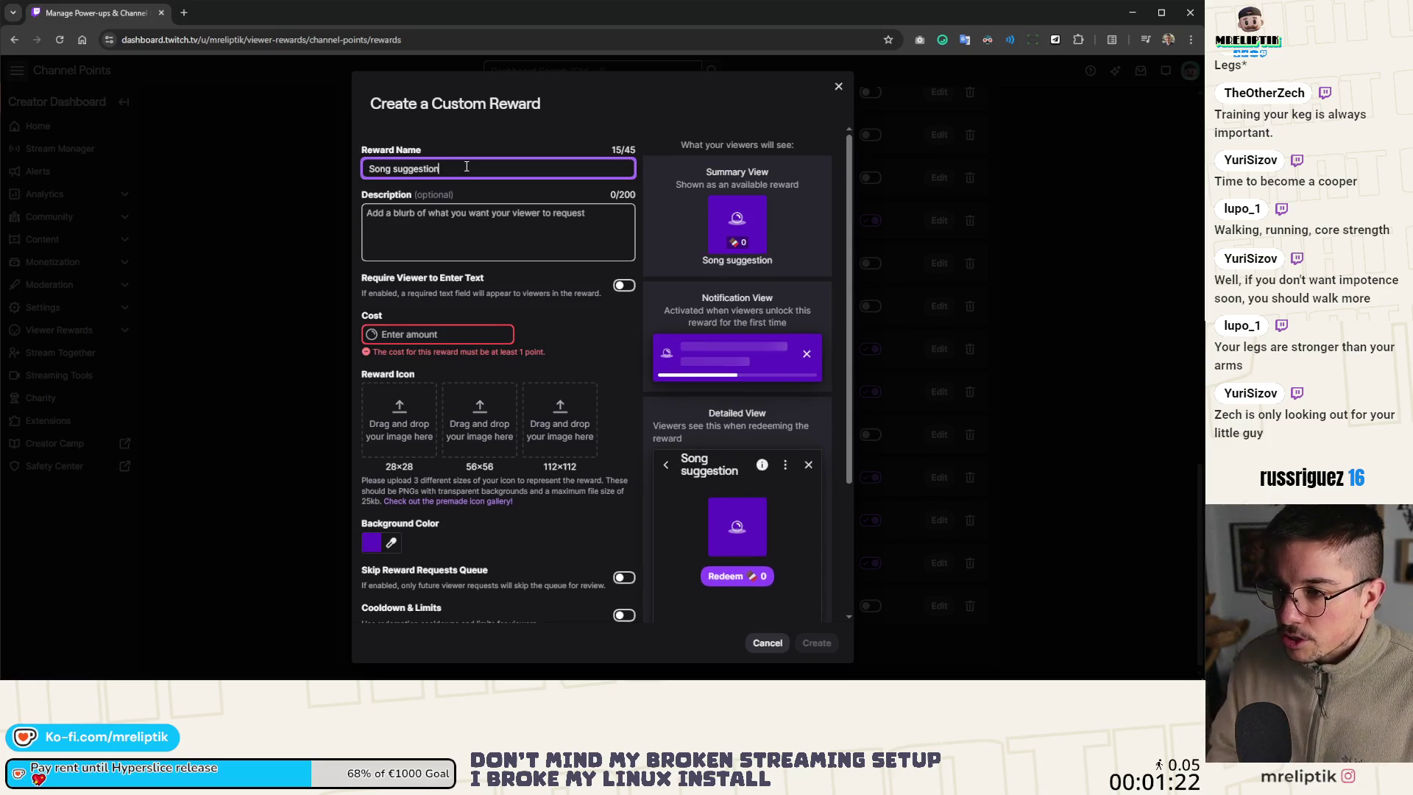
pyautogui.click(445, 333)
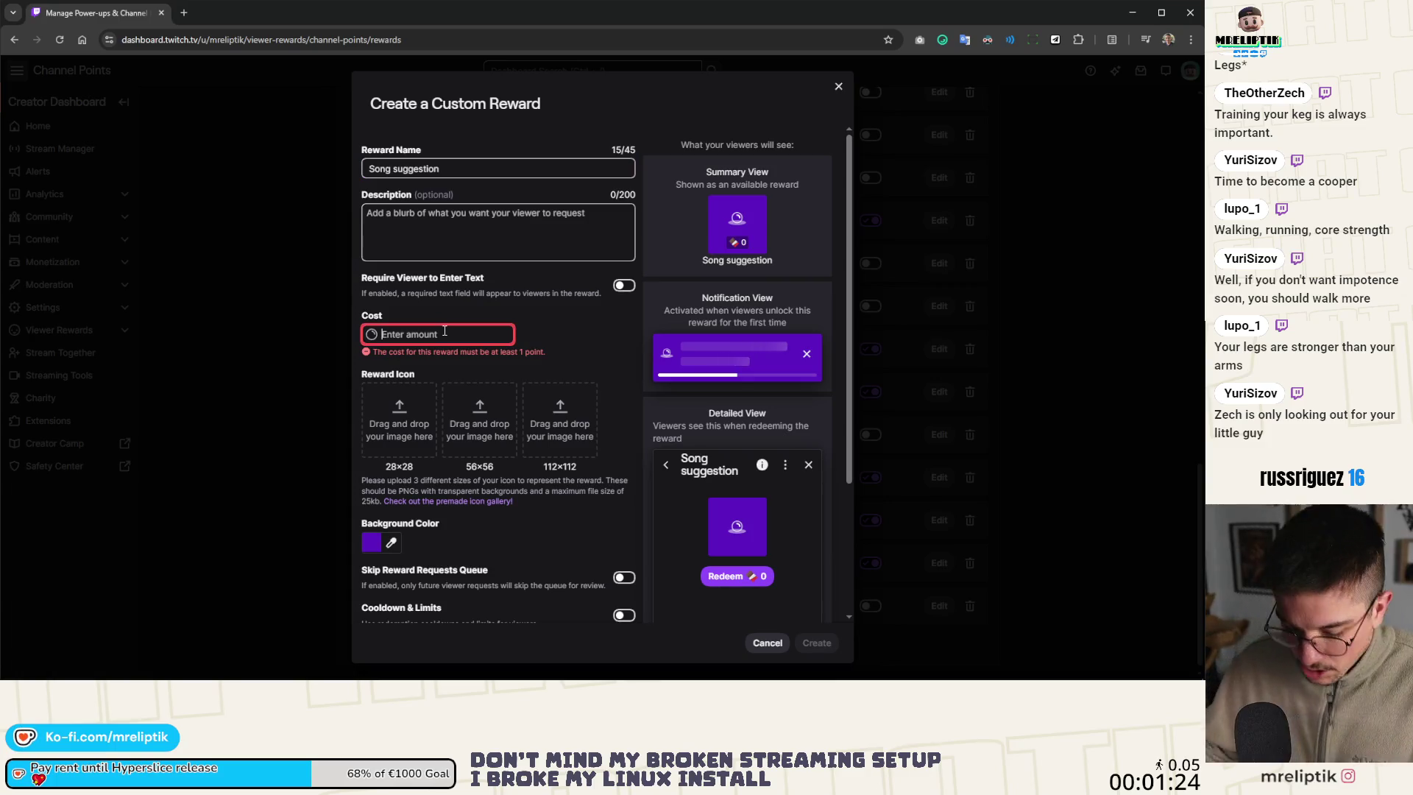
pyautogui.write('4096')
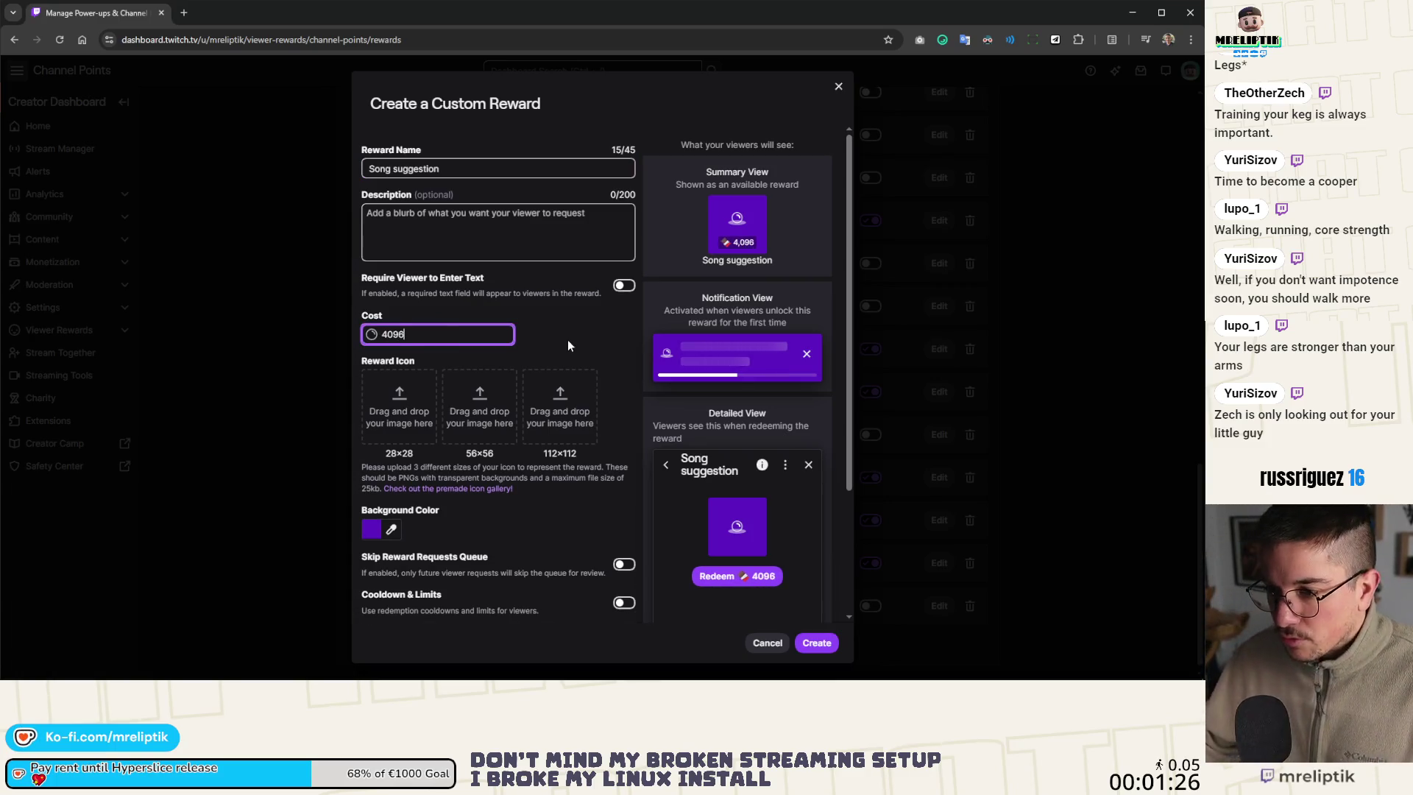
pyautogui.click(509, 225)
pyautogui.write('Sugeg')
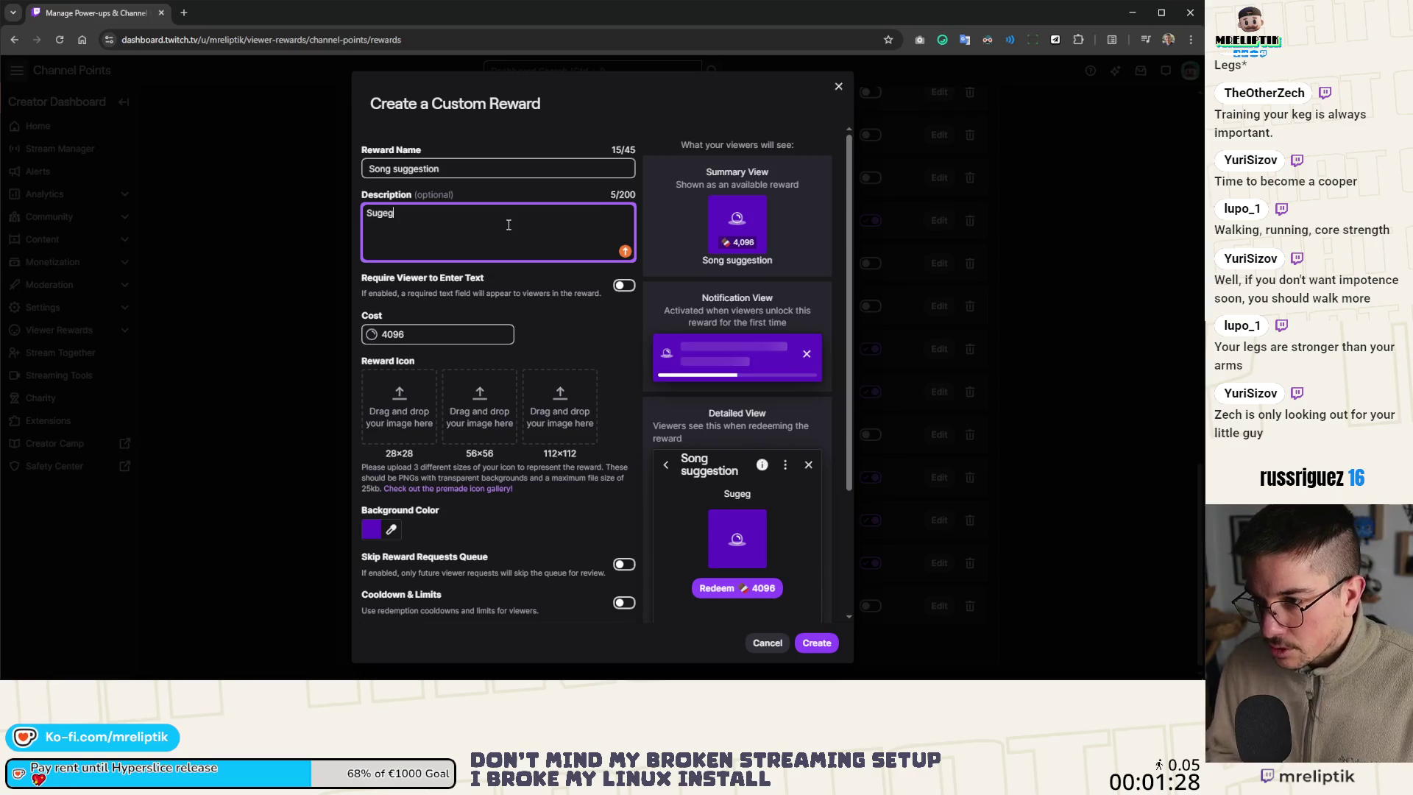
pyautogui.press('BackSpace')
pyautogui.press('BackSpace')
pyautogui.write('gest a song ')
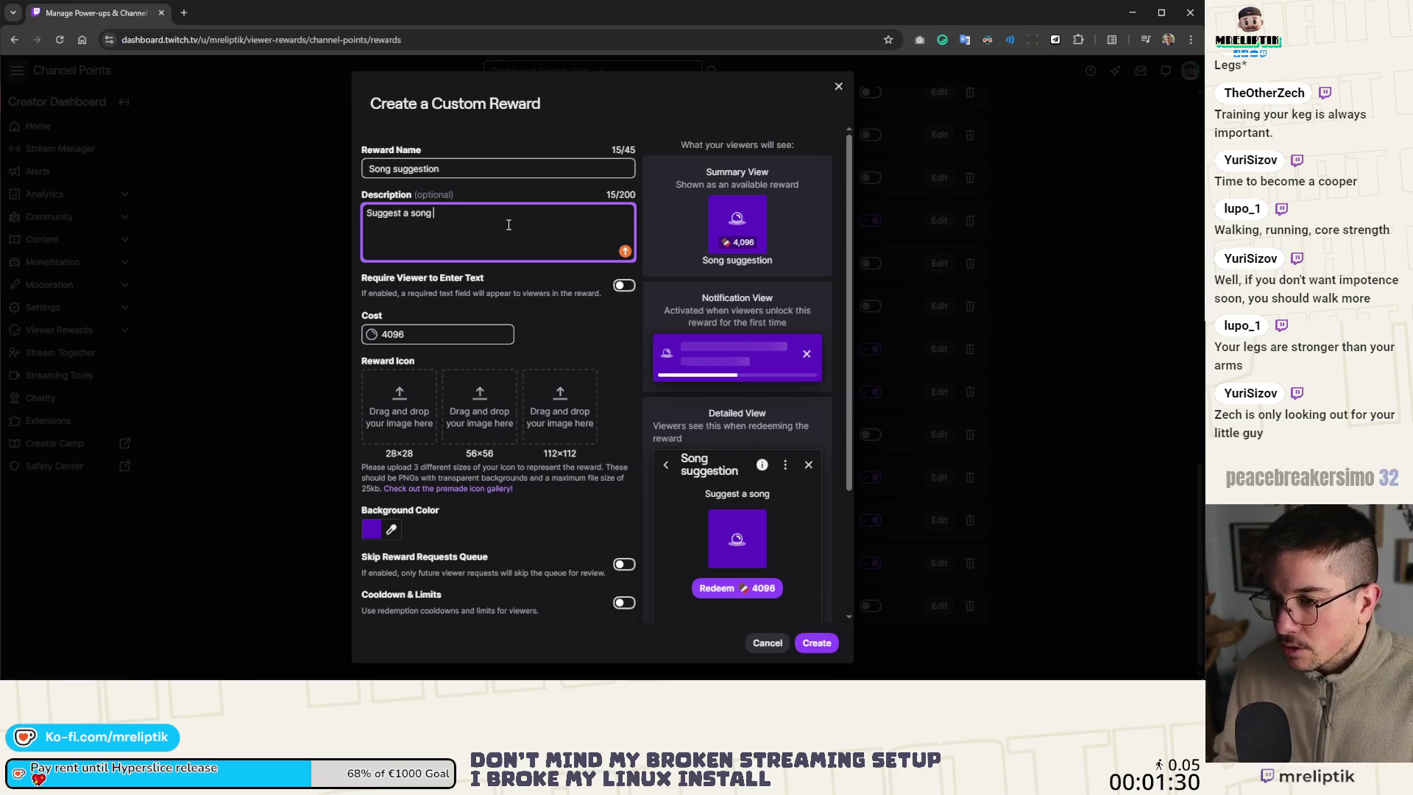
pyautogui.write('to play')
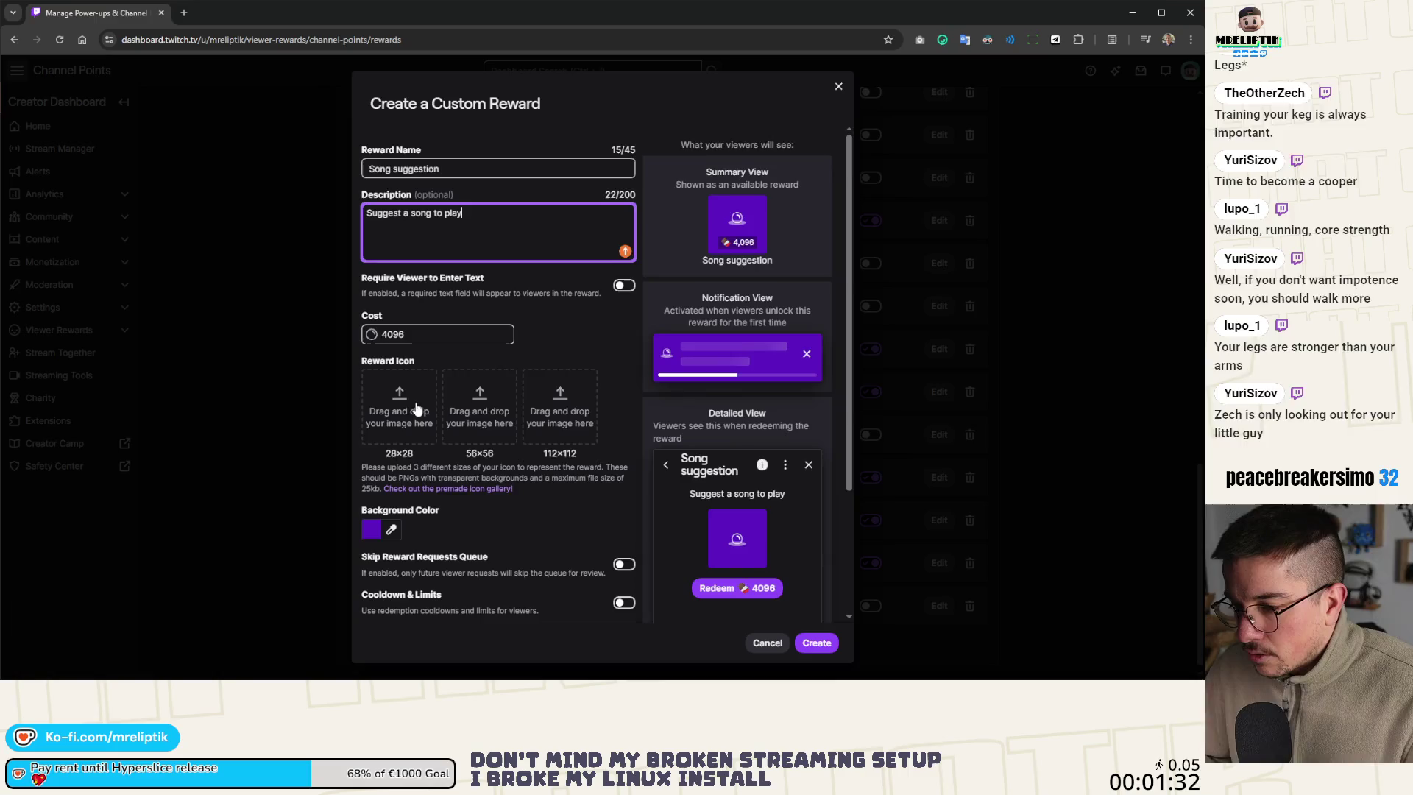
# Enable a 30-minute cooldown and 3 redemptions per user per stream, then create the reward
pyautogui.scroll(-2, 409, 431)
pyautogui.scroll(-1, 471, 449)
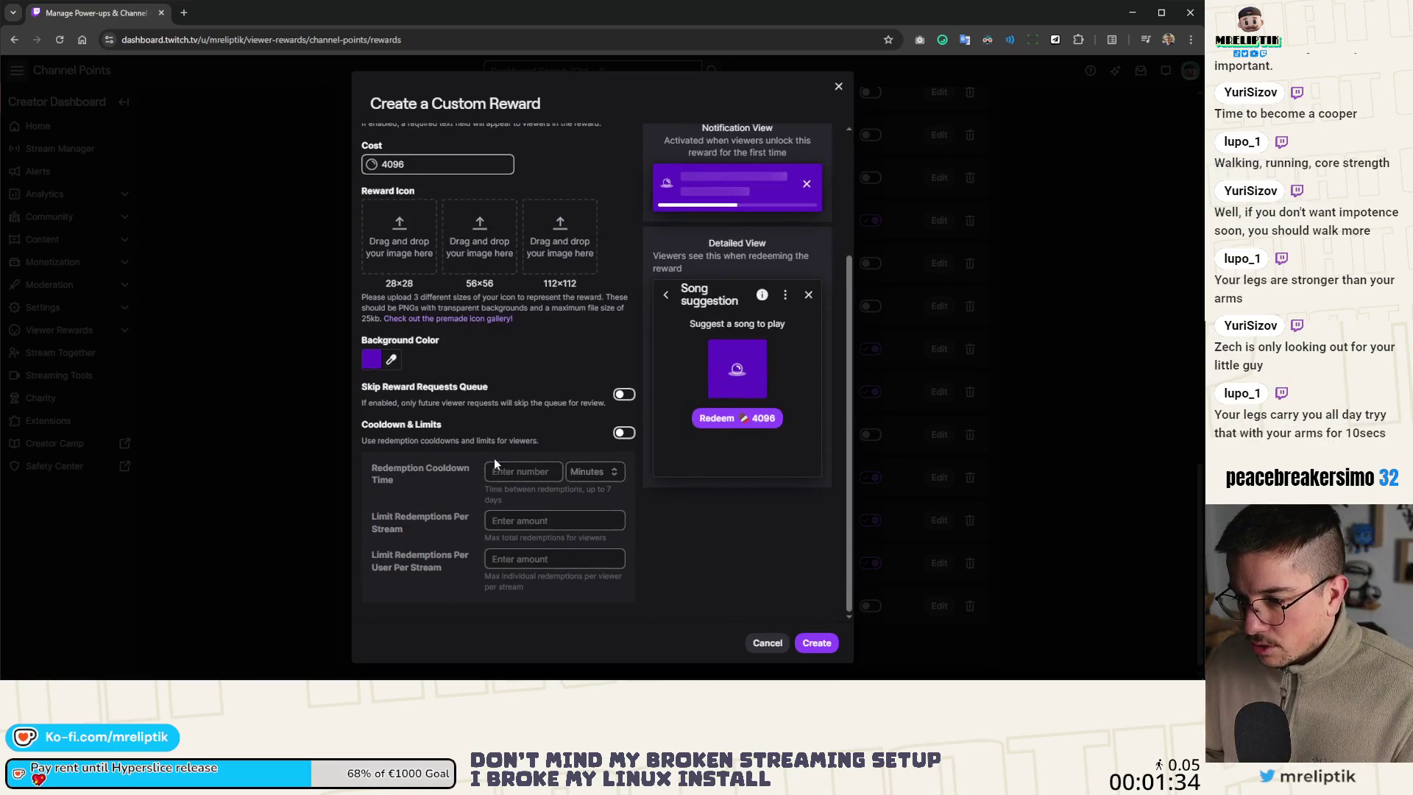
pyautogui.click(624, 432)
pyautogui.click(528, 482)
pyautogui.write('30')
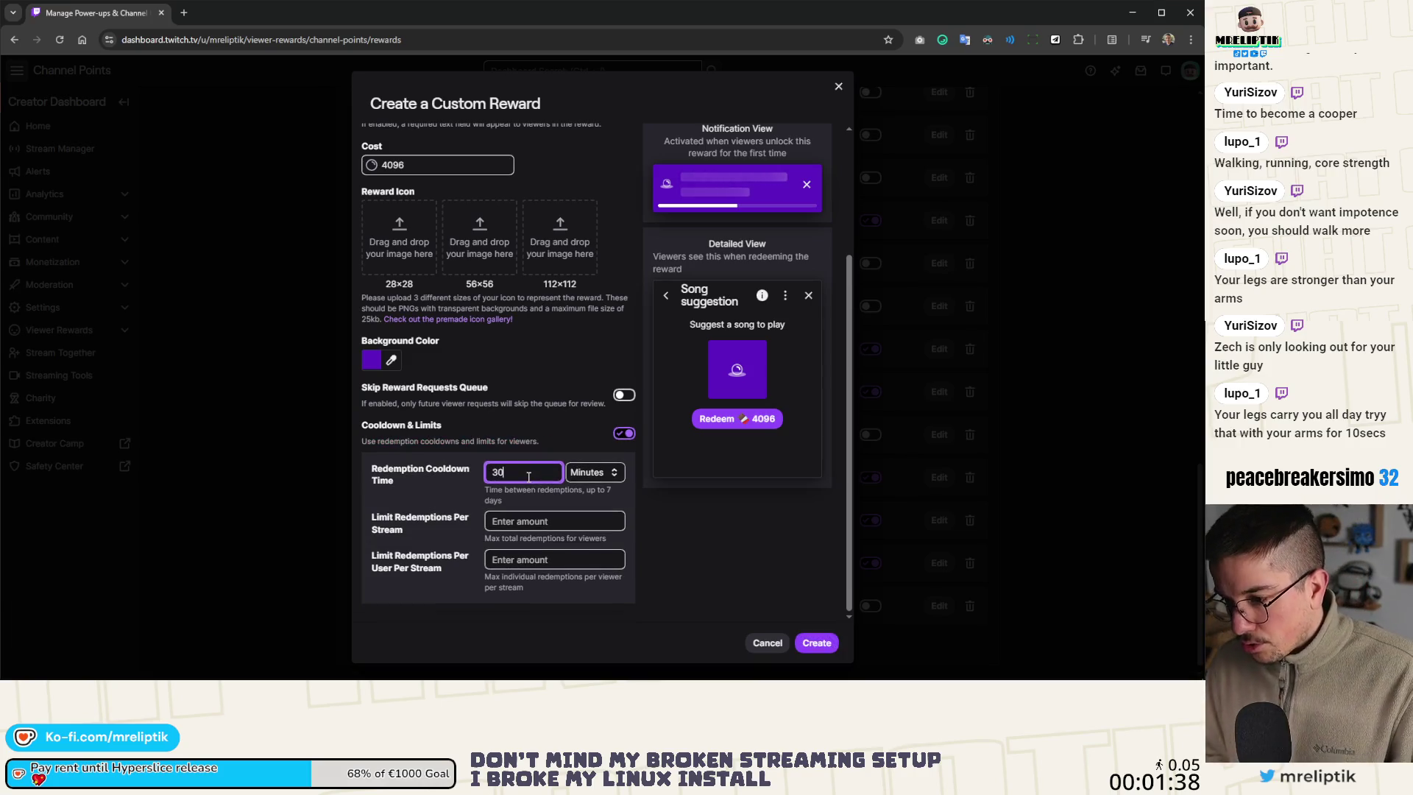
pyautogui.click(521, 524)
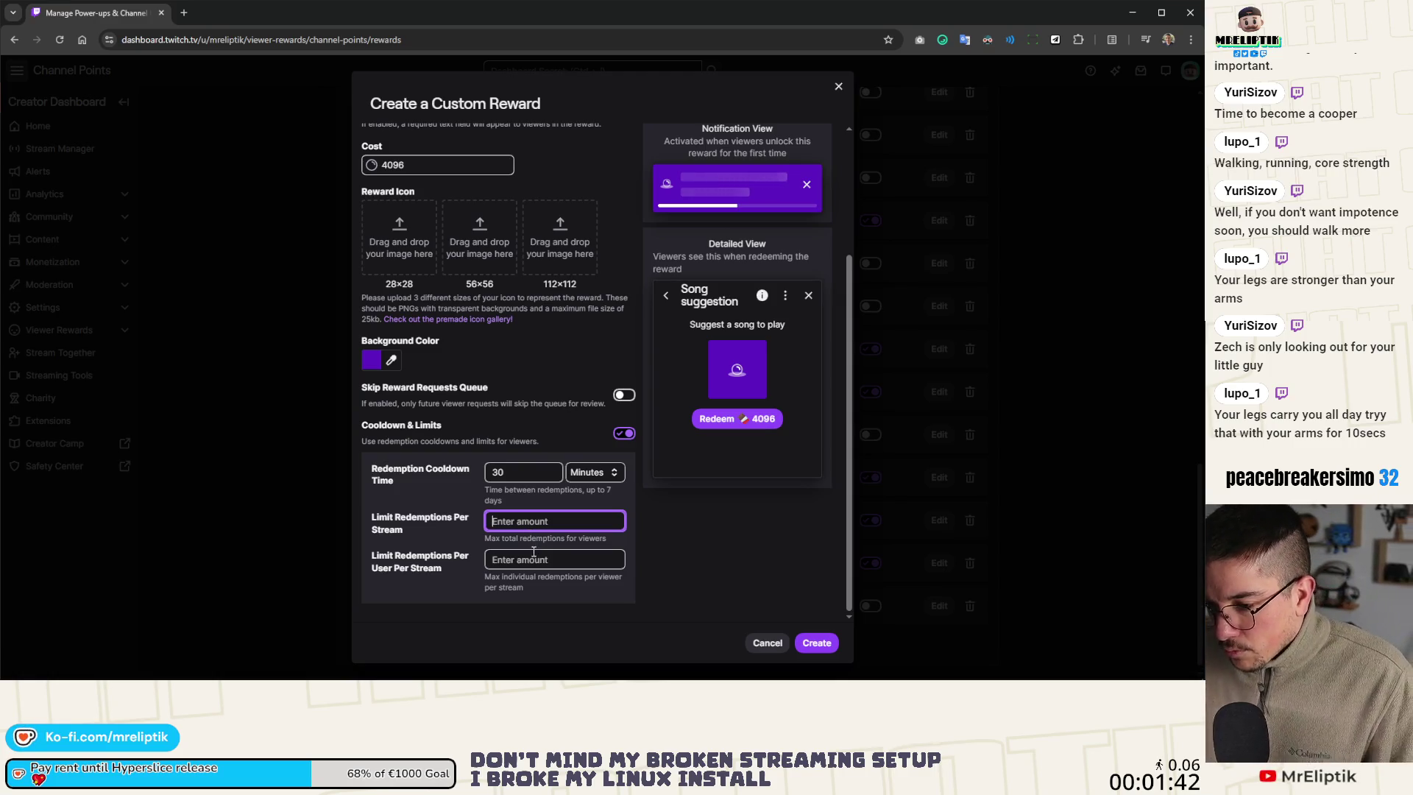
pyautogui.click(533, 559)
pyautogui.write('3')
pyautogui.click(815, 642)
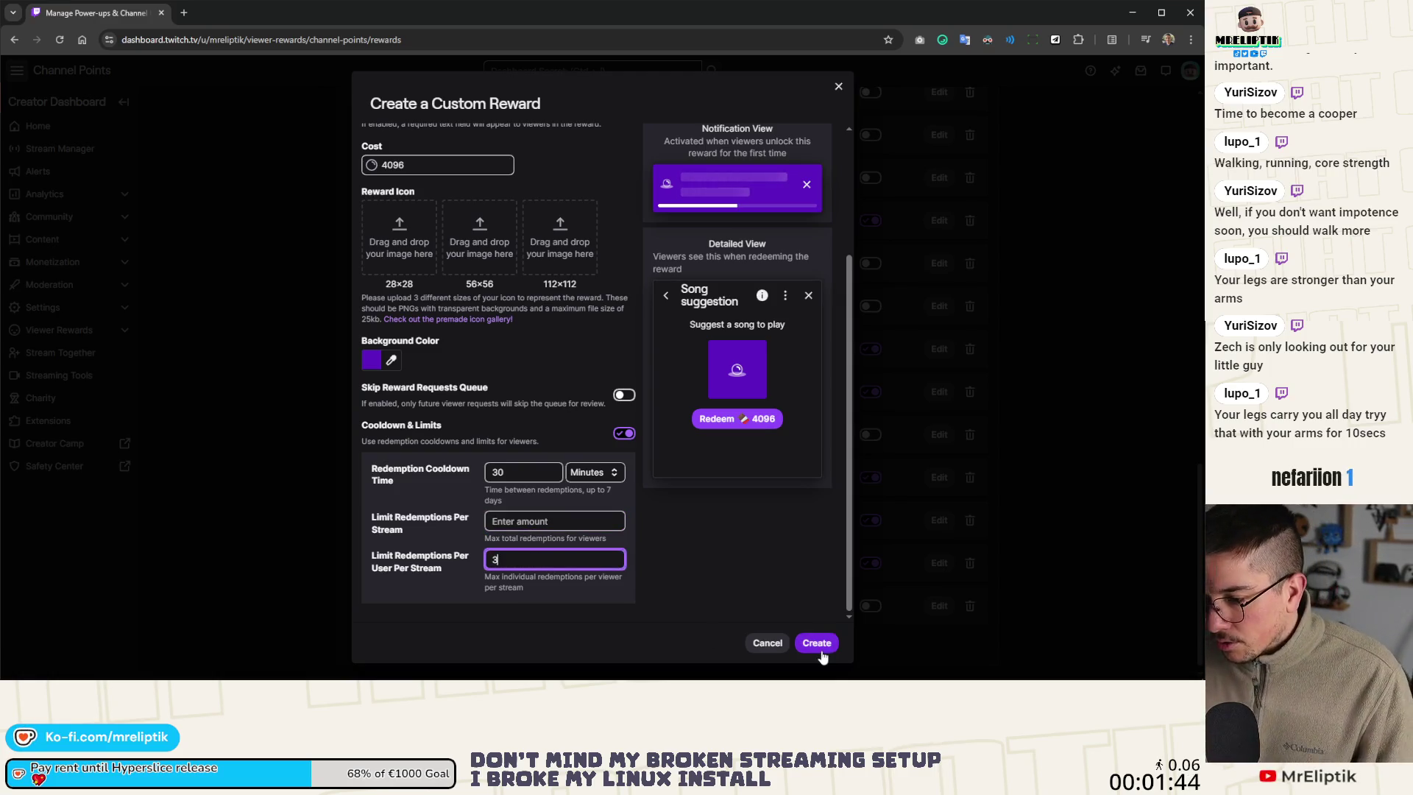
# Scroll the Custom Rewards list to confirm 'Song suggestion' is listed, then return to Godot
pyautogui.scroll(-1, 448, 409)
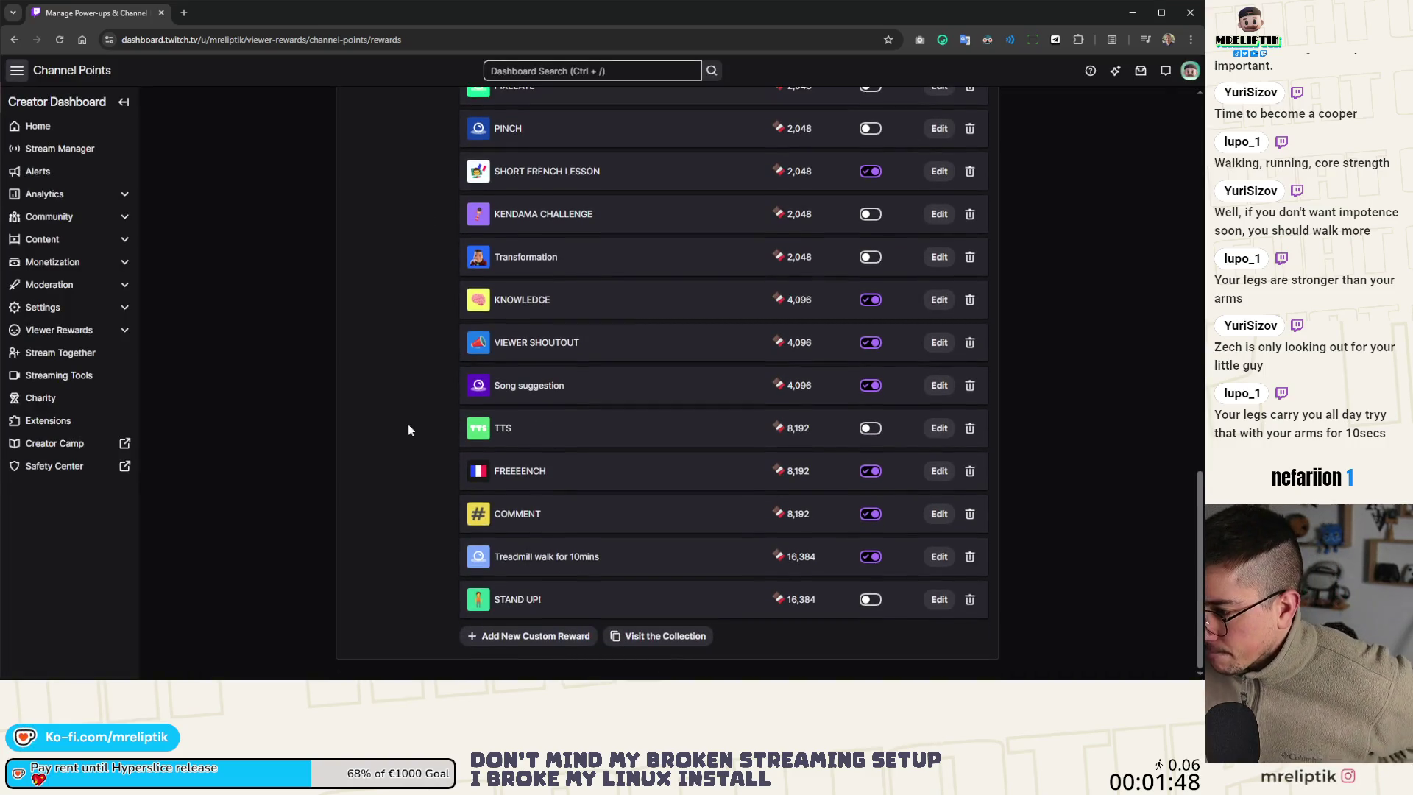
pyautogui.scroll(1, 409, 429)
pyautogui.scroll(7, 409, 429)
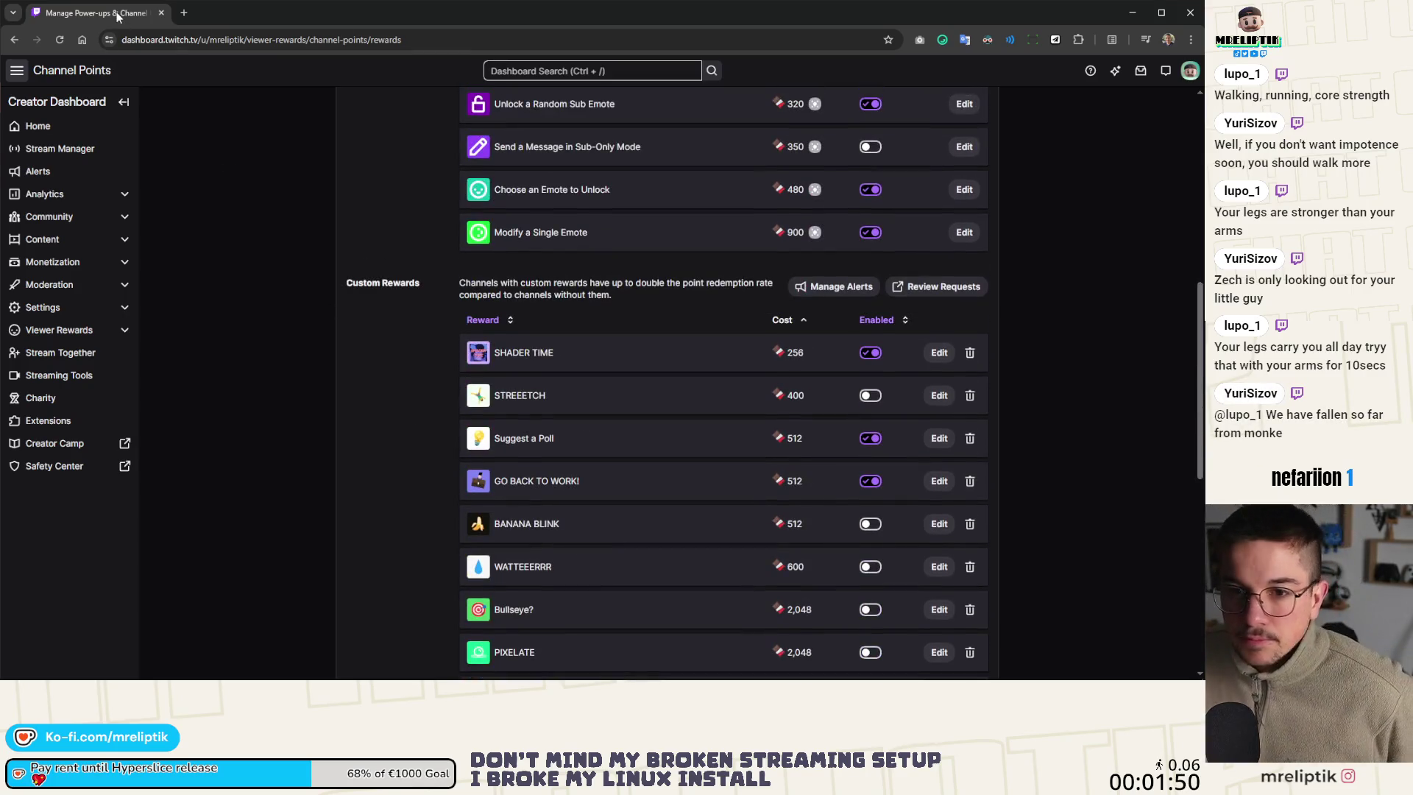
pyautogui.hotkey('alt', 'Tab')
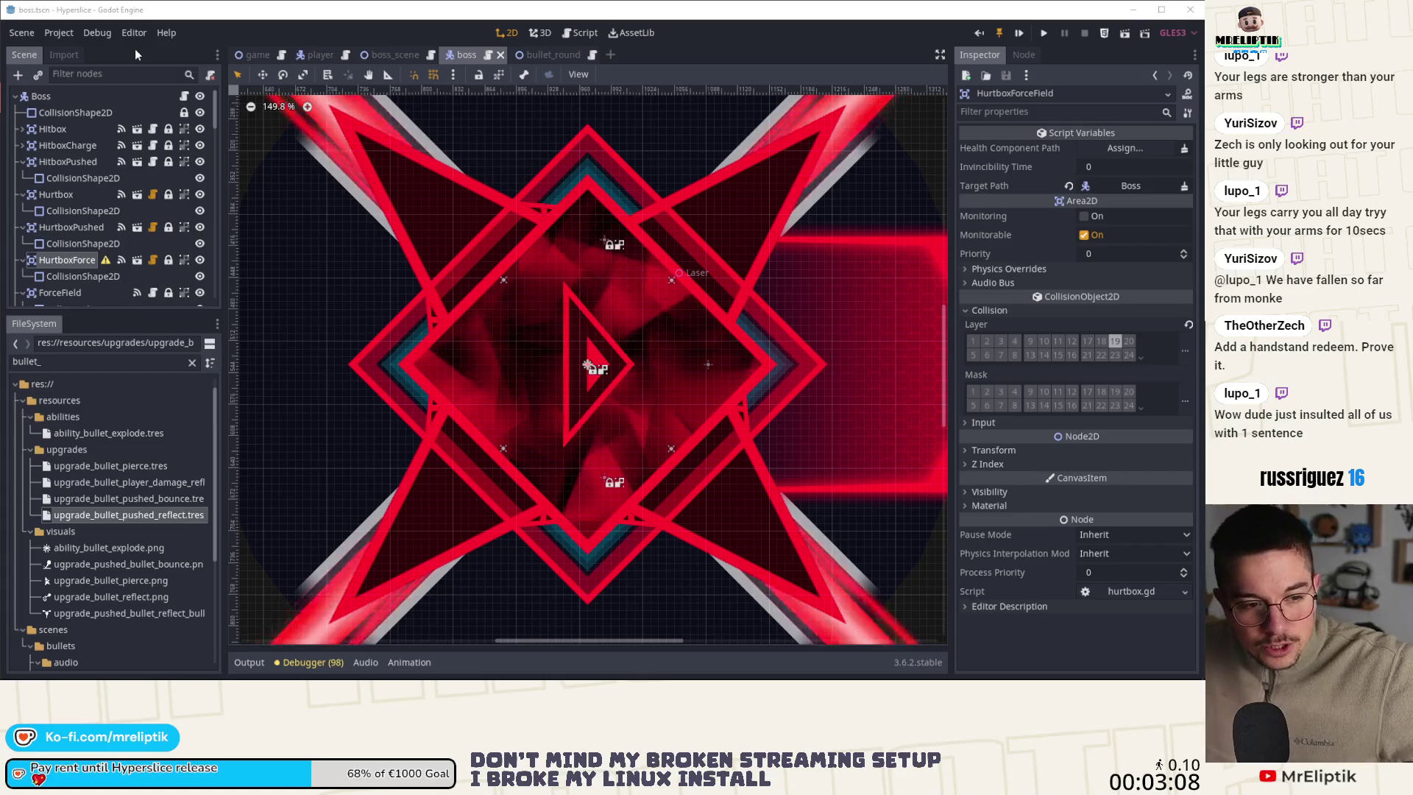
# Zoom out the 2D viewport and open boss.gd from the Boss node's script icon
pyautogui.scroll(-2, 531, 306)
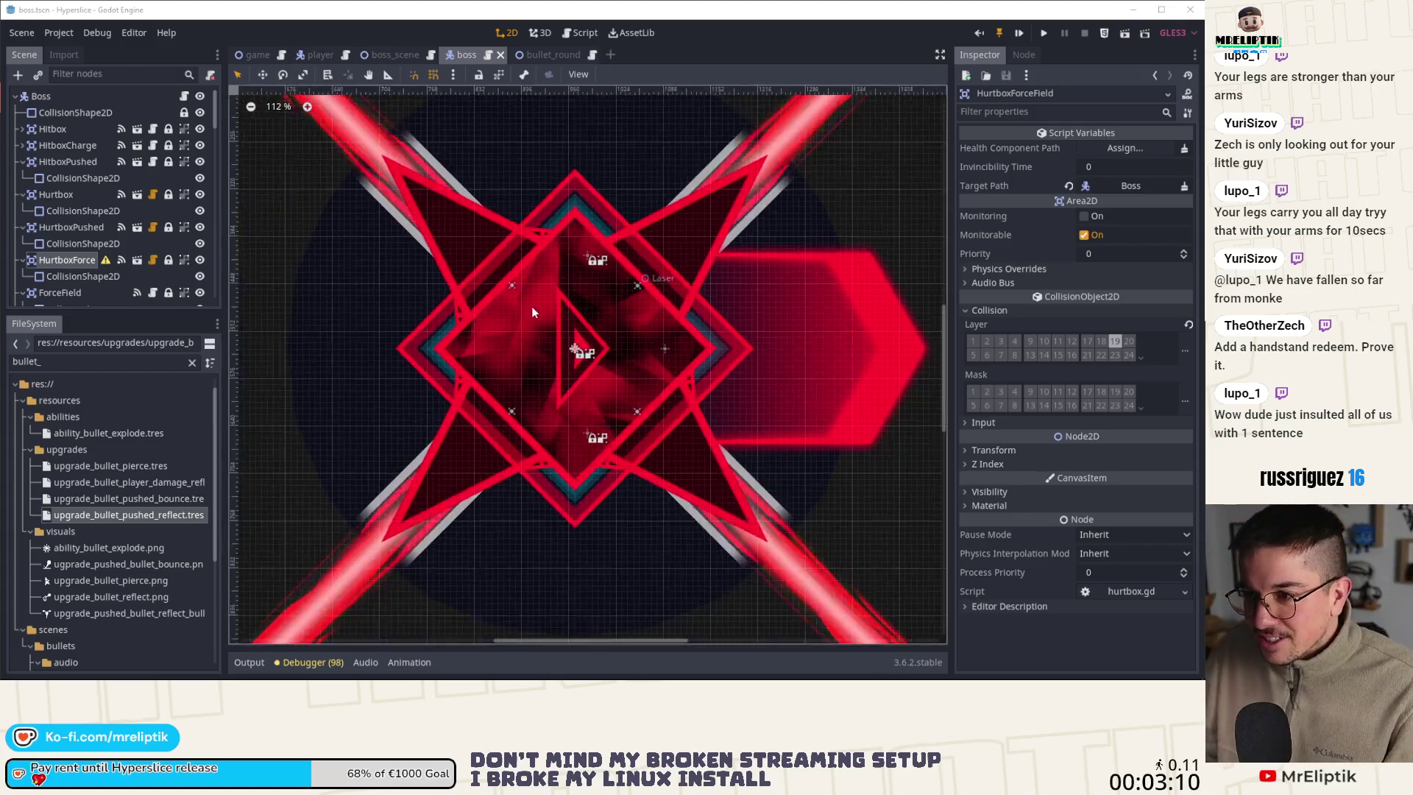
pyautogui.click(184, 96)
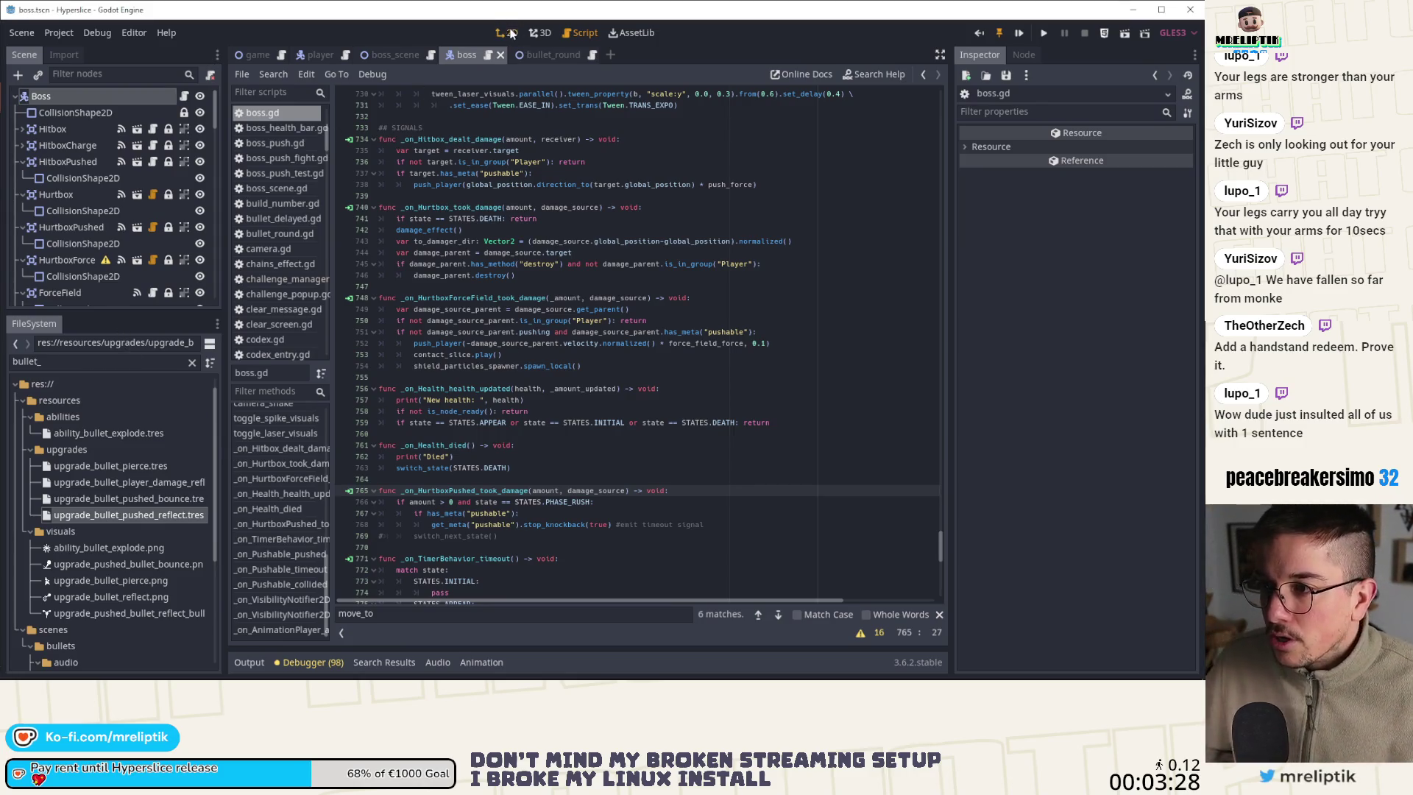
# Switch from the boss.gd script editor back to the 2D boss scene view
pyautogui.click(507, 32)
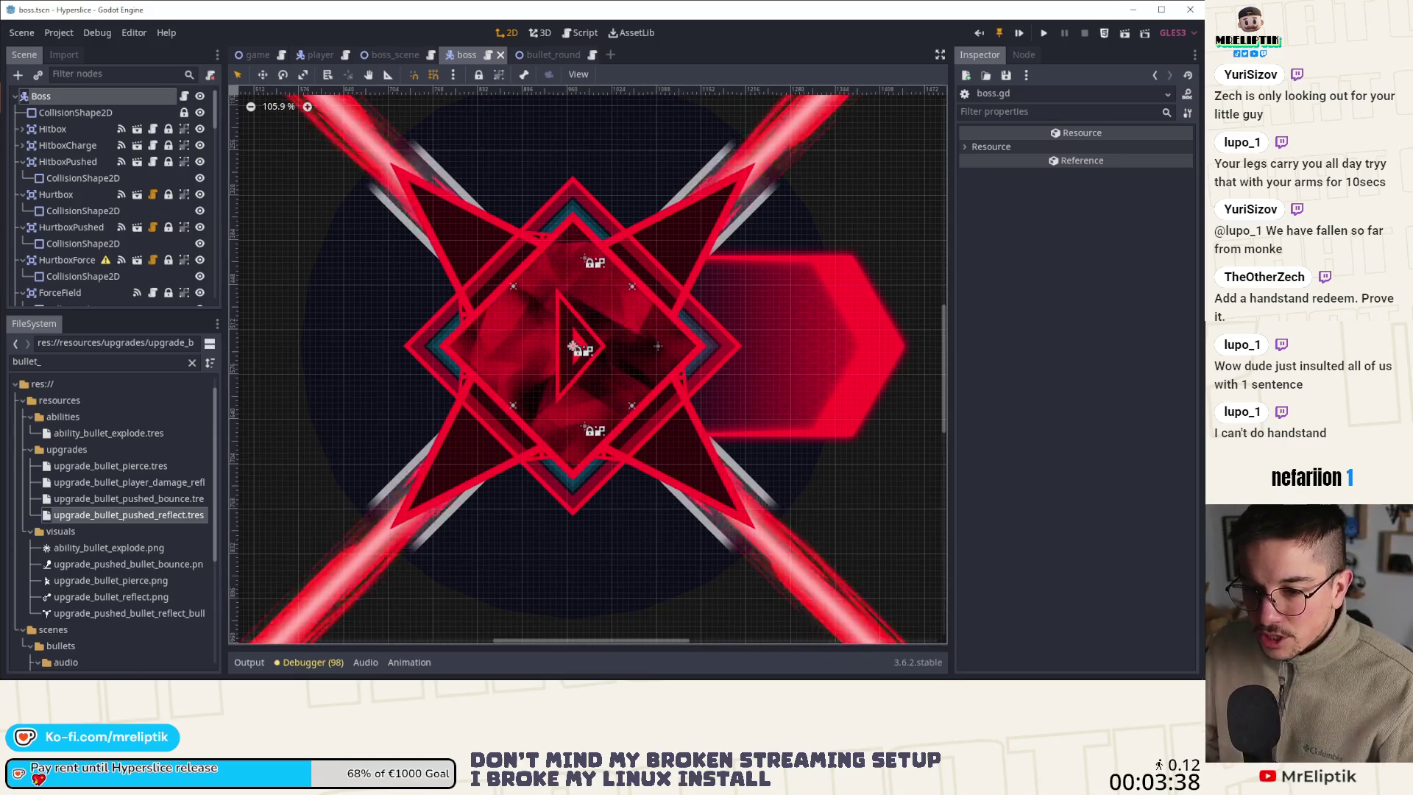
pyautogui.moveTo(91, 673)
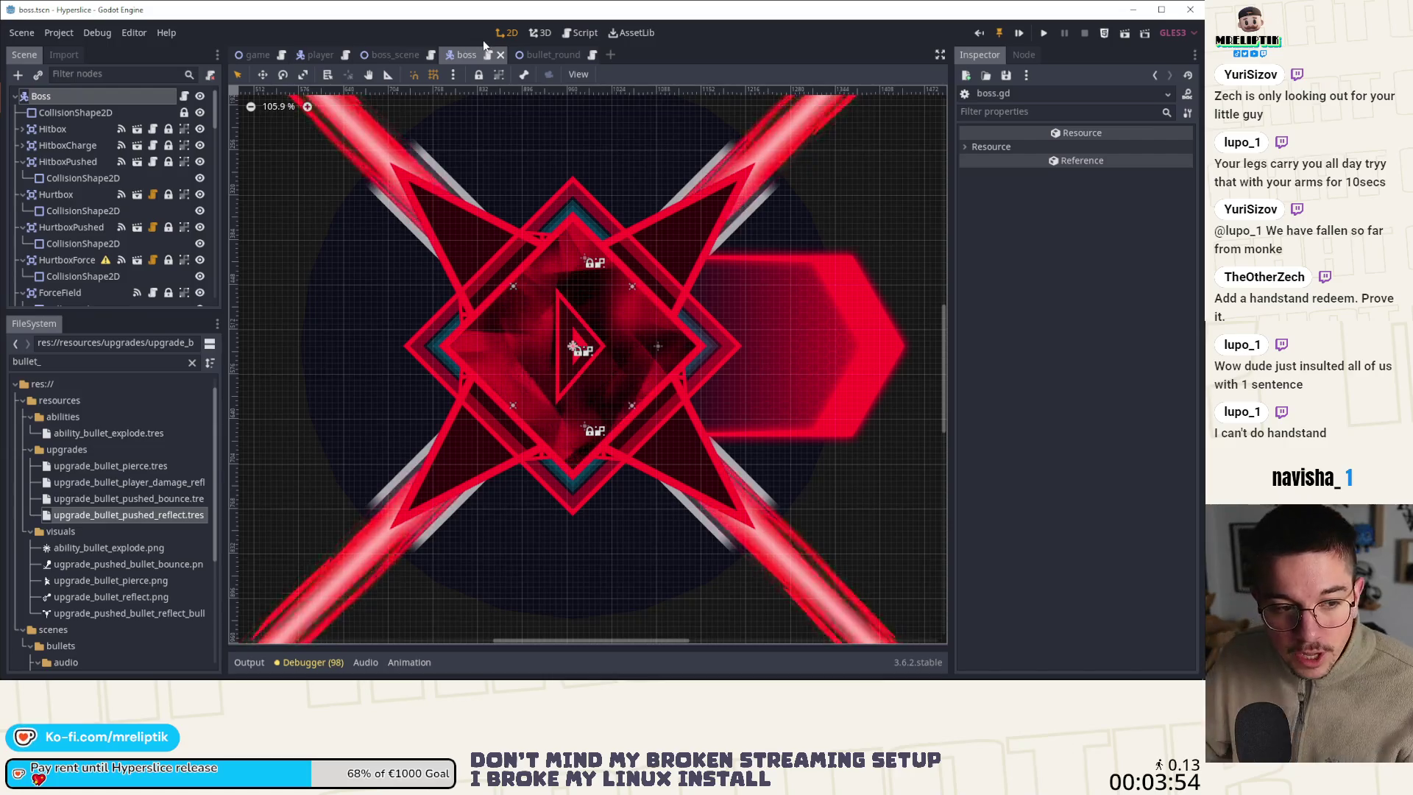
# Peek at the bullet_round scene, return to the boss scene, and inspect the boss.gd script
pyautogui.click(552, 58)
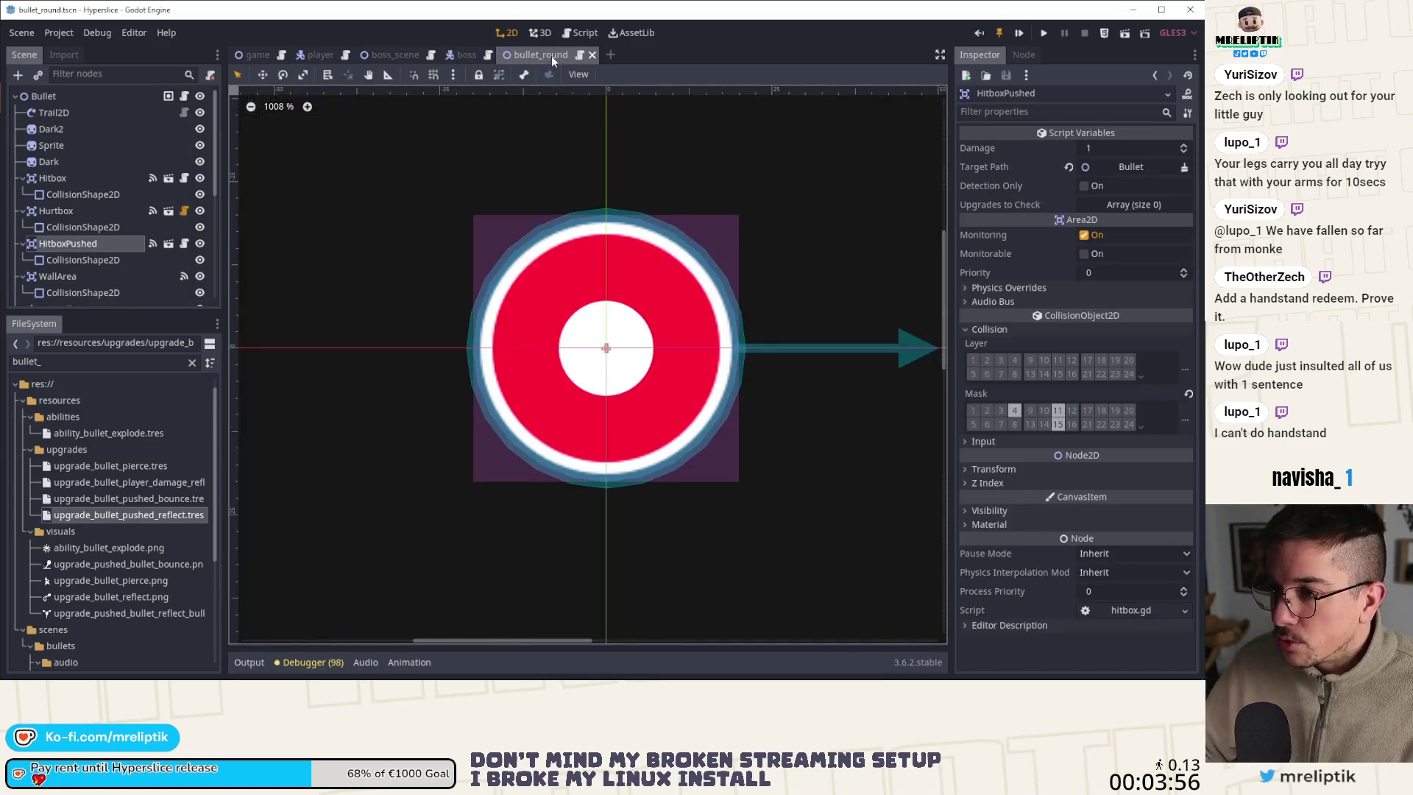
pyautogui.click(462, 58)
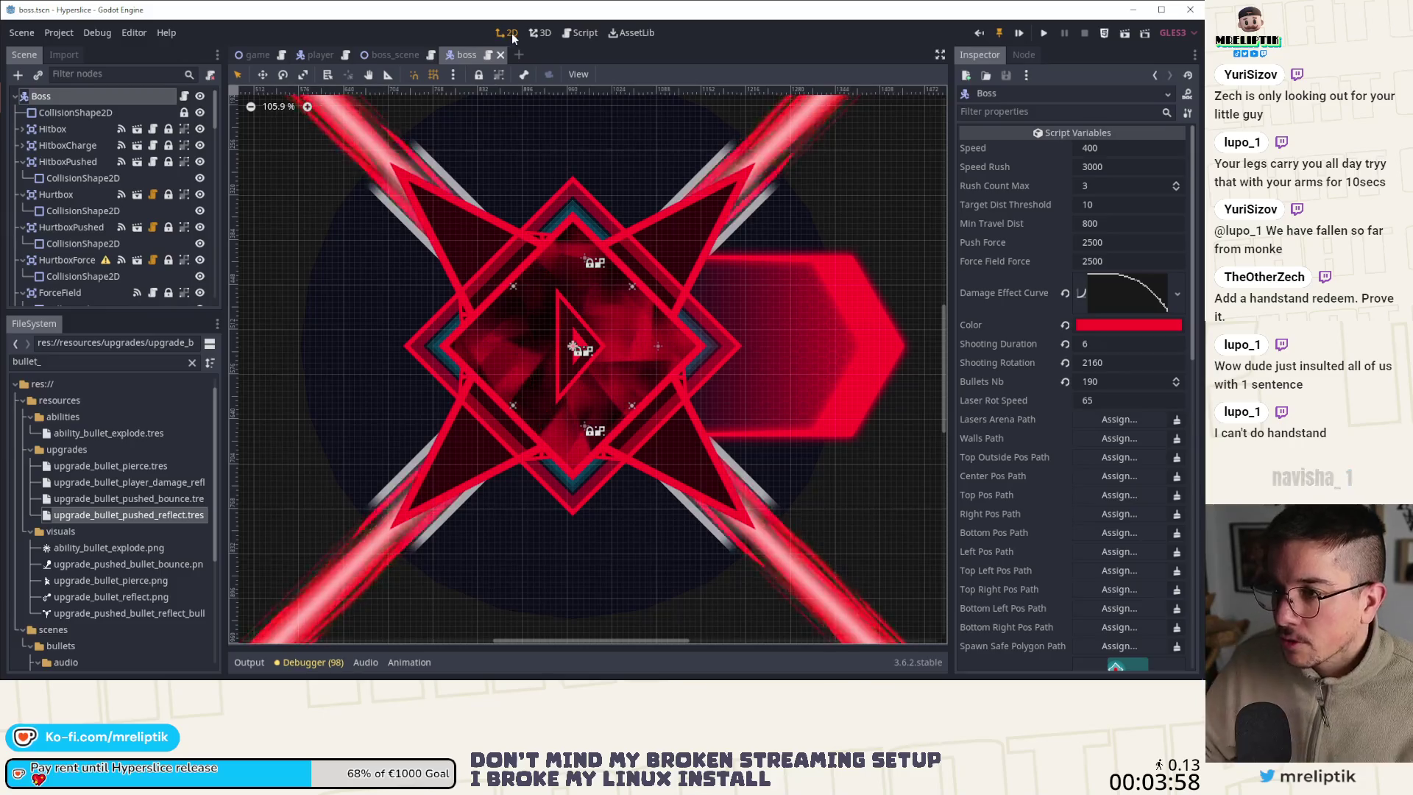
pyautogui.click(184, 96)
pyautogui.scroll(-2, 642, 414)
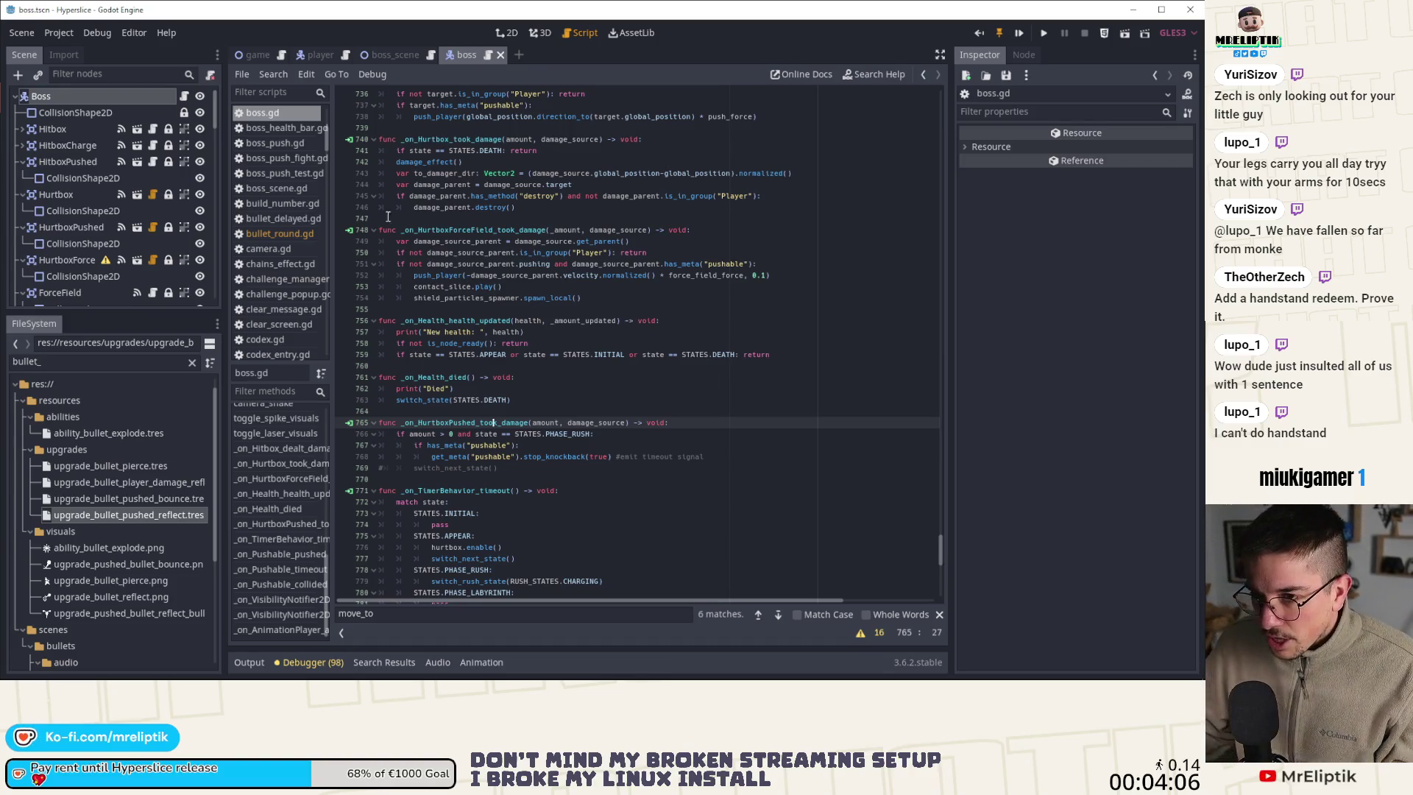
pyautogui.click(150, 94)
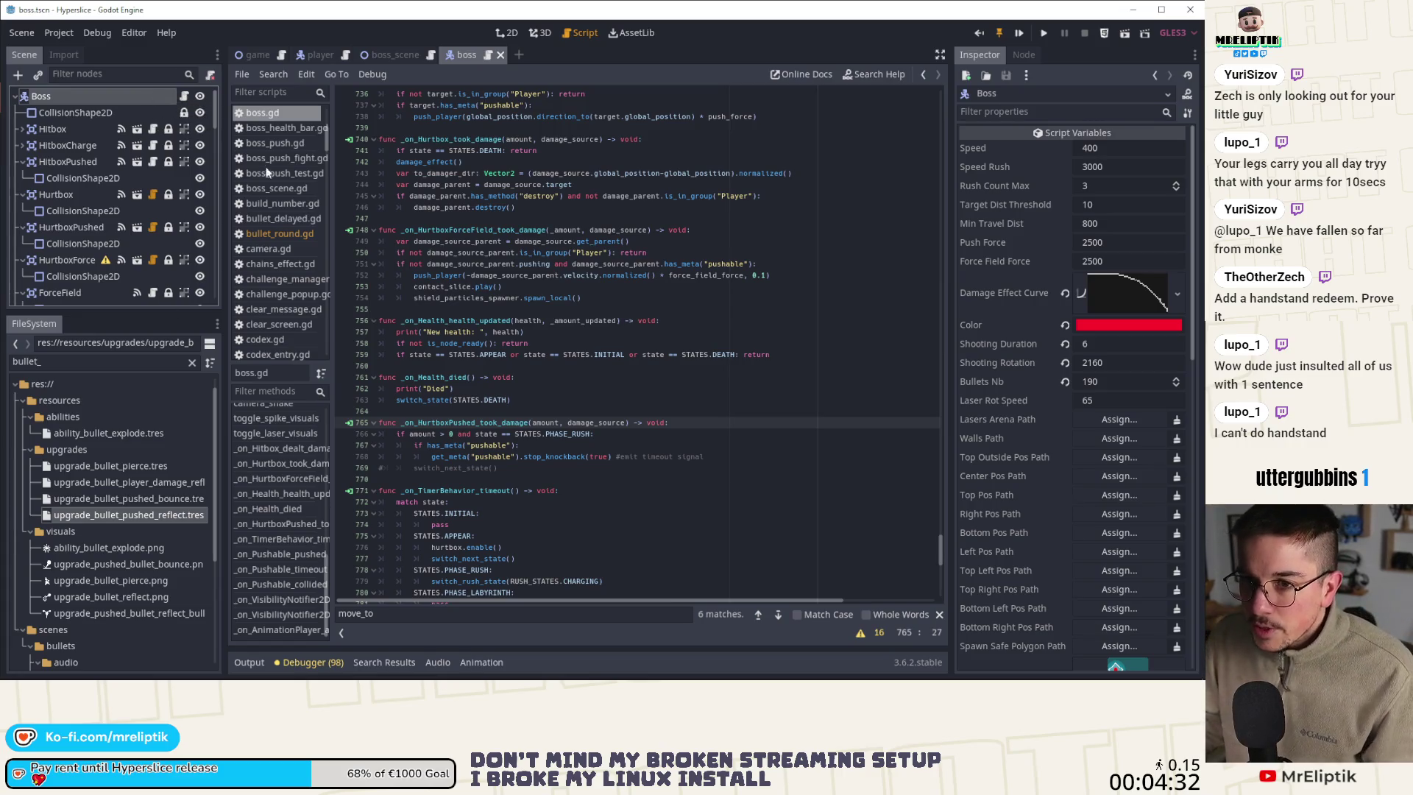
pyautogui.click(183, 99)
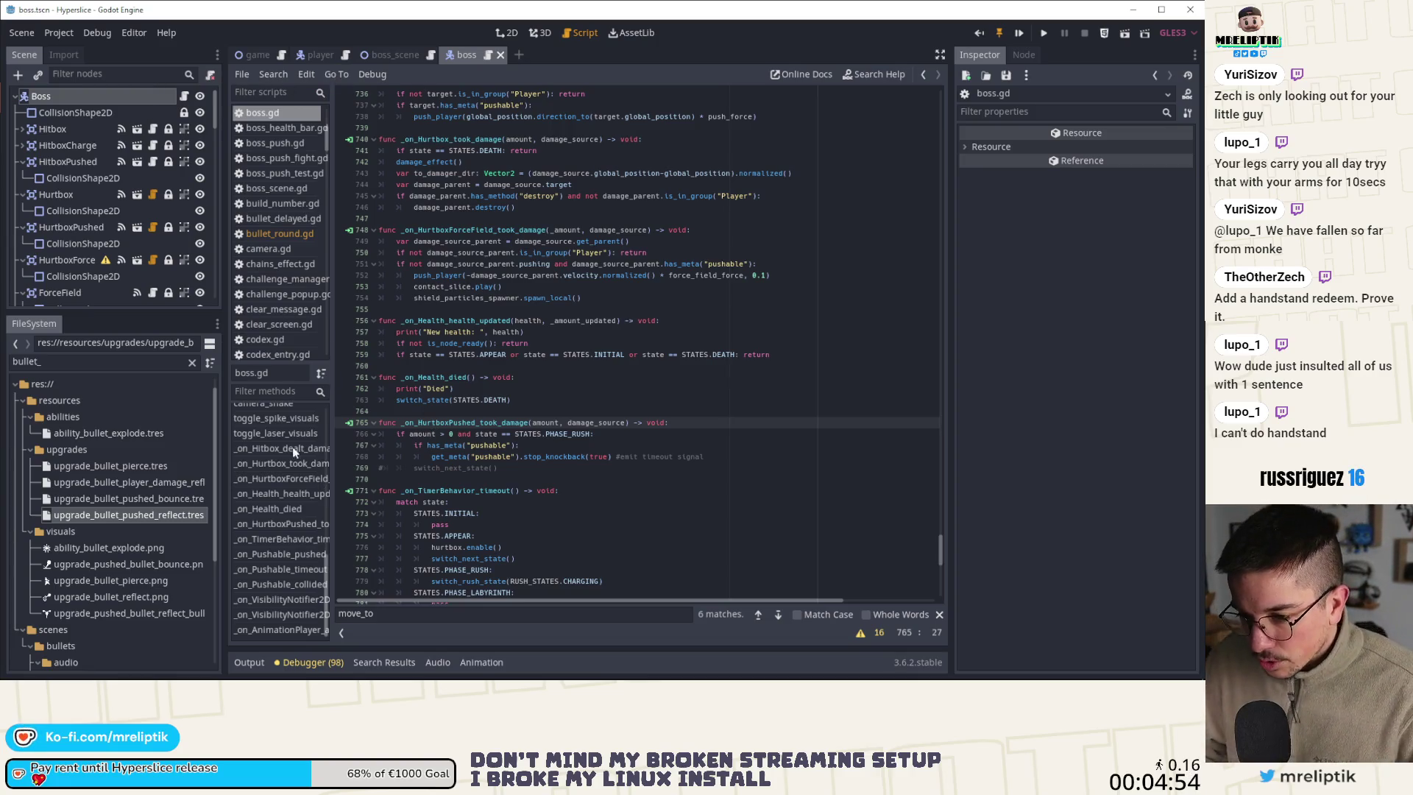
pyautogui.scroll(5, 409, 336)
pyautogui.scroll(7, 398, 317)
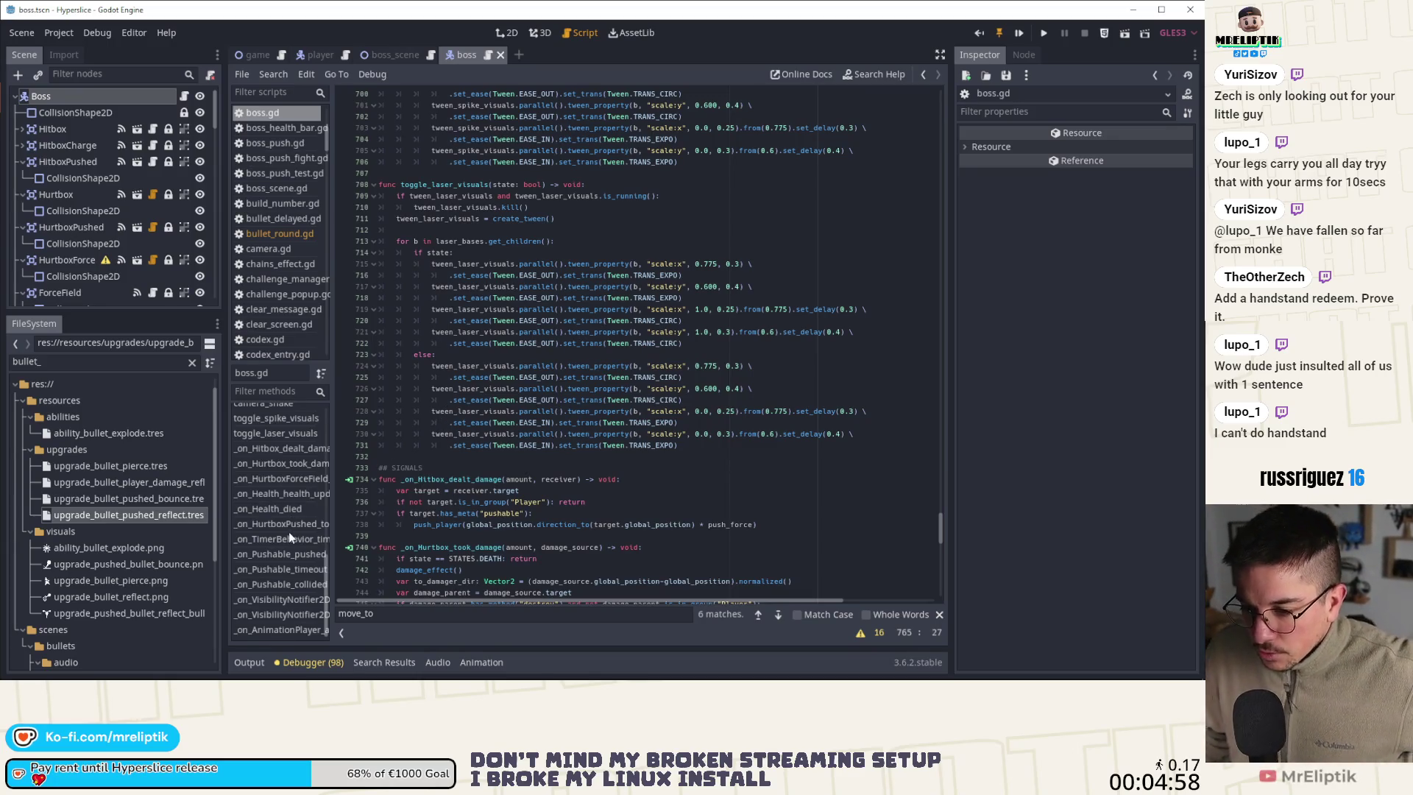
pyautogui.scroll(3, 288, 531)
# Change amount in shoot_sequence_lines (line 615) from 20 to 10, then scroll to the effects section
pyautogui.click(282, 473)
pyautogui.click(280, 458)
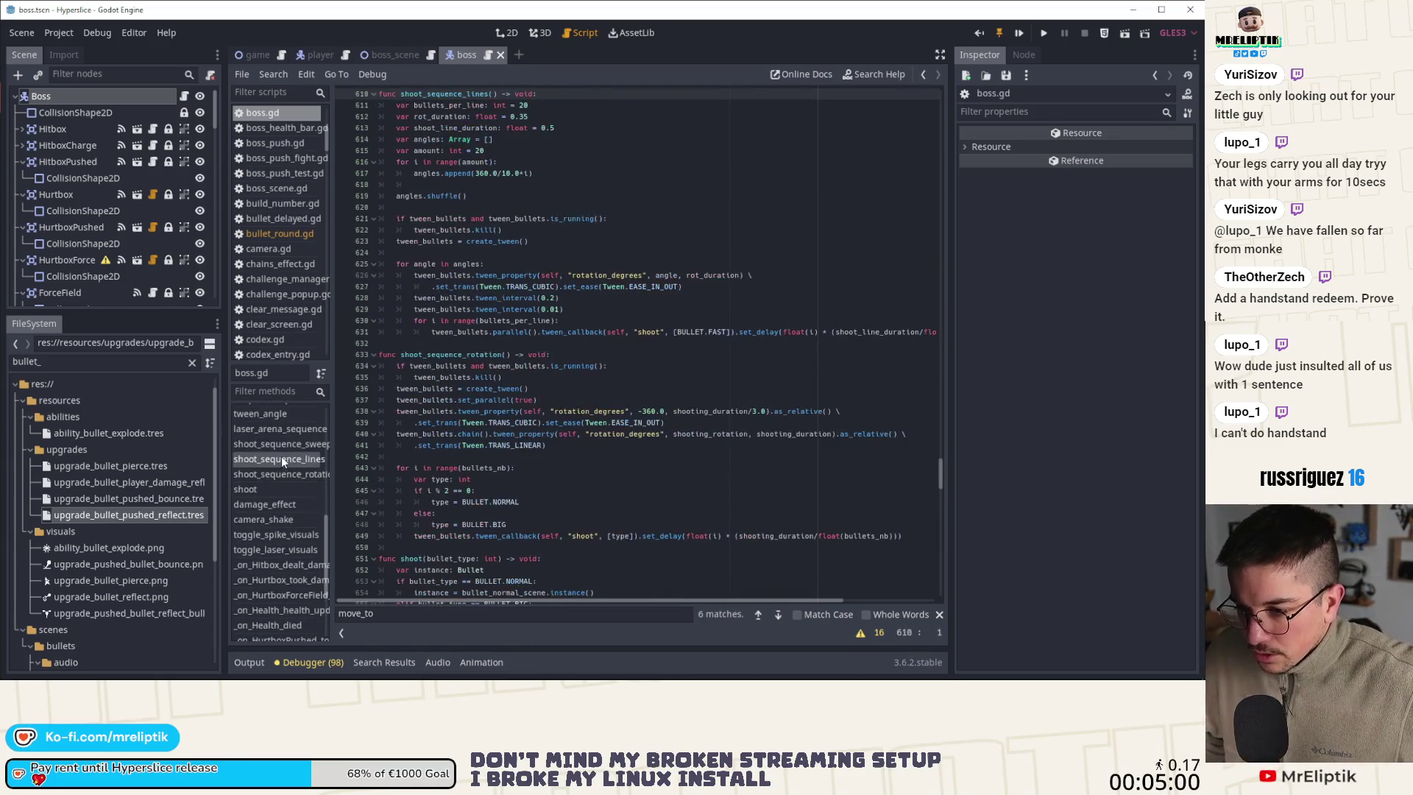
pyautogui.scroll(2, 495, 223)
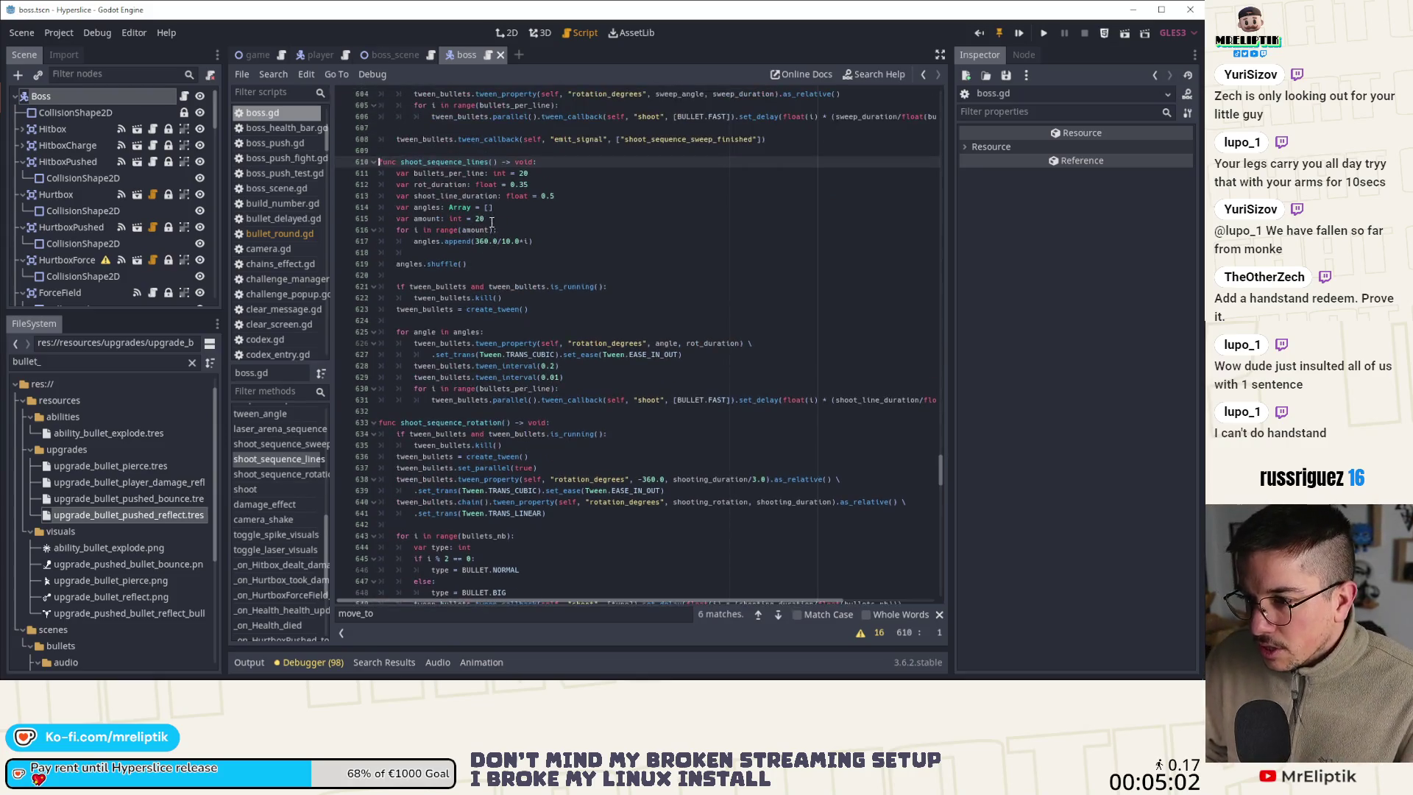
pyautogui.click(494, 222)
pyautogui.write('10')
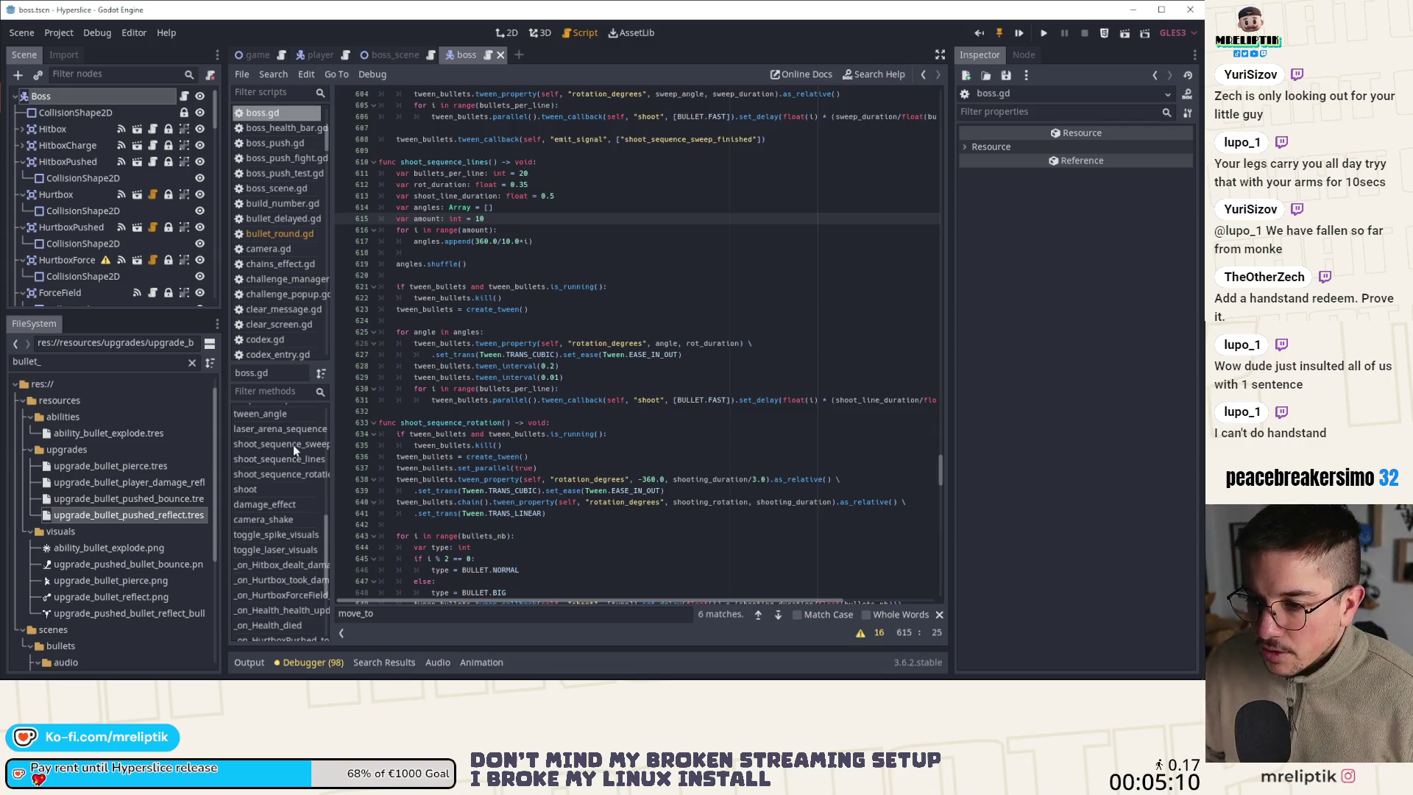
pyautogui.scroll(-3, 294, 470)
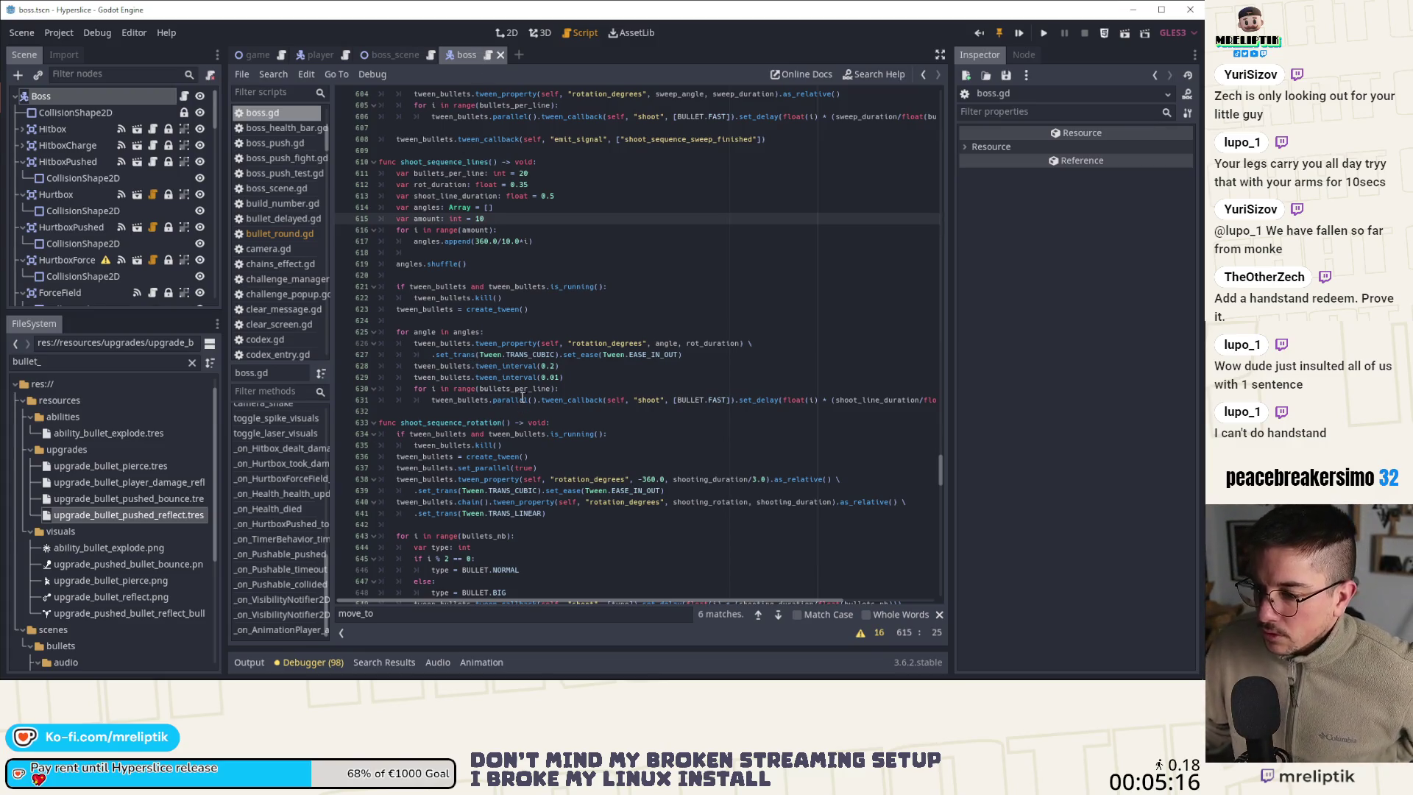
pyautogui.scroll(-5, 505, 404)
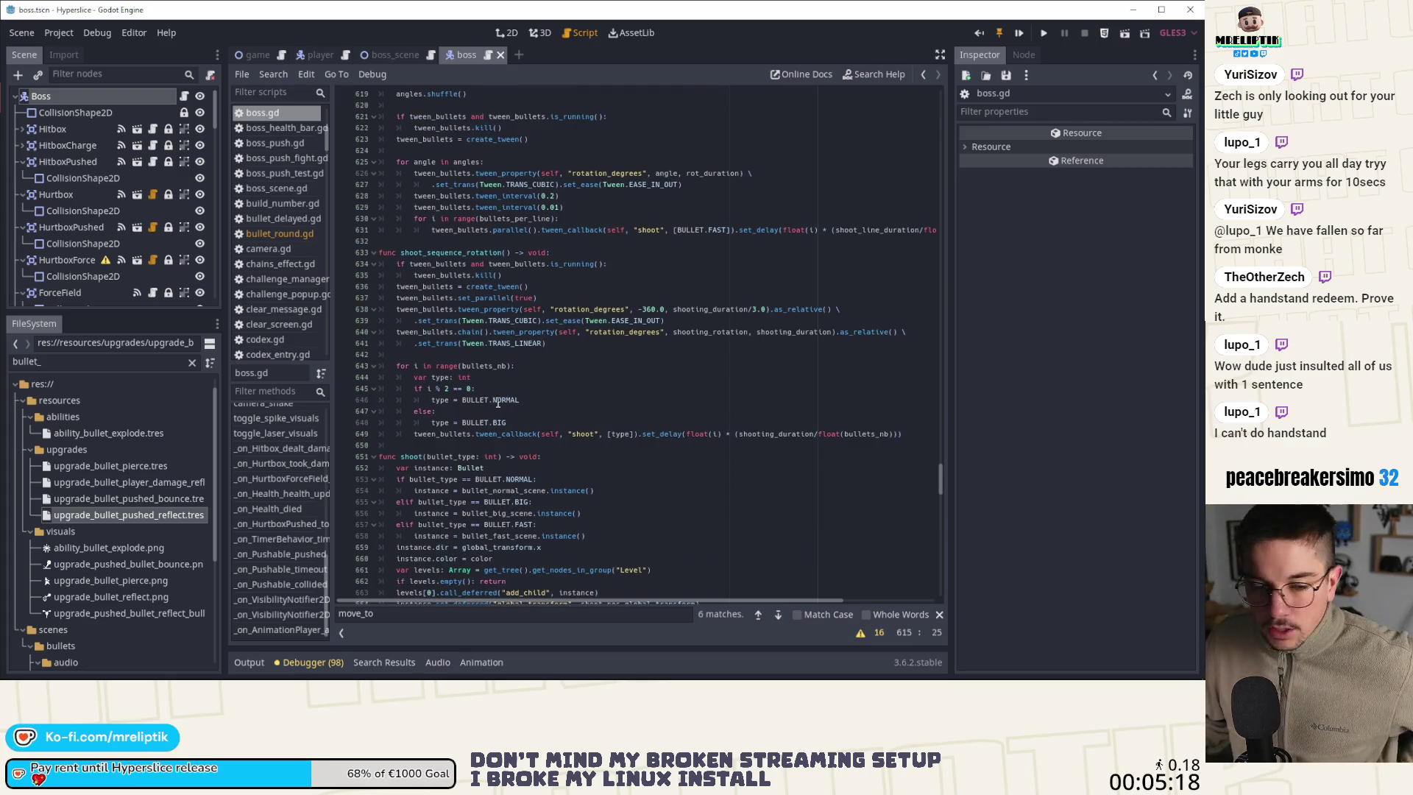
pyautogui.scroll(-3, 489, 399)
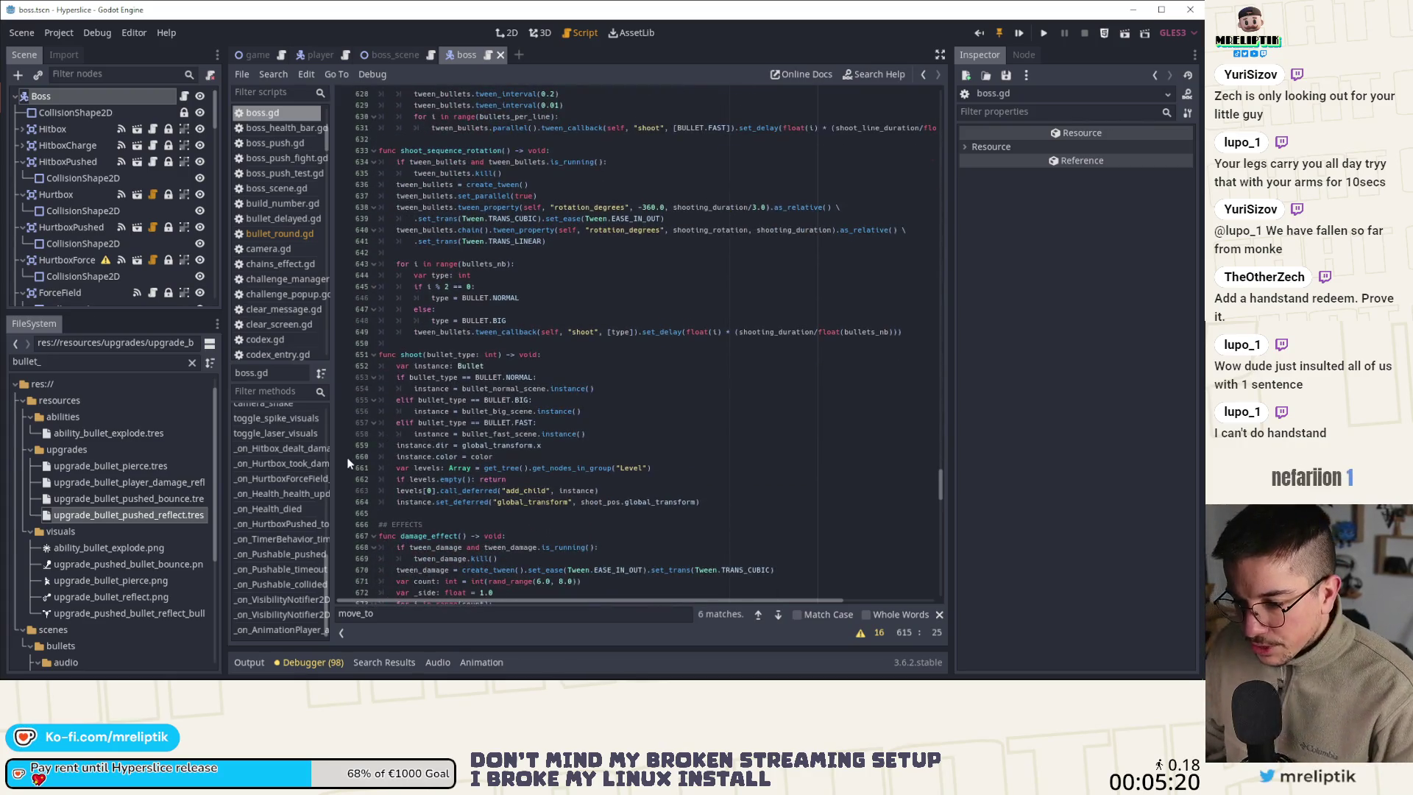
pyautogui.scroll(-10, 452, 488)
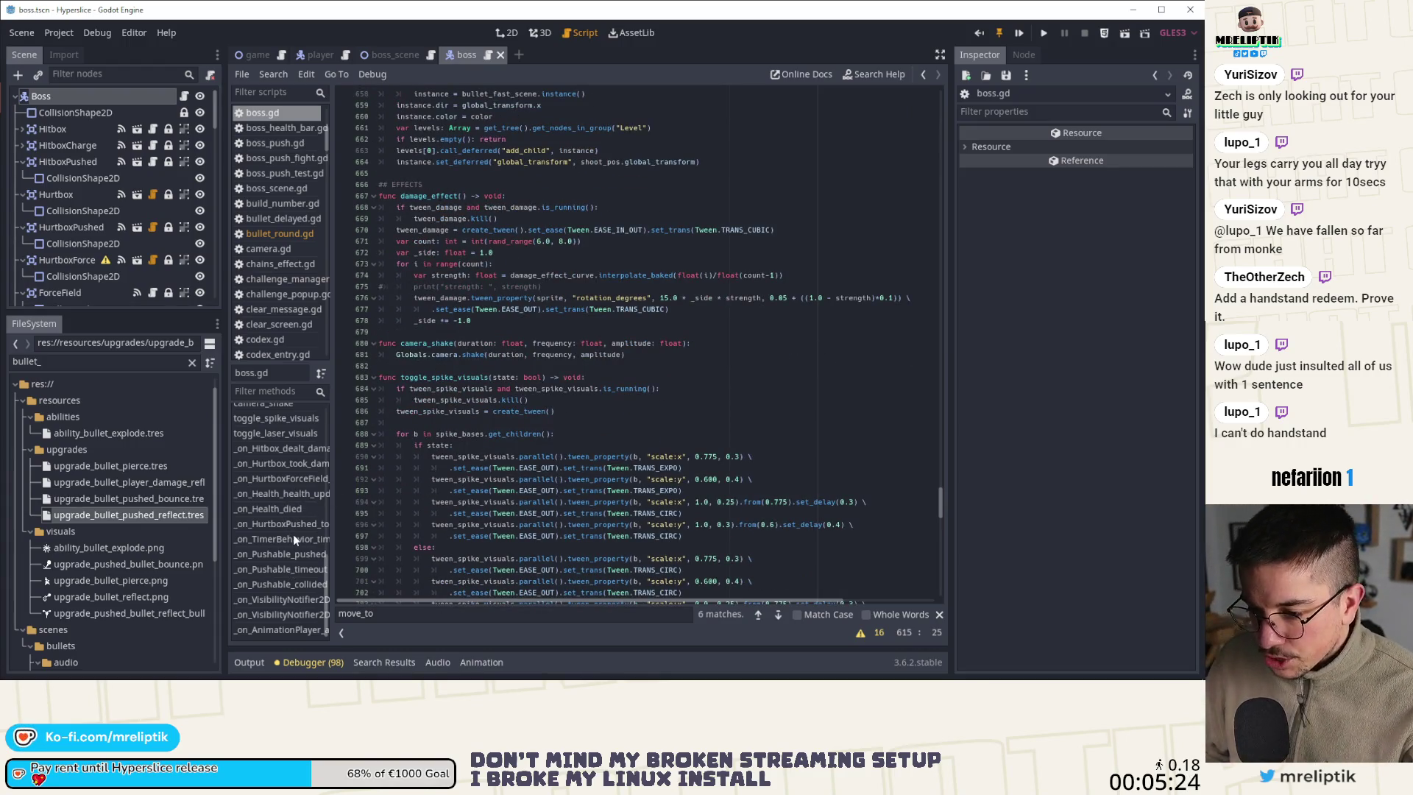
pyautogui.scroll(4, 280, 523)
pyautogui.scroll(3, 276, 515)
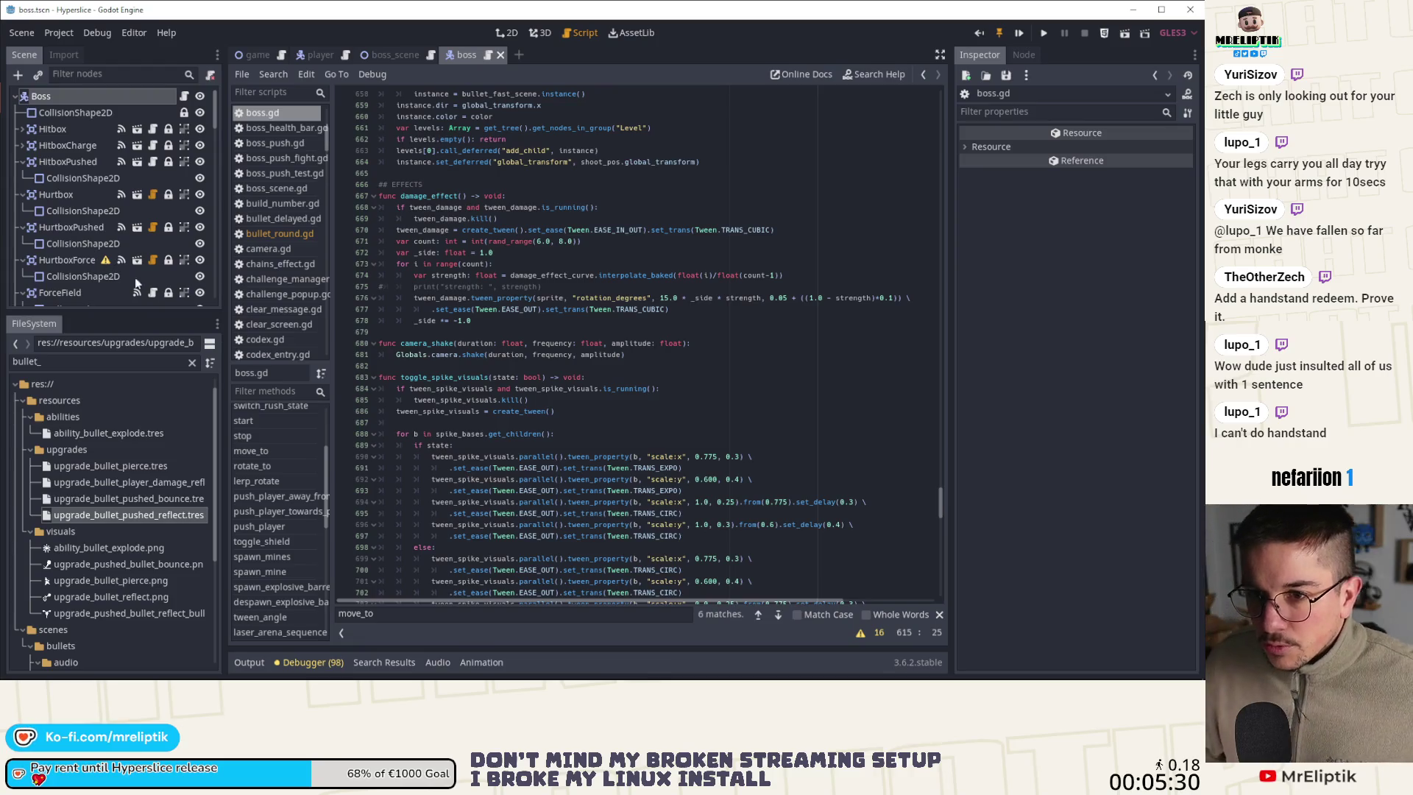
# Quick-open the arm.tscn scene by searching 'arm'
pyautogui.hotkey('ctrl', 'shift', 'o')
pyautogui.write('arm')
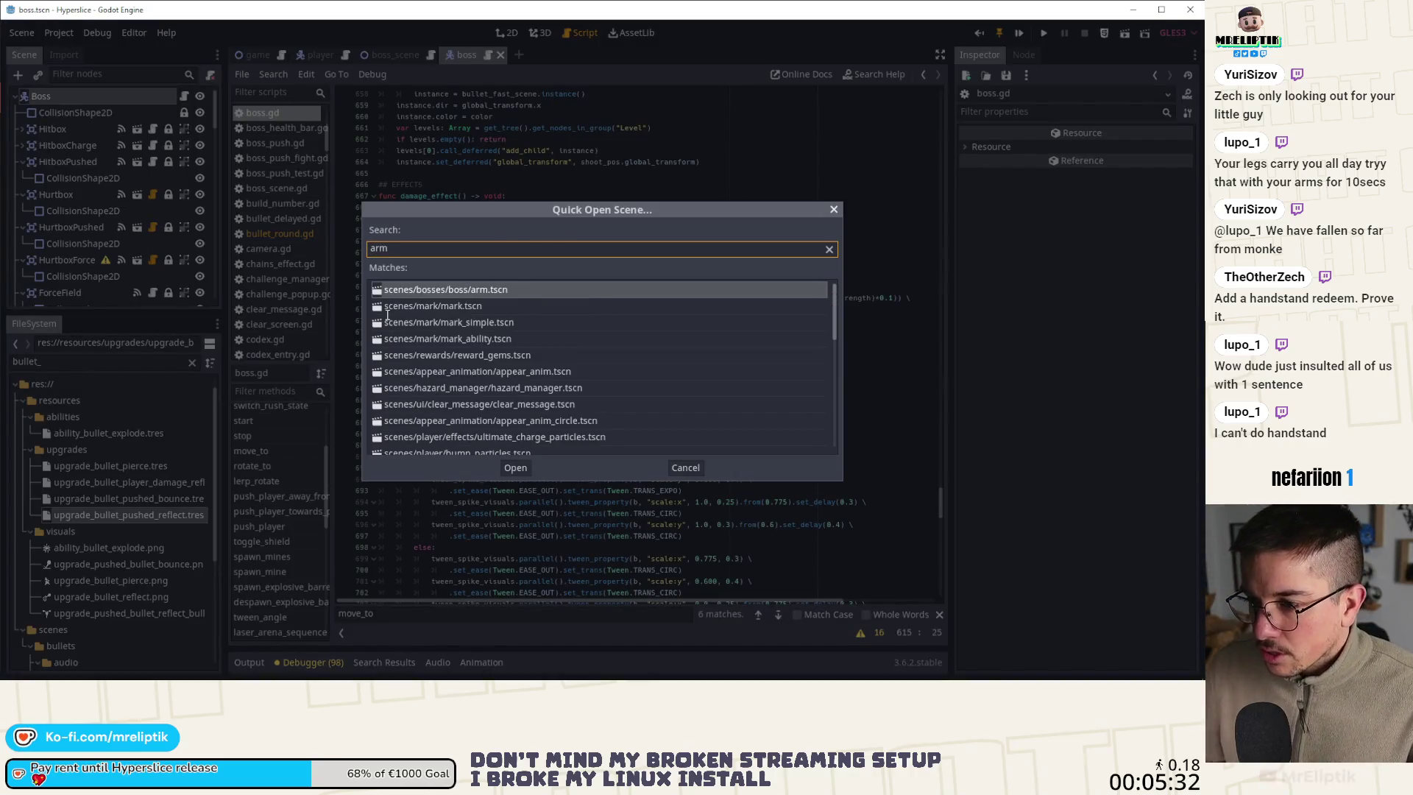
pyautogui.press('Return')
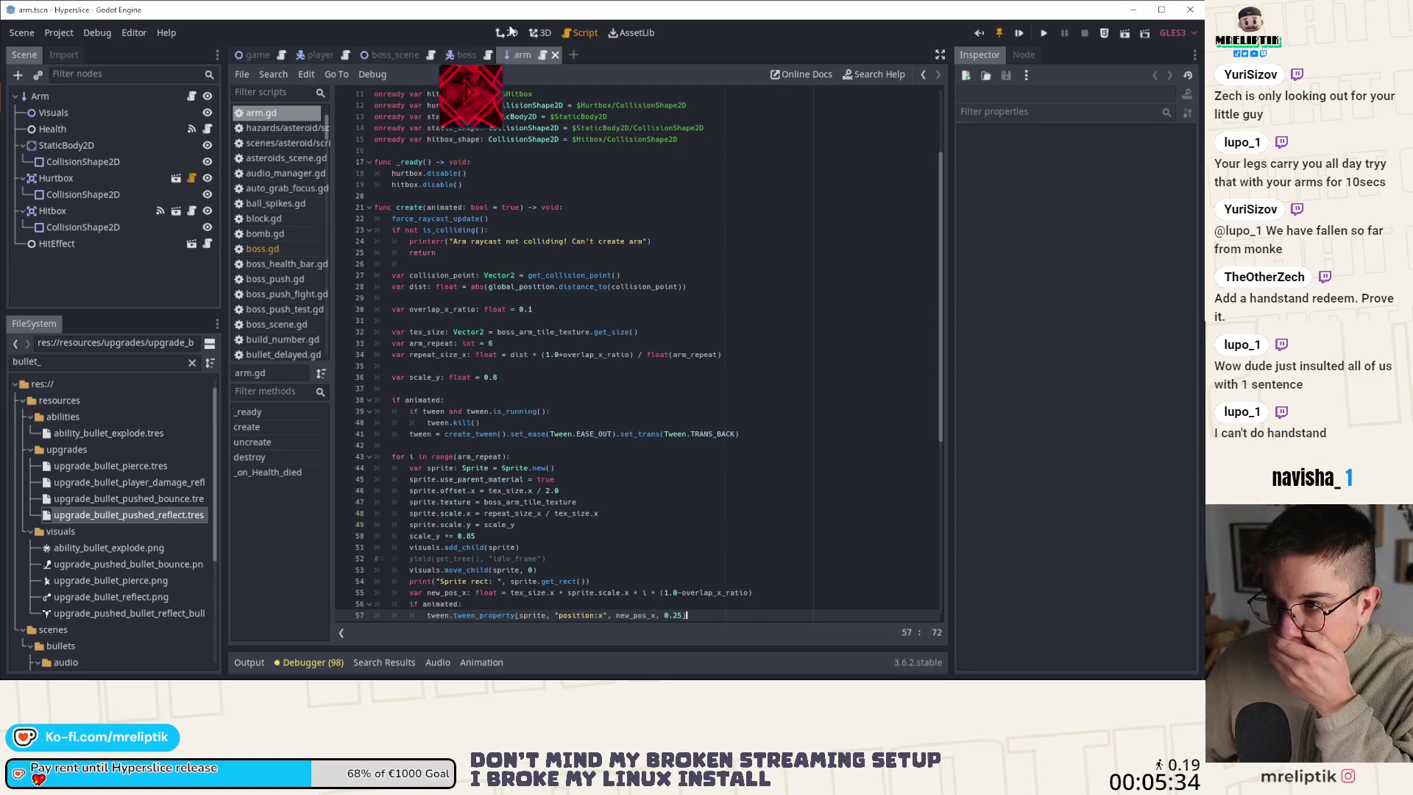
pyautogui.press('super')
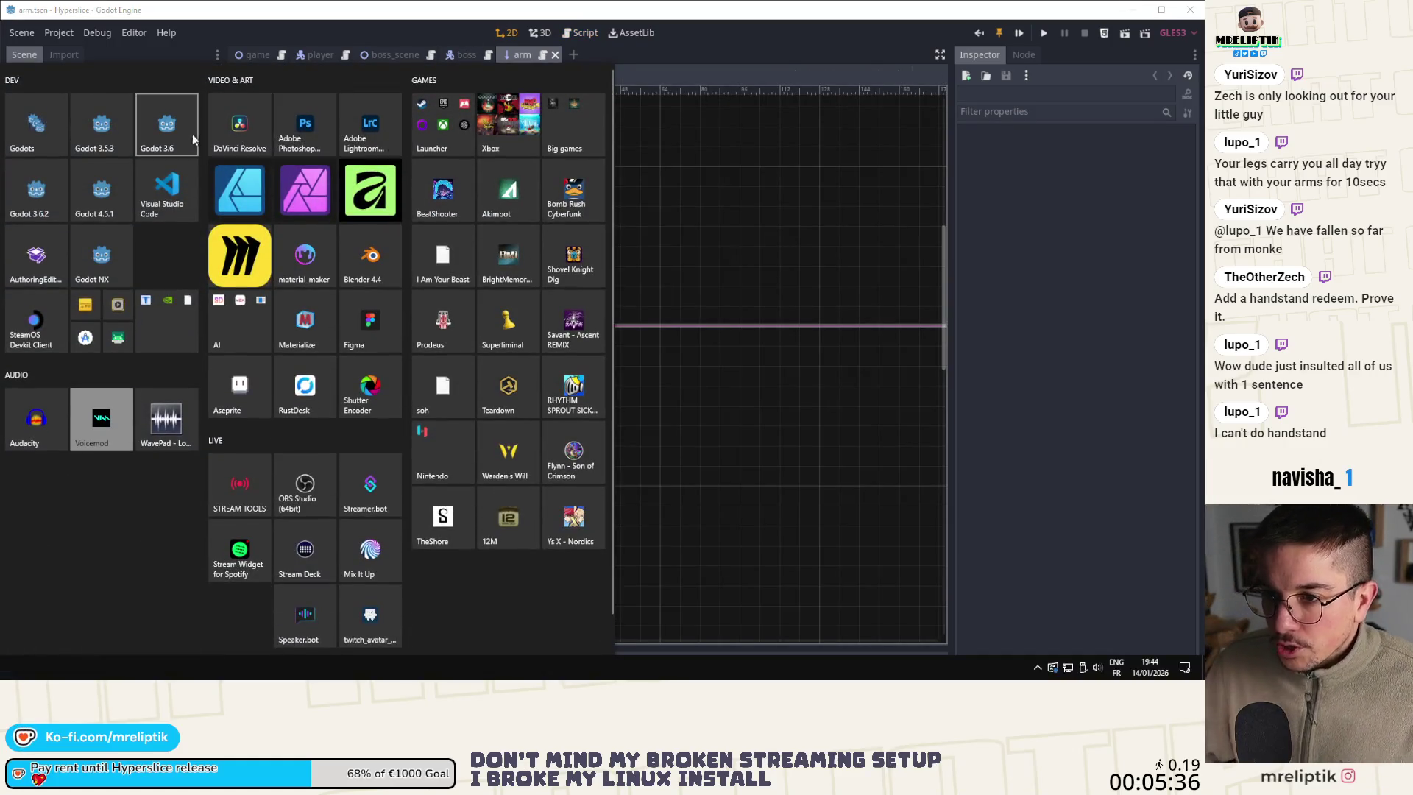
pyautogui.press('super')
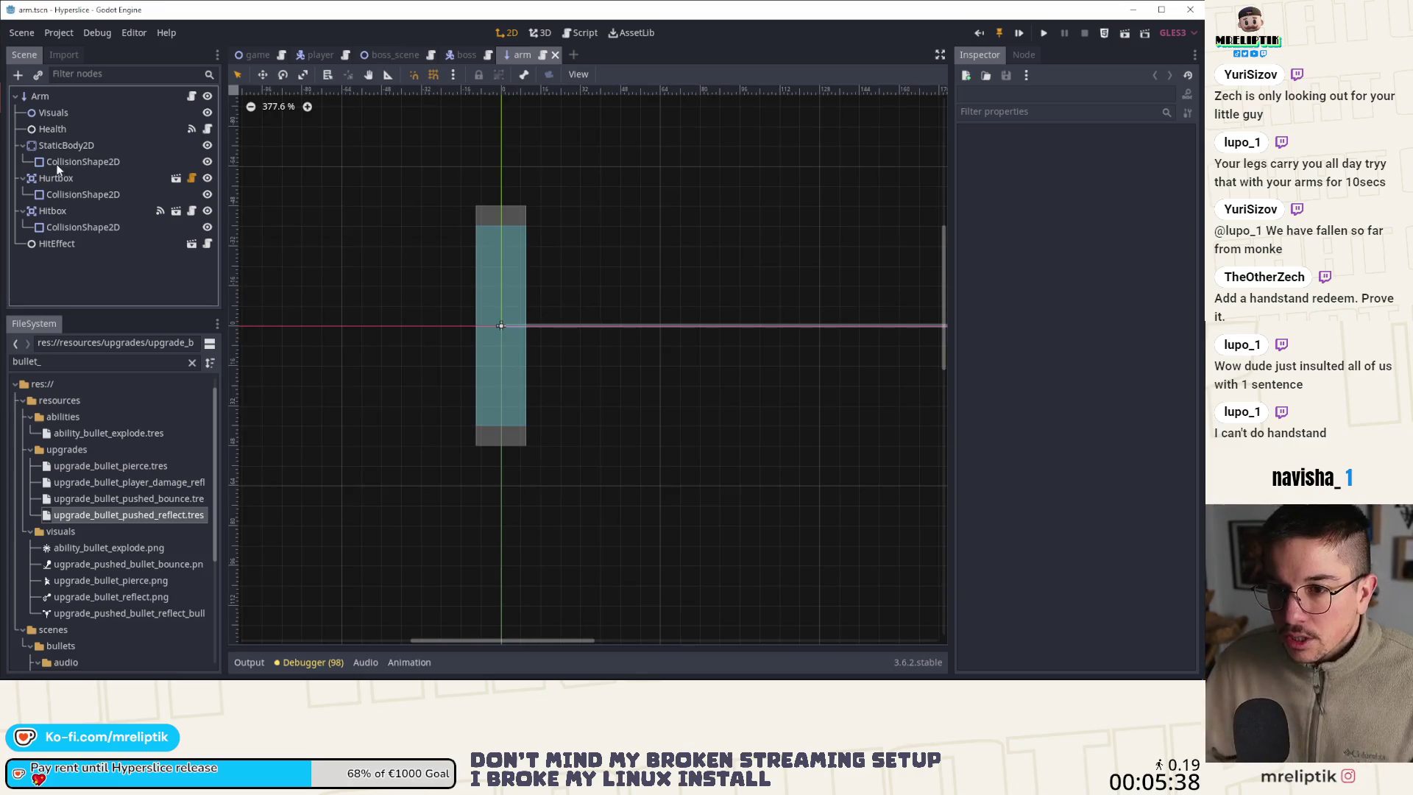
# Lower the Health node's Max Health and Health from 3 to 1 and save the scene
pyautogui.click(60, 180)
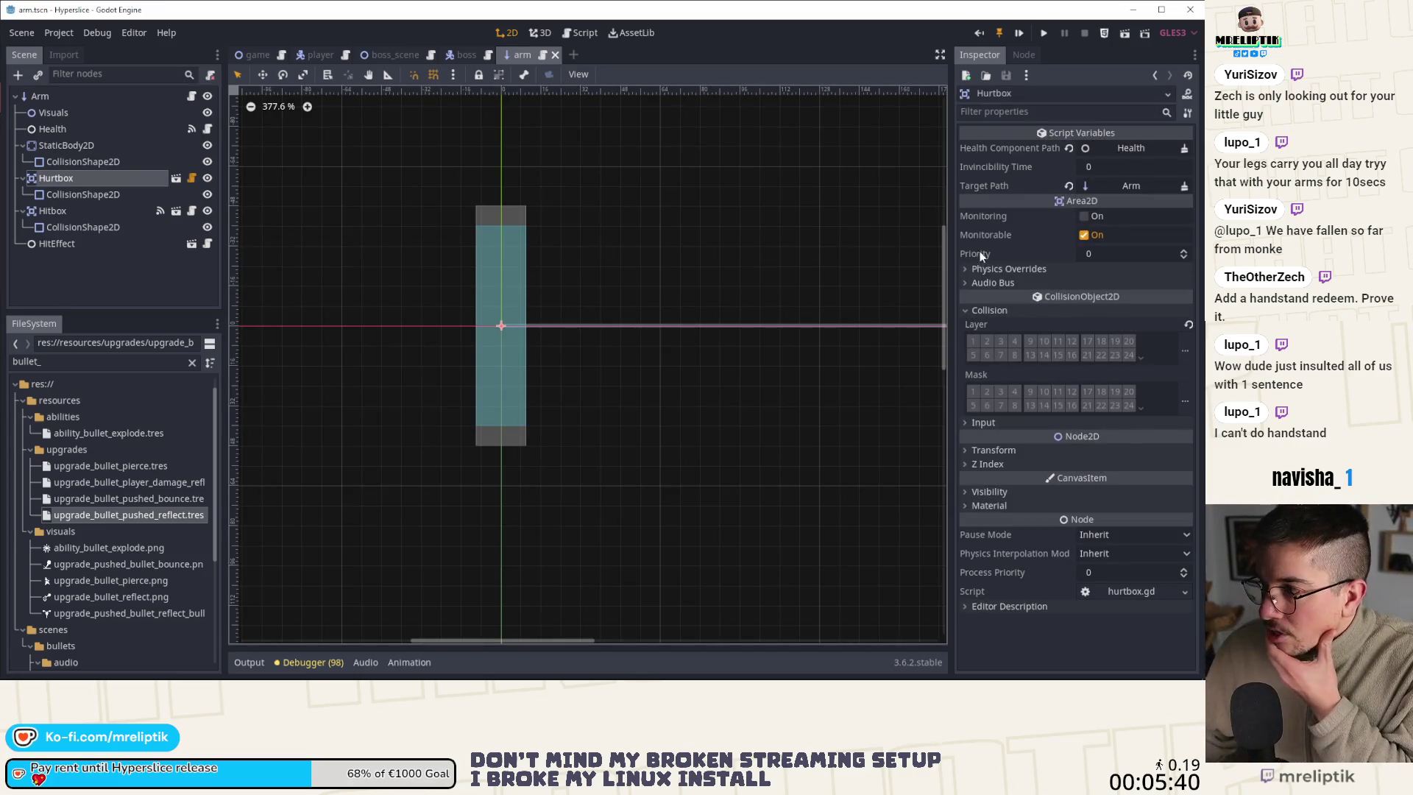
pyautogui.click(98, 127)
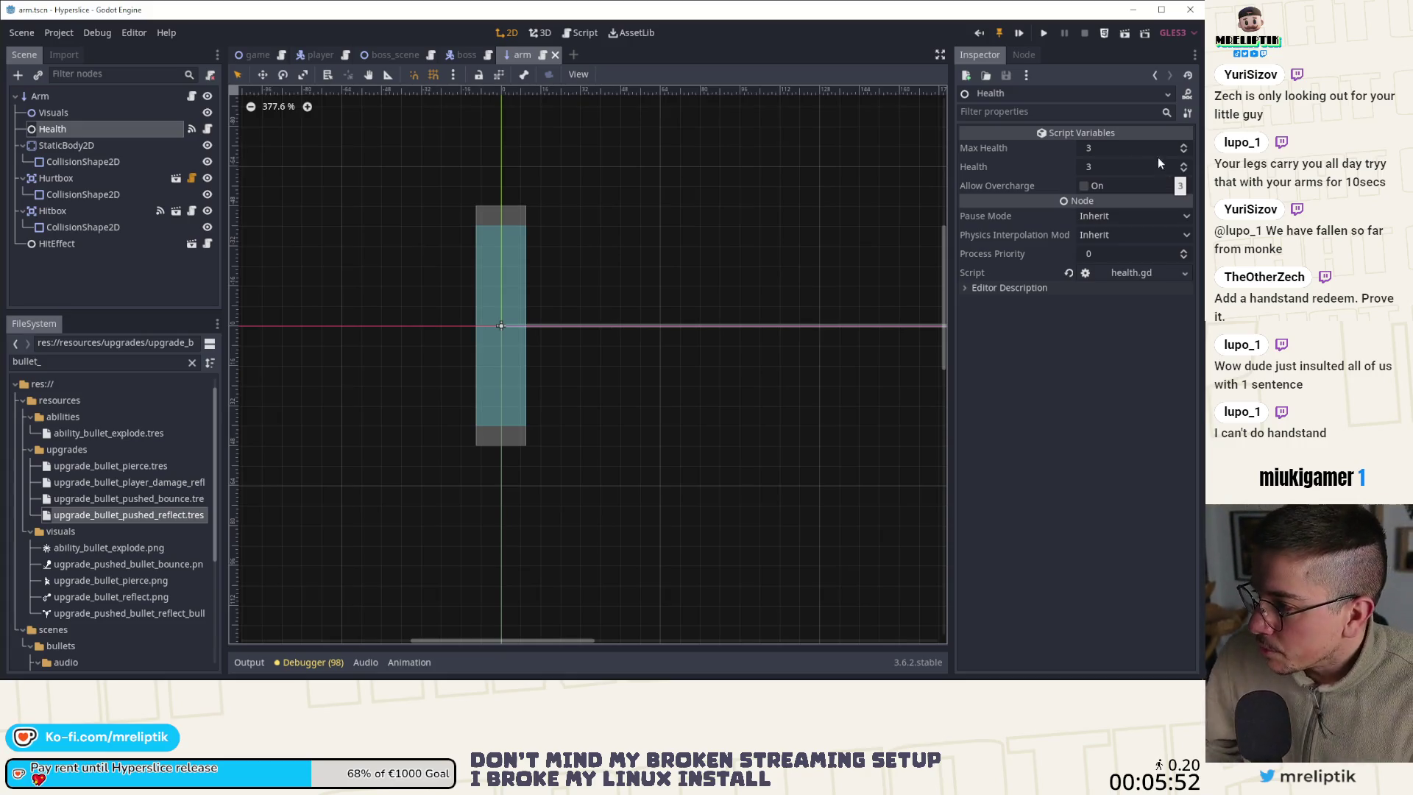
pyautogui.click(1183, 153)
pyautogui.click(1184, 152)
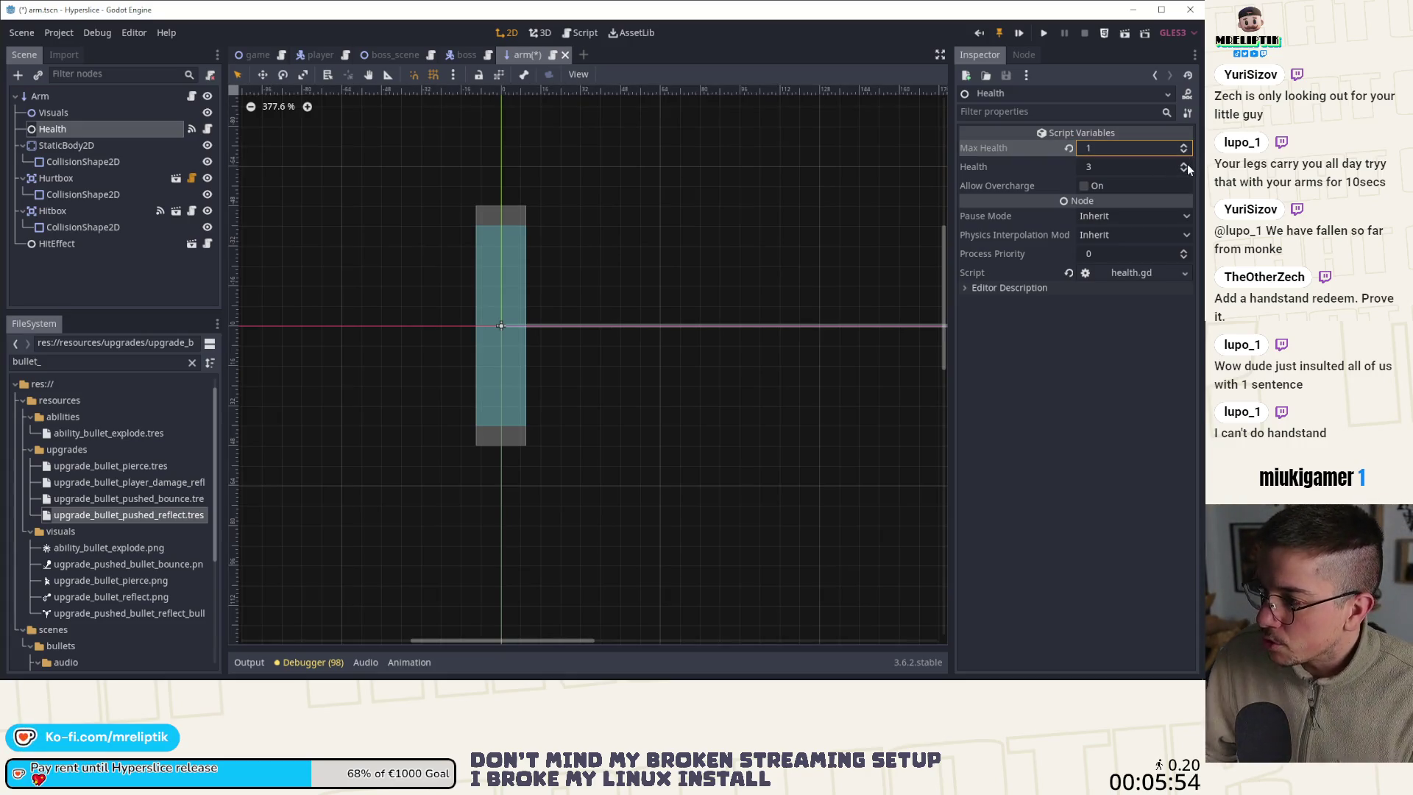
pyautogui.click(1185, 170)
pyautogui.click(1185, 170)
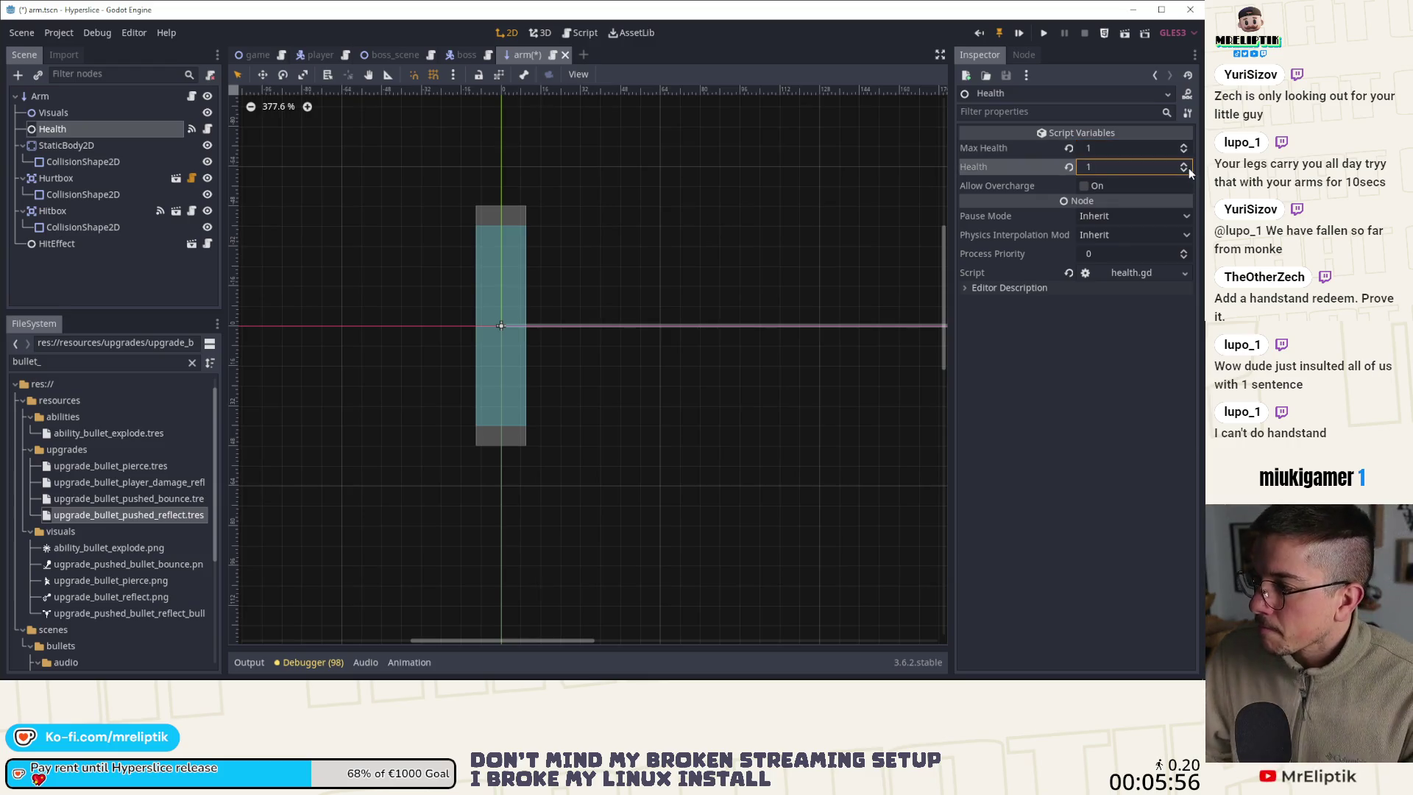
pyautogui.hotkey('ctrl', 's')
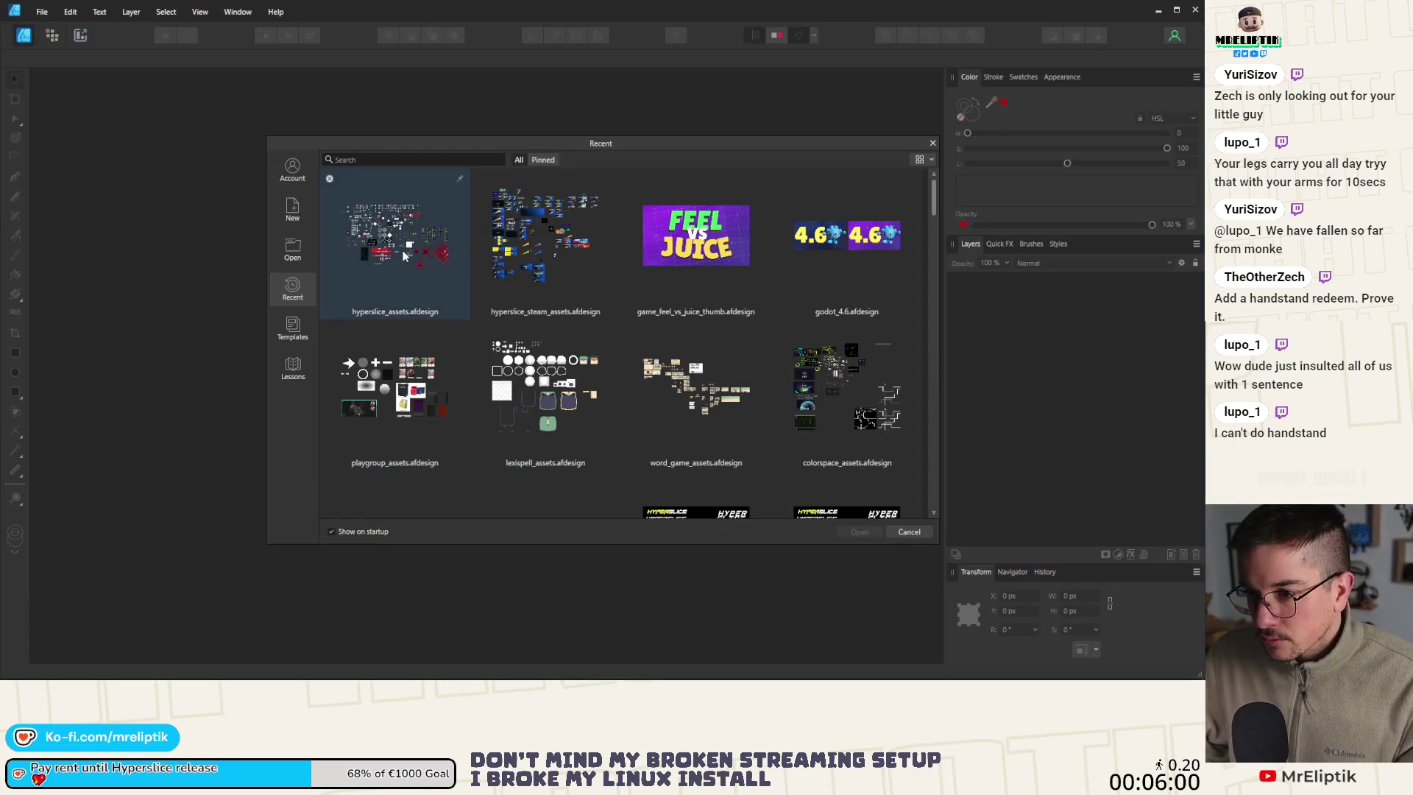
# Open hyperslice_assets.afdesign and select the dark arm tile trapezoids
pyautogui.doubleClick(400, 257)
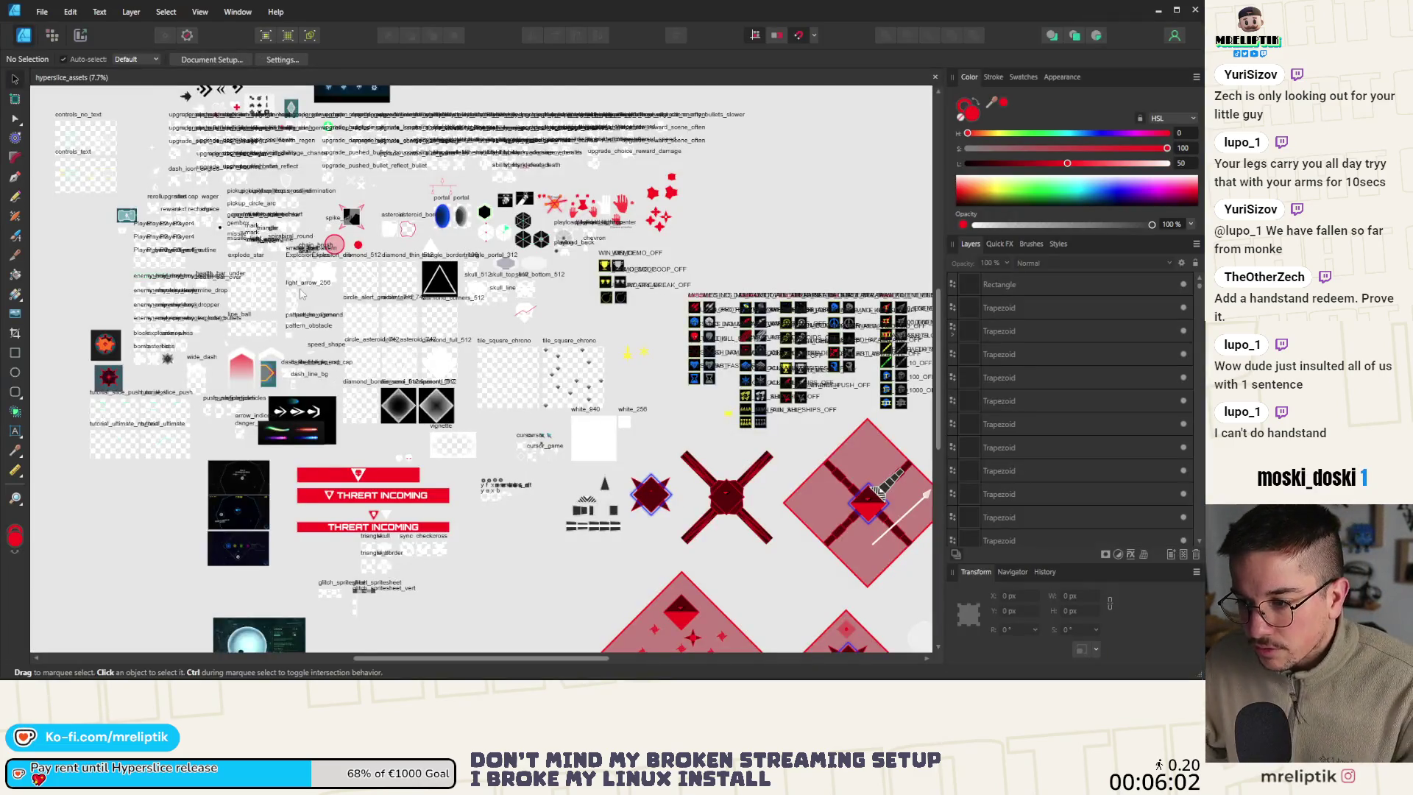
pyautogui.scroll(-2, 335, 387)
pyautogui.scroll(6, 268, 428)
pyautogui.scroll(3, 270, 429)
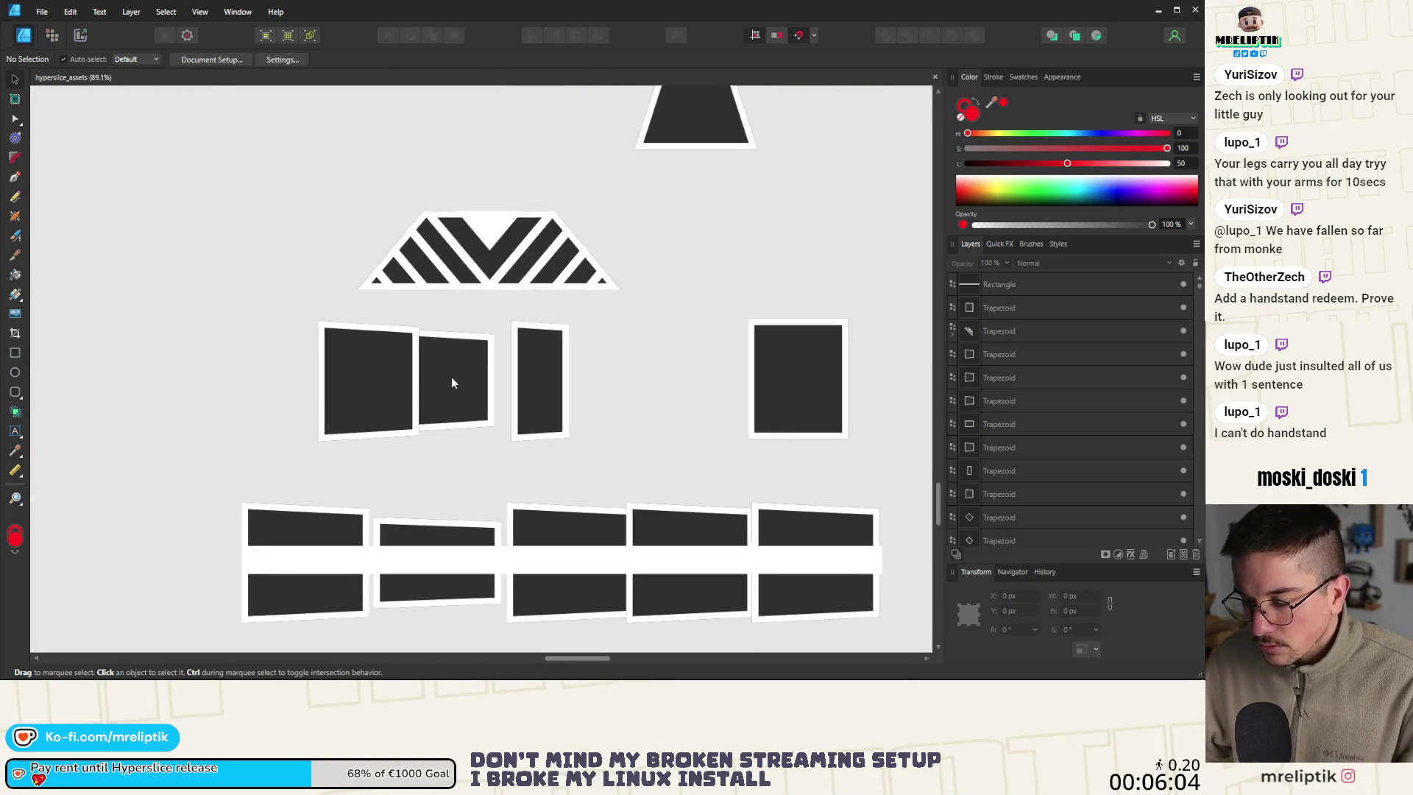
pyautogui.click(375, 394)
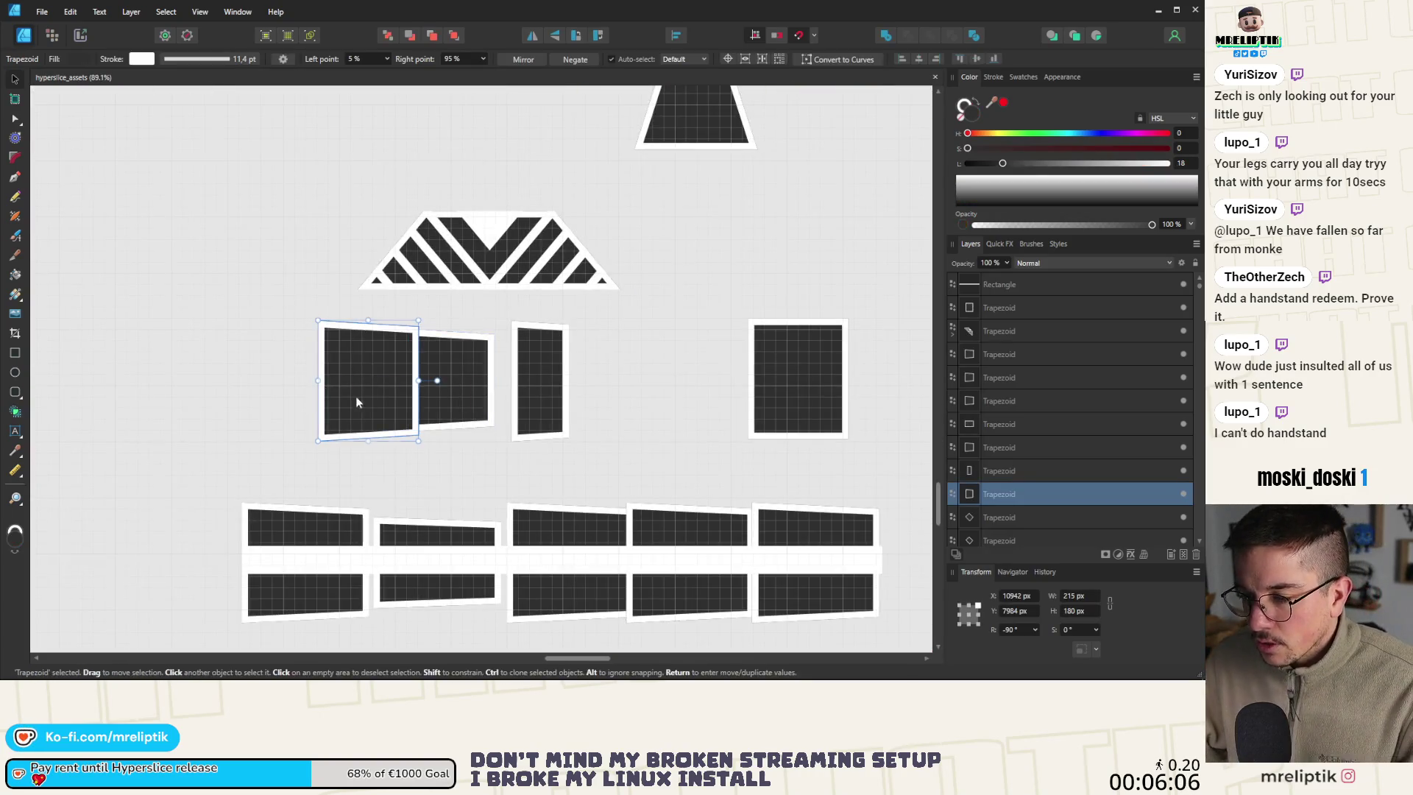
pyautogui.click(530, 376)
pyautogui.scroll(-2, 452, 384)
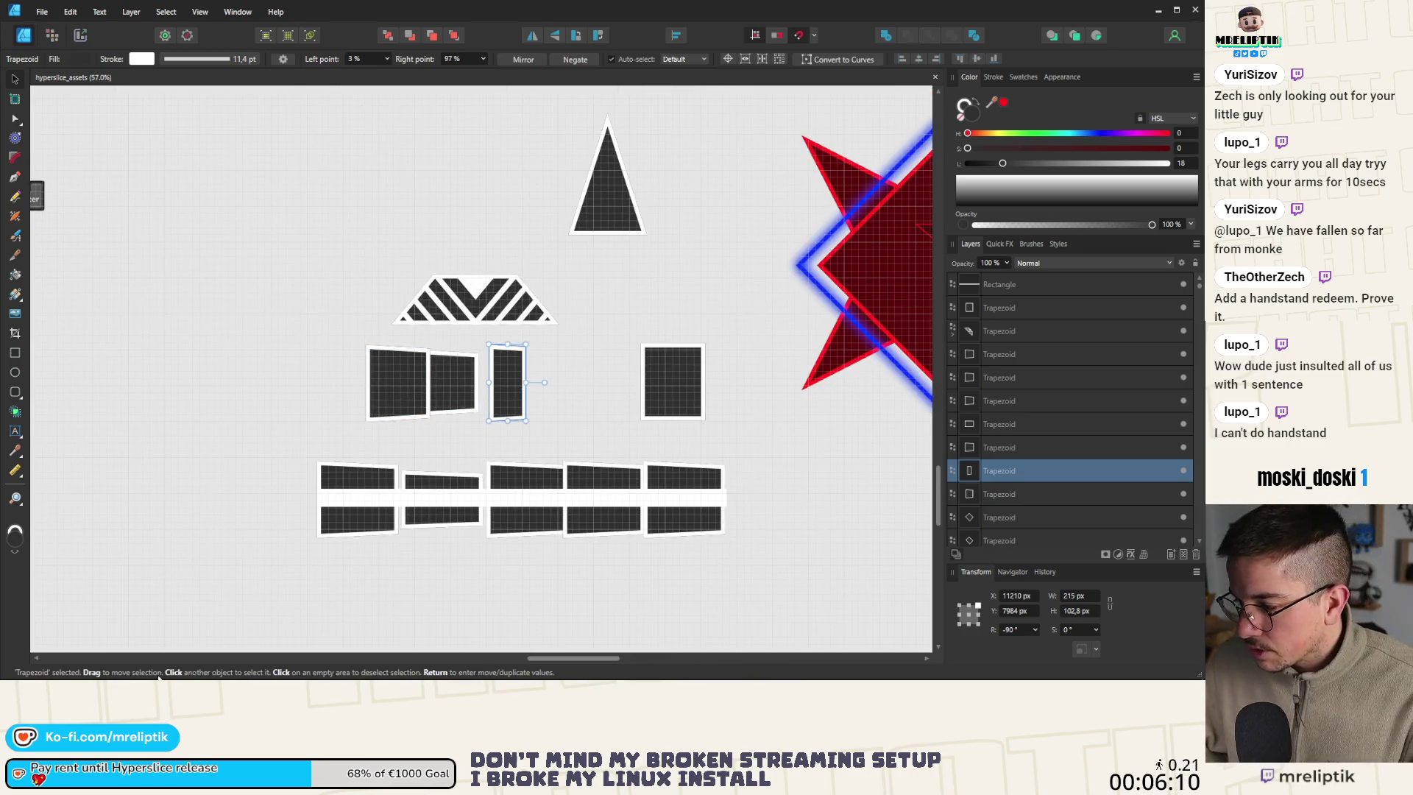
pyautogui.moveTo(412, 679)
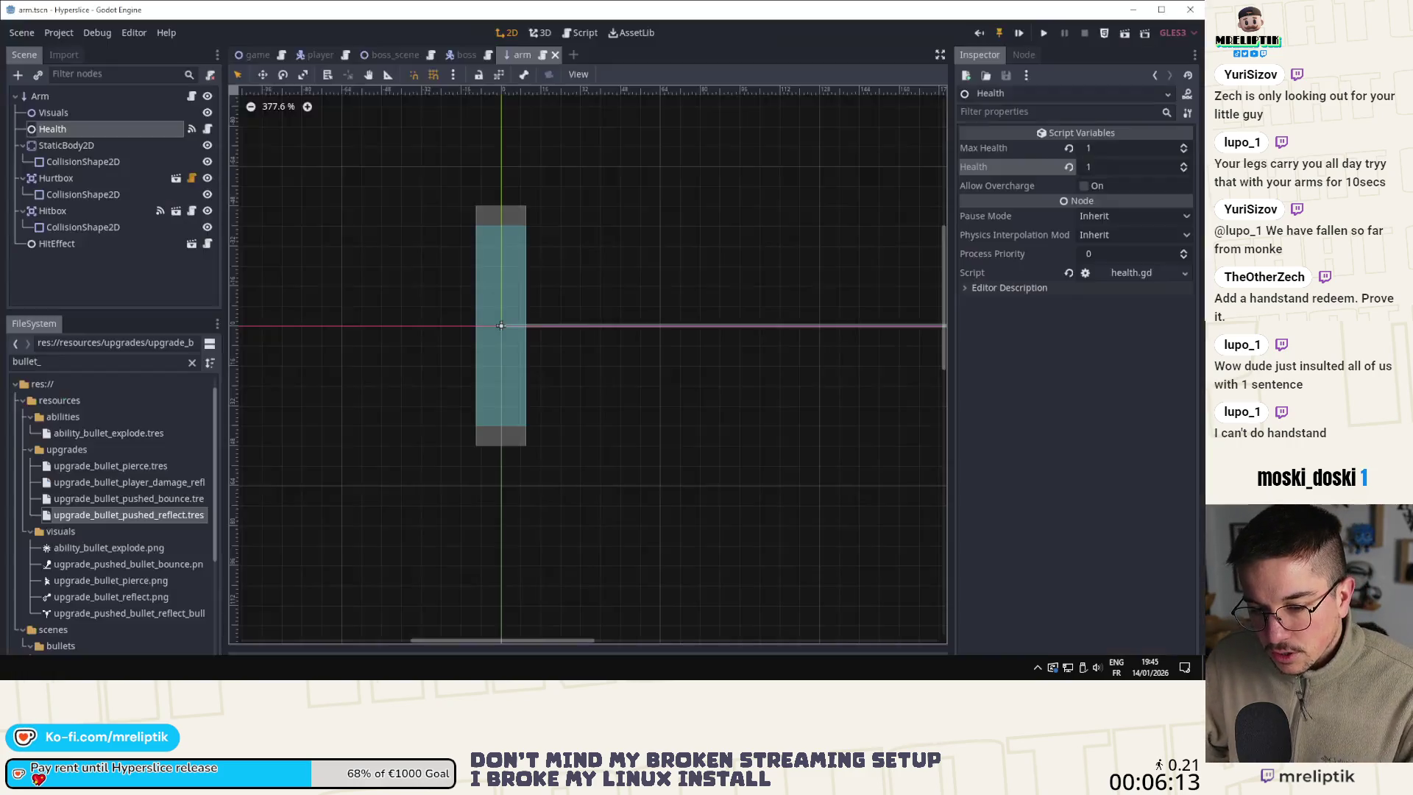
# Compare against the Arm node's tile texture in Godot, then return to Affinity Designer
pyautogui.hotkey('alt', 'Tab')
pyautogui.click(78, 101)
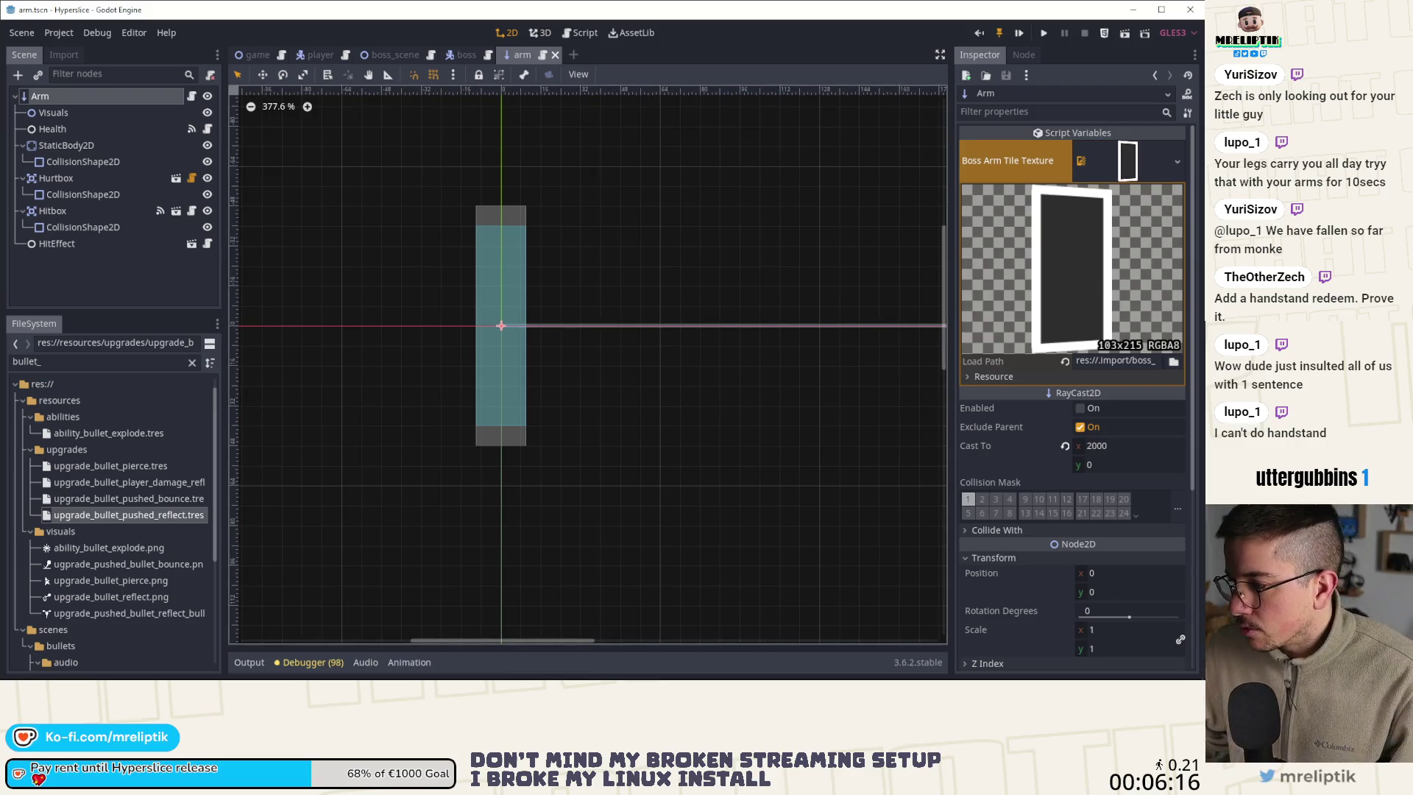
pyautogui.hotkey('alt', 'Tab')
pyautogui.scroll(-2, 450, 504)
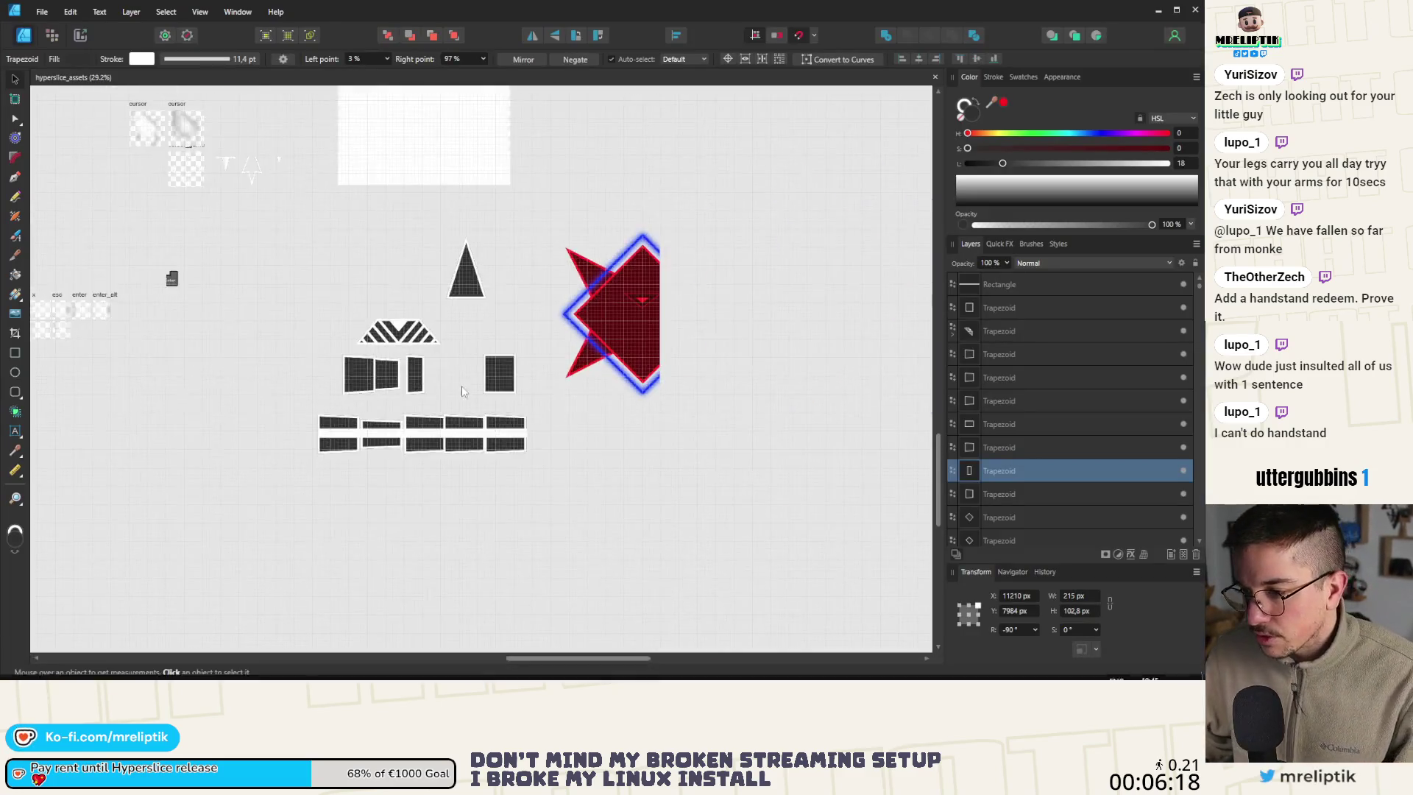
pyautogui.scroll(5, 331, 368)
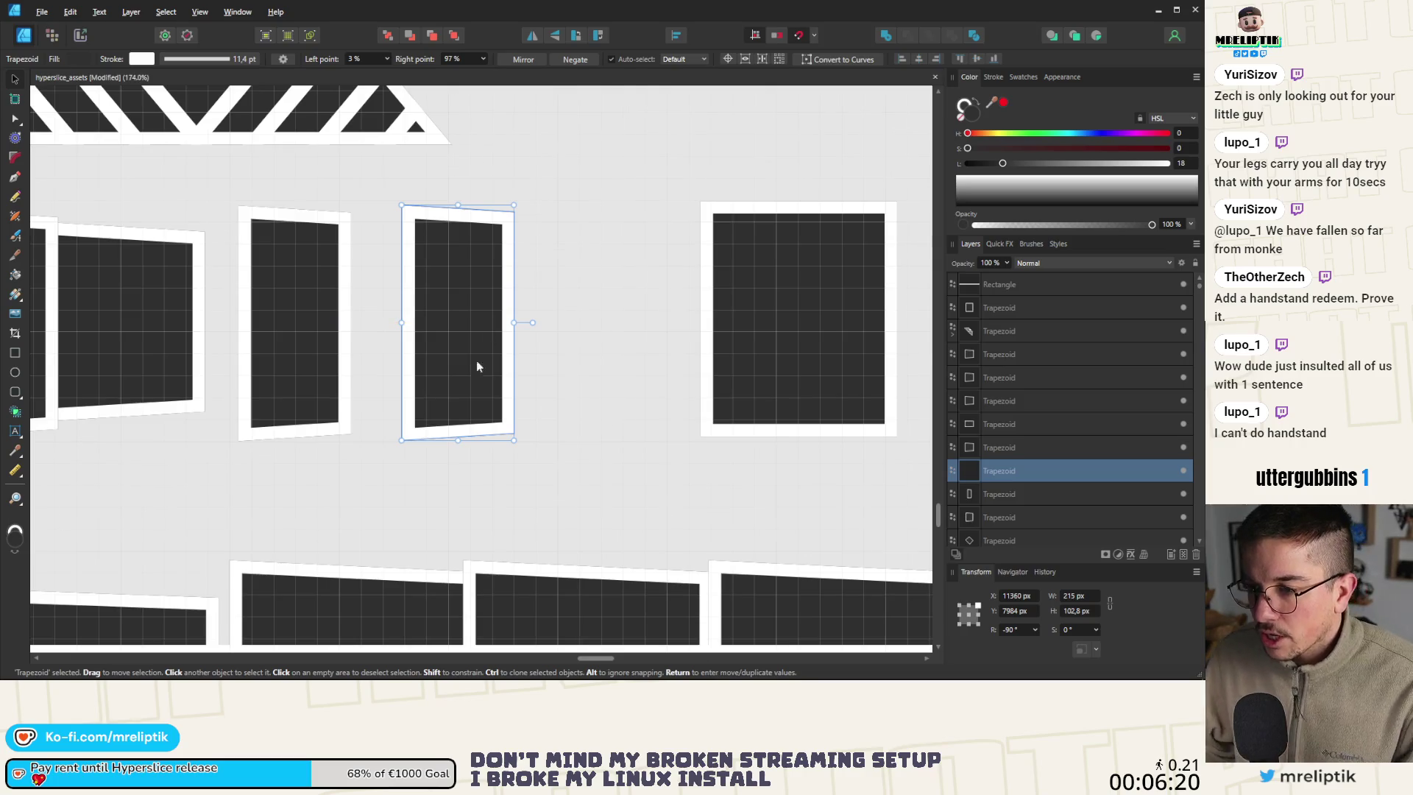
pyautogui.scroll(-8, 463, 357)
pyautogui.scroll(-5, 431, 358)
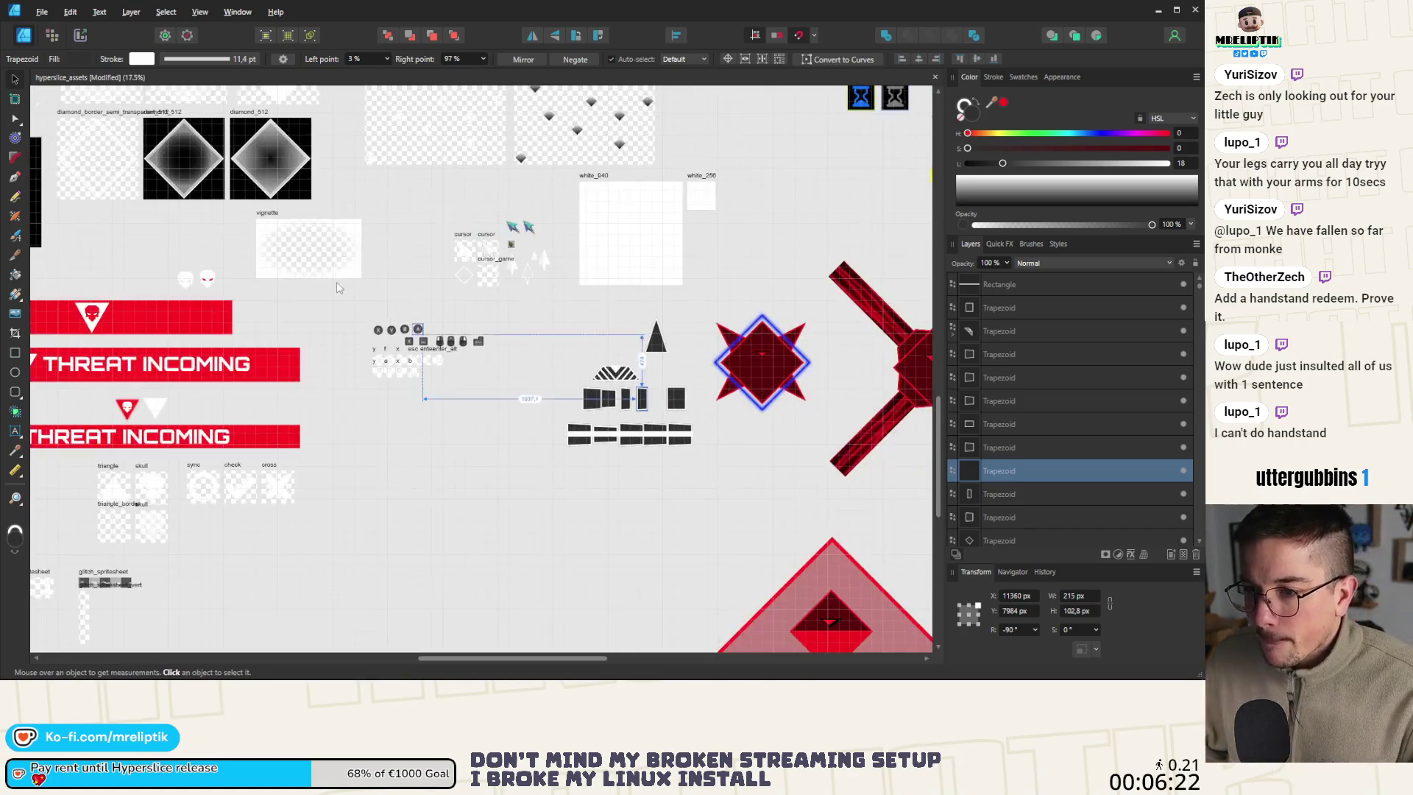
pyautogui.scroll(5, 410, 255)
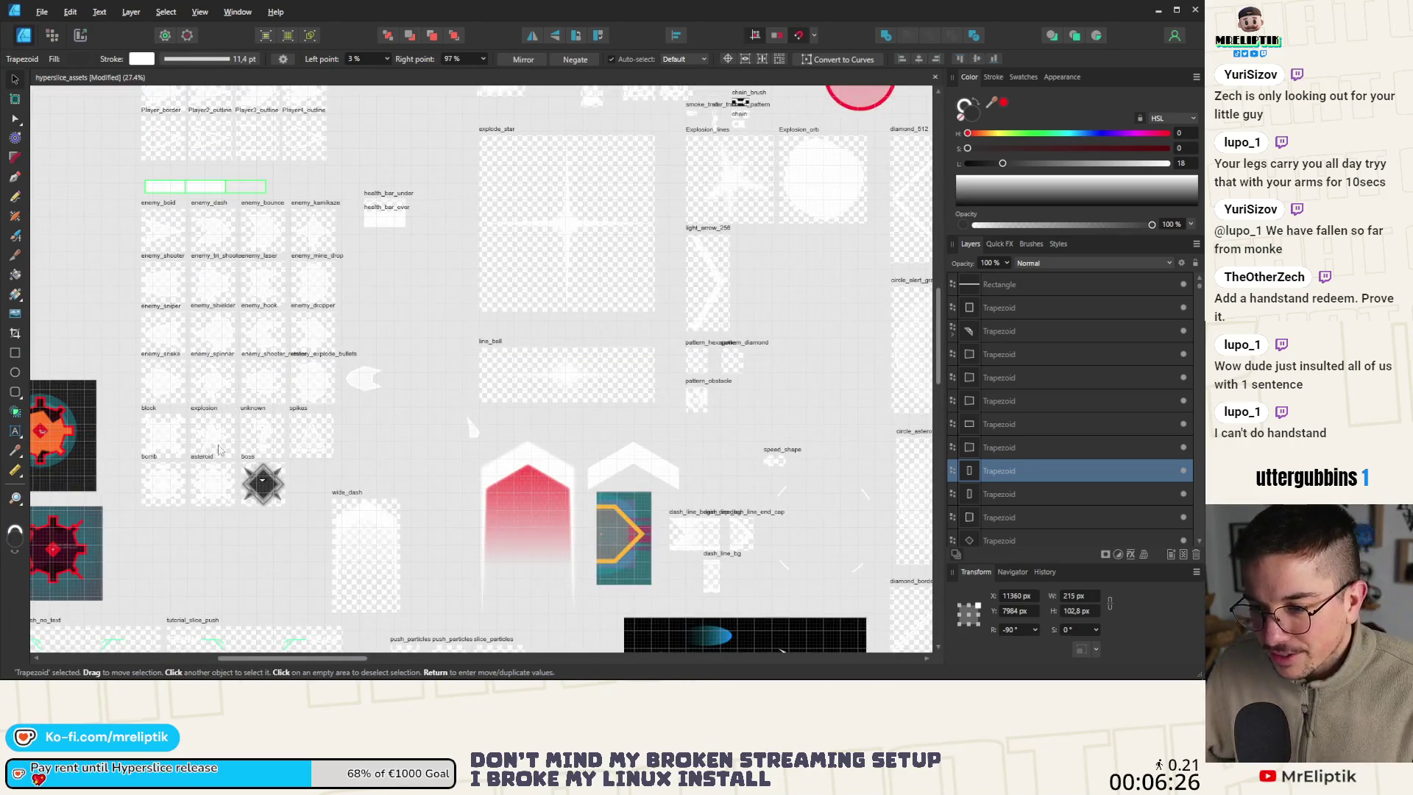
# Select the triangle in the spikes artboard and a nearby trapezoid tile
pyautogui.click(312, 442)
pyautogui.scroll(-5, 363, 442)
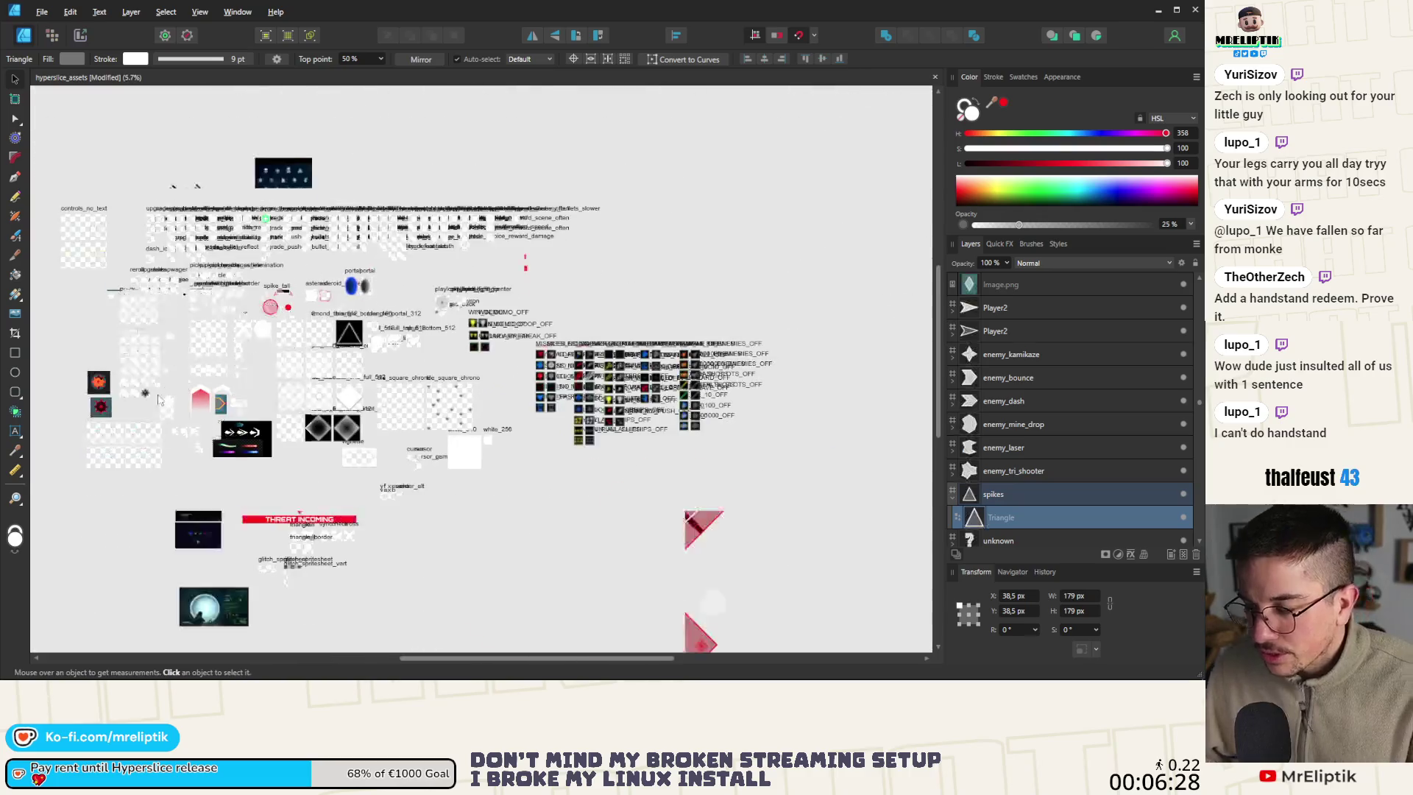
pyautogui.scroll(7, 428, 392)
pyautogui.scroll(3, 508, 611)
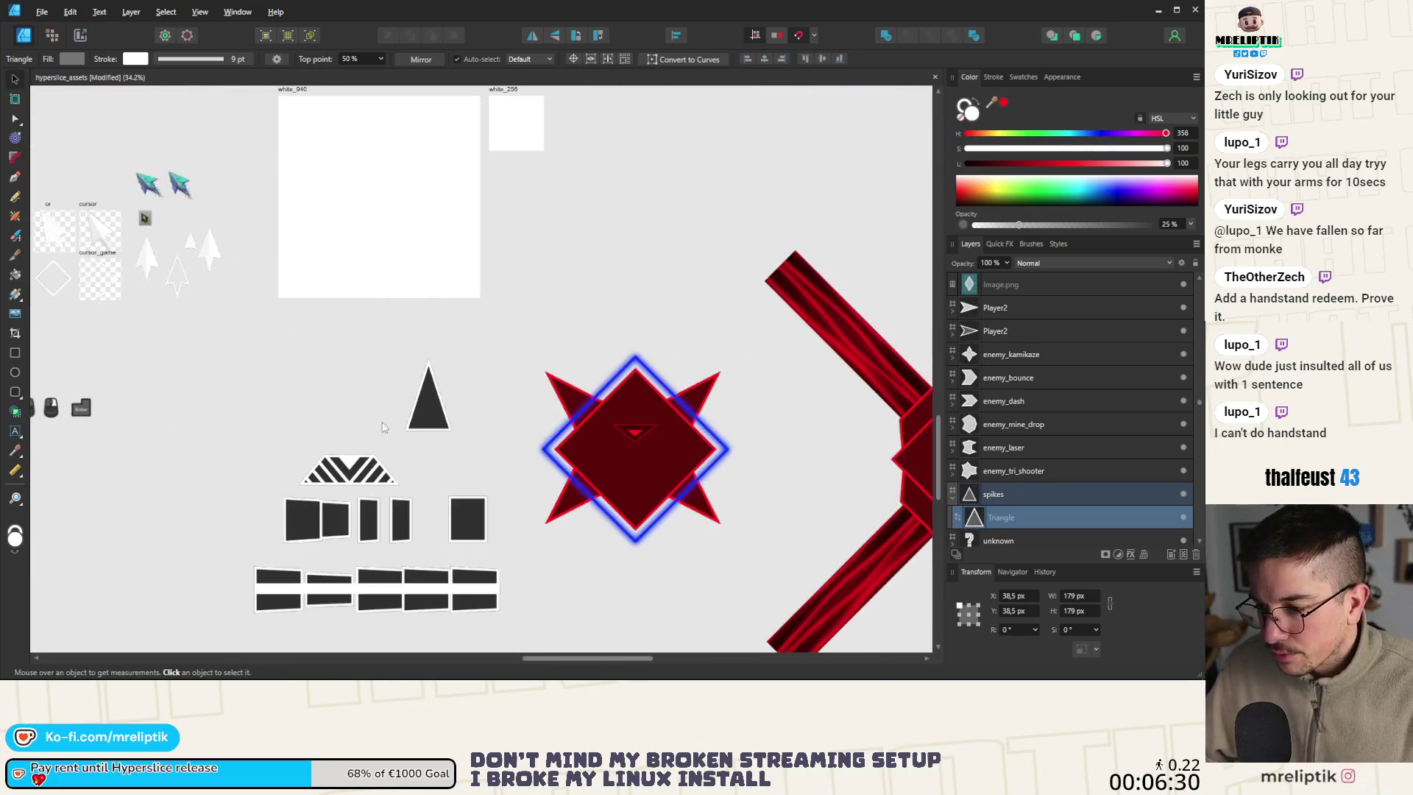
pyautogui.click(292, 474)
# Paste a copy of the triangle, shrink it from 179 px to 66 px, and place it atop the tile
pyautogui.scroll(5, 285, 450)
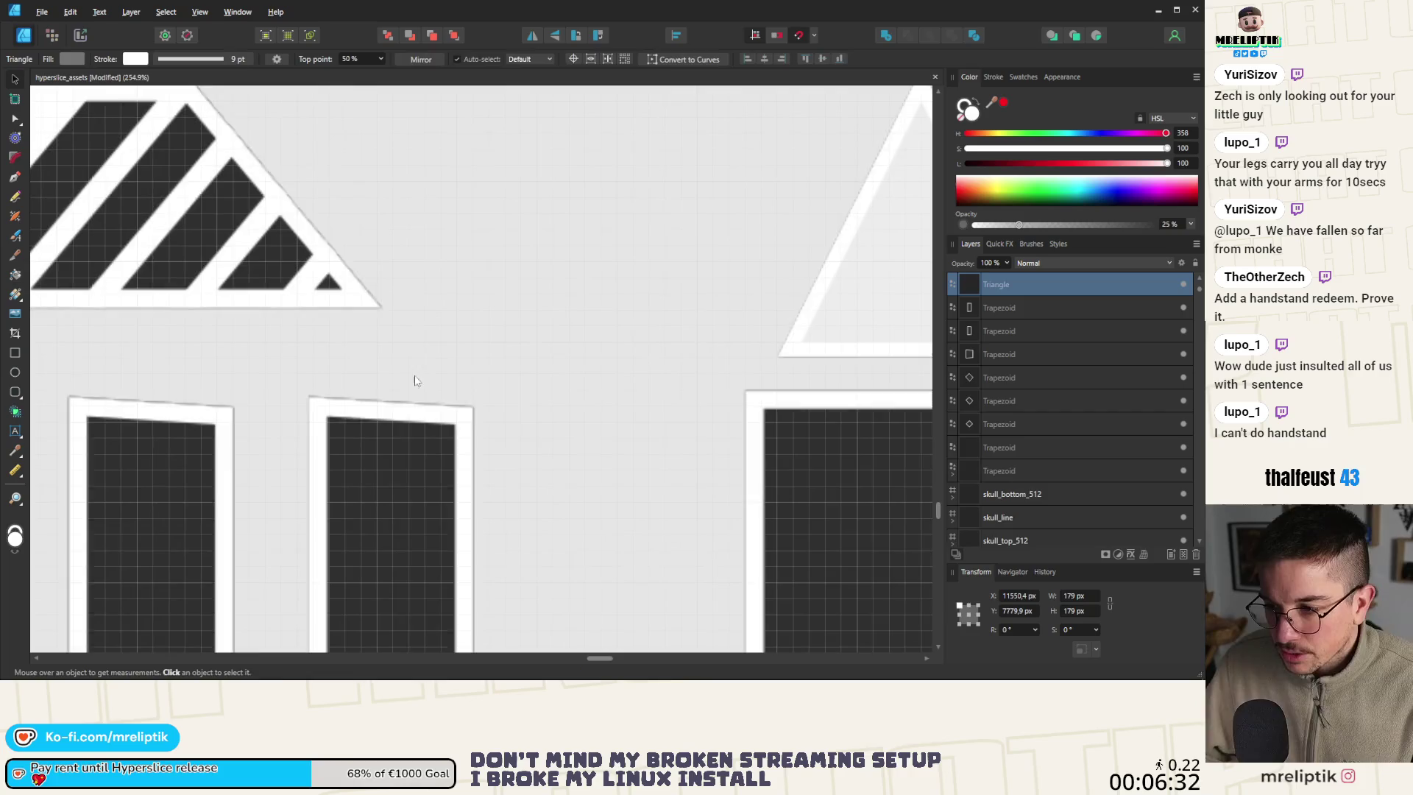
pyautogui.scroll(-2, 412, 412)
pyautogui.hotkey('ctrl', 'v')
pyautogui.moveTo(780, 346); pyautogui.dragTo(434, 405)
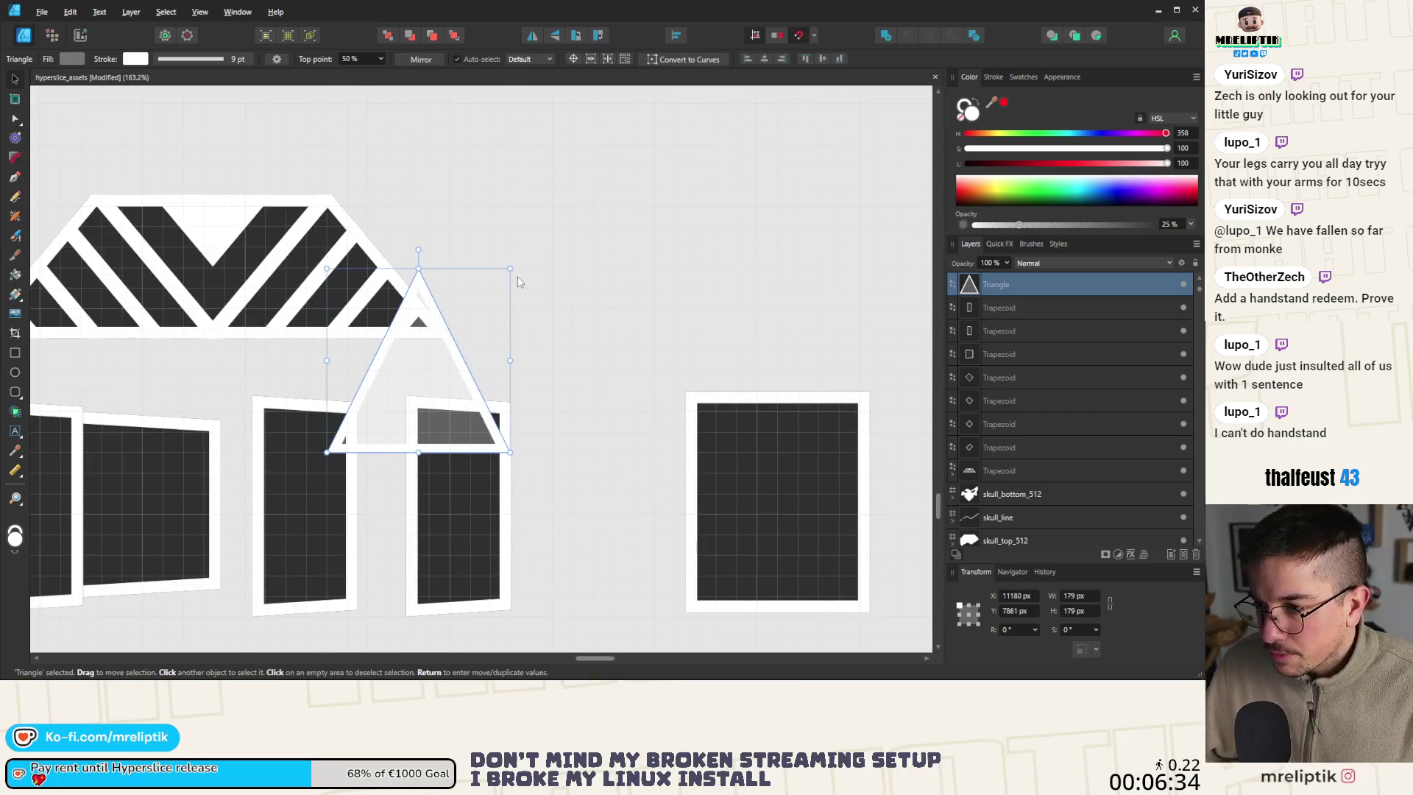
pyautogui.moveTo(510, 269); pyautogui.dragTo(398, 382)
pyautogui.moveTo(360, 431)
pyautogui.mouseDown()
pyautogui.moveTo(434, 423)
pyautogui.moveTo(435, 391)
pyautogui.moveTo(442, 402)
pyautogui.mouseUp()
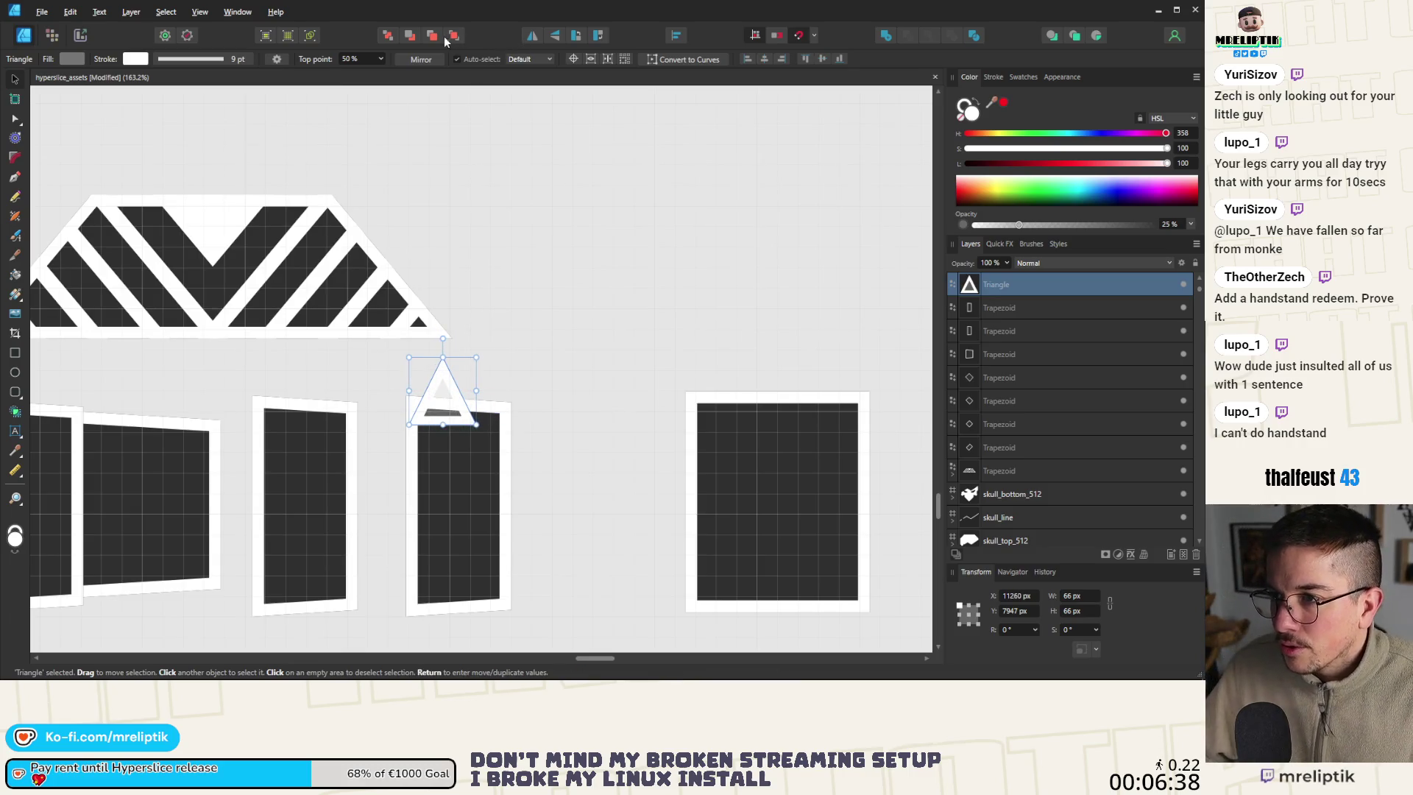
# Duplicate the small triangle and place the copy beside the original
pyautogui.click(452, 262)
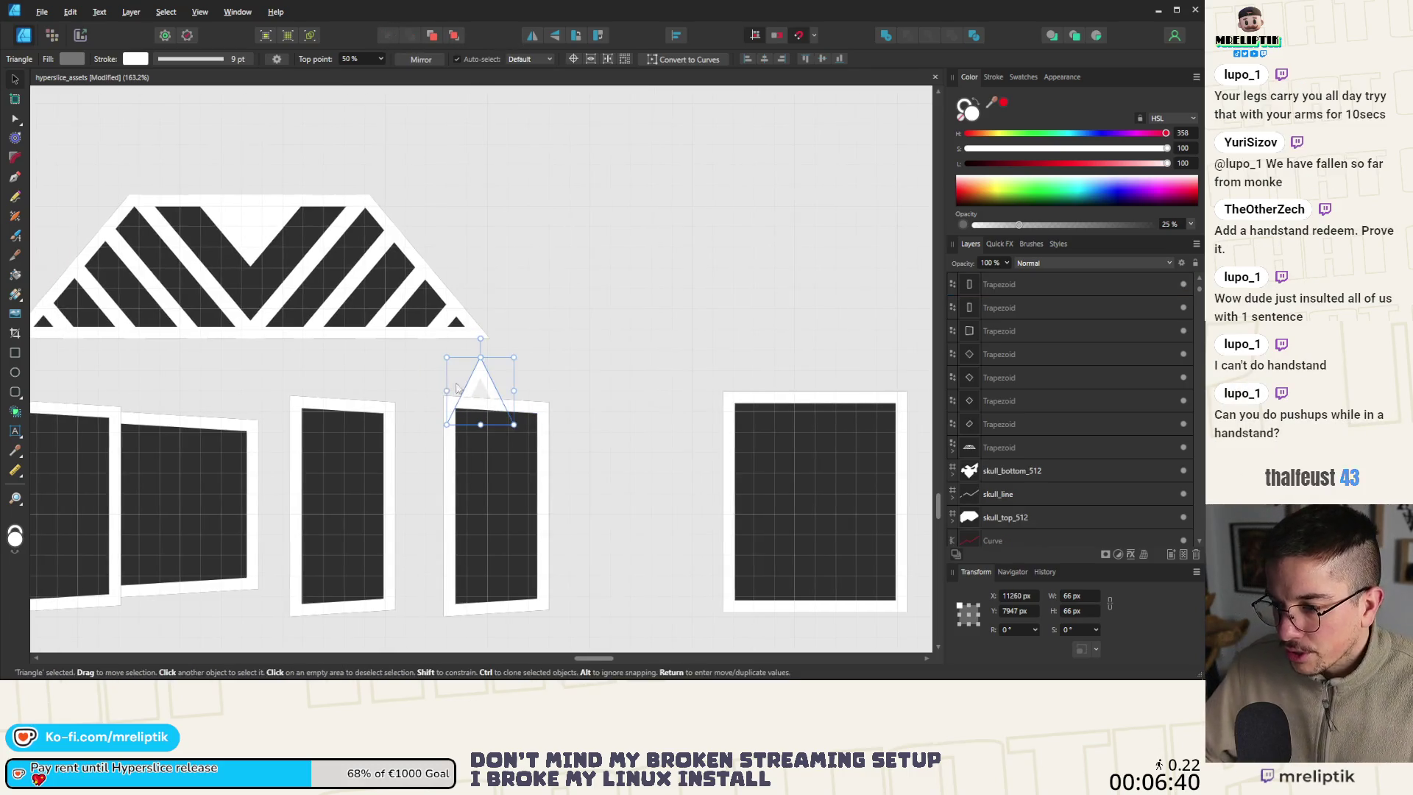
pyautogui.scroll(-3, 479, 377)
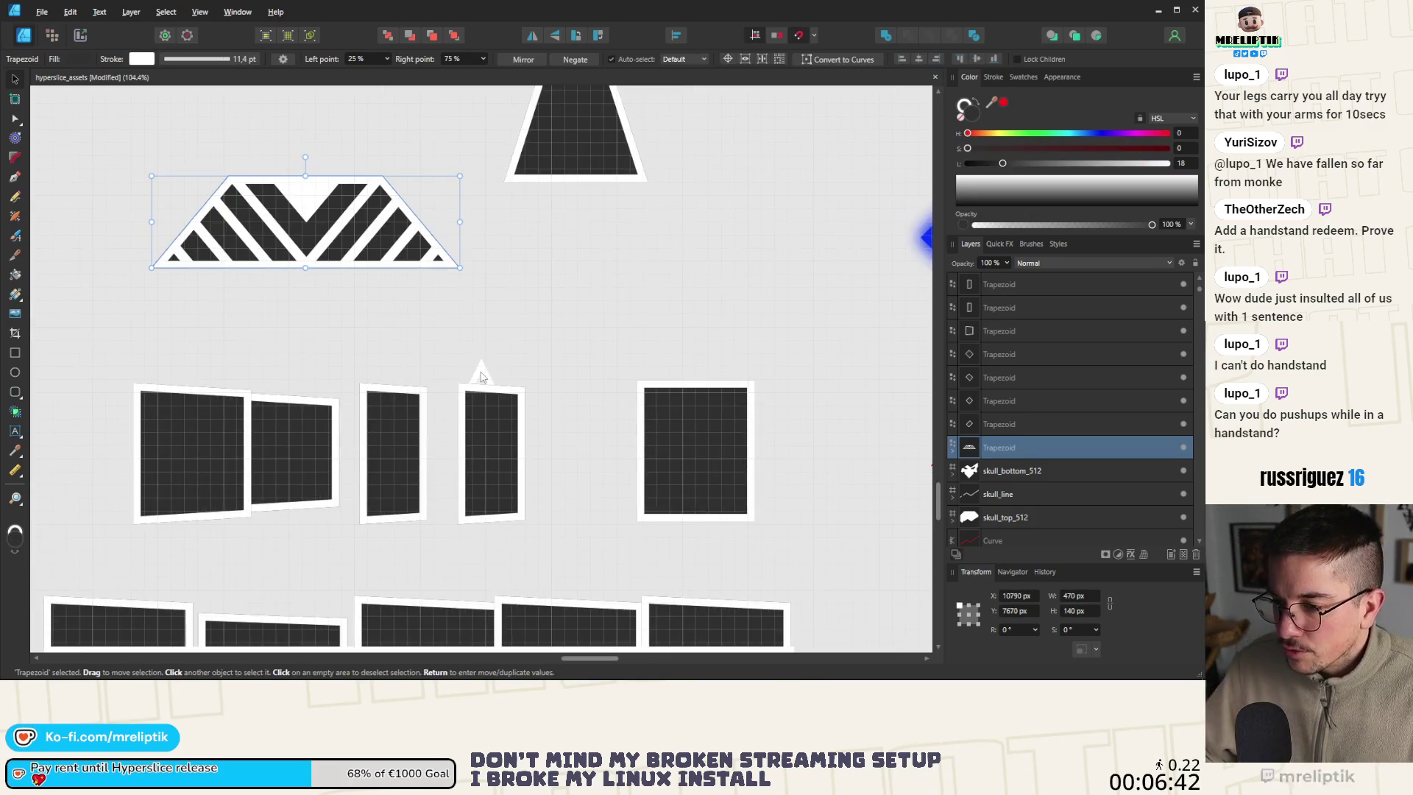
pyautogui.click(478, 377)
pyautogui.scroll(5, 480, 377)
pyautogui.moveTo(479, 378)
pyautogui.mouseDown()
pyautogui.moveTo(477, 357)
pyautogui.moveTo(629, 377)
pyautogui.mouseUp()
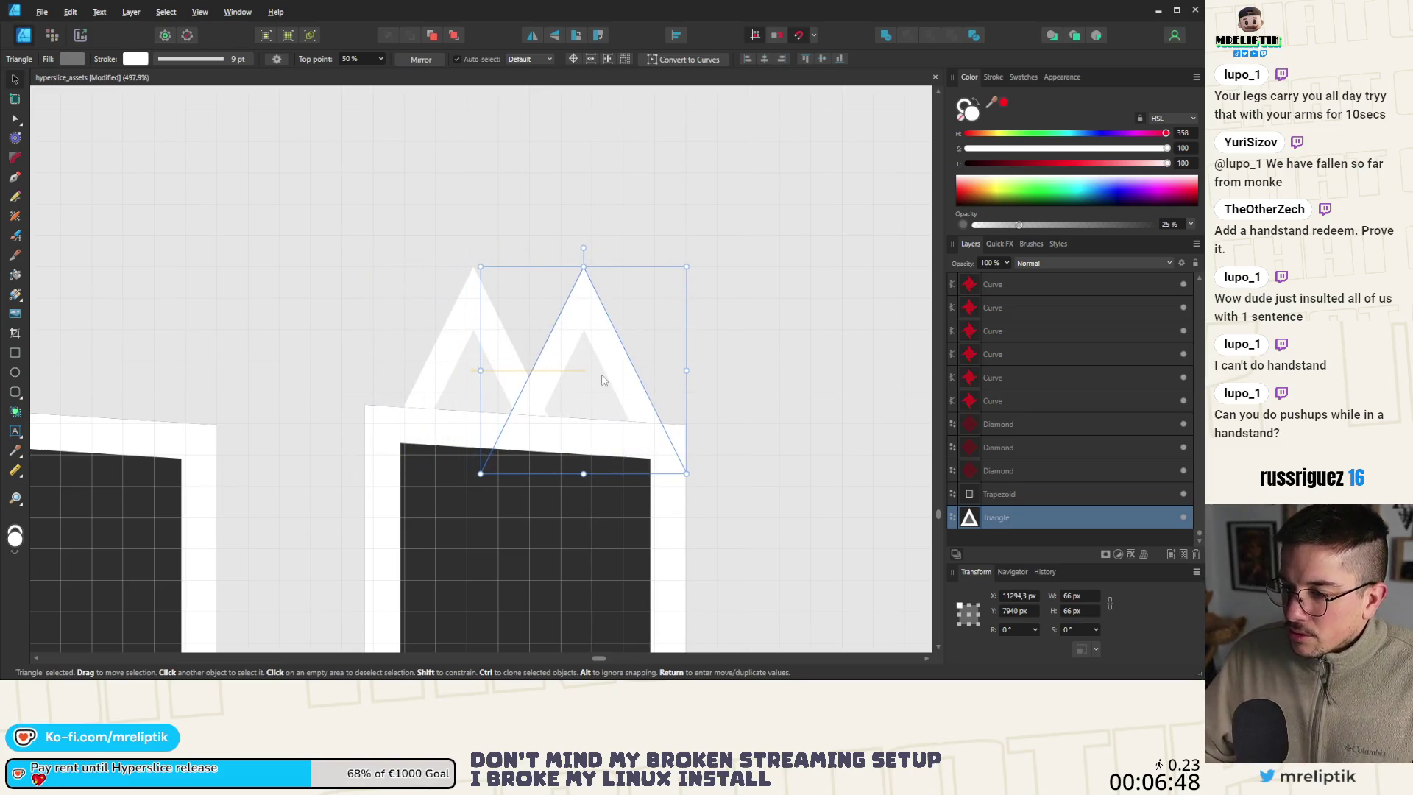
pyautogui.click(618, 383)
# Squash both triangles to 36 px tall, tilt them −2.4° to match the frame, and nudge into place
pyautogui.scroll(-4, 555, 397)
pyautogui.scroll(-2, 555, 397)
pyautogui.click(509, 388)
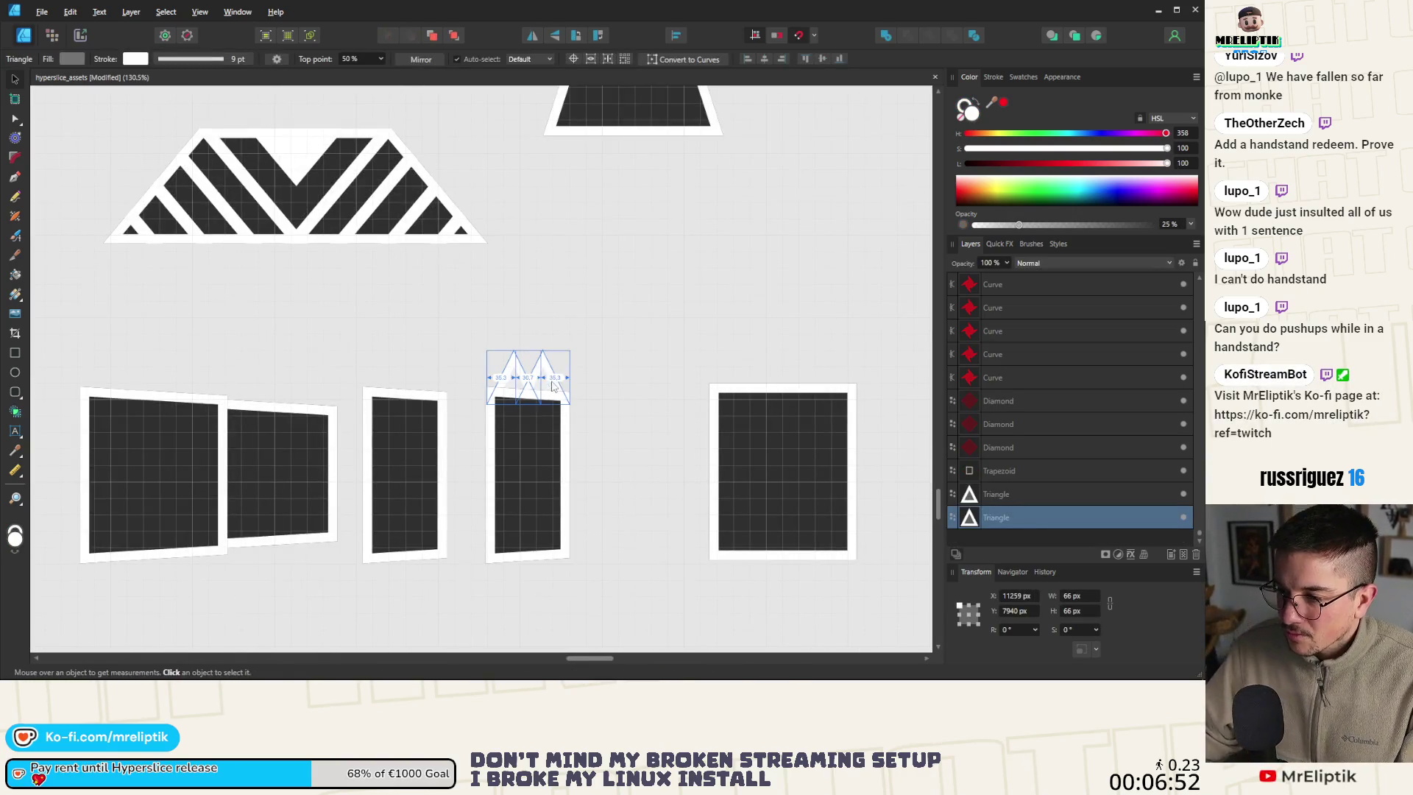
pyautogui.keyDown('shift'); pyautogui.click(540, 374); pyautogui.keyUp('shift')
pyautogui.scroll(4, 539, 367)
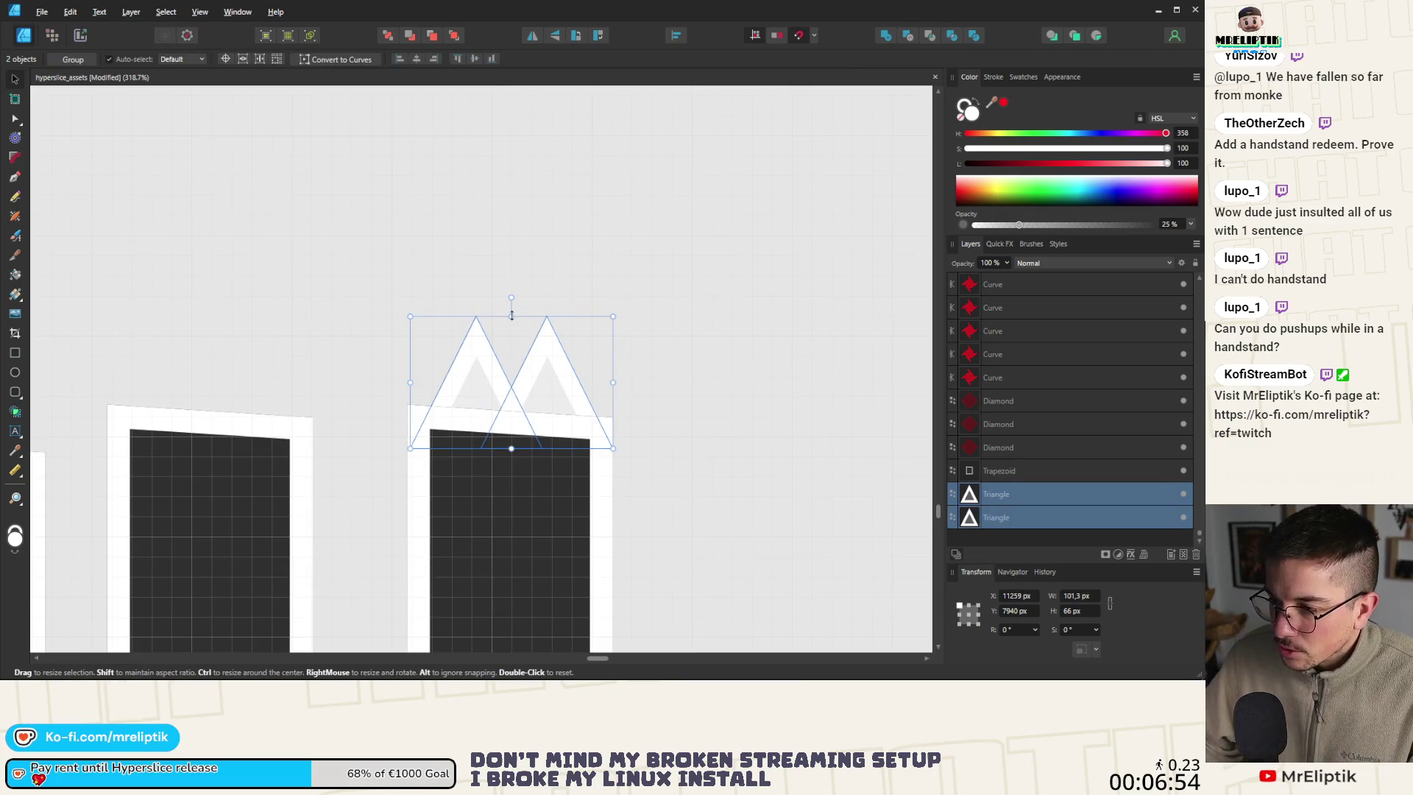
pyautogui.moveTo(511, 316); pyautogui.dragTo(510, 360)
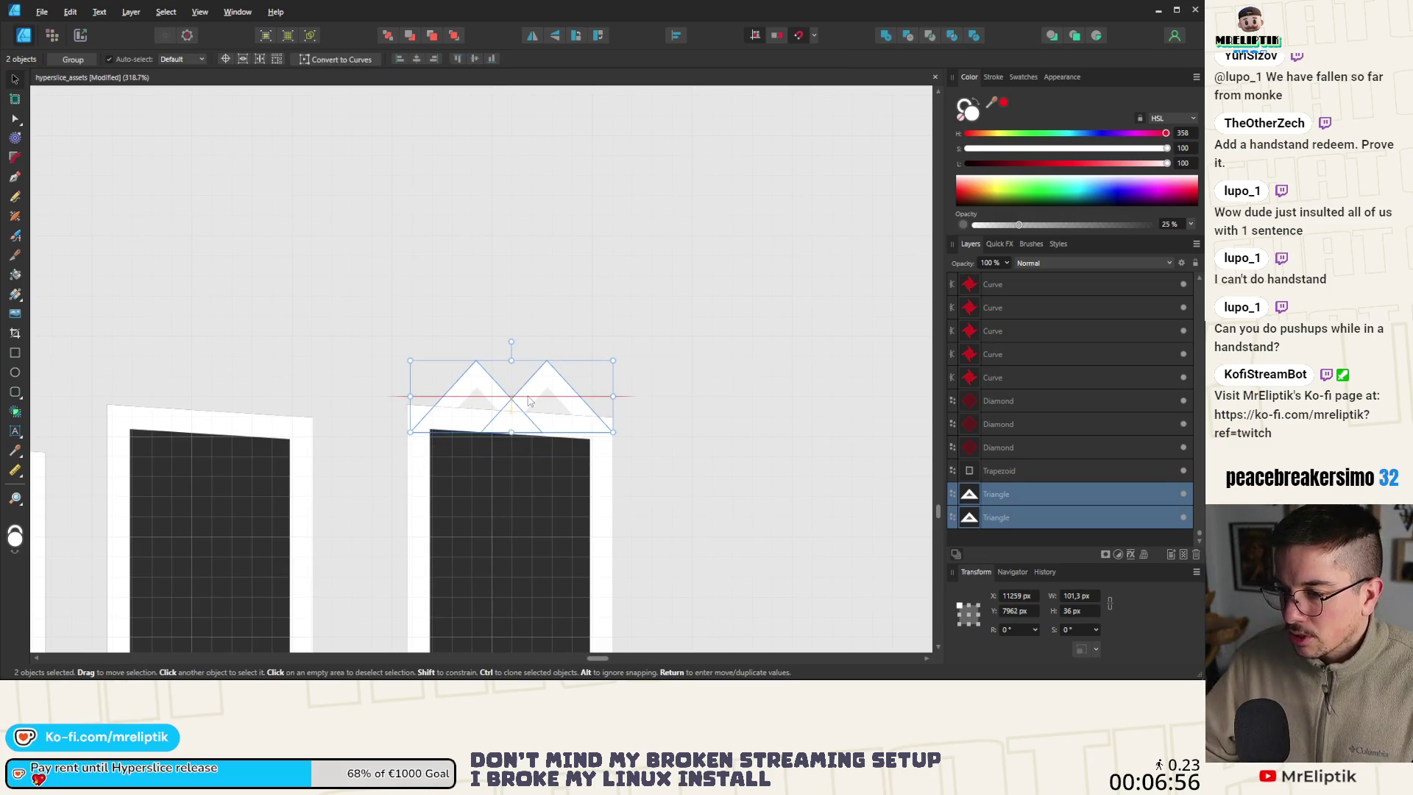
pyautogui.moveTo(511, 340); pyautogui.dragTo(512, 325)
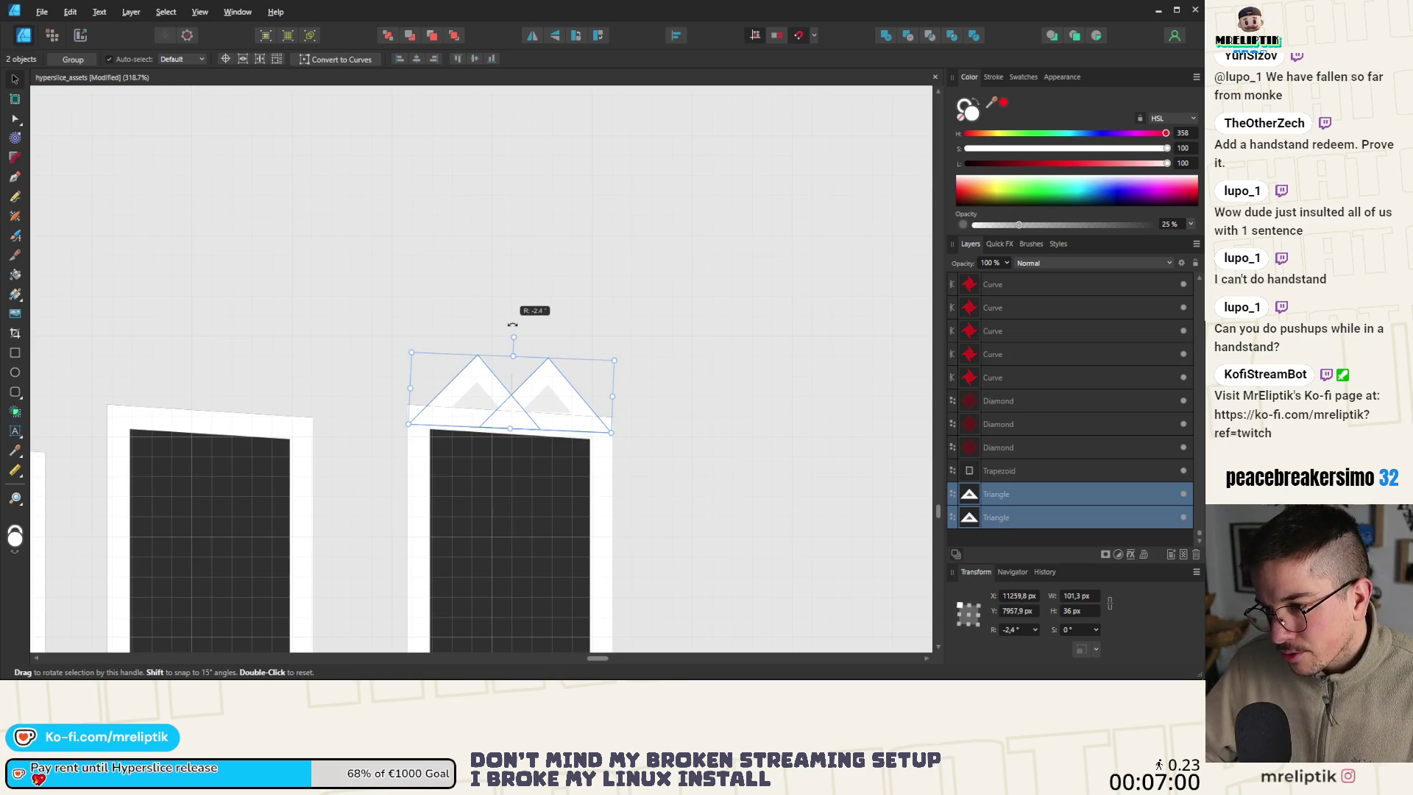
pyautogui.scroll(3, 559, 412)
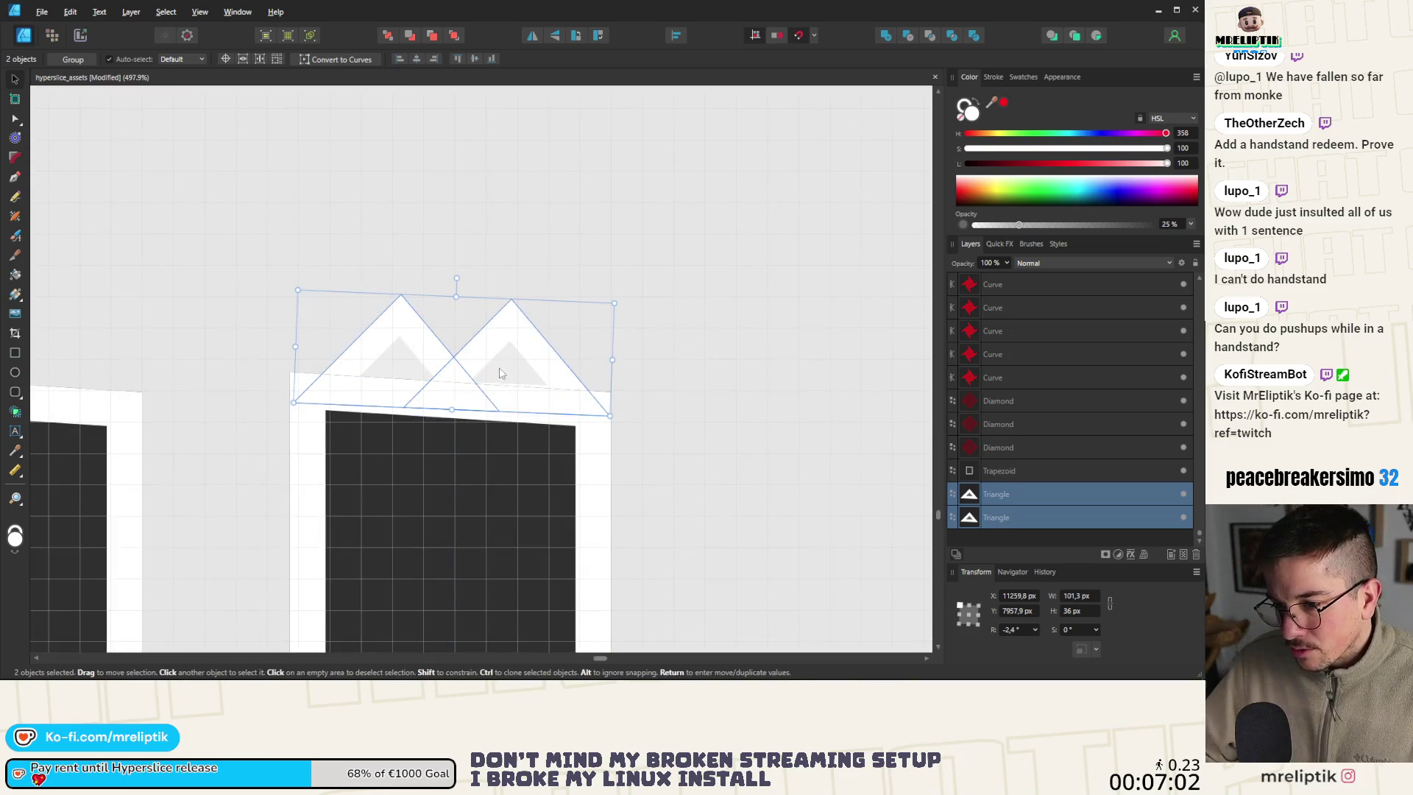
pyautogui.moveTo(492, 366); pyautogui.dragTo(500, 363)
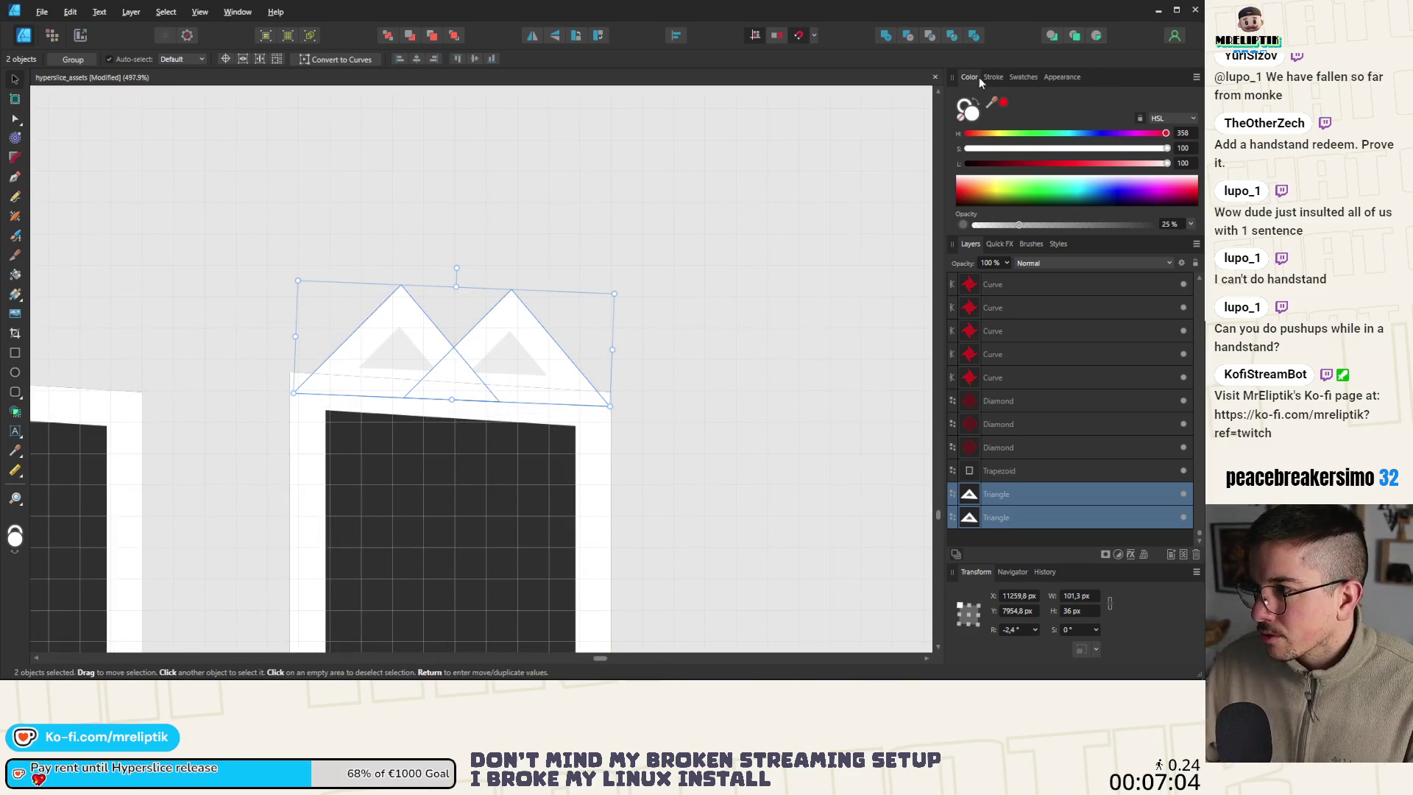
# Set the triangles' stroke width to 5 pt
pyautogui.click(991, 77)
pyautogui.click(1182, 117)
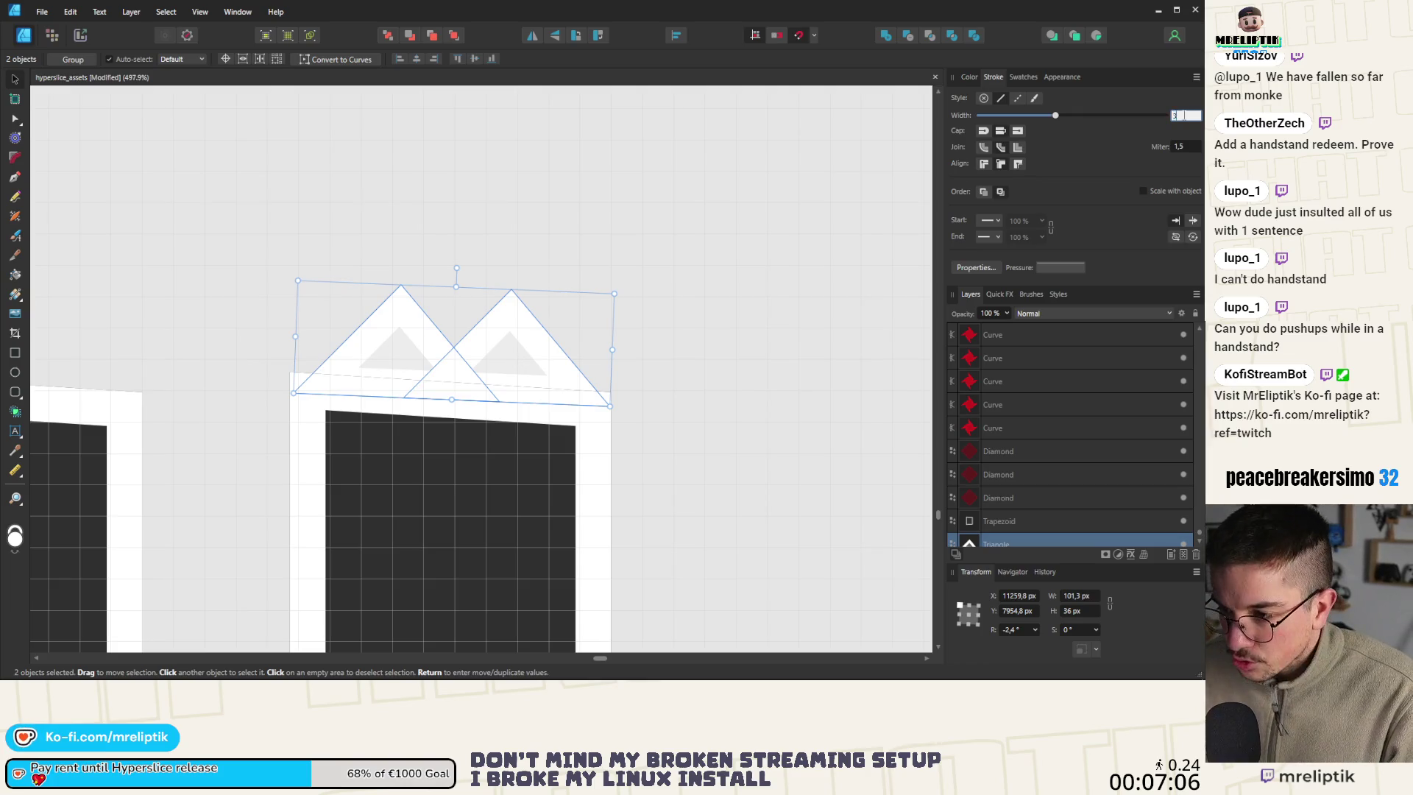
pyautogui.press('Return')
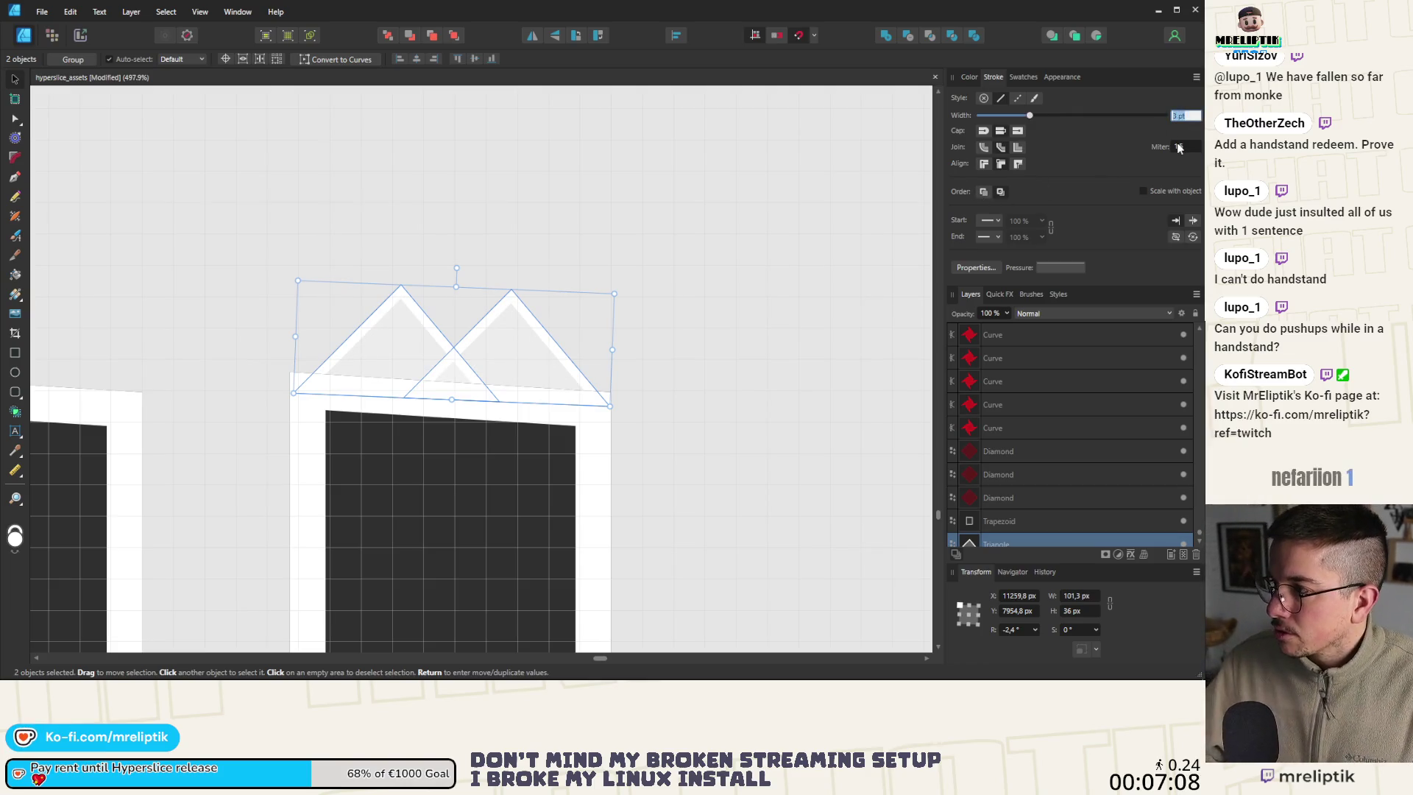
pyautogui.press('Return')
pyautogui.scroll(-5, 336, 293)
pyautogui.scroll(3, 336, 293)
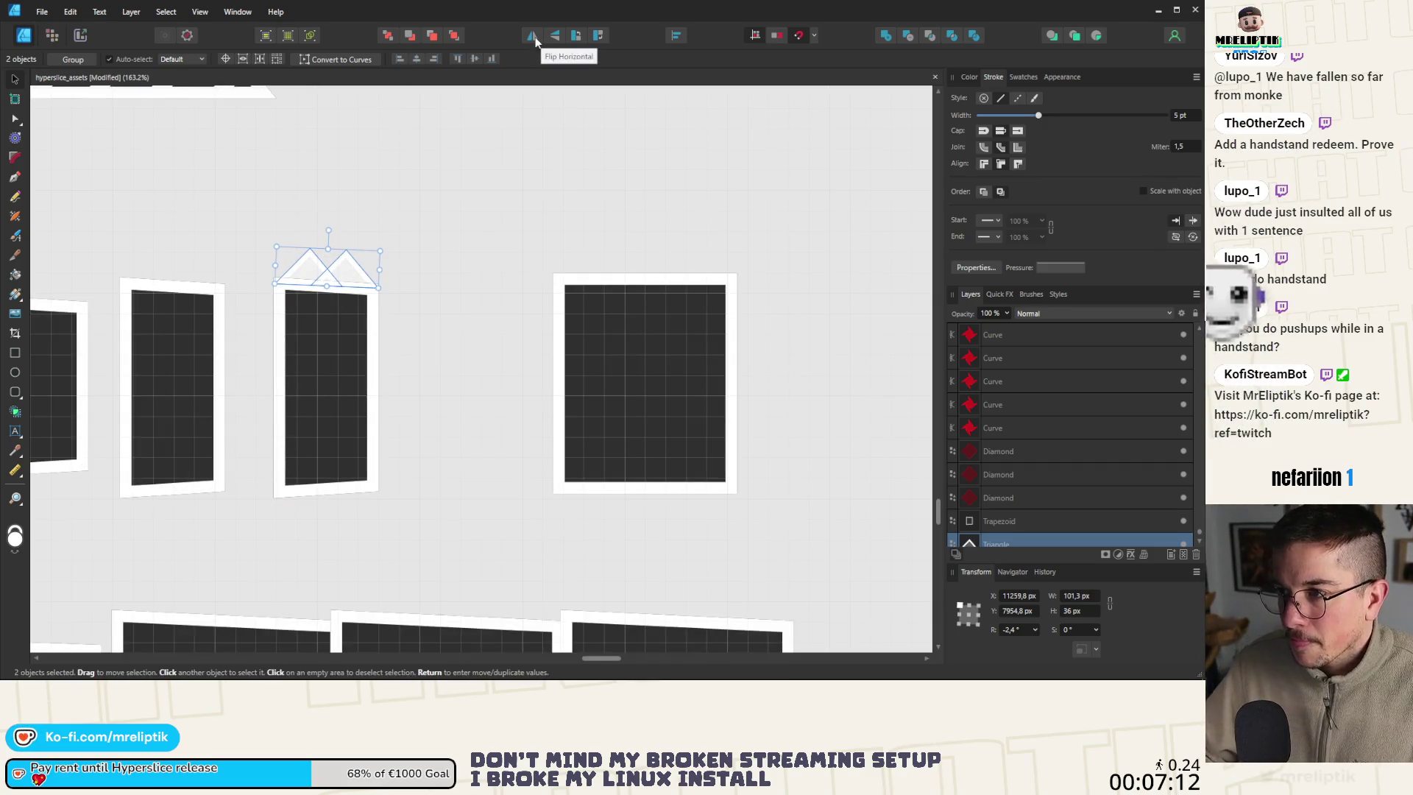
# Flip the triangle pair vertically, copy it below the frame, and tilt it to match the bottom edge
pyautogui.click(557, 37)
pyautogui.moveTo(331, 266)
pyautogui.mouseDown()
pyautogui.moveTo(312, 508)
pyautogui.moveTo(312, 495)
pyautogui.mouseUp()
pyautogui.scroll(5, 226, 440)
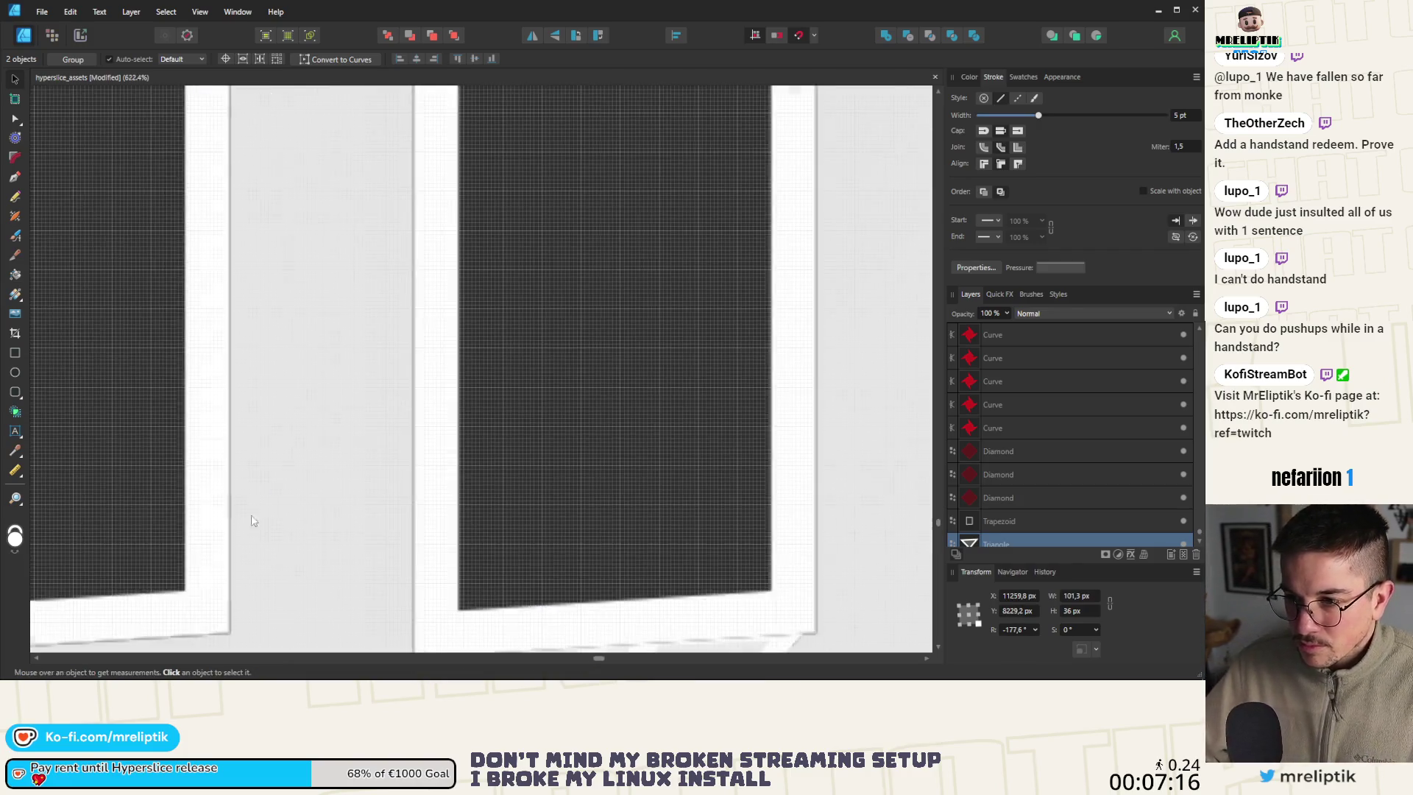
pyautogui.scroll(-3, 215, 306)
pyautogui.scroll(4, 417, 469)
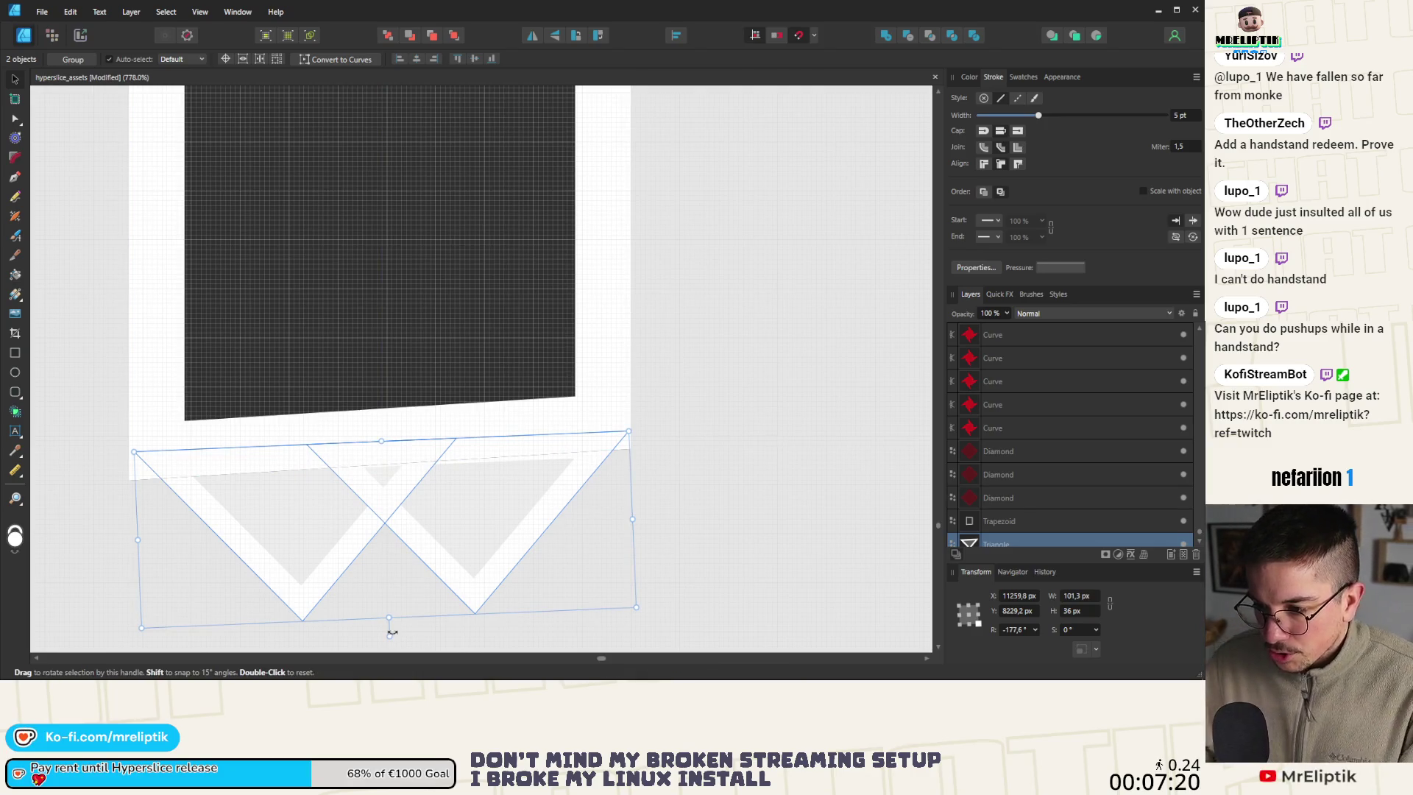
pyautogui.moveTo(392, 633); pyautogui.dragTo(395, 635)
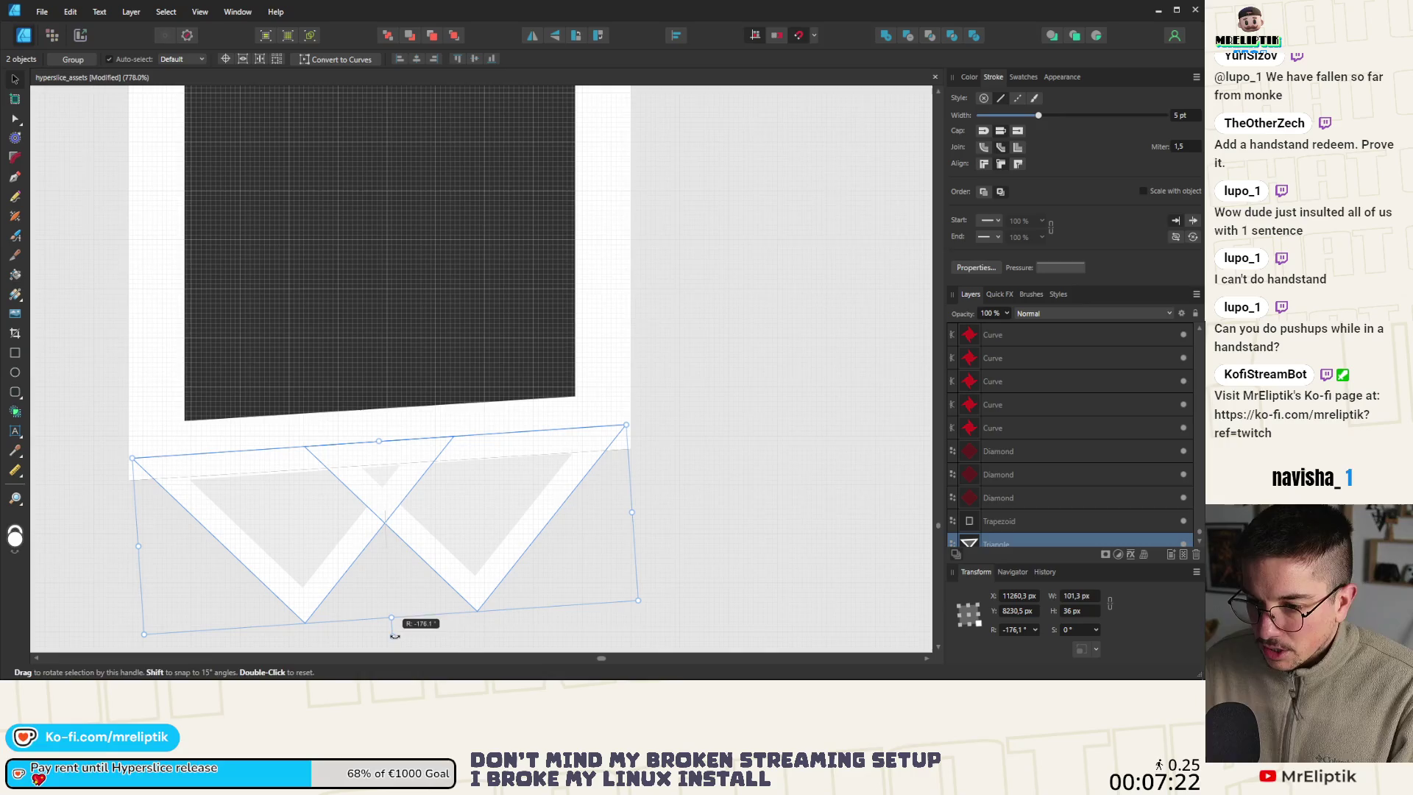
pyautogui.scroll(1, 435, 463)
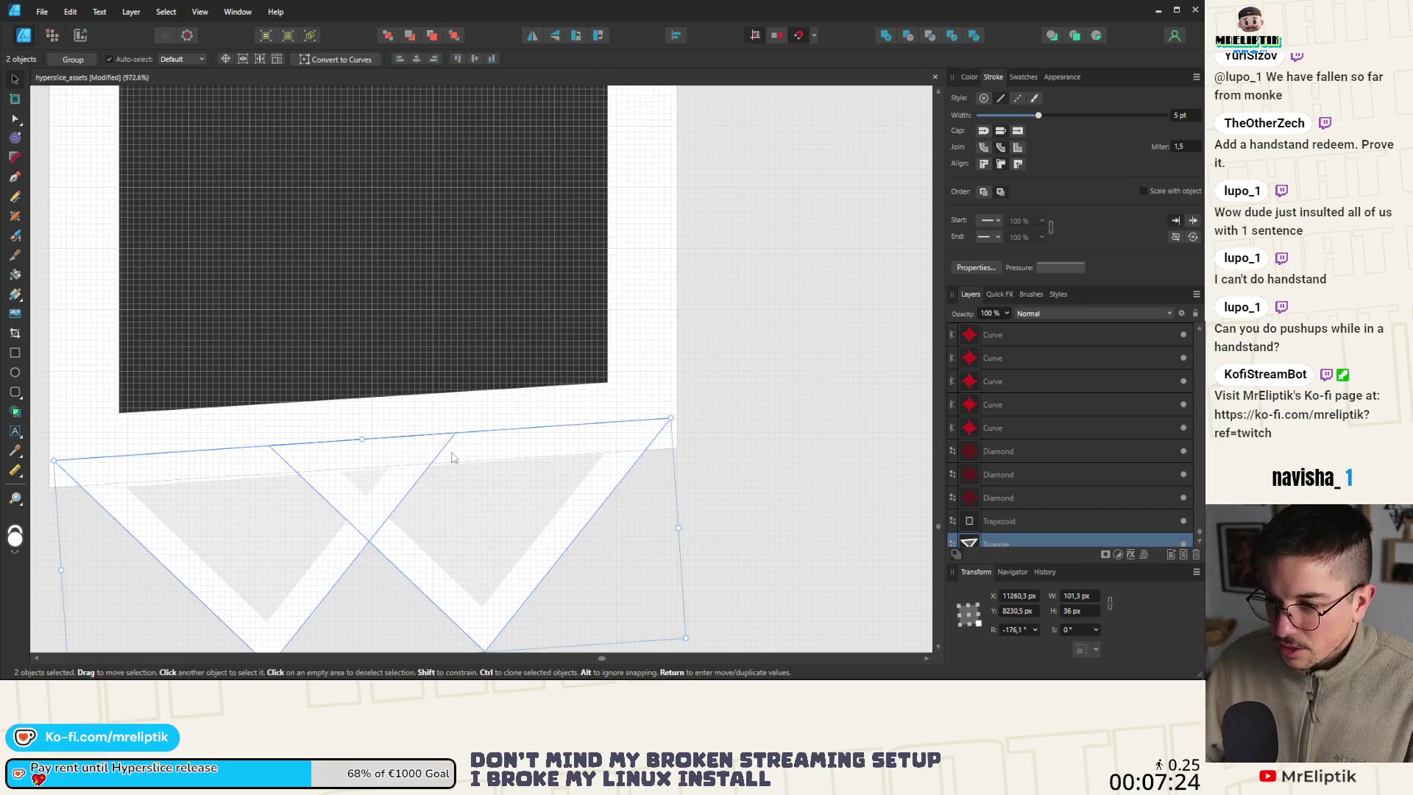
pyautogui.moveTo(450, 461); pyautogui.dragTo(457, 454)
# Rotate the upper cap triangles further, to −3.1°, to better match the tile's slope
pyautogui.scroll(-3, 457, 455)
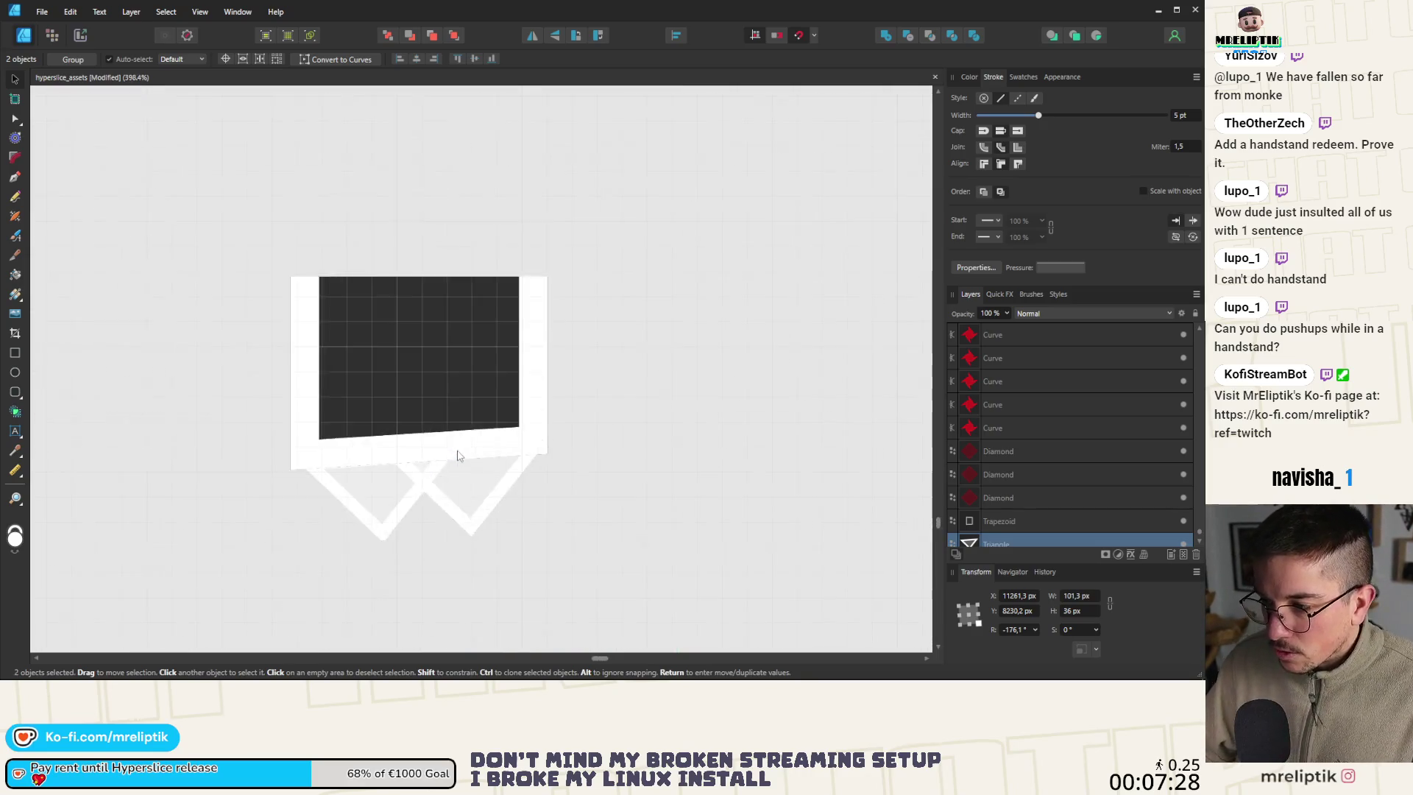
pyautogui.scroll(2, 410, 353)
pyautogui.scroll(-5, 400, 291)
pyautogui.scroll(3, 416, 241)
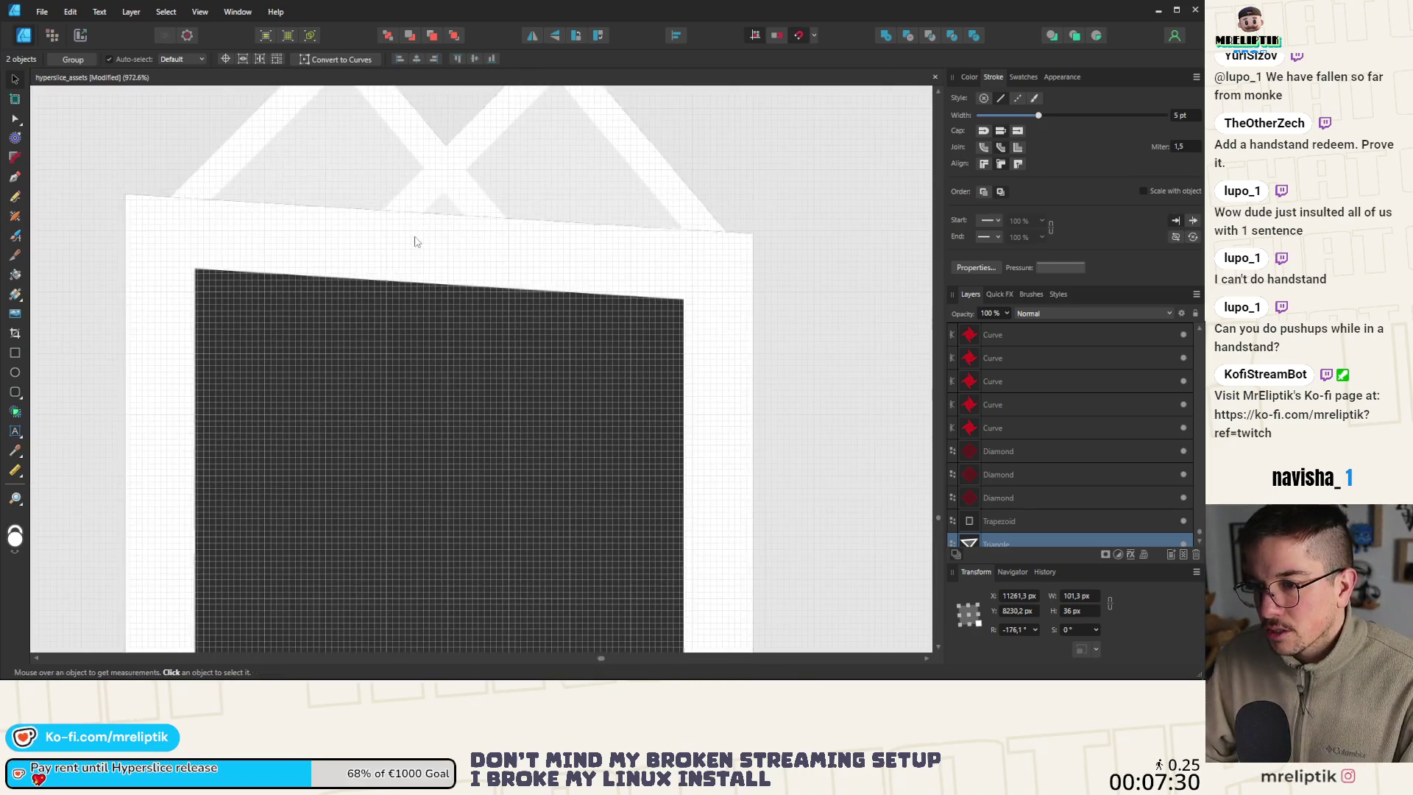
pyautogui.click(441, 172)
pyautogui.scroll(2, 434, 199)
pyautogui.scroll(-2, 381, 145)
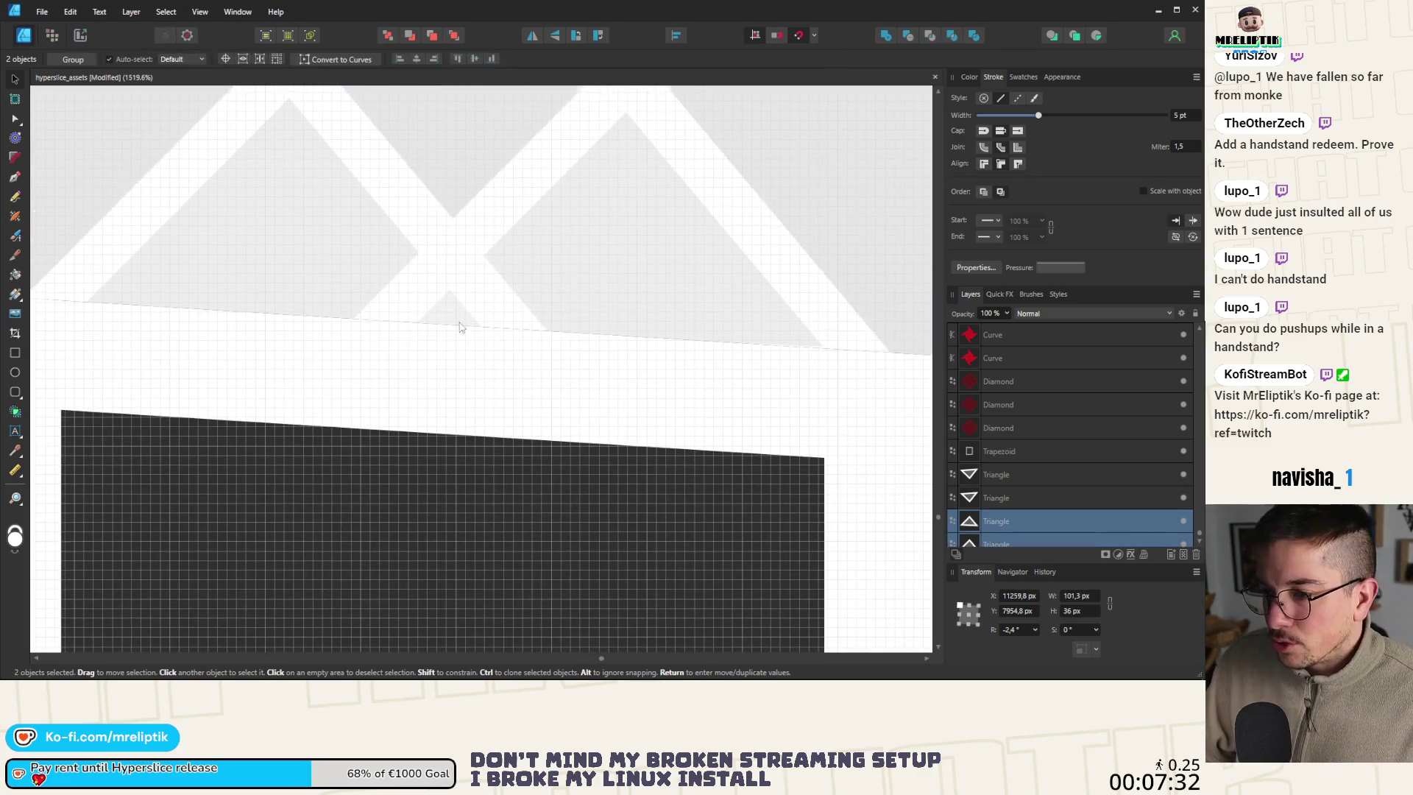
pyautogui.keyDown('shift'); pyautogui.click(467, 370); pyautogui.keyUp('shift')
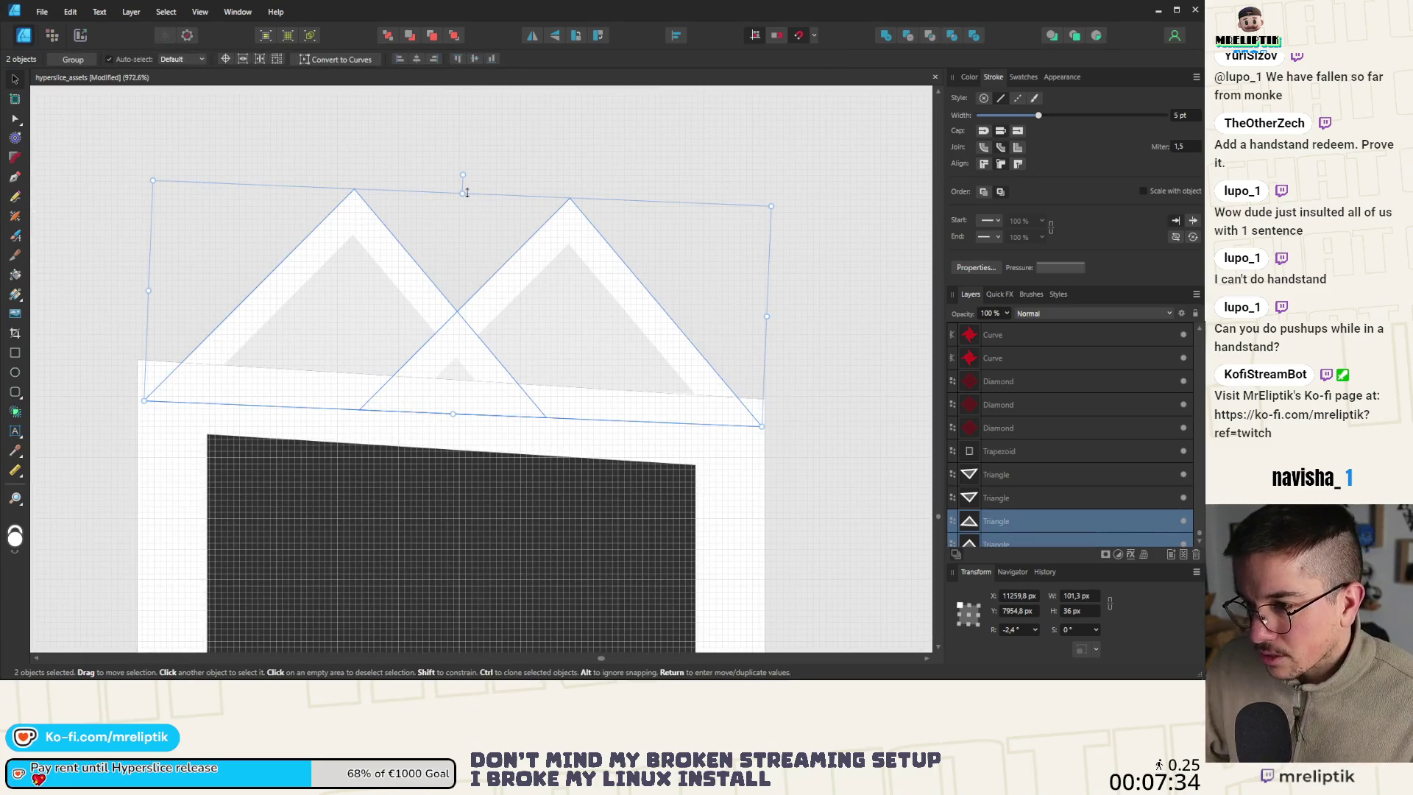
pyautogui.moveTo(463, 175); pyautogui.dragTo(466, 172)
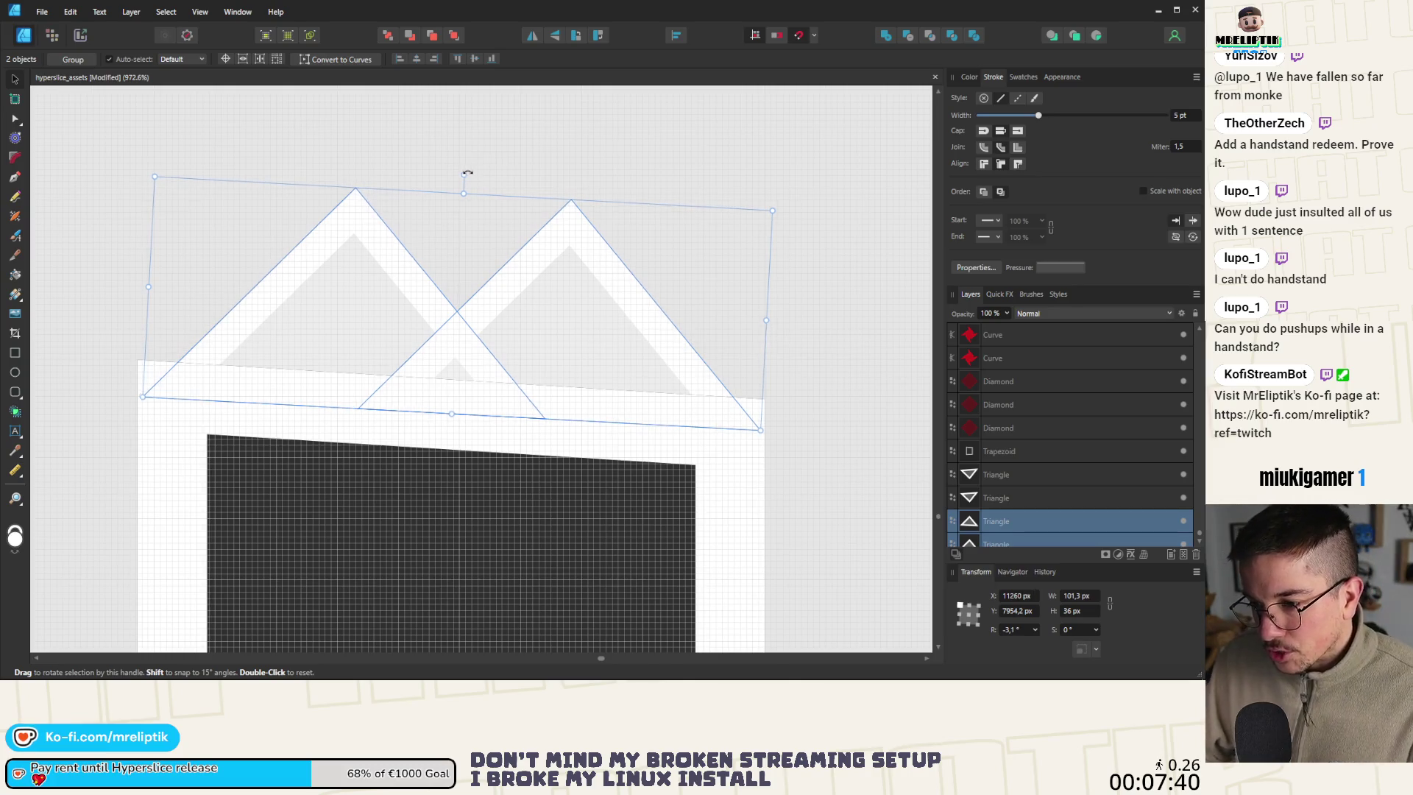
# Marquee-select the window frame together with all its triangles
pyautogui.scroll(4, 482, 354)
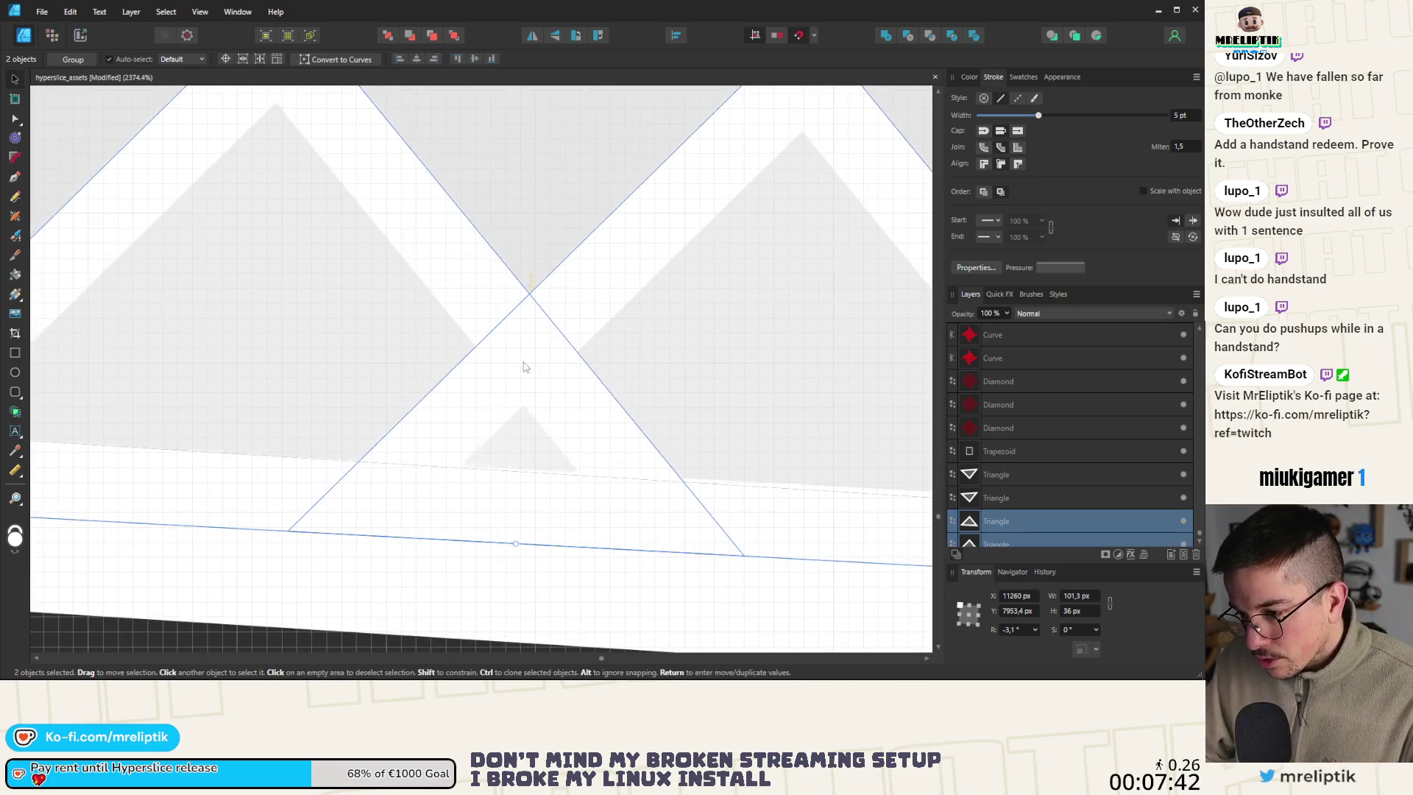
pyautogui.scroll(-8, 528, 331)
pyautogui.click(534, 307)
pyautogui.scroll(-7, 535, 308)
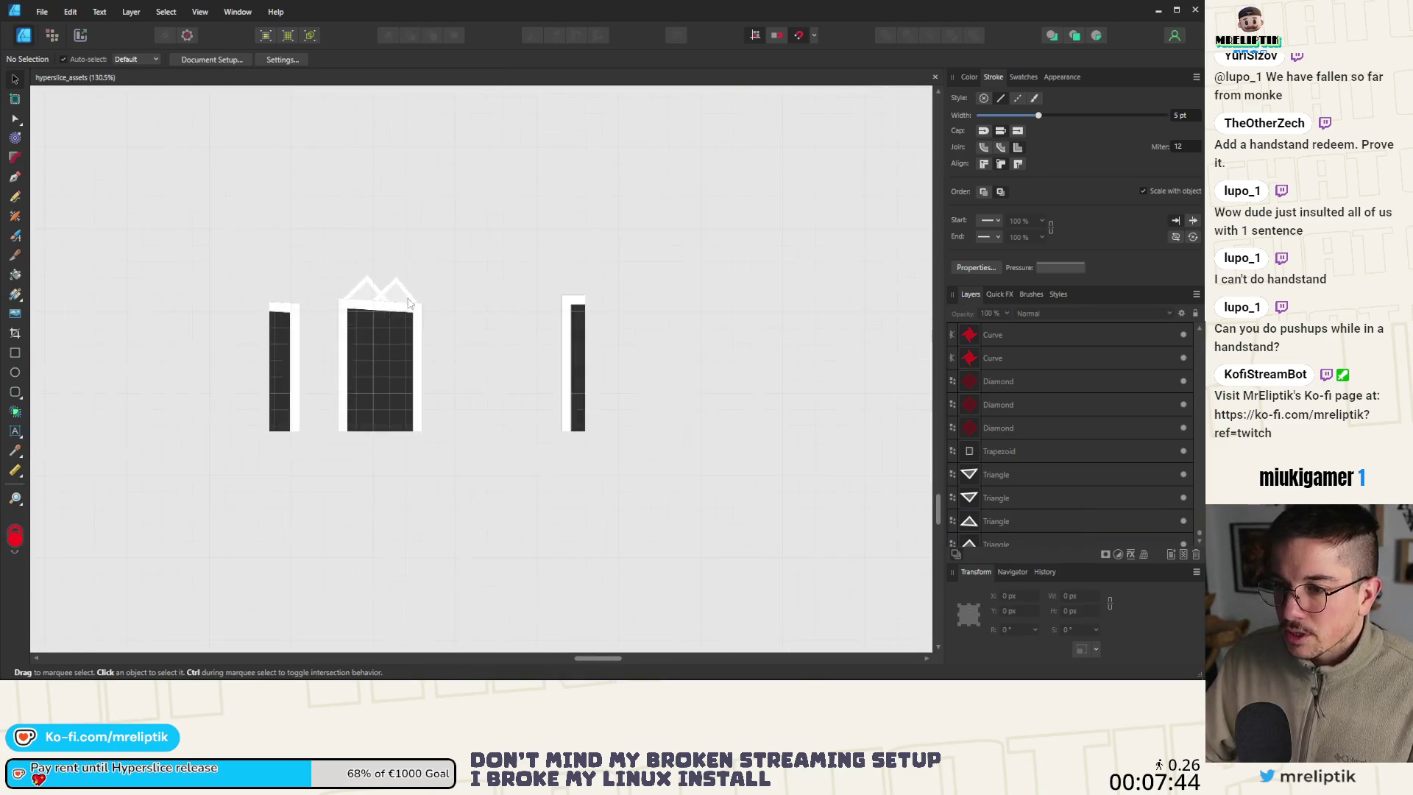
pyautogui.moveTo(453, 262); pyautogui.dragTo(346, 485)
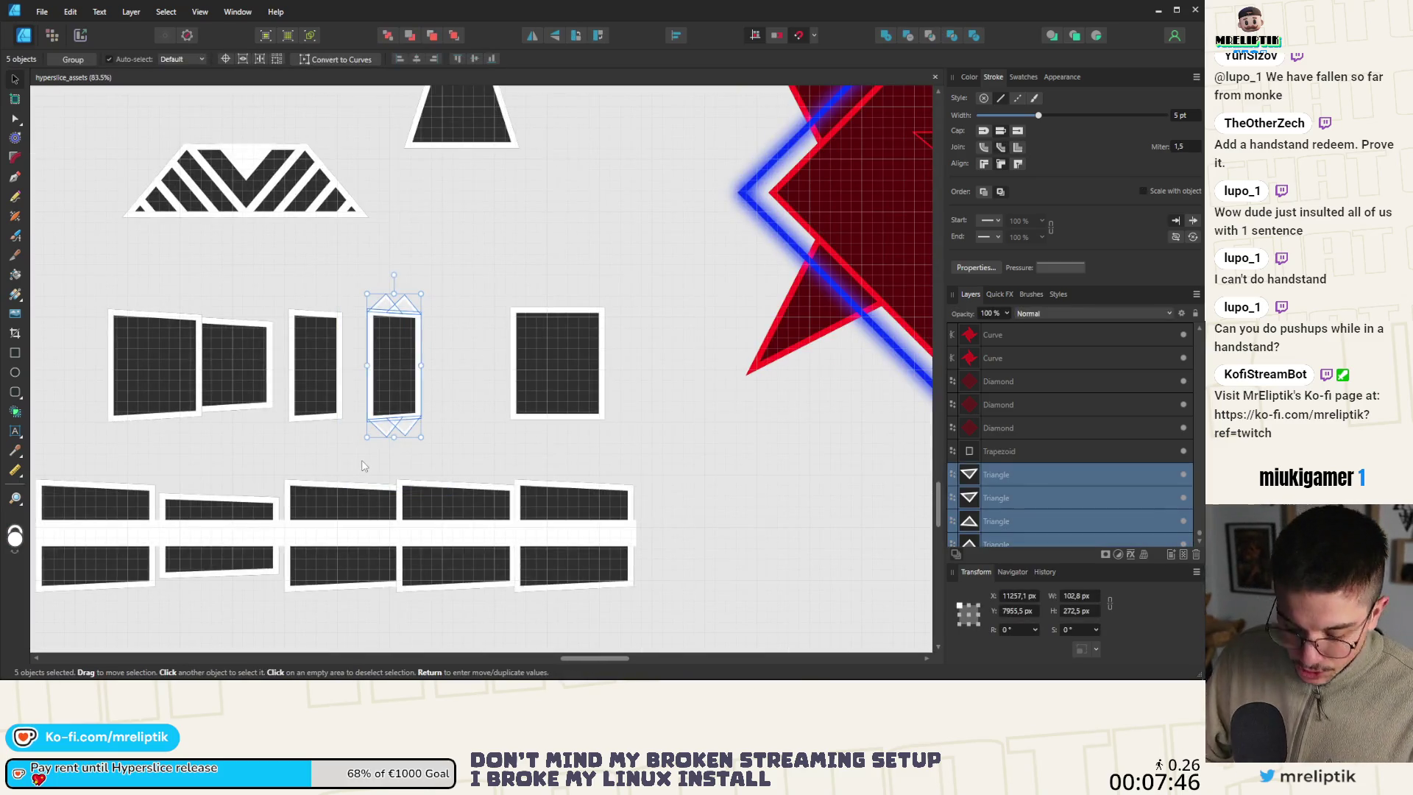
# Open the export settings and limit the export area to the selected shapes
pyautogui.press('alt')
pyautogui.hotkey('ctrl', 'alt', 'shift', 's')
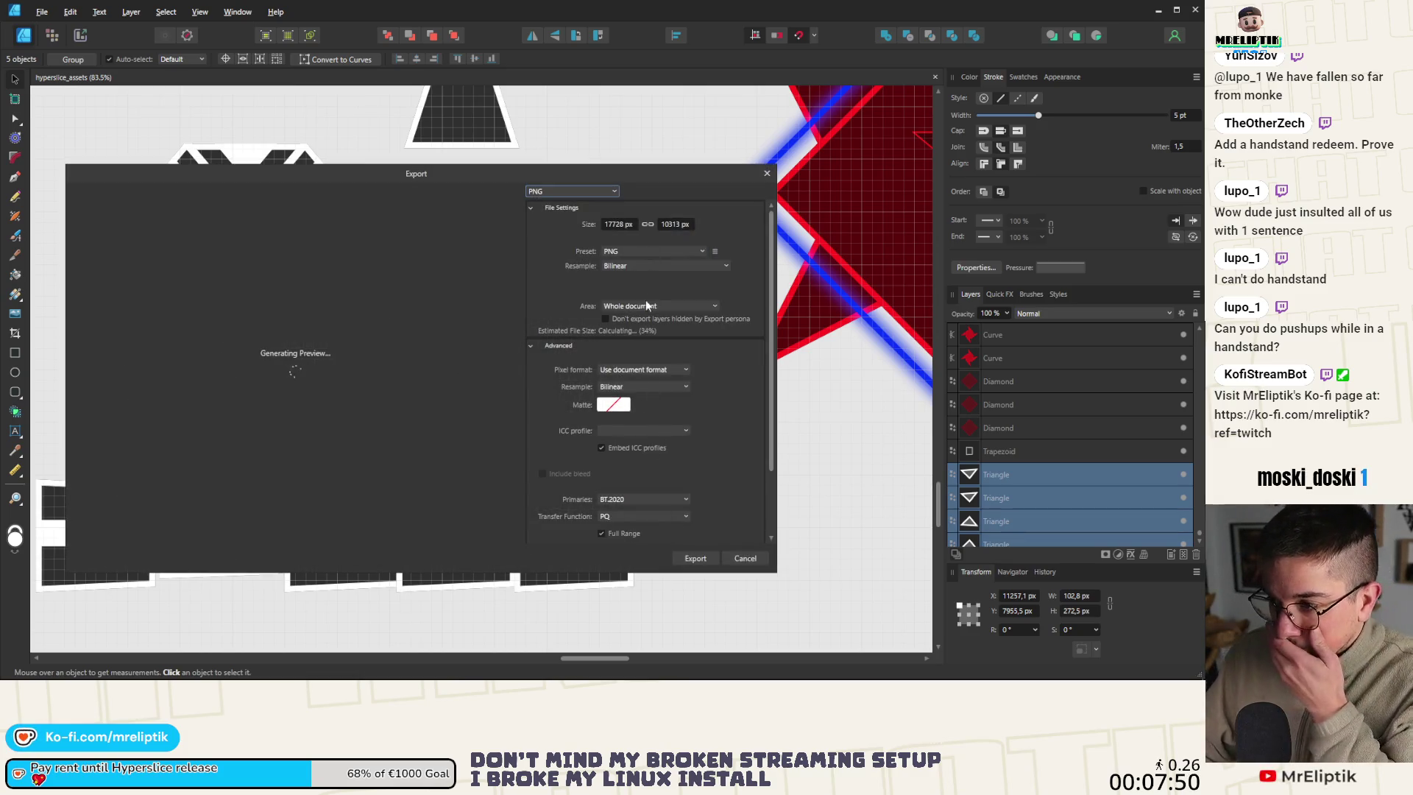
pyautogui.click(646, 305)
pyautogui.click(628, 349)
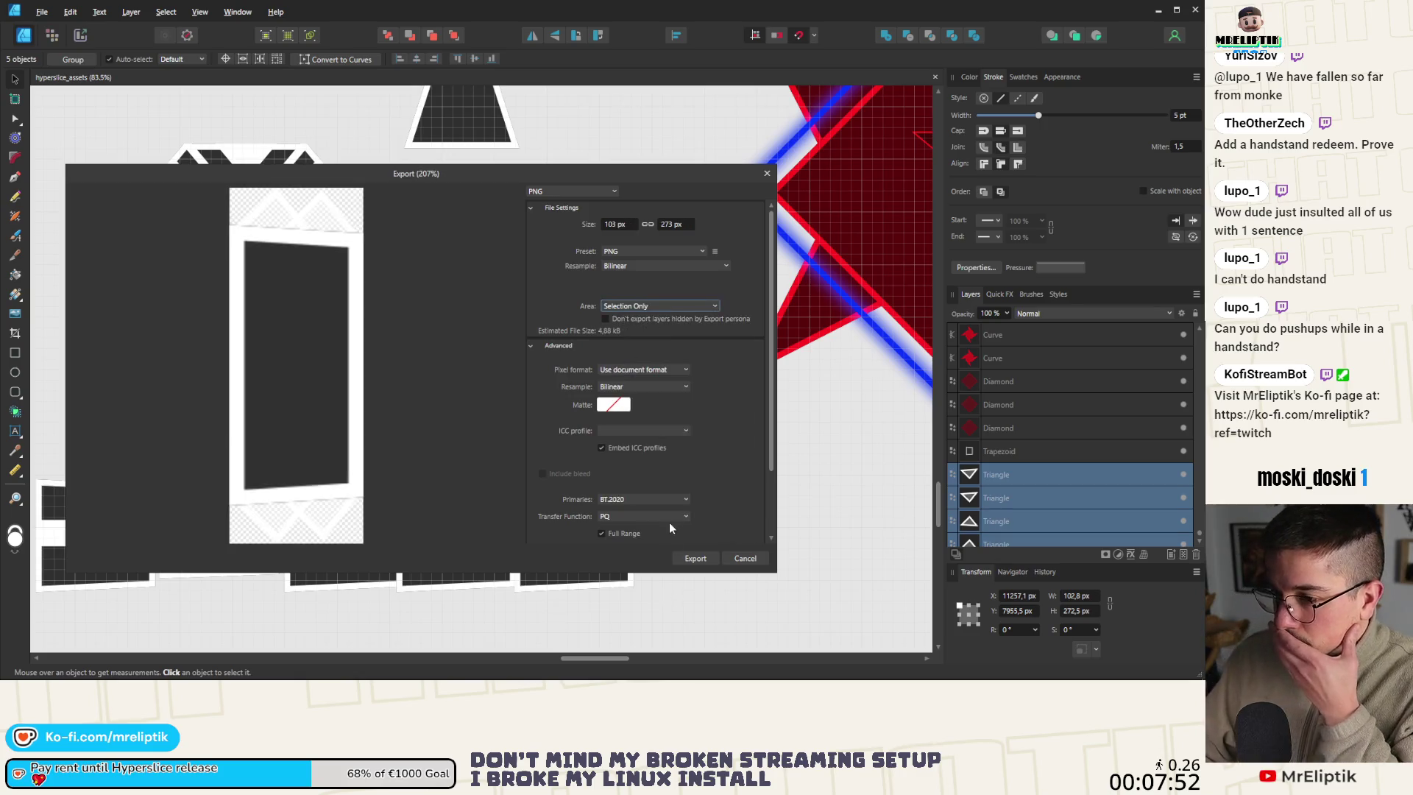
pyautogui.click(687, 557)
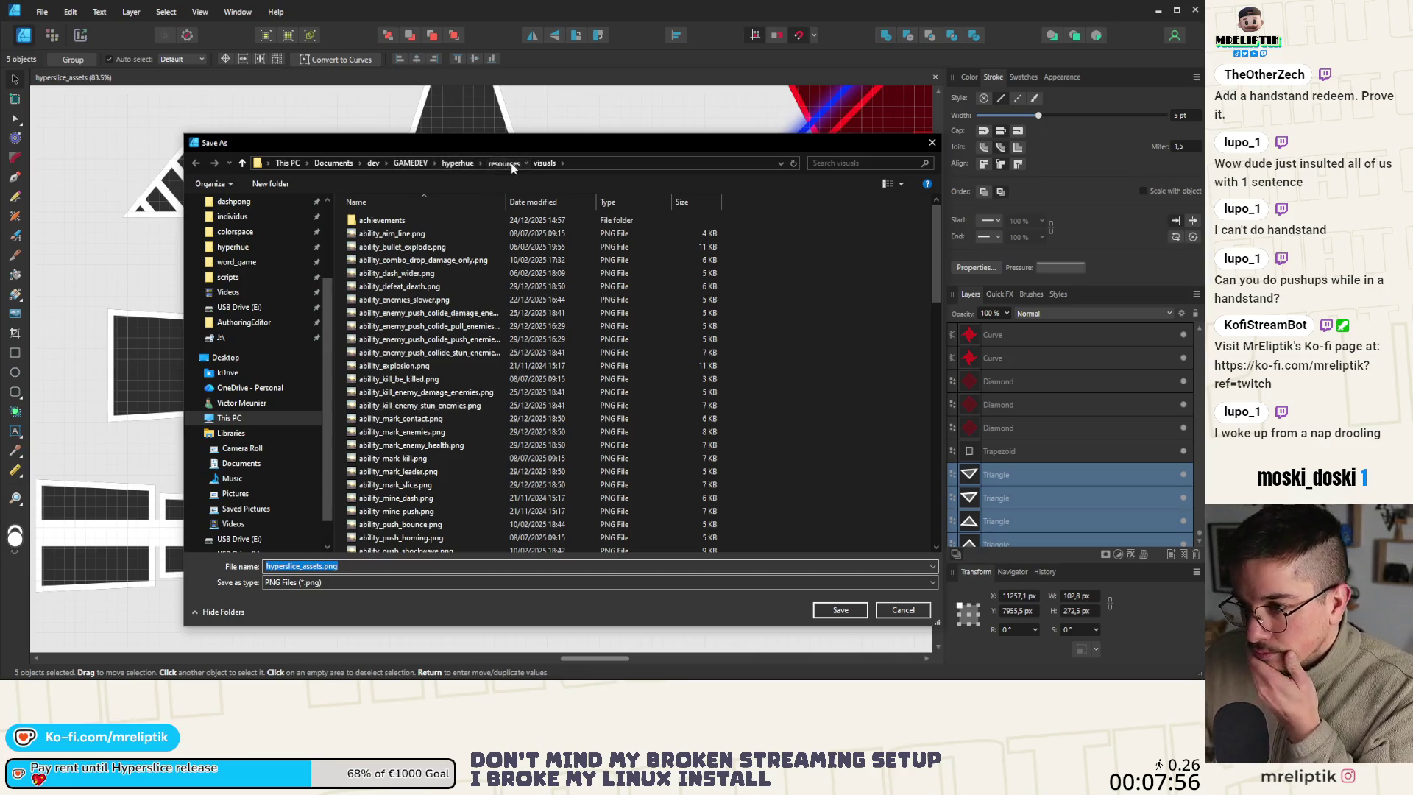
# Save the export as boss_arm_tile_spike.png in scenes/bosses/boss/visuals
pyautogui.click(459, 162)
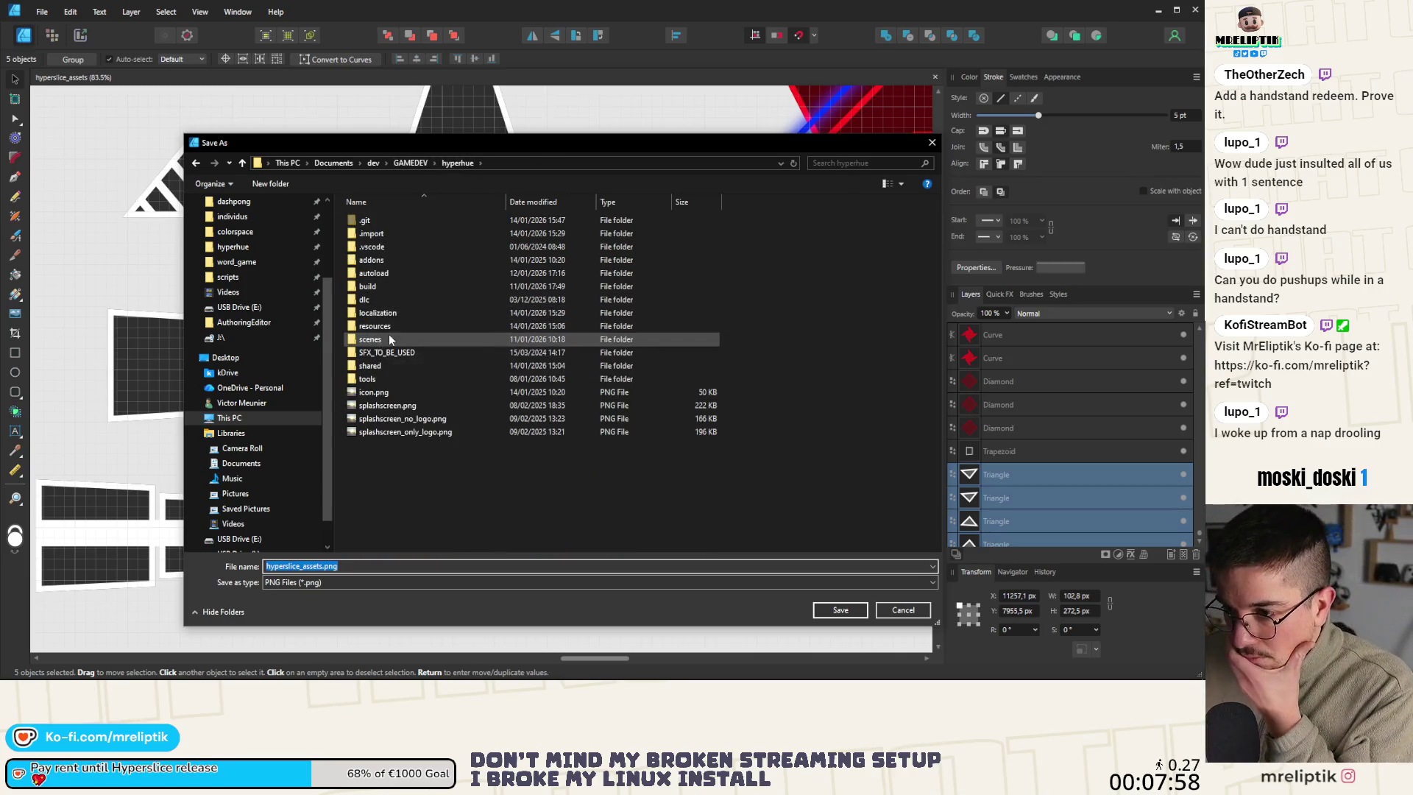
pyautogui.doubleClick(390, 338)
pyautogui.doubleClick(399, 297)
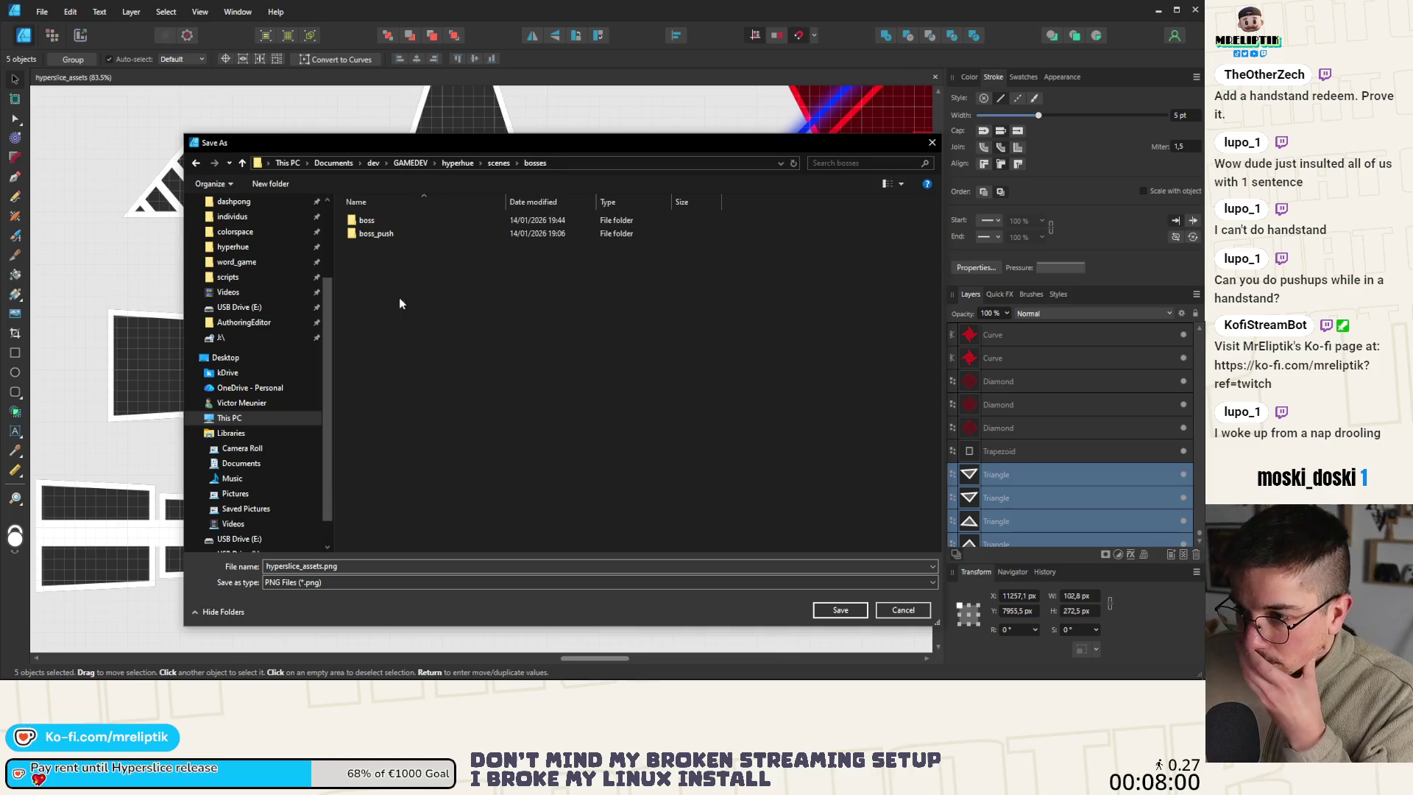
pyautogui.doubleClick(409, 219)
pyautogui.doubleClick(395, 247)
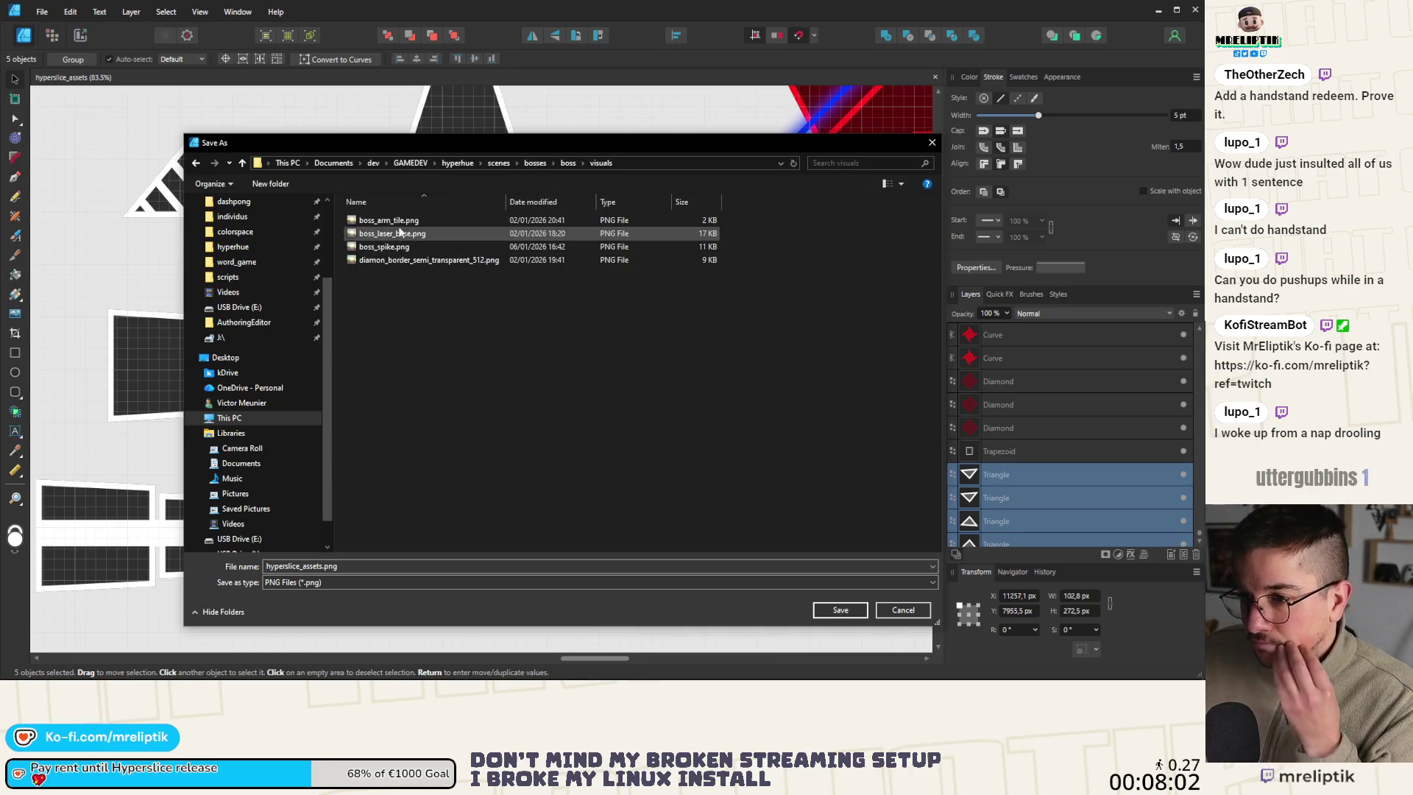
pyautogui.click(401, 219)
pyautogui.click(310, 569)
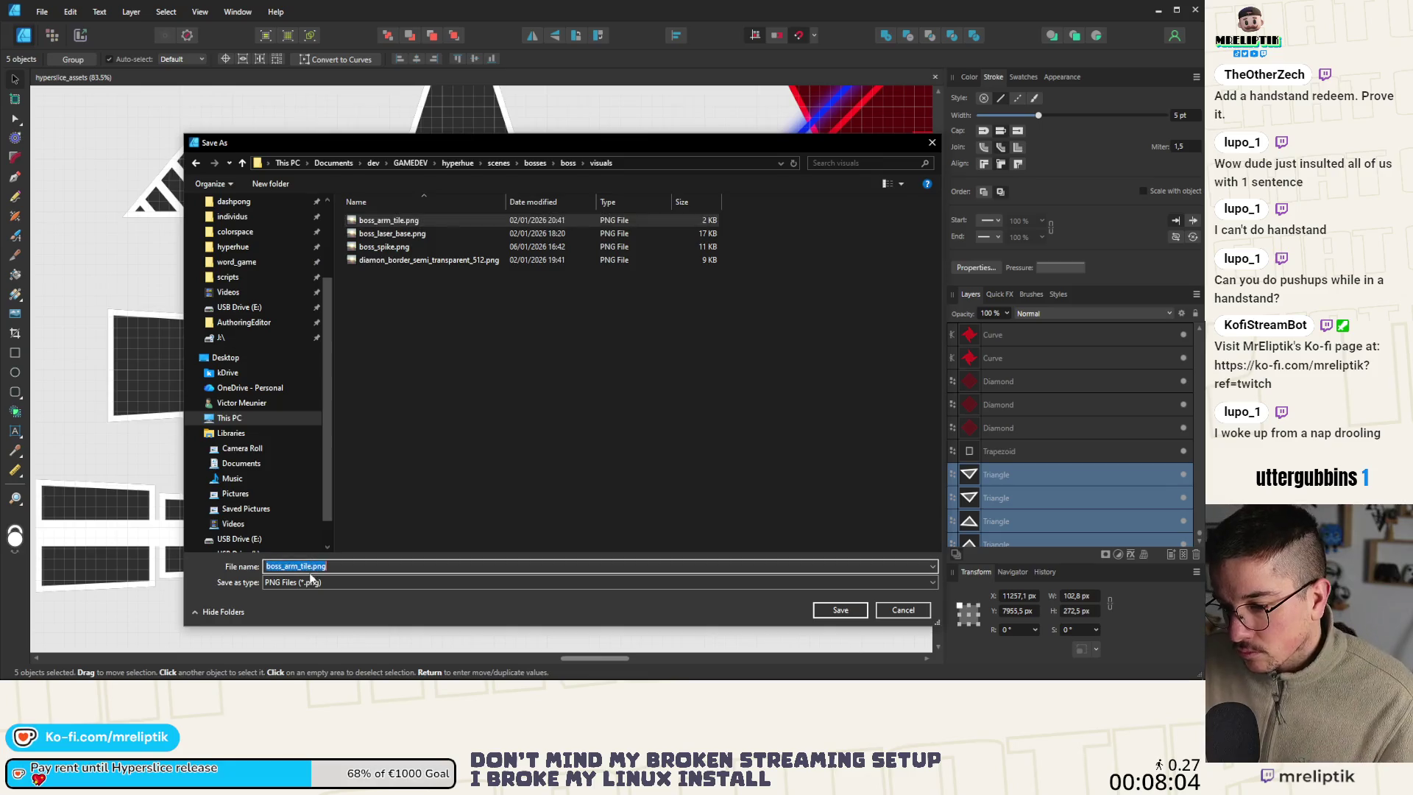
pyautogui.click(313, 566)
pyautogui.write('_spike')
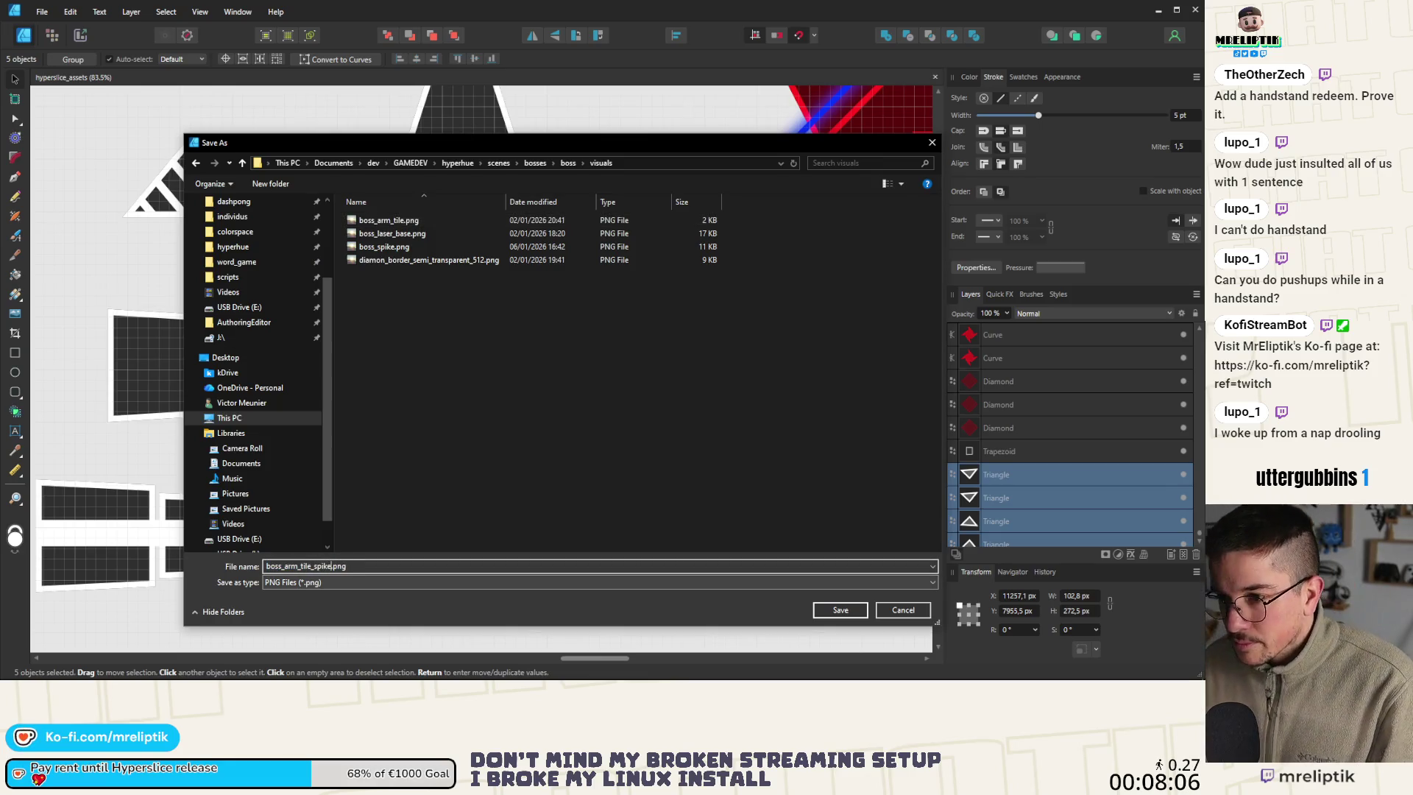
pyautogui.press('Return')
# Clear the canvas selection, then quick-load a 'boss' texture into the Arm's Boss Arm Tile Texture
pyautogui.click(450, 317)
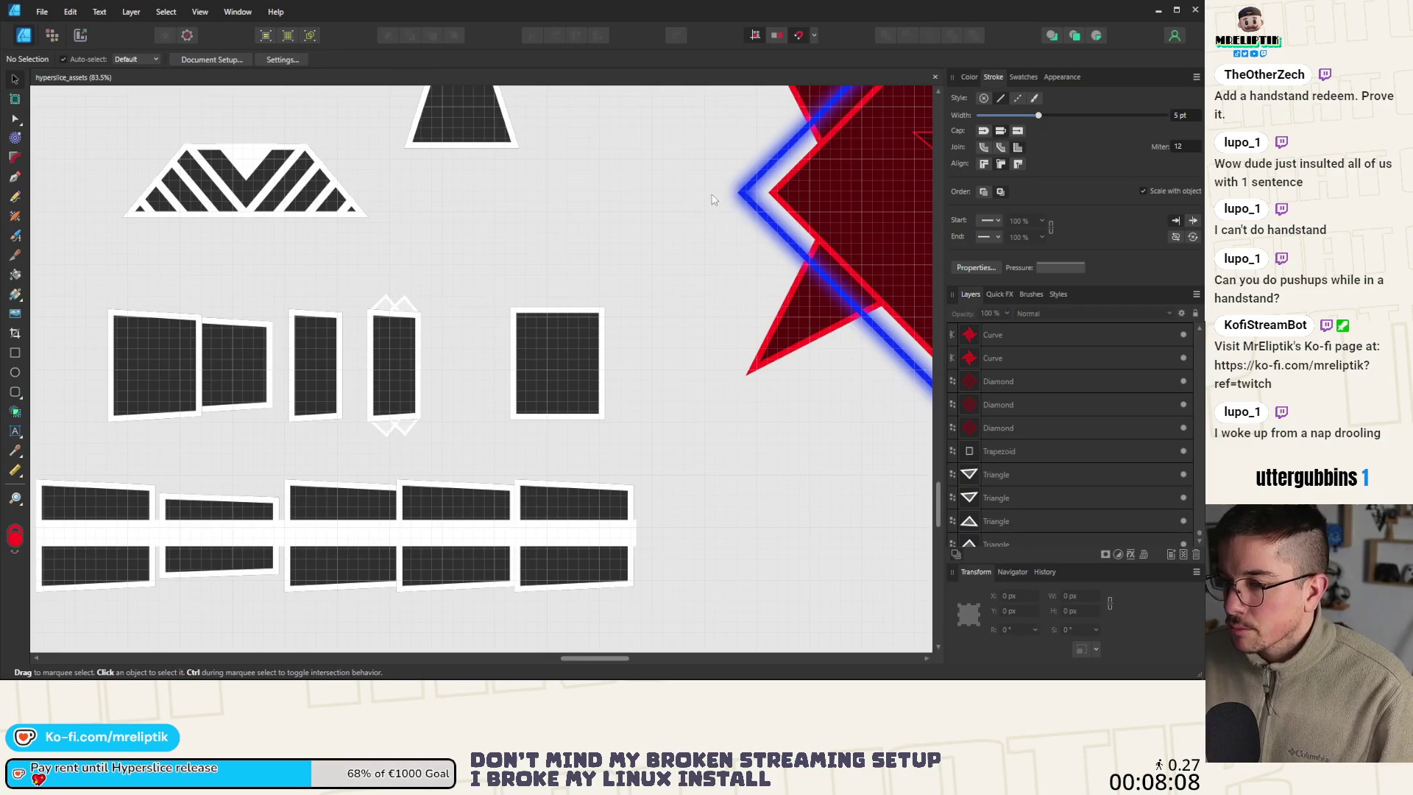
pyautogui.hotkey('alt', 'Tab')
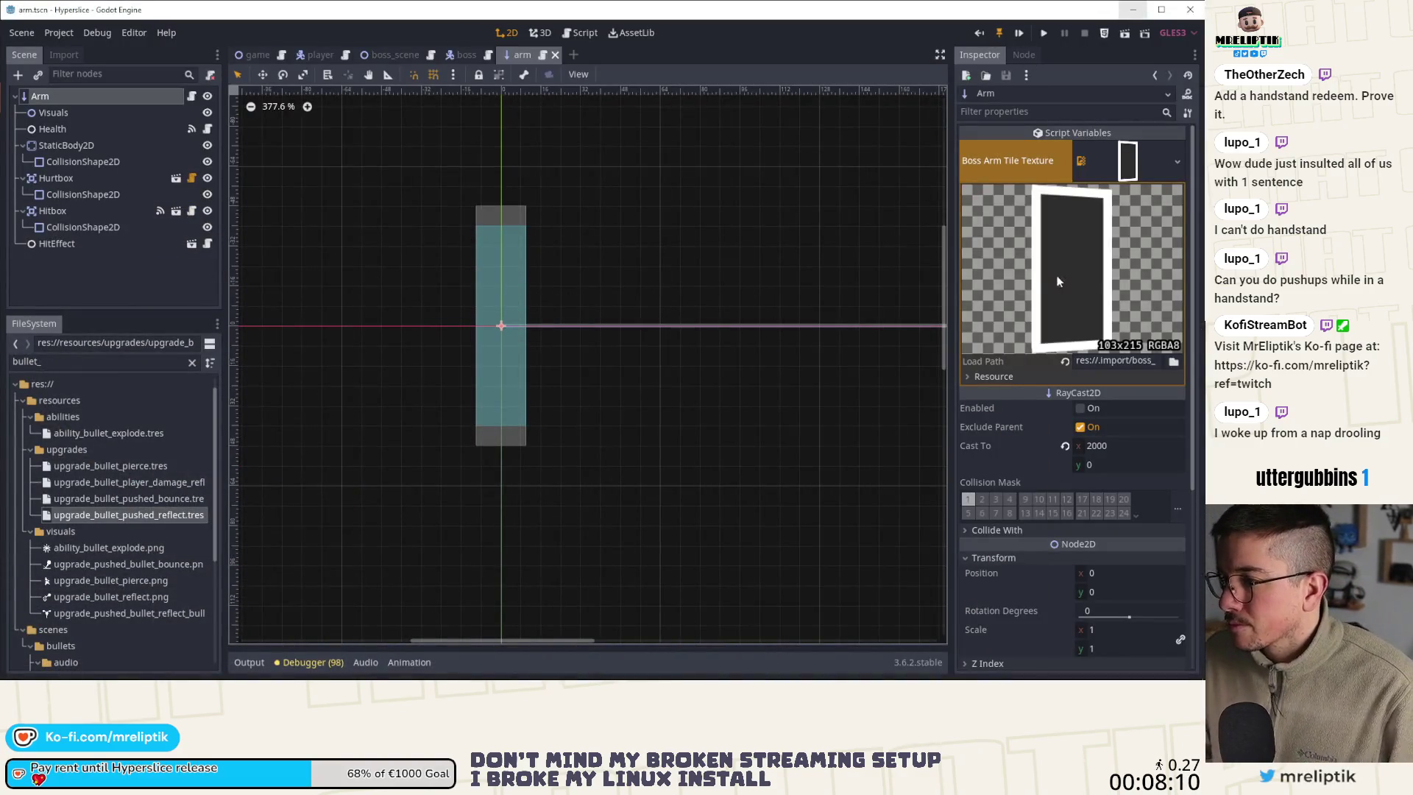
pyautogui.click(1176, 156)
pyautogui.click(1102, 219)
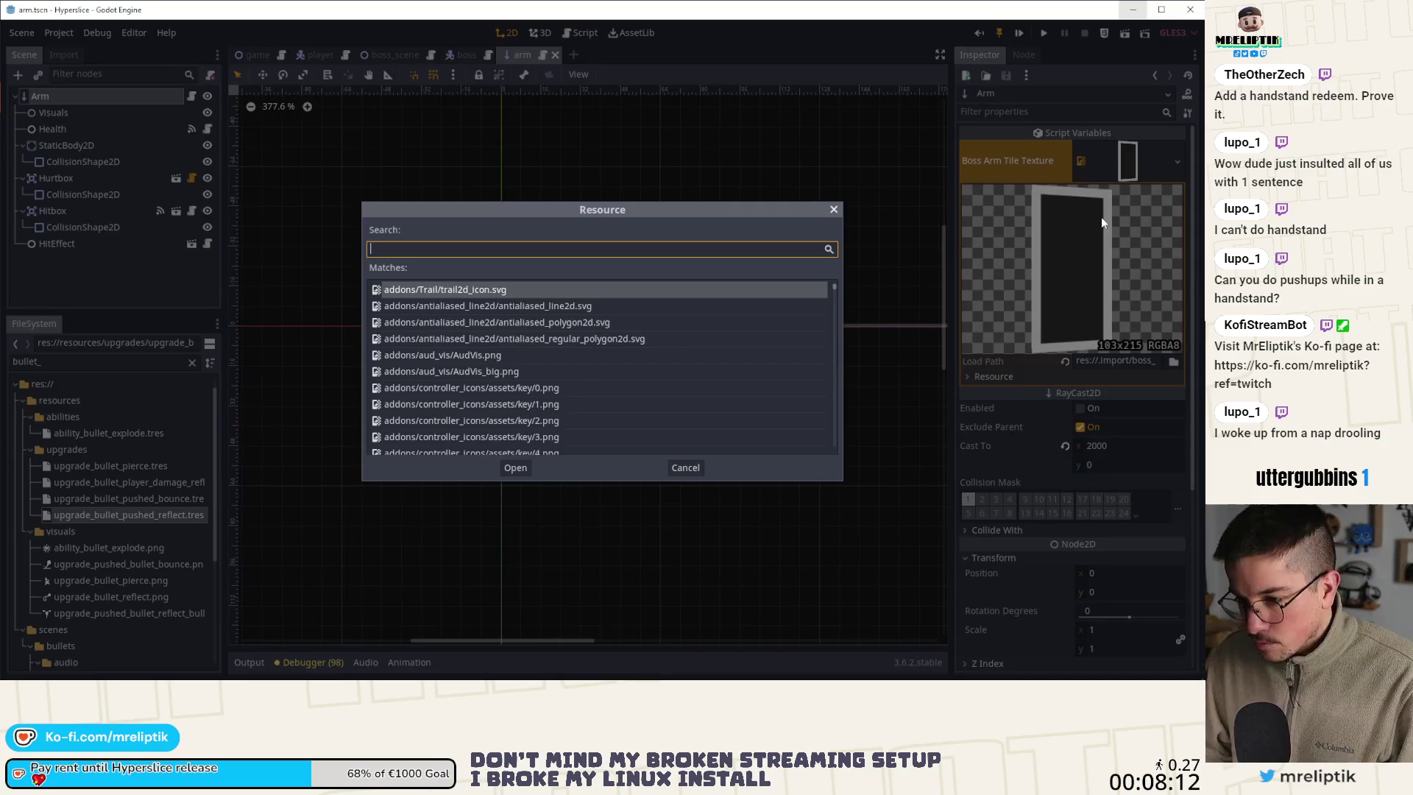
pyautogui.write('boss')
pyautogui.press('Down')
pyautogui.press('Return')
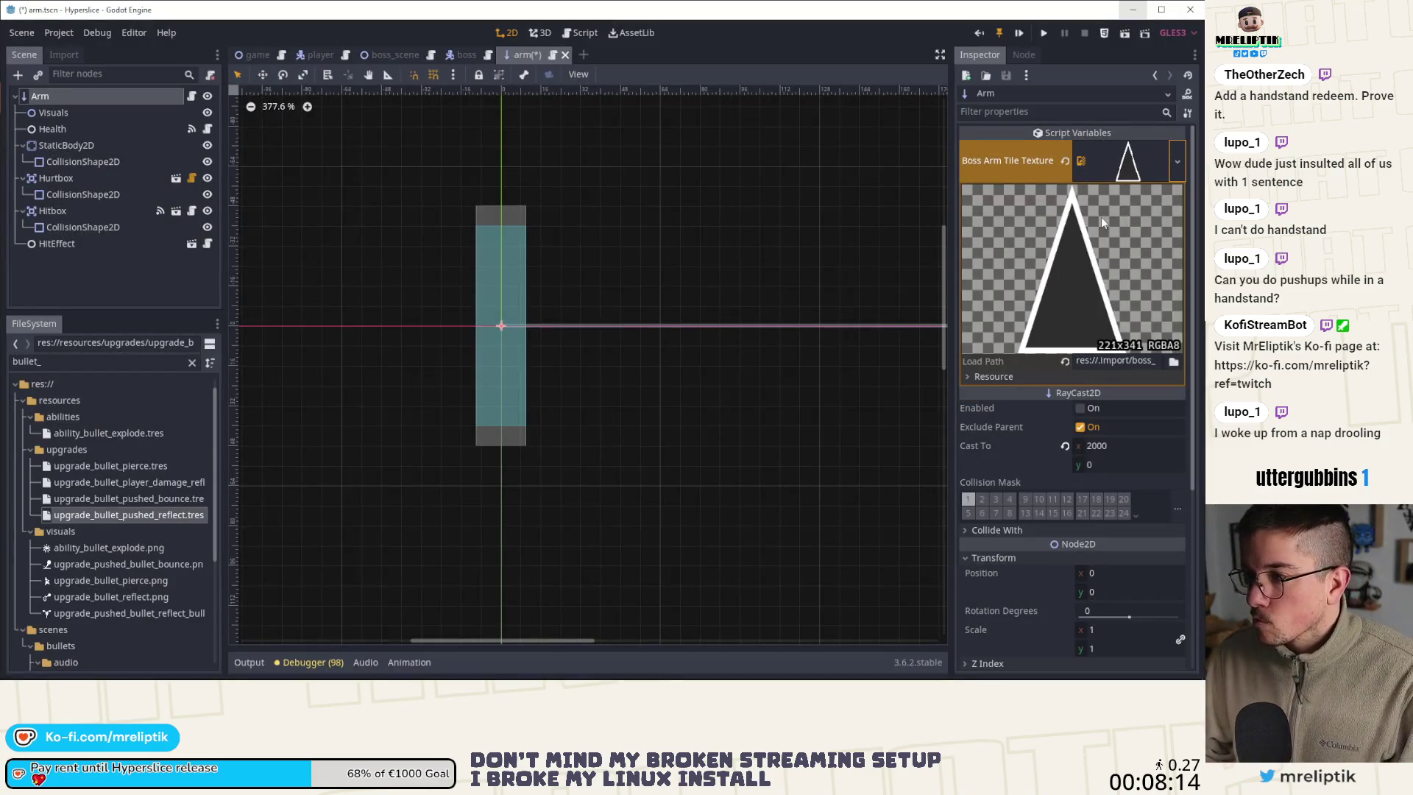
# Quick-load the spiked boss_arm tile image as Boss Arm Tile Texture and save the arm scene
pyautogui.click(1177, 162)
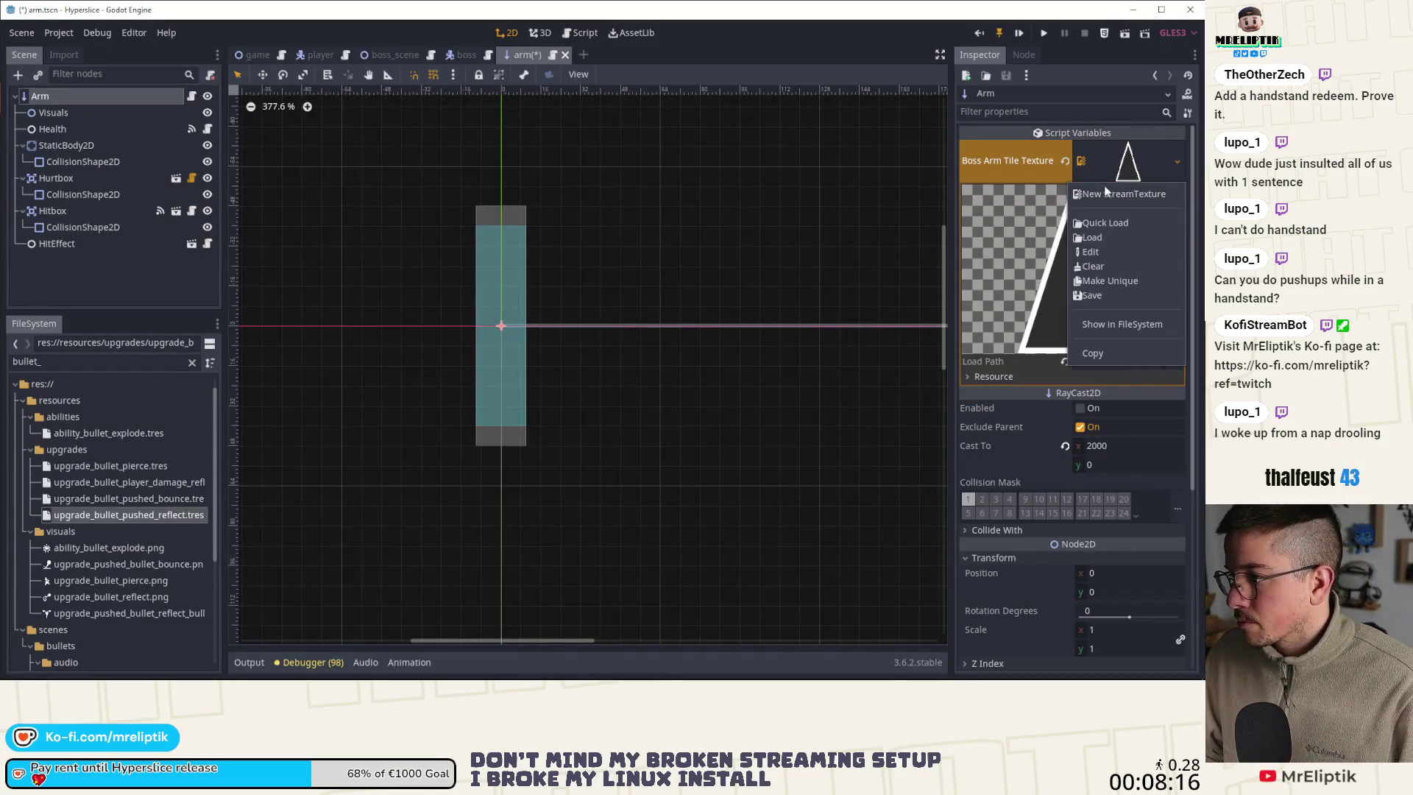
pyautogui.click(1097, 231)
pyautogui.write('boss_arm')
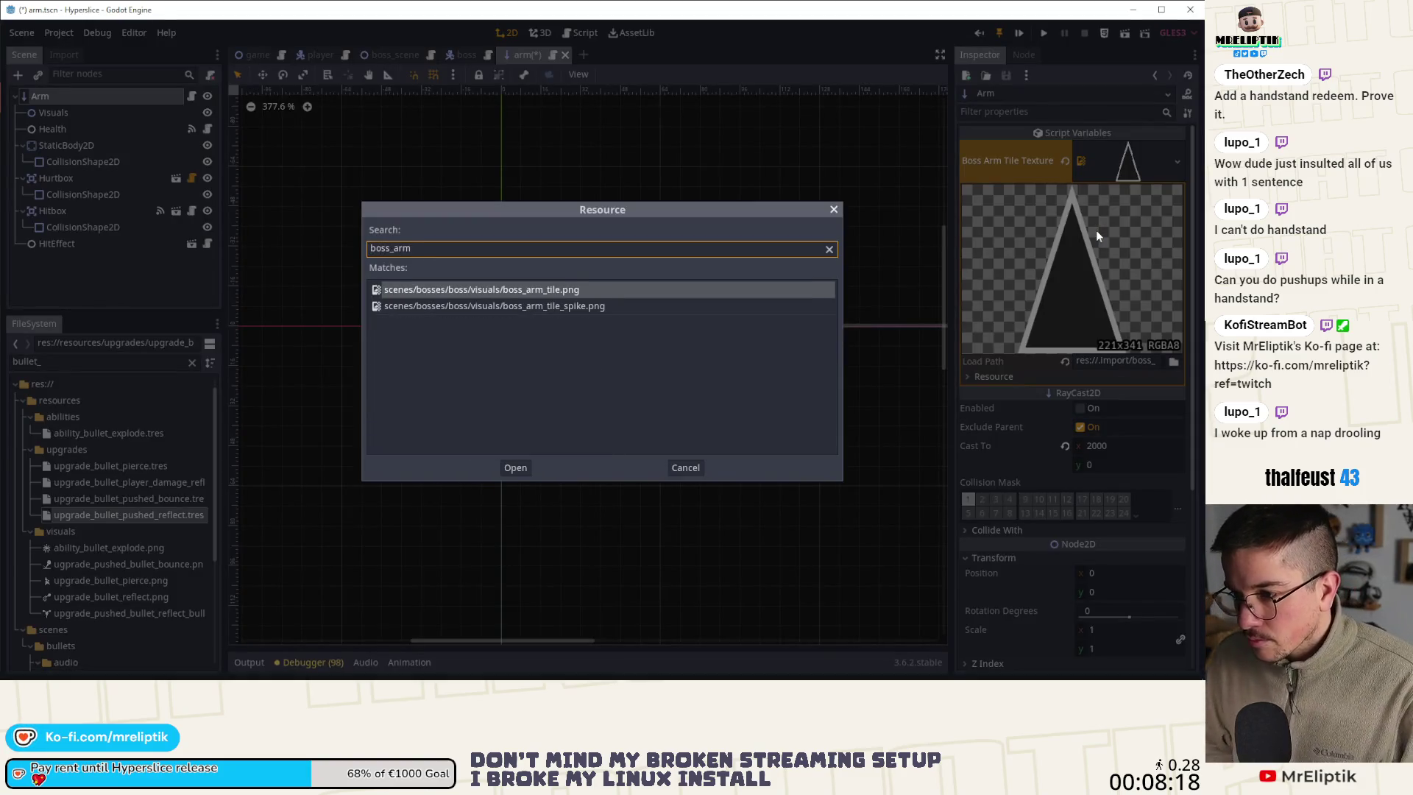
pyautogui.press('Return')
pyautogui.hotkey('ctrl', 's')
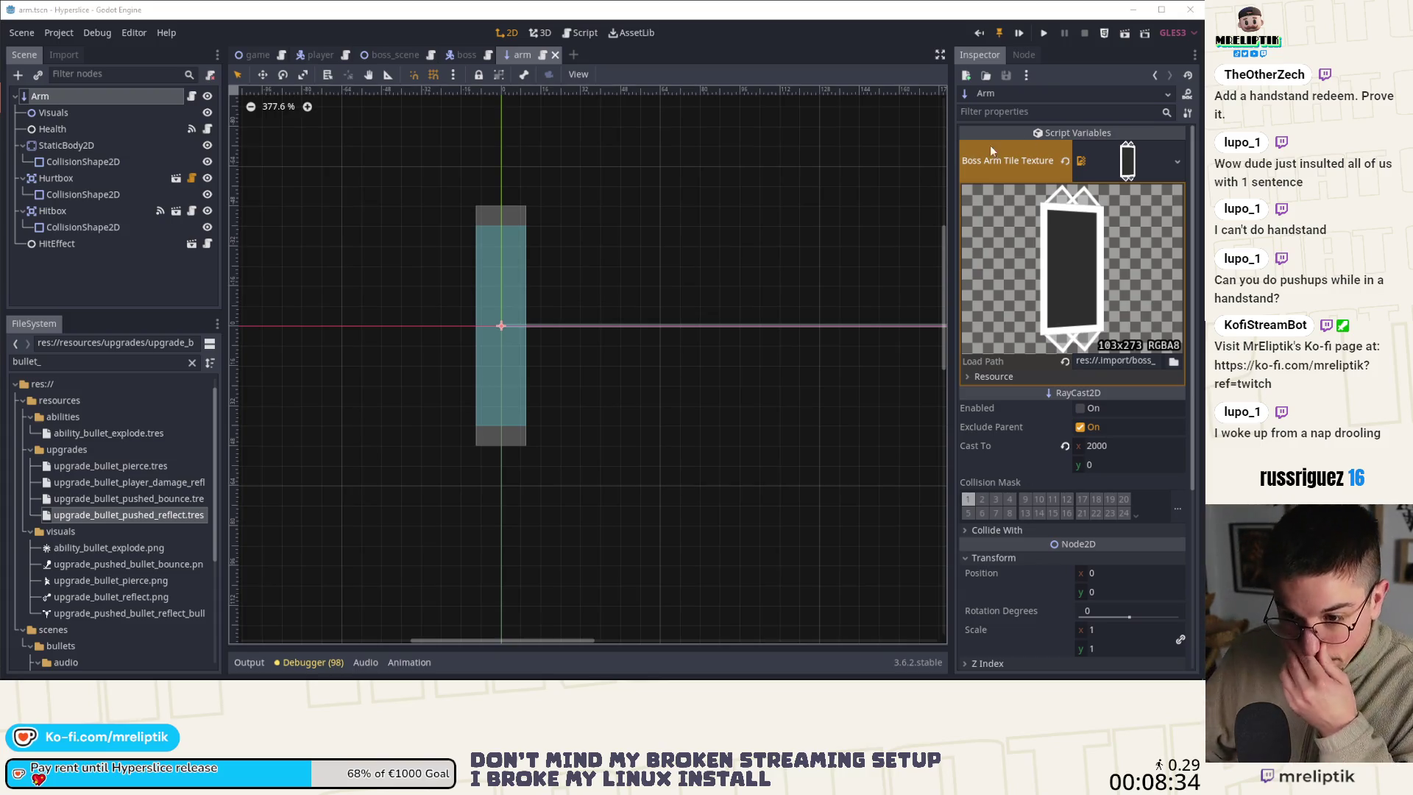
pyautogui.click(126, 299)
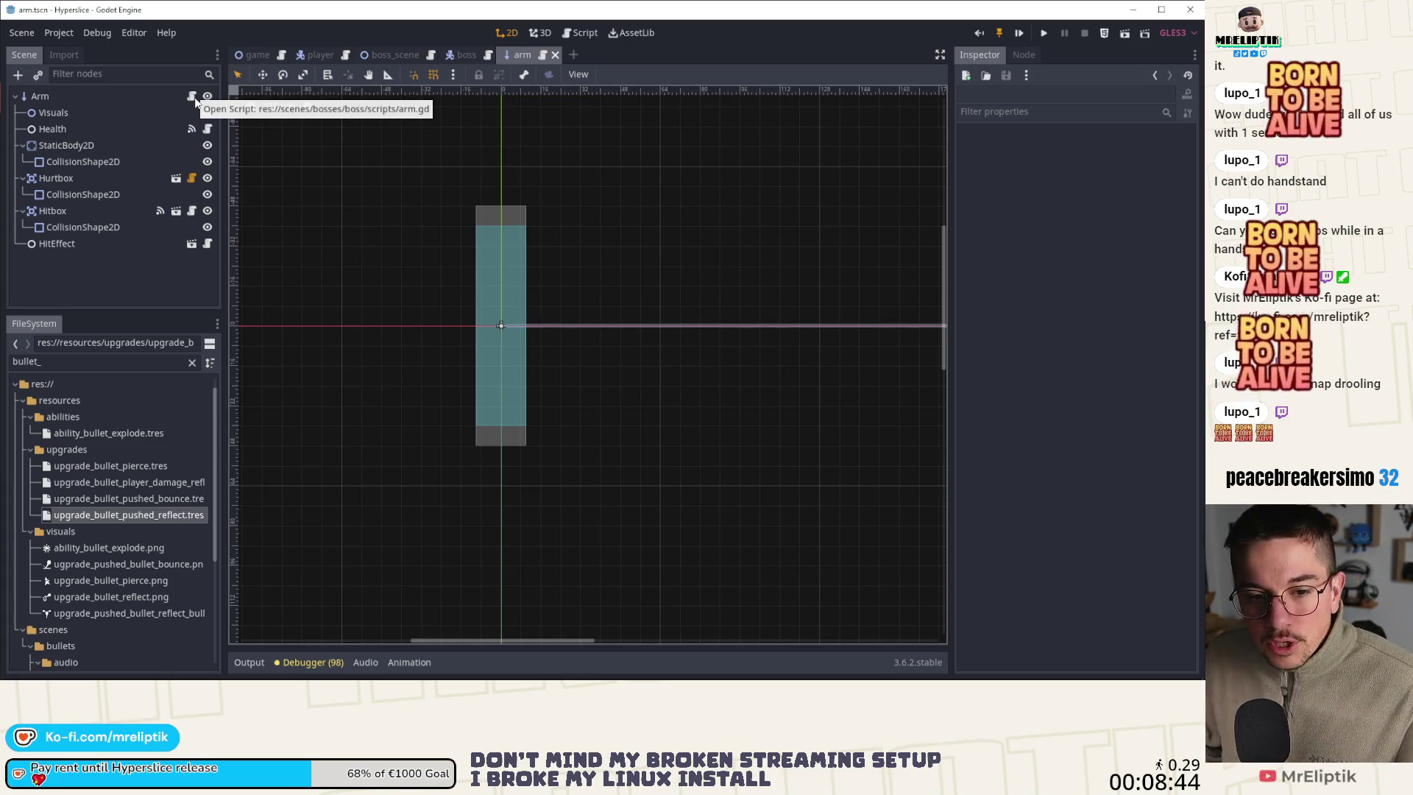
# Open boss.gd from the Arm node and boss scene, then scroll up to its tween variable declarations
pyautogui.click(194, 98)
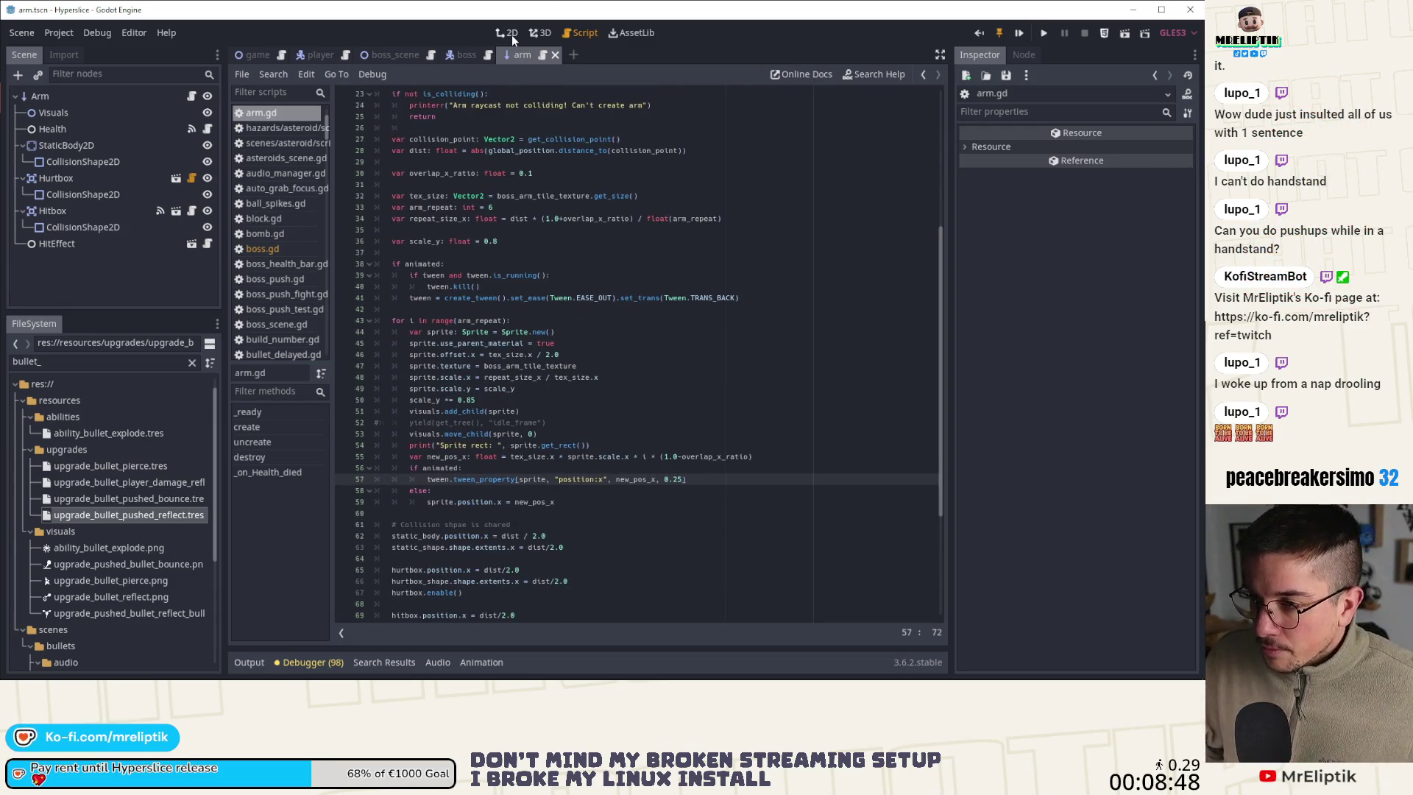
pyautogui.click(470, 58)
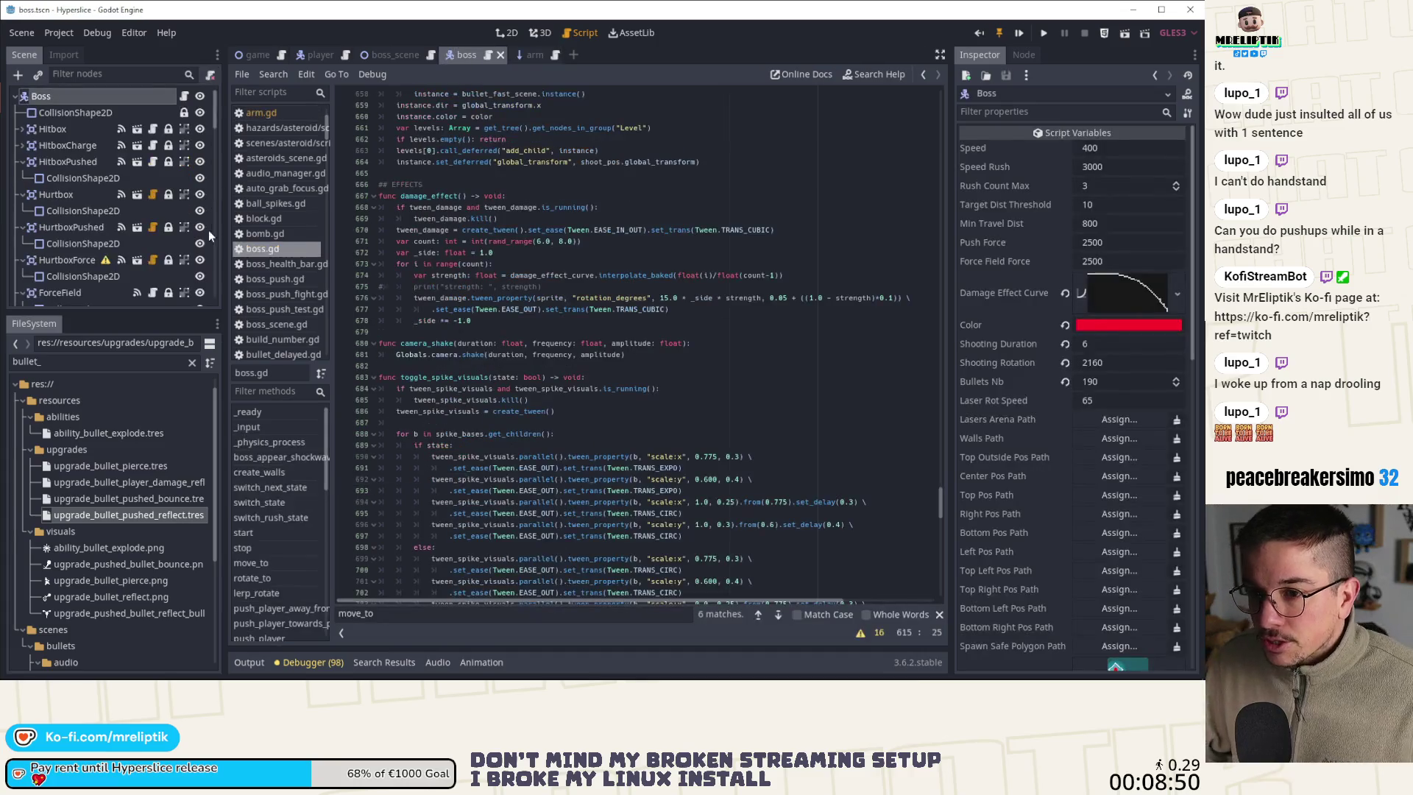
pyautogui.scroll(4, 410, 392)
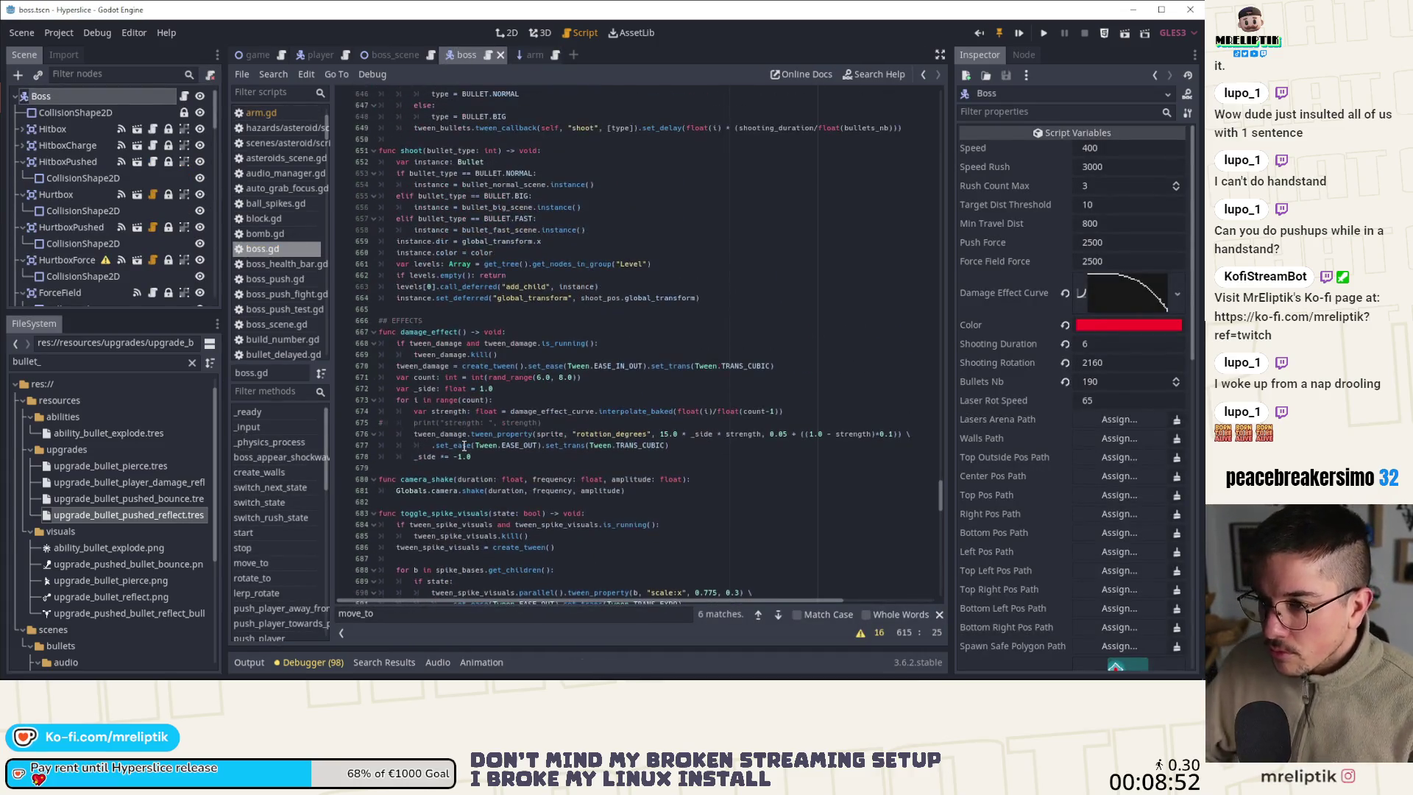
pyautogui.scroll(6, 608, 394)
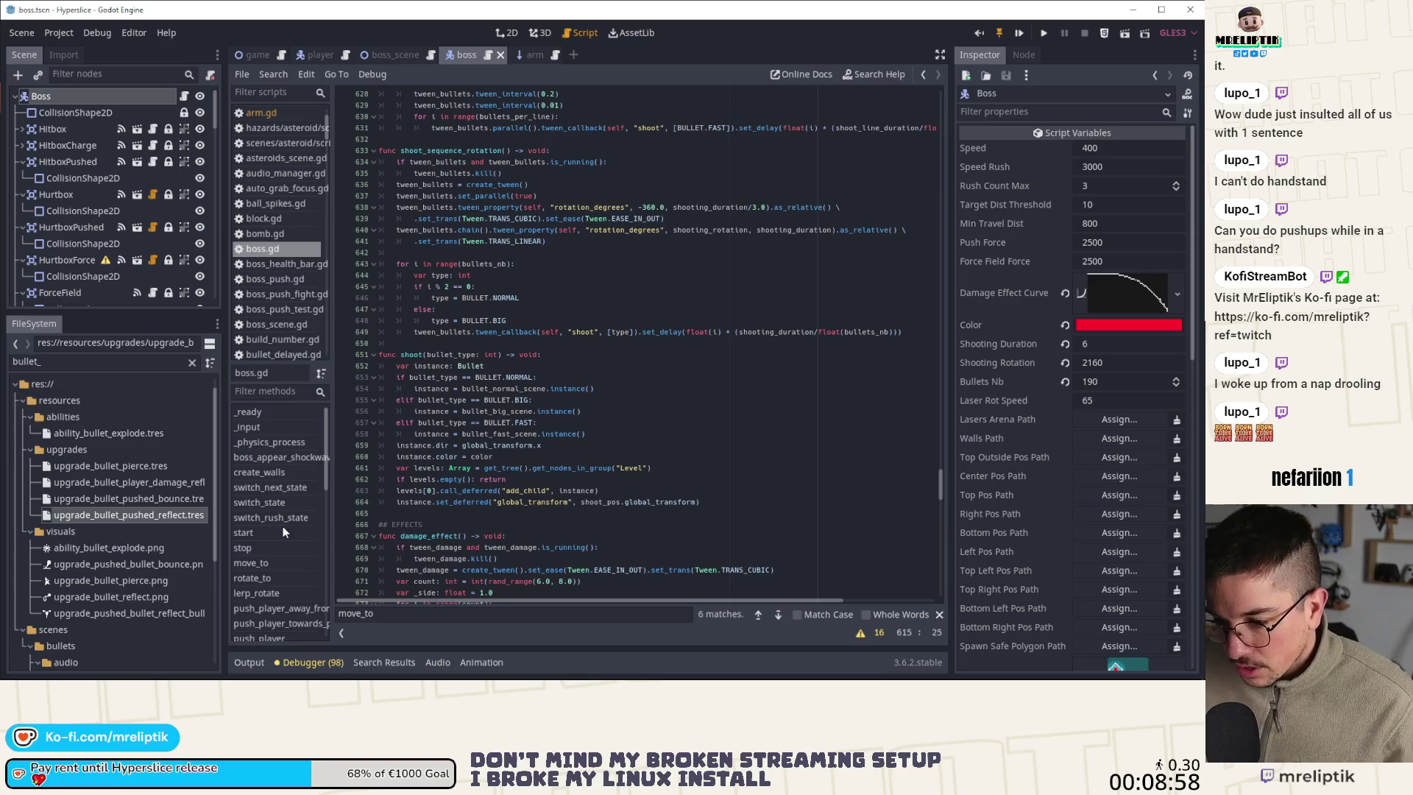
pyautogui.scroll(6, 611, 501)
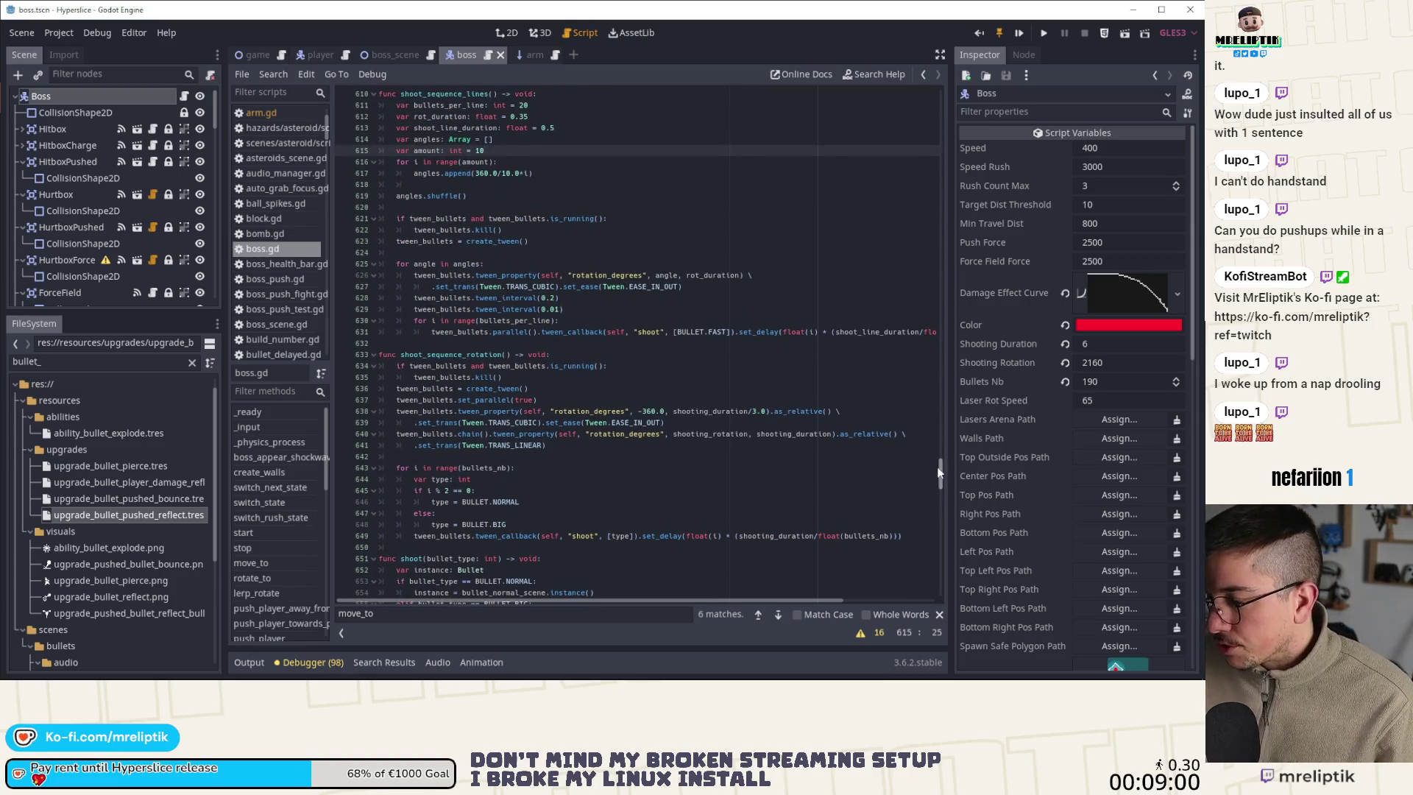
pyautogui.moveTo(939, 471); pyautogui.dragTo(886, 140)
pyautogui.scroll(7, 465, 275)
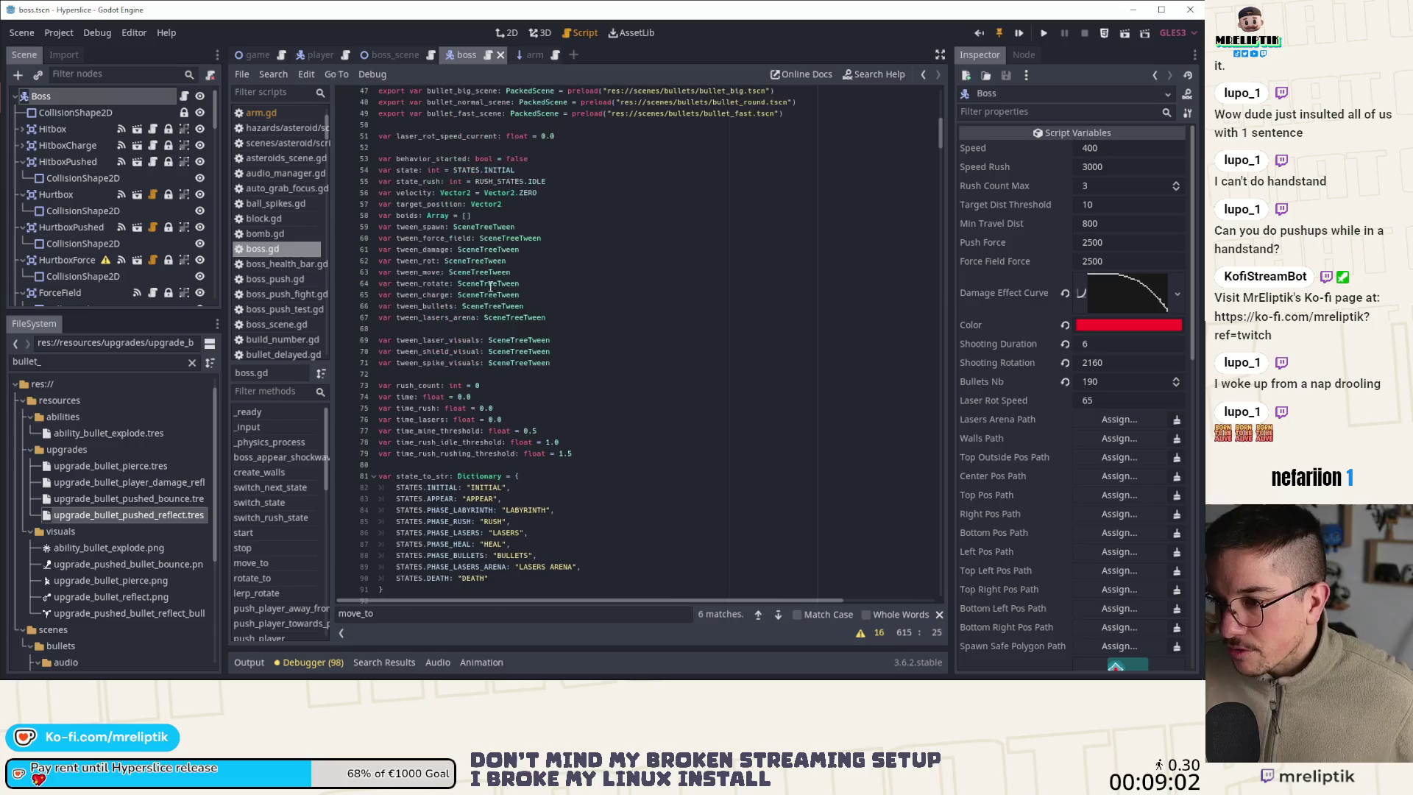
# Declare a tween_heal variable by duplicating the tween_lasers_arena declaration and renaming it
pyautogui.click(578, 351)
pyautogui.click(586, 319)
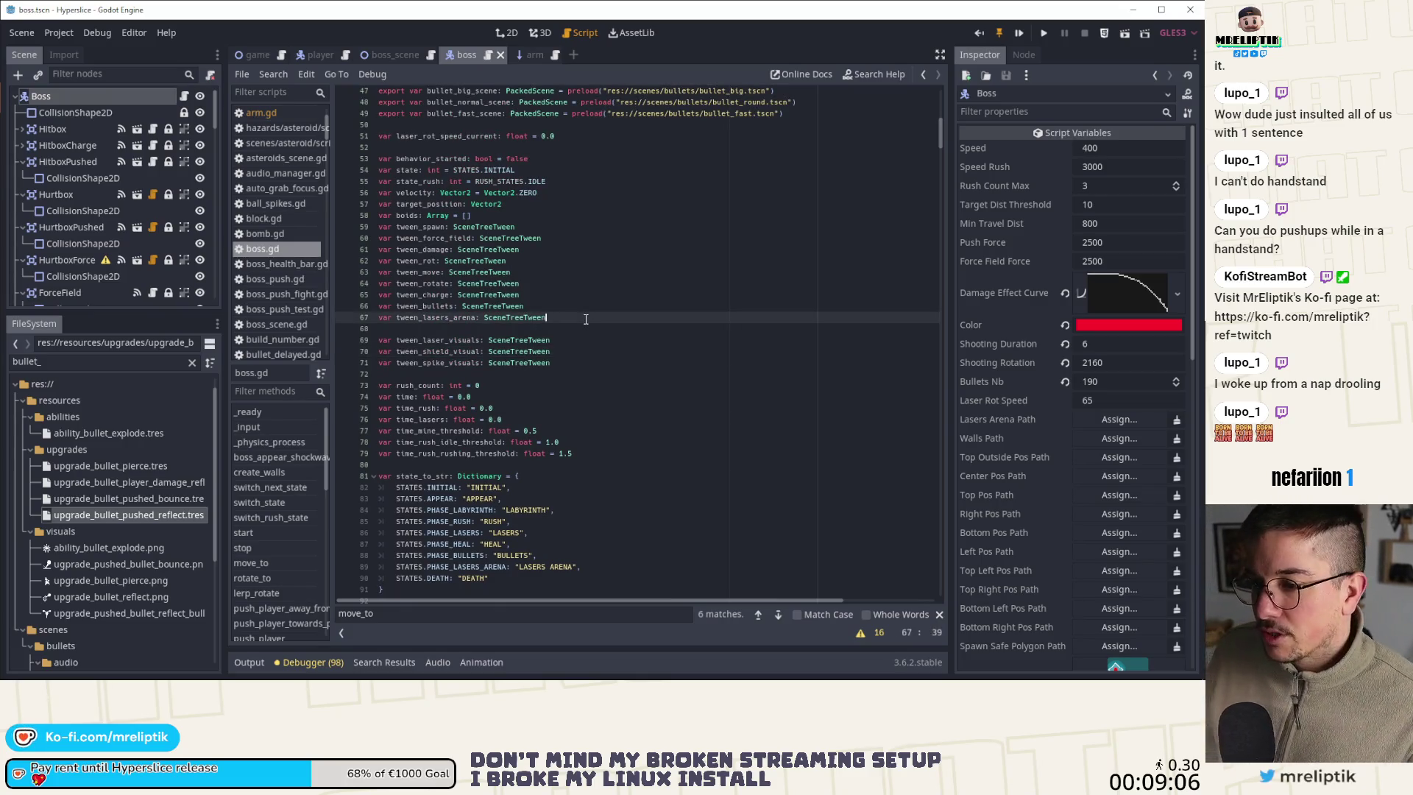
pyautogui.hotkey('ctrl', 'd')
pyautogui.hotkey('ctrl', 'Left')
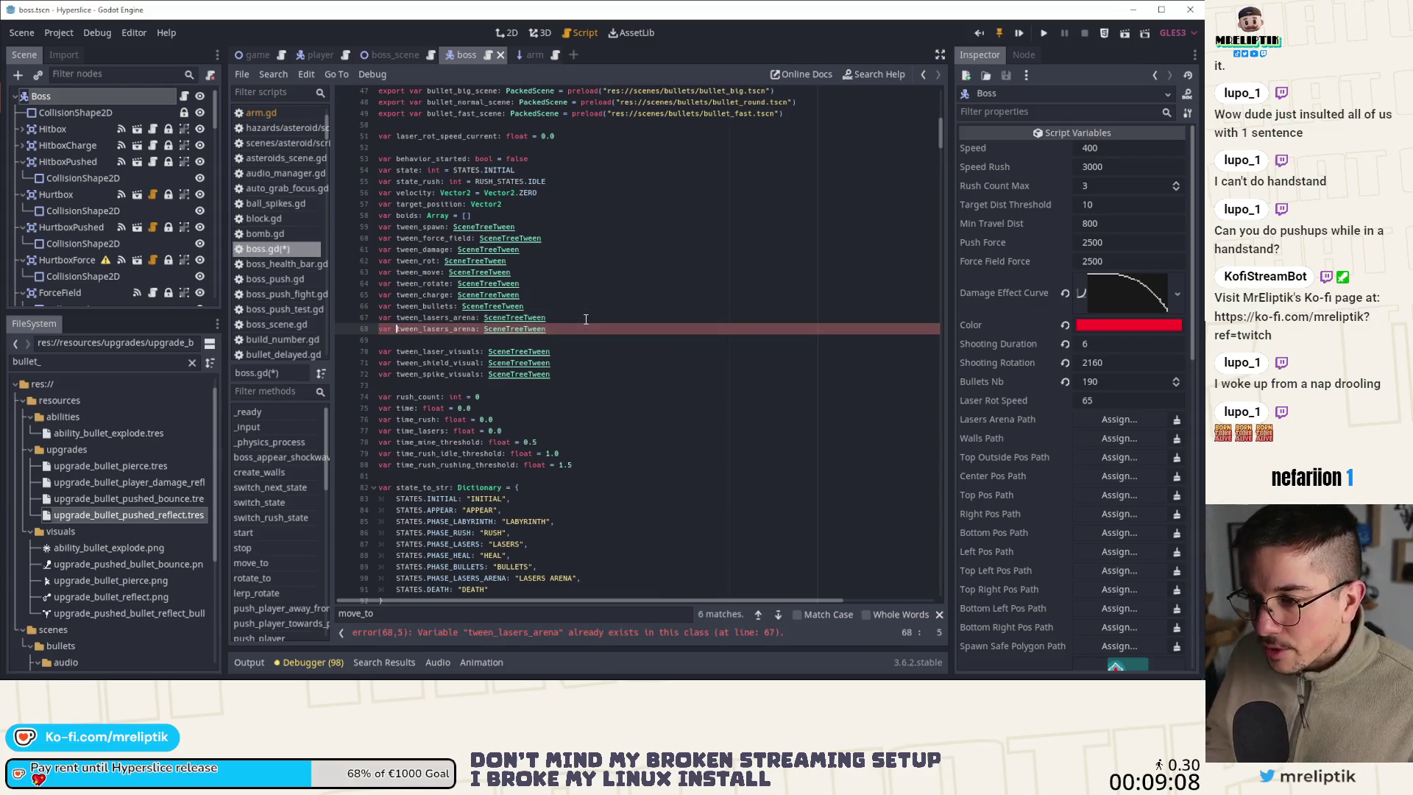
pyautogui.hotkey('ctrl', 'Delete')
pyautogui.write('tween')
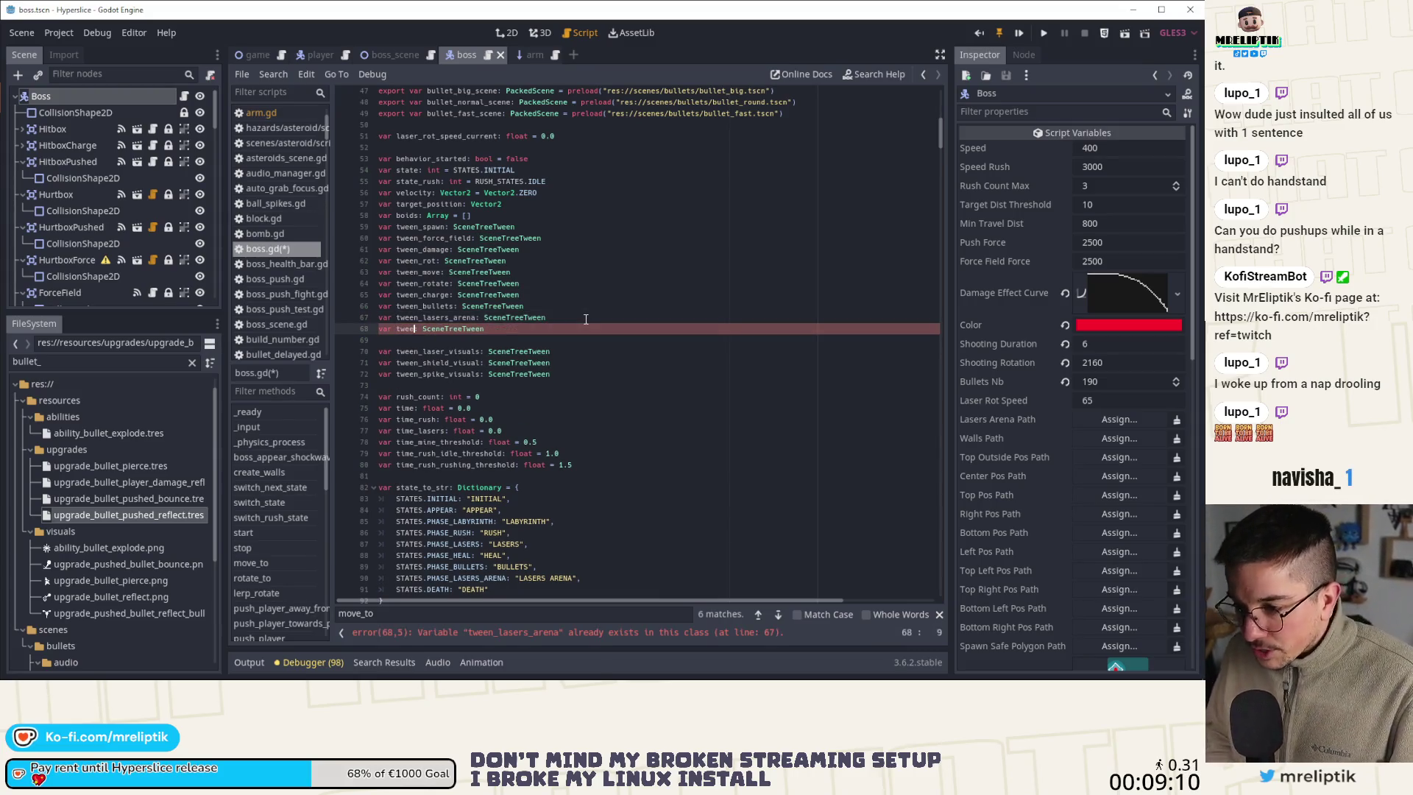
pyautogui.write('_heal')
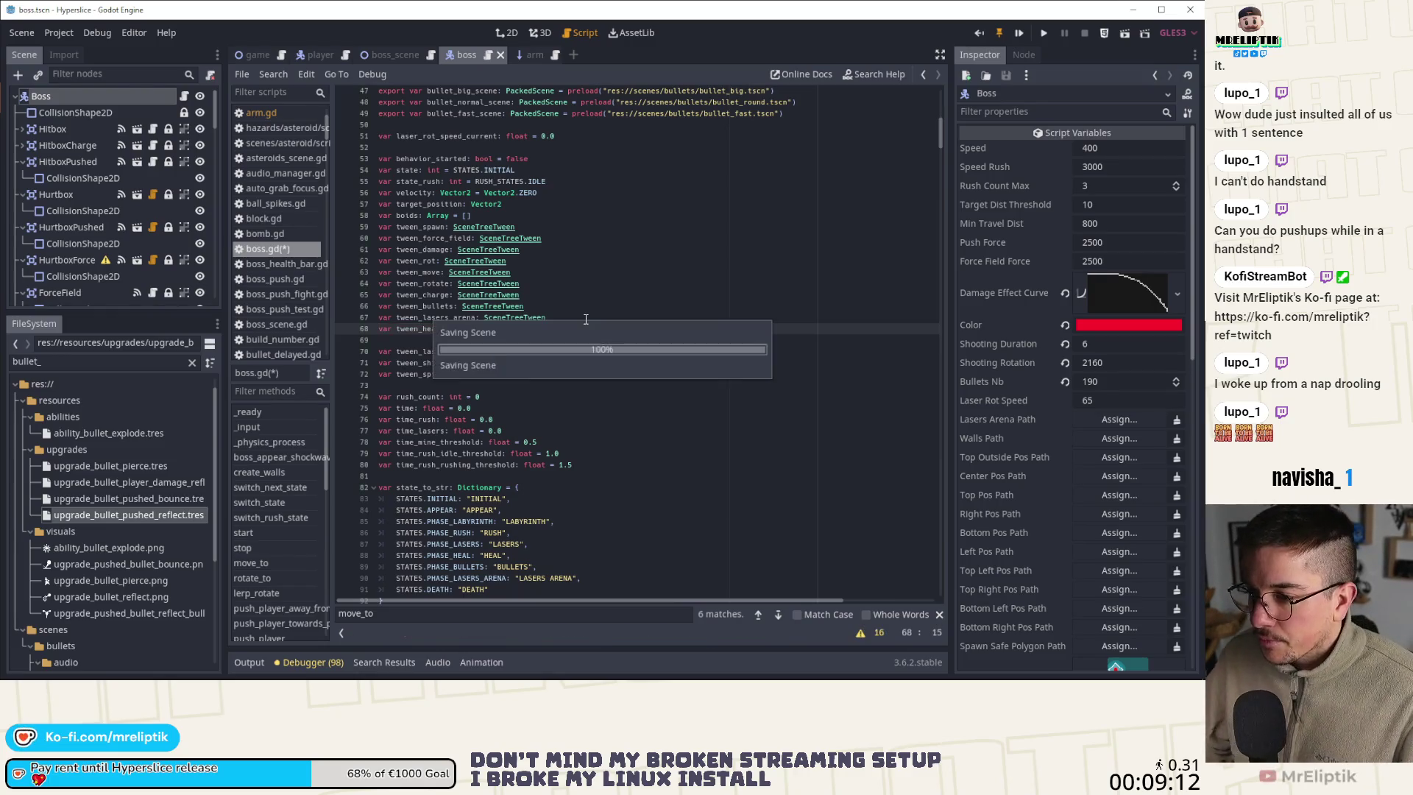
# Add a new charge_heal() -> void function above laser_arena_sequence
pyautogui.scroll(-5, 287, 559)
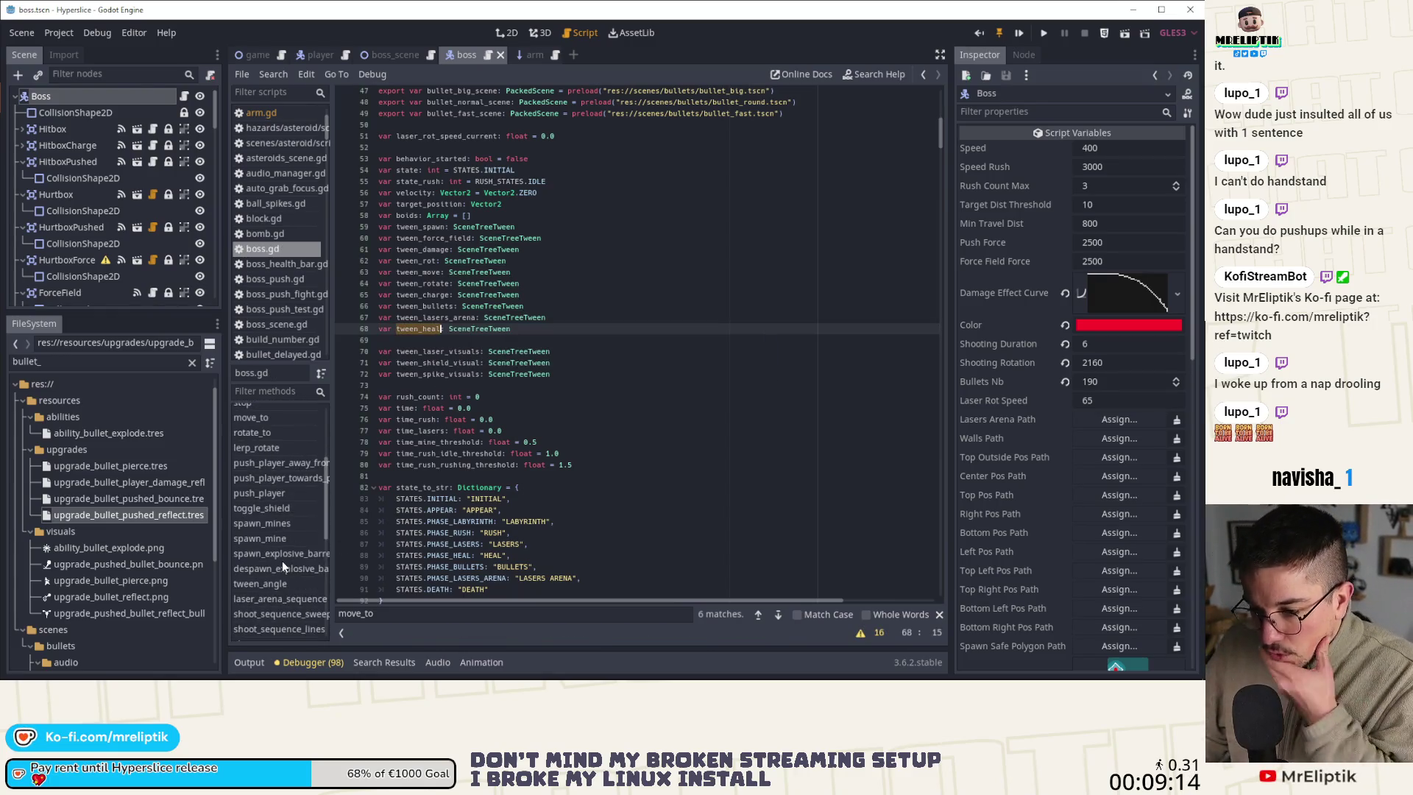
pyautogui.scroll(-1, 281, 562)
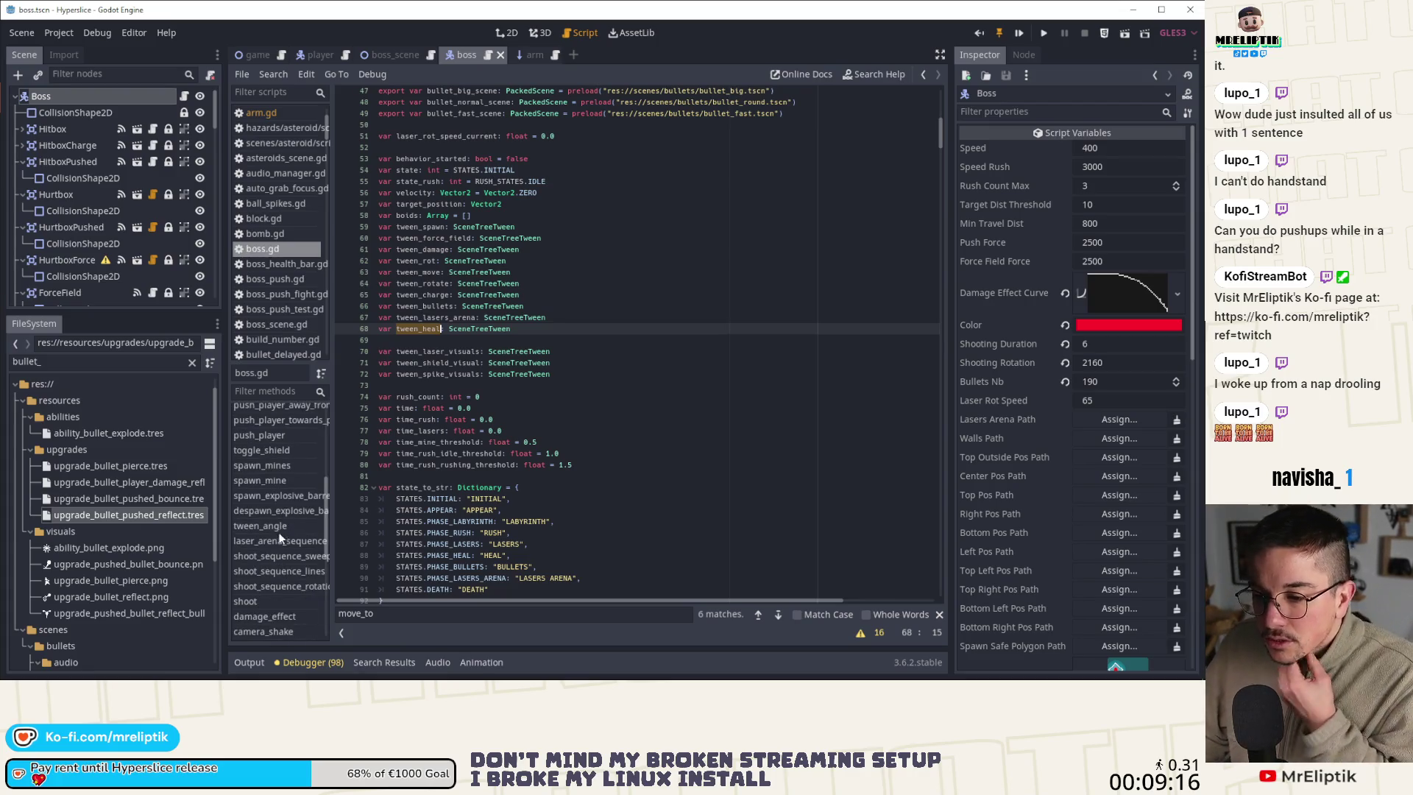
pyautogui.click(280, 541)
pyautogui.scroll(4, 465, 329)
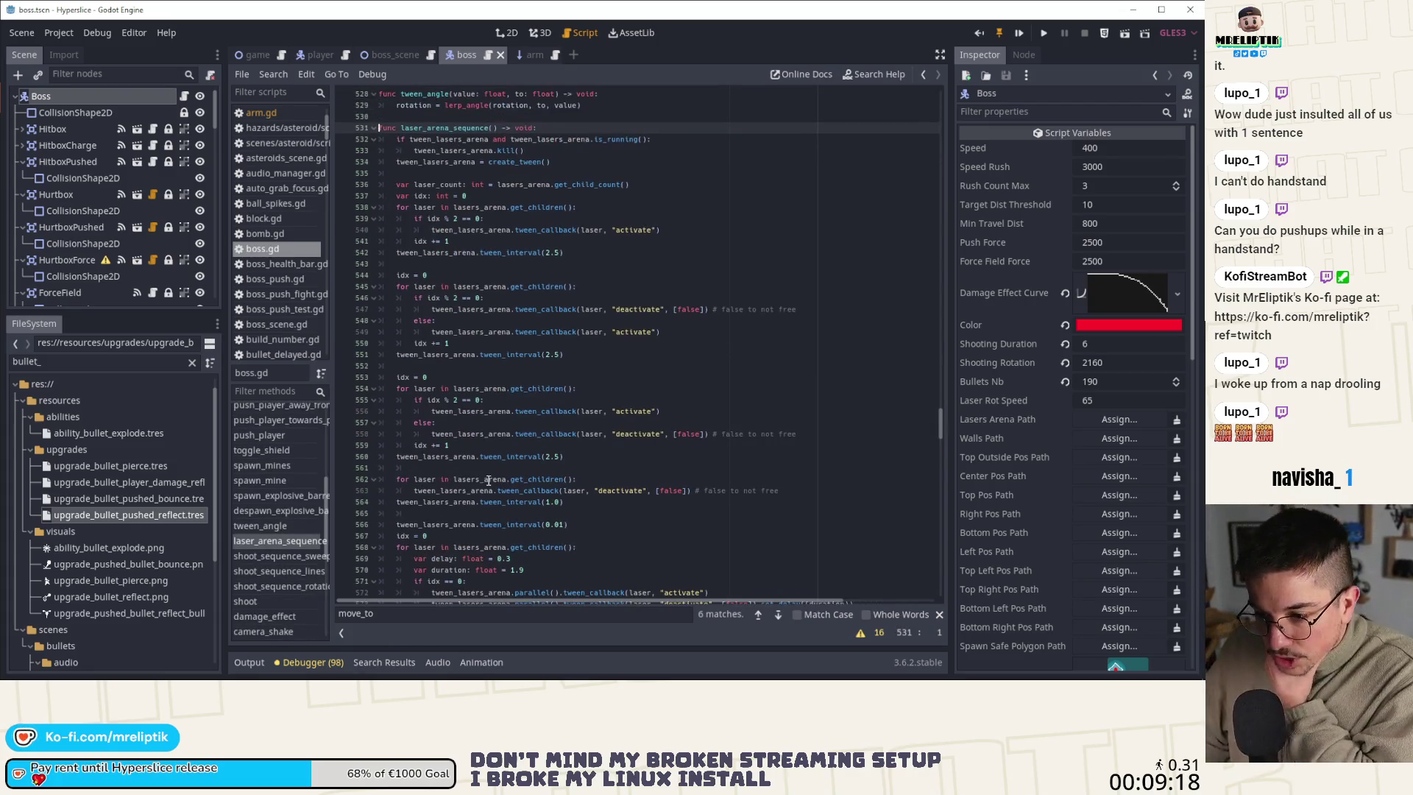
pyautogui.press('Return')
pyautogui.press('Return')
pyautogui.press('Up')
pyautogui.press('Up')
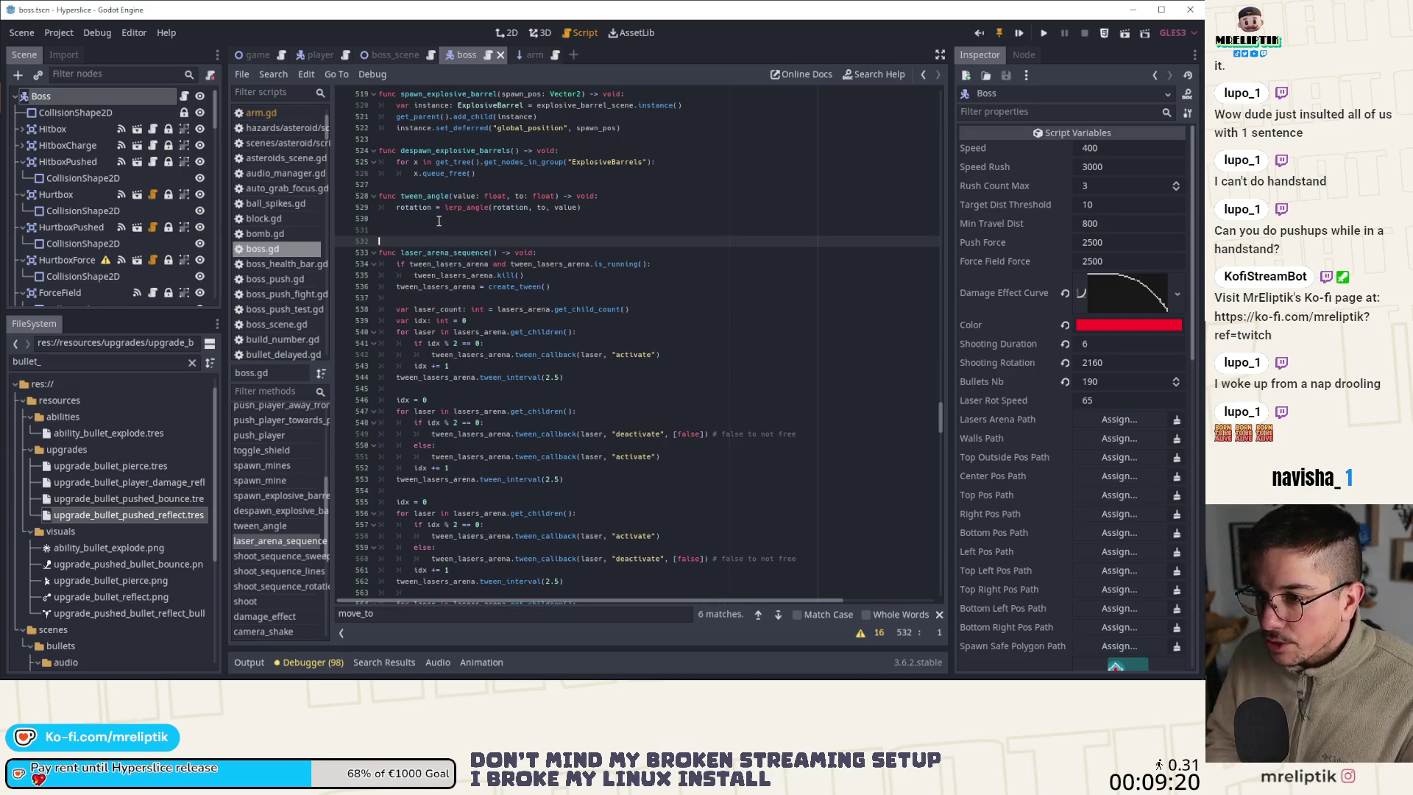
pyautogui.write('func tween_heal(')
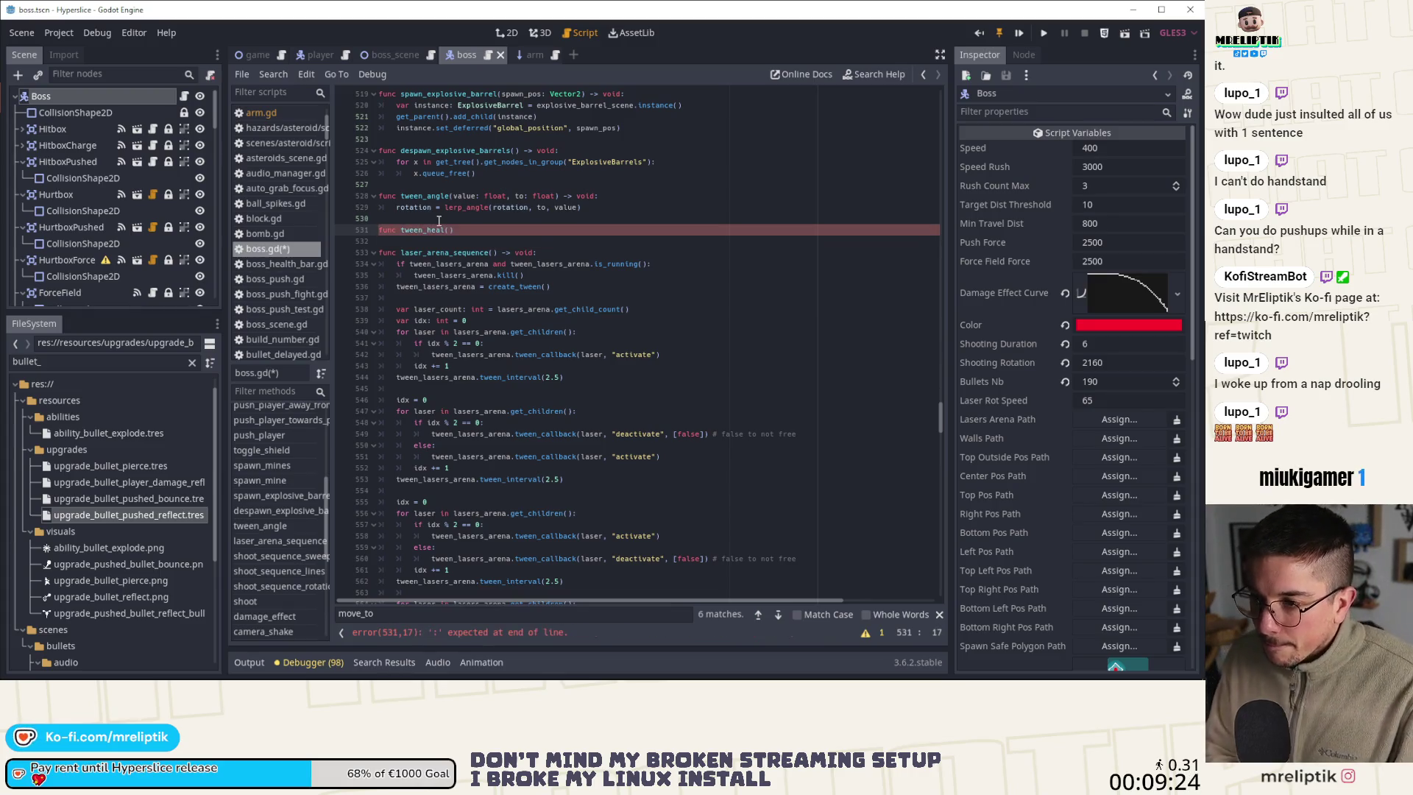
pyautogui.hotkey('ctrl', 'shift', 'Left')
pyautogui.hotkey('ctrl', 'shift', 'Left')
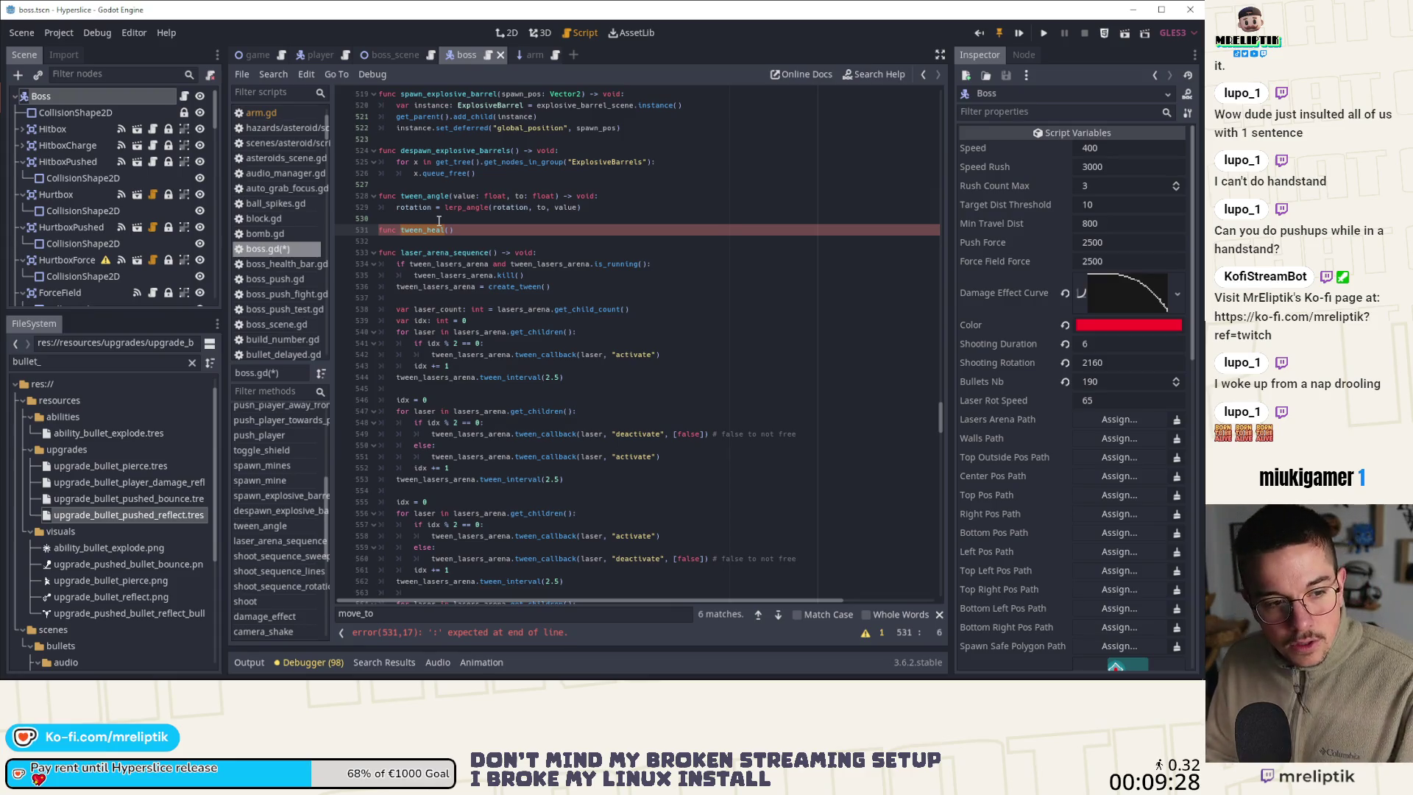
pyautogui.write('start')
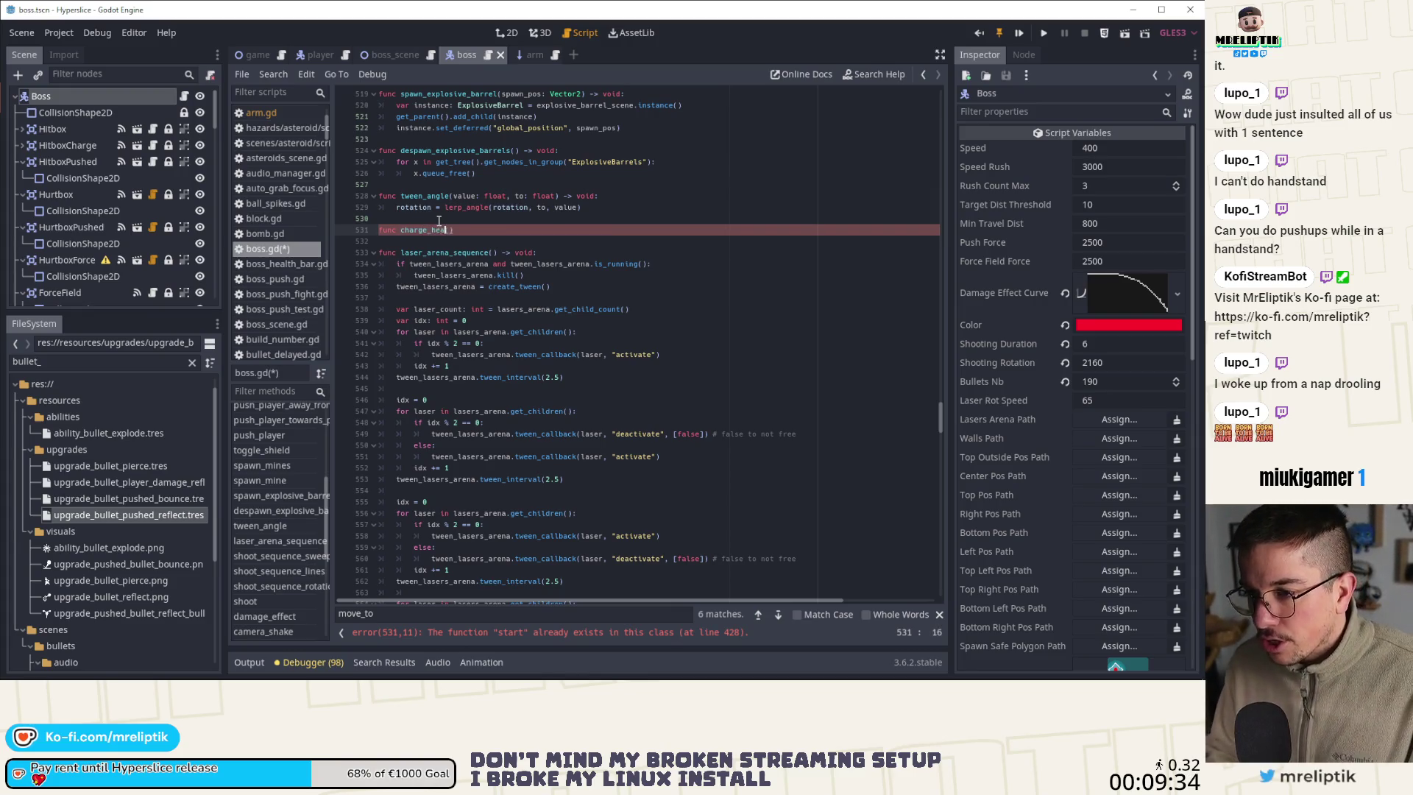
pyautogui.write(')-> void:')
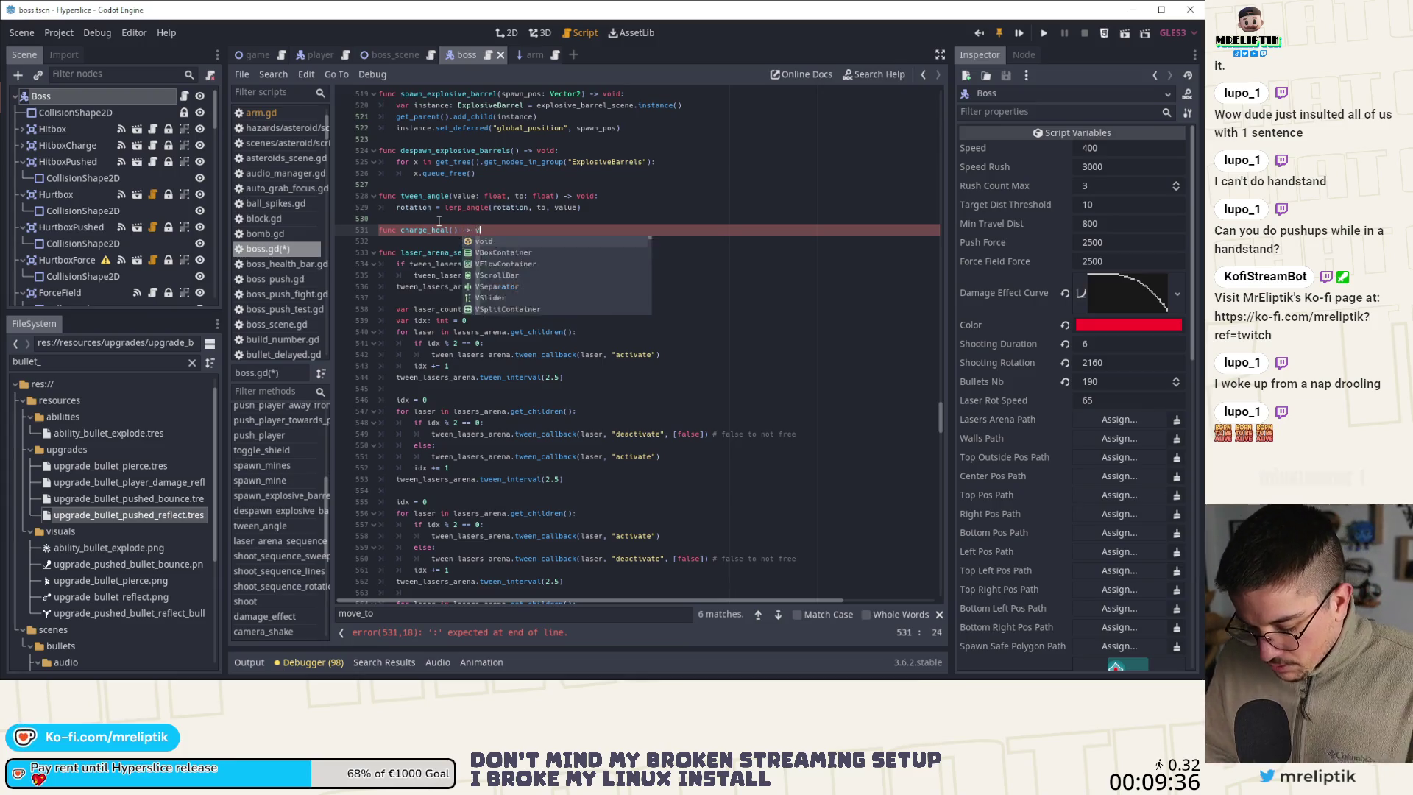
pyautogui.press('Return')
pyautogui.write('if')
# Paste the tween kill-and-create block into charge_heal, renaming each tween reference to tween_heal
pyautogui.press('BackSpace')
pyautogui.press('BackSpace')
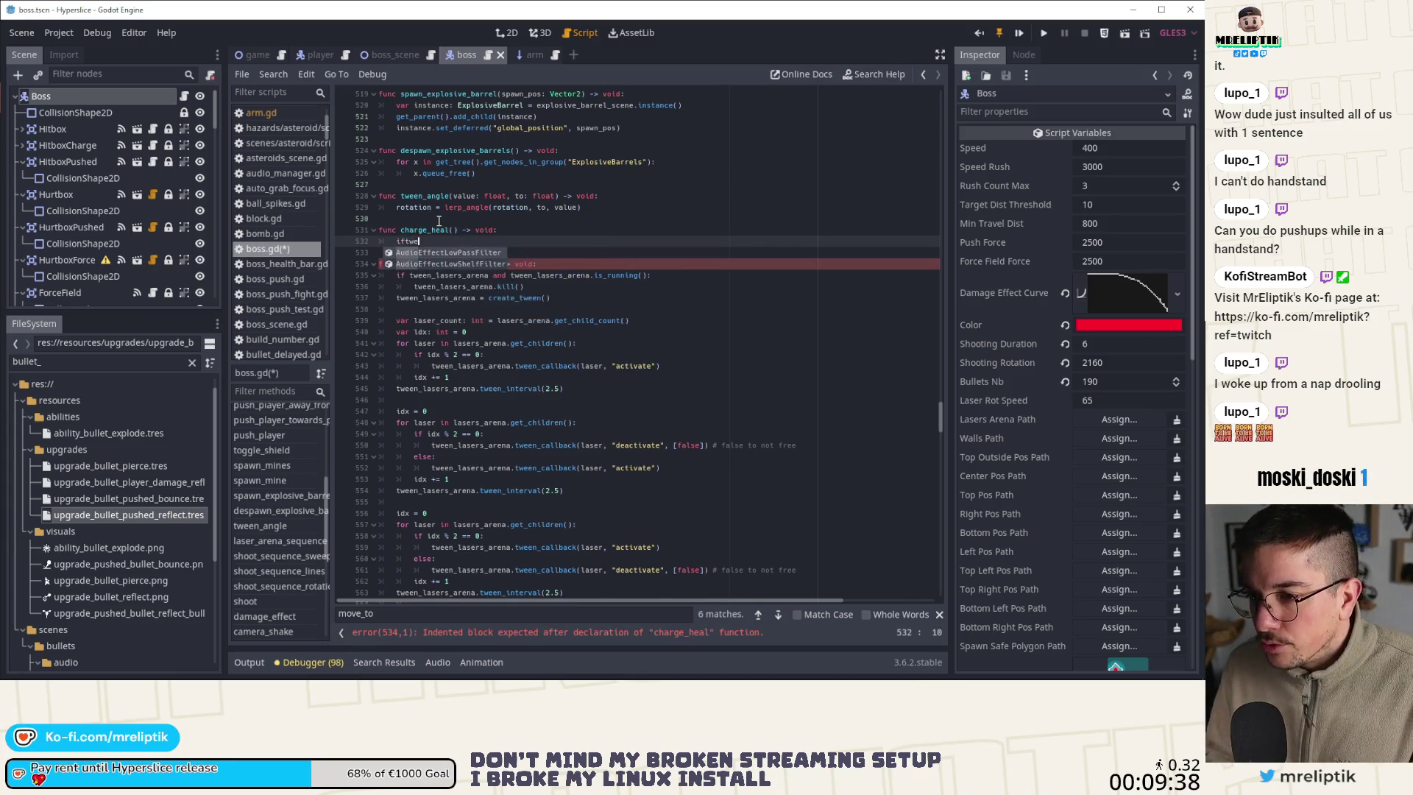
pyautogui.hotkey('ctrl', 'v')
pyautogui.click(431, 252)
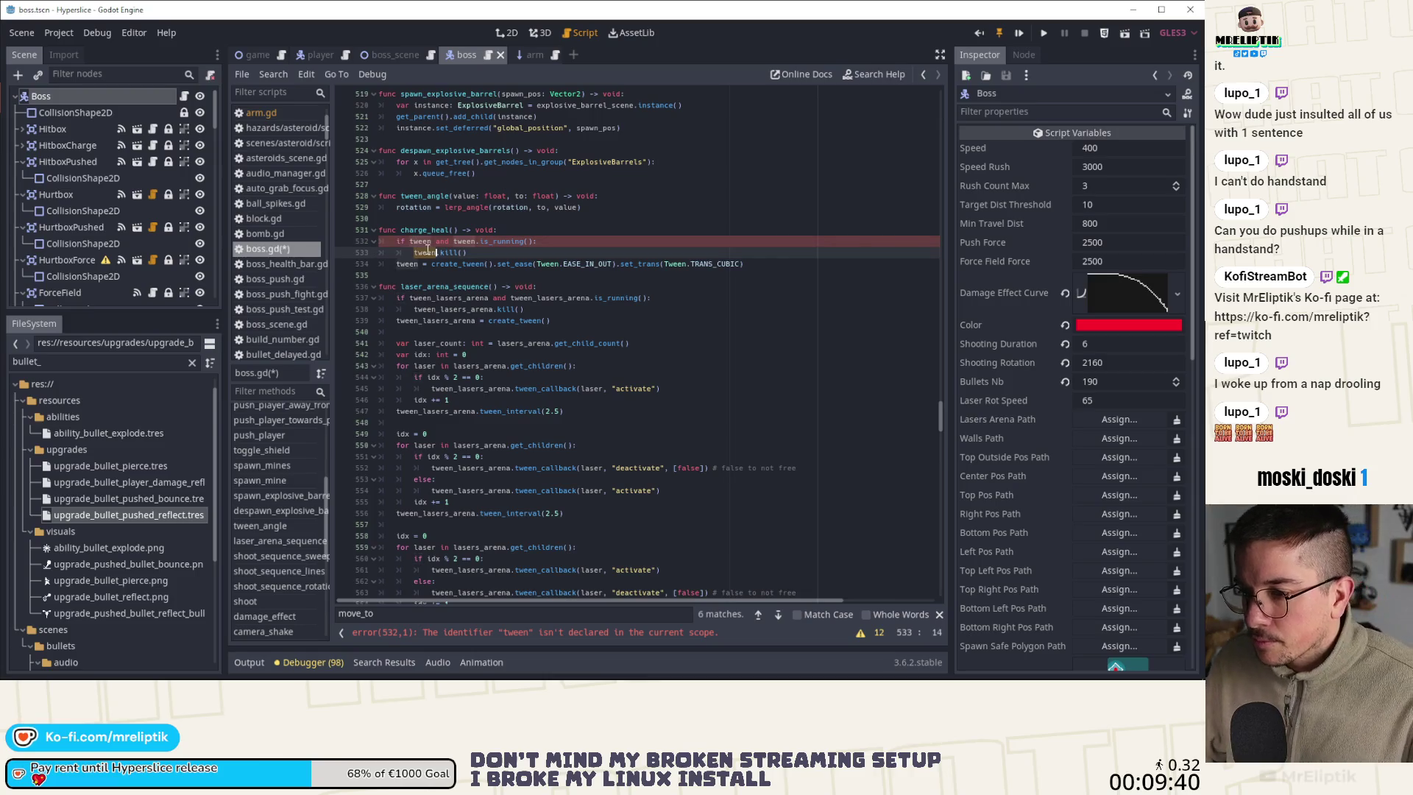
pyautogui.write('_heal')
pyautogui.click(475, 241)
pyautogui.write('_heal')
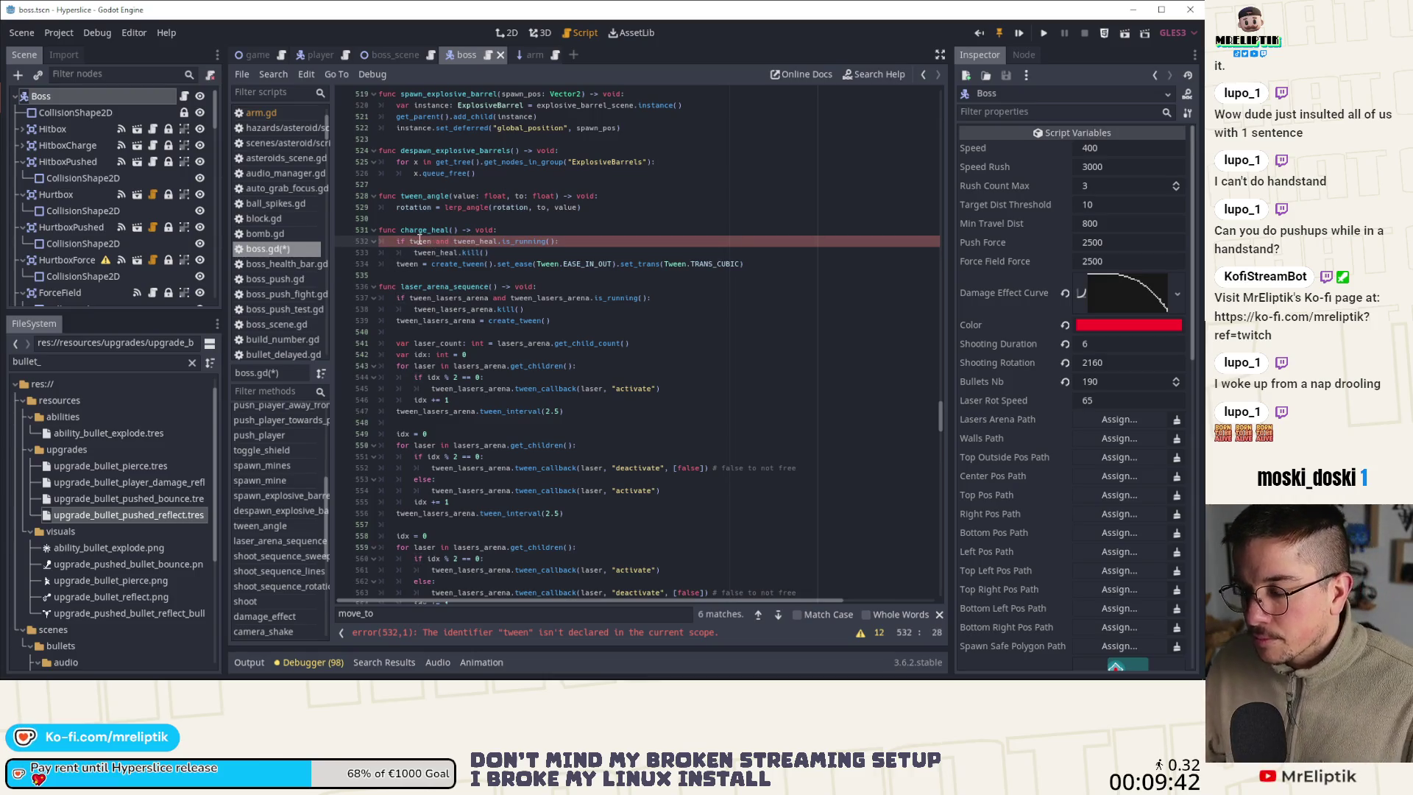
pyautogui.click(431, 241)
pyautogui.write('_heal')
pyautogui.doubleClick(404, 265)
pyautogui.write('_heal')
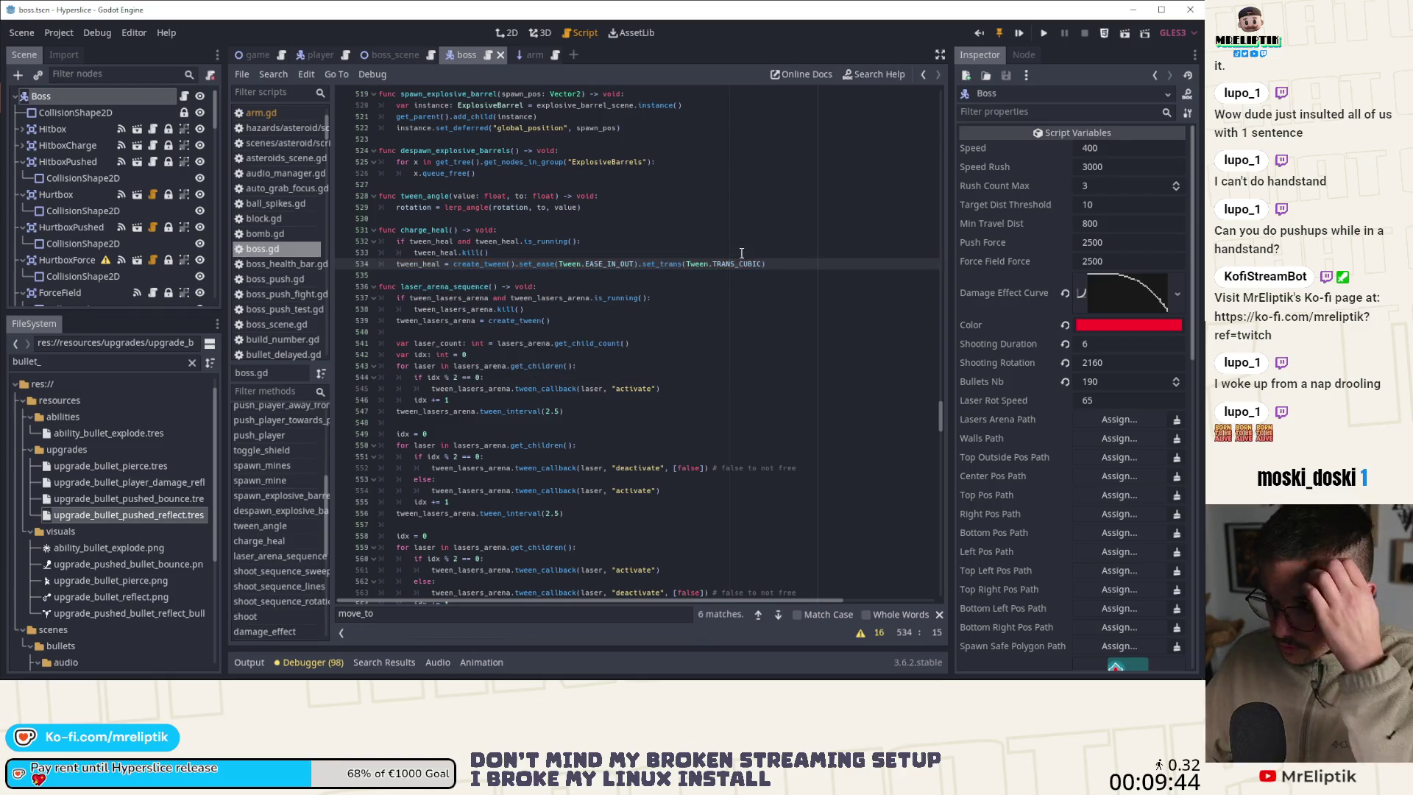
# Strip set_ease/set_trans from create_tween() and start a new tween_heal line on line 535
pyautogui.press('Return')
pyautogui.write('twee')
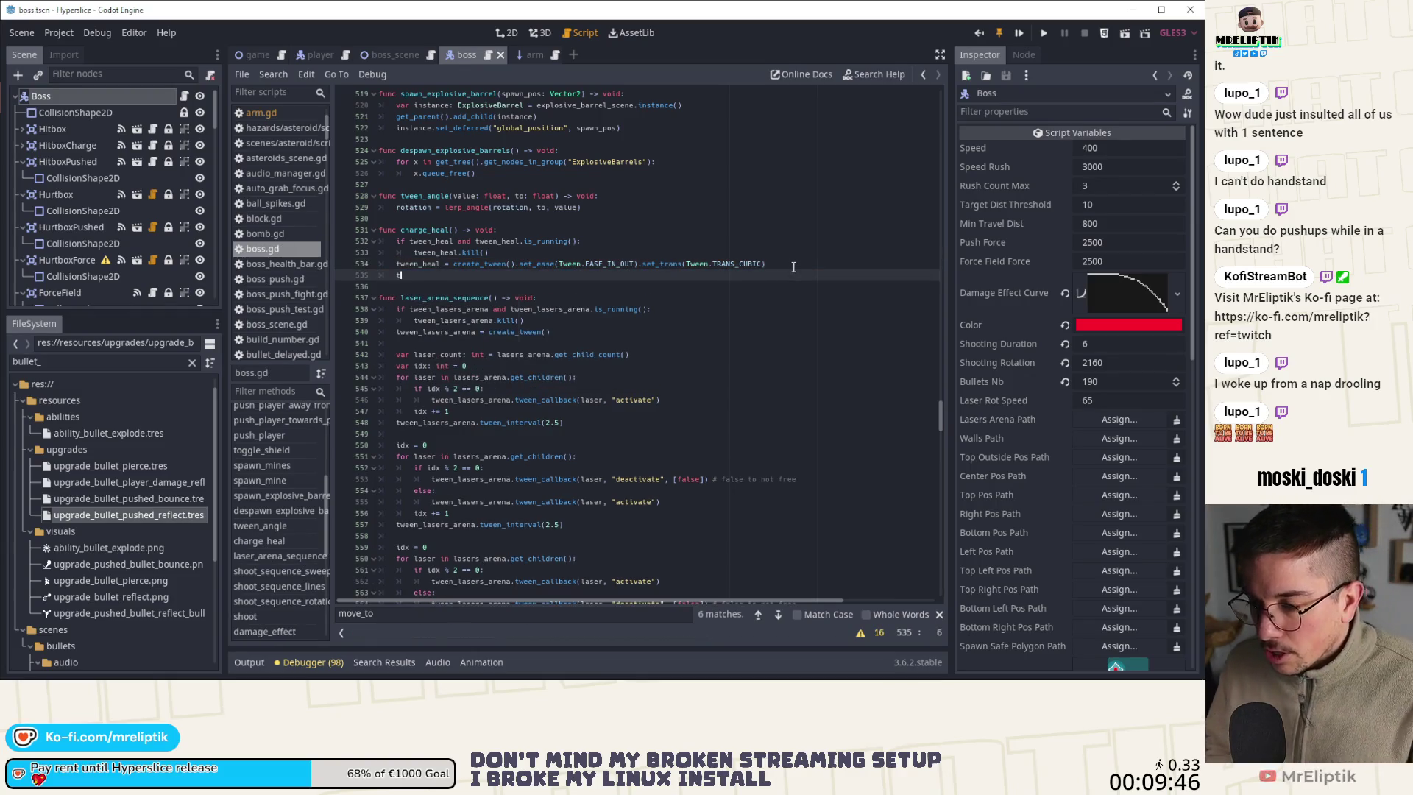
pyautogui.press('Down')
pyautogui.press('Down')
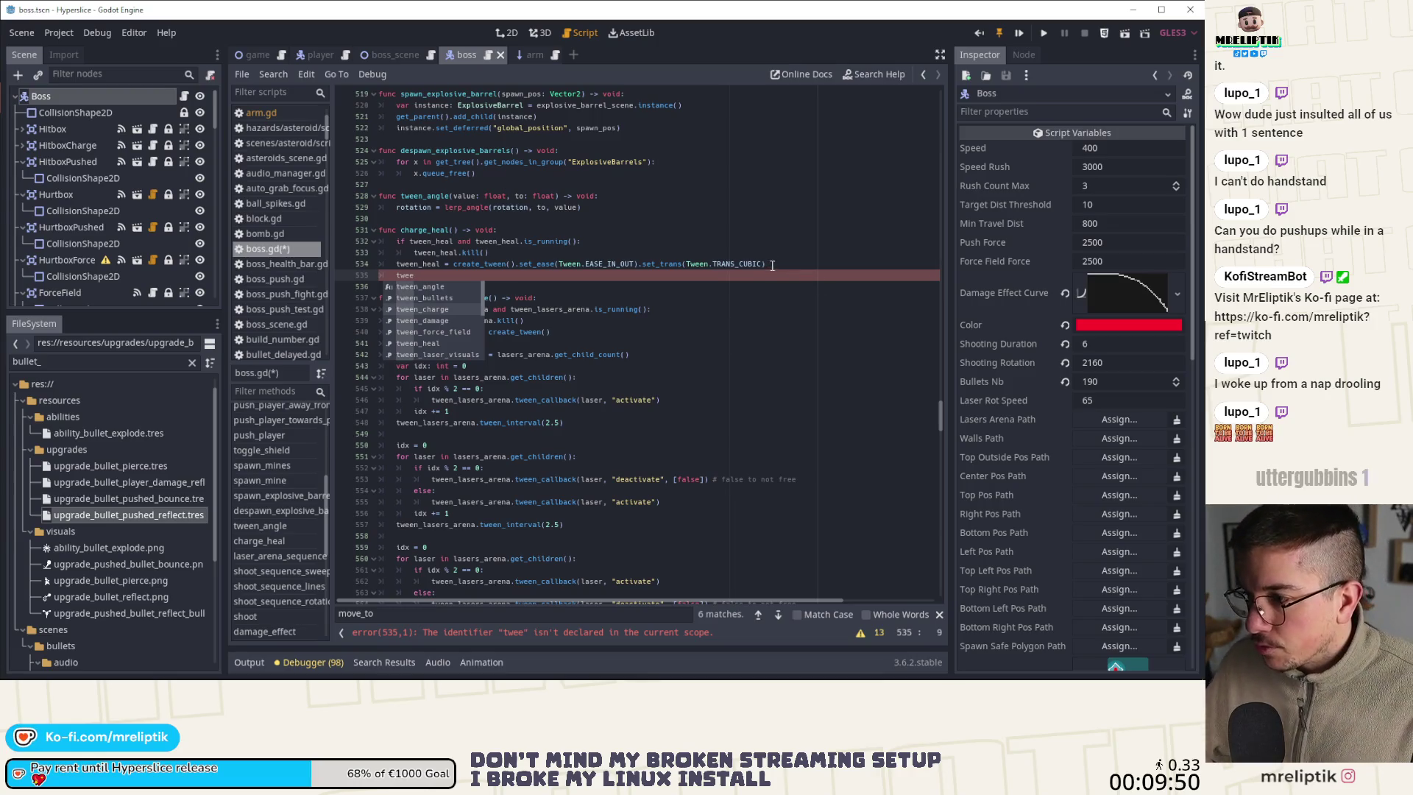
pyautogui.moveTo(772, 265); pyautogui.dragTo(512, 267)
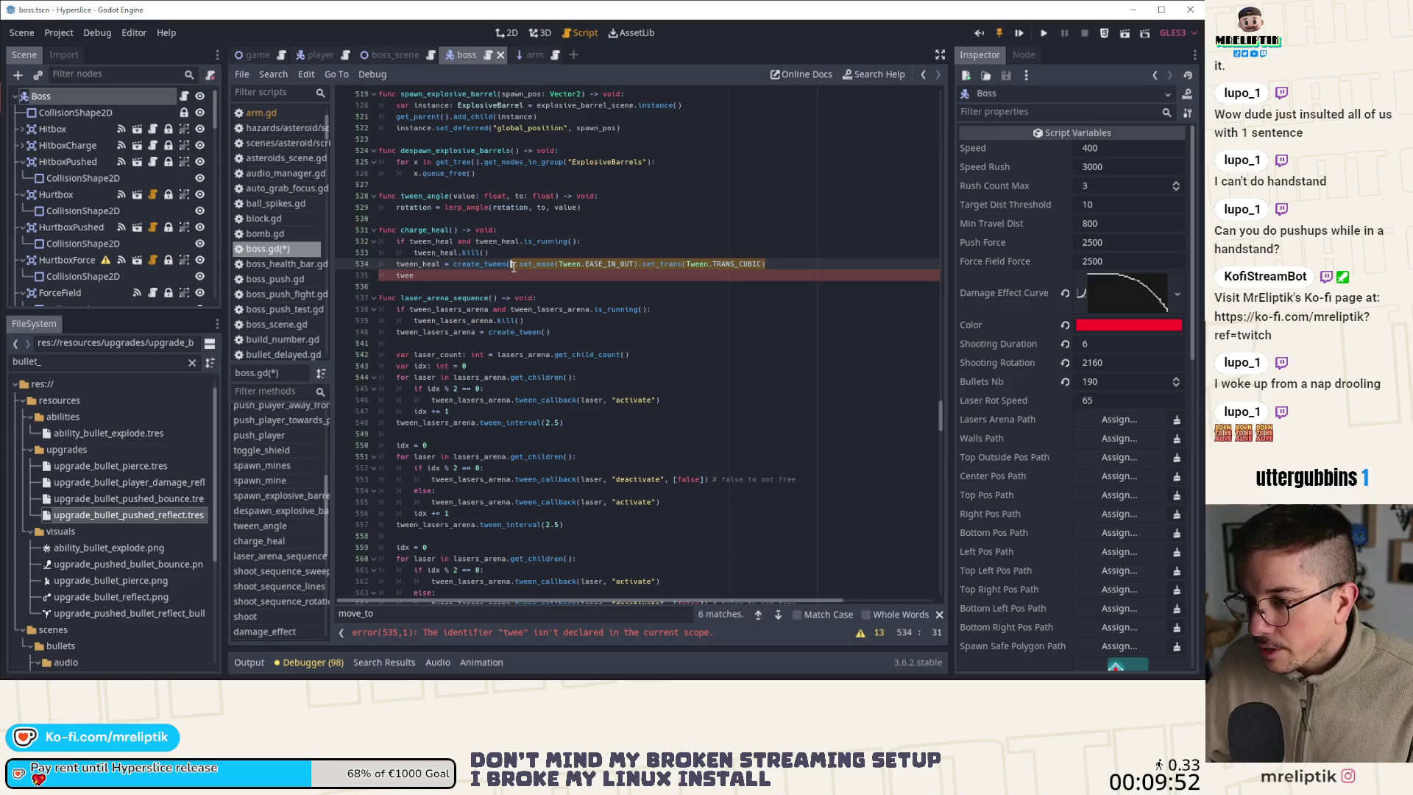
pyautogui.hotkey('ctrl', 'x')
pyautogui.click(458, 276)
pyautogui.write('n_')
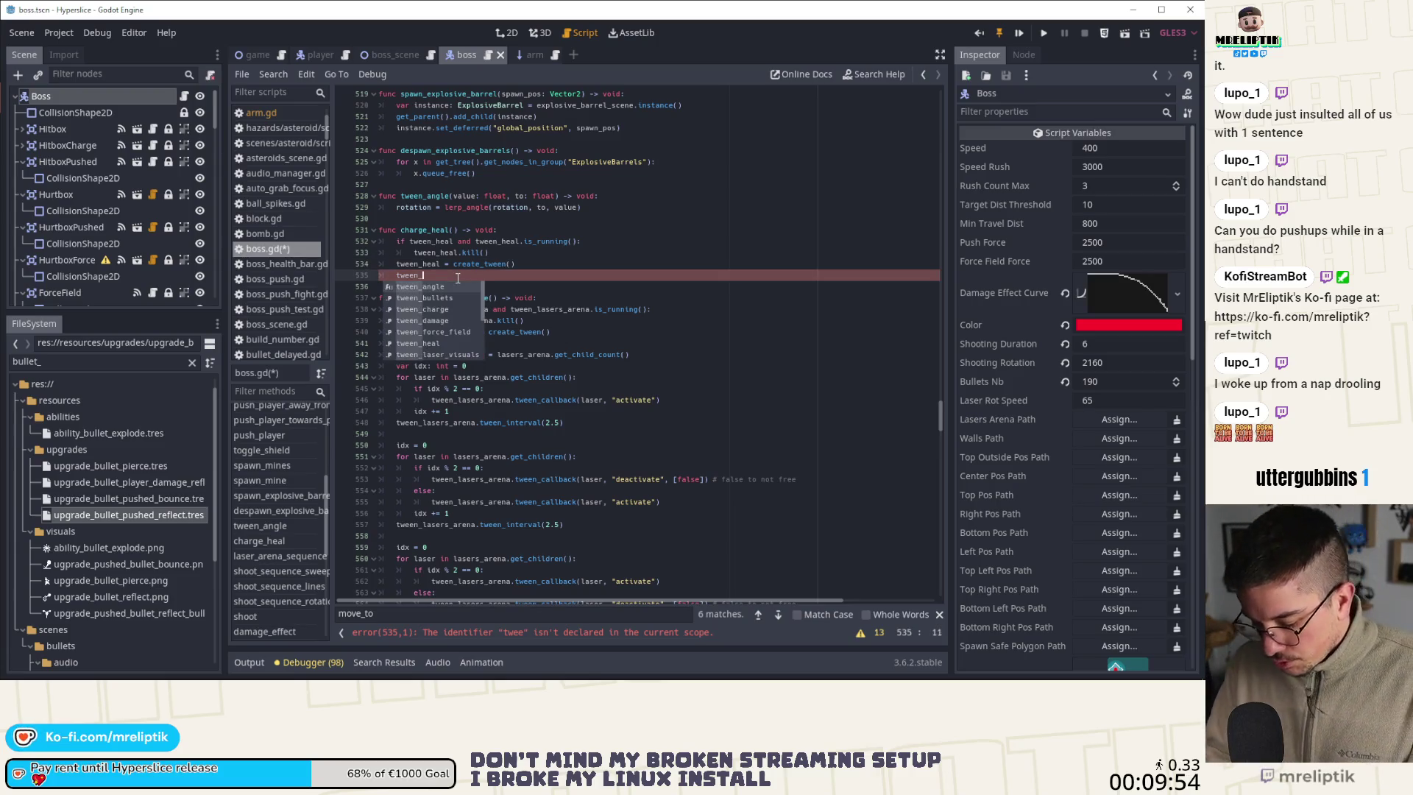
pyautogui.write('heal')
pyautogui.scroll(-3, 135, 234)
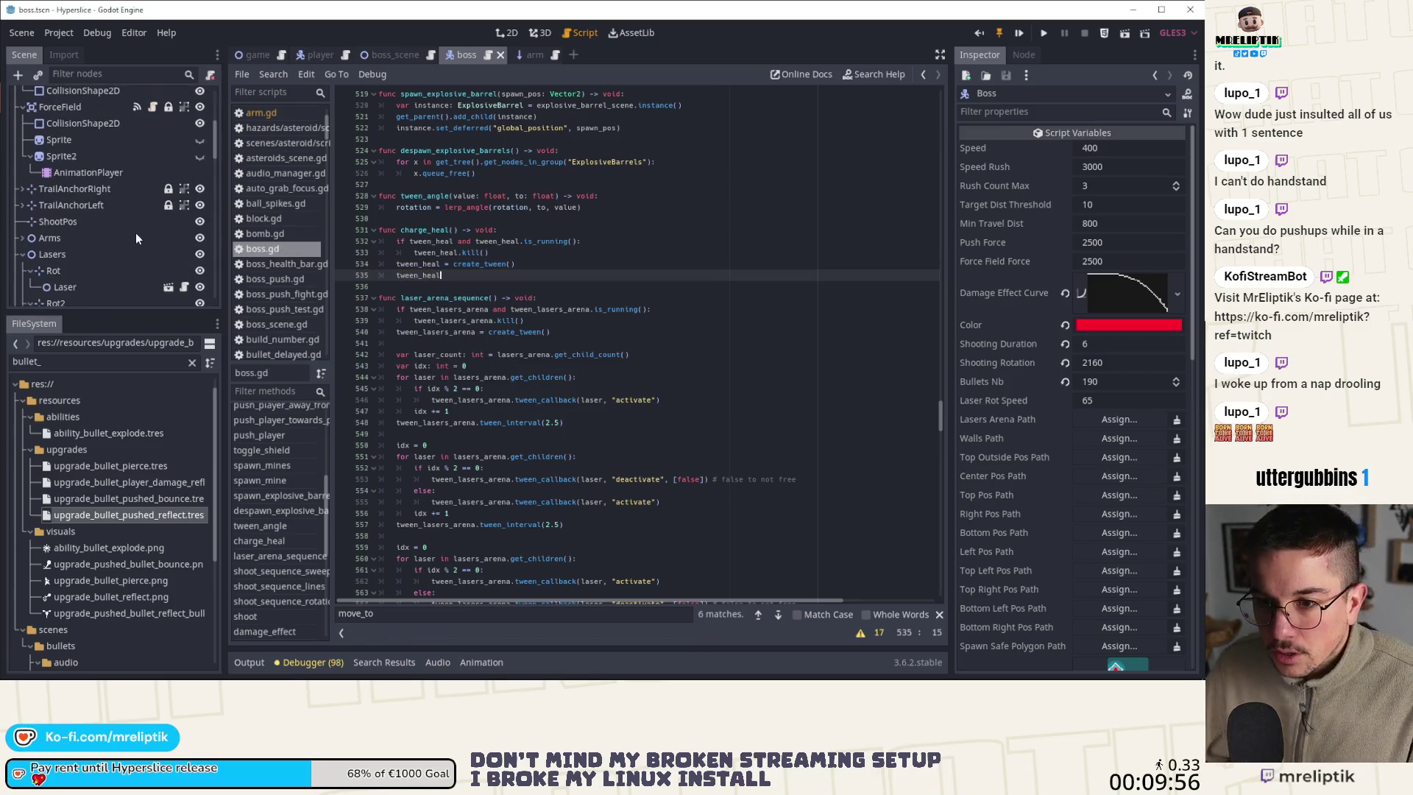
pyautogui.scroll(-8, 137, 212)
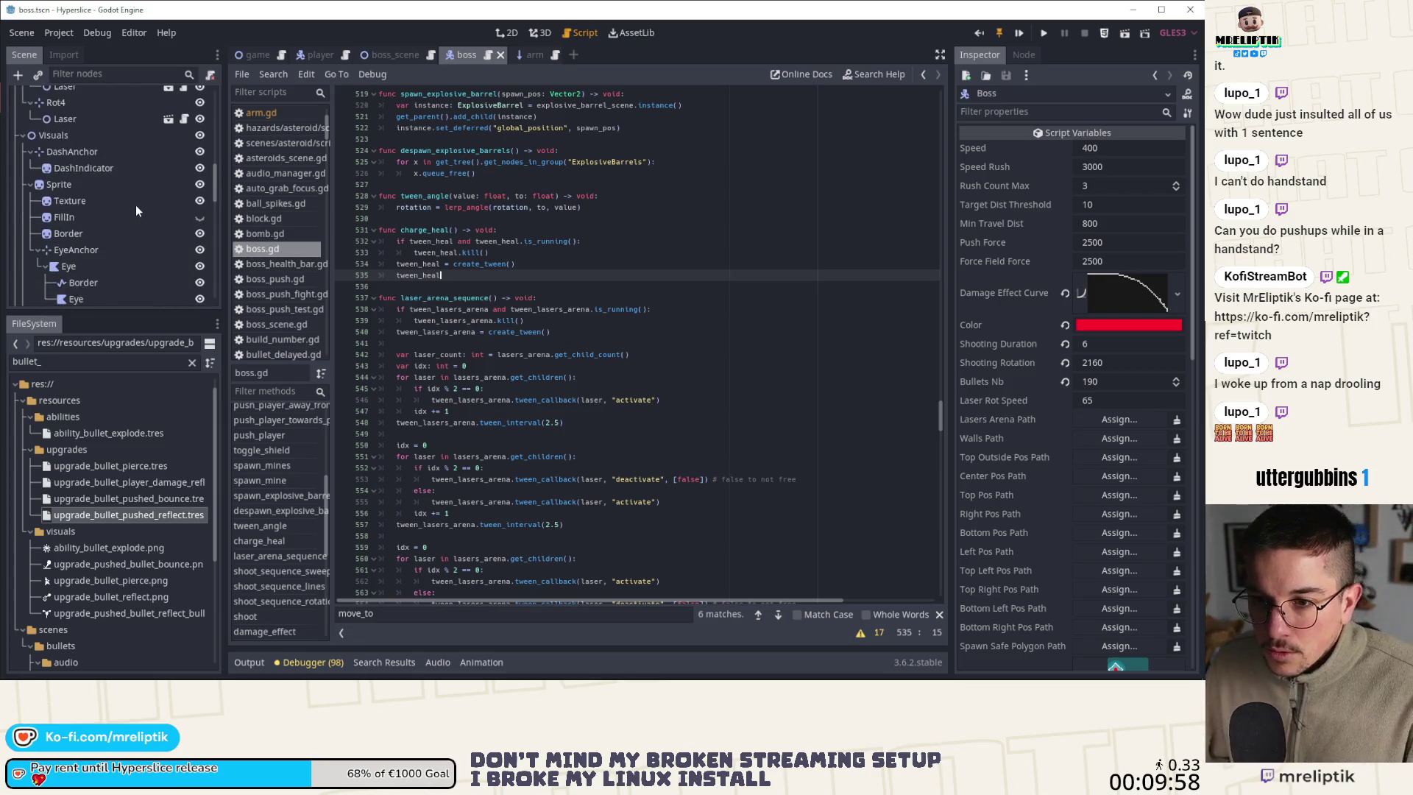
# Select the FillIn sprite and begin a tween_heal.tween_property(fil call in charge_heal
pyautogui.click(97, 219)
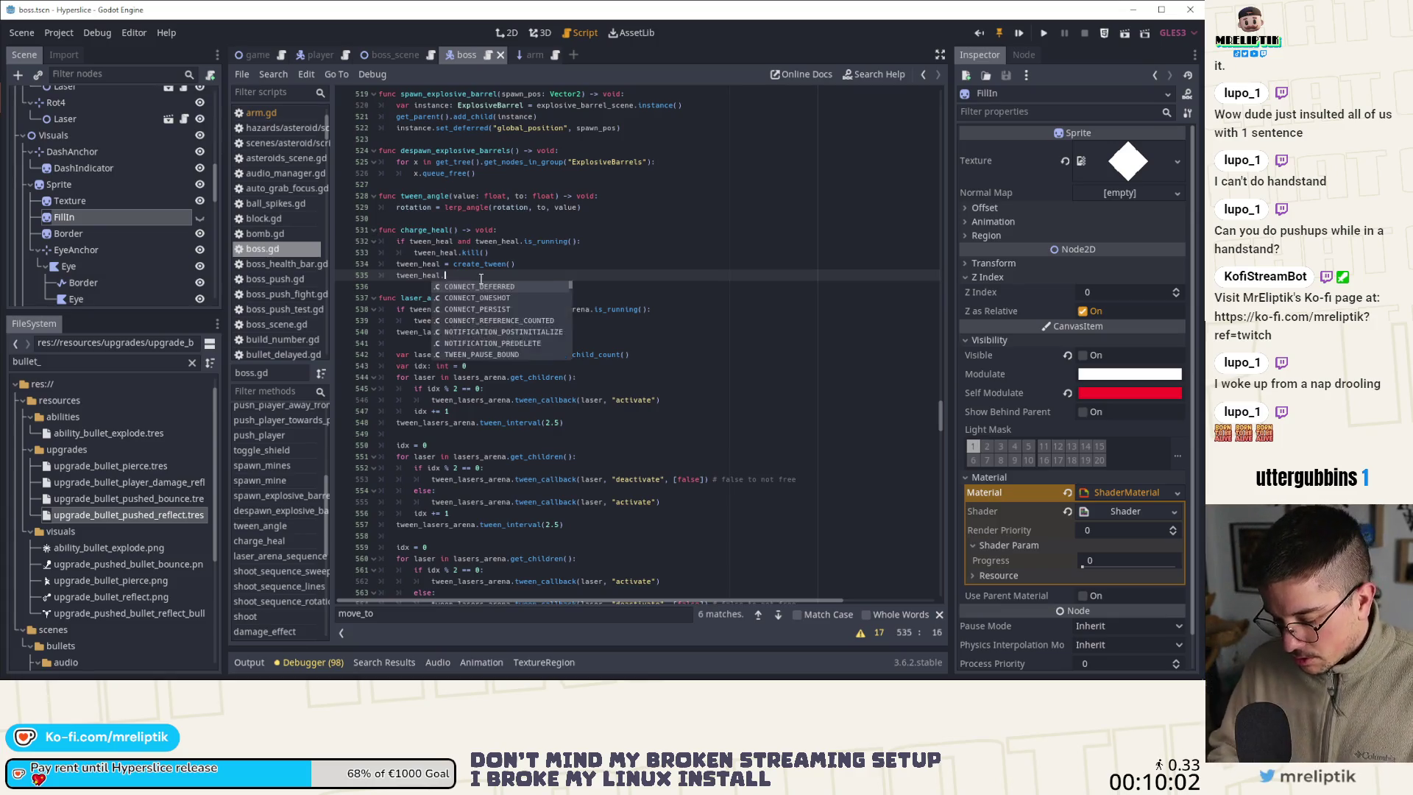
pyautogui.write('.twee')
pyautogui.press('Down')
pyautogui.press('Return')
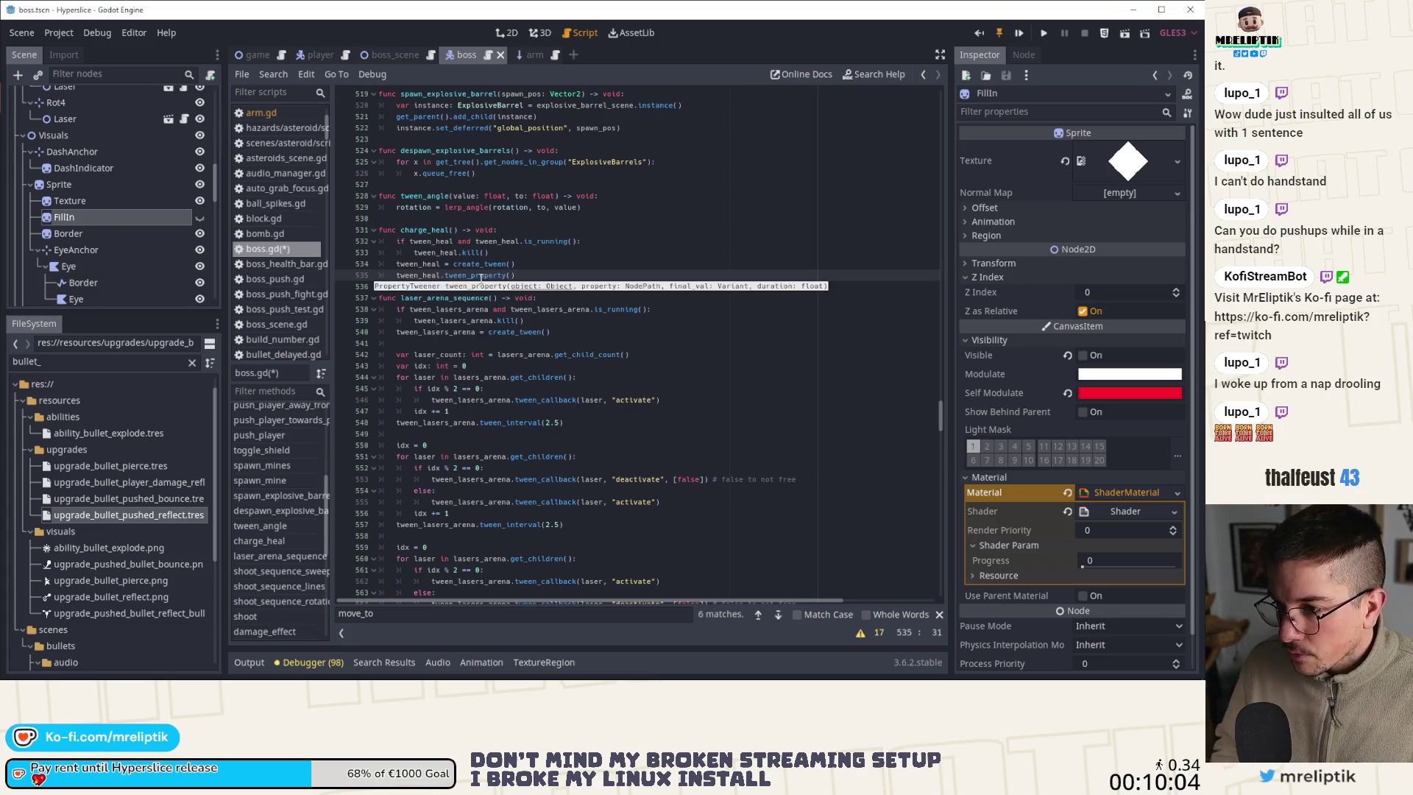
pyautogui.write('fill')
pyautogui.press('BackSpace')
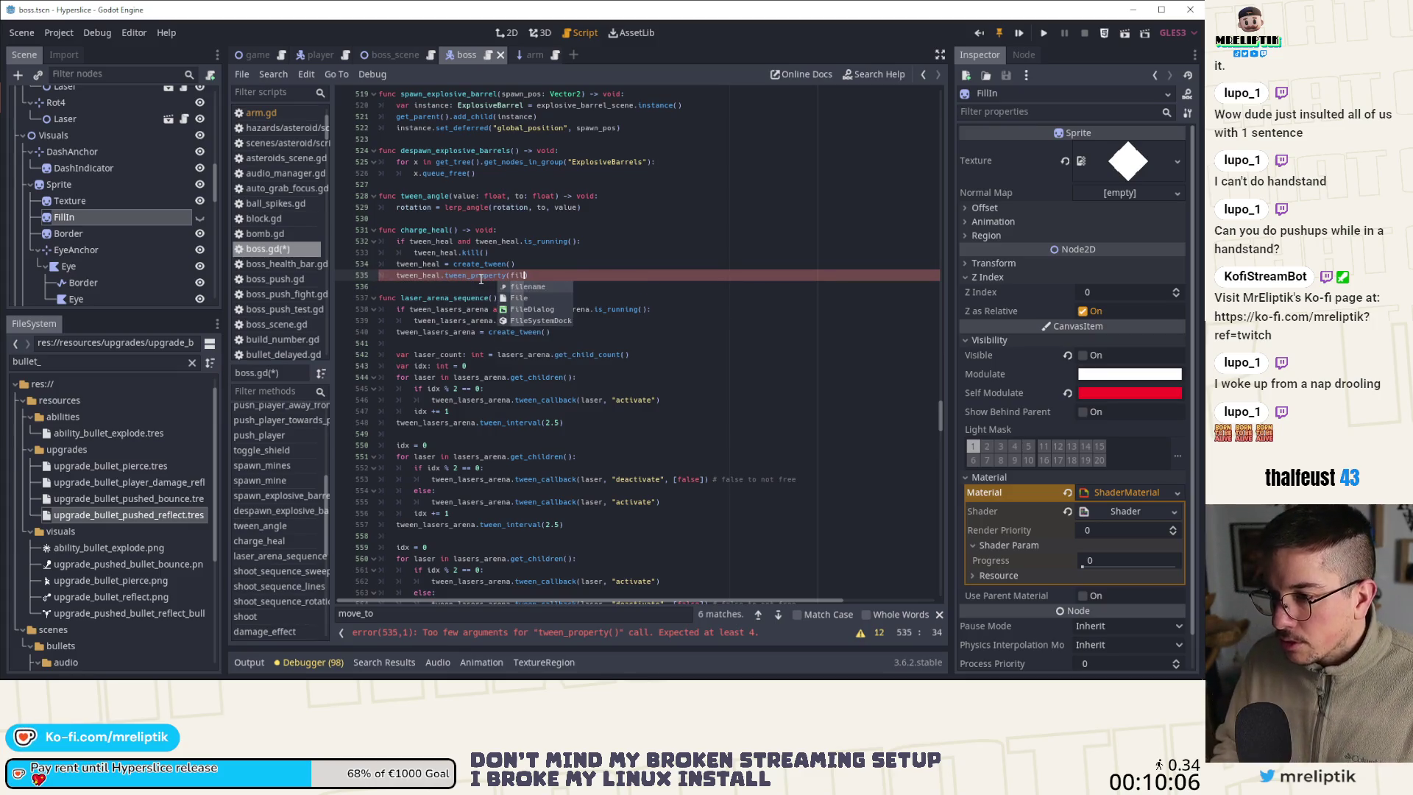
# Drag FillIn into the script to add an onready fill_in variable below the sprite declaration
pyautogui.moveTo(941, 417); pyautogui.dragTo(941, 137)
pyautogui.scroll(5, 579, 349)
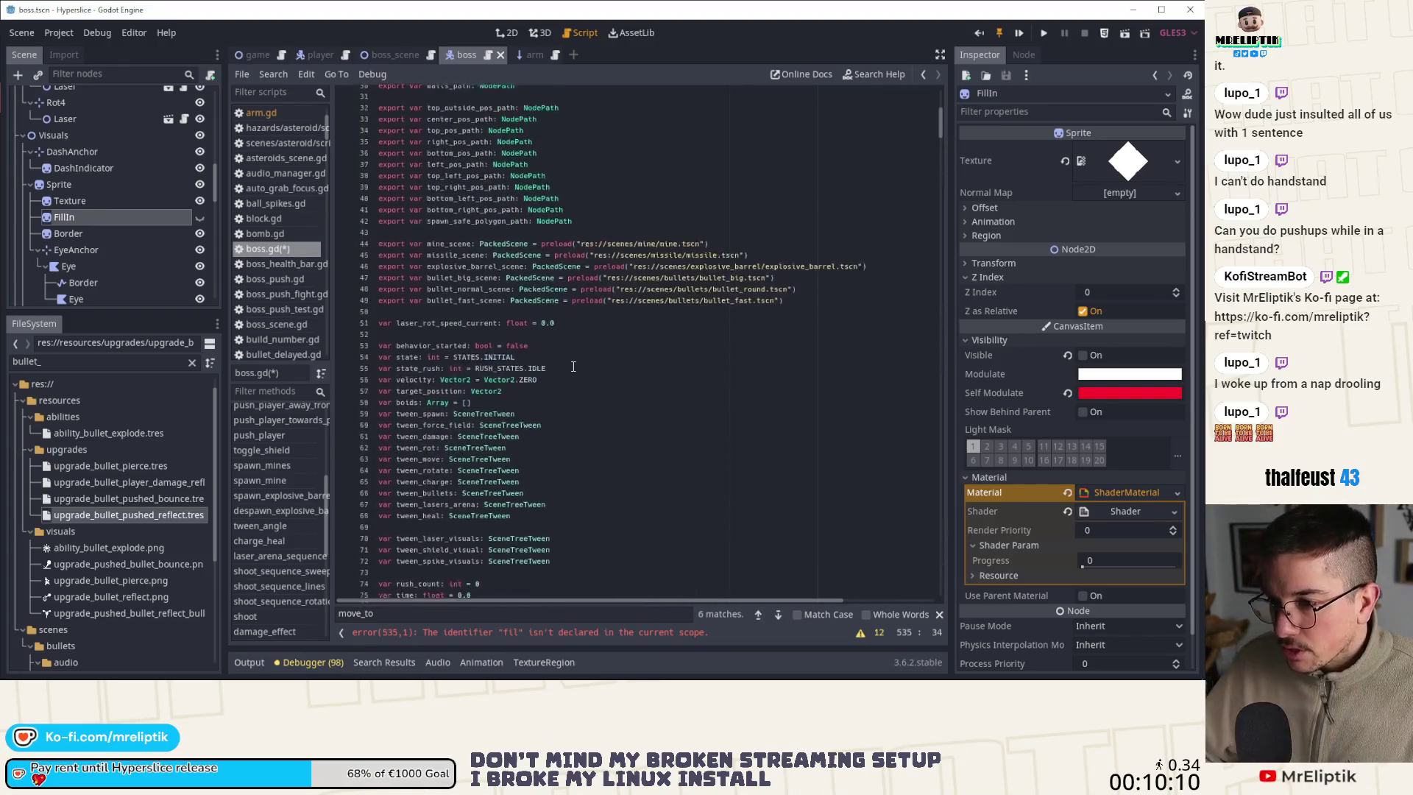
pyautogui.scroll(-20, 512, 359)
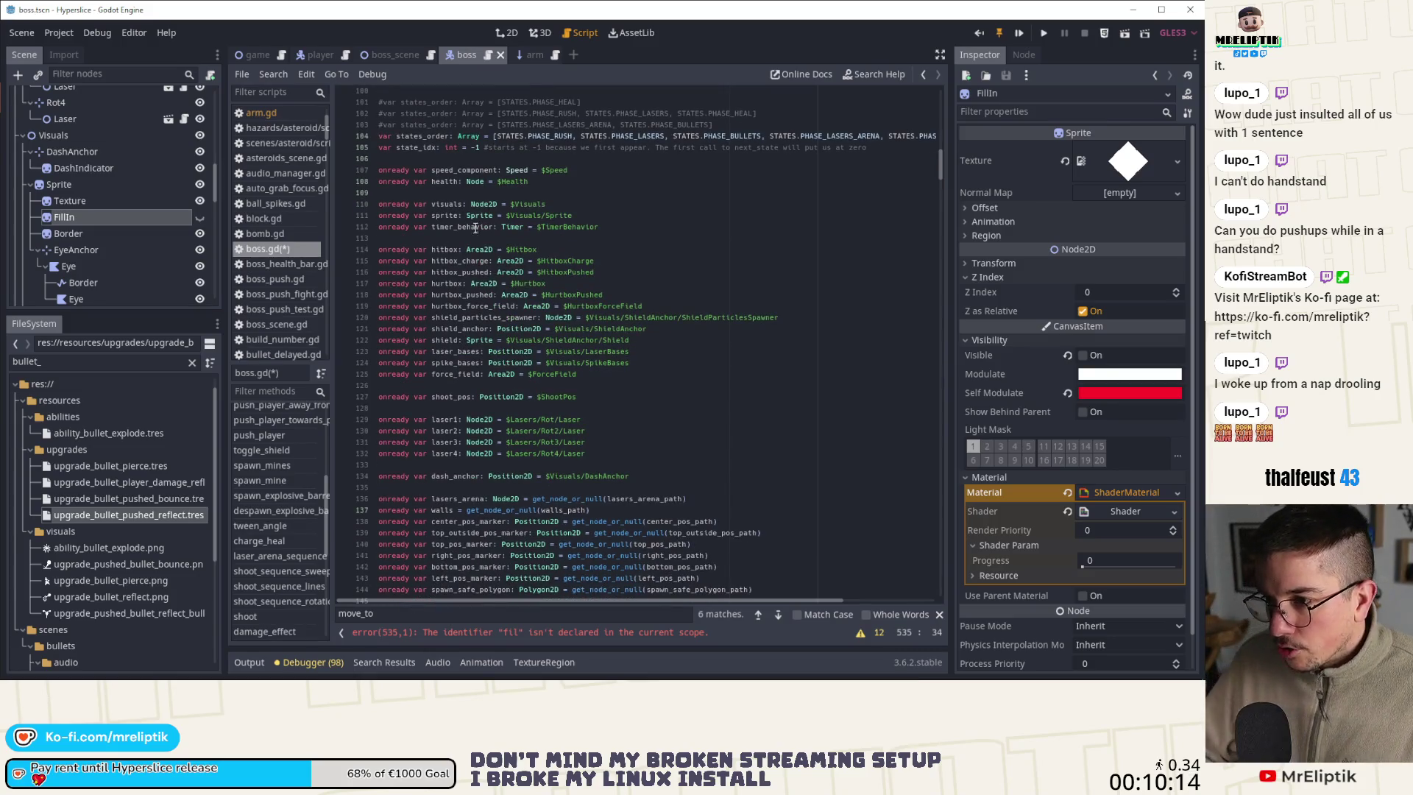
pyautogui.click(497, 236)
pyautogui.click(618, 216)
pyautogui.press('Return')
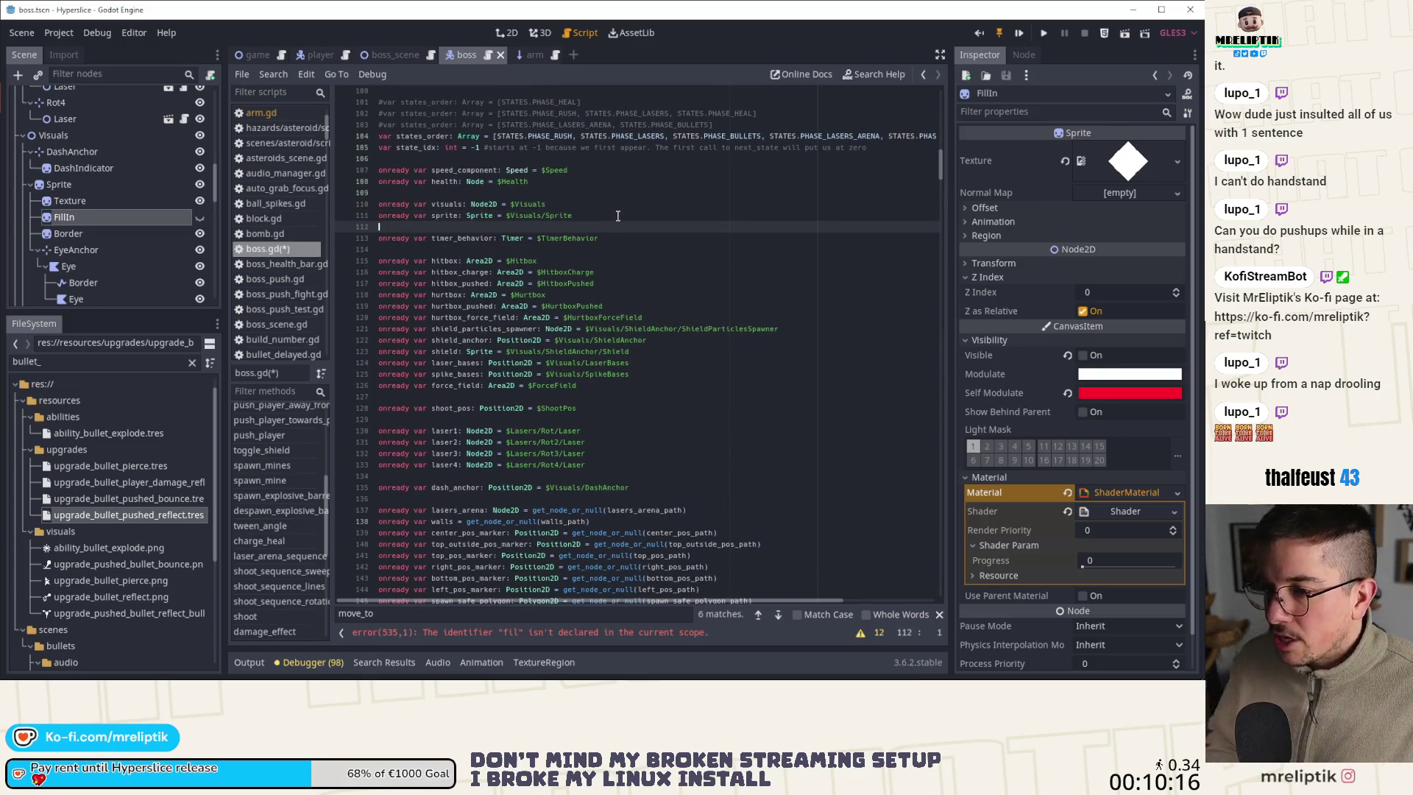
pyautogui.moveTo(86, 214); pyautogui.dragTo(414, 227)
pyautogui.press('Return')
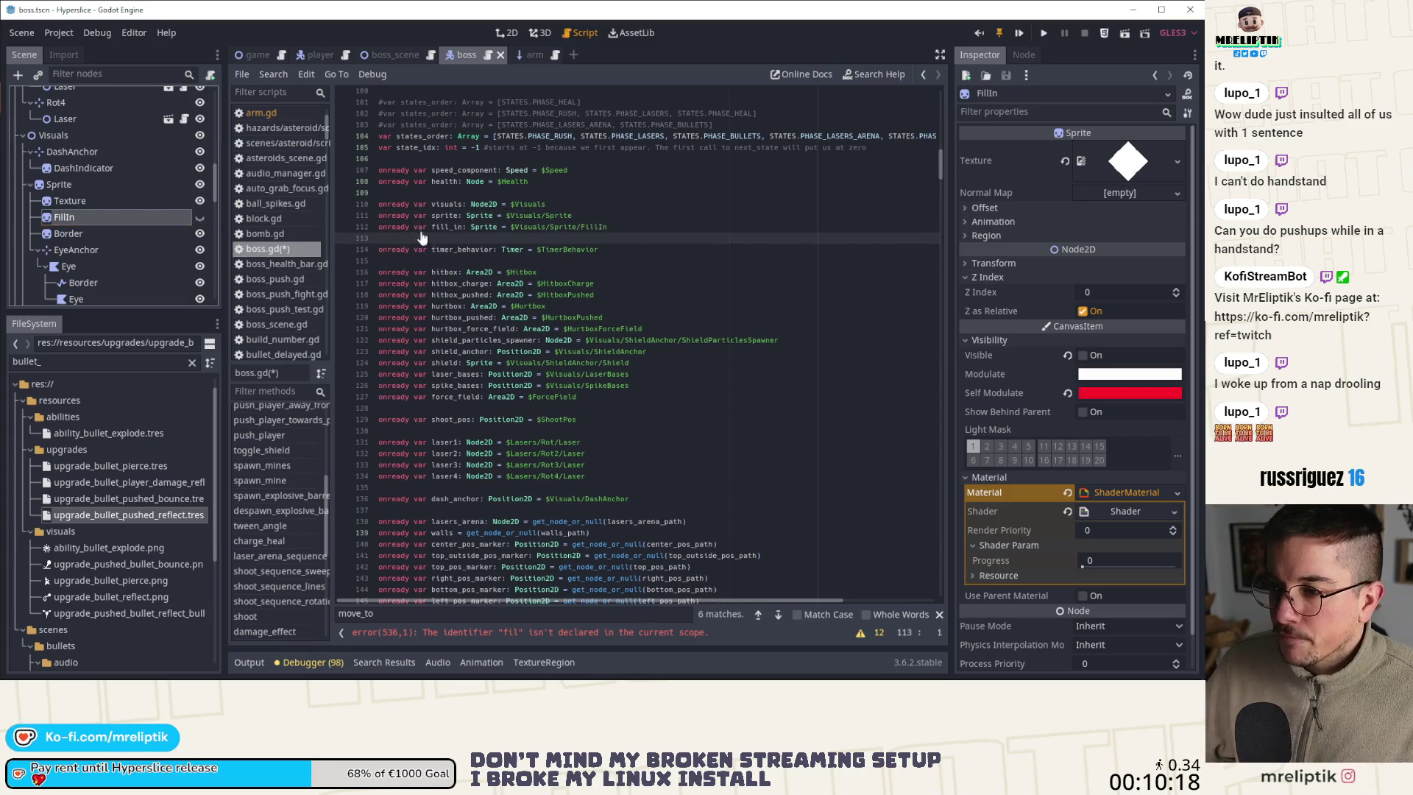
pyautogui.press('BackSpace')
pyautogui.doubleClick(444, 227)
# Complete the call as tween_property(fill_in, "visible", true, 0.01) and save
pyautogui.click(490, 637)
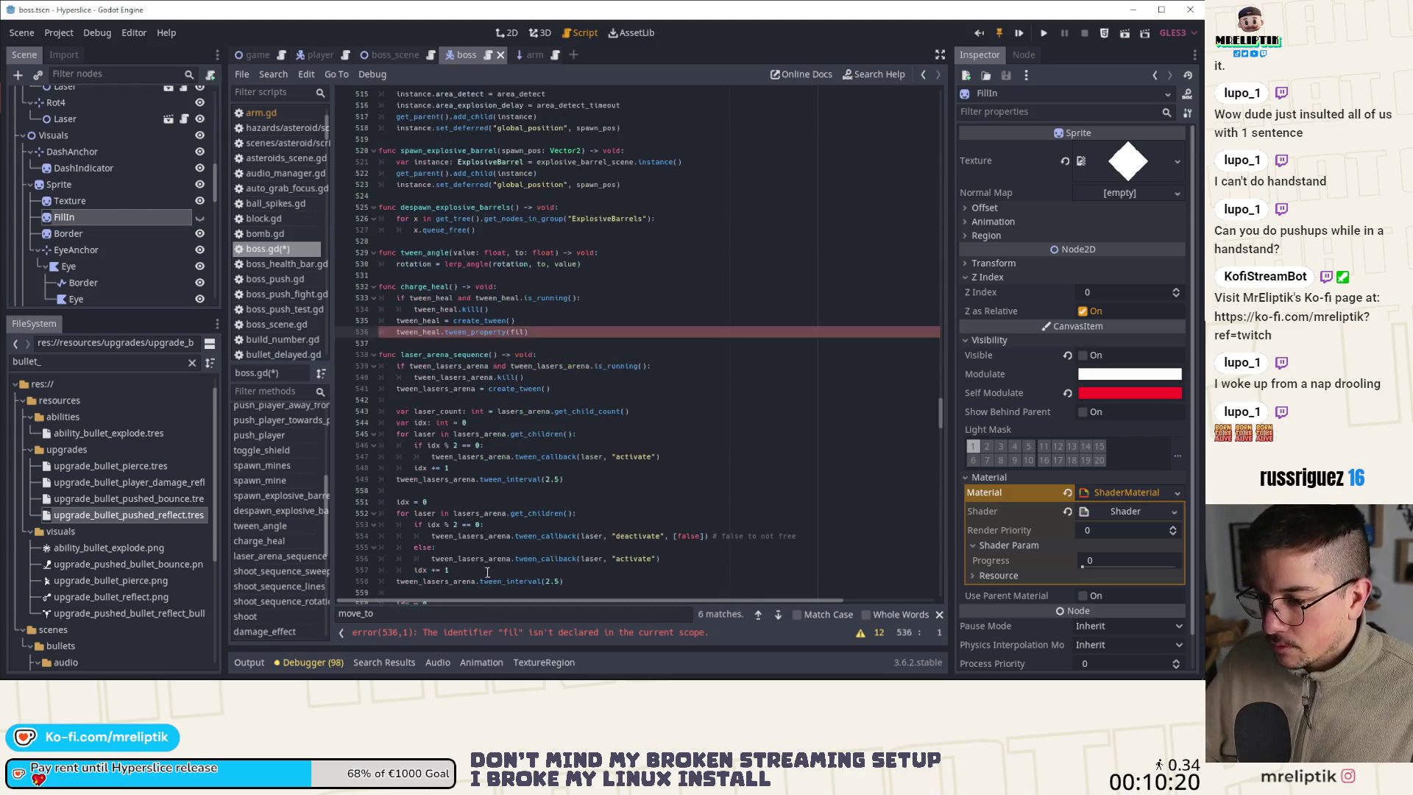
pyautogui.click(524, 334)
pyautogui.write('l_in')
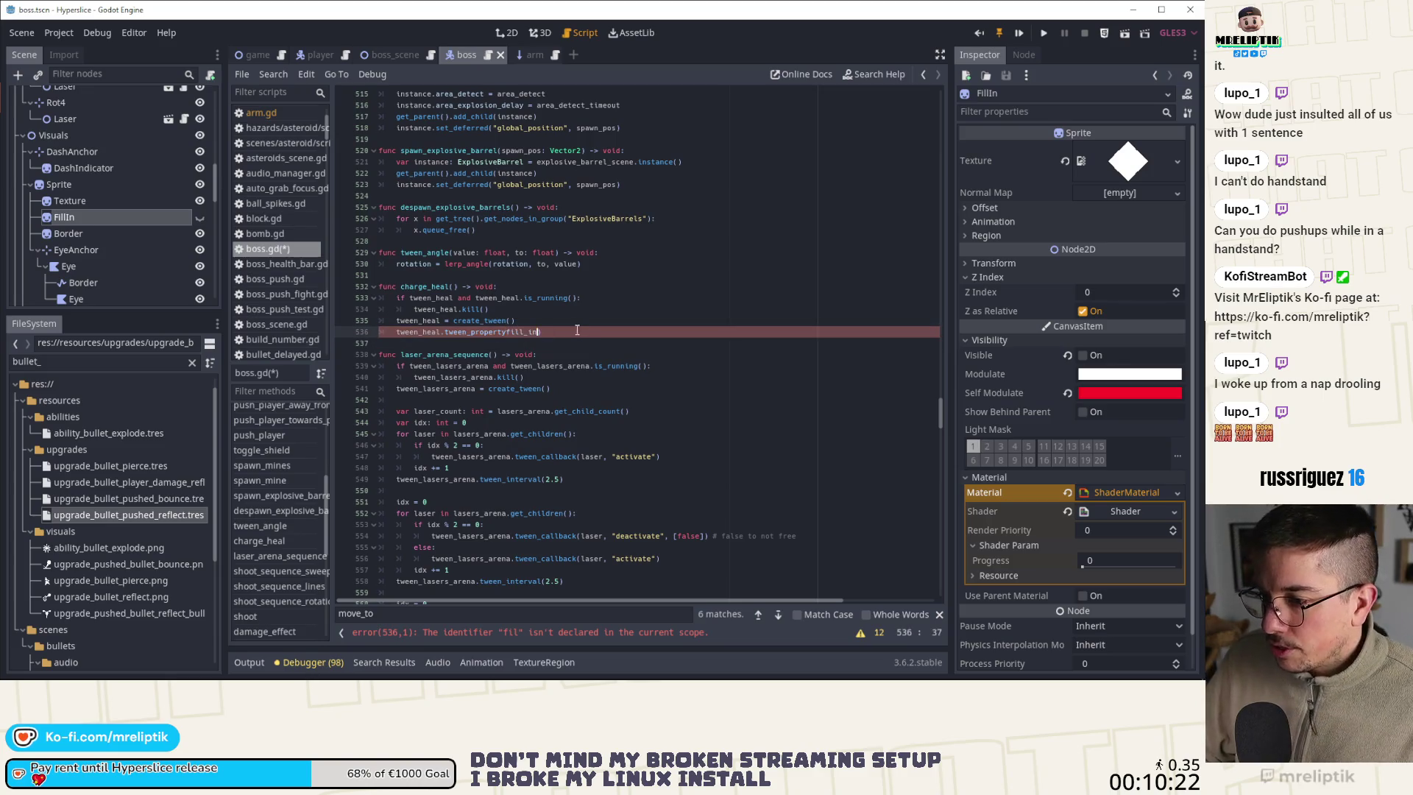
pyautogui.press('BackSpace')
pyautogui.press('BackSpace')
pyautogui.press('BackSpace')
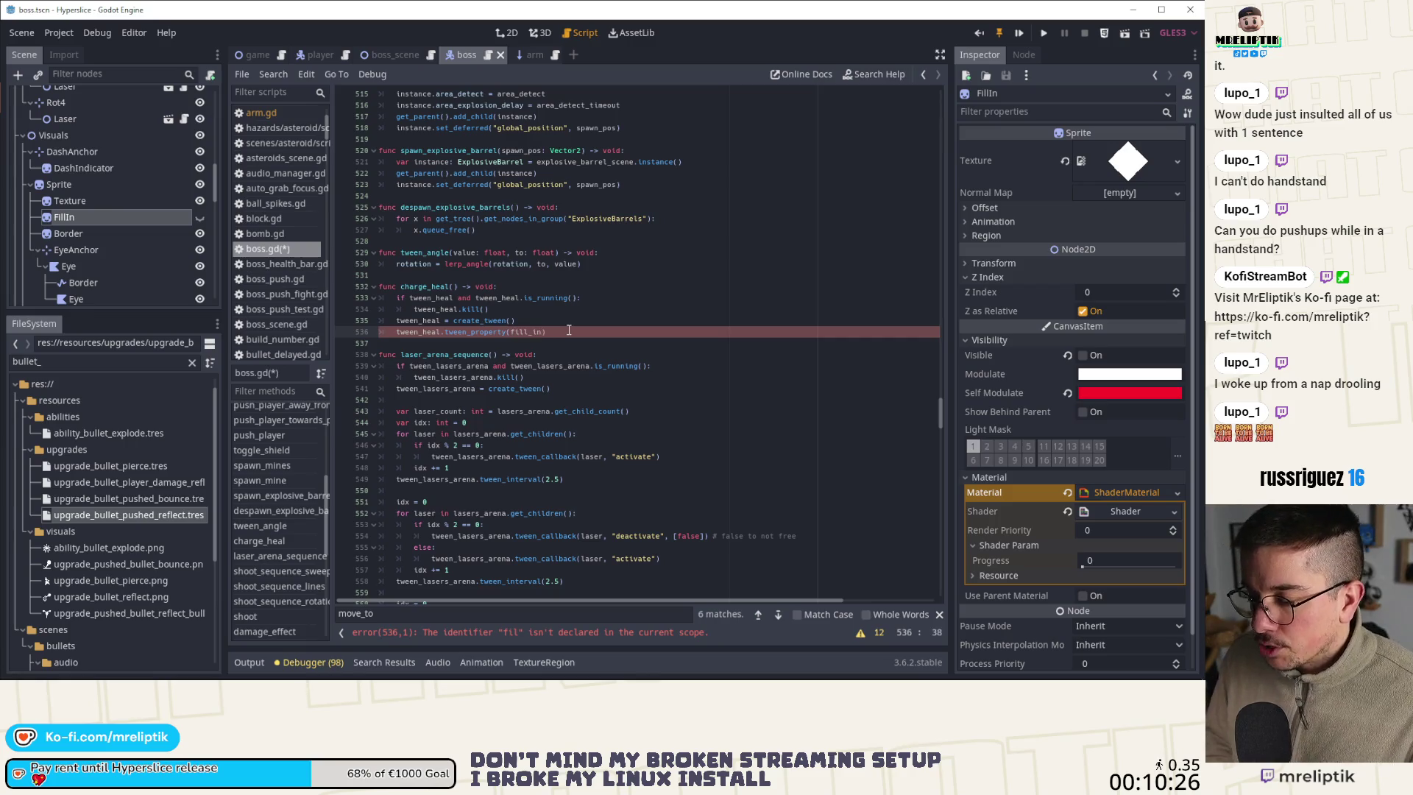
pyautogui.write(', "visible')
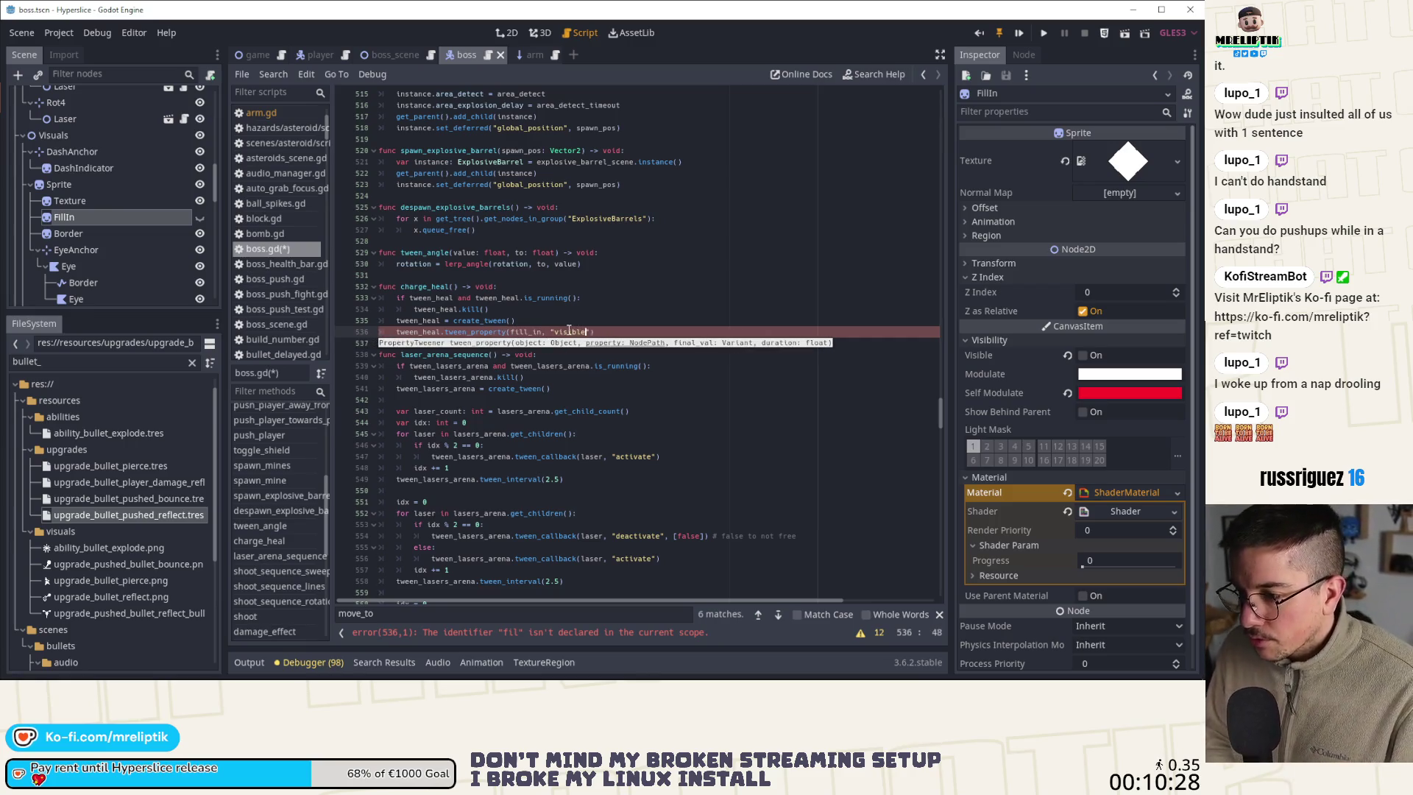
pyautogui.write('", true, ')
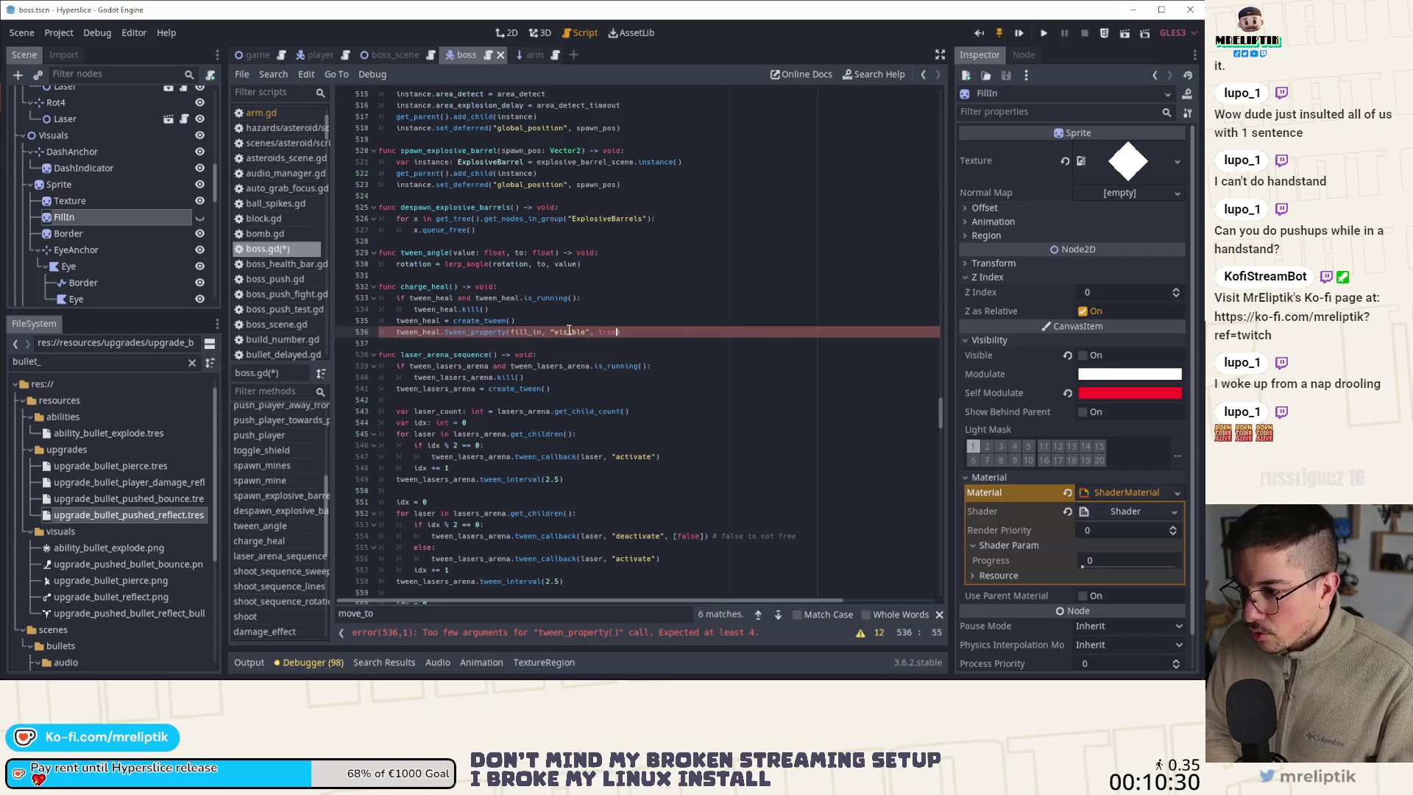
pyautogui.write('0.01')
pyautogui.hotkey('ctrl', 's')
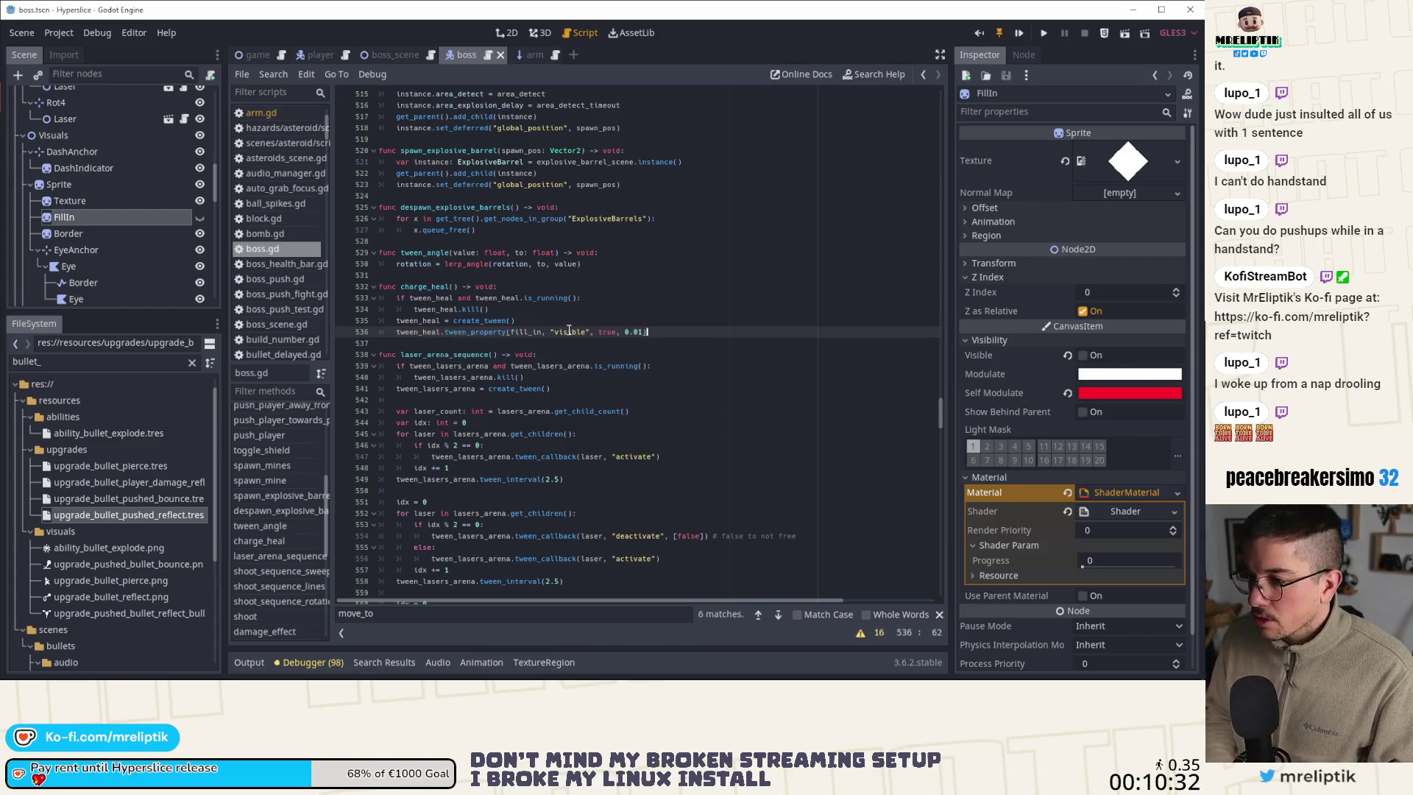
pyautogui.press('Return')
# Add a parallel tween of fill_in.material "shader_param/progress" to 1.0 over heal_charge_duration
pyautogui.press('BackSpace')
pyautogui.hotkey('ctrl', 'b')
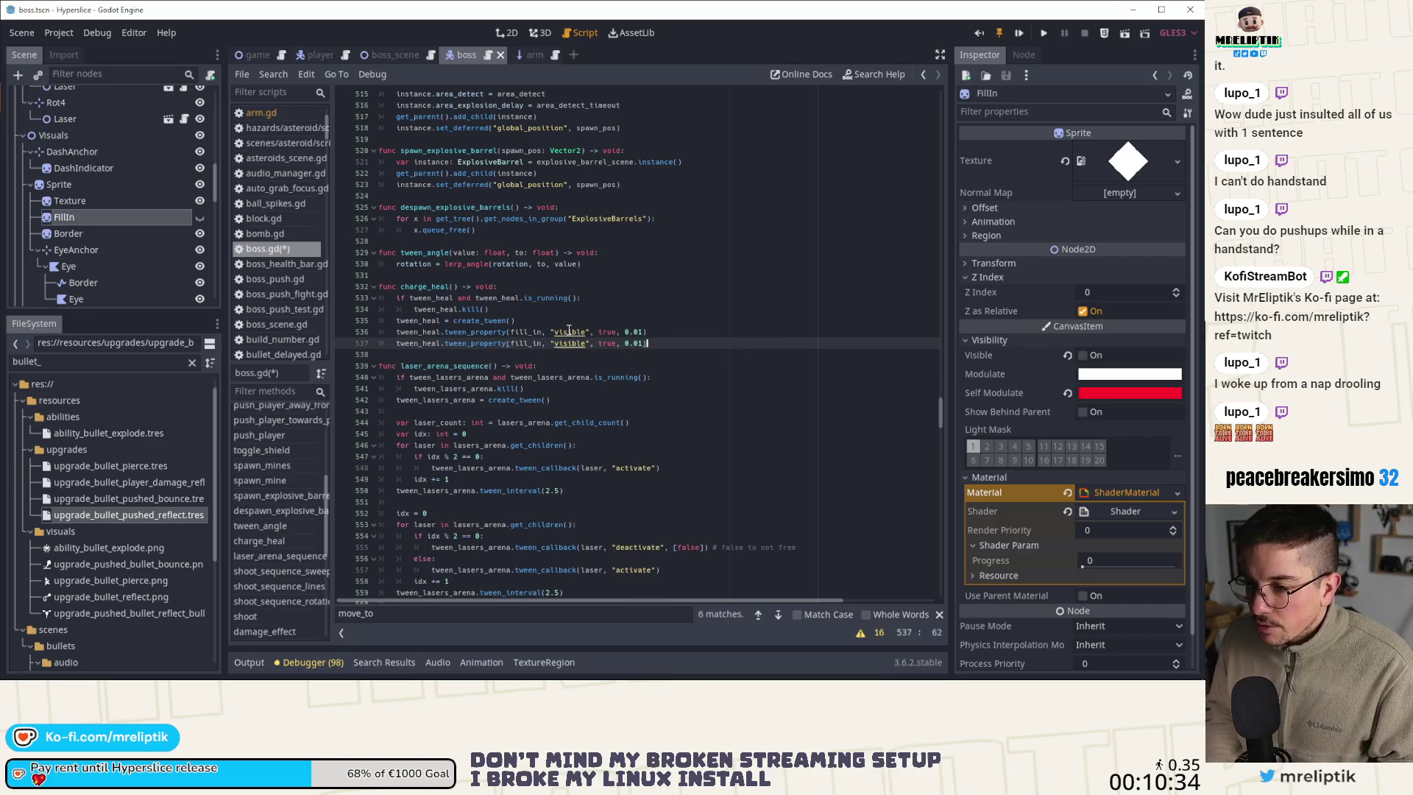
pyautogui.hotkey('ctrl', 'Left')
pyautogui.write('parallel().')
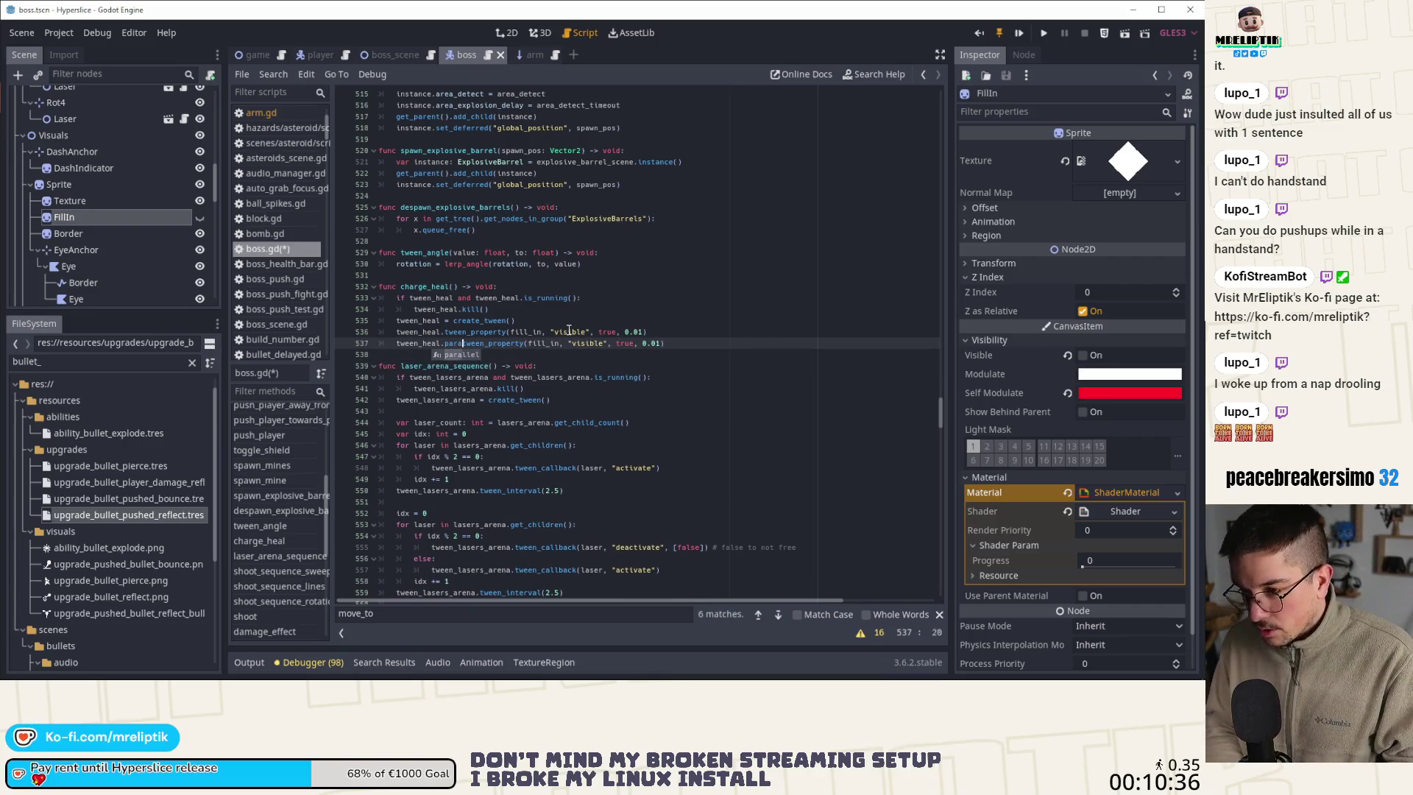
pyautogui.hotkey('ctrl', 'Right')
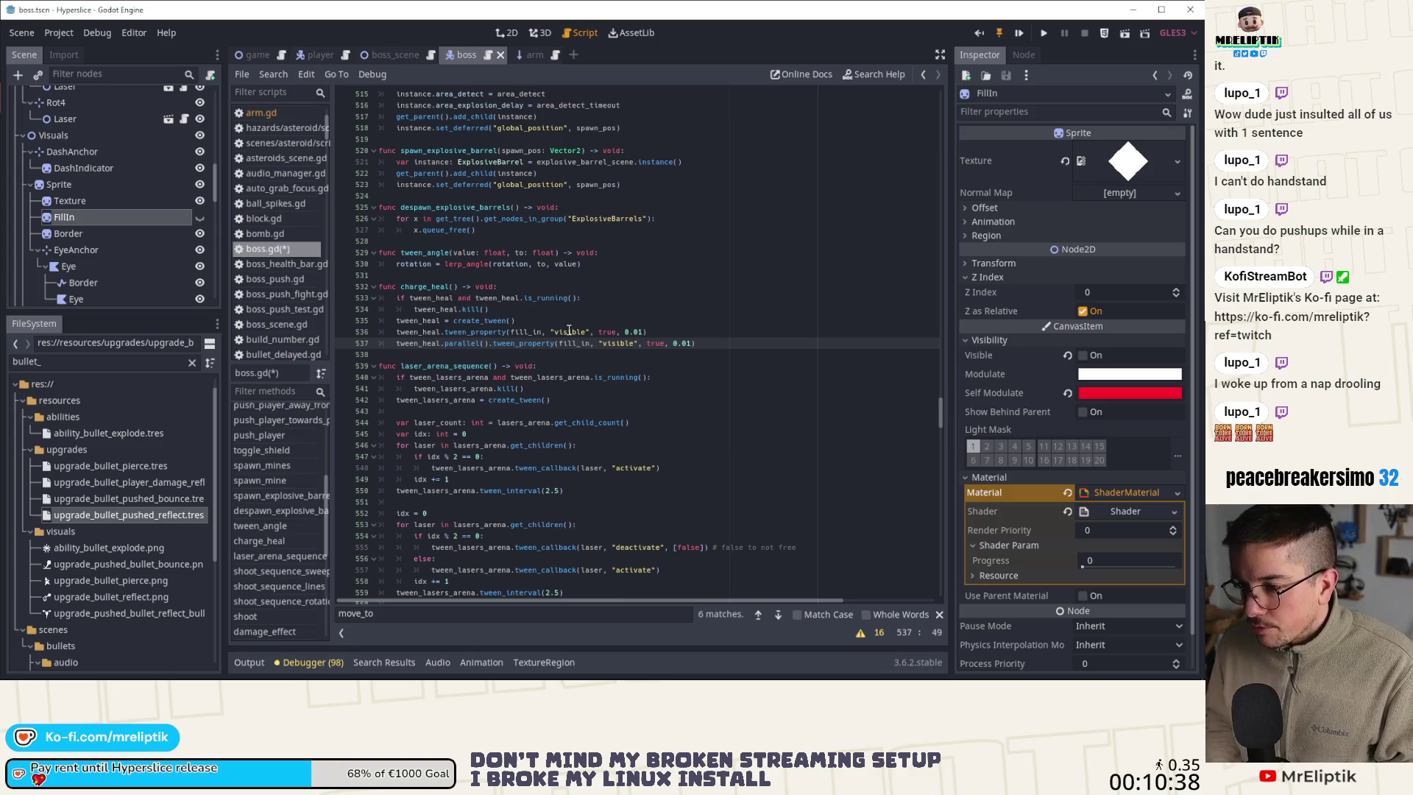
pyautogui.write('.material')
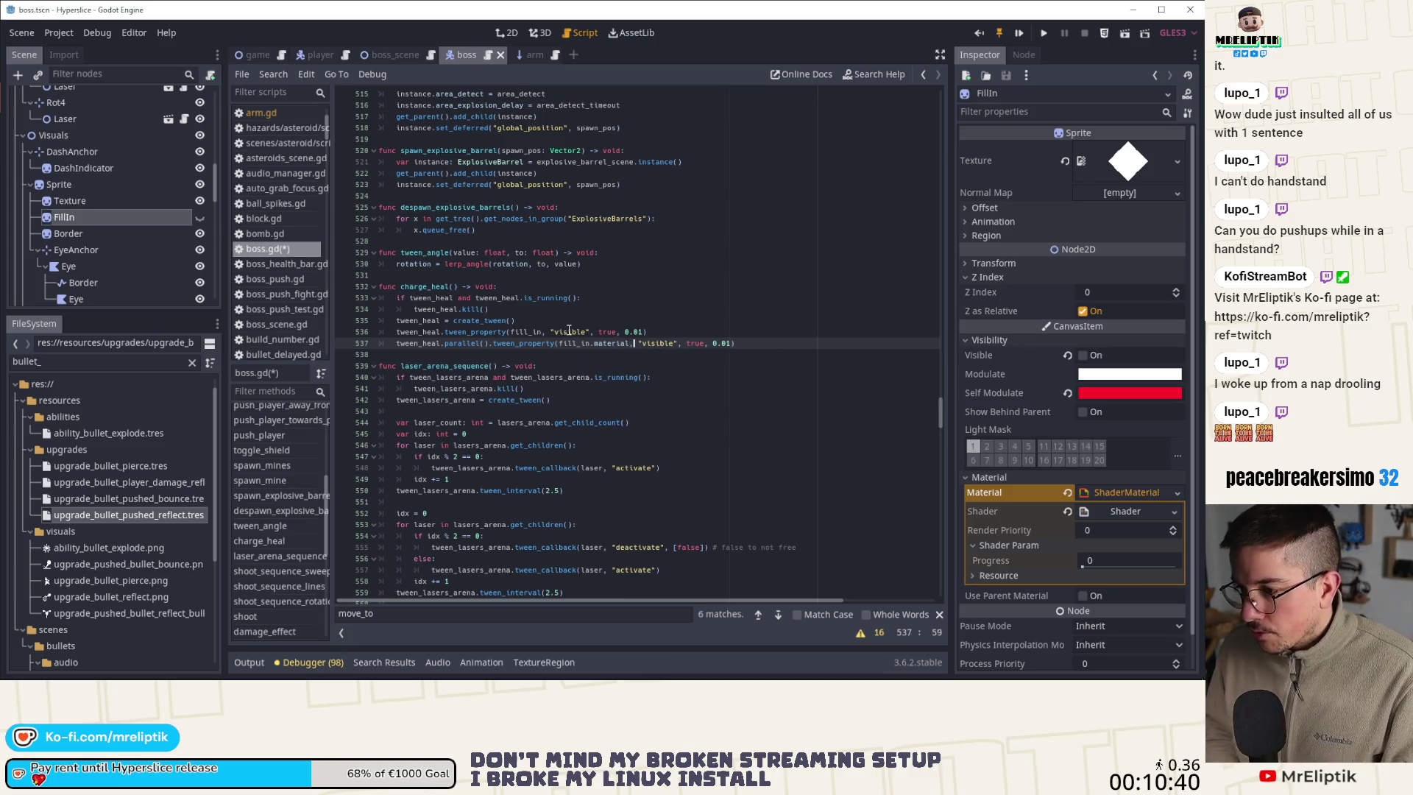
pyautogui.hotkey('ctrl', 'Delete')
pyautogui.write('shader_p')
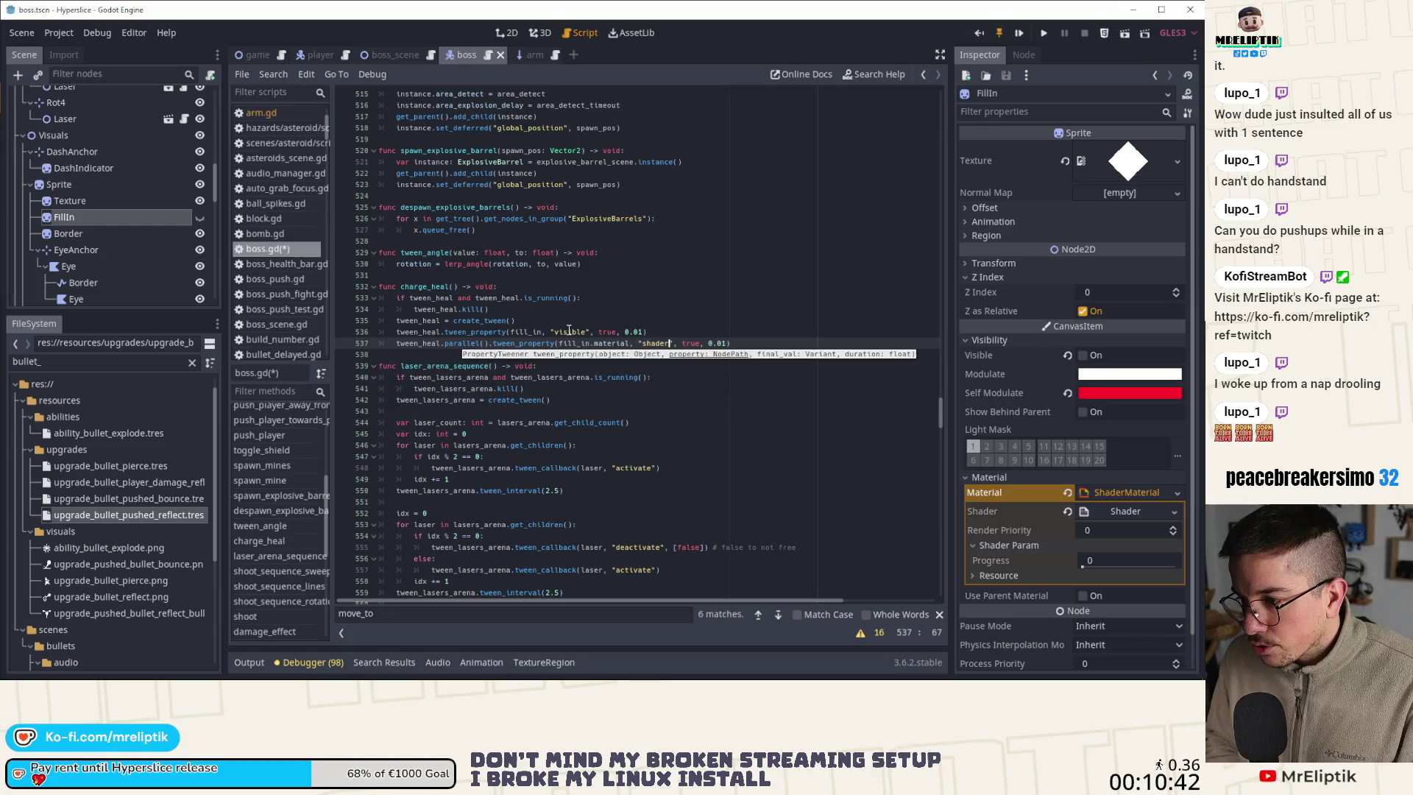
pyautogui.write('aram/')
pyautogui.hotkey('ctrl', 's')
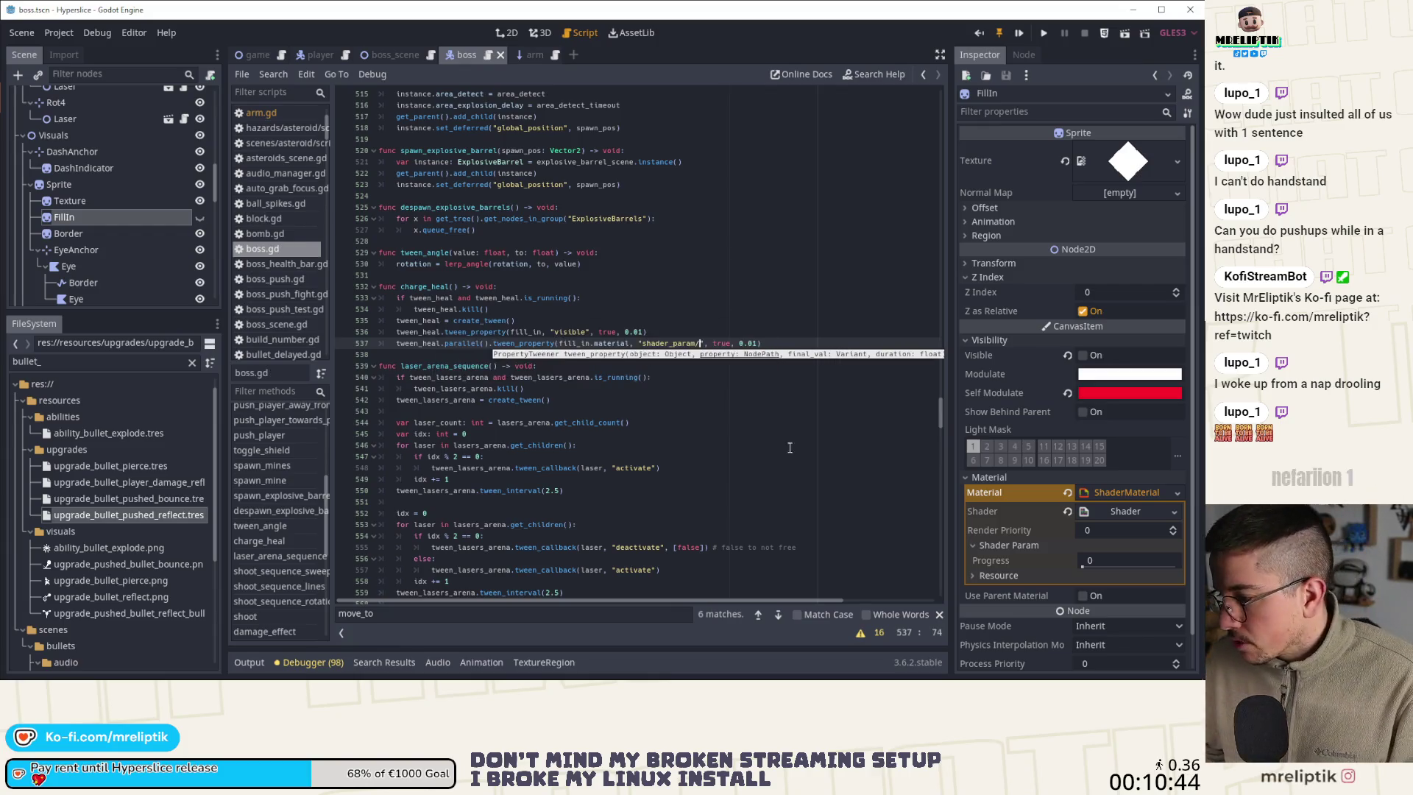
pyautogui.write('progress')
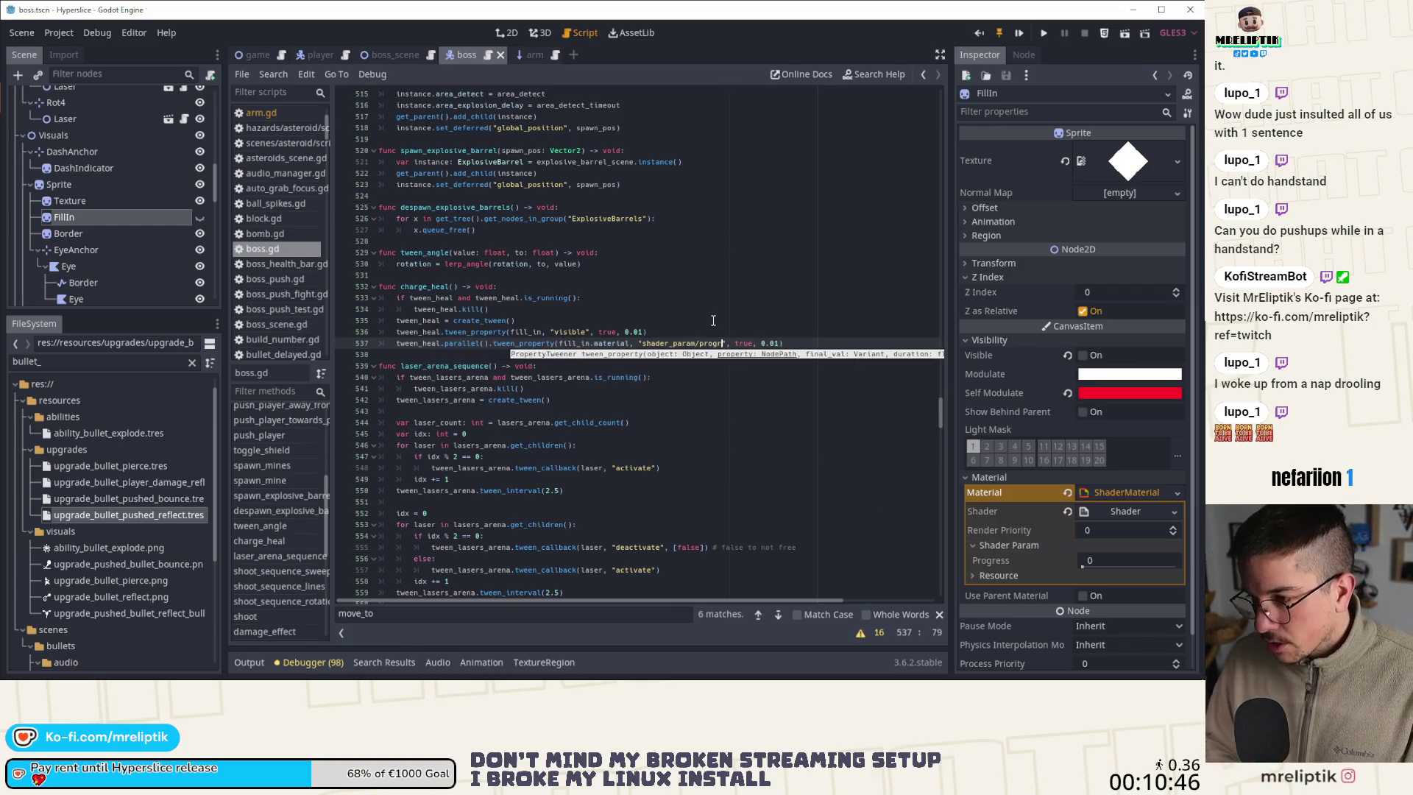
pyautogui.hotkey('ctrl', 'shift', 'Left')
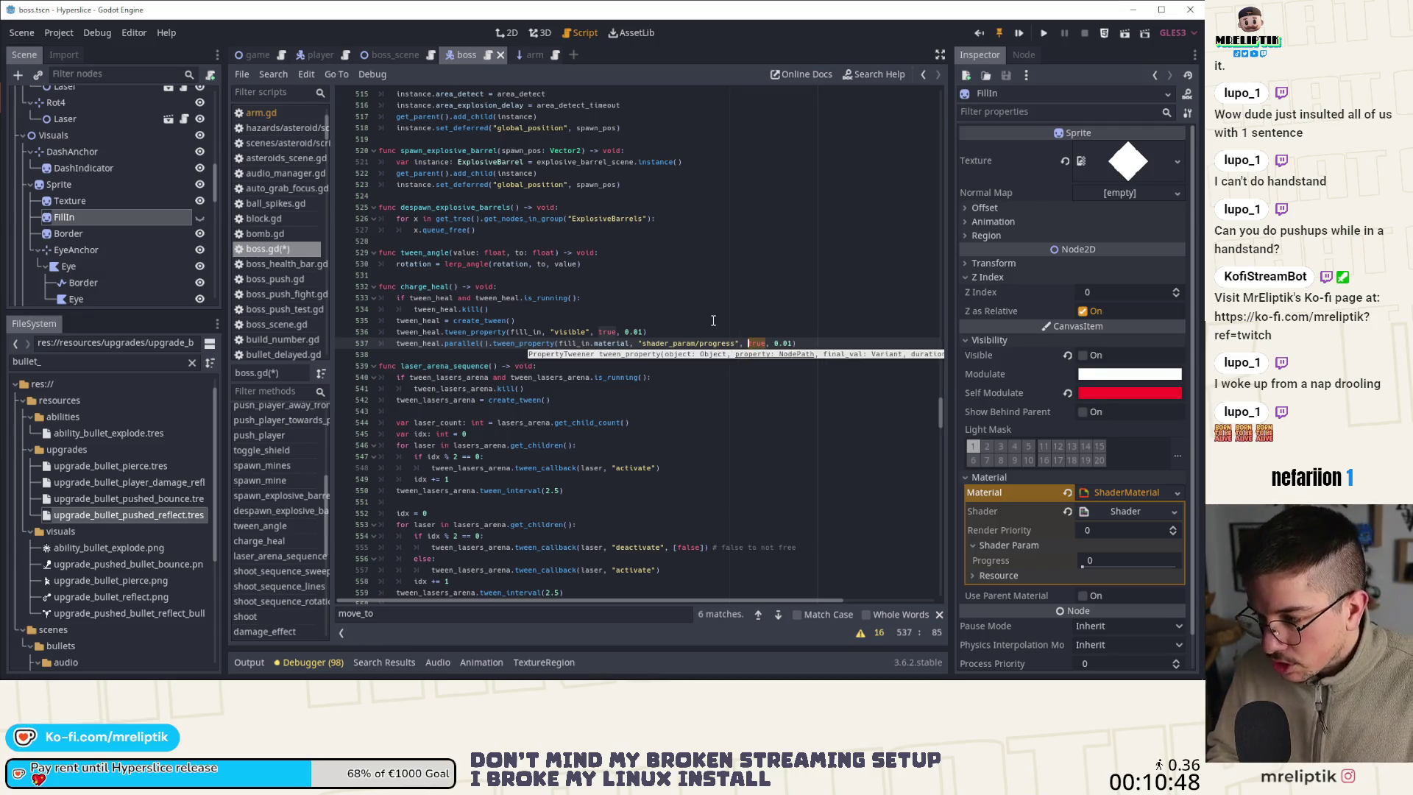
pyautogui.write('1.0, he')
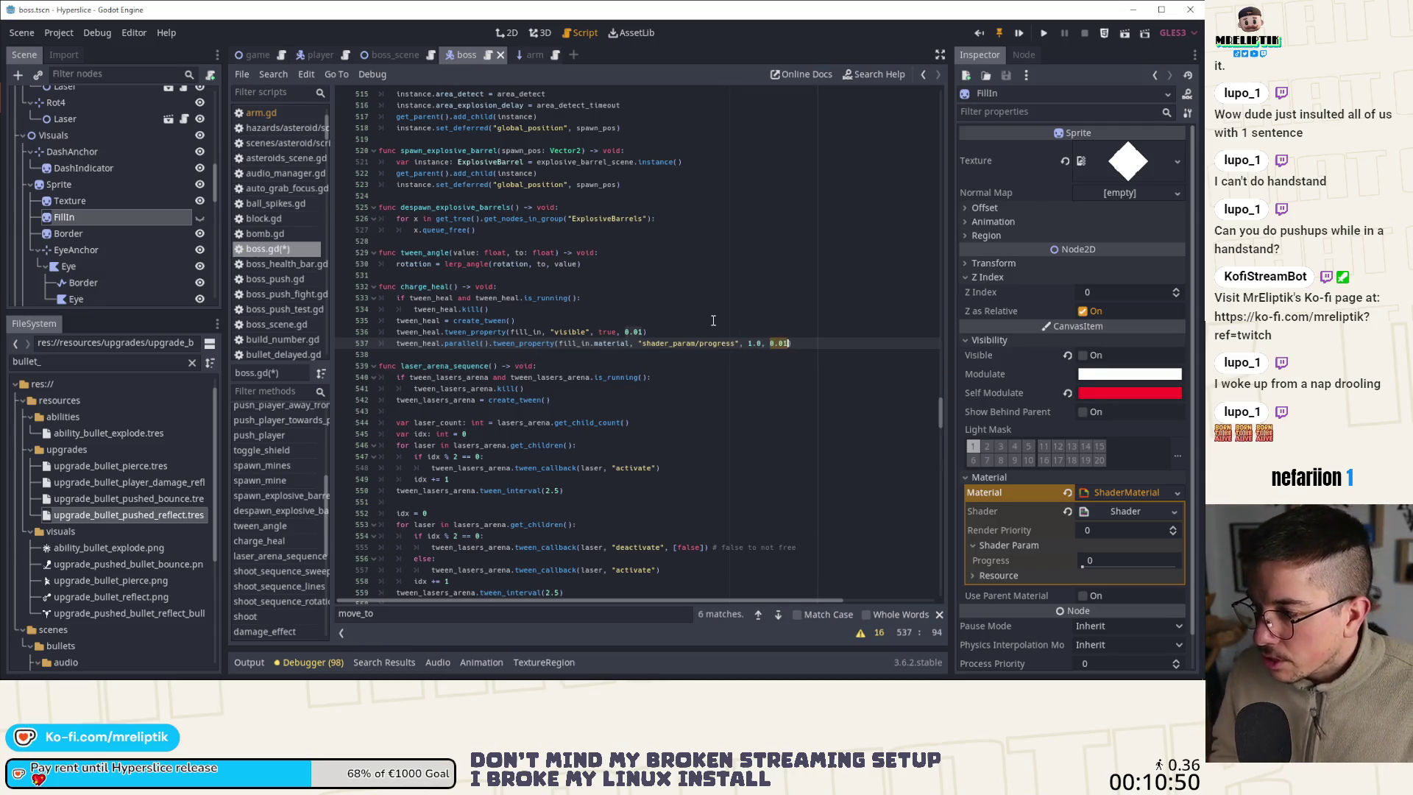
pyautogui.write('al_char')
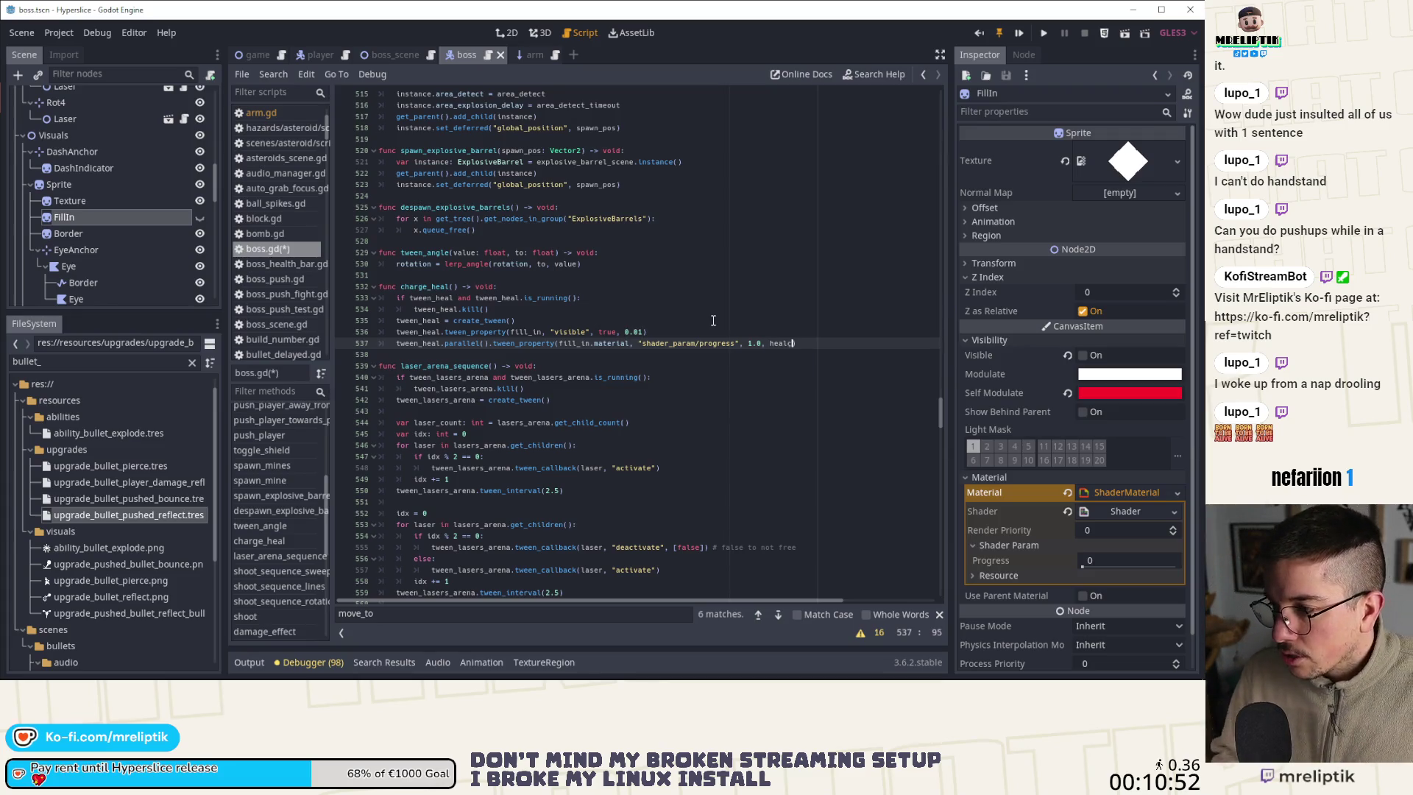
pyautogui.write('g_')
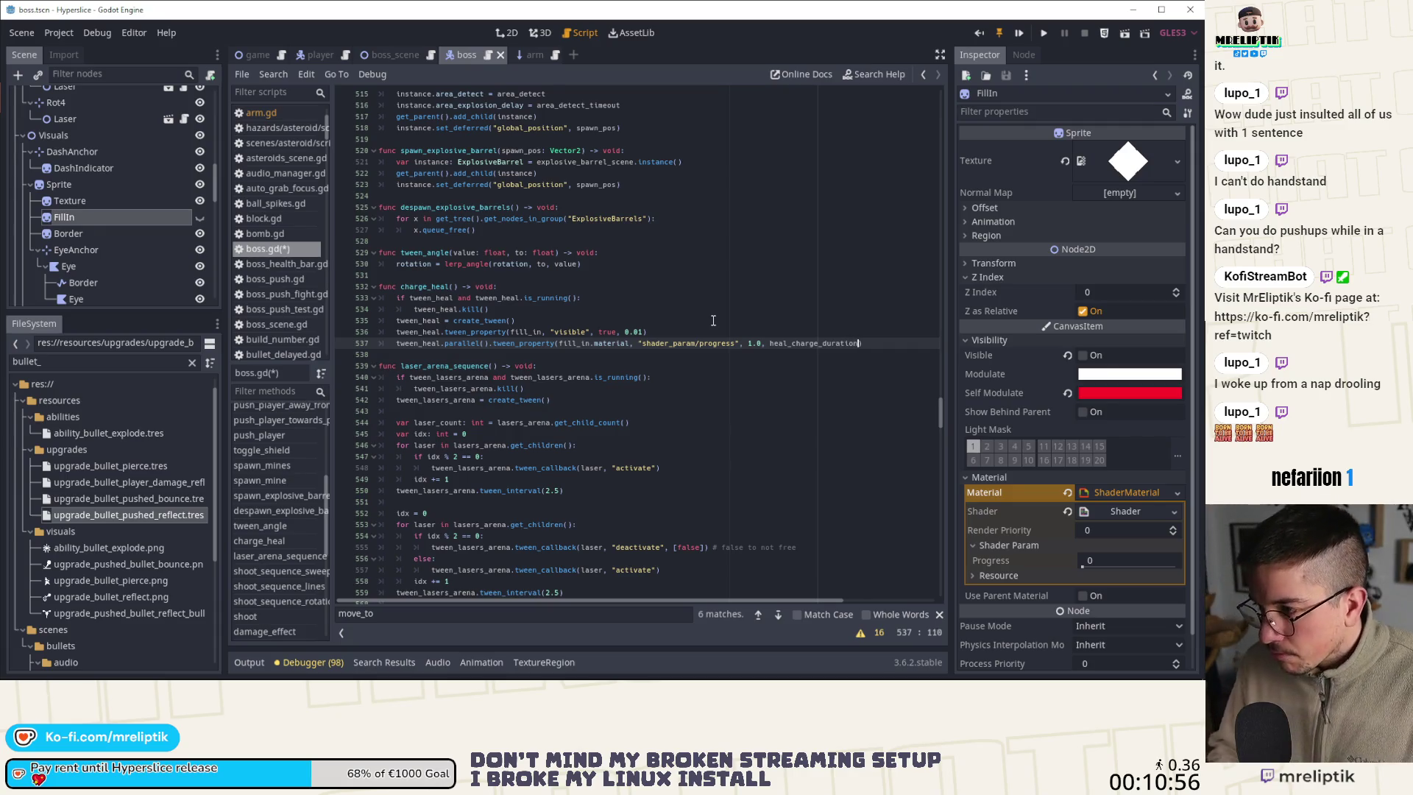
pyautogui.hotkey('ctrl', 's')
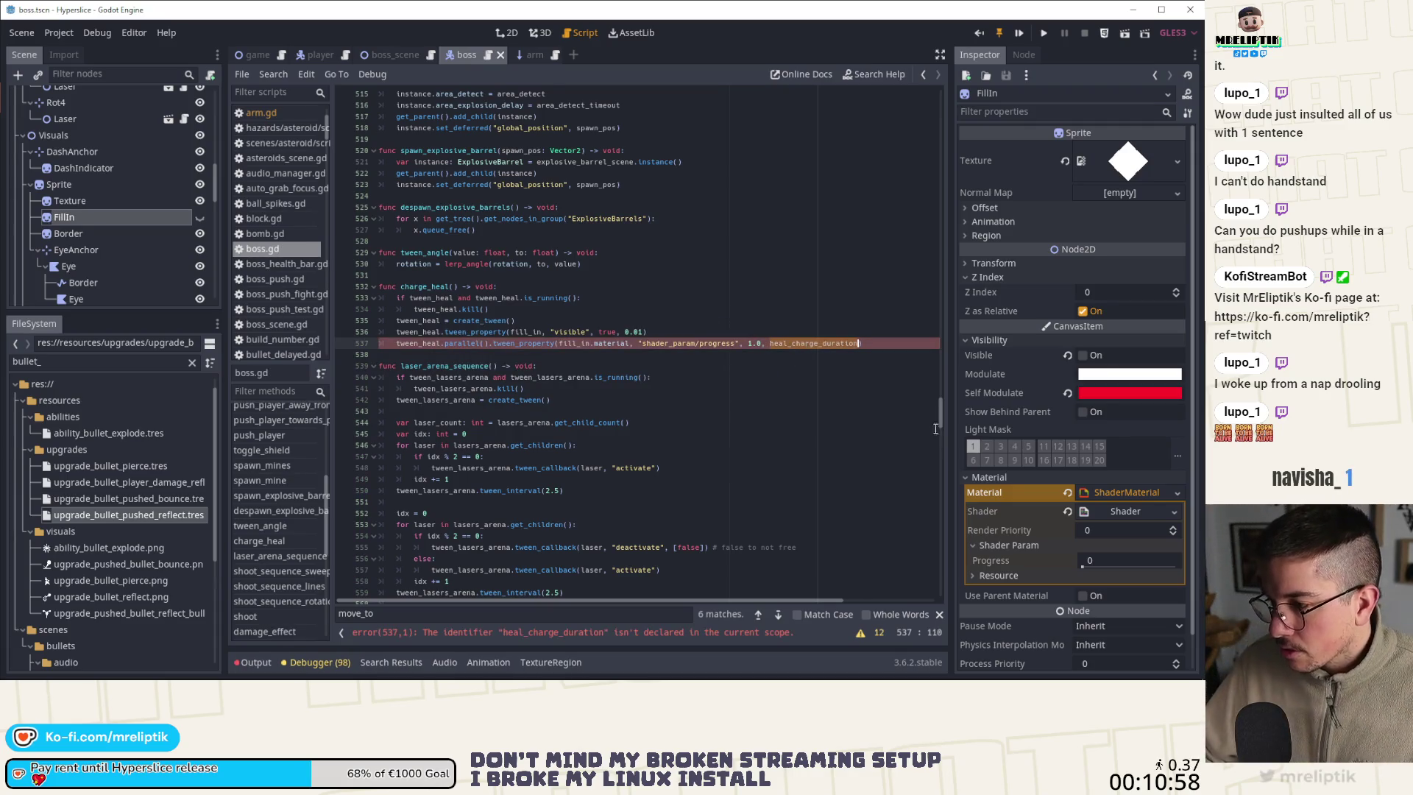
# Add export var heal_charge_duration: float = 6.0 on a new line below bullets_nb
pyautogui.moveTo(940, 416); pyautogui.dragTo(939, 99)
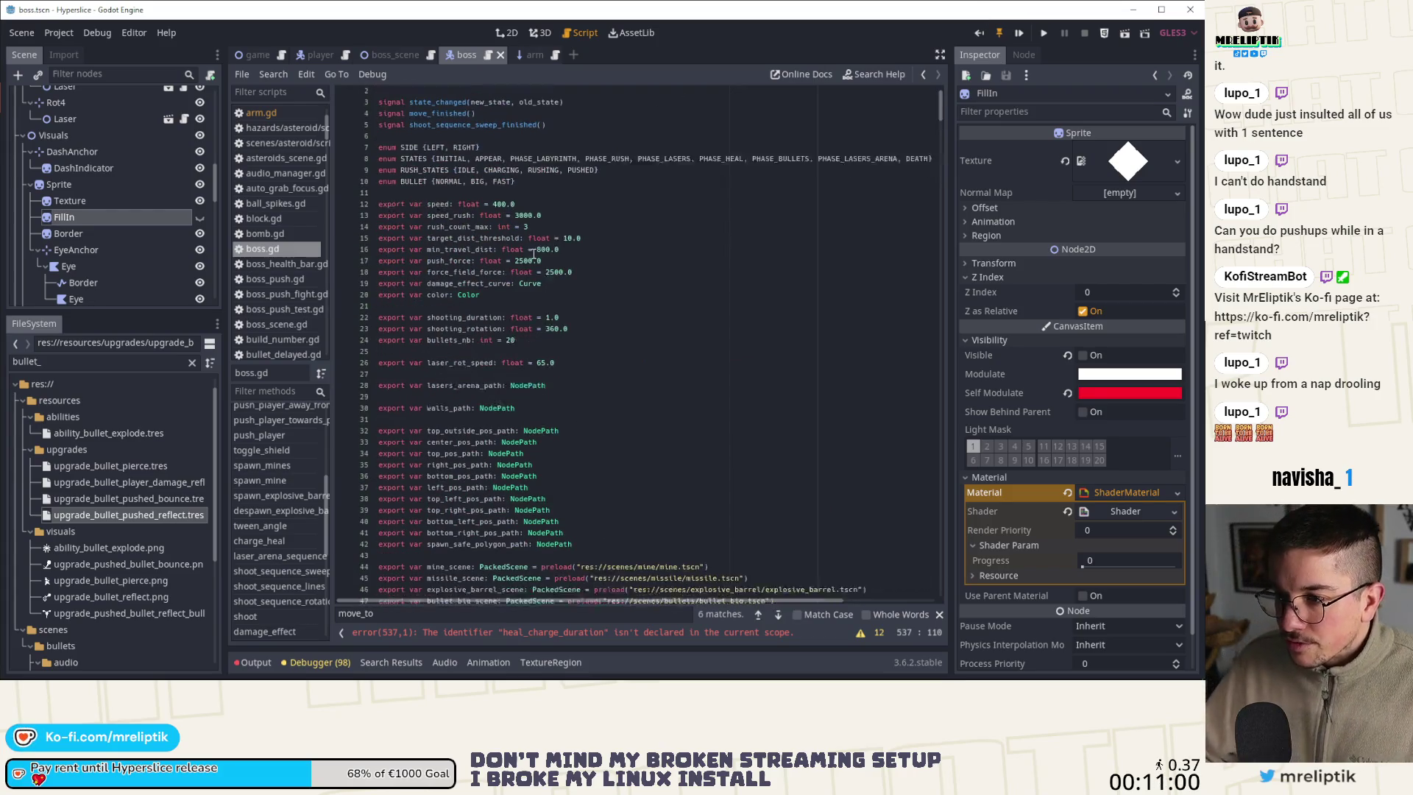
pyautogui.scroll(-1, 532, 253)
pyautogui.click(554, 318)
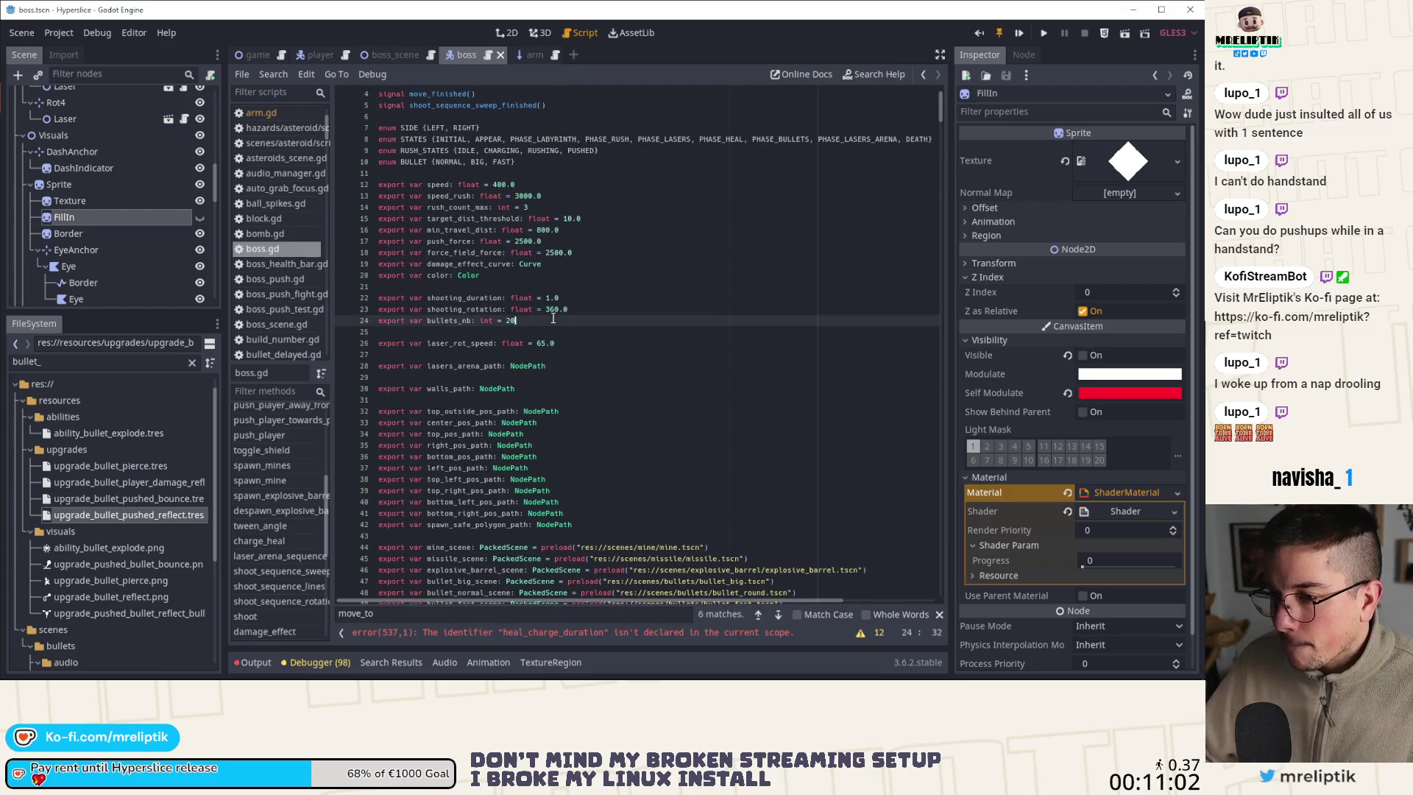
pyautogui.press('Return')
pyautogui.press('Return')
pyautogui.write('export v')
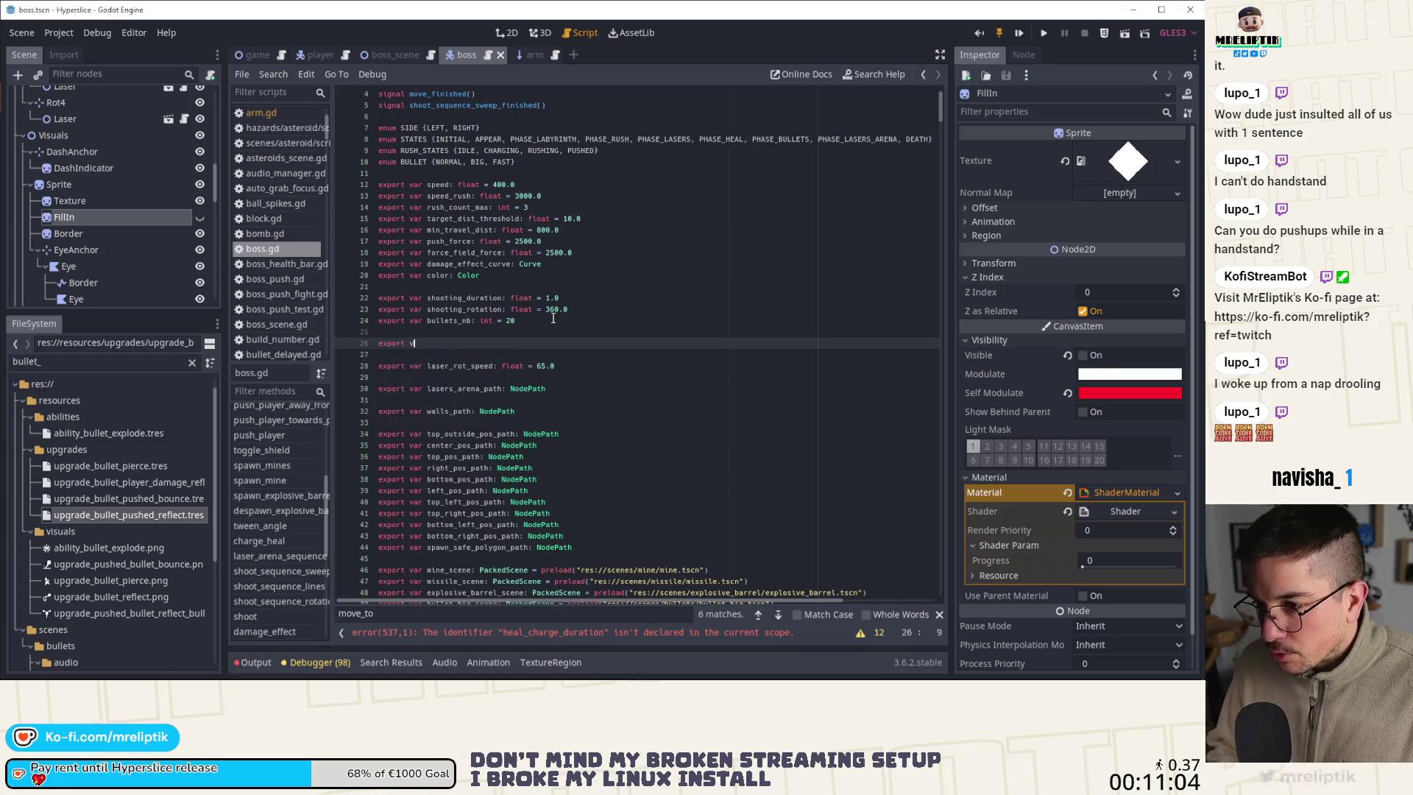
pyautogui.write('ar heal_charge_duration fml')
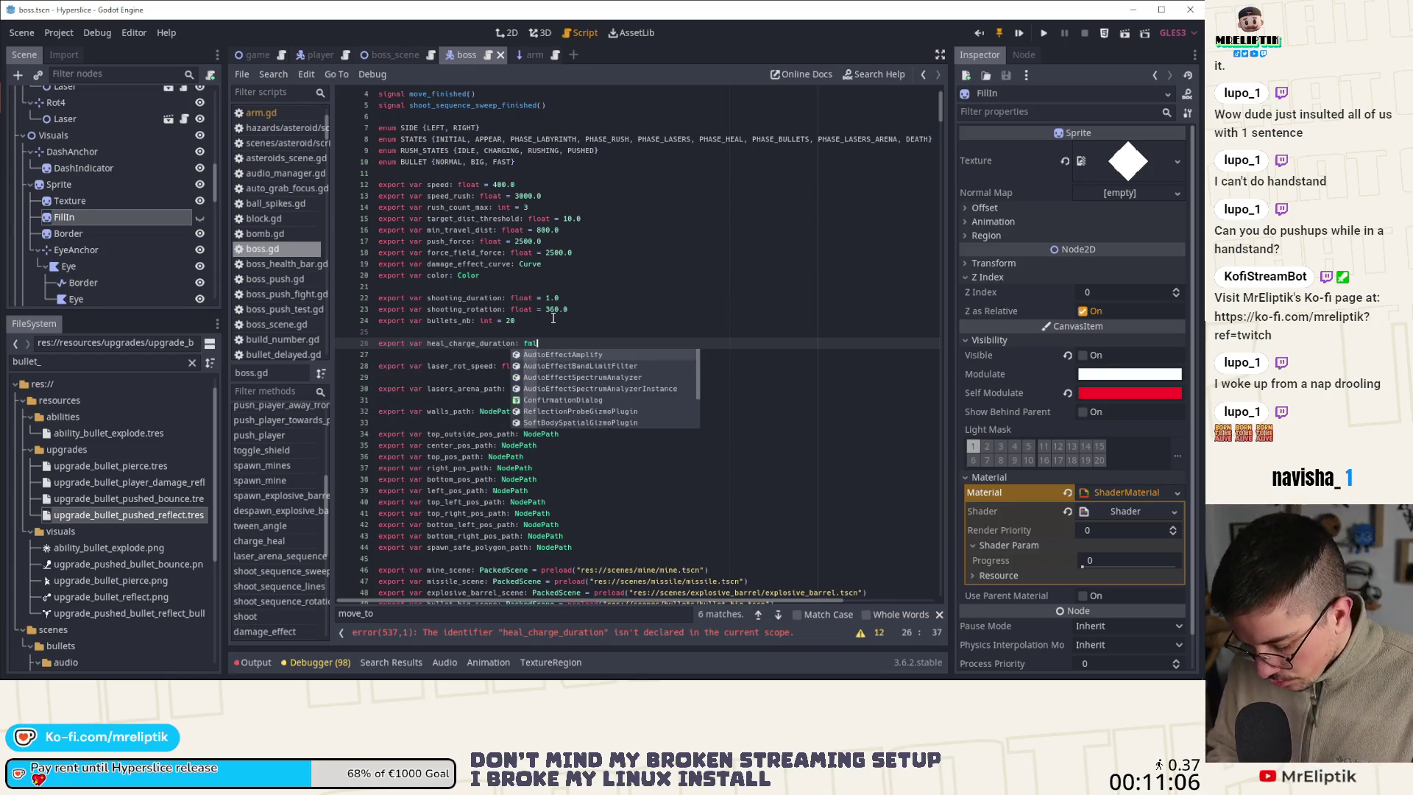
pyautogui.write('at =')
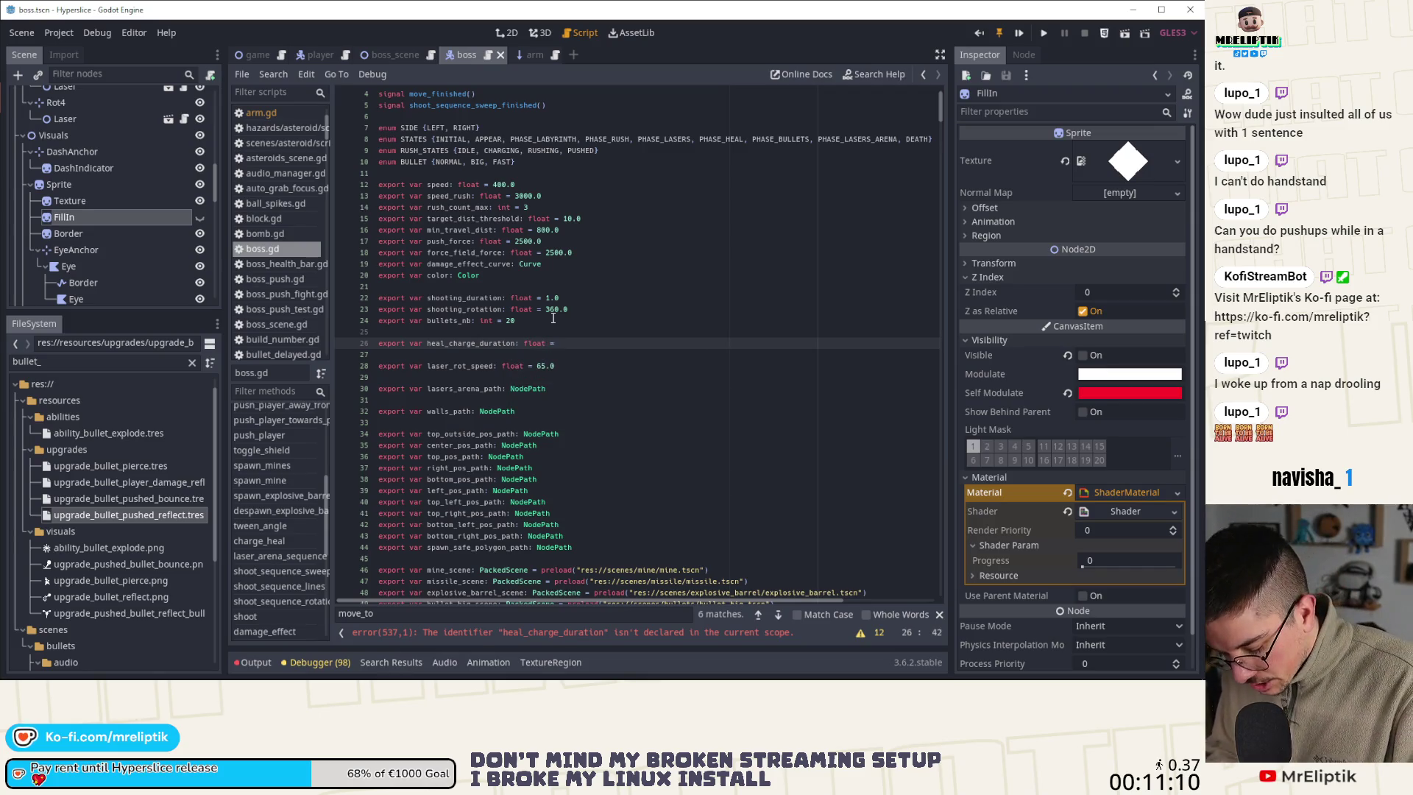
pyautogui.write(' 6.0')
pyautogui.doubleClick(474, 342)
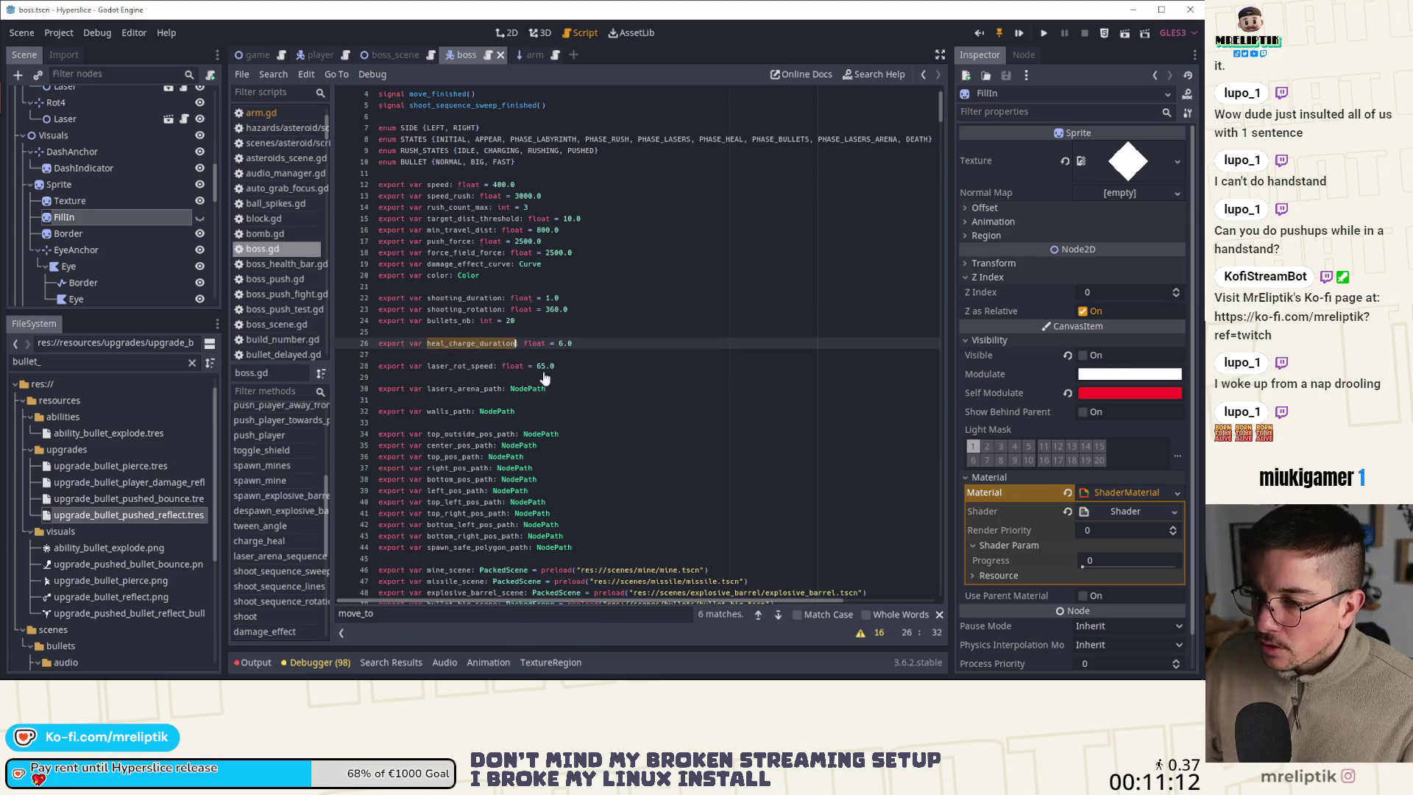
pyautogui.moveTo(940, 106); pyautogui.dragTo(952, 313)
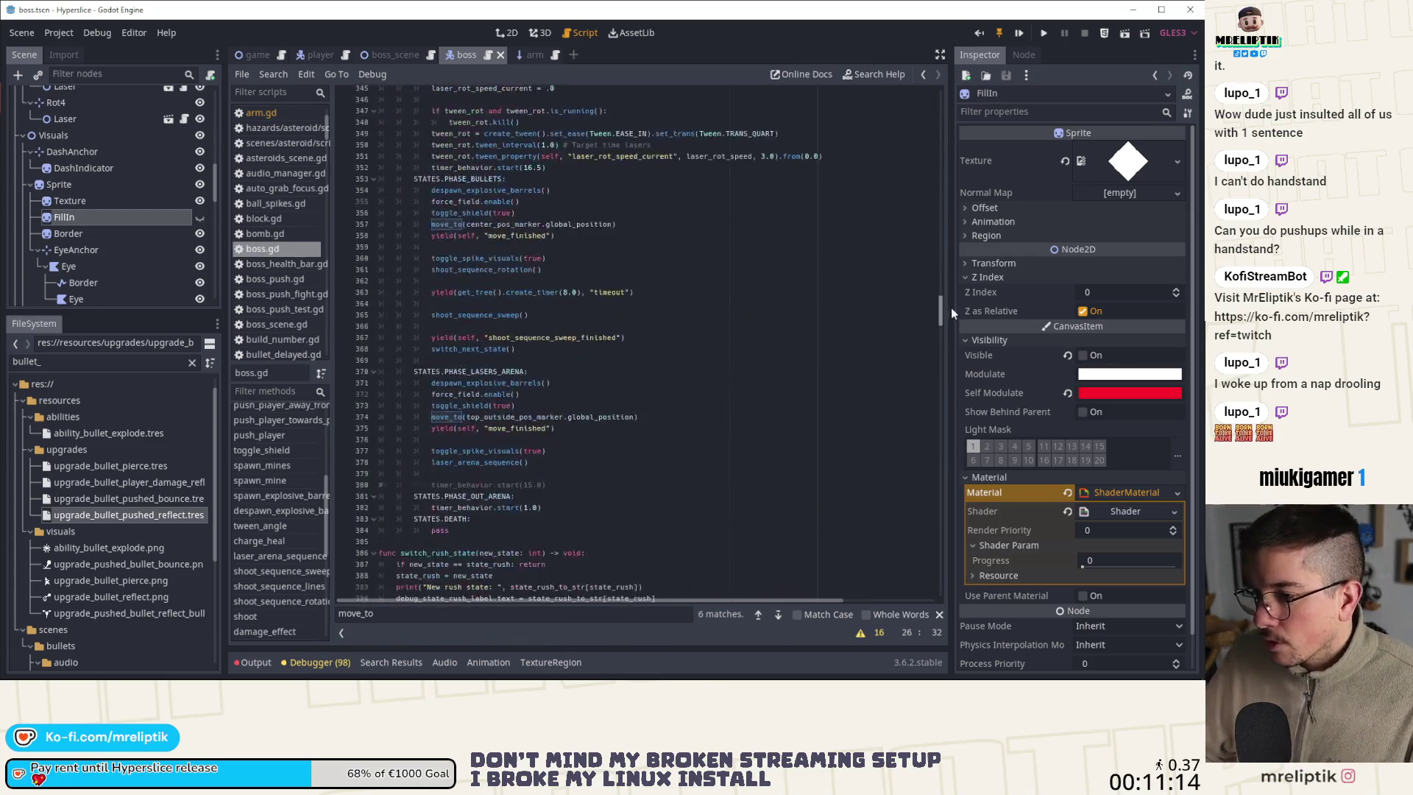
# Add a stop_heal() -> void function containing pass right after charge_heal, and save
pyautogui.scroll(3, 704, 457)
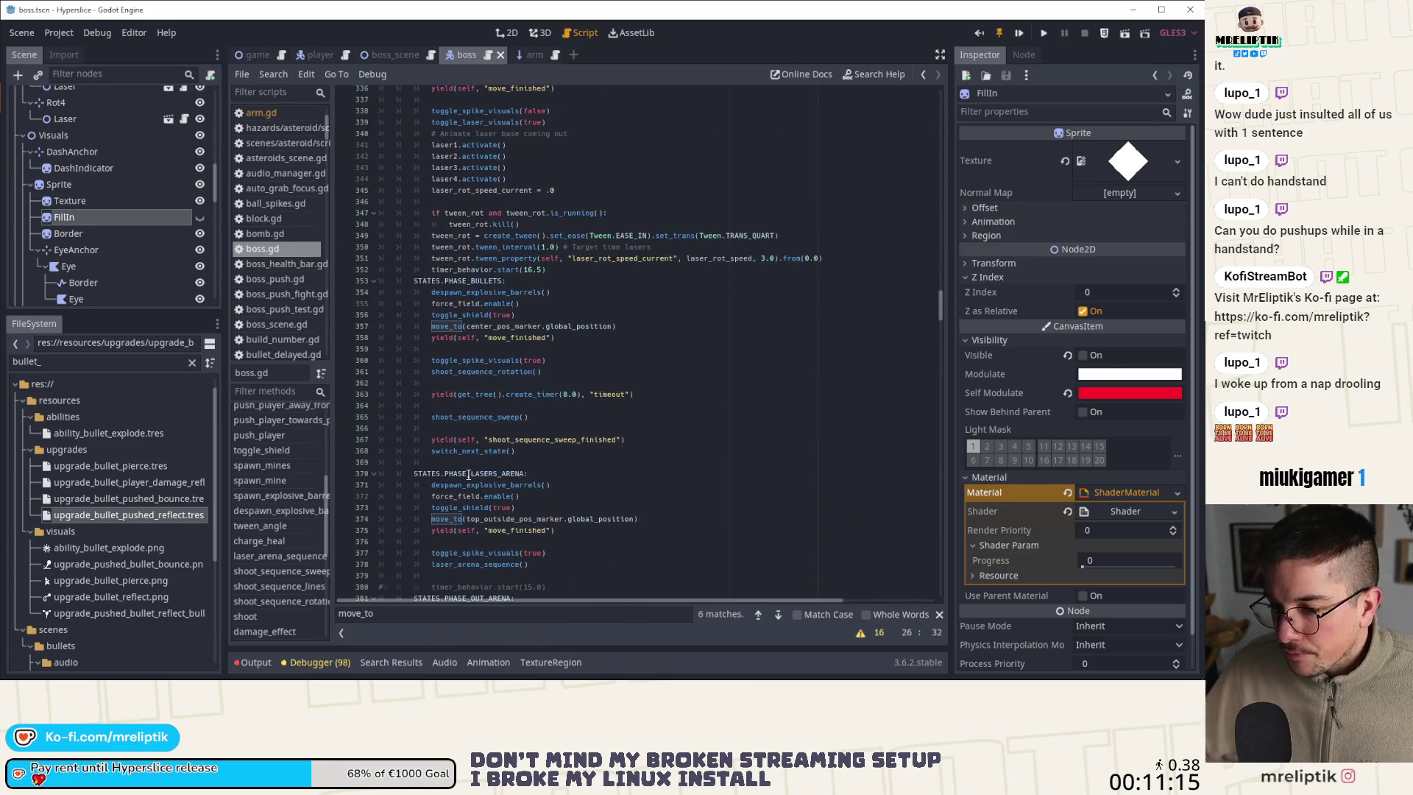
pyautogui.click(776, 615)
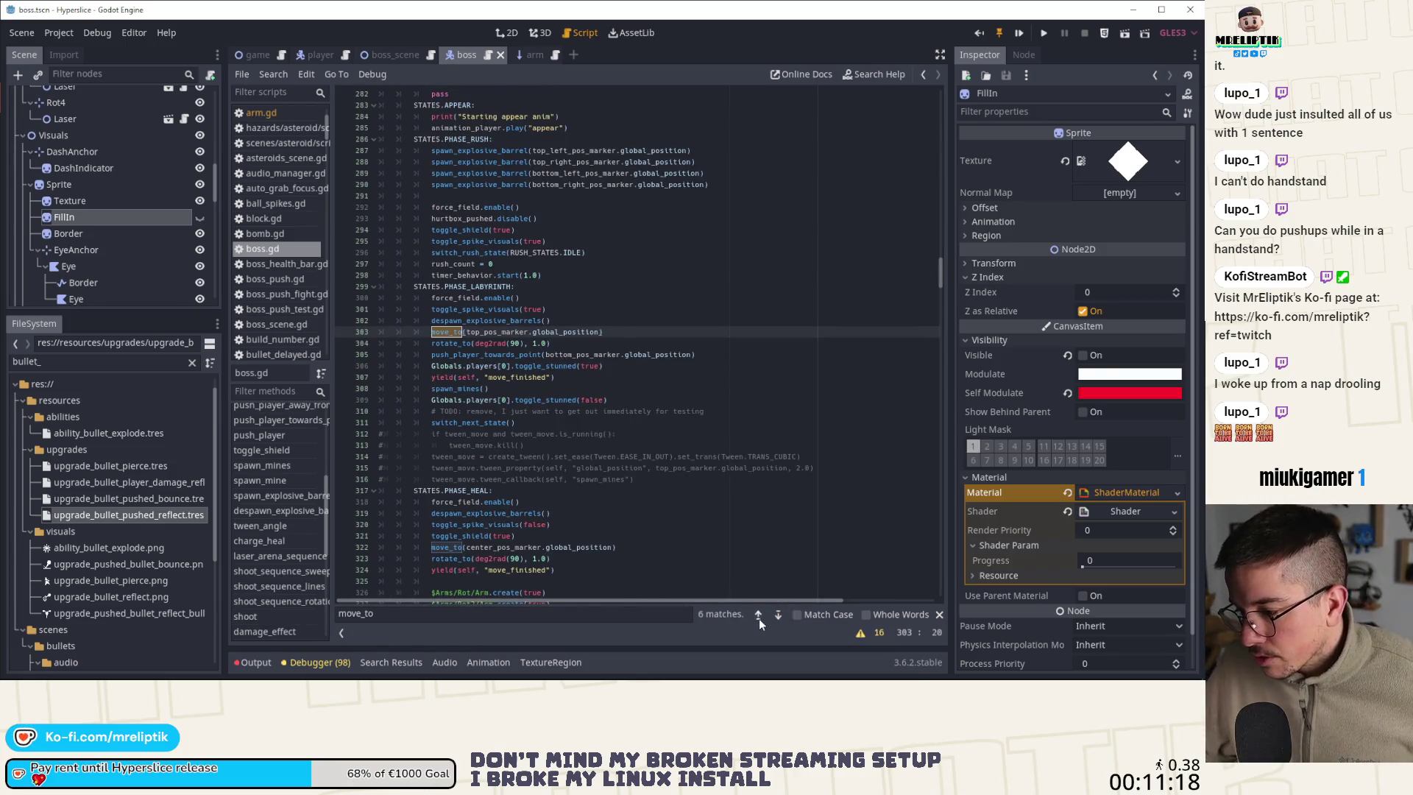
pyautogui.click(758, 618)
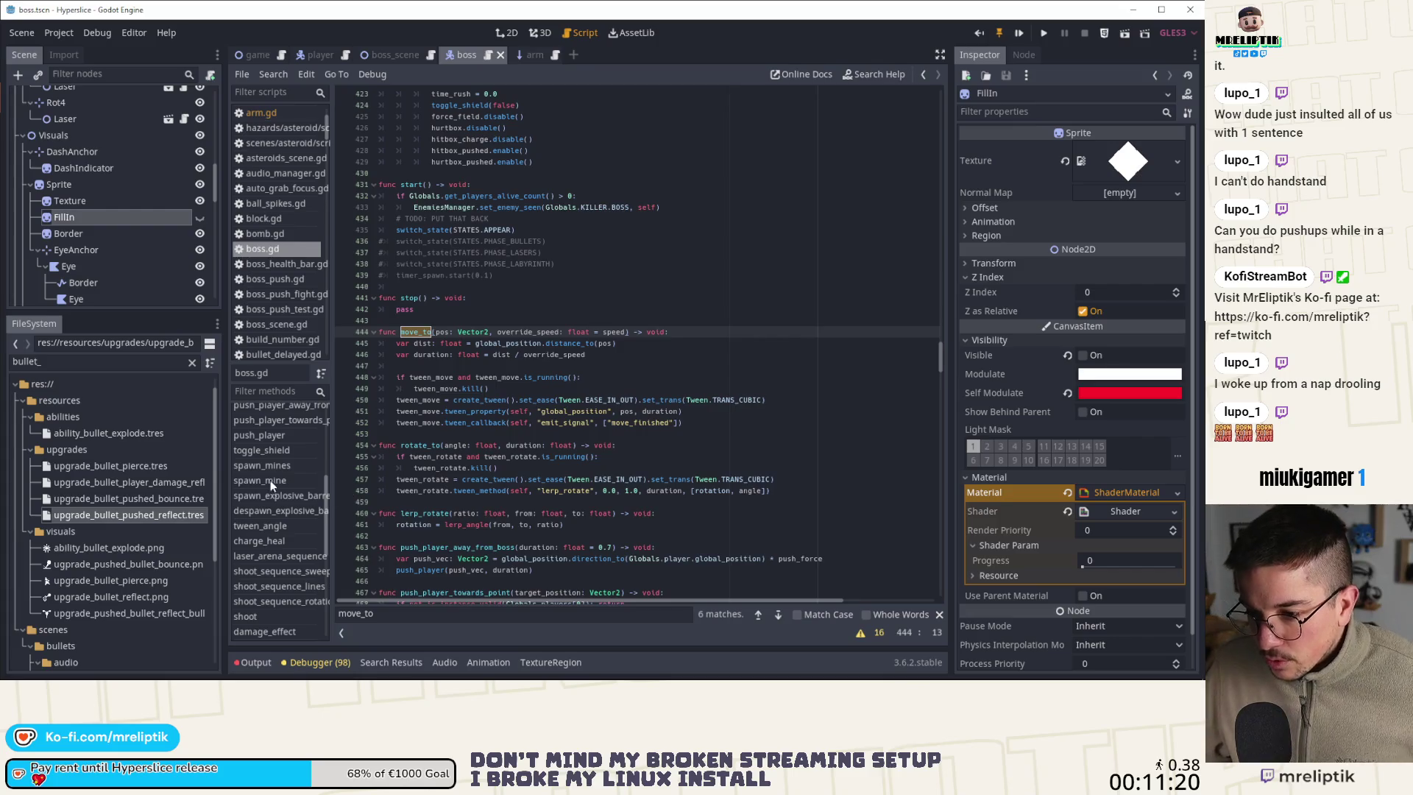
pyautogui.click(271, 541)
pyautogui.scroll(2, 631, 256)
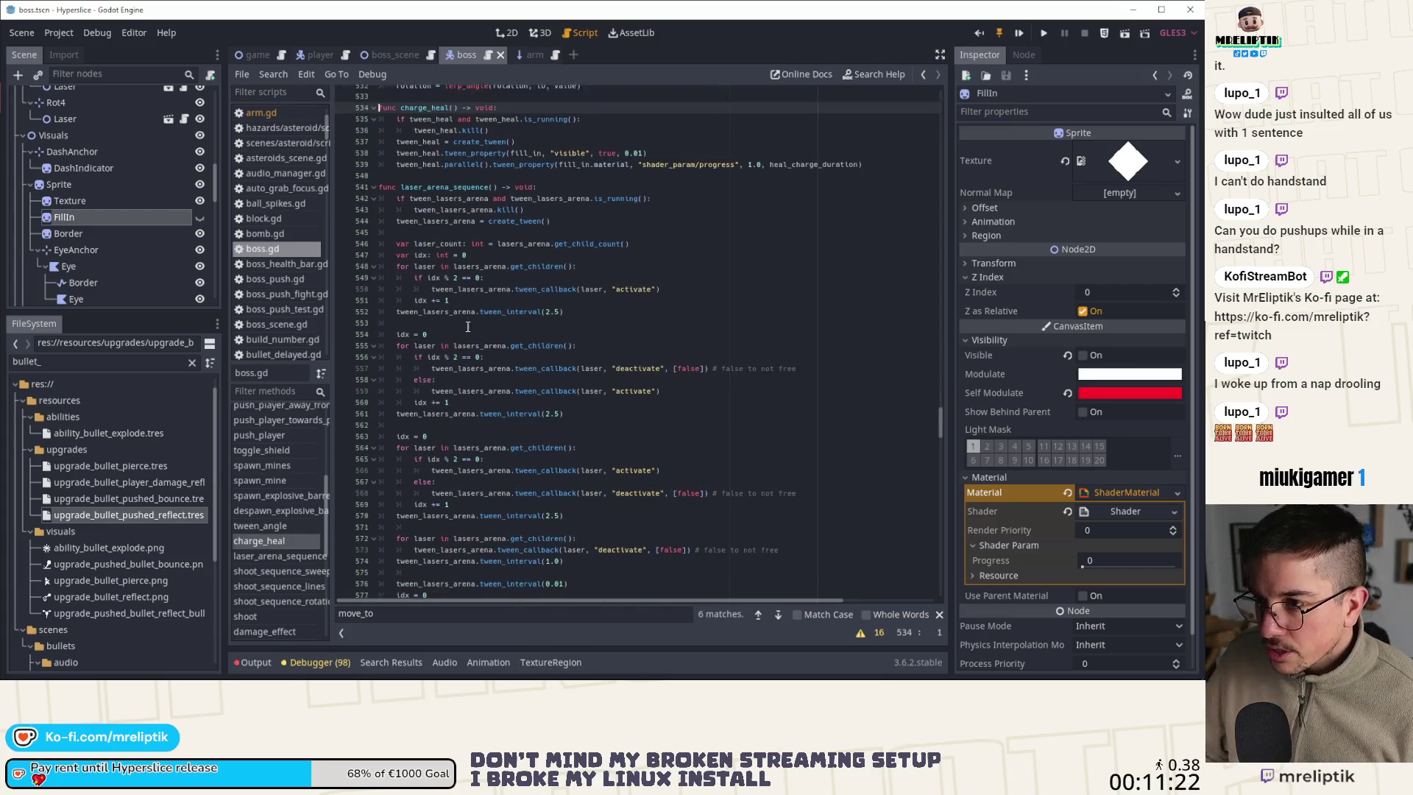
pyautogui.click(475, 231)
pyautogui.press('Return')
pyautogui.press('Return')
pyautogui.press('Up')
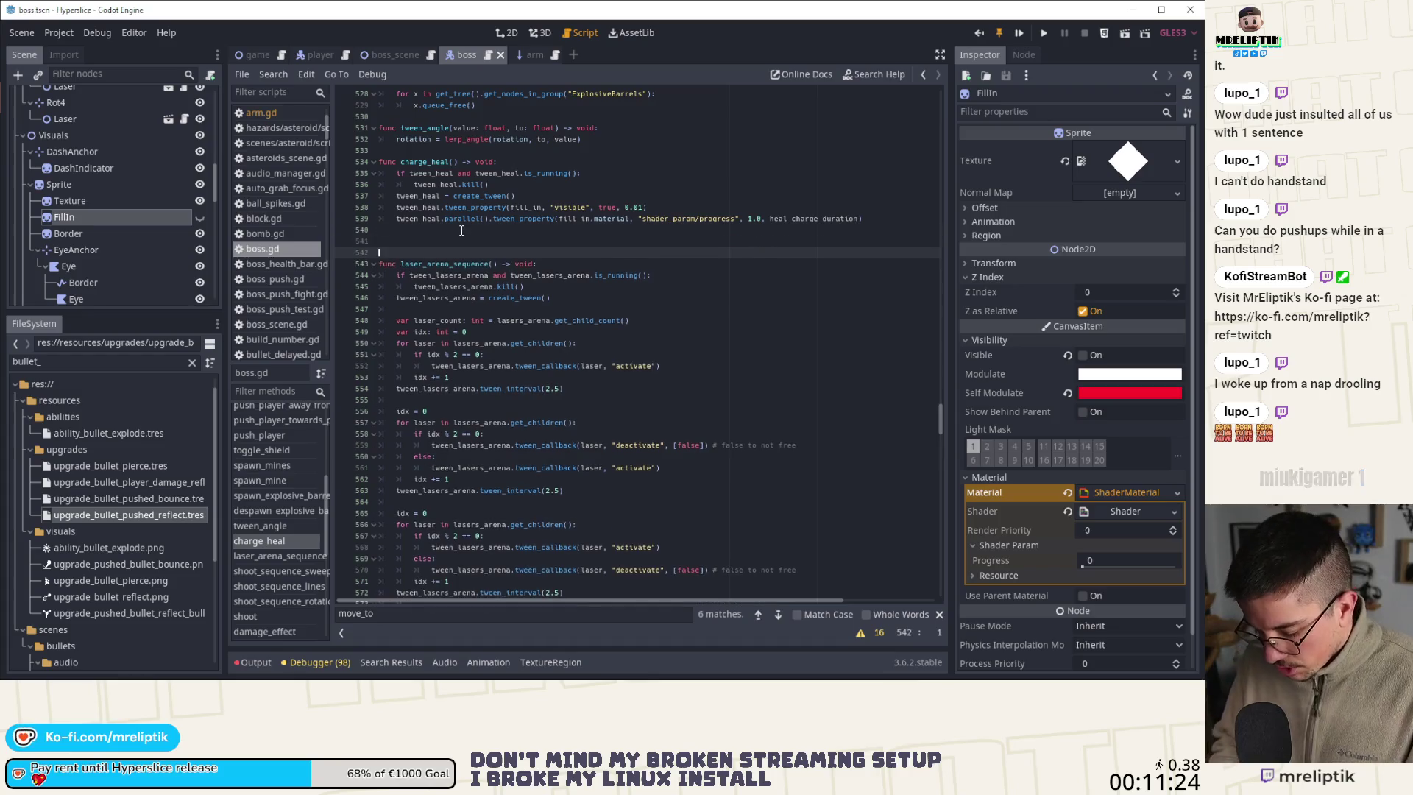
pyautogui.write('func stop_heal(')
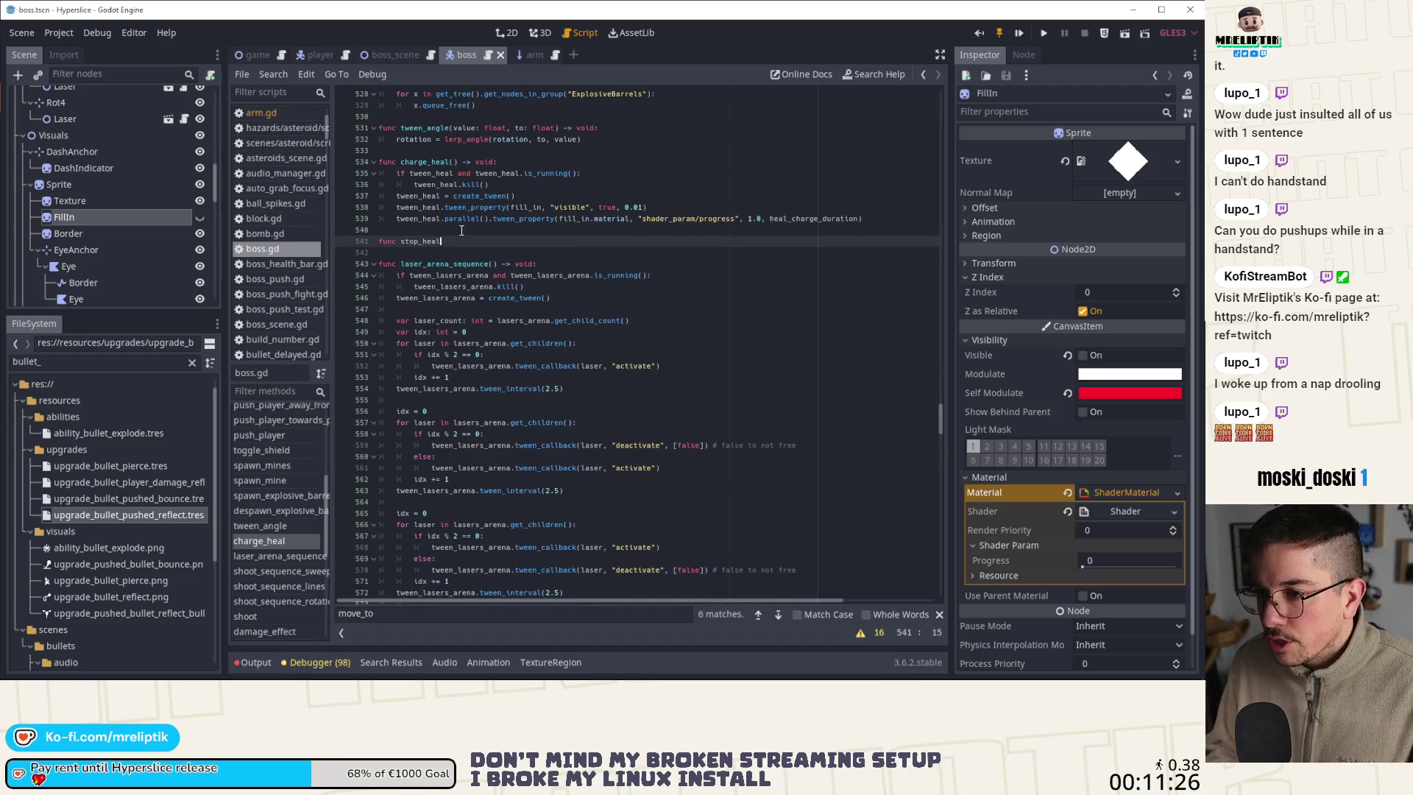
pyautogui.write(') -> void:')
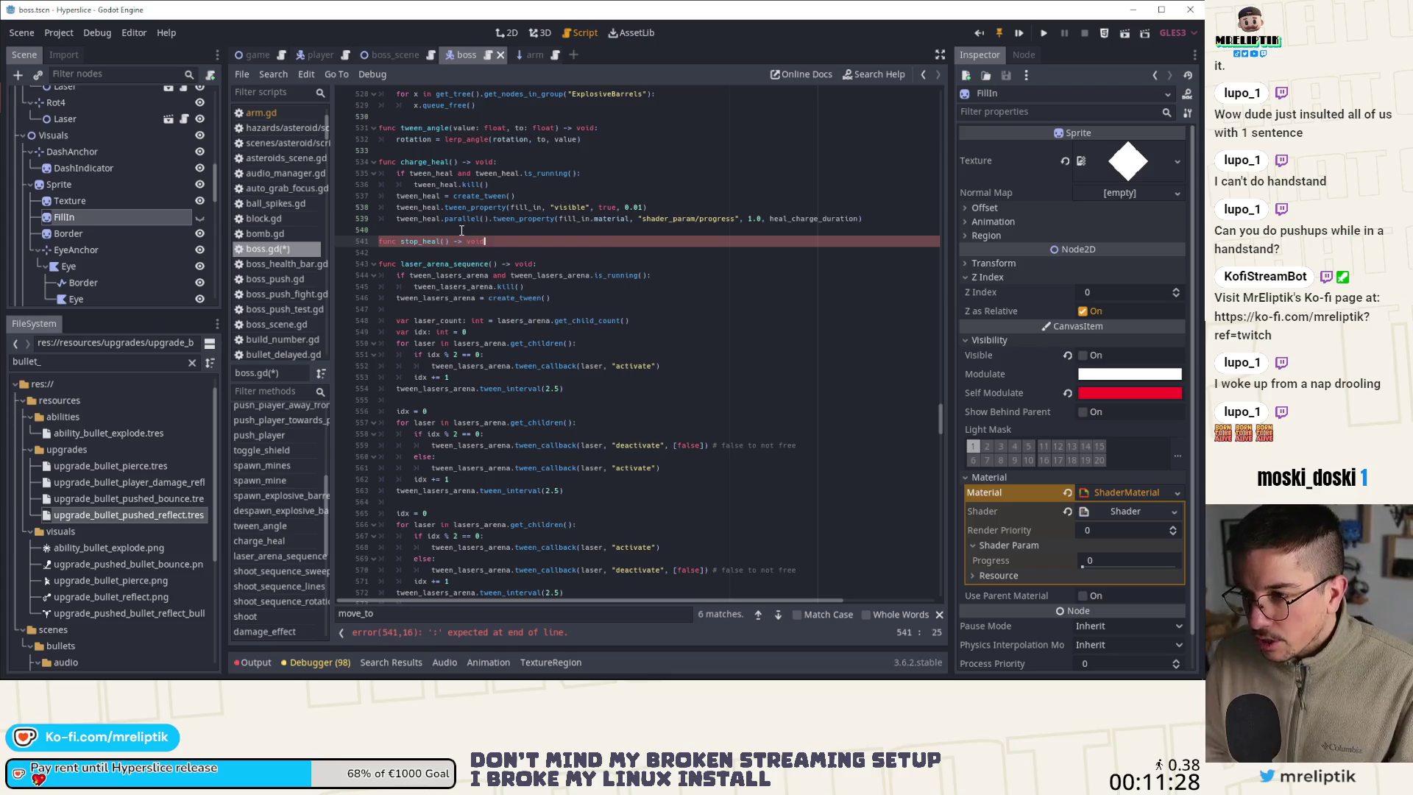
pyautogui.press('Return')
pyautogui.write('pass')
pyautogui.hotkey('ctrl', 's')
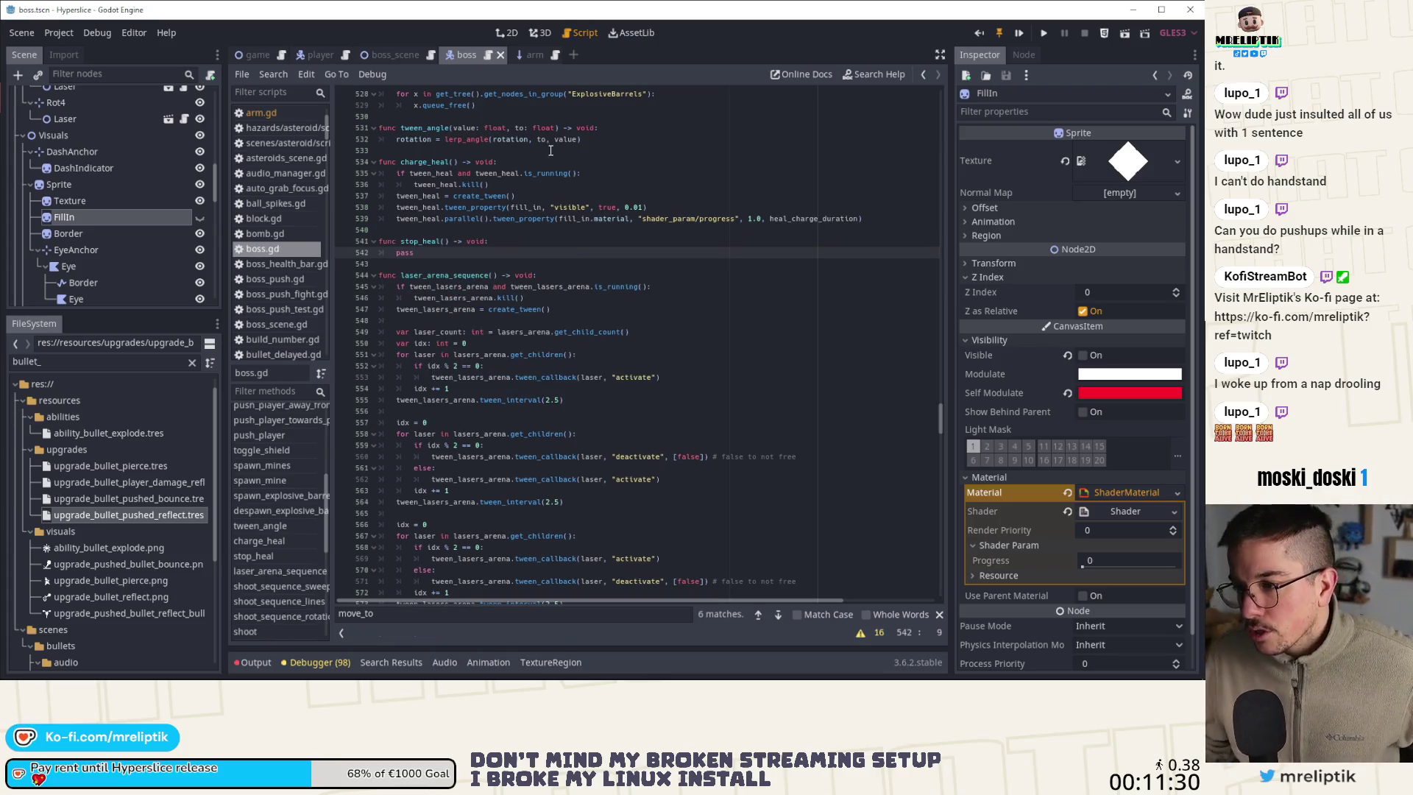
# Start a new tween_heal. line at the end of charge_heal
pyautogui.click(506, 234)
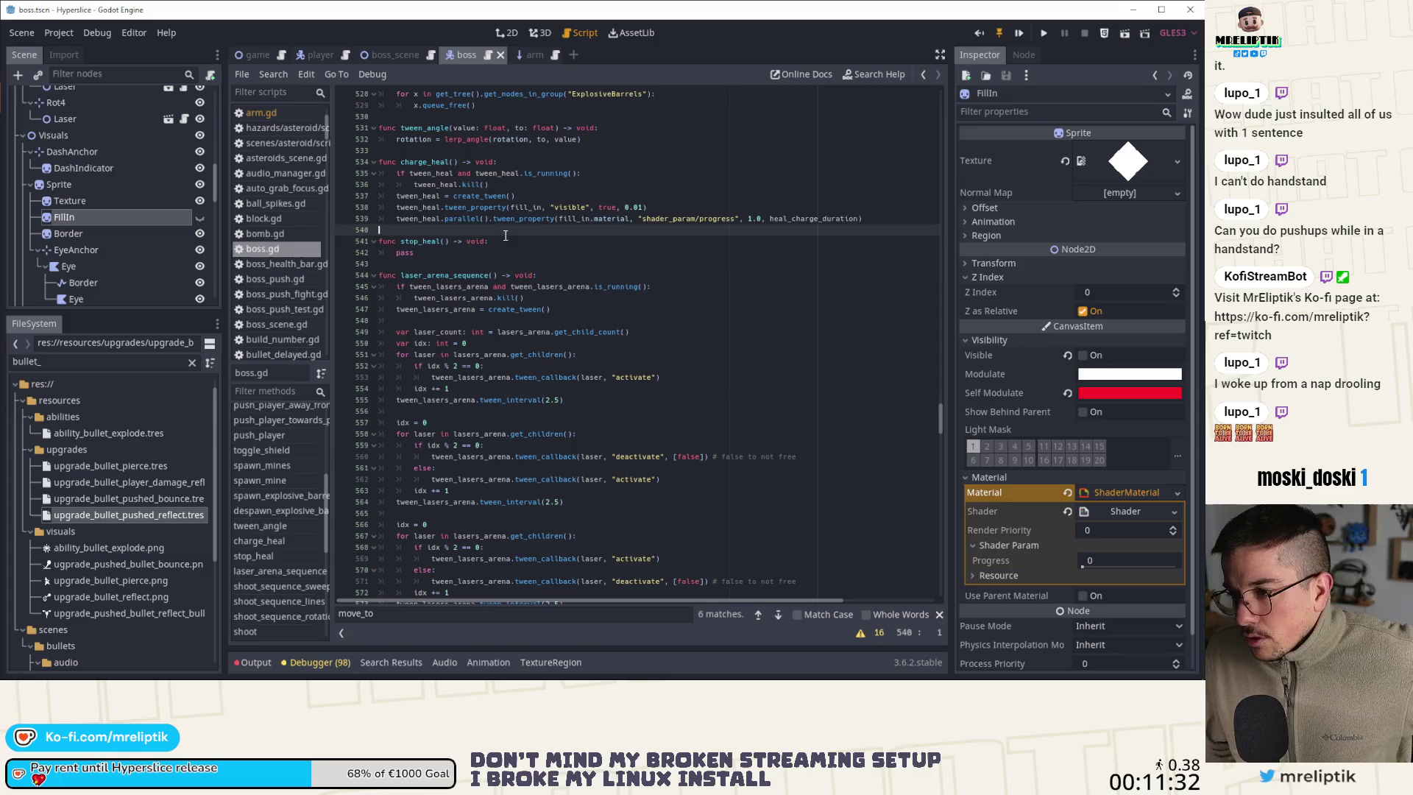
pyautogui.press('Return')
pyautogui.press('Up')
pyautogui.press('Tab')
pyautogui.write('twee')
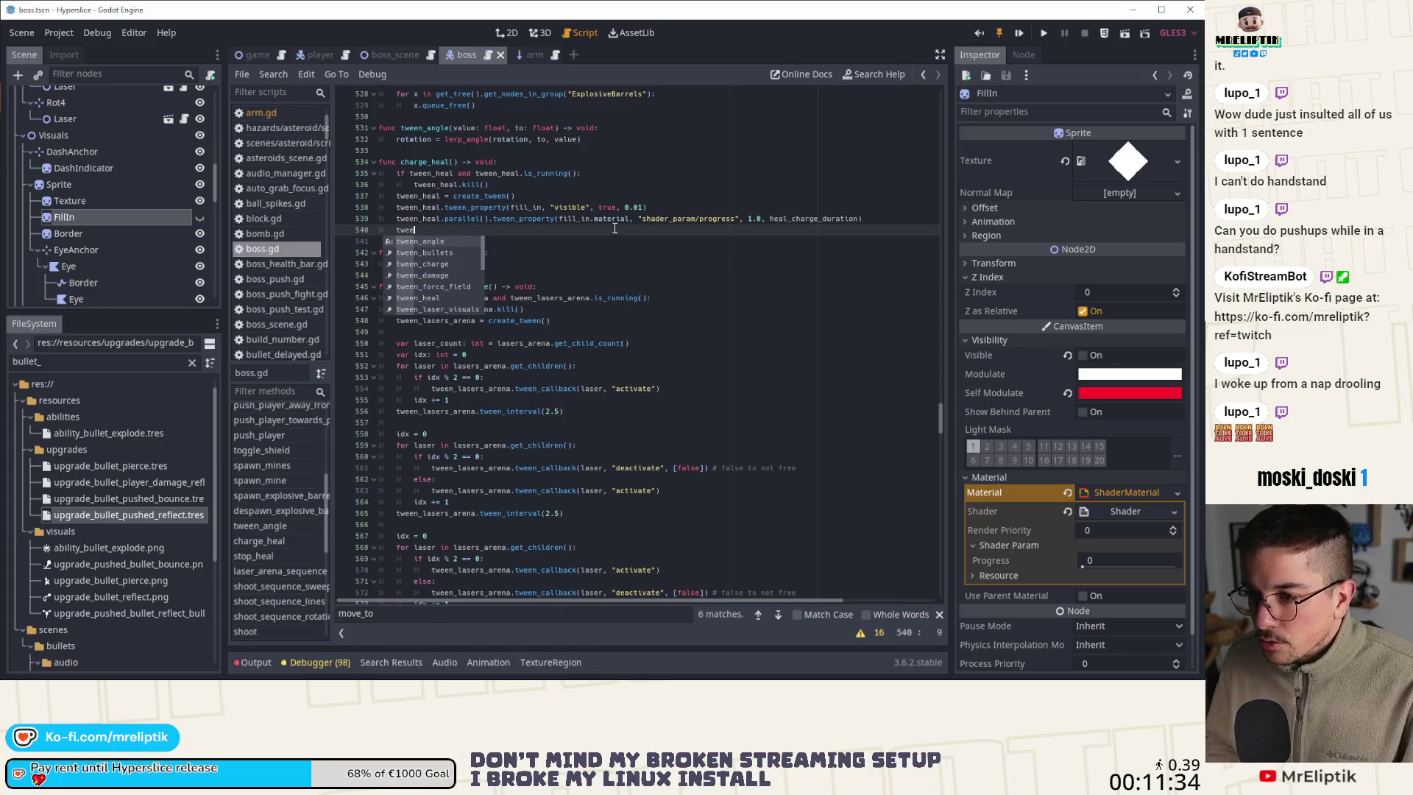
pyautogui.write('n_heal')
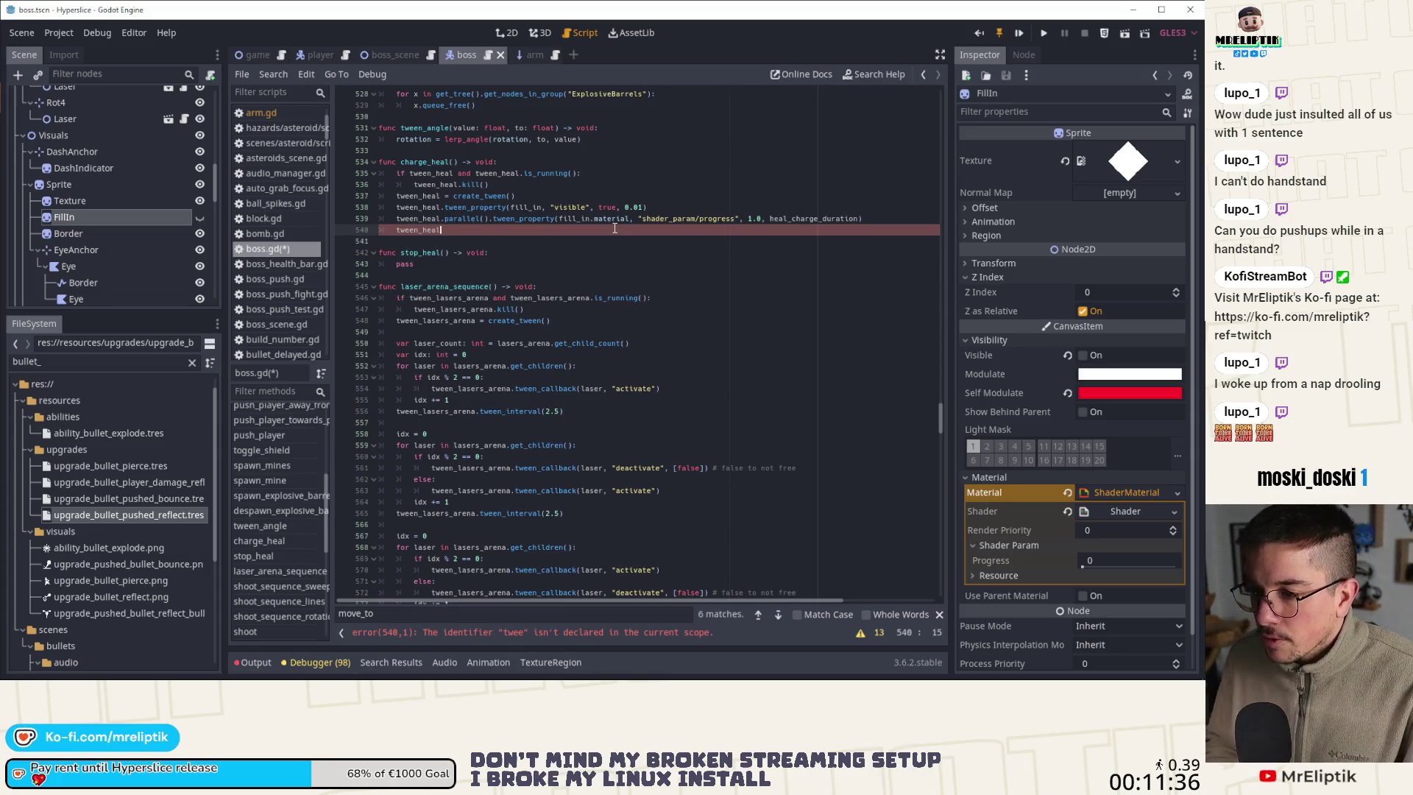
pyautogui.write('.')
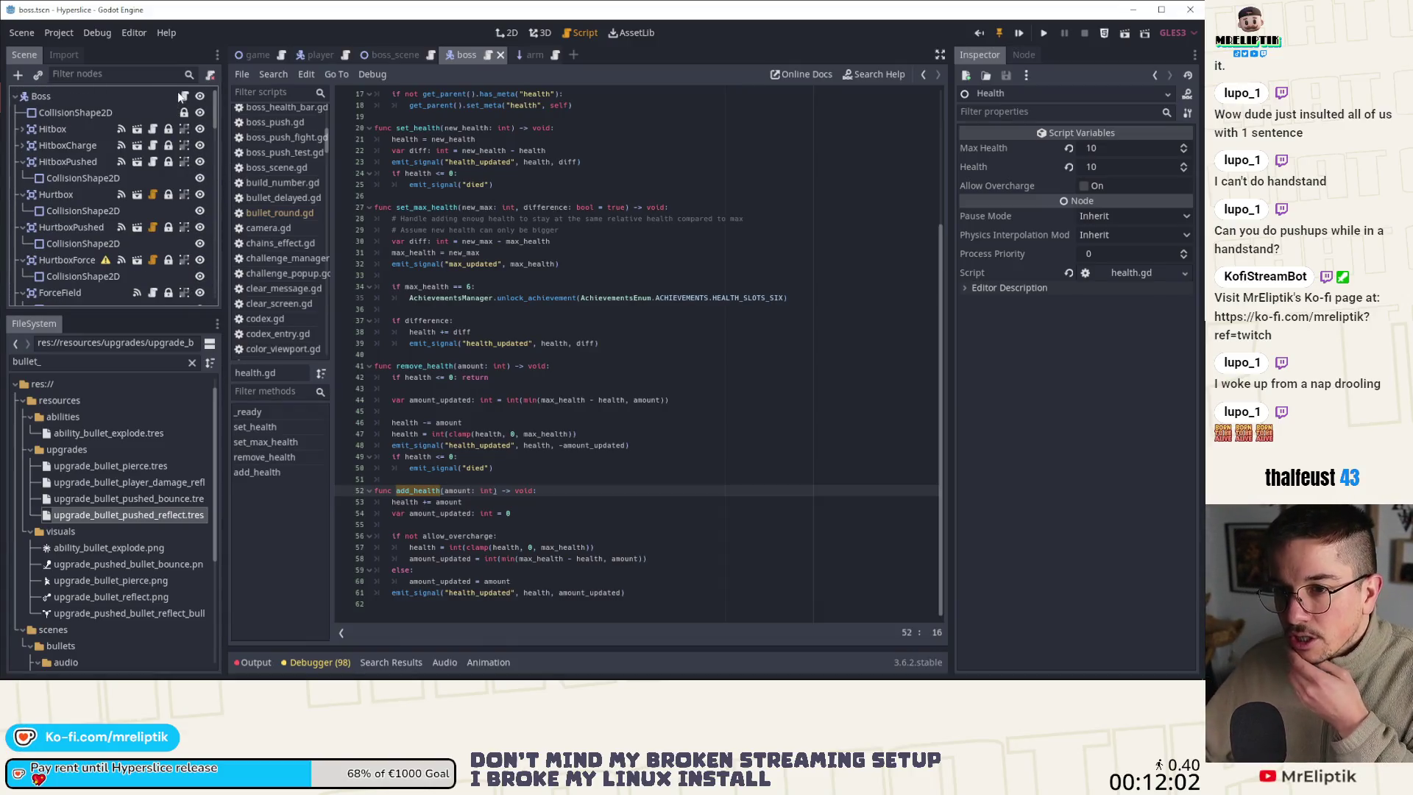
# Finish line 540 as tween_heal.tween_callback(health, "add_health", 3), fixing the health typo, and save
pyautogui.click(179, 96)
pyautogui.click(184, 96)
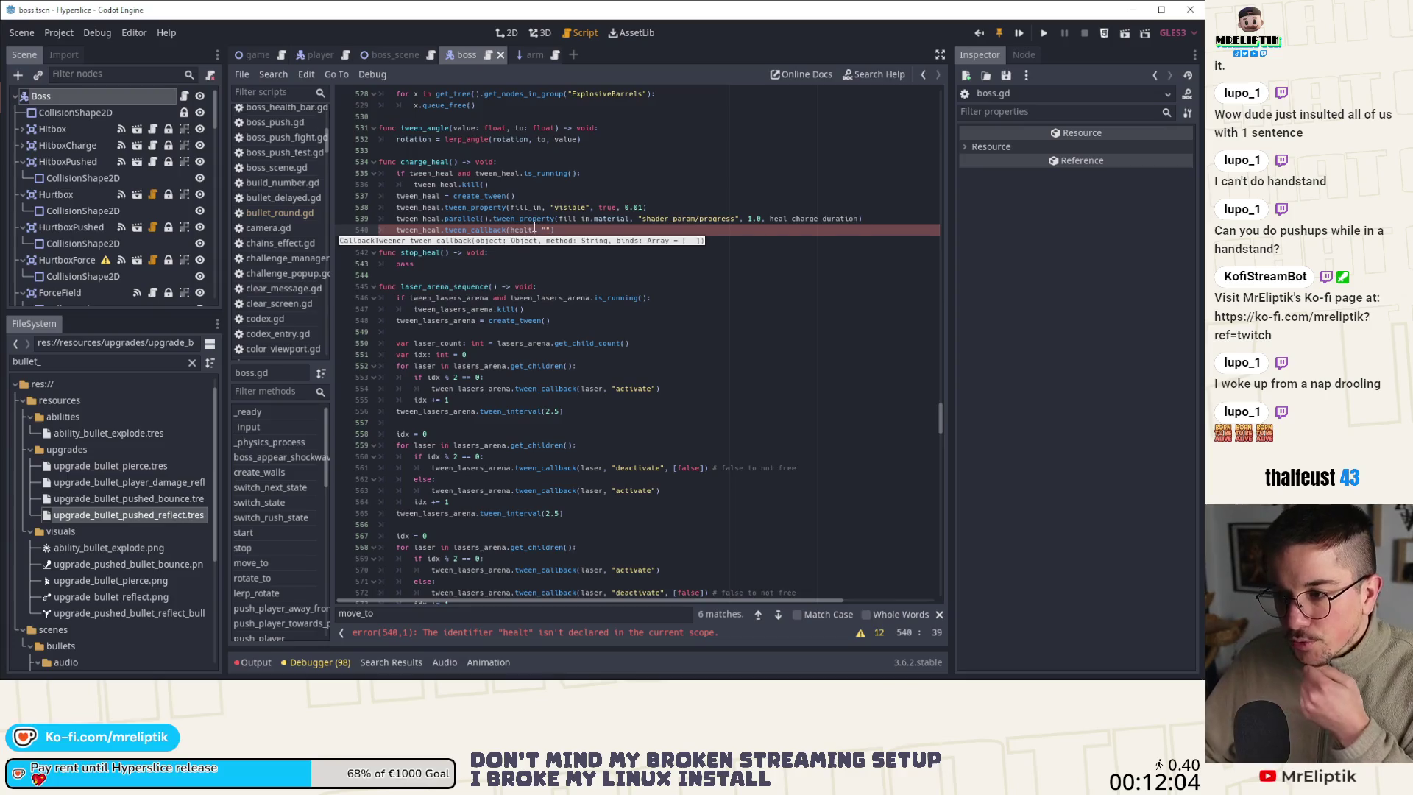
pyautogui.write('add_health')
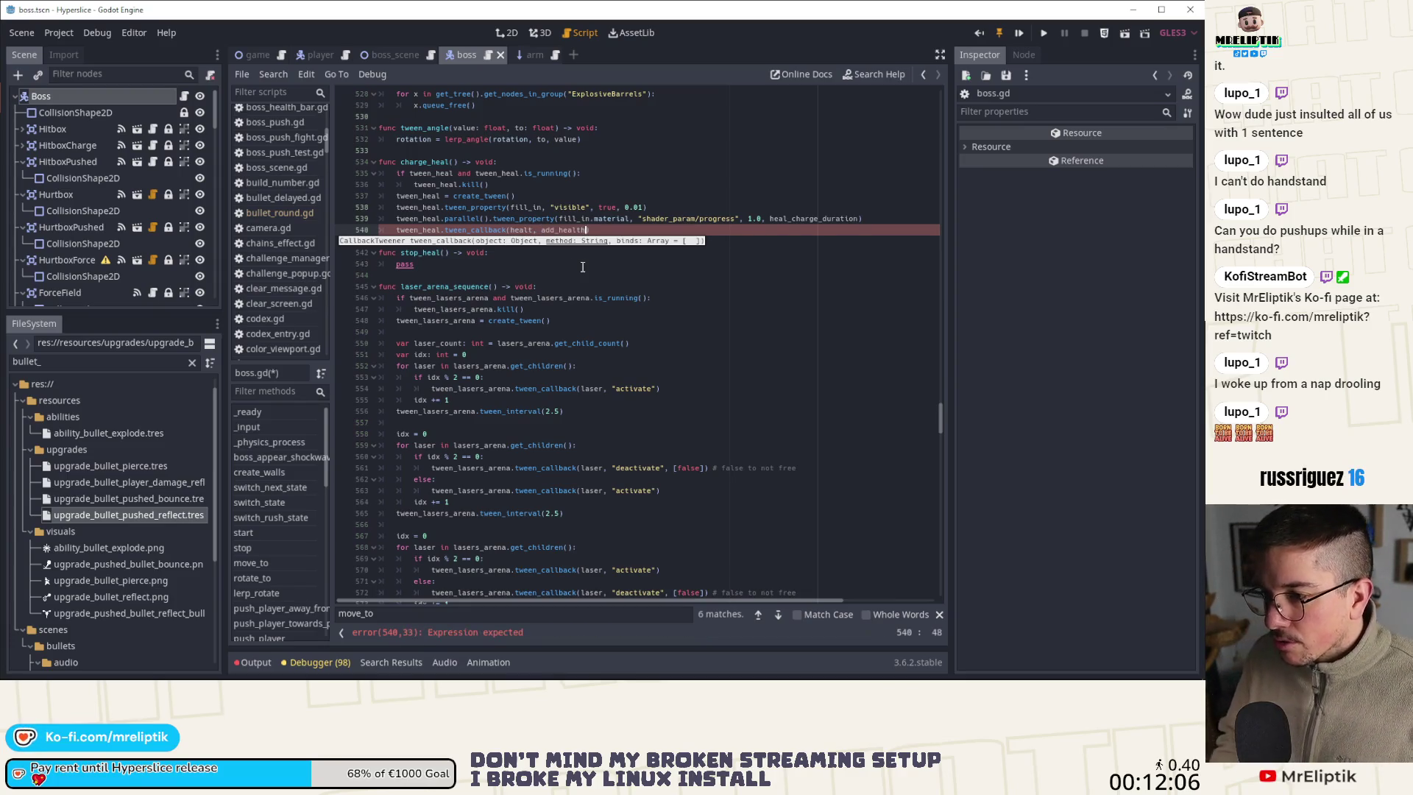
pyautogui.hotkey('ctrl', 'shift', 'Left')
pyautogui.write('"')
pyautogui.press('End')
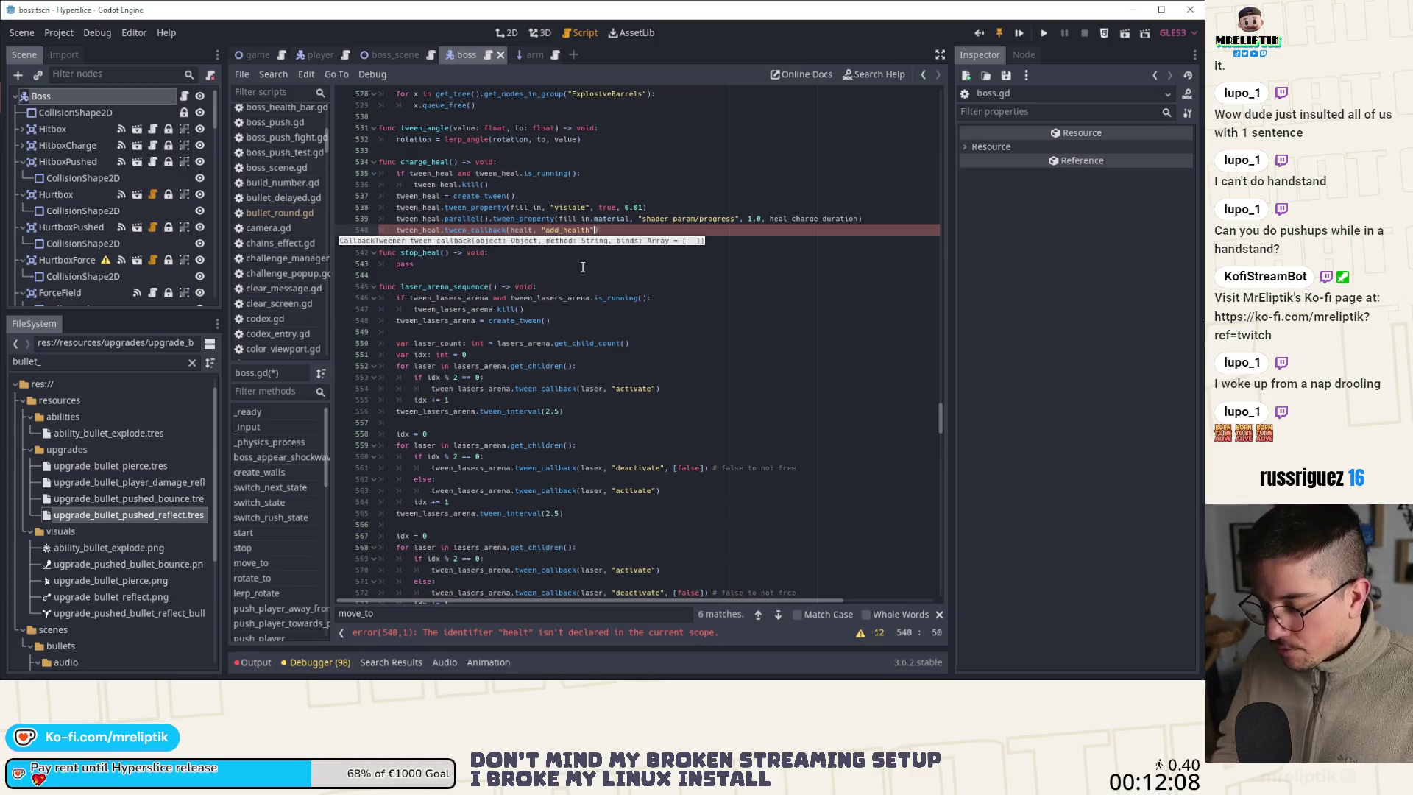
pyautogui.write(', 3')
pyautogui.hotkey('ctrl', 's')
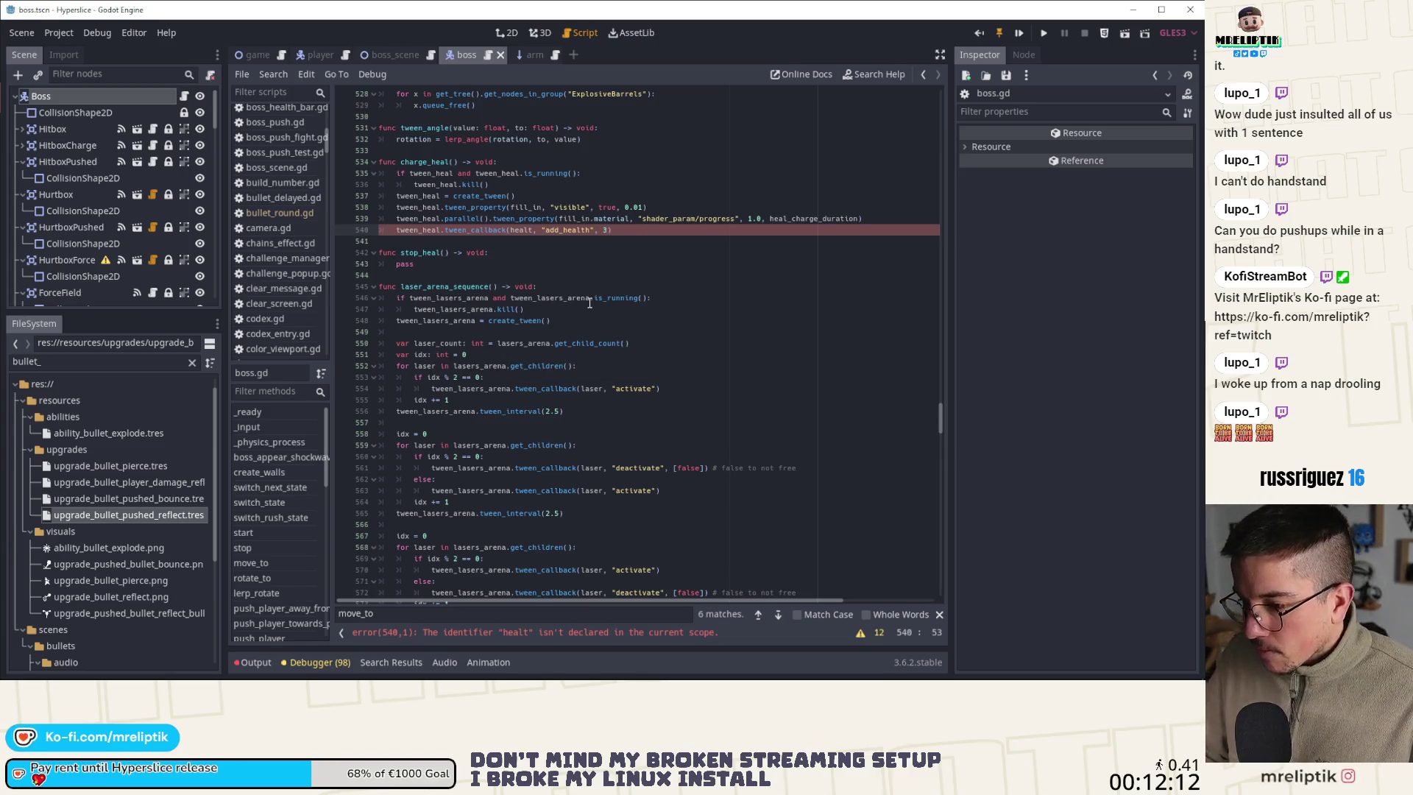
pyautogui.write('h')
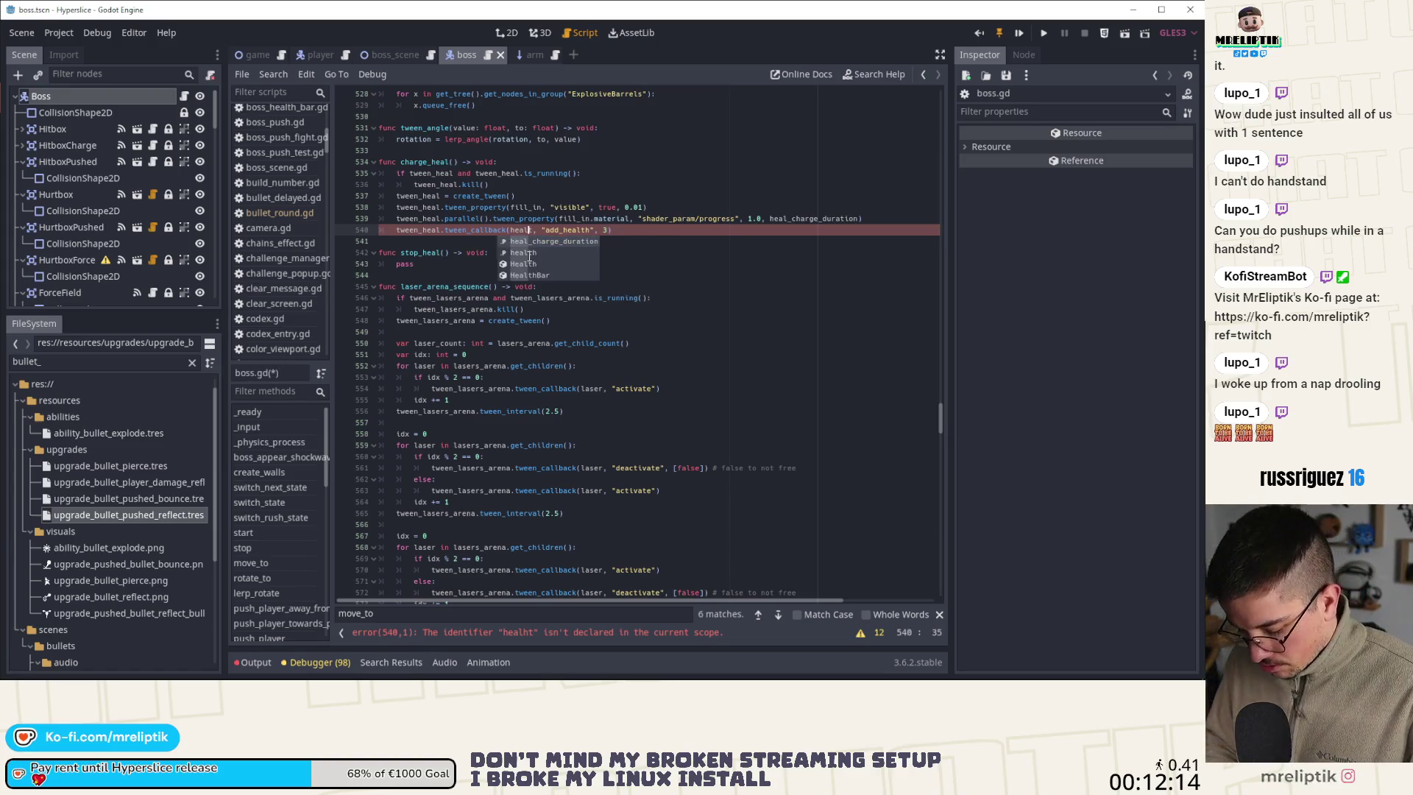
pyautogui.click(535, 229)
pyautogui.hotkey('ctrl', 's')
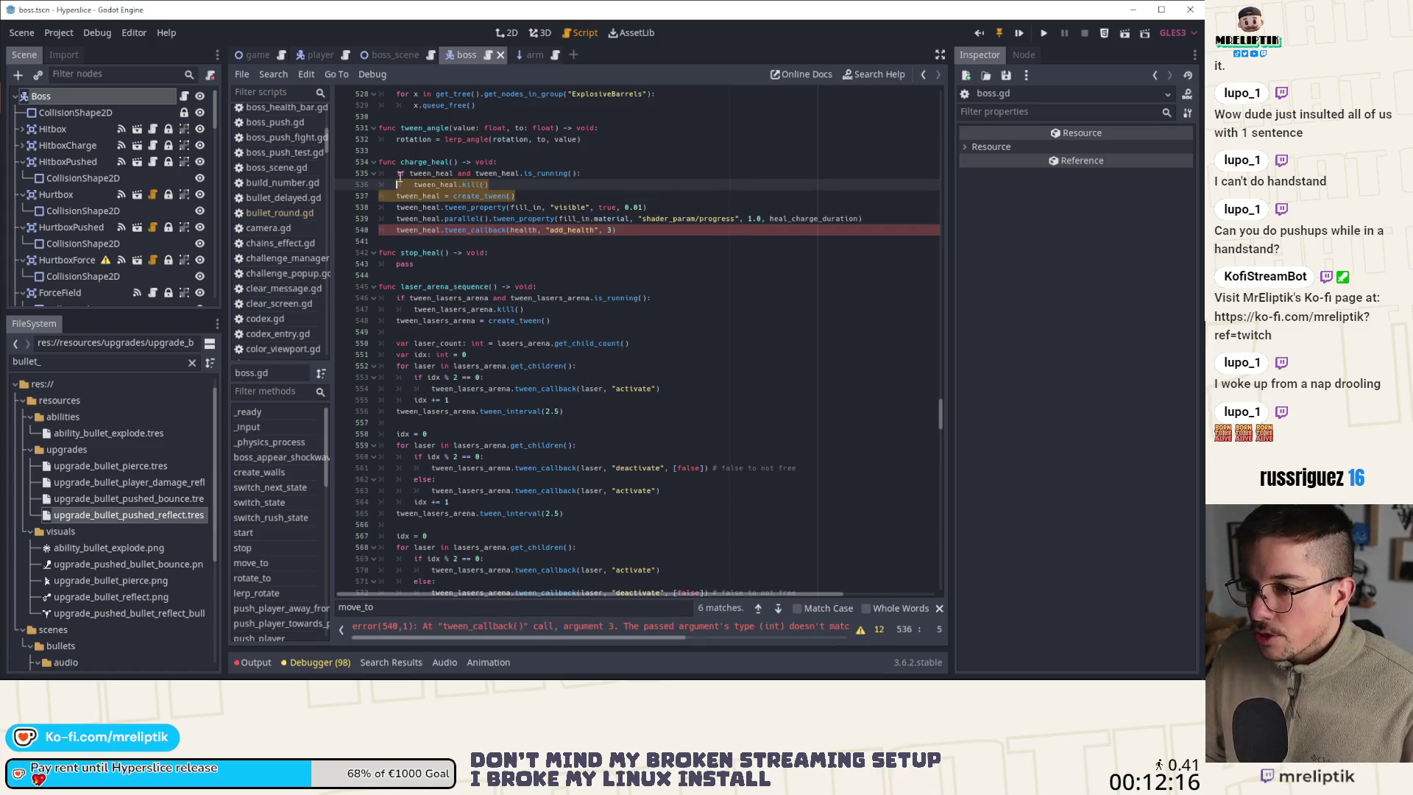
# Replace stop_heal's placeholder pass with the pasted tween_heal reset lines and save
pyautogui.click(443, 263)
pyautogui.hotkey('shift', 'Home')
pyautogui.write('if tween_heal and tween_heal.is_running(): \t\ttween_heal.kill() \ttween_heal = create_tween()')
pyautogui.hotkey('ctrl', 's')
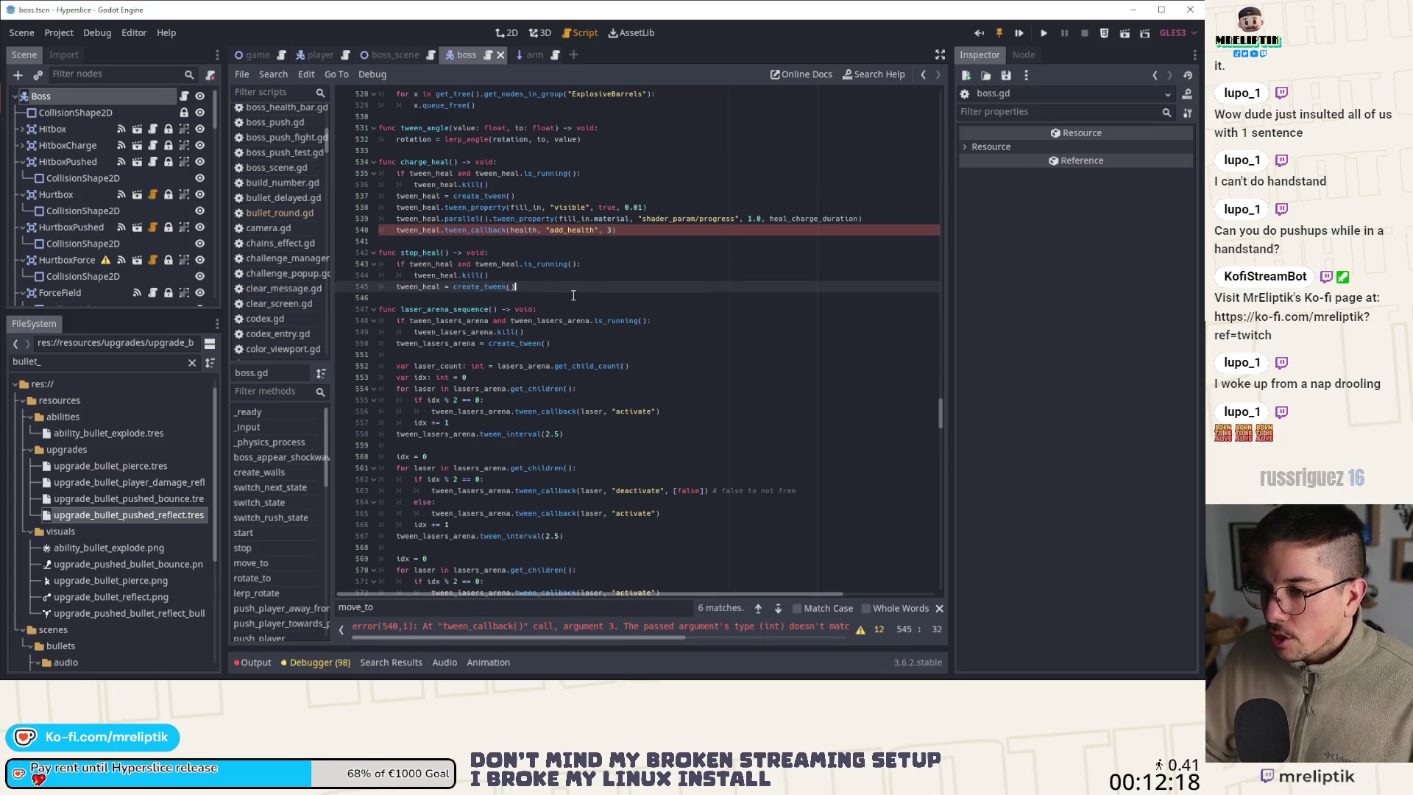
pyautogui.hotkey('ctrl', 's')
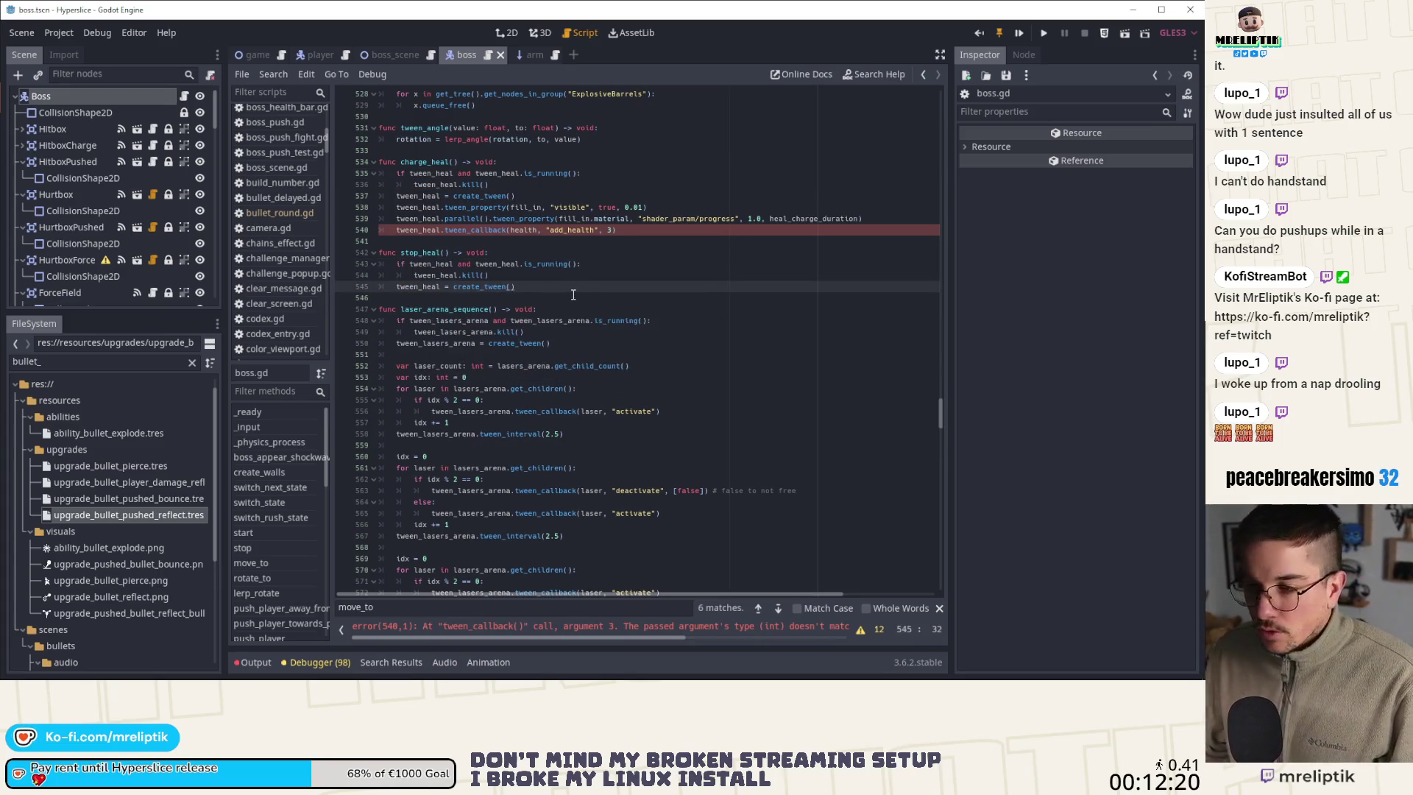
# Wrap the 3 argument in array brackets and save the script
pyautogui.click(606, 231)
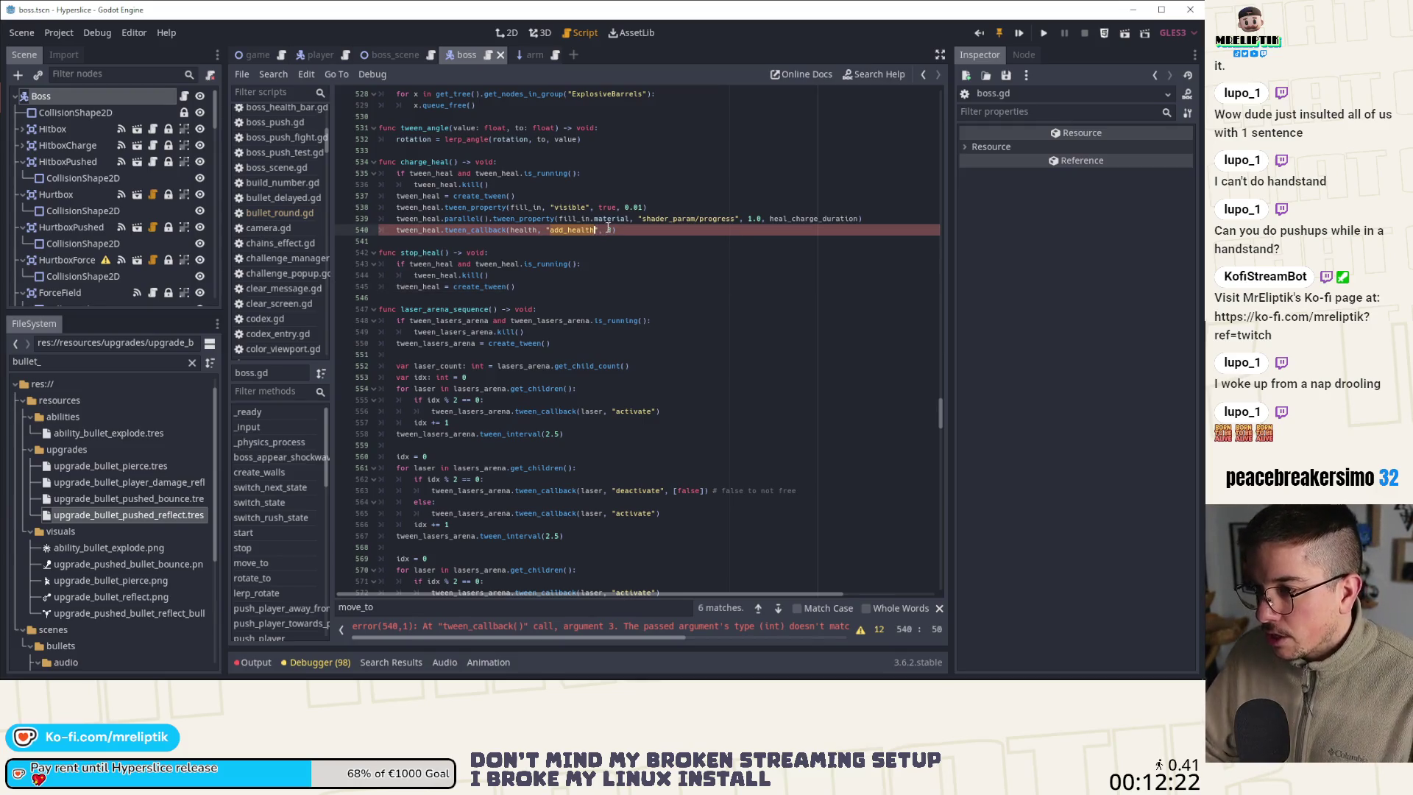
pyautogui.press('Right')
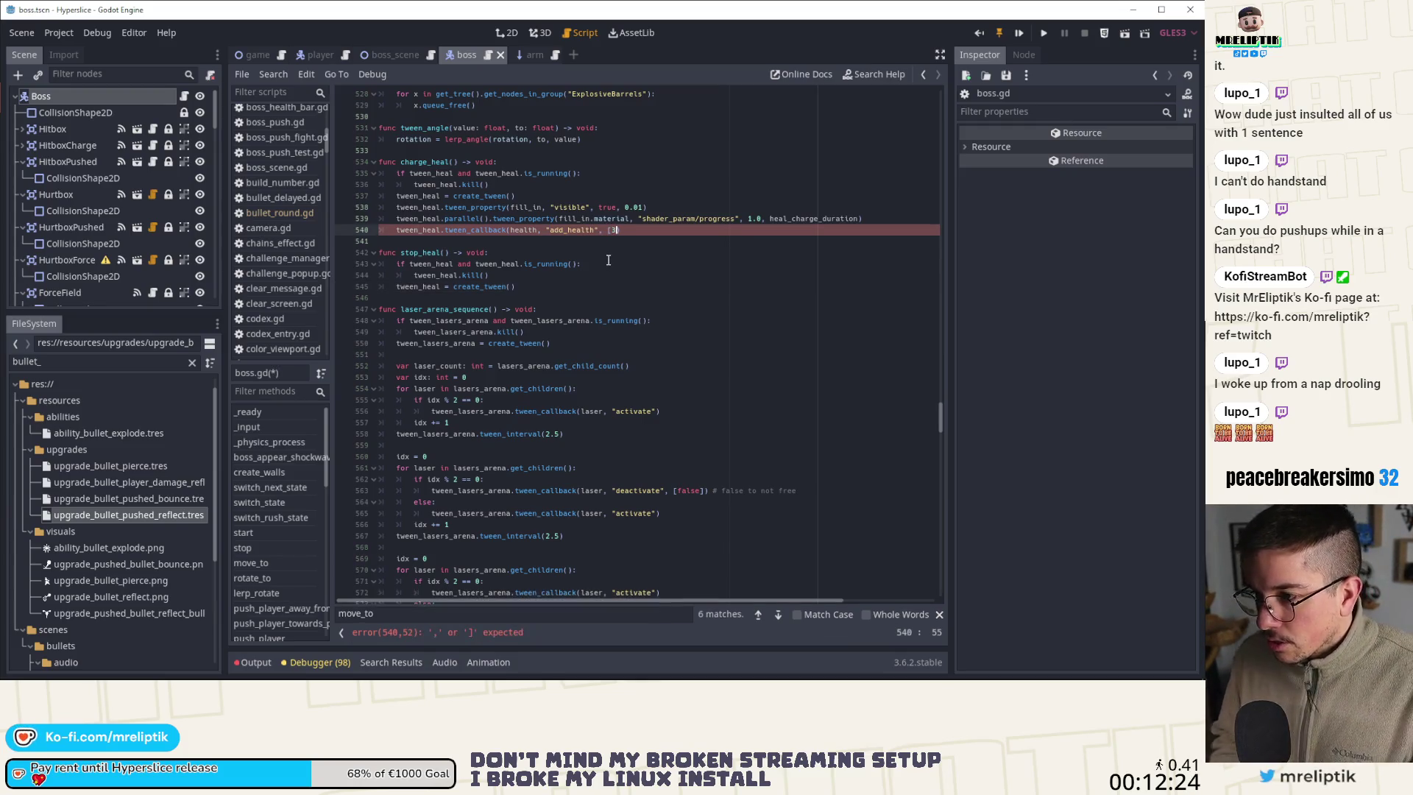
pyautogui.write(']')
pyautogui.hotkey('ctrl', 's')
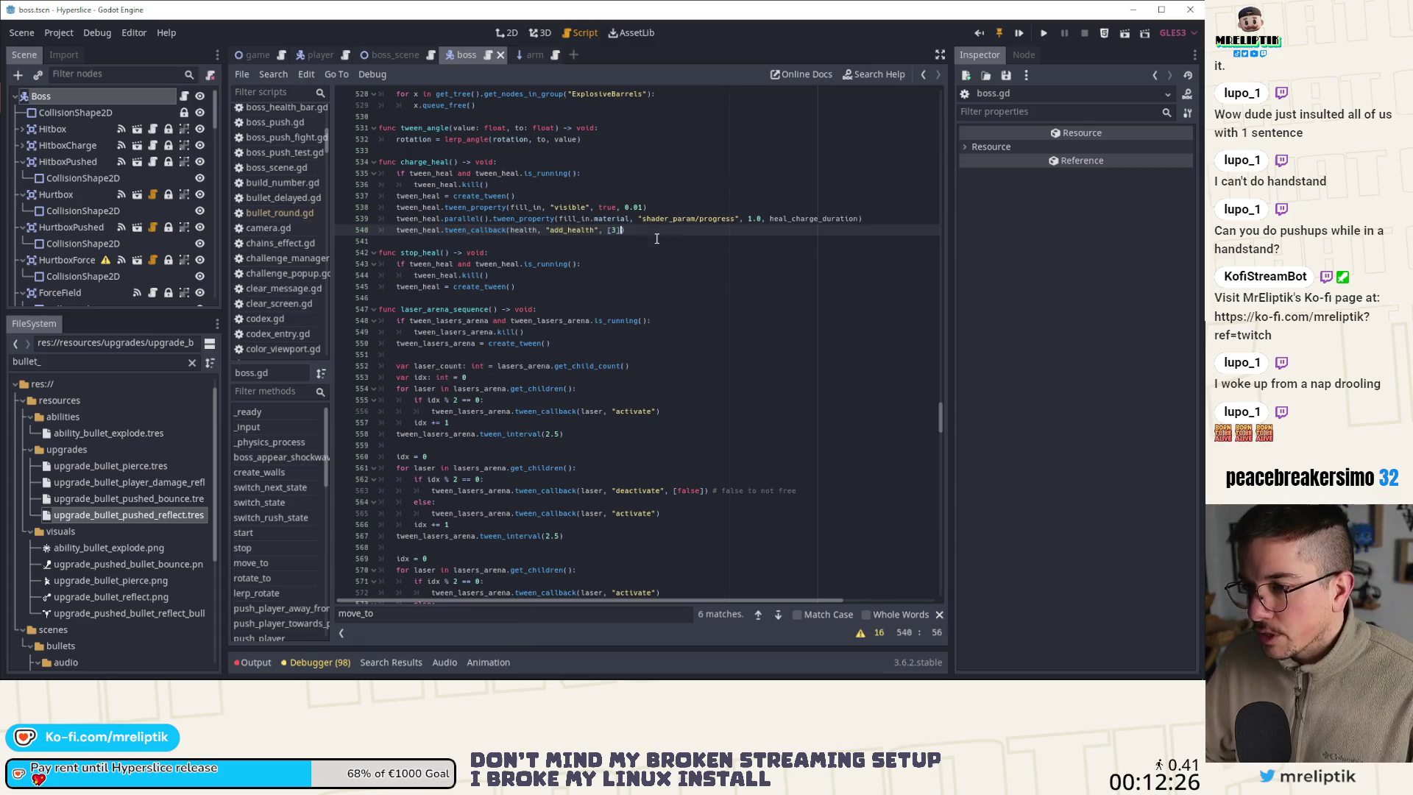
# Copy the parallel progress tween line into stop_heal and set its target value to 0
pyautogui.click(657, 238)
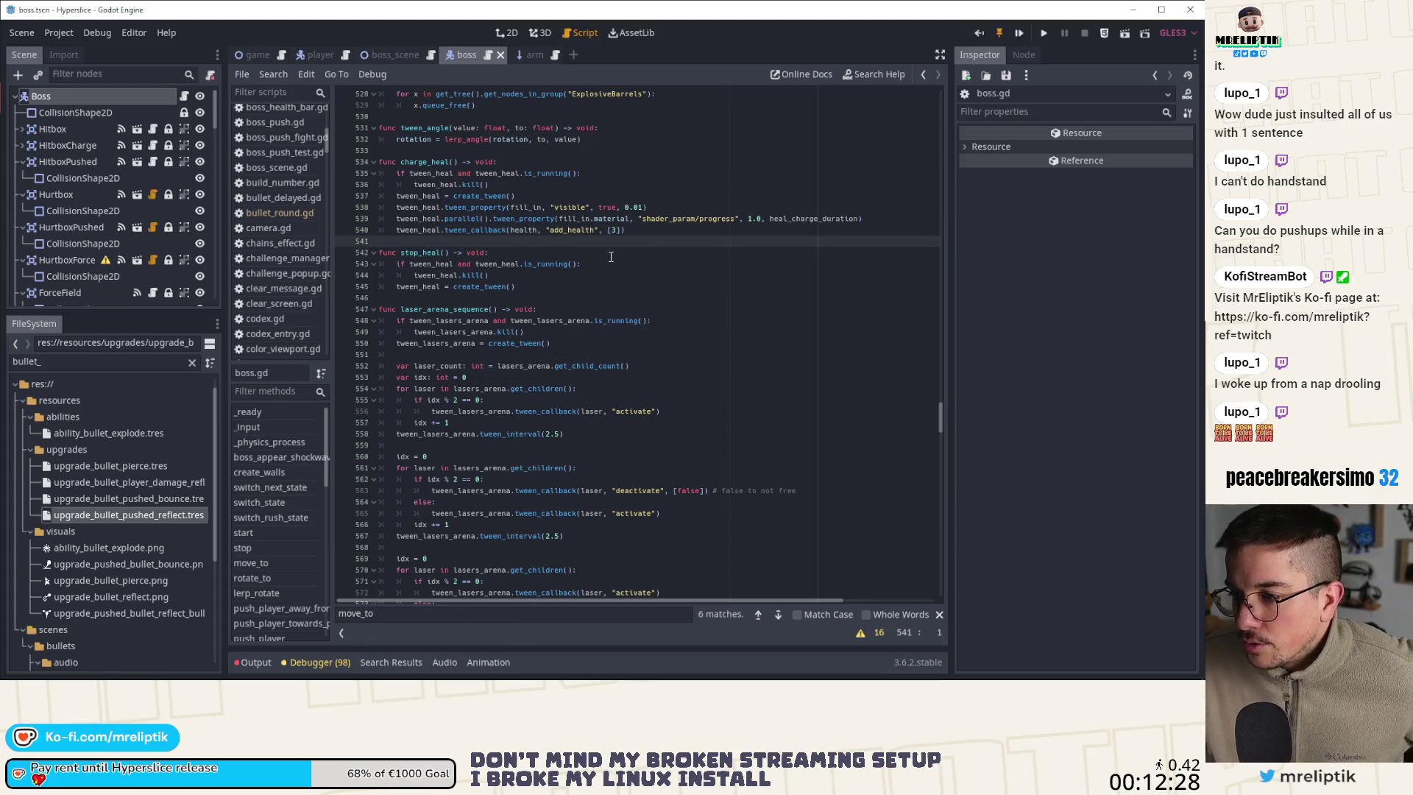
pyautogui.click(660, 228)
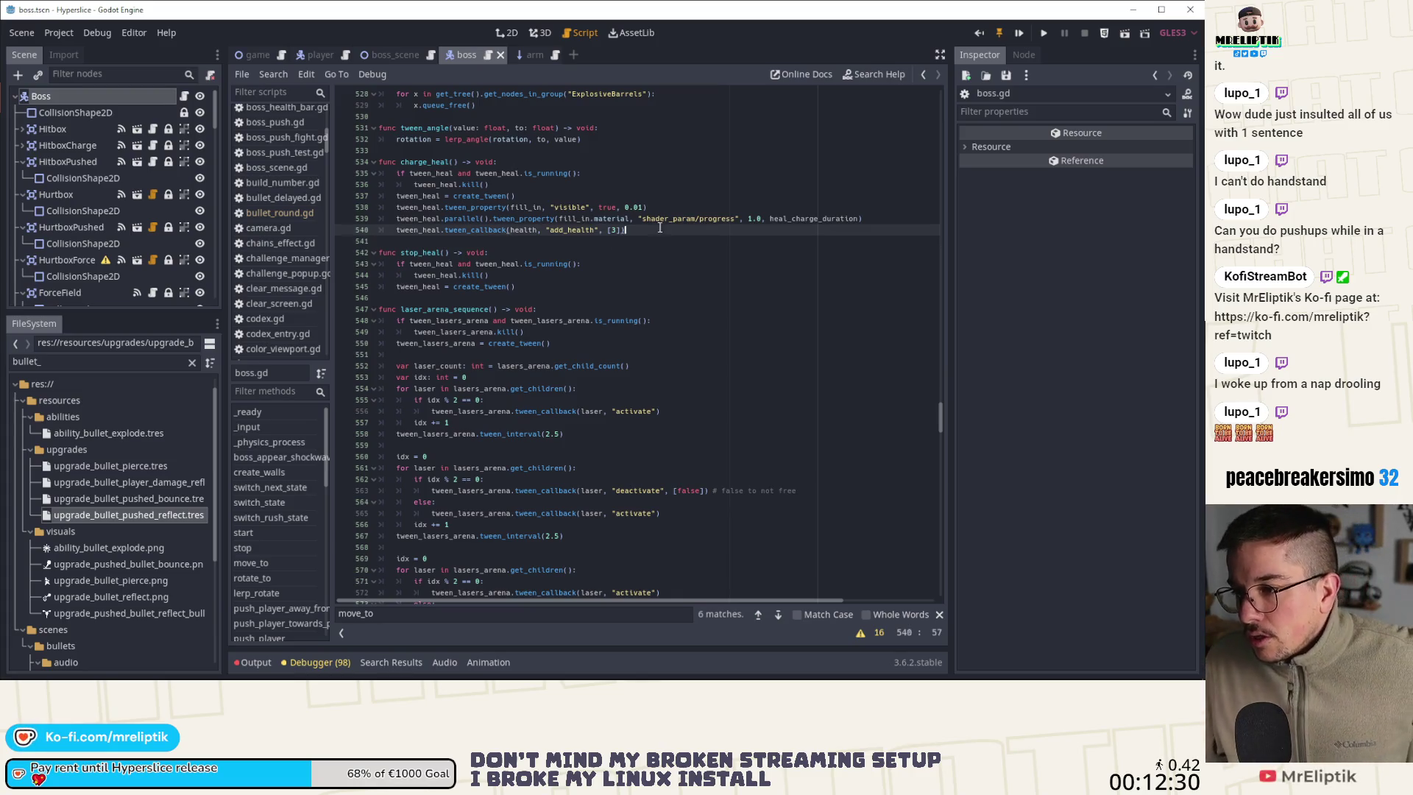
pyautogui.click(565, 219)
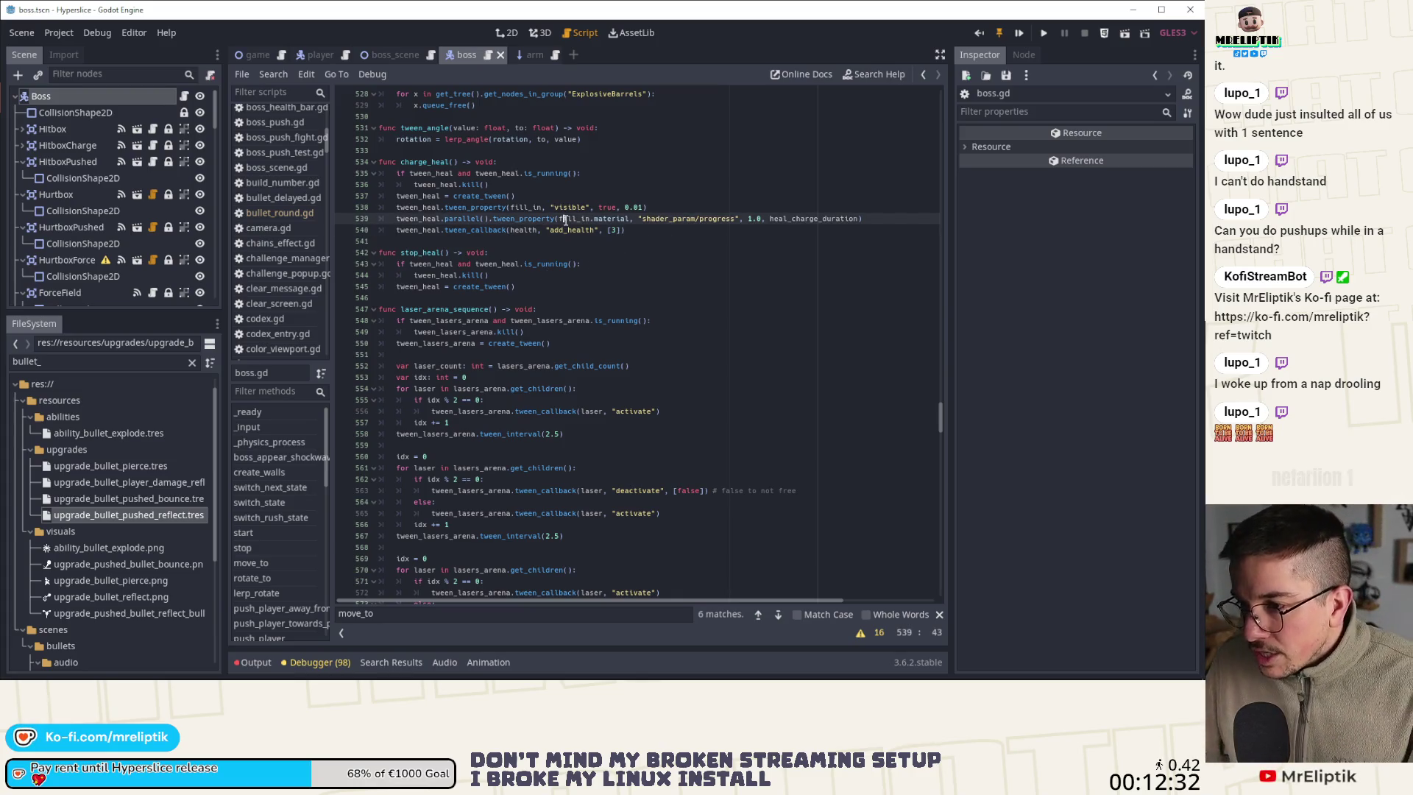
pyautogui.hotkey('ctrl', 'd')
pyautogui.hotkey('alt', 'Down')
pyautogui.hotkey('alt', 'Down')
pyautogui.hotkey('alt', 'Down')
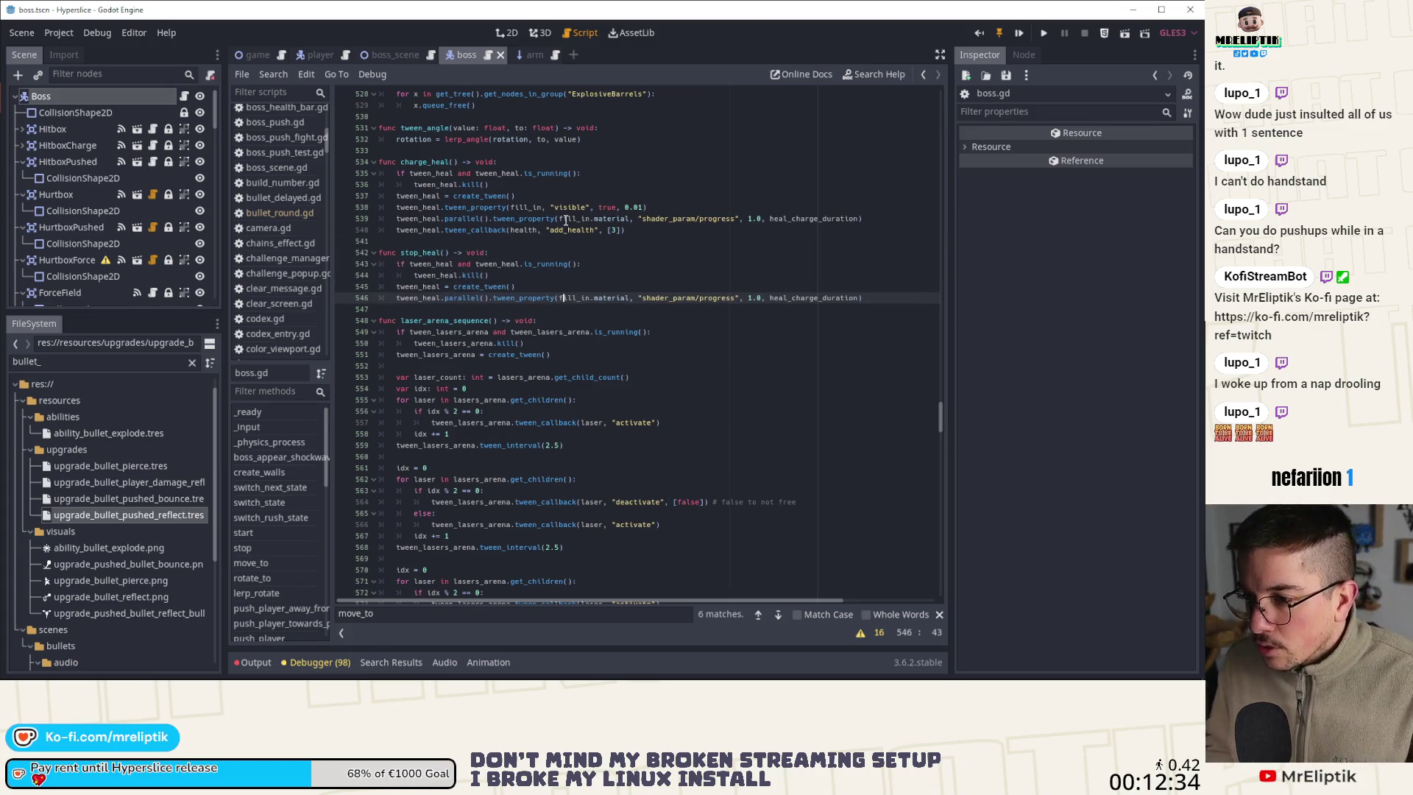
pyautogui.hotkey('ctrl', 'Right')
pyautogui.hotkey('ctrl', 'Right')
pyautogui.hotkey('ctrl', 'Right')
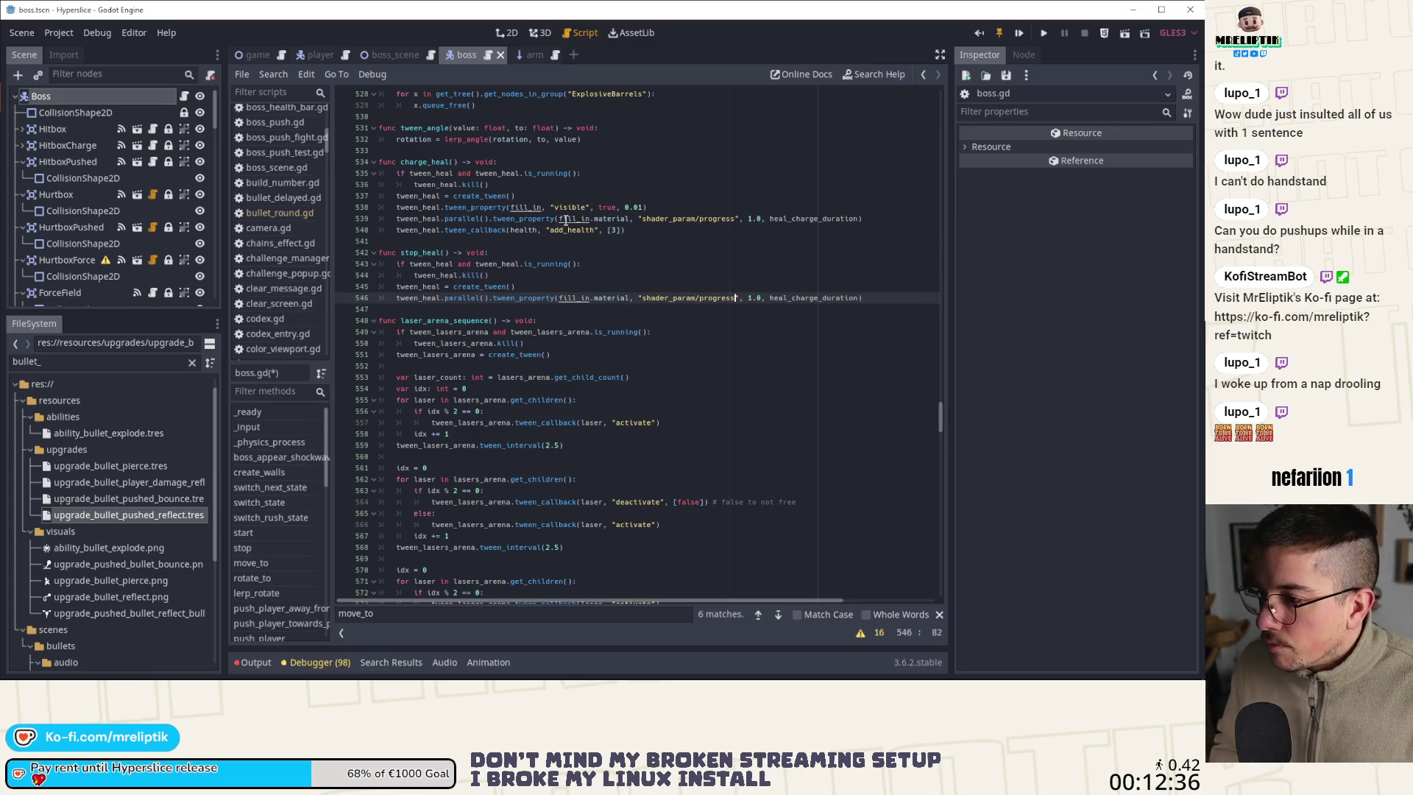
pyautogui.write('0')
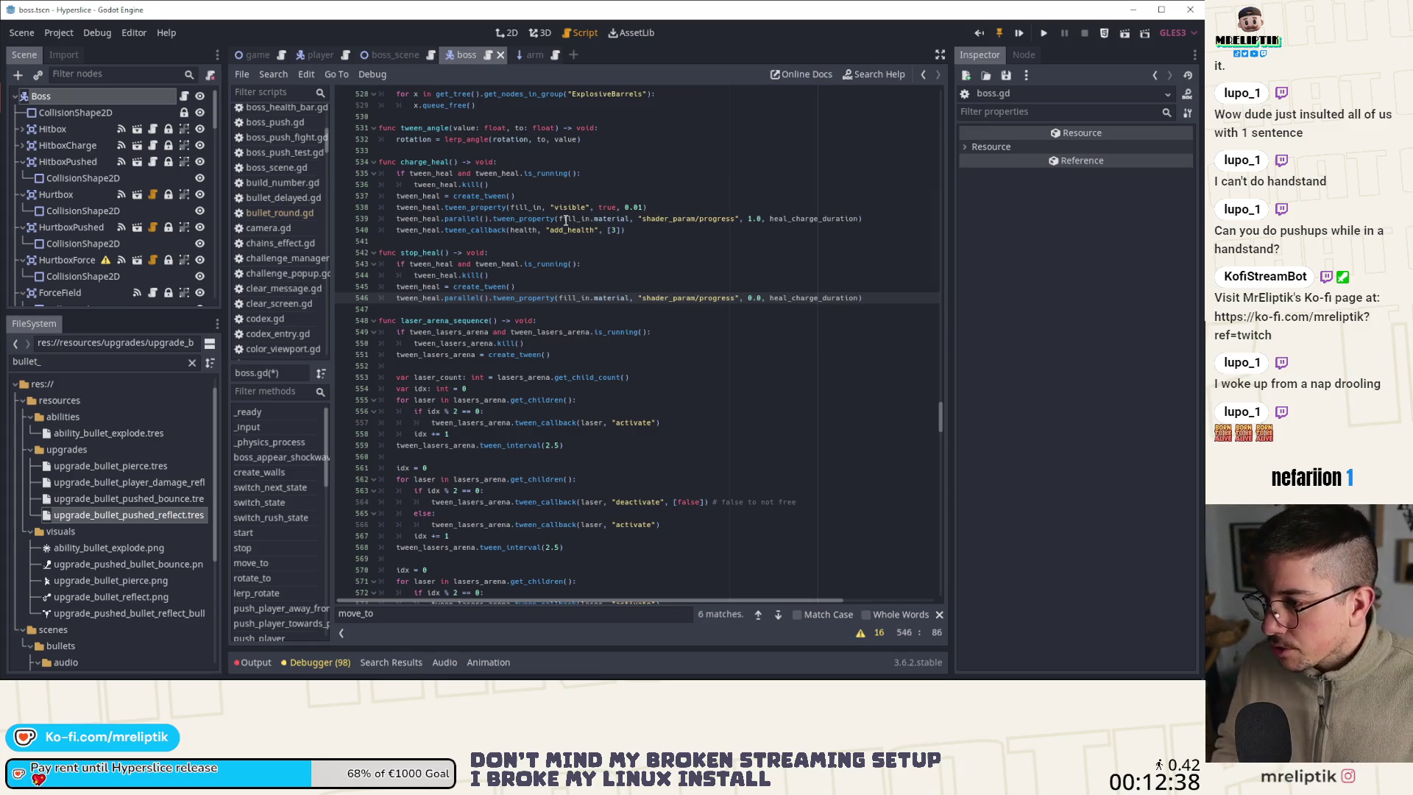
# Add a stop_heal() call at the end of charge_heal
pyautogui.click(667, 231)
pyautogui.press('Return')
pyautogui.write('stop')
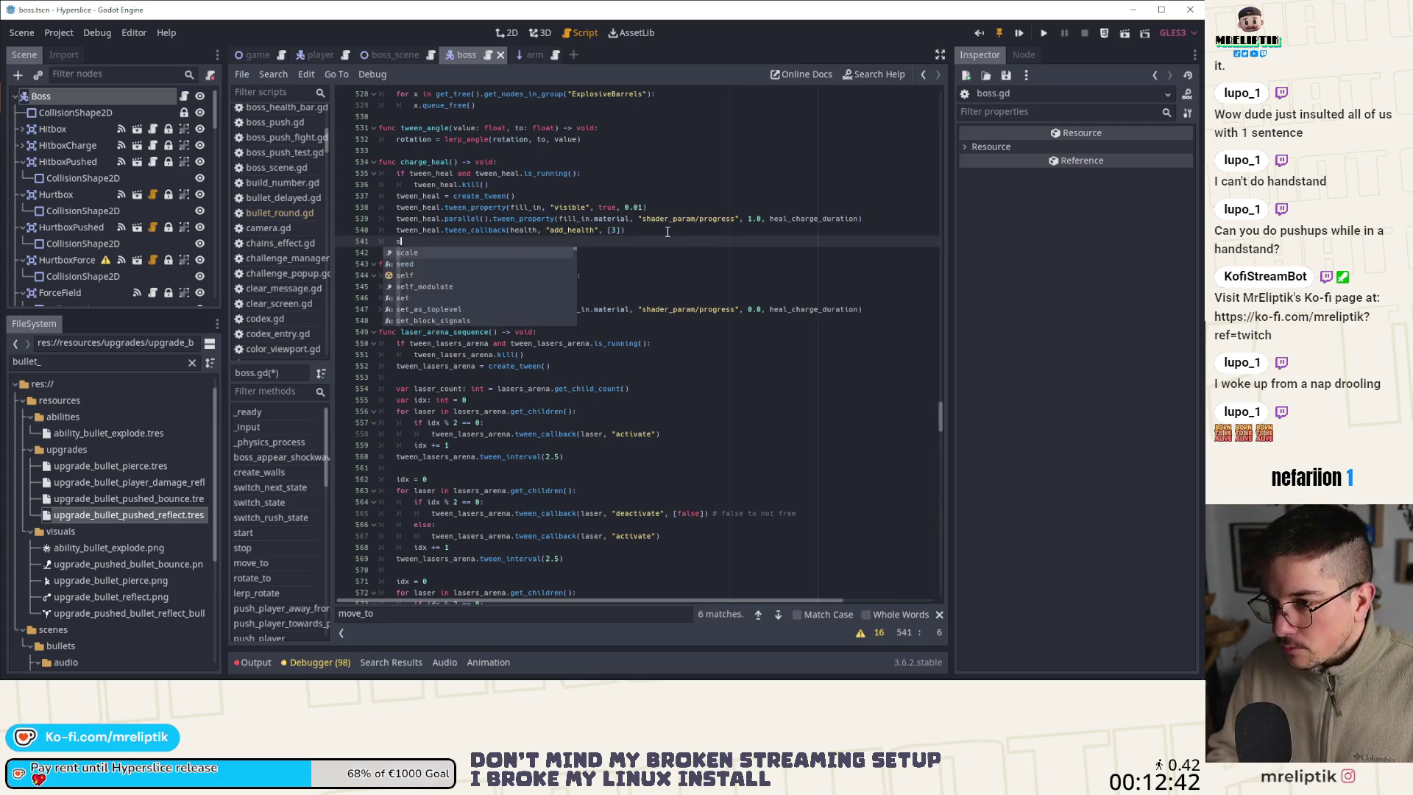
pyautogui.write('_he')
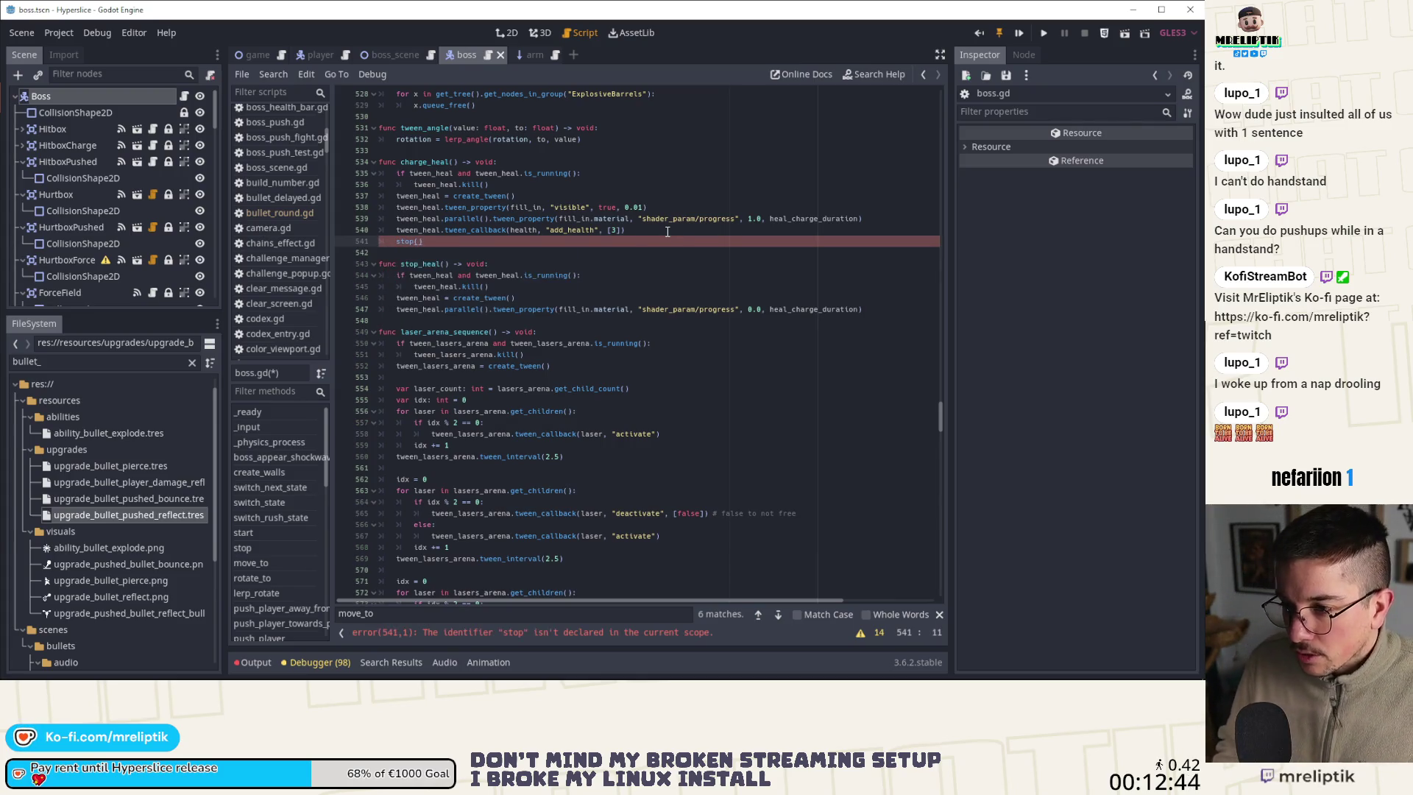
pyautogui.press('BackSpace')
pyautogui.press('BackSpace')
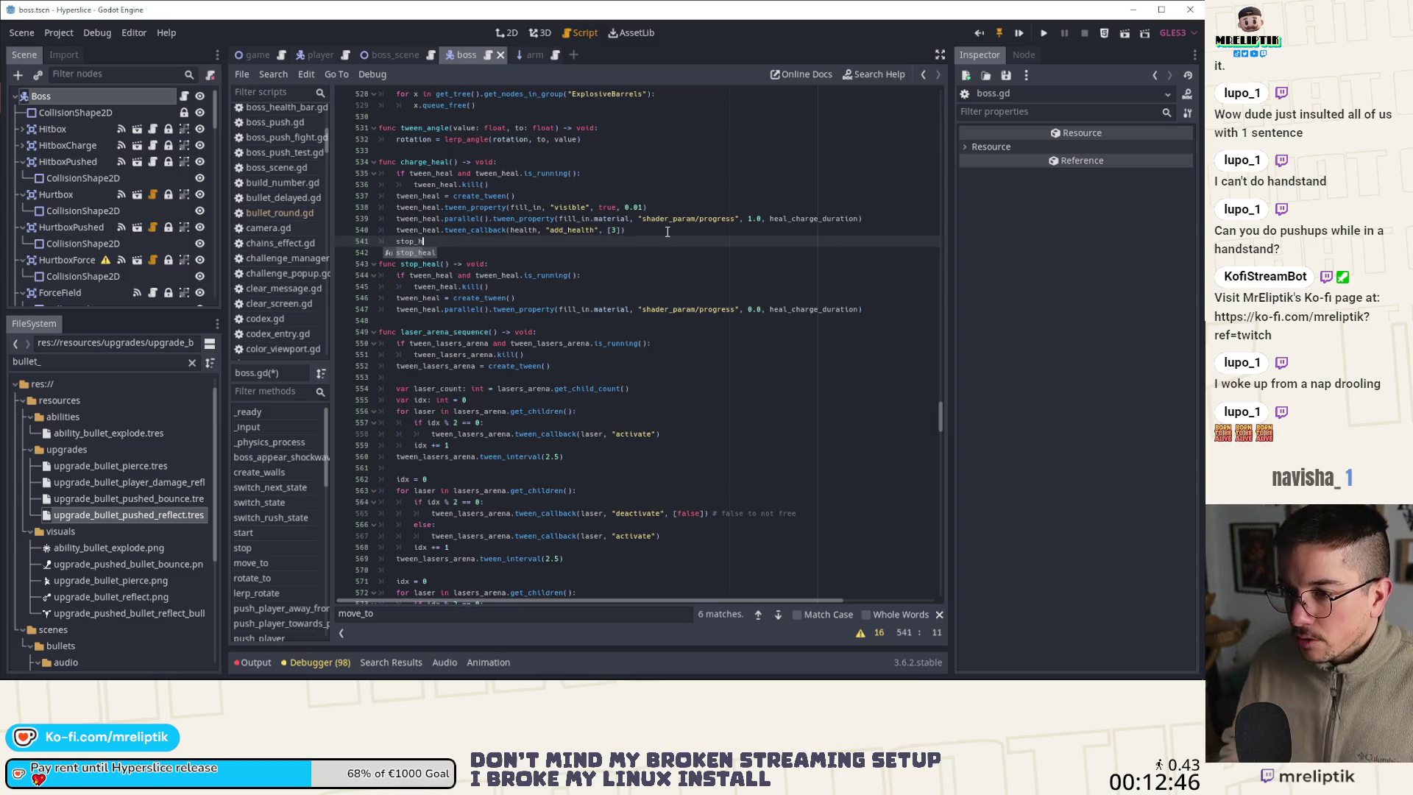
pyautogui.write('heal(')
pyautogui.press('Return')
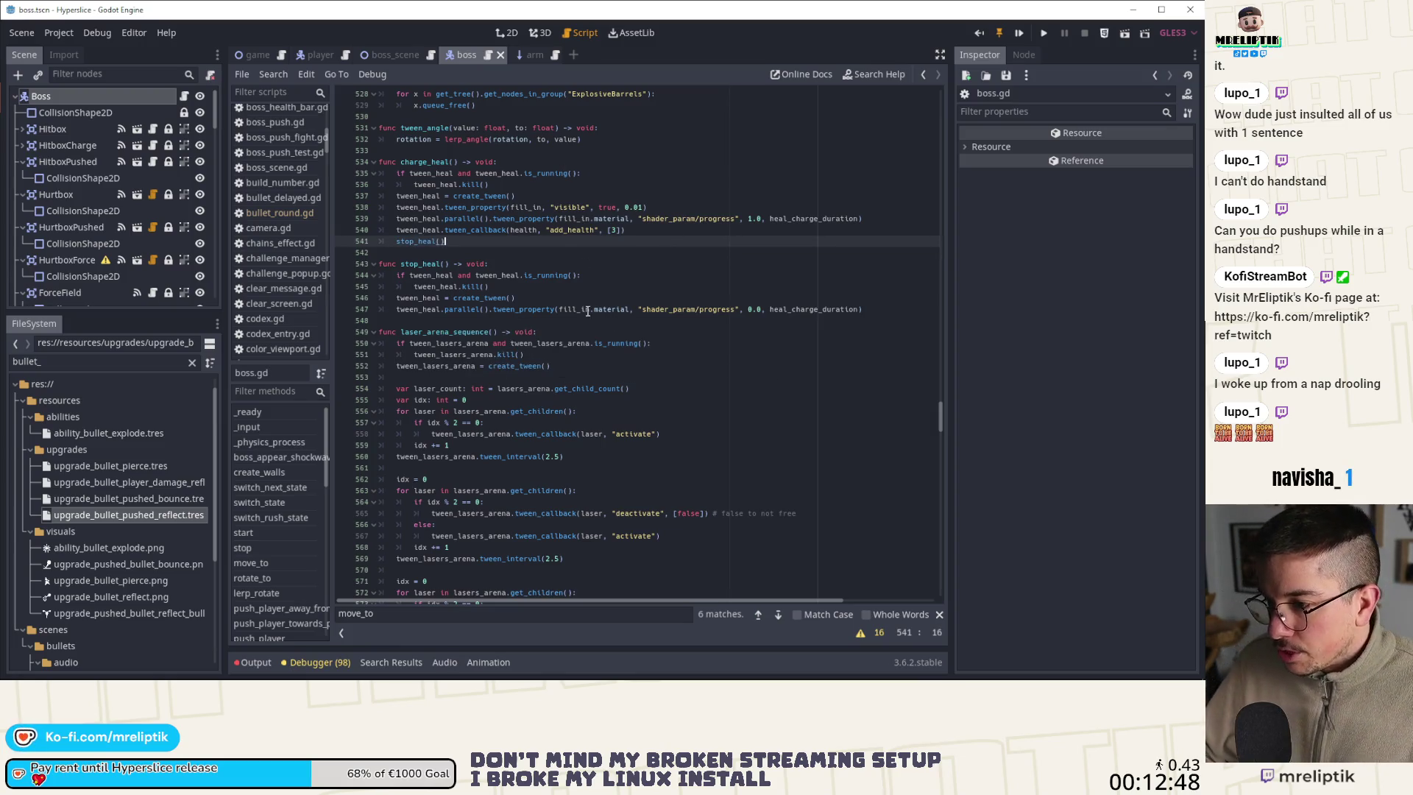
# Replace stop_heal's heal_charge_duration argument with 0.0 and start a new tween_heal line below
pyautogui.doubleClick(804, 306)
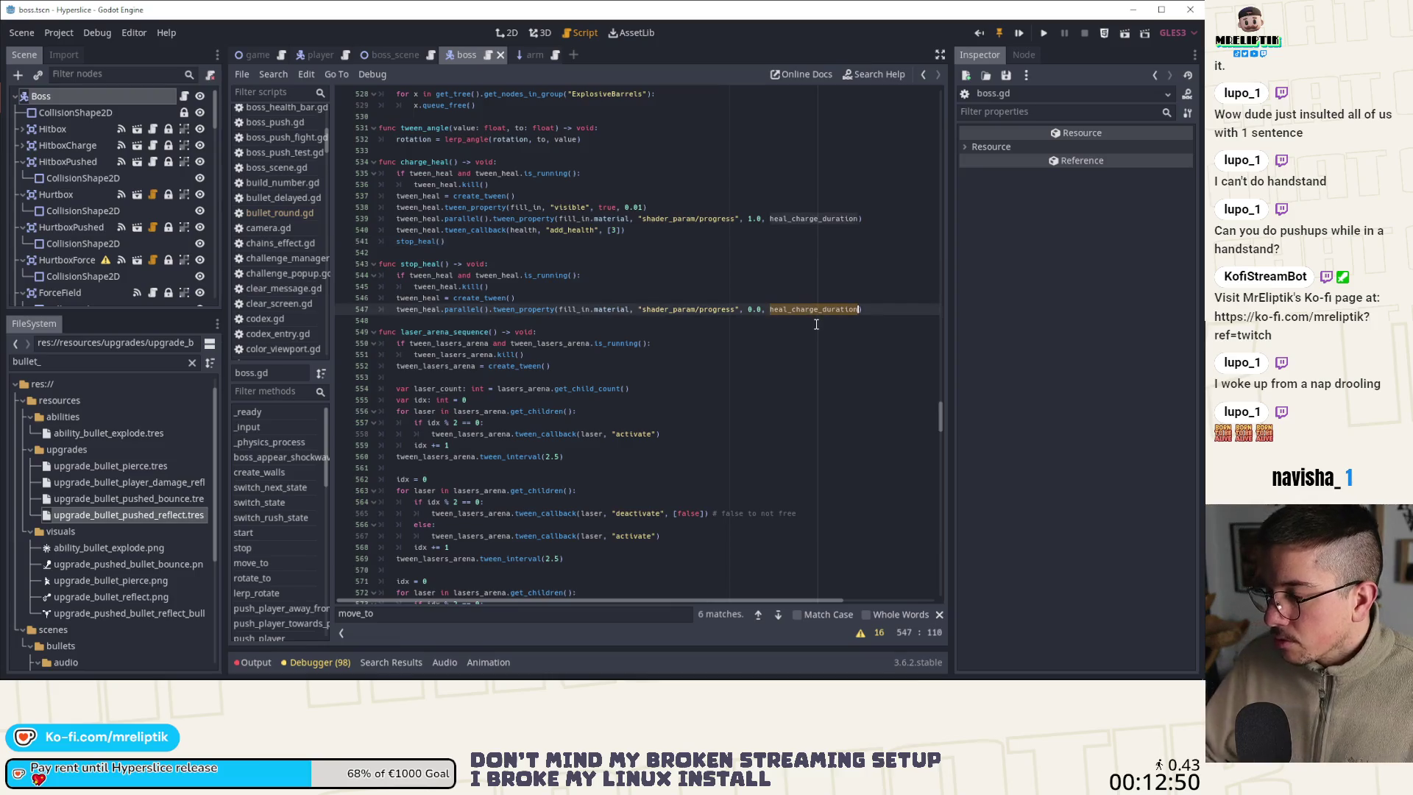
pyautogui.write('0.0')
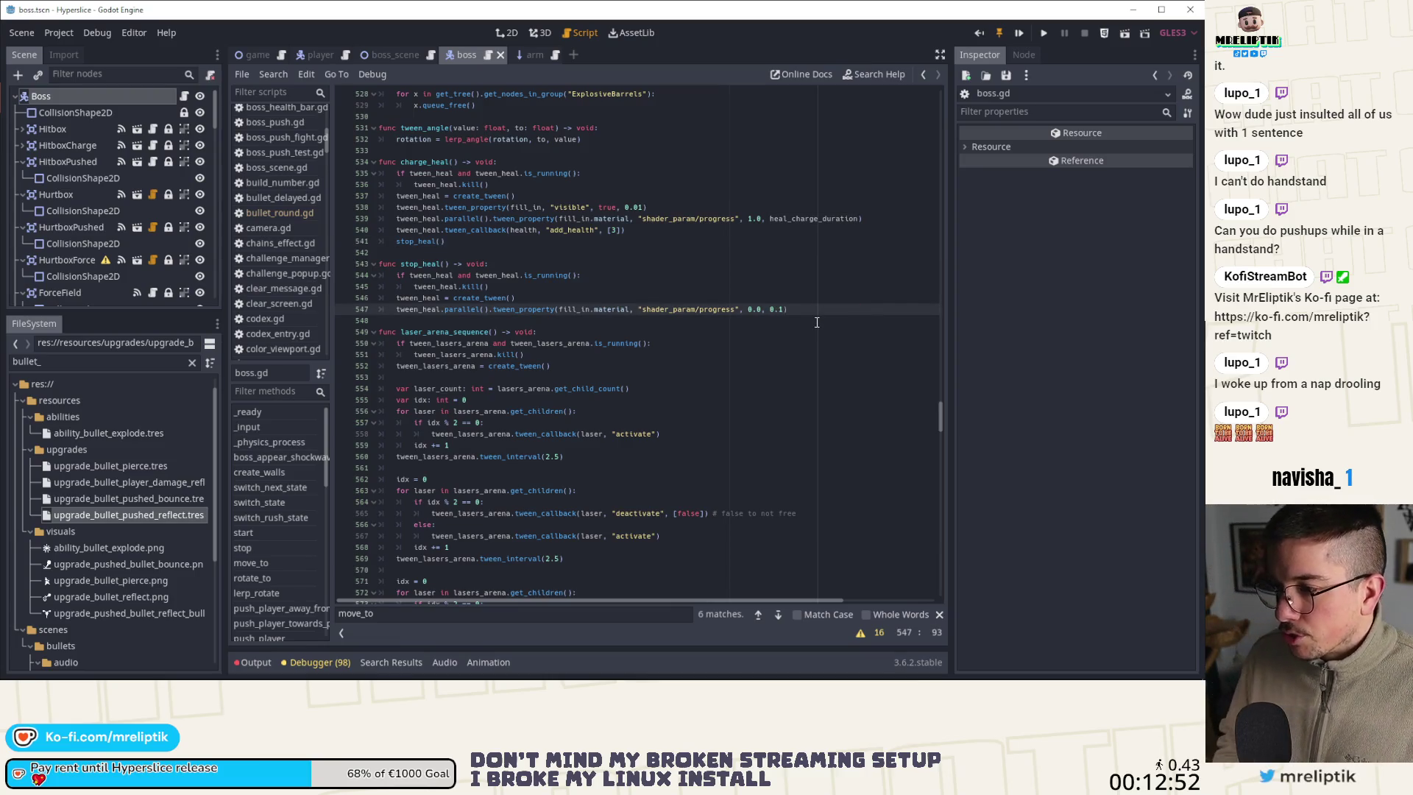
pyautogui.press('Return')
pyautogui.write('twee')
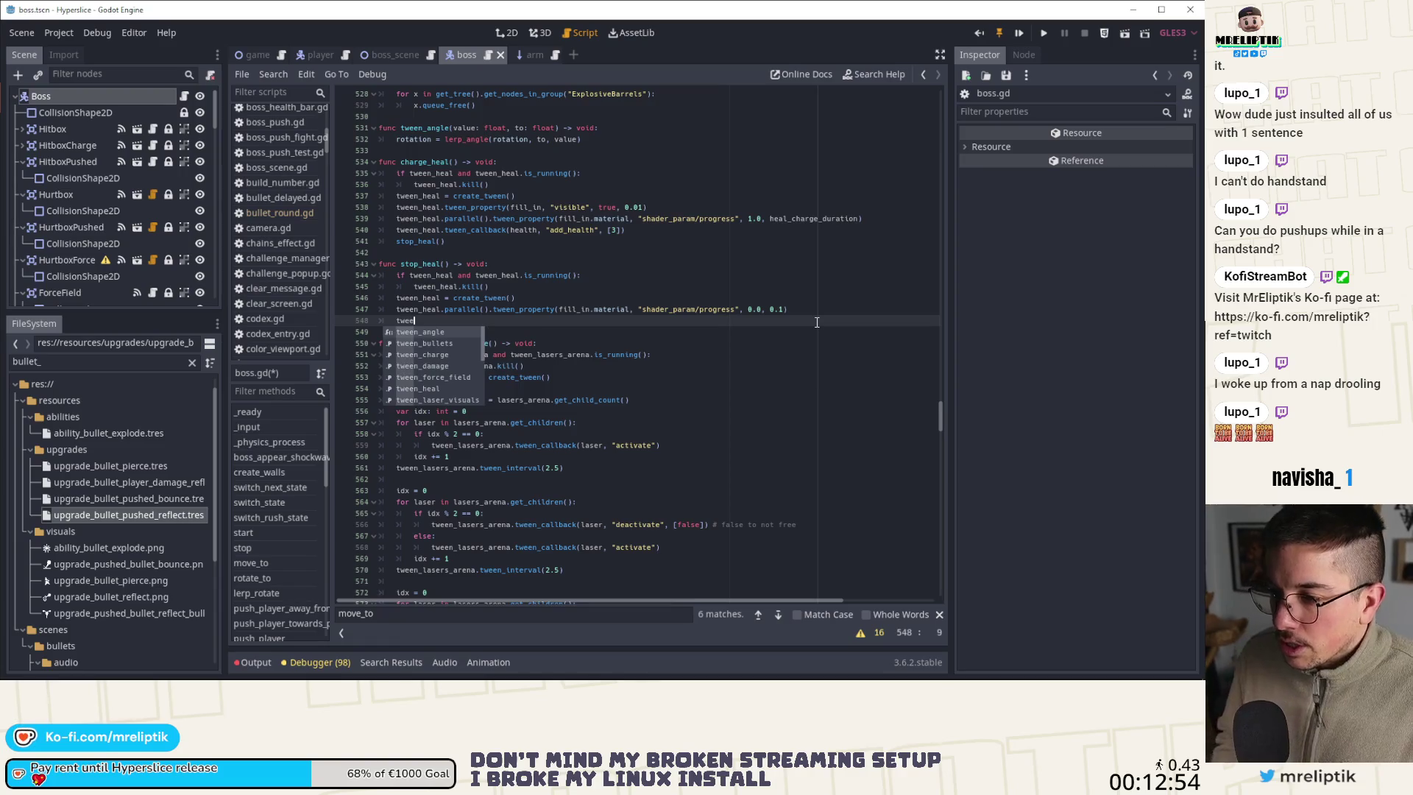
pyautogui.write('n_heal')
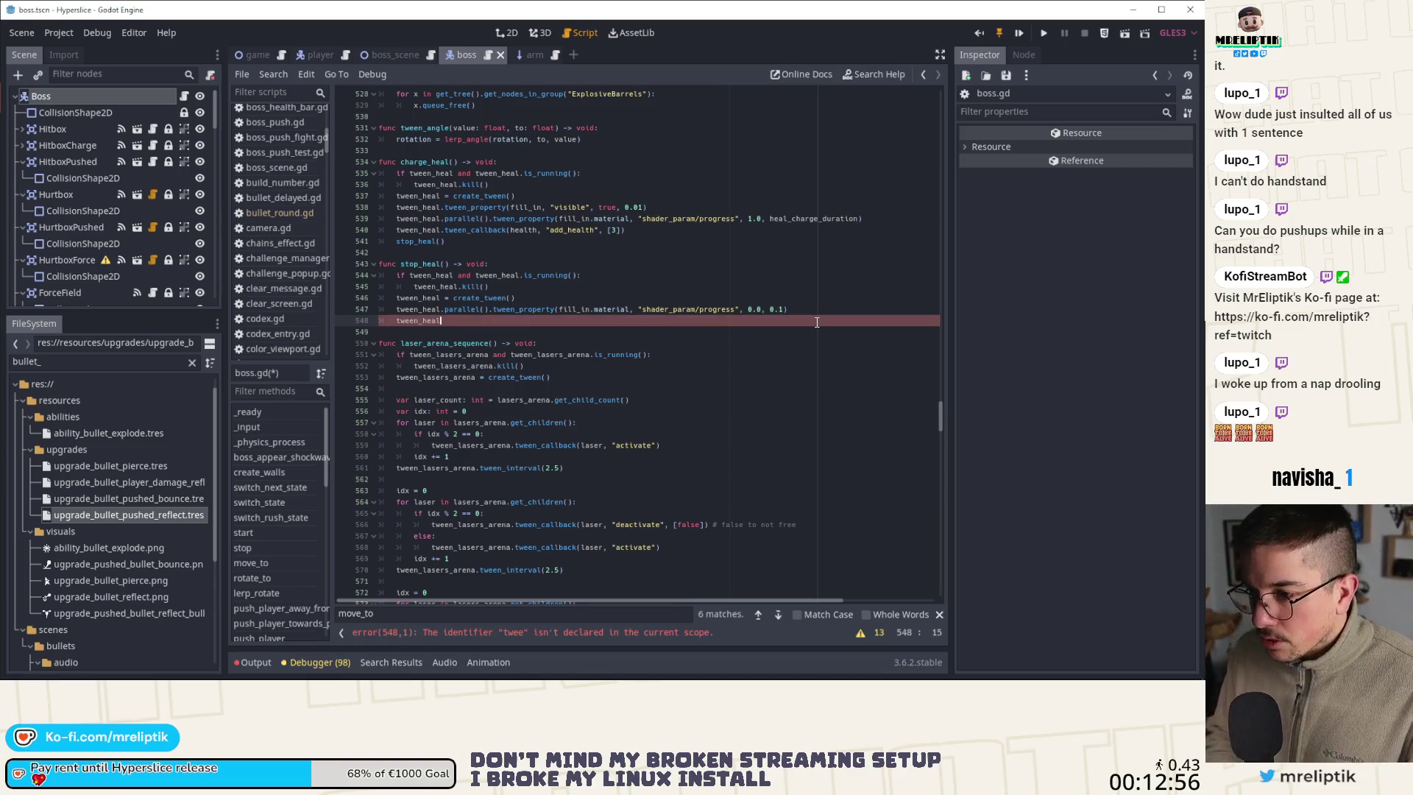
pyautogui.write('.')
pyautogui.press('Return')
# Copy the visibility tween line into stop_heal, drop the unfinished line, and set visible to false
pyautogui.press('Escape')
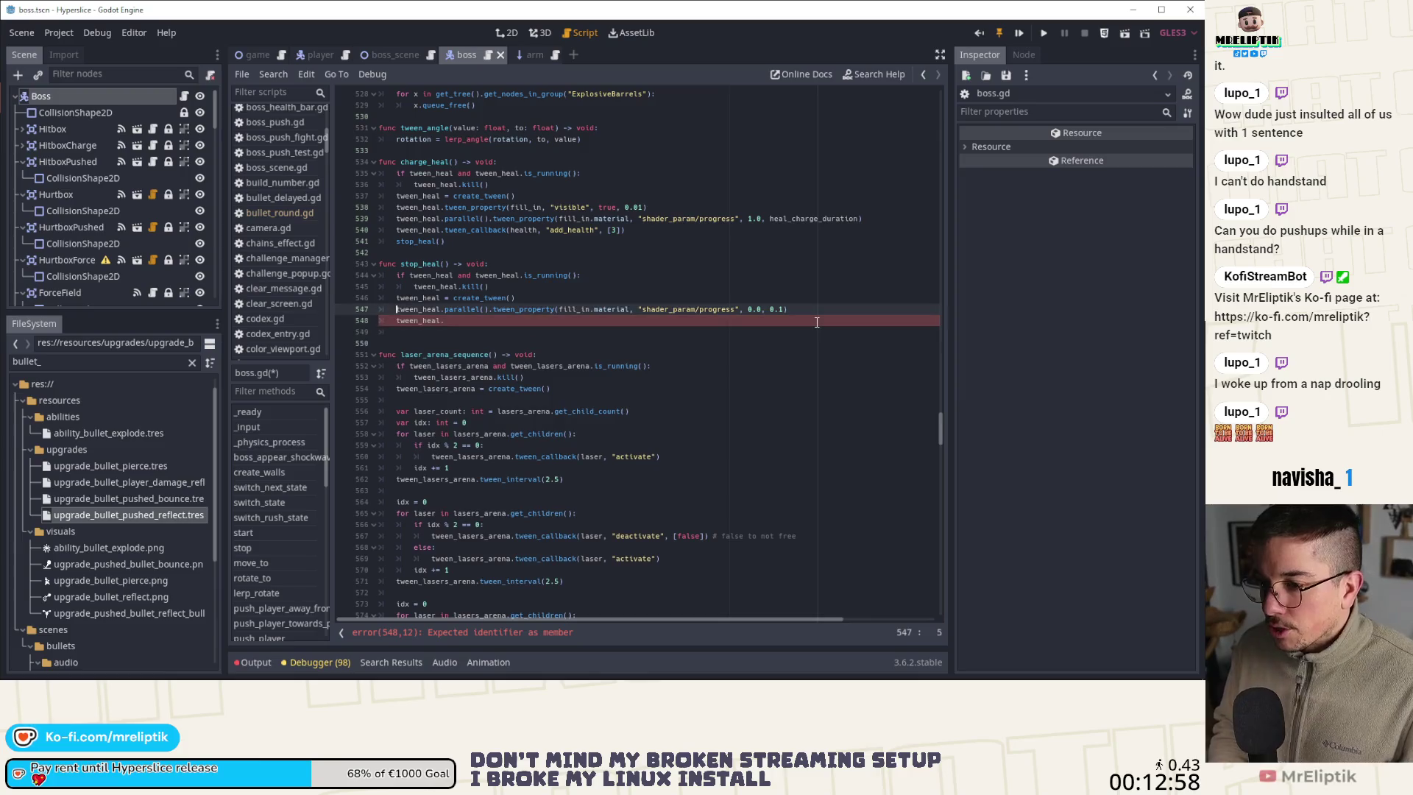
pyautogui.press('Up')
pyautogui.press('Up')
pyautogui.press('Up')
pyautogui.press('Up')
pyautogui.press('Up')
pyautogui.press('Up')
pyautogui.hotkey('ctrl', 'c')
pyautogui.press('Down')
pyautogui.press('Down')
pyautogui.press('Down')
pyautogui.hotkey('ctrl', 'v')
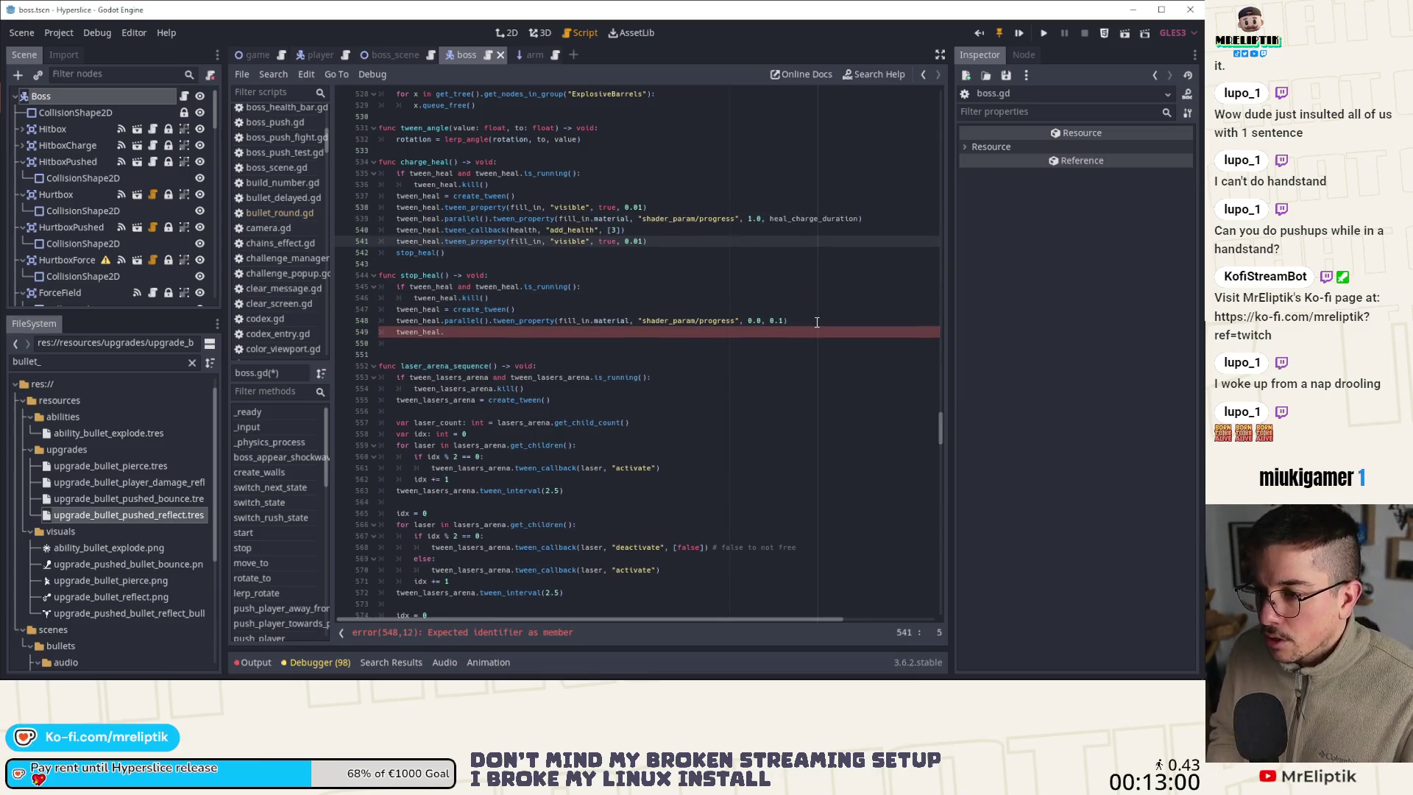
pyautogui.press('Down')
pyautogui.press('Down')
pyautogui.press('BackSpace')
pyautogui.press('BackSpace')
pyautogui.press('BackSpace')
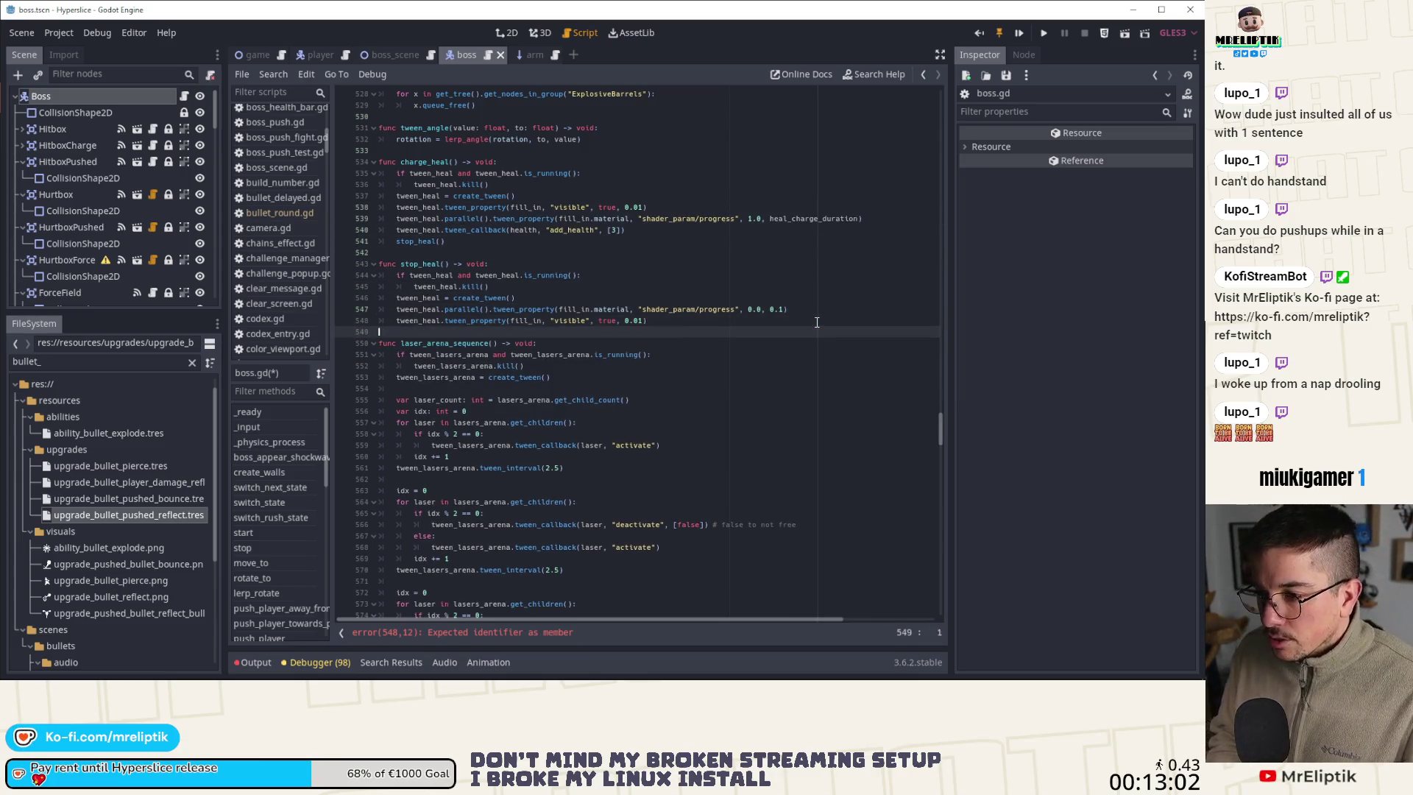
pyautogui.press('Left')
pyautogui.press('Left')
pyautogui.press('Left')
pyautogui.write('false')
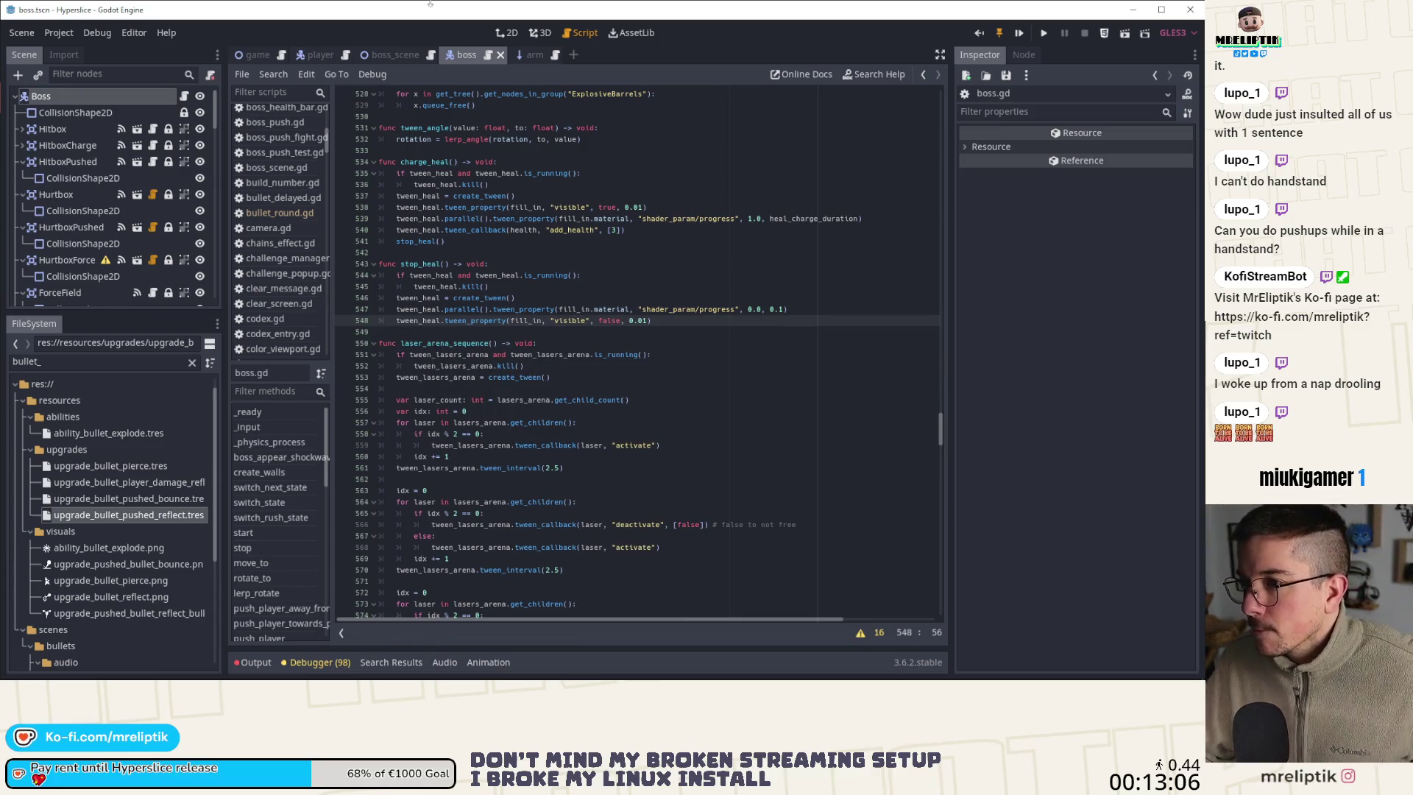
# In switch_state's PHASE_HEAL branch, add charge_heal() below the four Arm create(true) lines
pyautogui.doubleClick(417, 161)
pyautogui.scroll(-2, 252, 532)
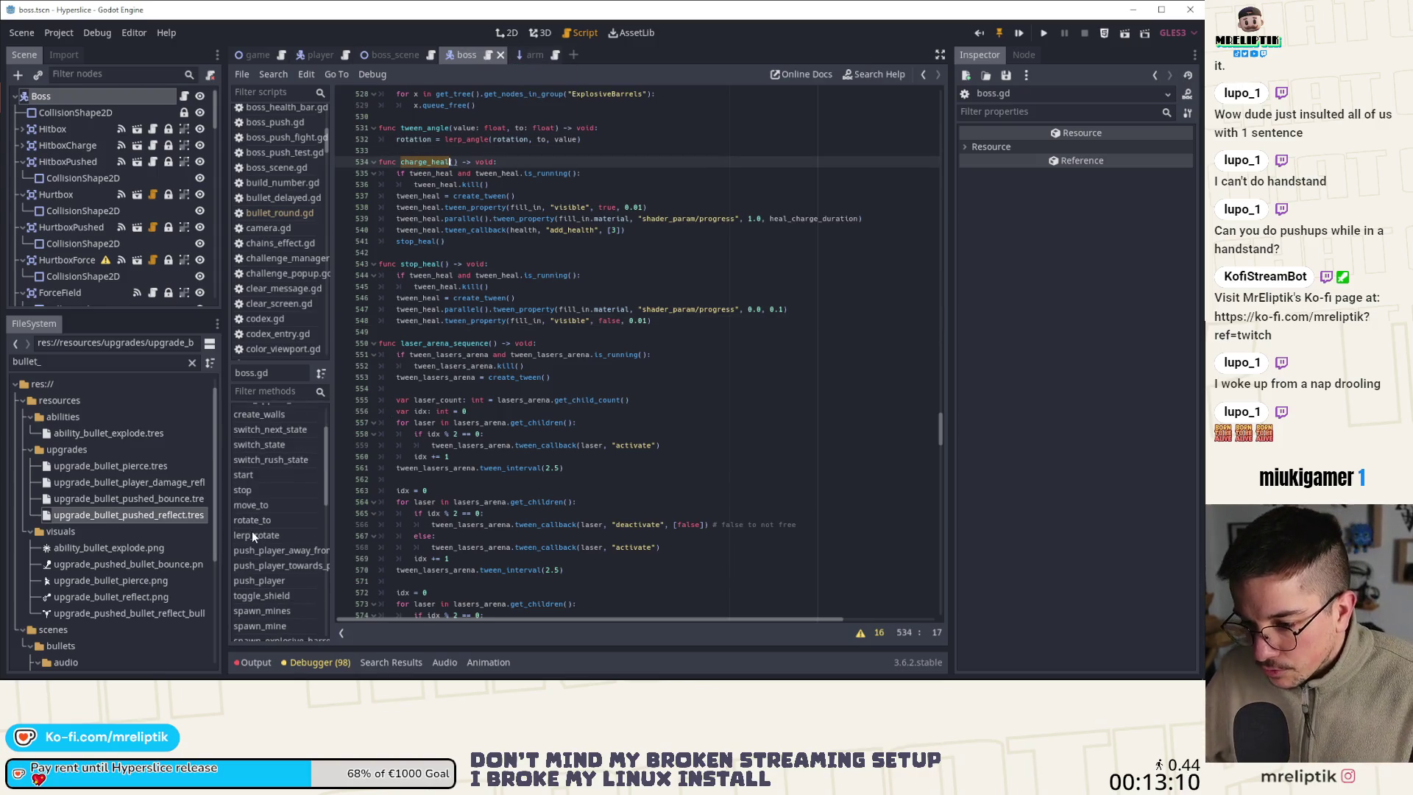
pyautogui.click(276, 444)
pyautogui.scroll(-5, 523, 388)
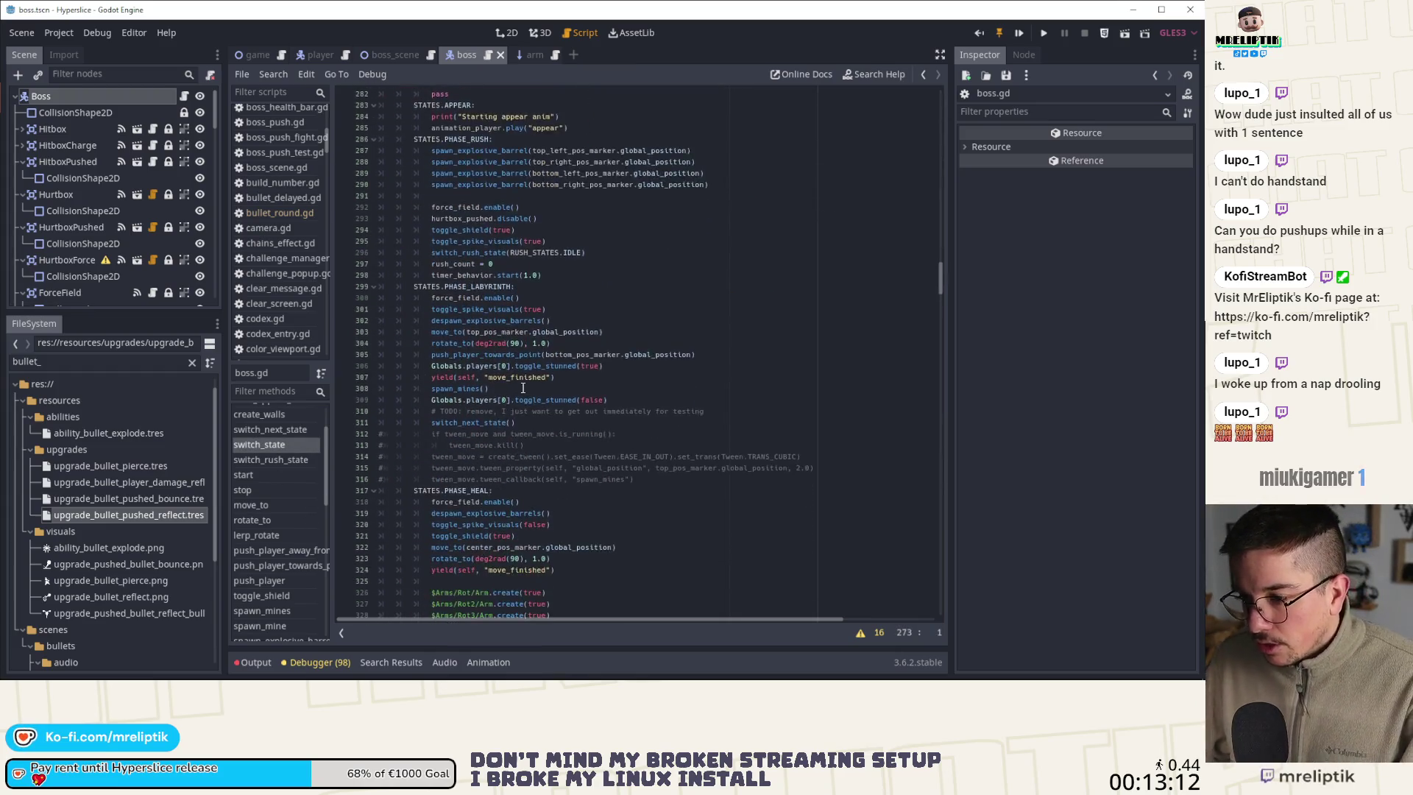
pyautogui.scroll(-6, 523, 388)
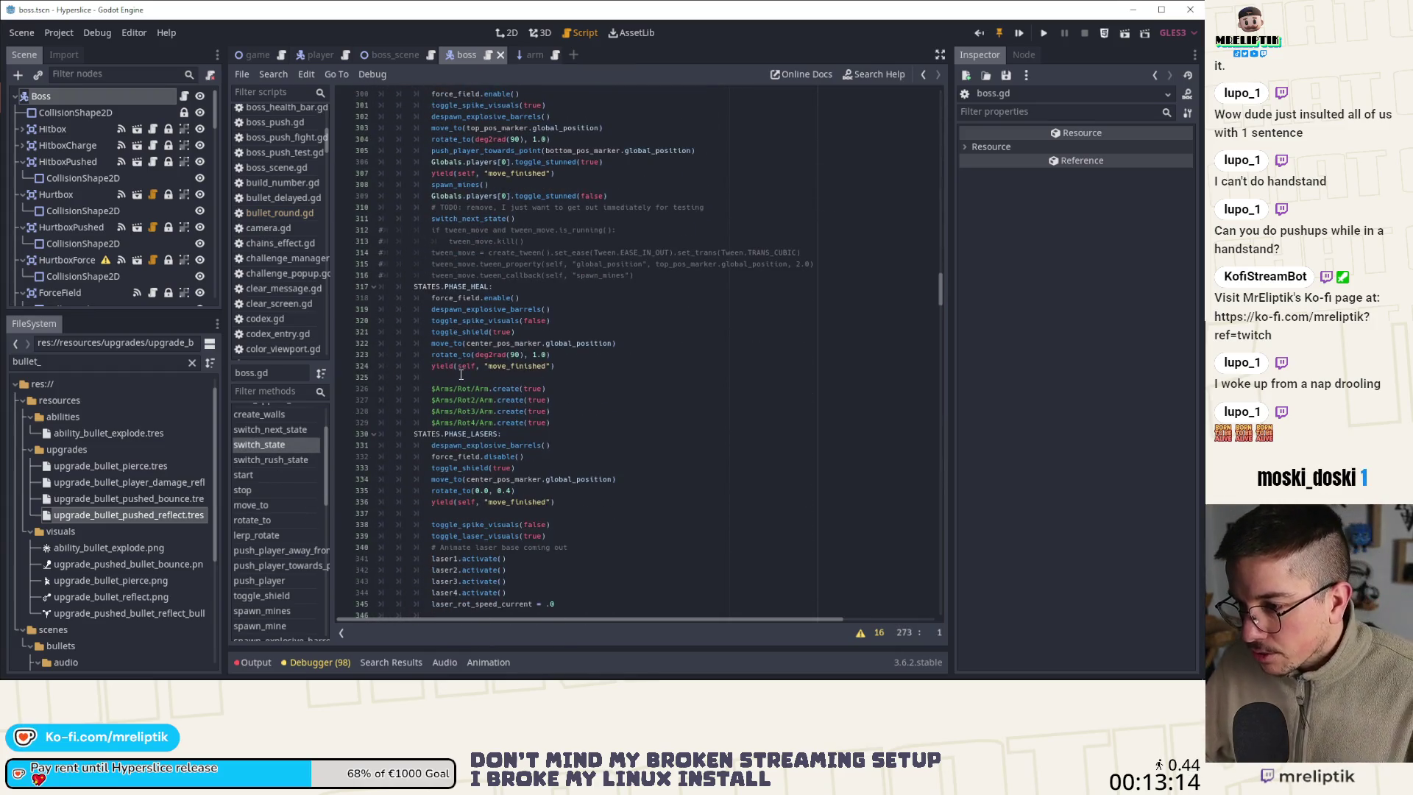
pyautogui.click(564, 363)
pyautogui.press('Down')
pyautogui.write('charge_heal(')
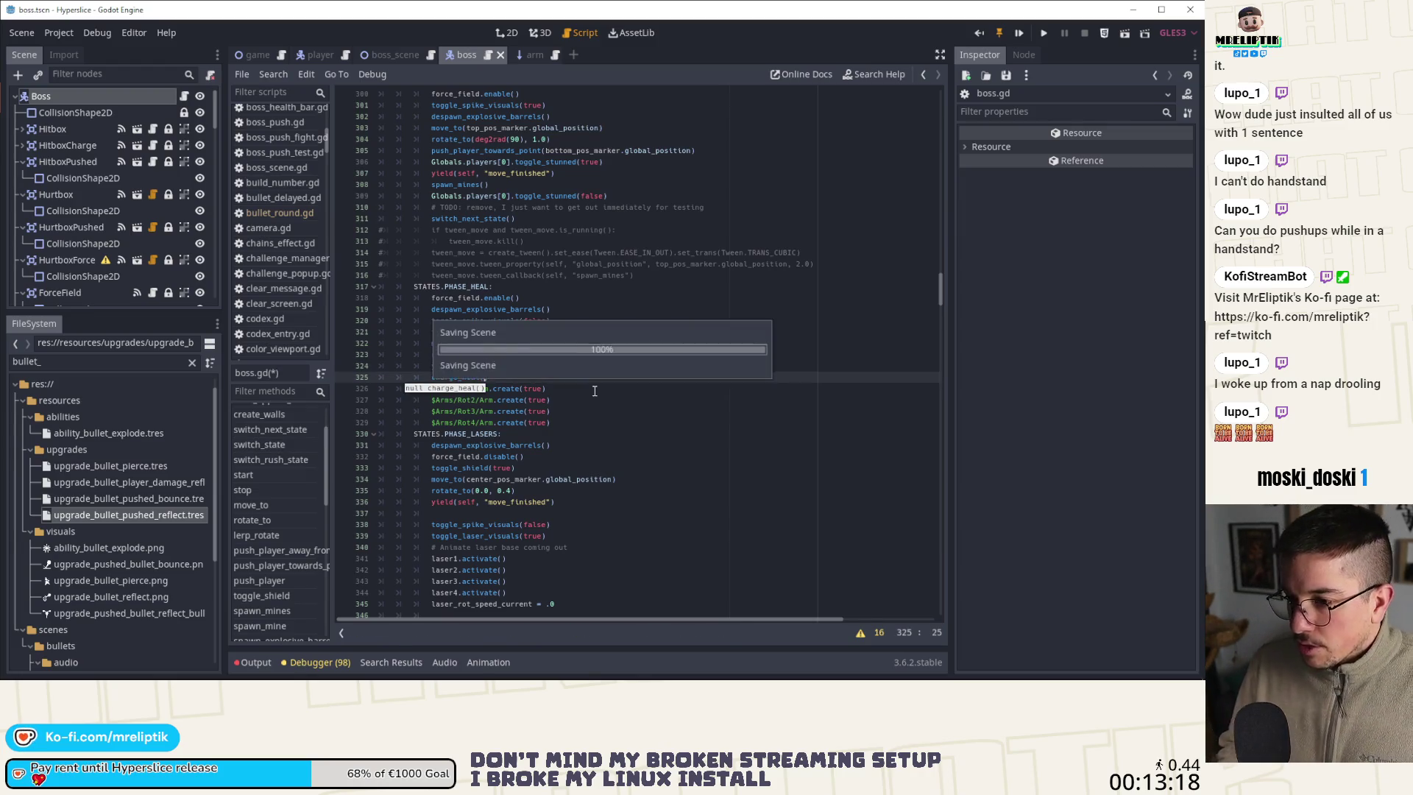
pyautogui.press('Down')
pyautogui.press('End')
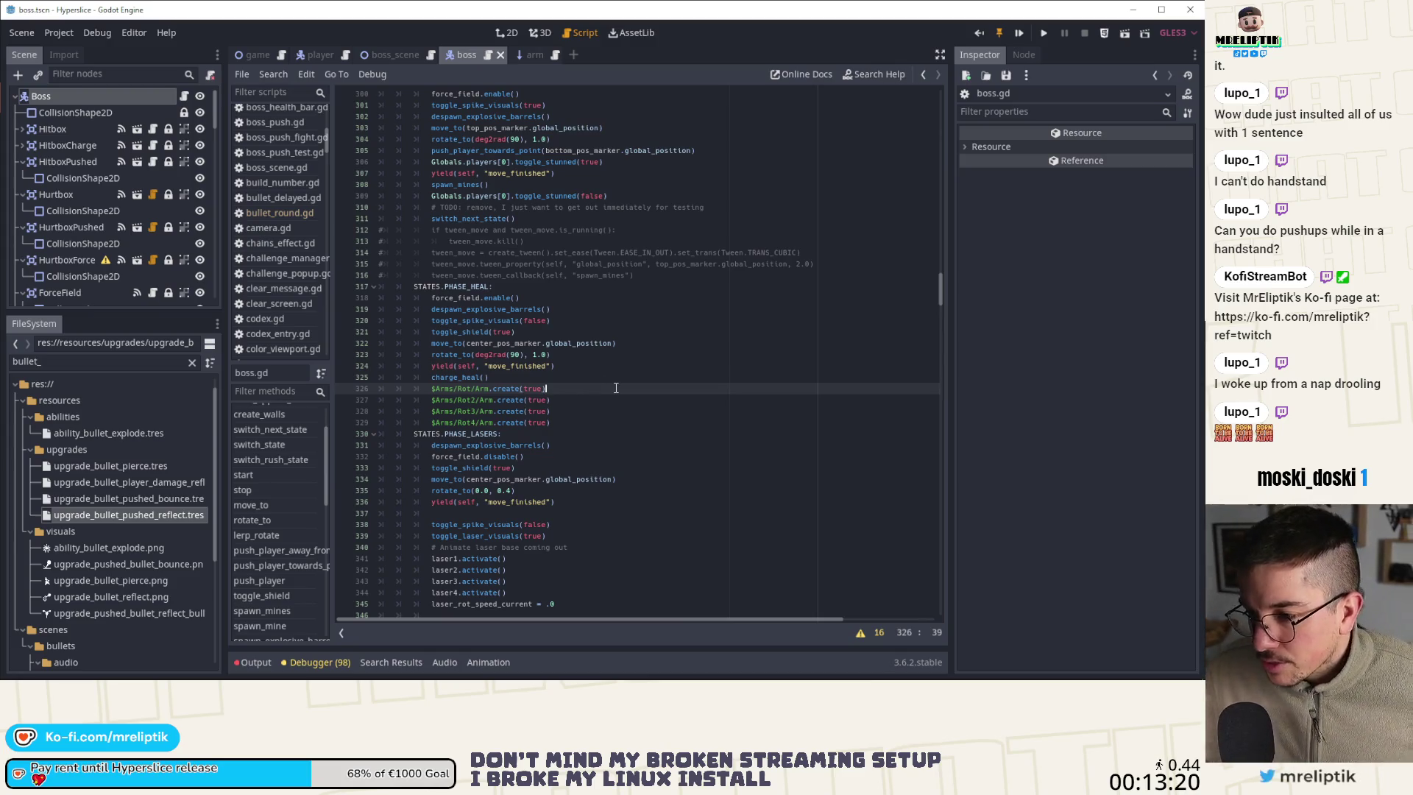
pyautogui.press('Up')
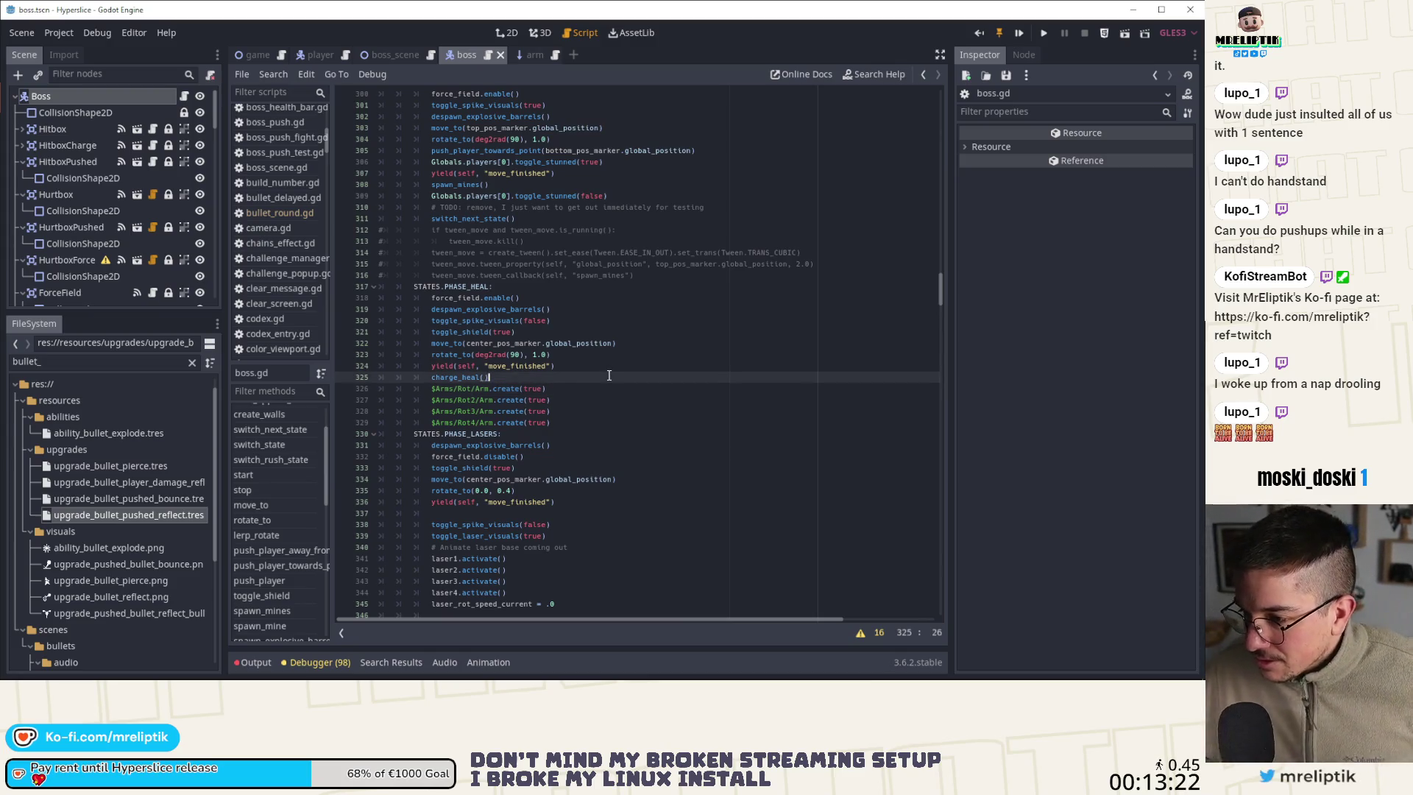
pyautogui.hotkey('alt', 'Down')
pyautogui.hotkey('alt', 'Down')
pyautogui.hotkey('alt', 'Down')
pyautogui.hotkey('alt', 'Down')
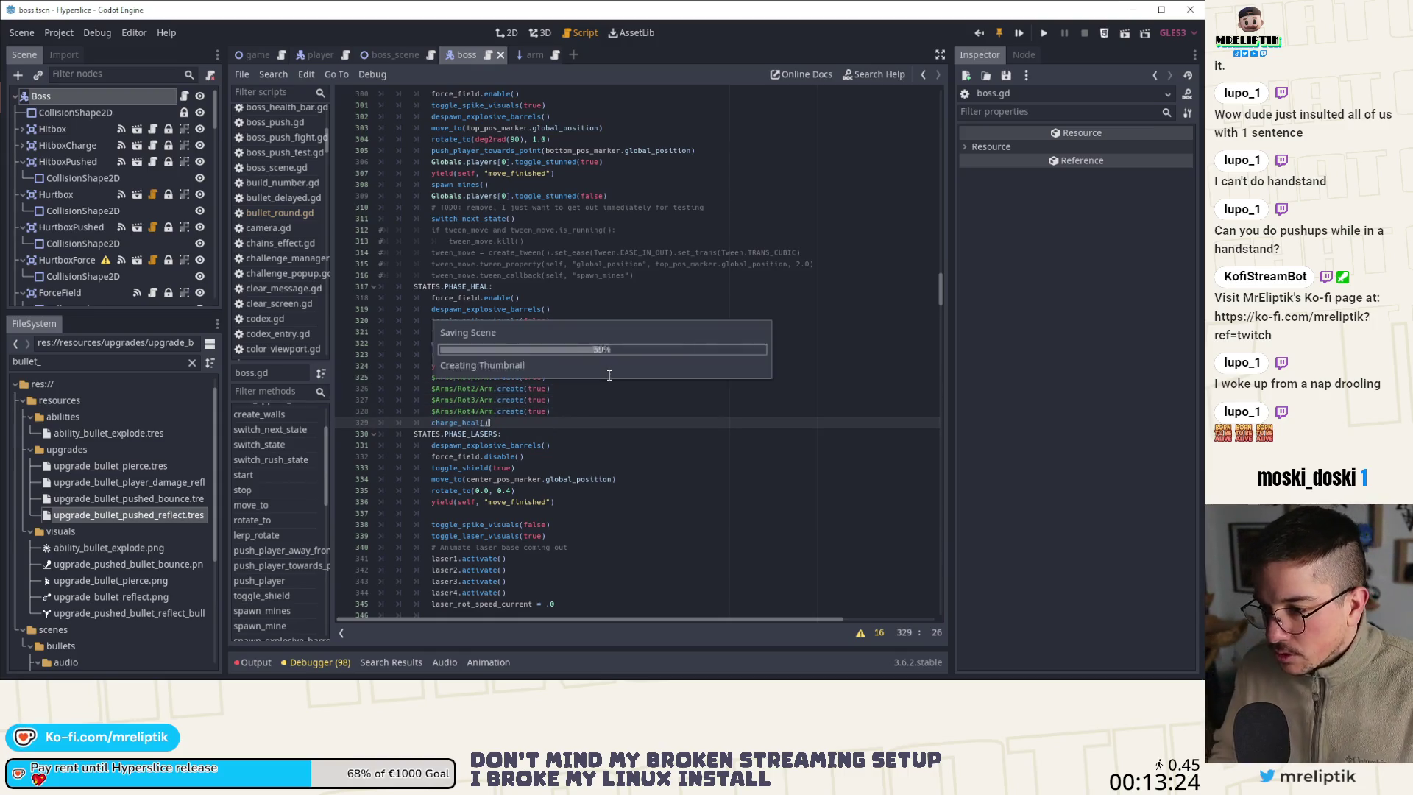
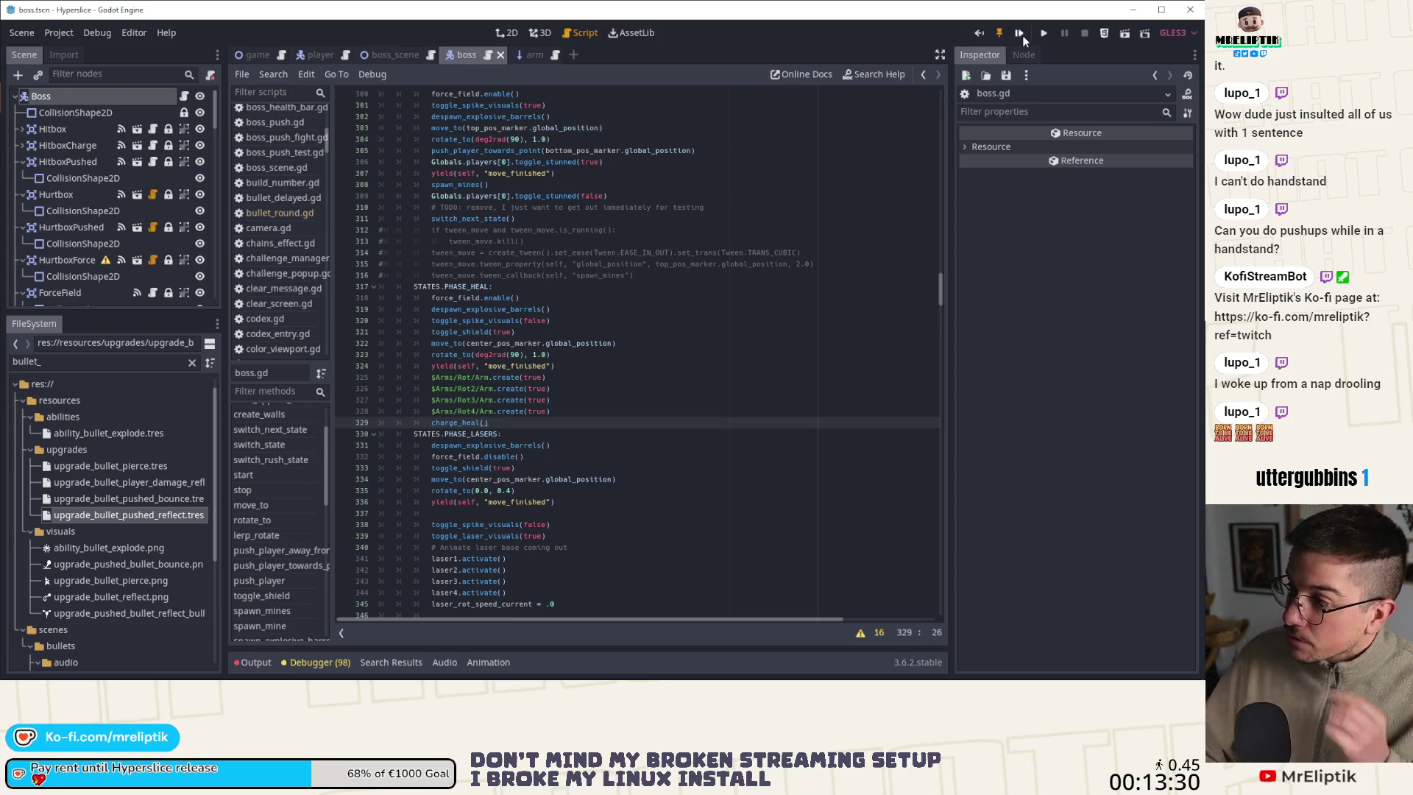
# Inspect the charge_heal() and first arm create() calls in boss.gd's heal phase before moving to arm.gd
pyautogui.doubleClick(471, 422)
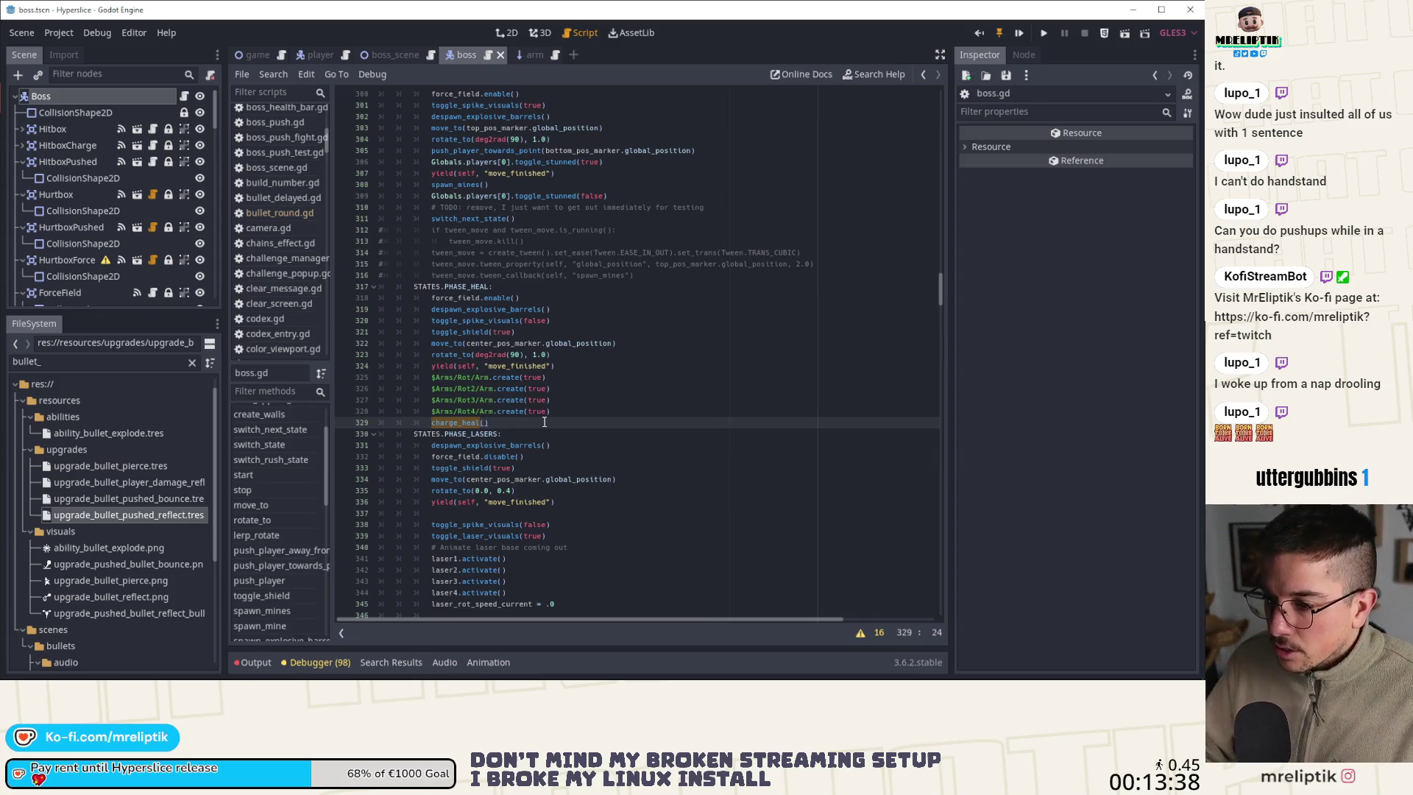
pyautogui.doubleClick(513, 377)
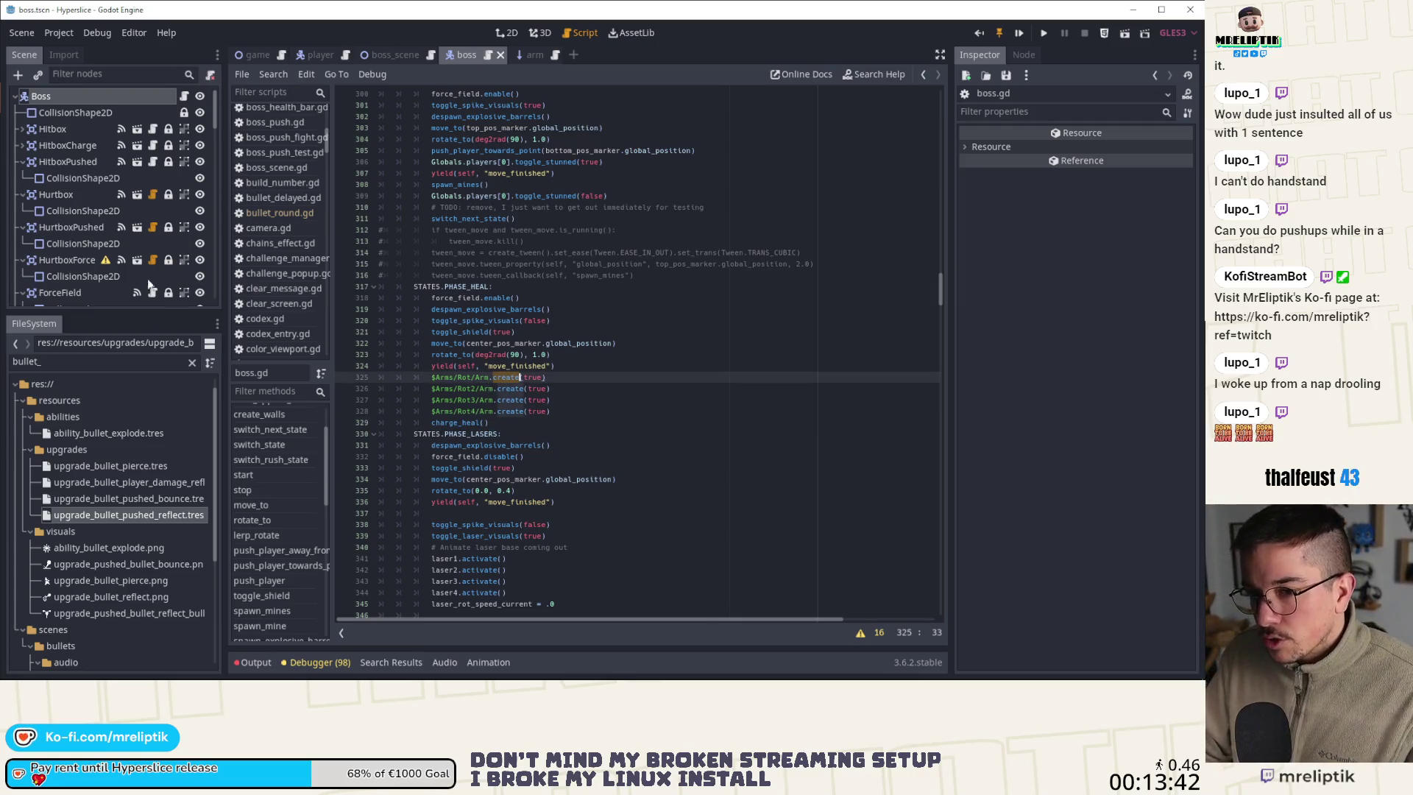
pyautogui.scroll(-3, 103, 269)
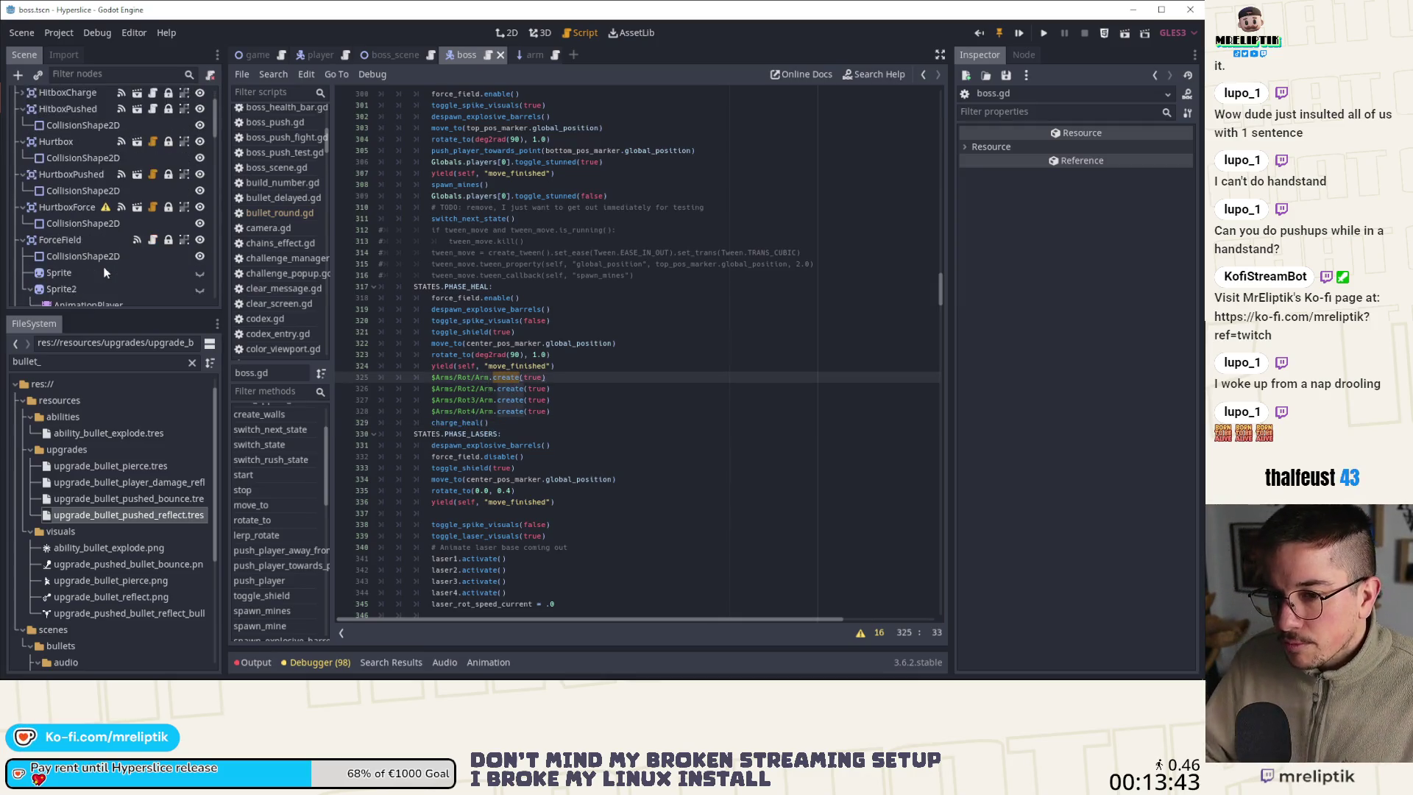
pyautogui.click(527, 56)
# Locate arm.gd's destroy() function, checking the Arm node and its 2D scene along the way
pyautogui.click(100, 94)
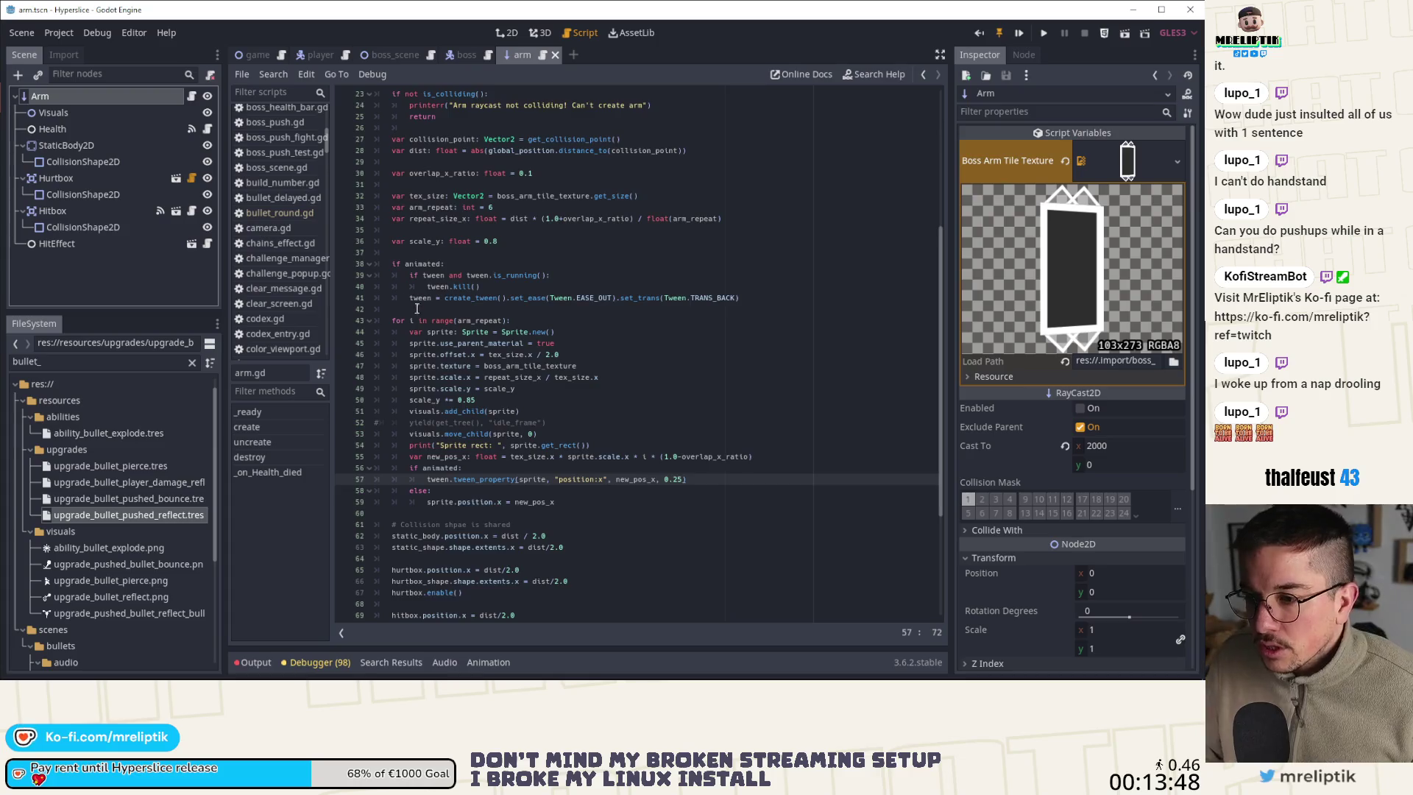
pyautogui.scroll(-5, 518, 368)
pyautogui.click(415, 528)
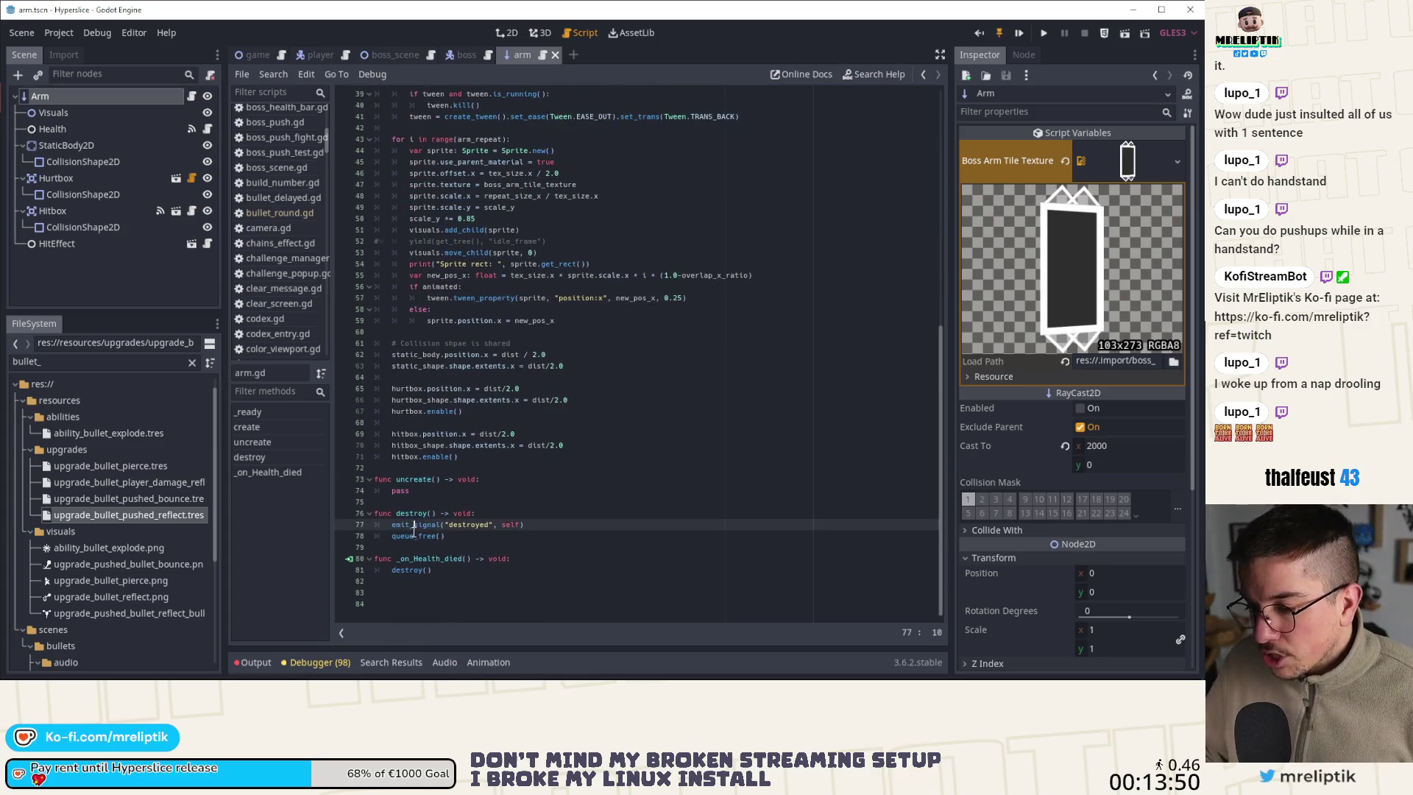
pyautogui.click(513, 34)
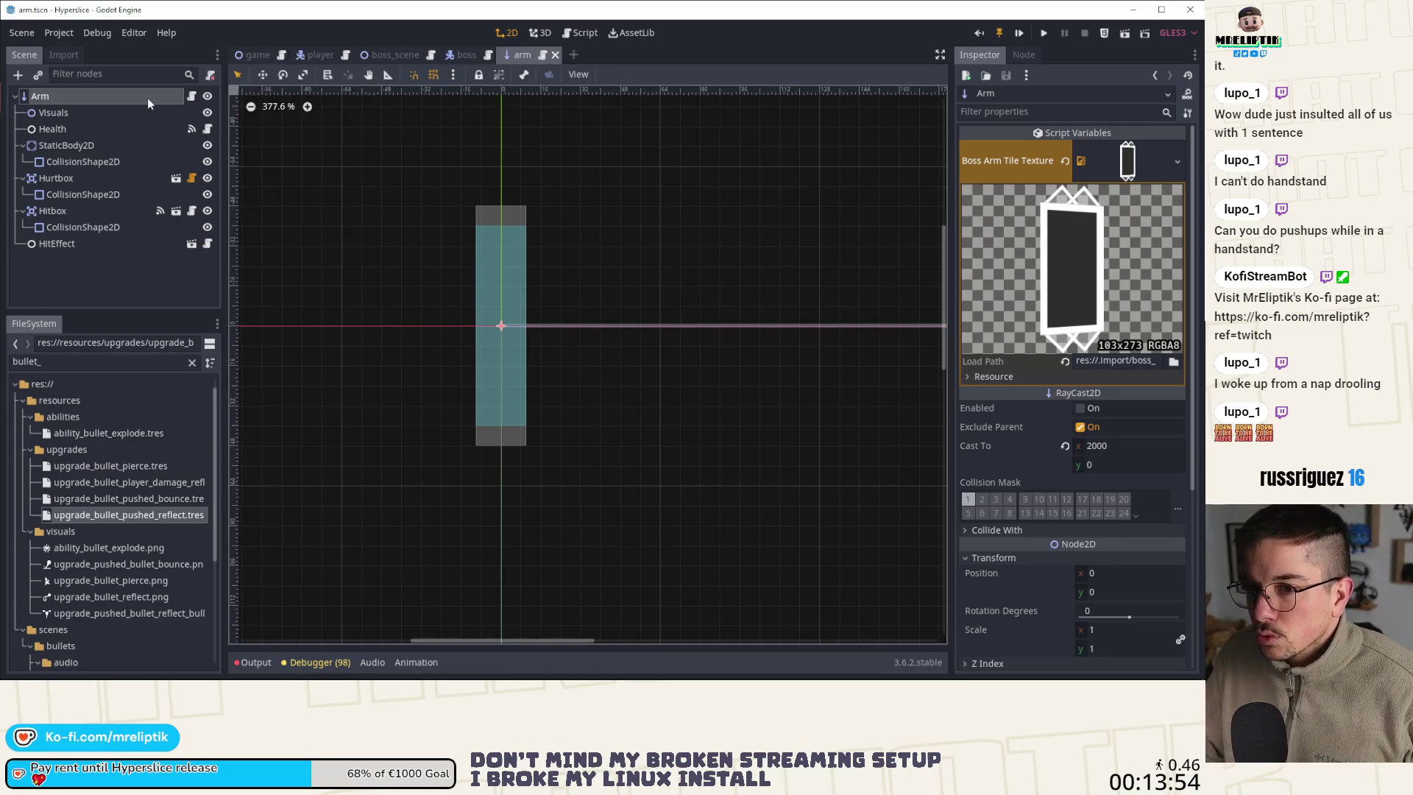
pyautogui.click(191, 96)
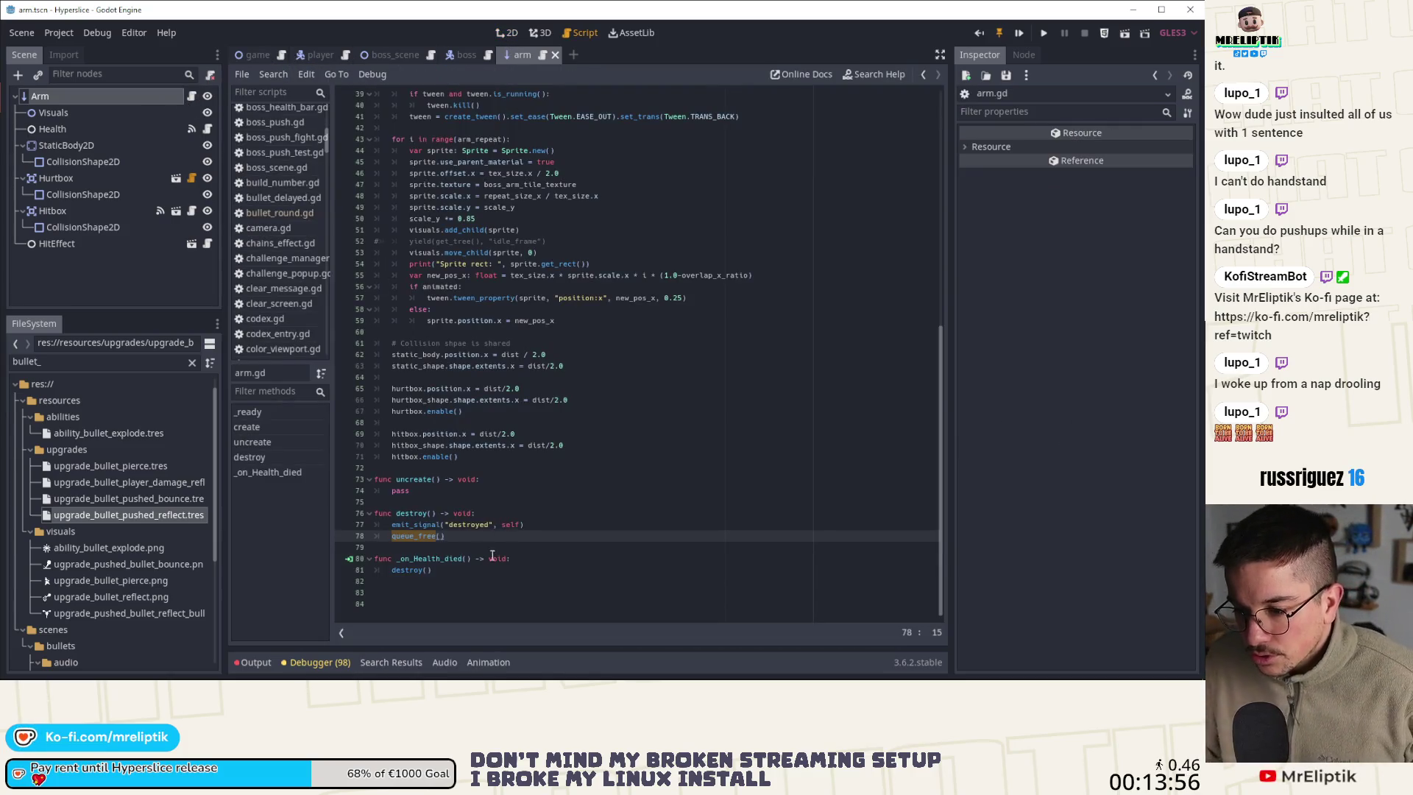
pyautogui.click(503, 536)
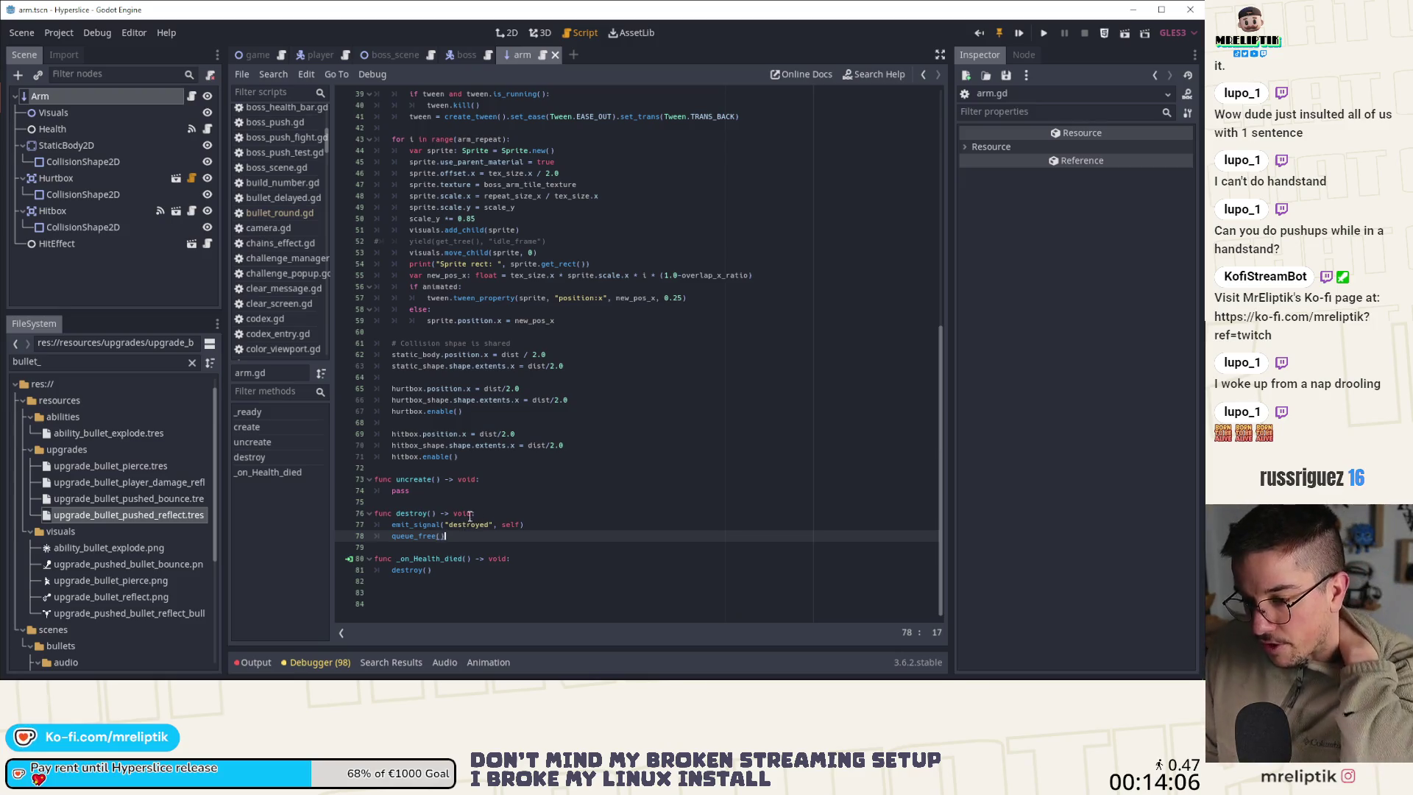
# Add a VFX TODO comment after the destroyed signal emit, remove queue_free(), and save
pyautogui.click(526, 524)
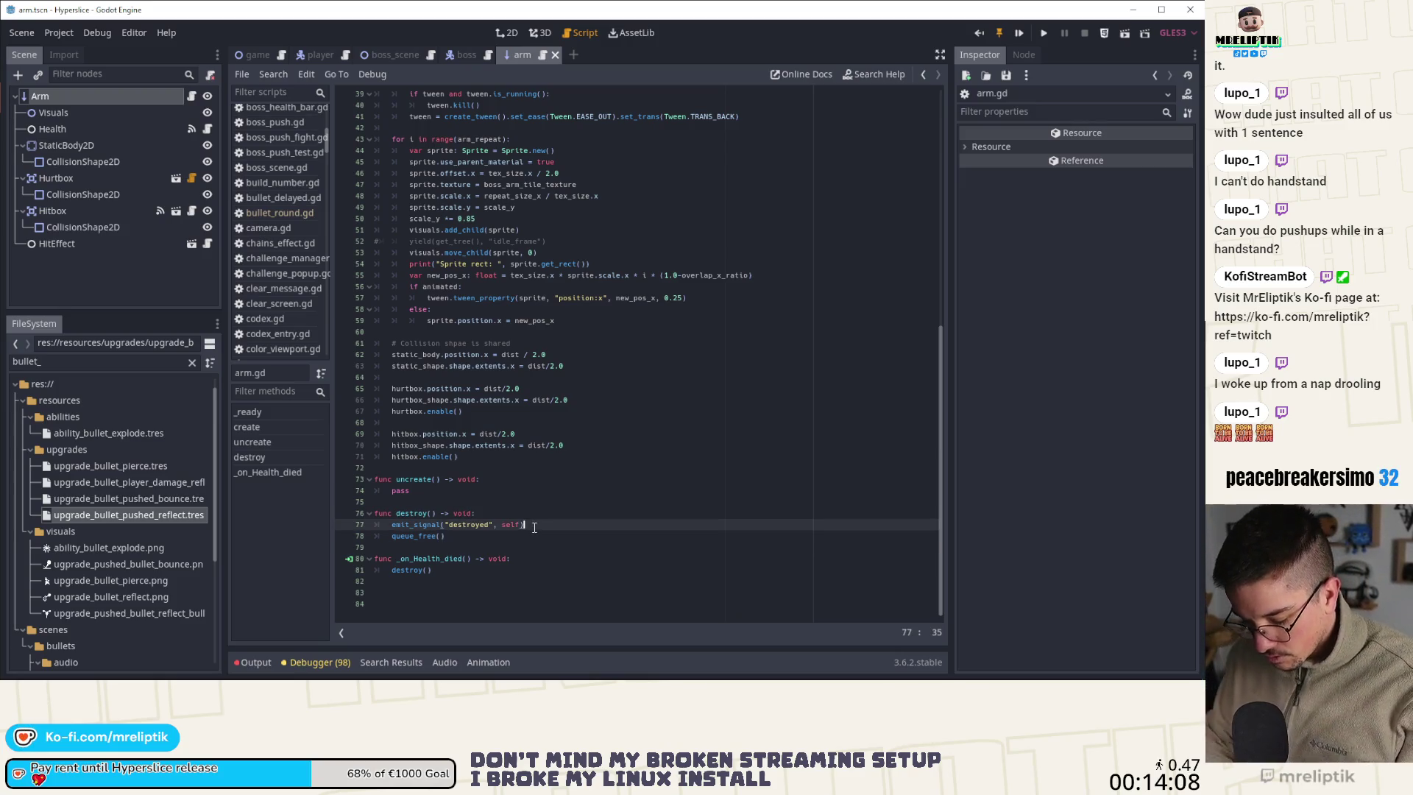
pyautogui.press('Return')
pyautogui.write('# TODO: VFX')
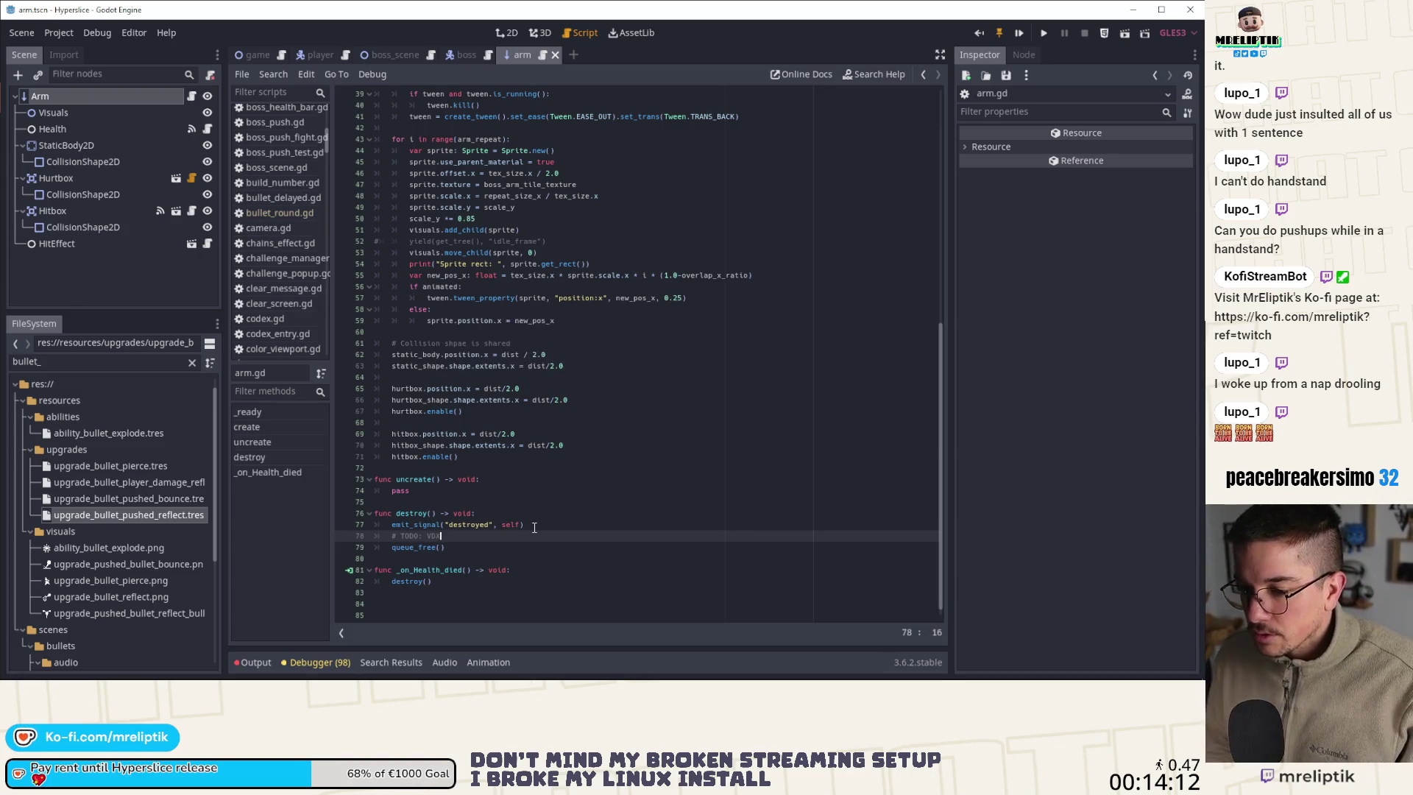
pyautogui.press('Down')
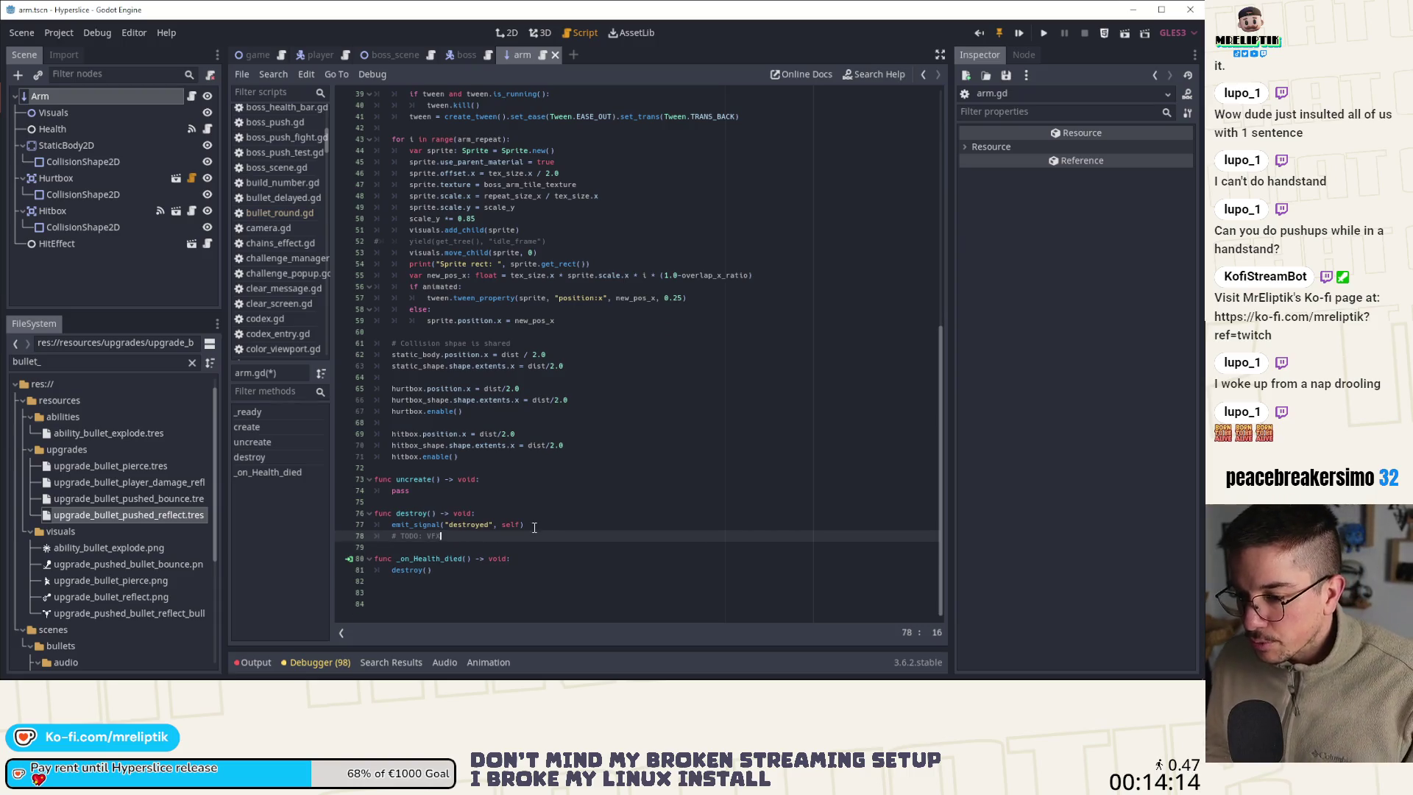
pyautogui.hotkey('ctrl', 'x')
pyautogui.hotkey('ctrl', 's')
pyautogui.scroll(3, 441, 478)
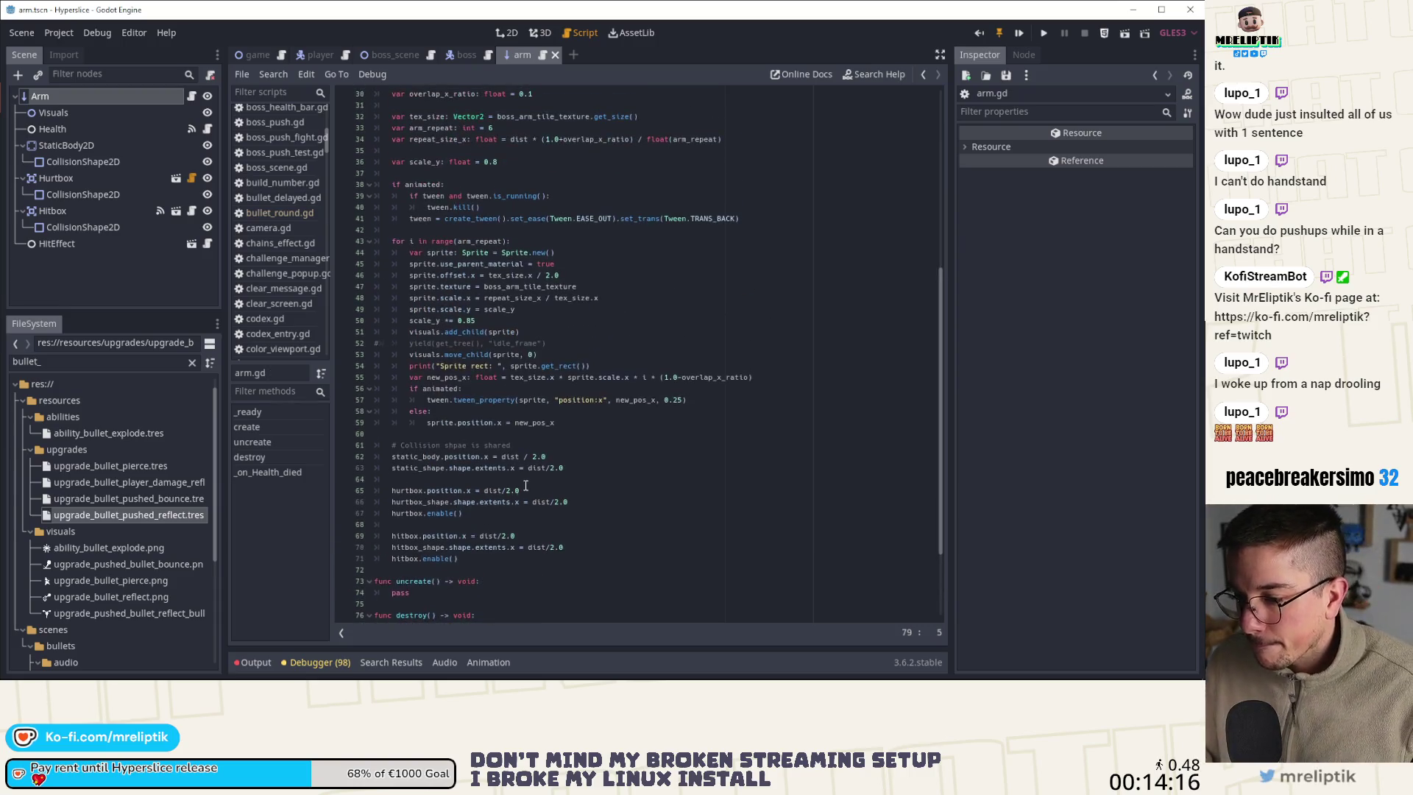
# Add hurtbox.disable() and hitbox.disable() calls to destroy()
pyautogui.write('hurtbox./')
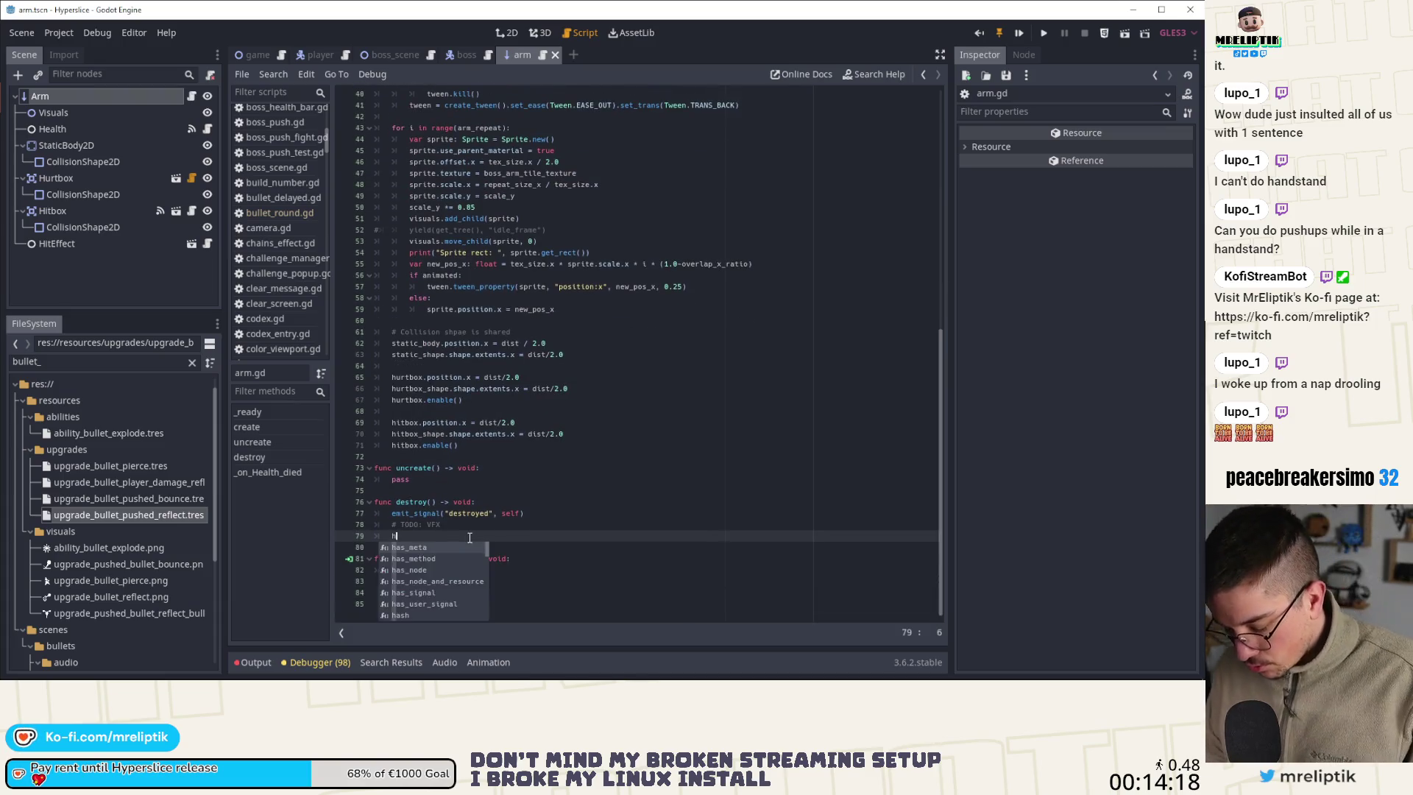
pyautogui.press('BackSpace')
pyautogui.write('dis')
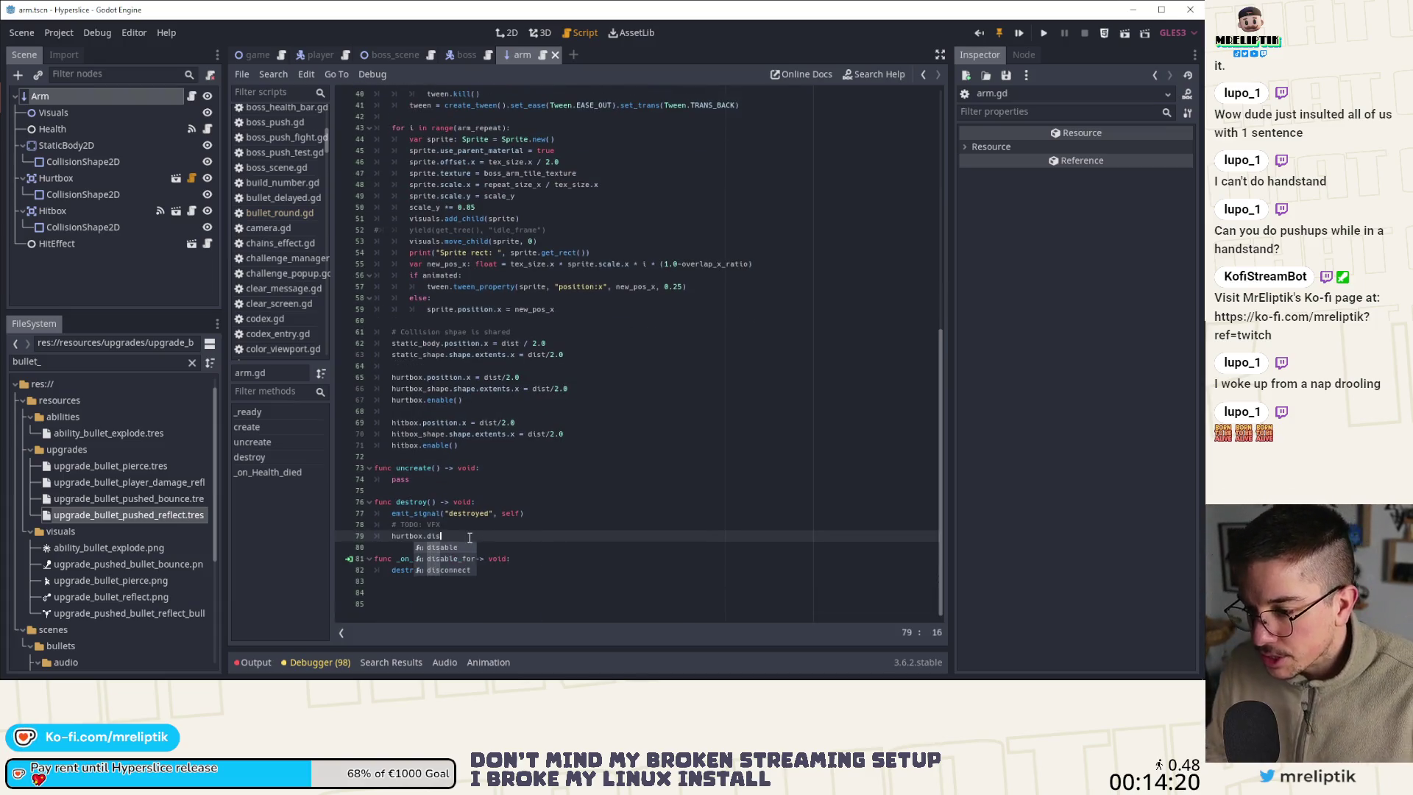
pyautogui.press('Return')
pyautogui.press('Return')
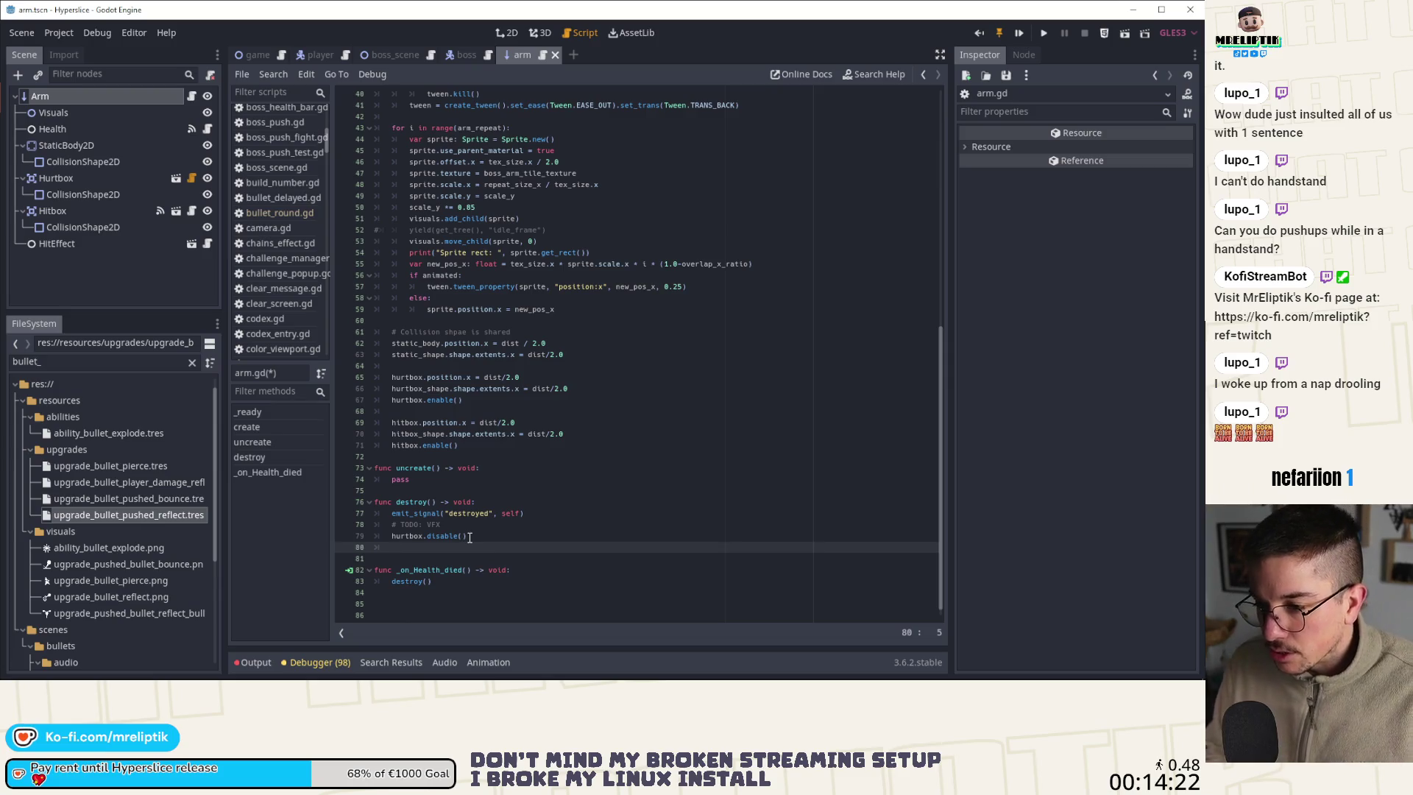
pyautogui.write('hitbox.dis')
pyautogui.press('Return')
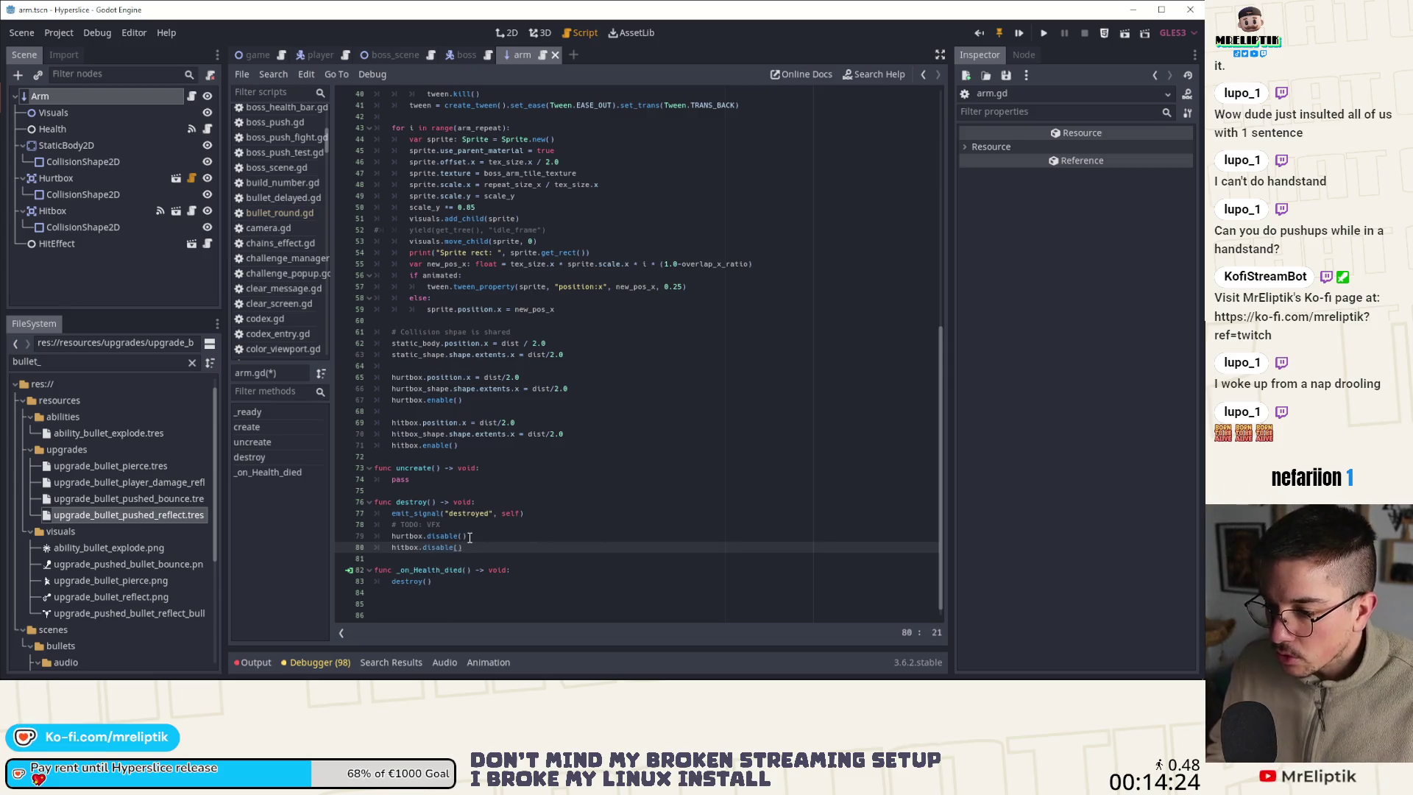
pyautogui.press('Return')
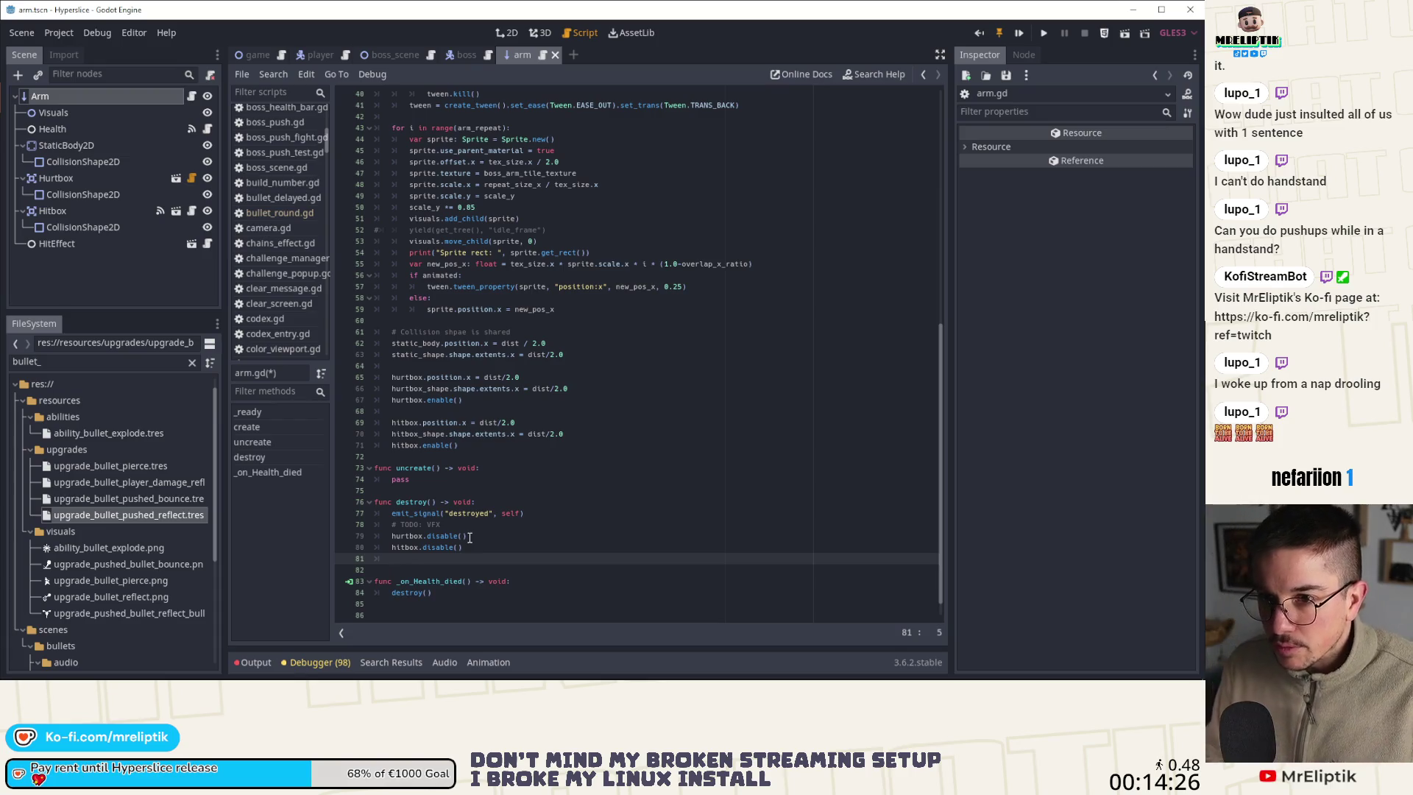
# Append a clear_visuals() call at the end of destroy() and save arm.gd
pyautogui.scroll(5, 469, 537)
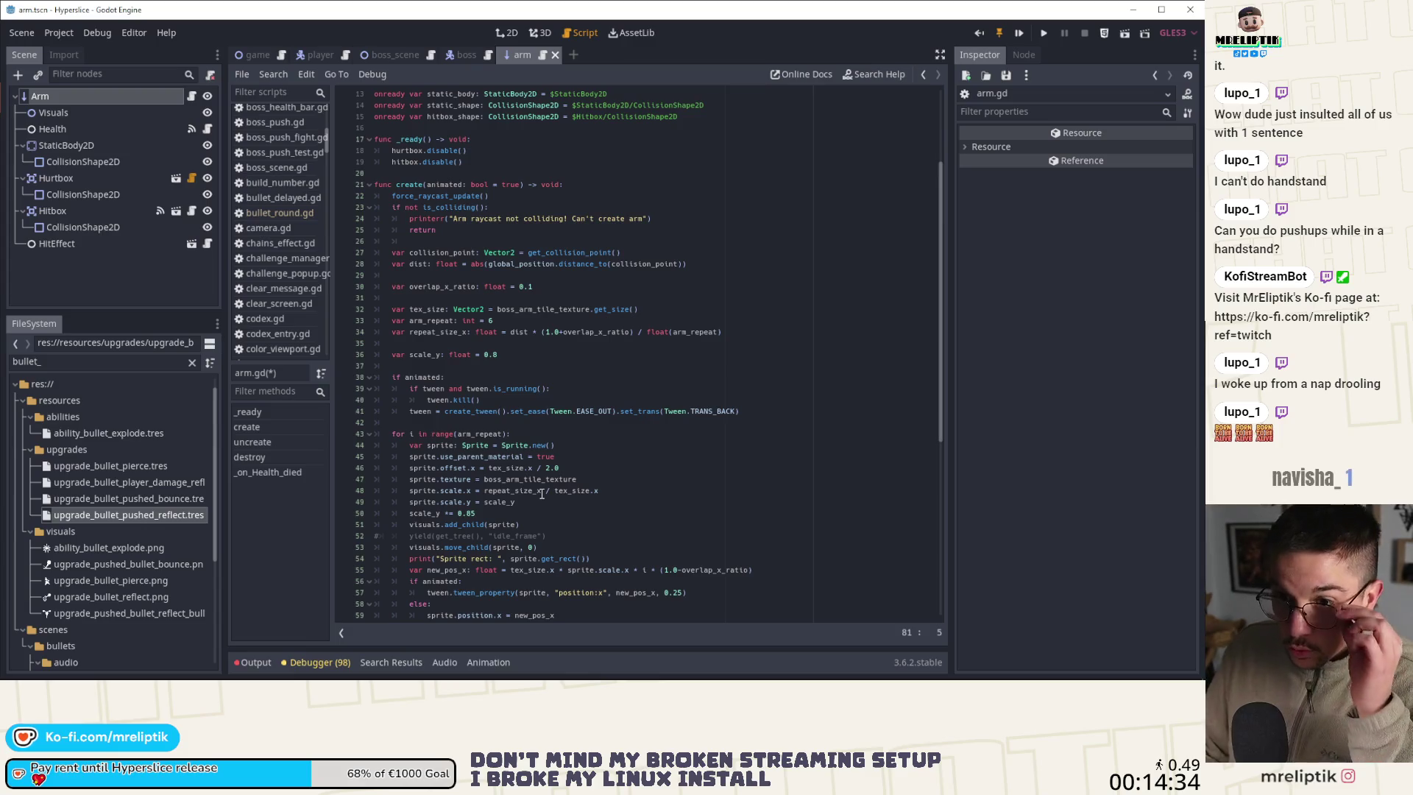
pyautogui.scroll(-4, 526, 296)
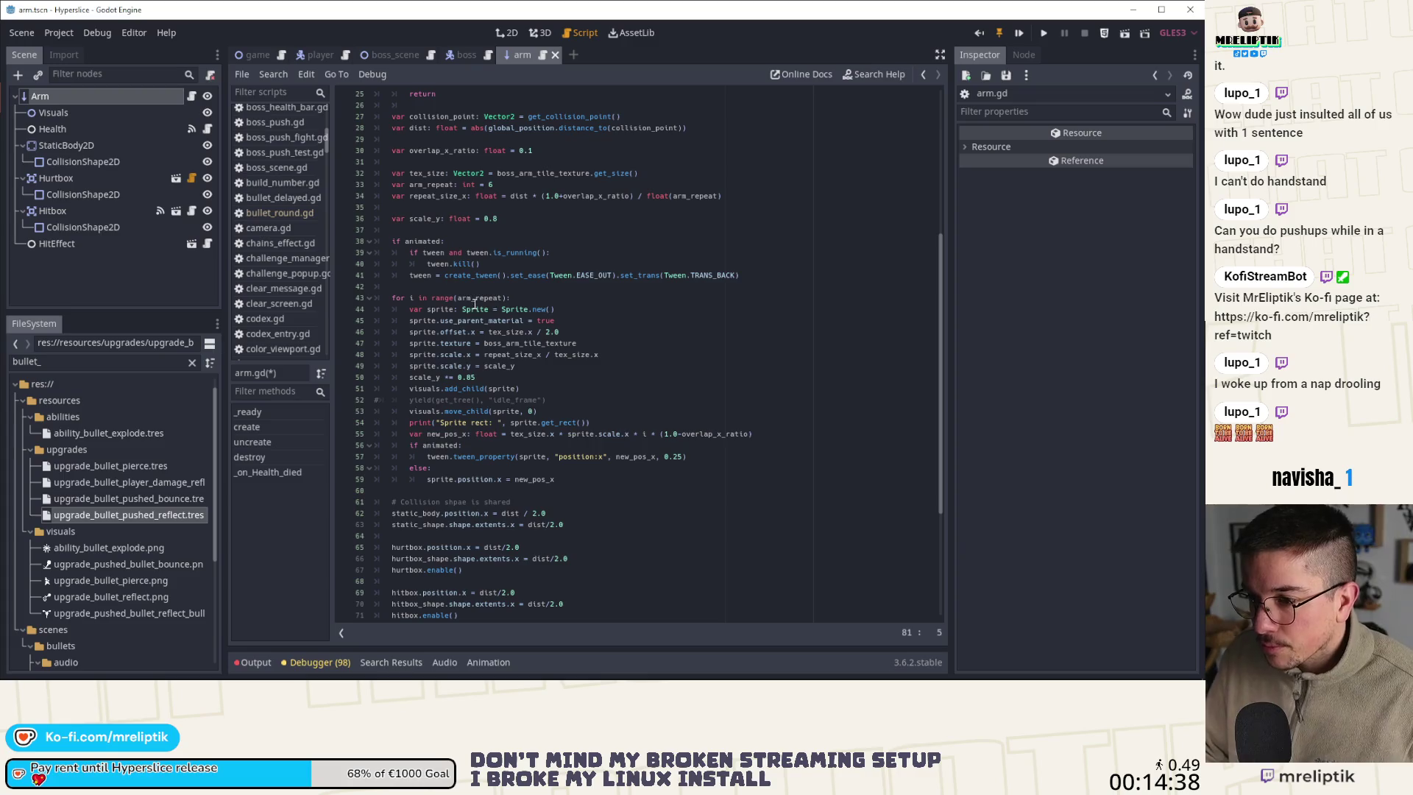
pyautogui.scroll(4, 485, 294)
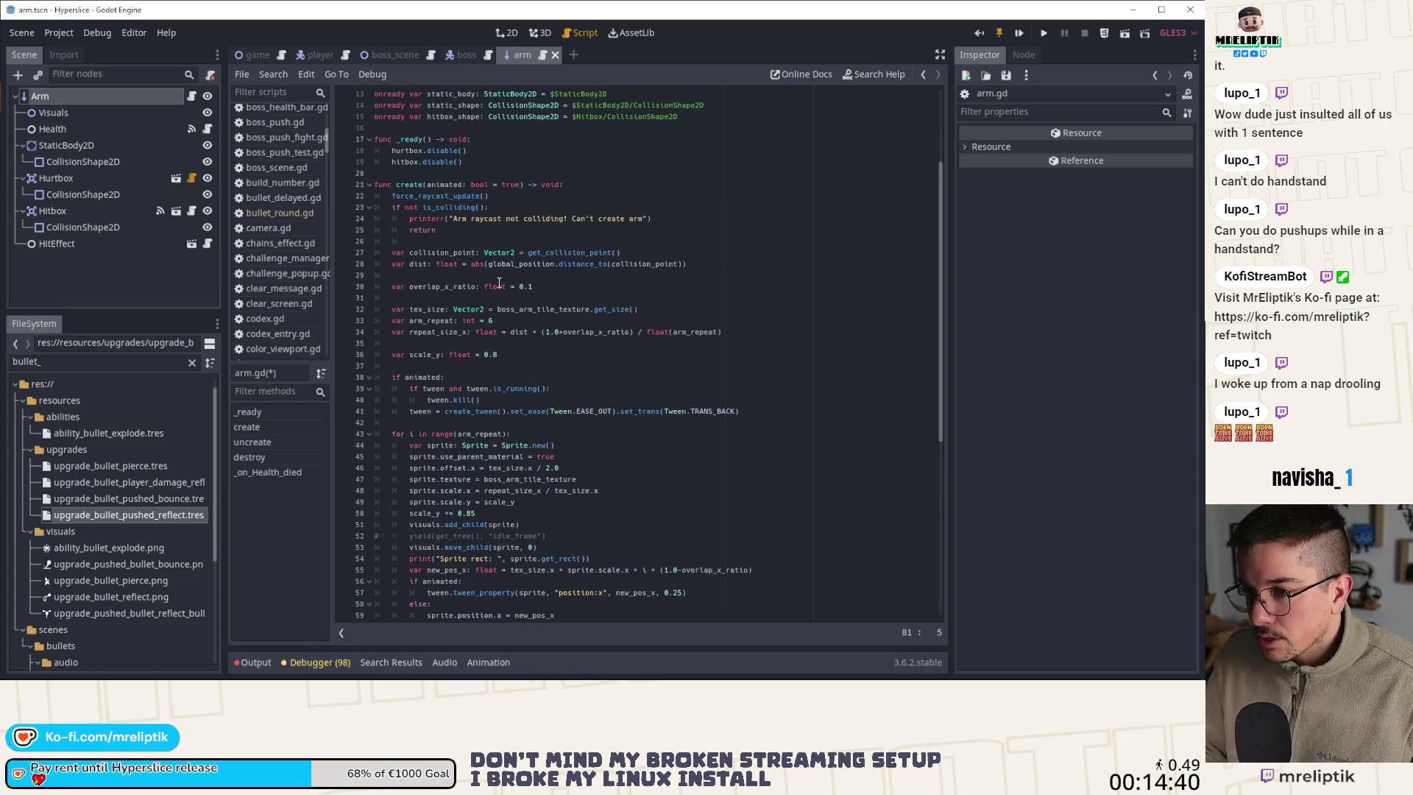
pyautogui.scroll(-2, 499, 282)
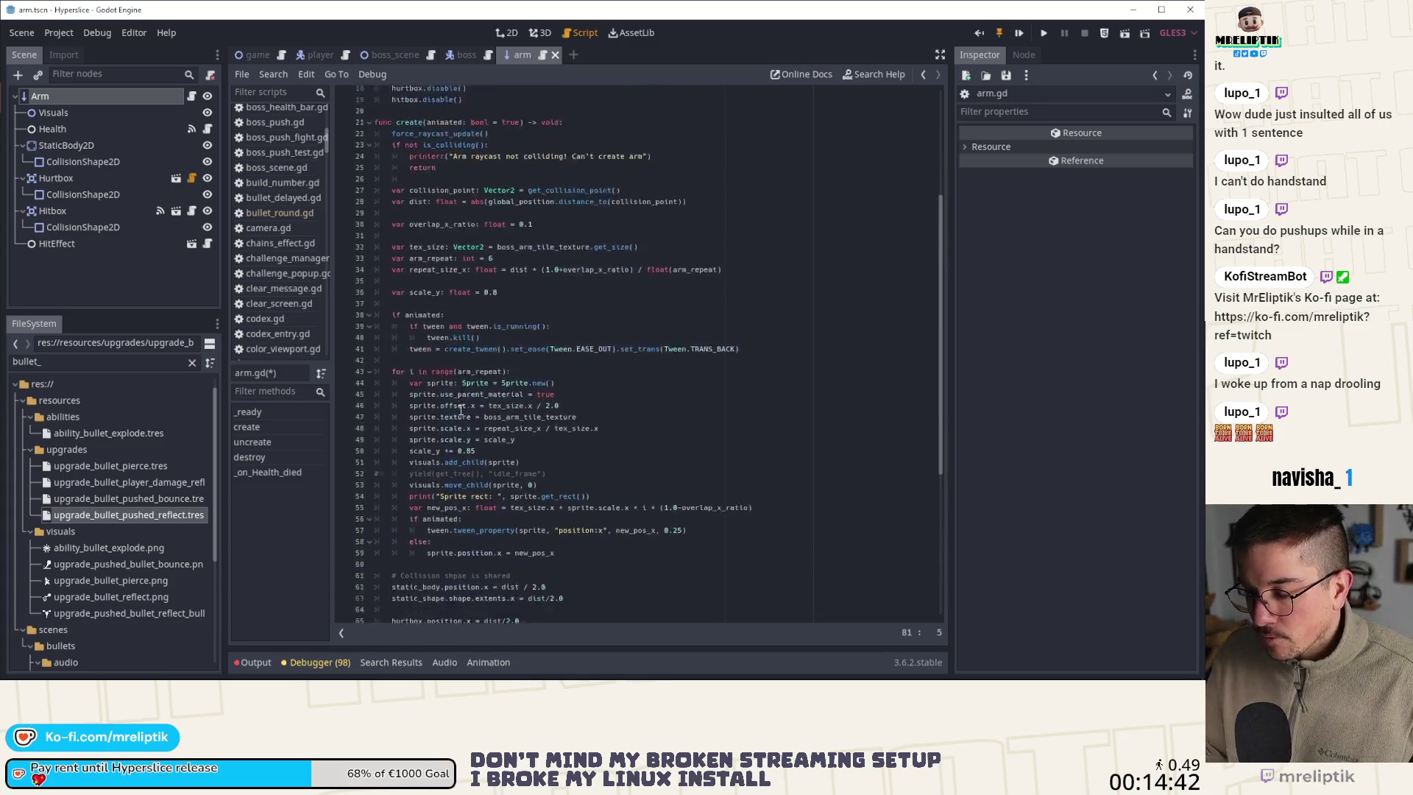
pyautogui.scroll(-6, 497, 501)
pyautogui.write('clear_vis')
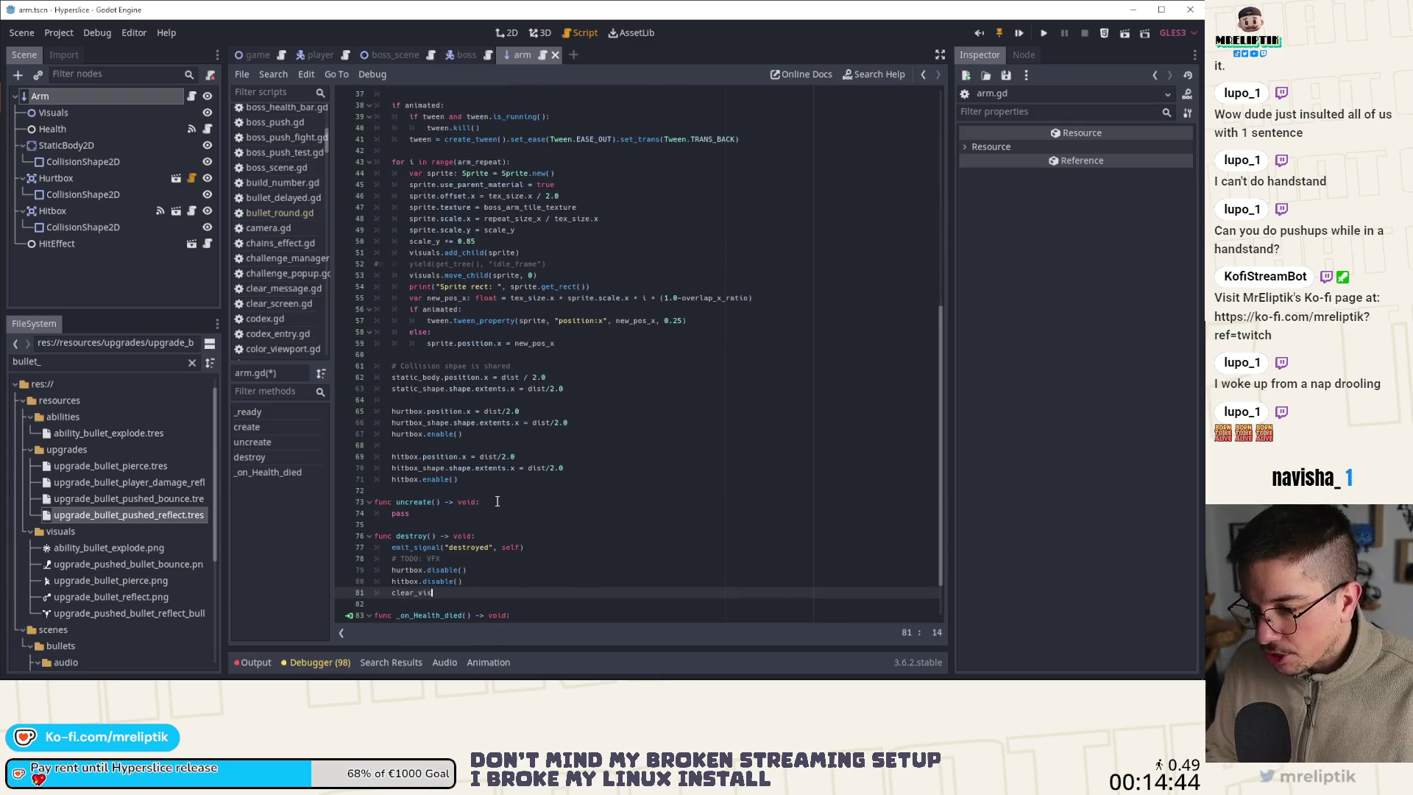
pyautogui.write('uals()')
pyautogui.hotkey('ctrl', 's')
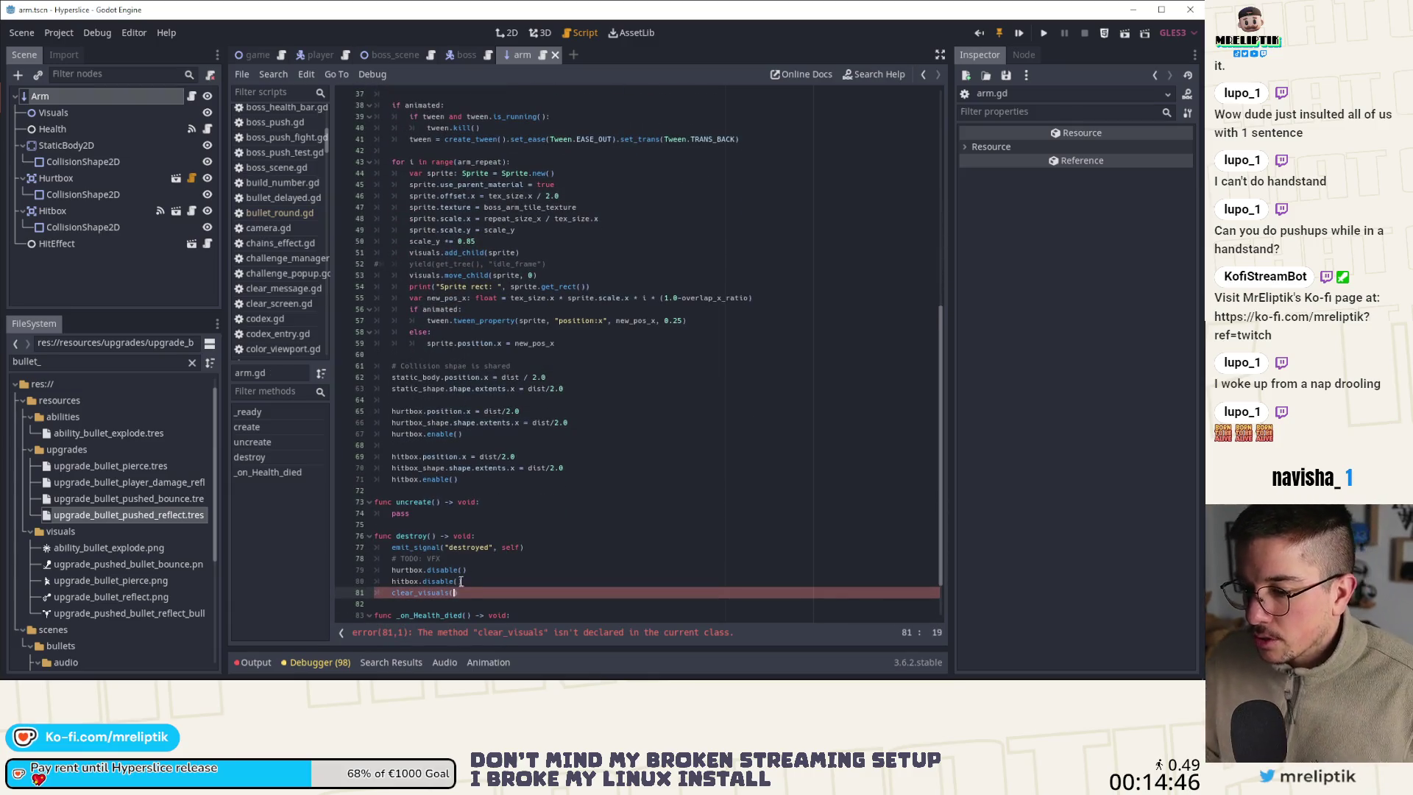
# Check the uncreate and clear_visuals names, then move to empty line 75 below uncreate()
pyautogui.click(395, 502)
pyautogui.doubleClick(412, 502)
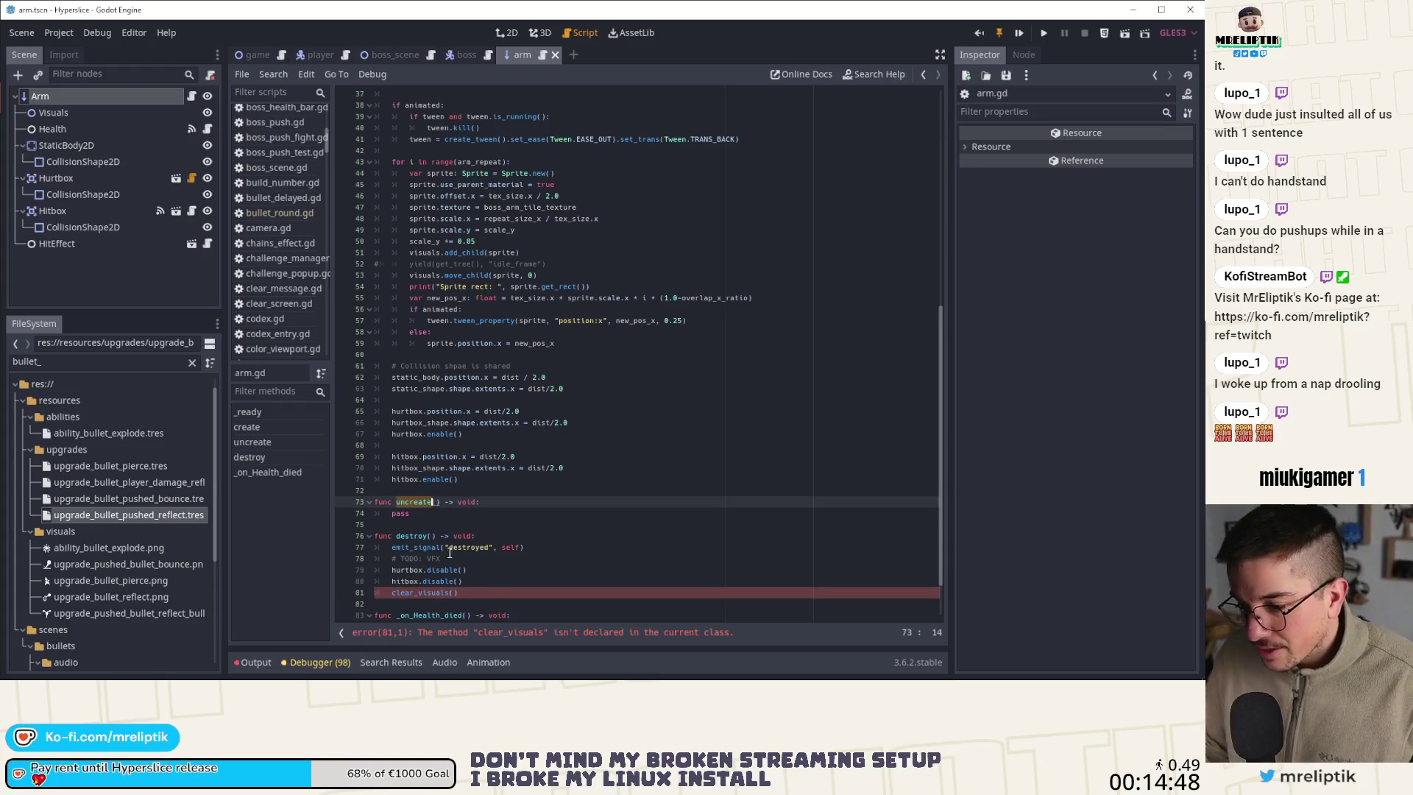
pyautogui.scroll(-1, 451, 553)
pyautogui.moveTo(454, 557); pyautogui.dragTo(402, 557)
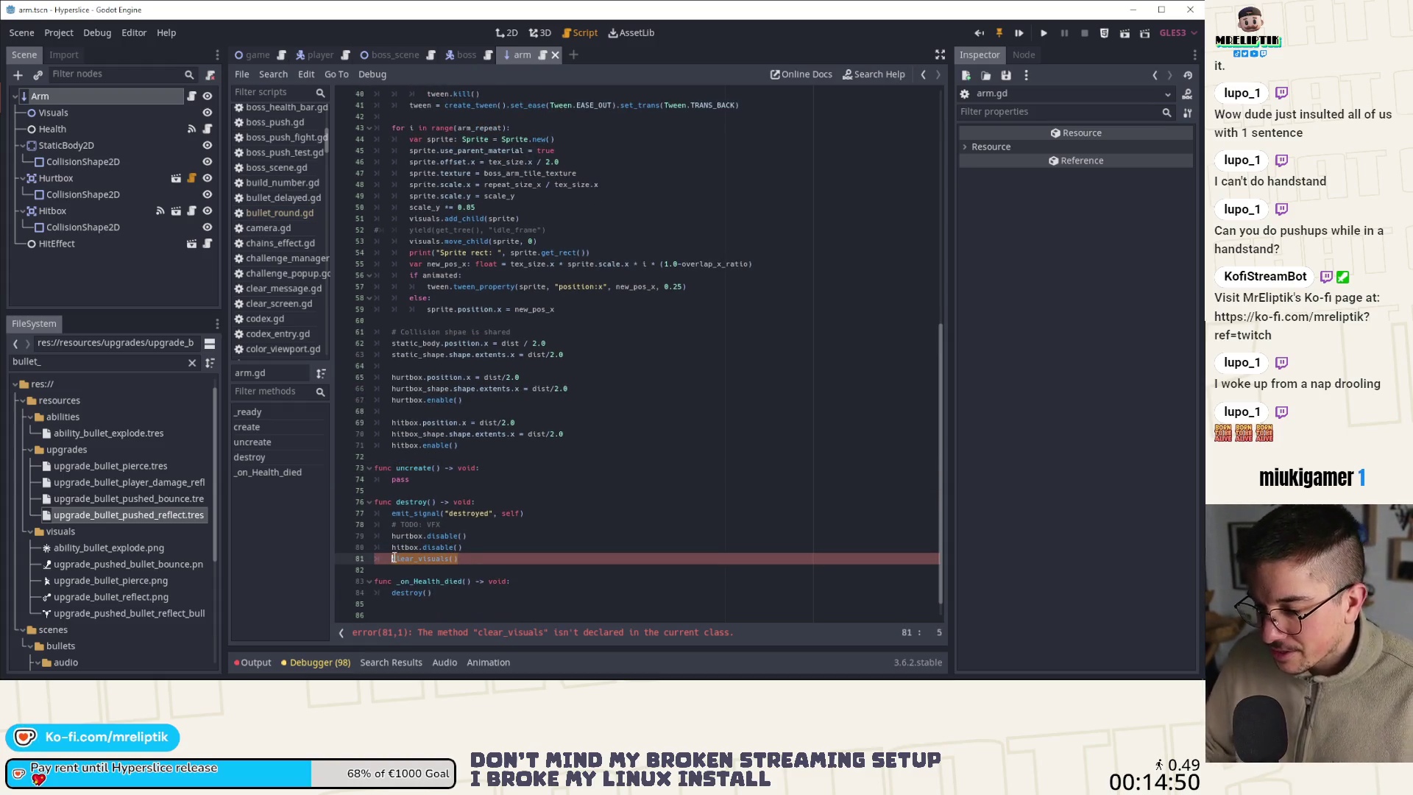
pyautogui.click(434, 489)
# Declare a new func clear_visuals() -> void: in arm.gd
pyautogui.press('Return')
pyautogui.press('Return')
pyautogui.press('Up')
pyautogui.write('func clear_vis')
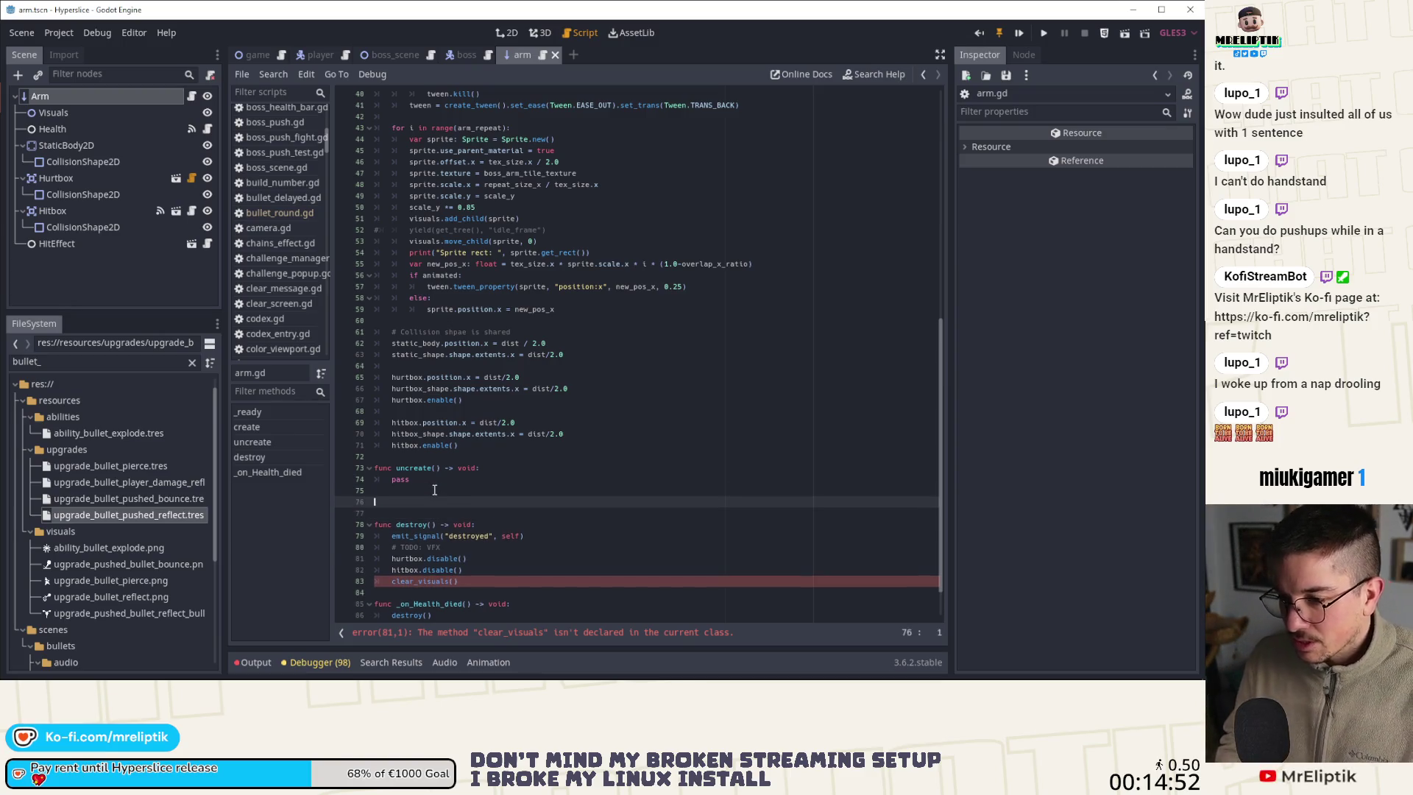
pyautogui.press('Return')
pyautogui.write('(')
pyautogui.press('BackSpace')
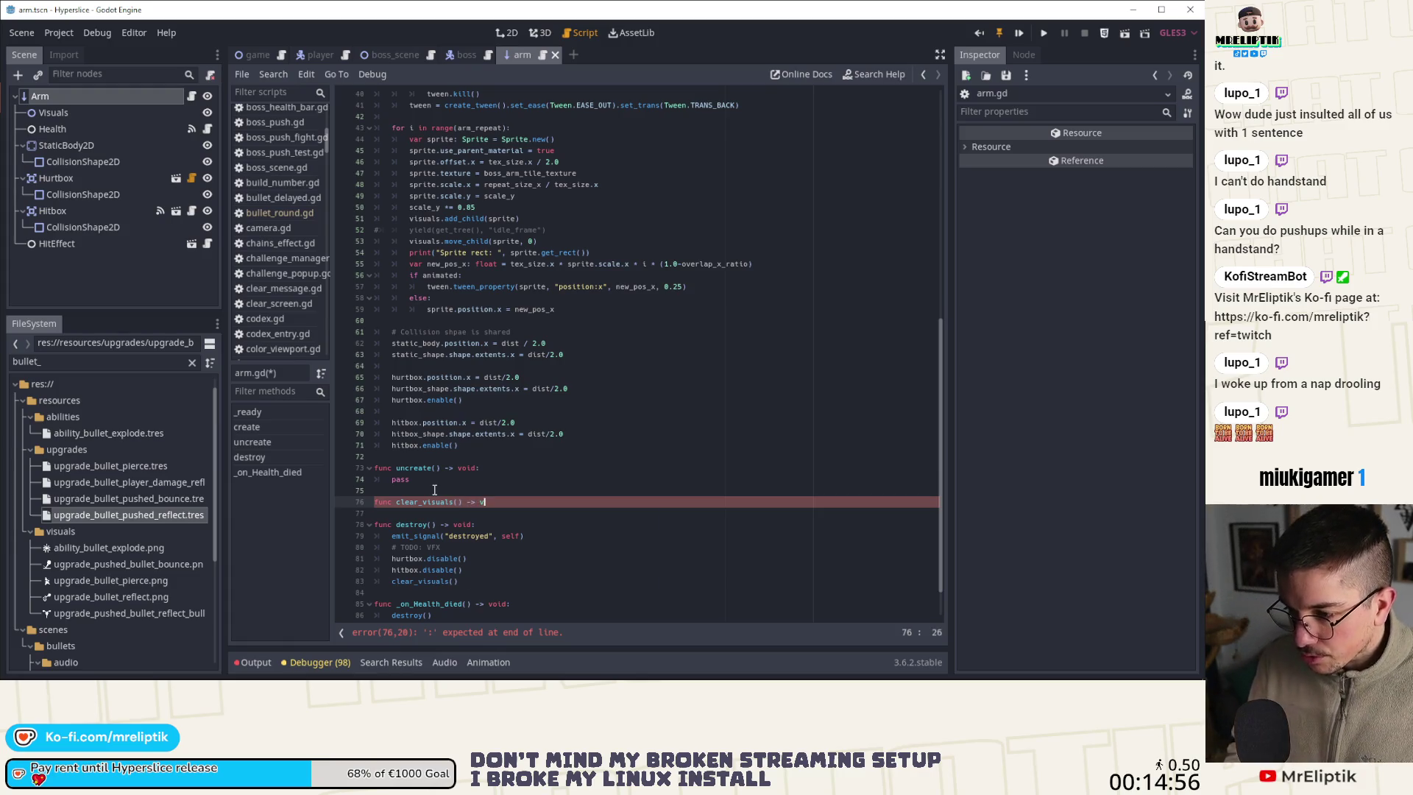
pyautogui.write('oid:')
pyautogui.press('Return')
# Write the body 'for x in visuals.get_children(): x.queue_free()' and save arm.gd
pyautogui.write('visuals')
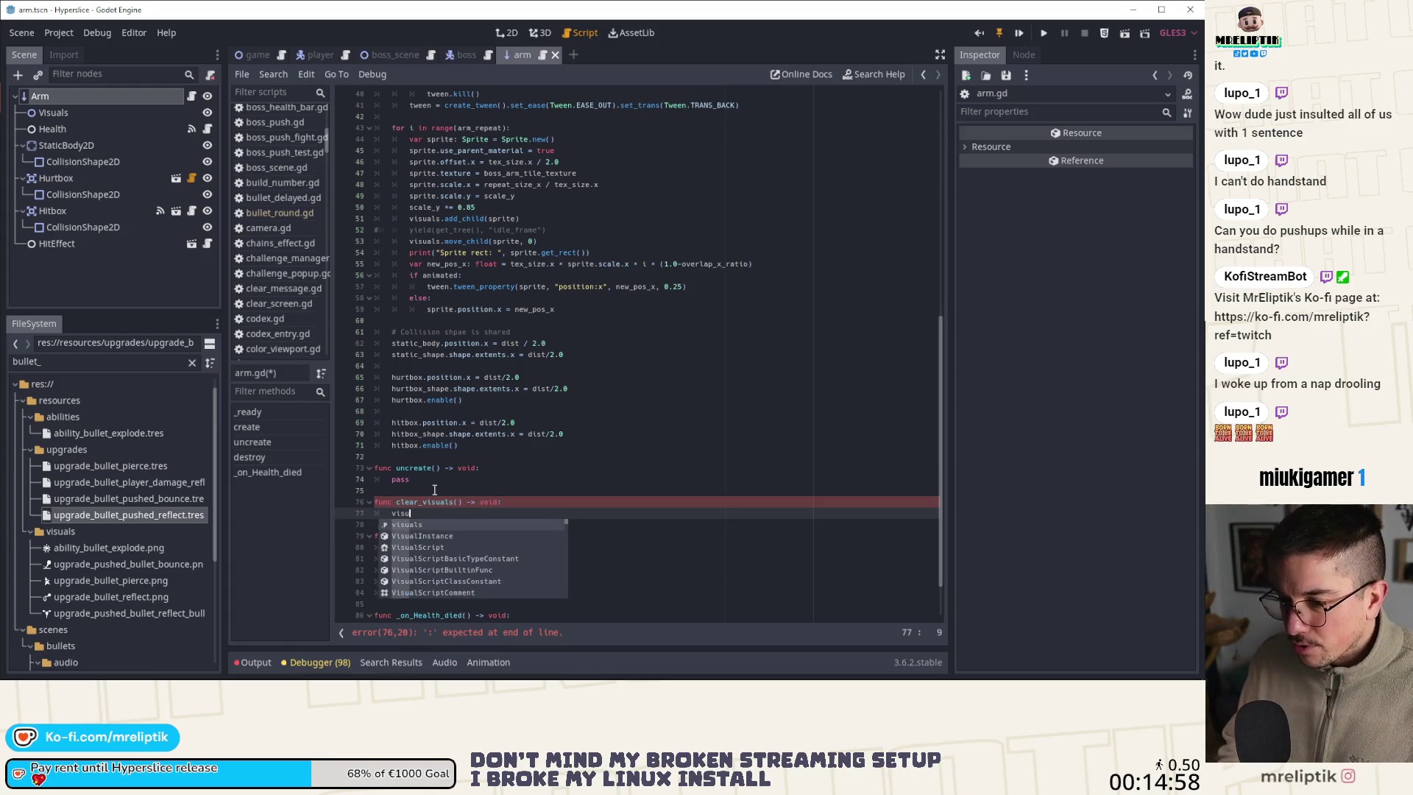
pyautogui.press('Escape')
pyautogui.press('Home')
pyautogui.write('for x ')
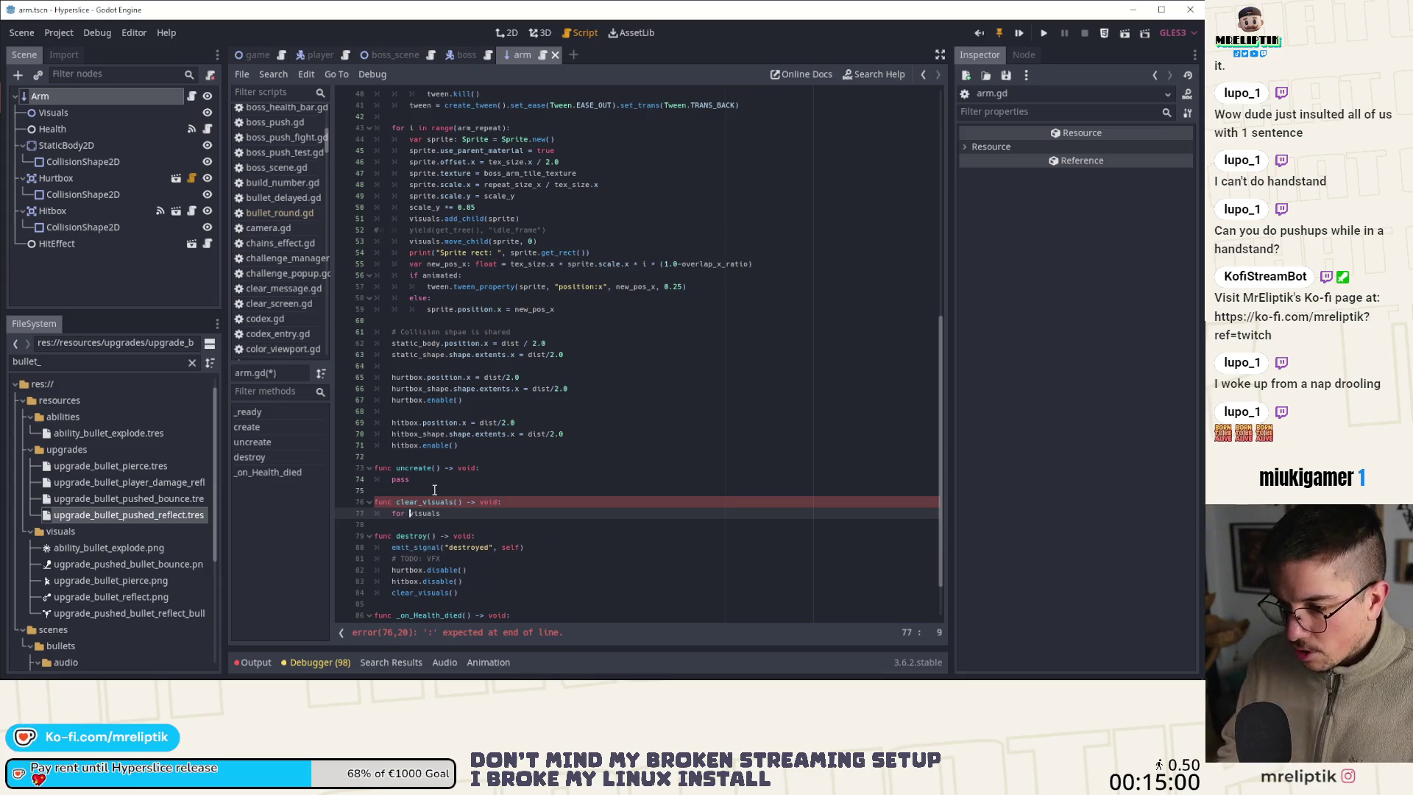
pyautogui.write('in')
pyautogui.press('End')
pyautogui.write('.get_chil')
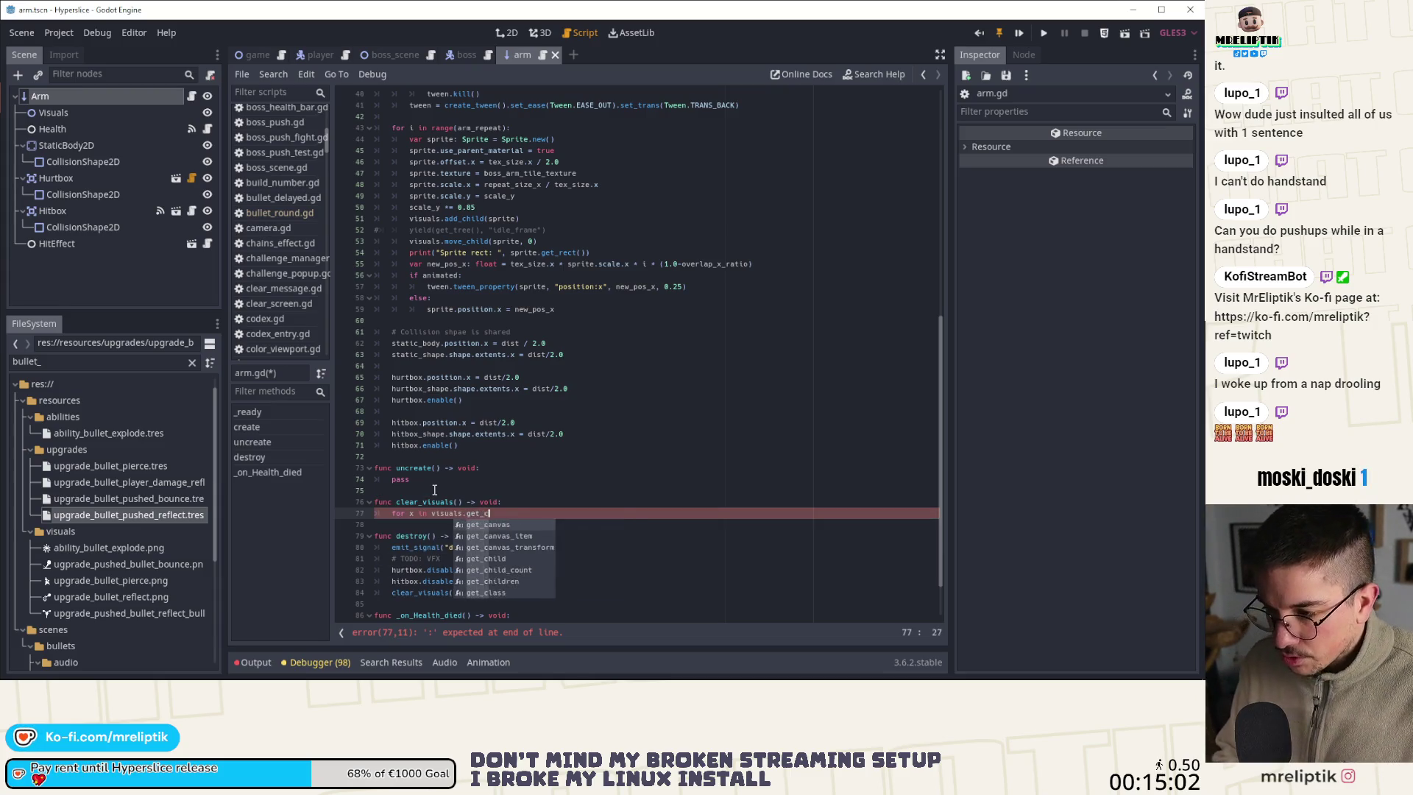
pyautogui.press('Down')
pyautogui.press('Down')
pyautogui.press('Return')
pyautogui.write(':')
pyautogui.press('Return')
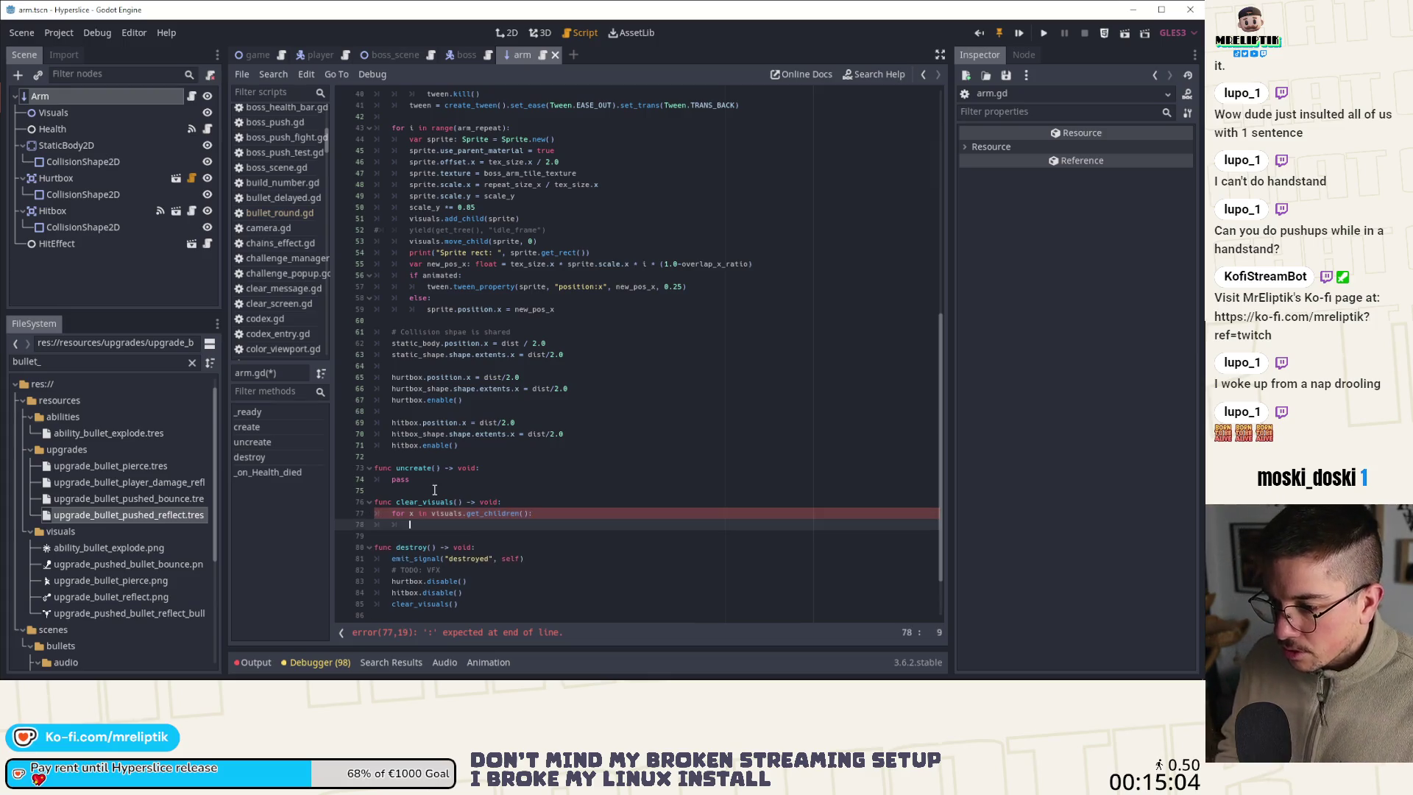
pyautogui.write('x.')
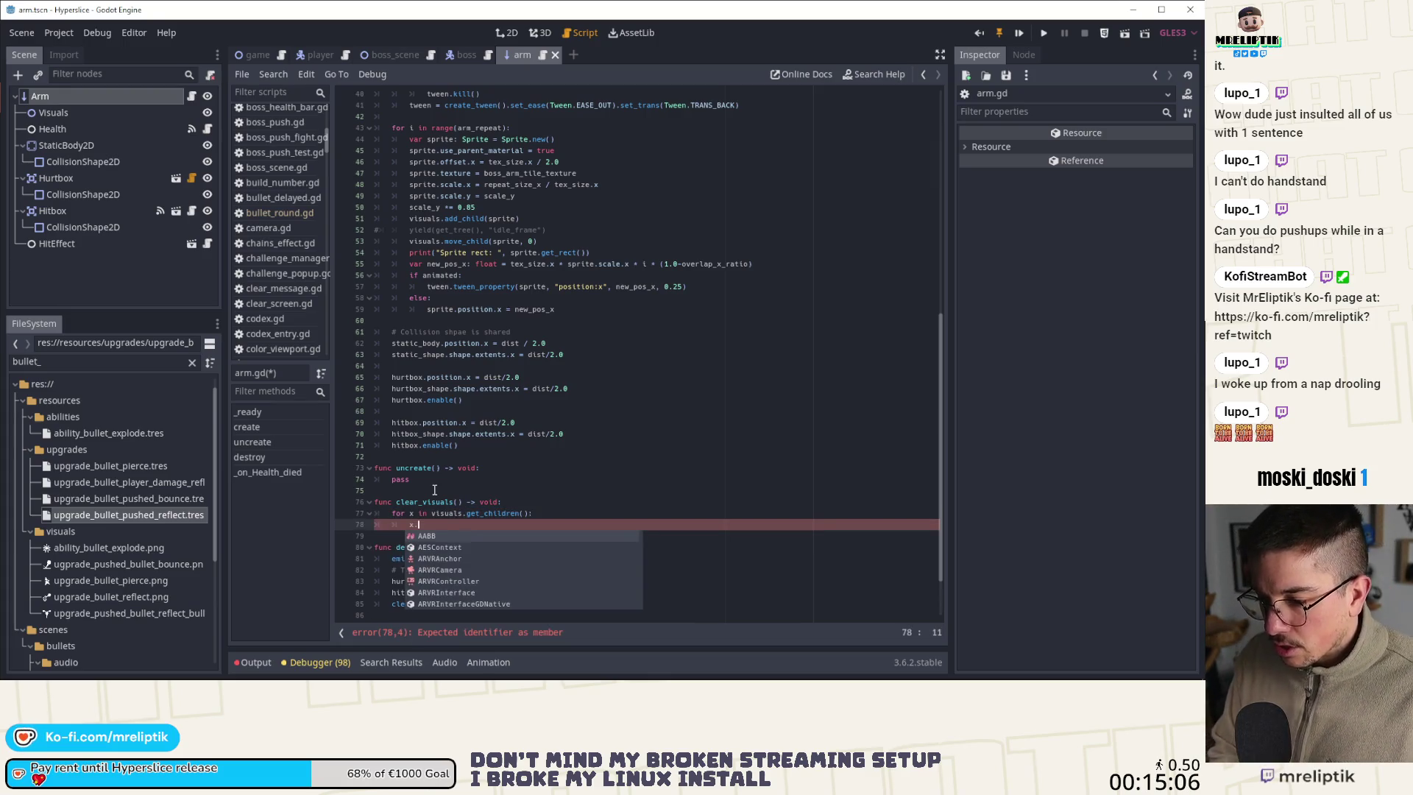
pyautogui.write('hide(')
pyautogui.press('BackSpace')
pyautogui.press('BackSpace')
pyautogui.press('BackSpace')
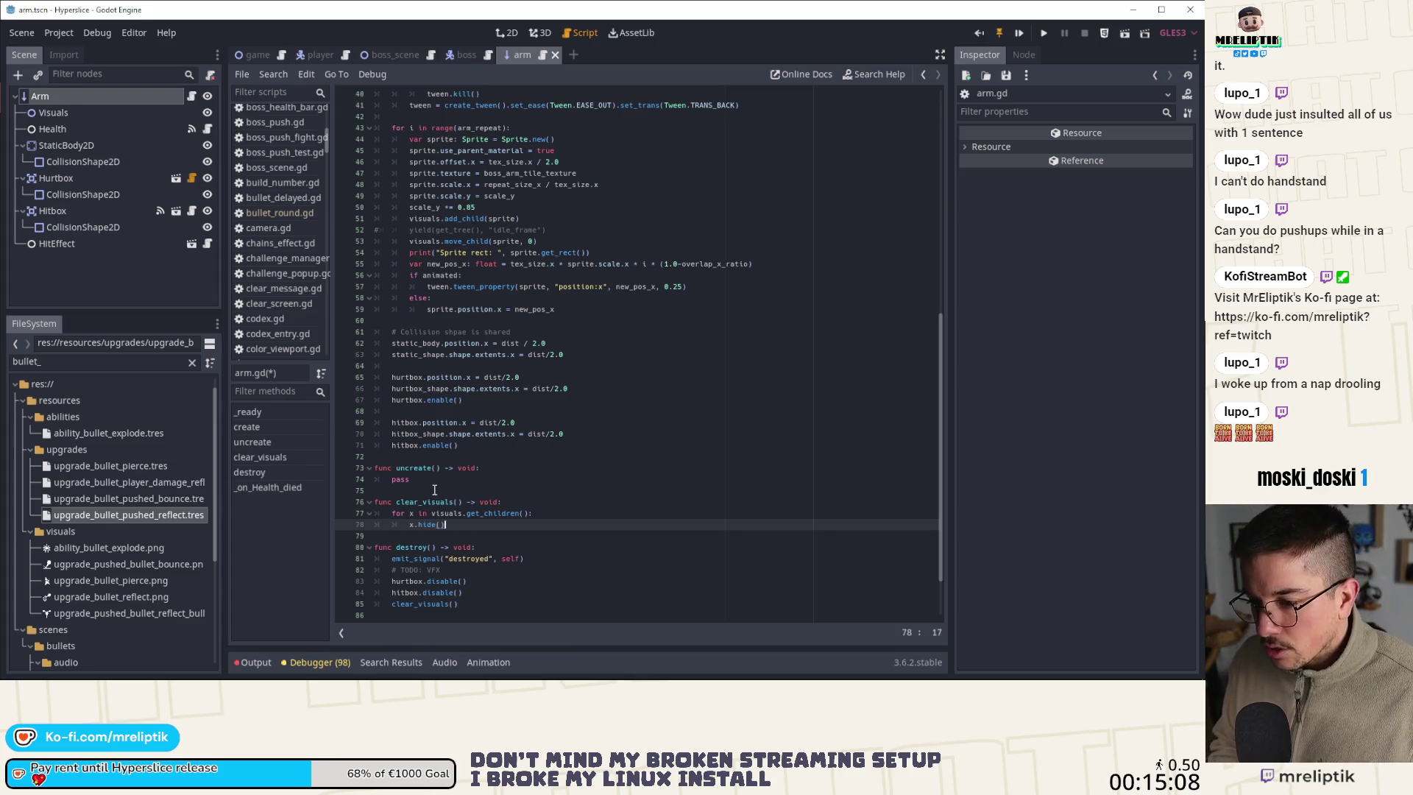
pyautogui.write('queue')
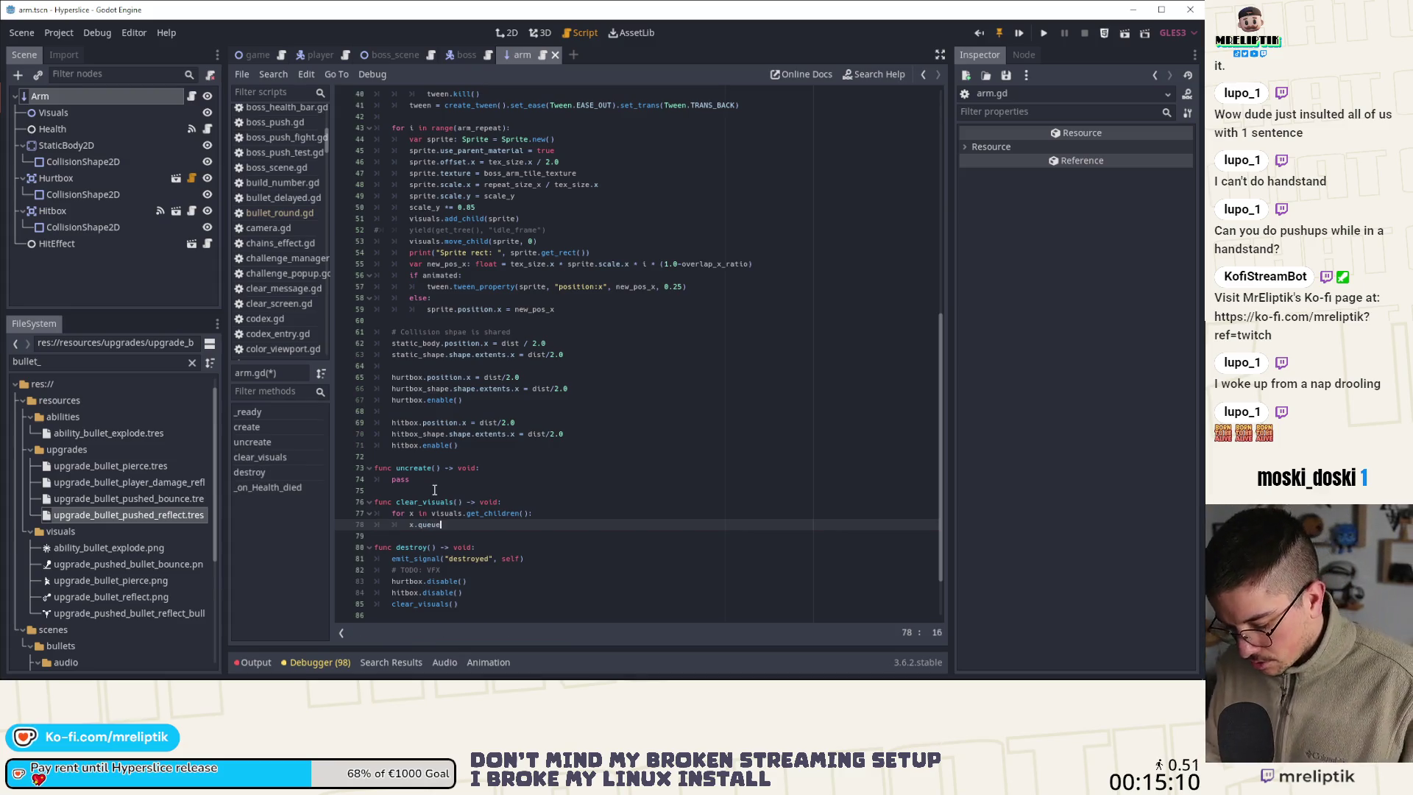
pyautogui.write('_free()')
pyautogui.press('Left')
pyautogui.hotkey('ctrl', 's')
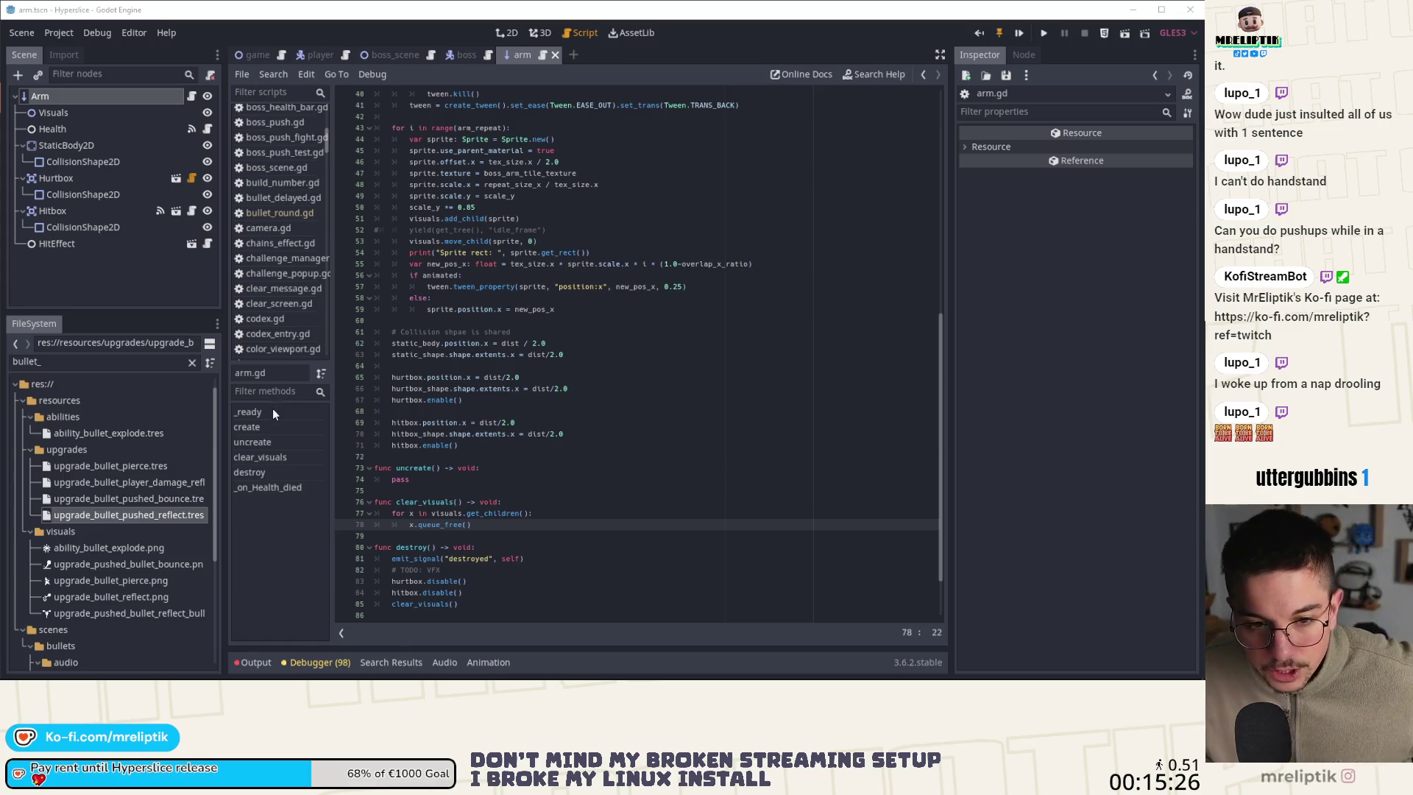
# Review uncreate and the VFX TODO, run the Hyperslice game, and inspect the destroyed signal
pyautogui.click(533, 466)
pyautogui.click(624, 569)
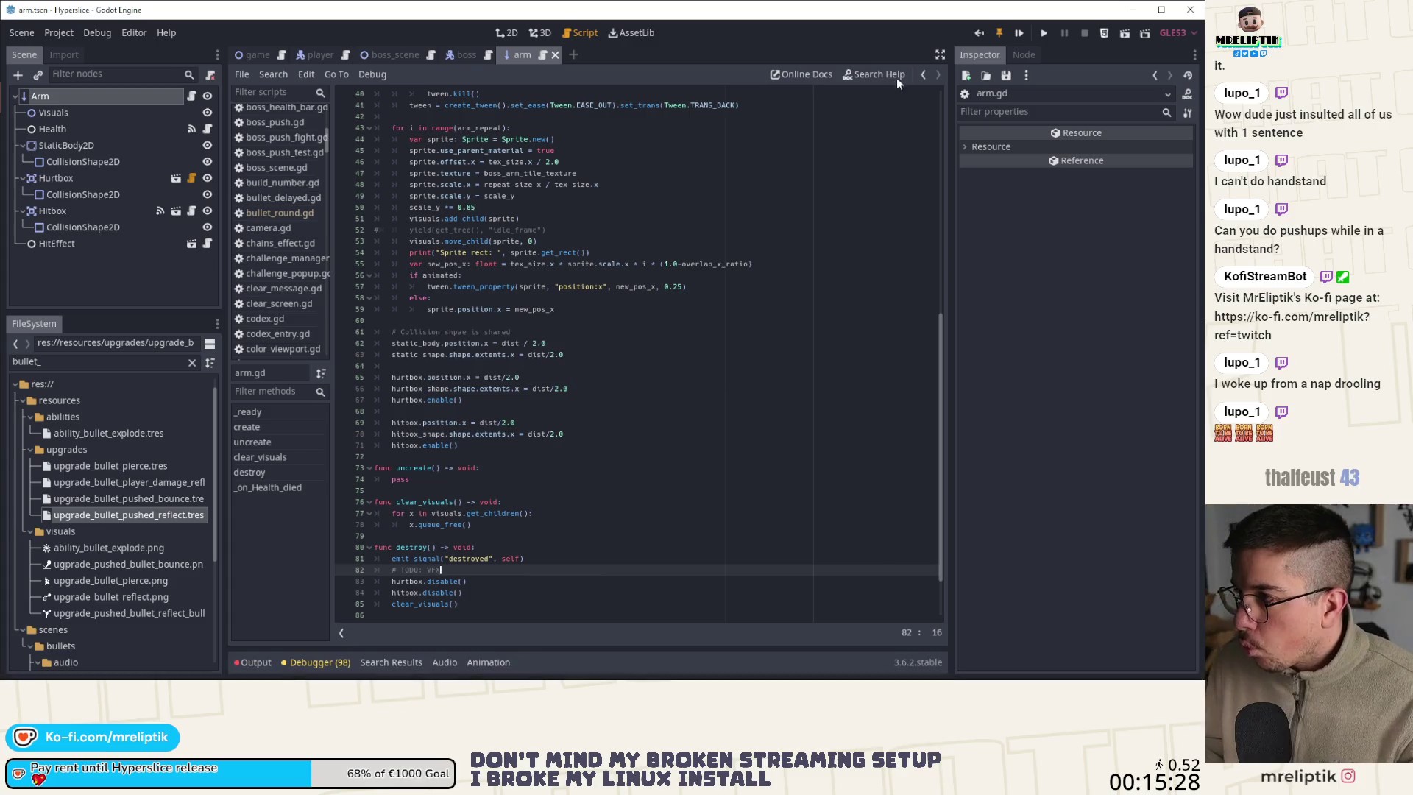
pyautogui.click(1018, 32)
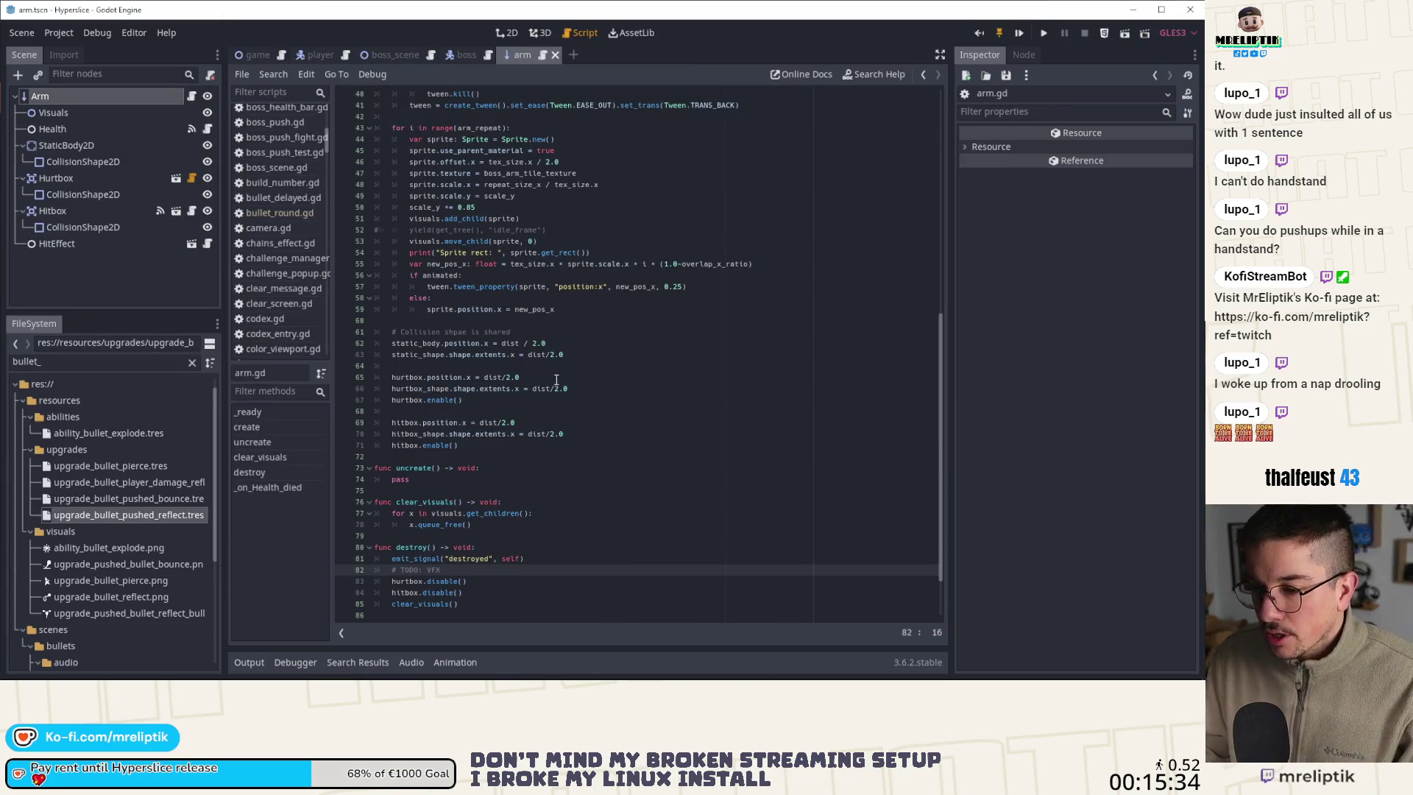
pyautogui.scroll(-2, 473, 490)
pyautogui.doubleClick(473, 491)
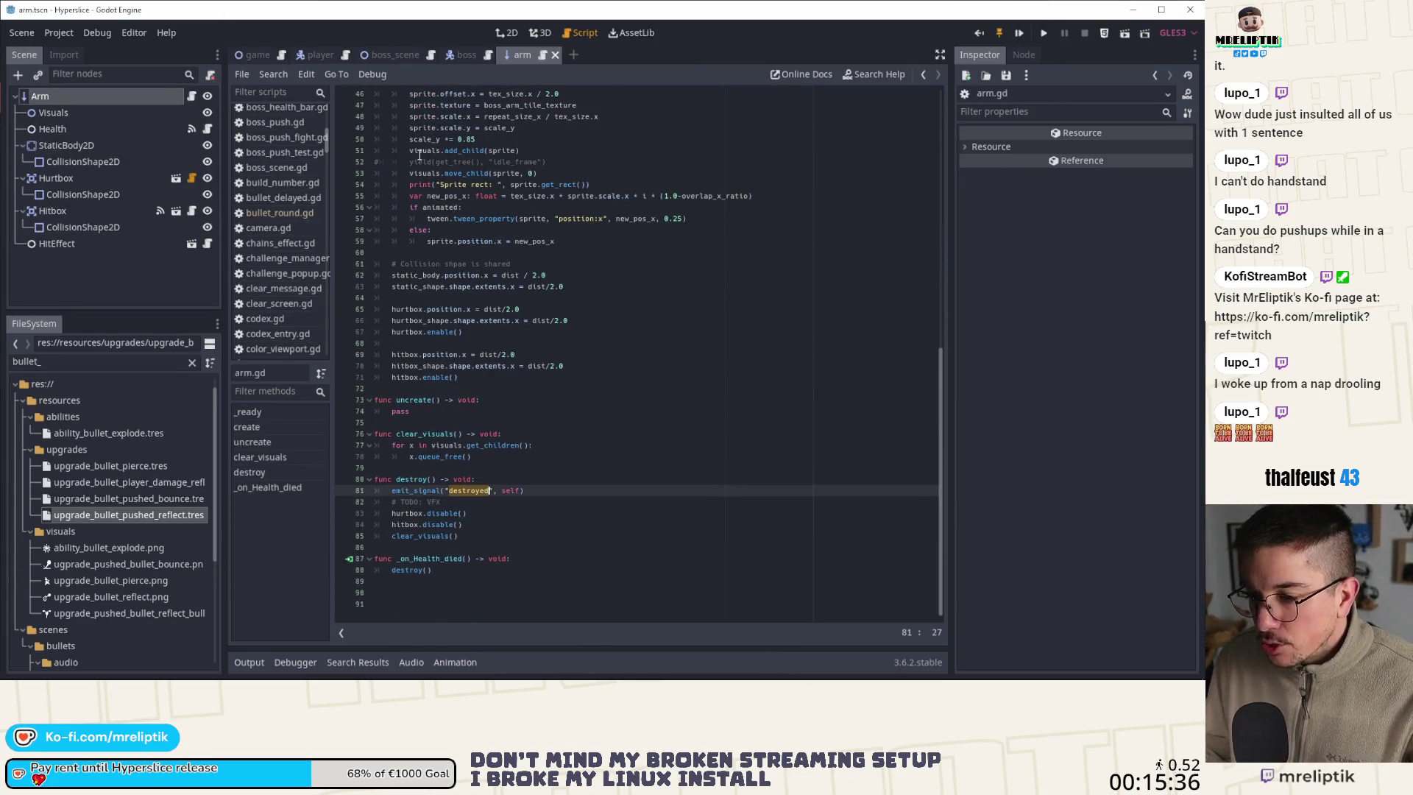
# Check arm.gd's create function, then select boss.gd's four arm create calls and view the onready vars
pyautogui.click(470, 55)
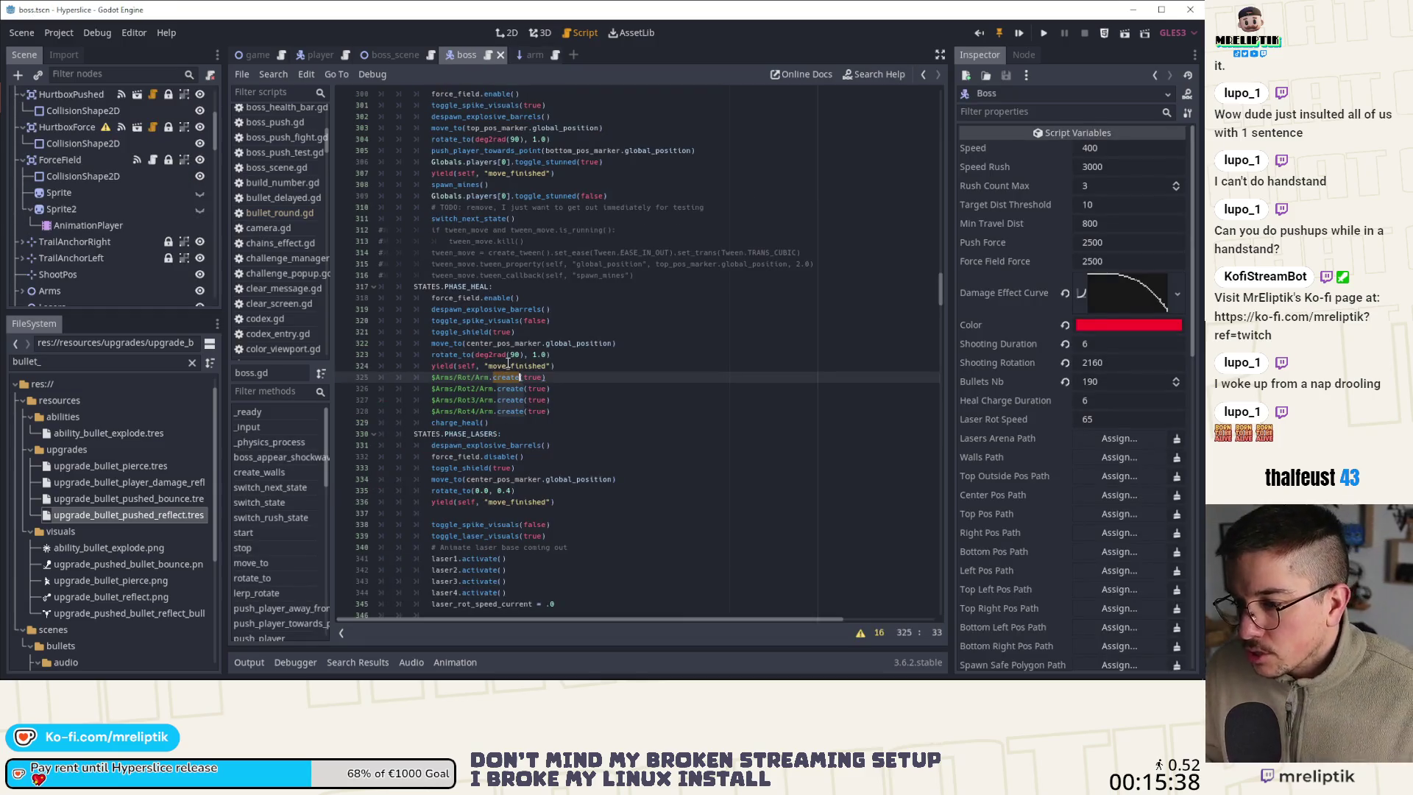
pyautogui.keyDown('ctrl'); pyautogui.click(508, 376); pyautogui.keyUp('ctrl')
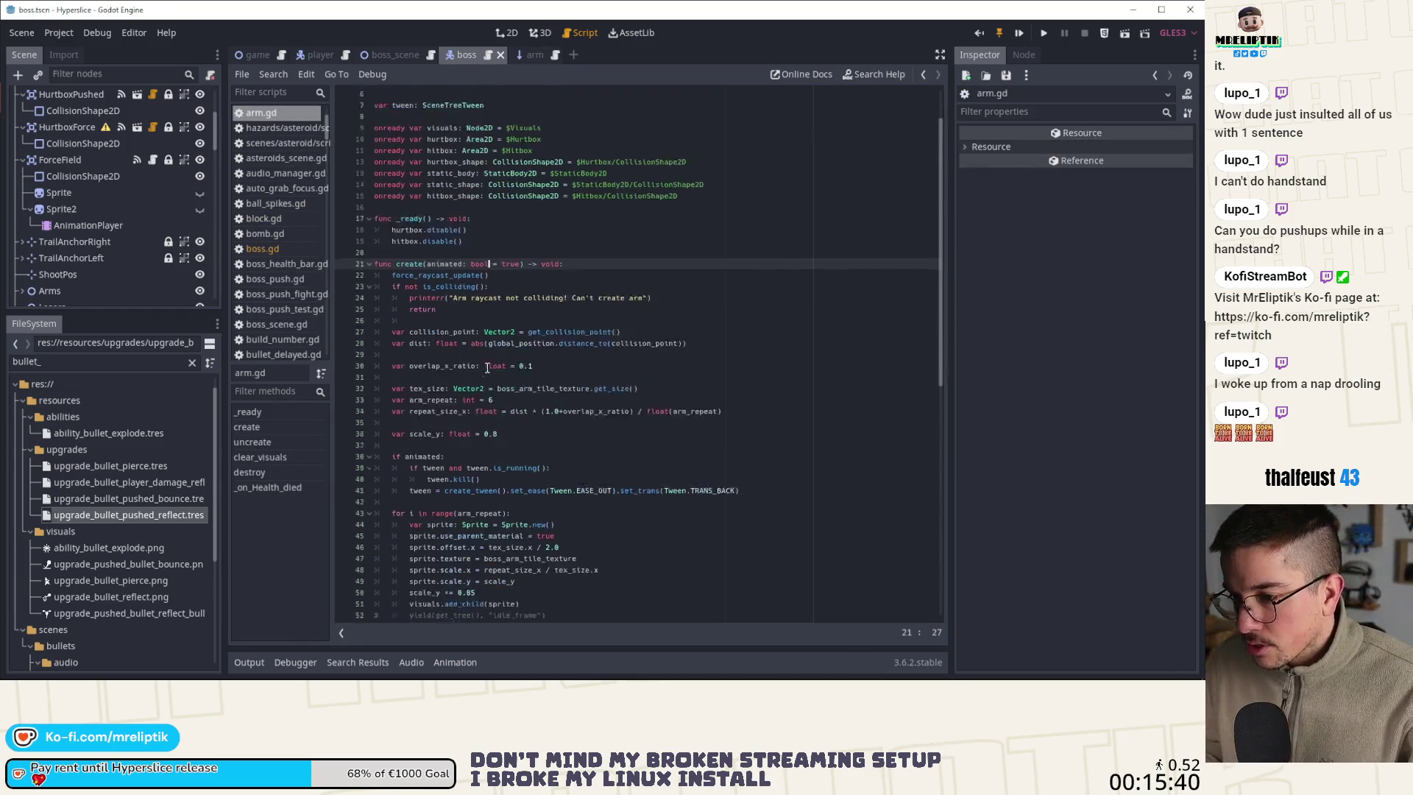
pyautogui.scroll(-3, 504, 379)
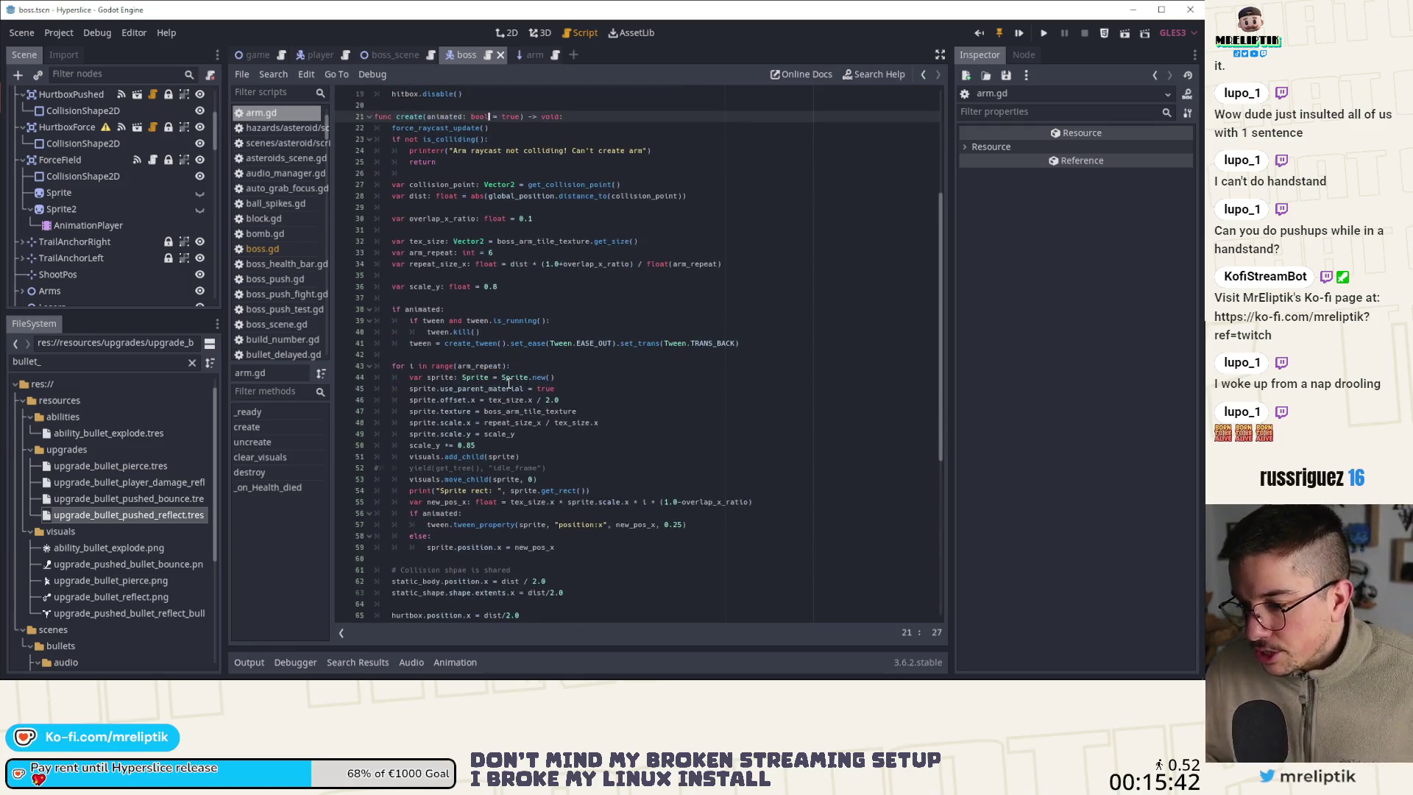
pyautogui.scroll(3, 507, 386)
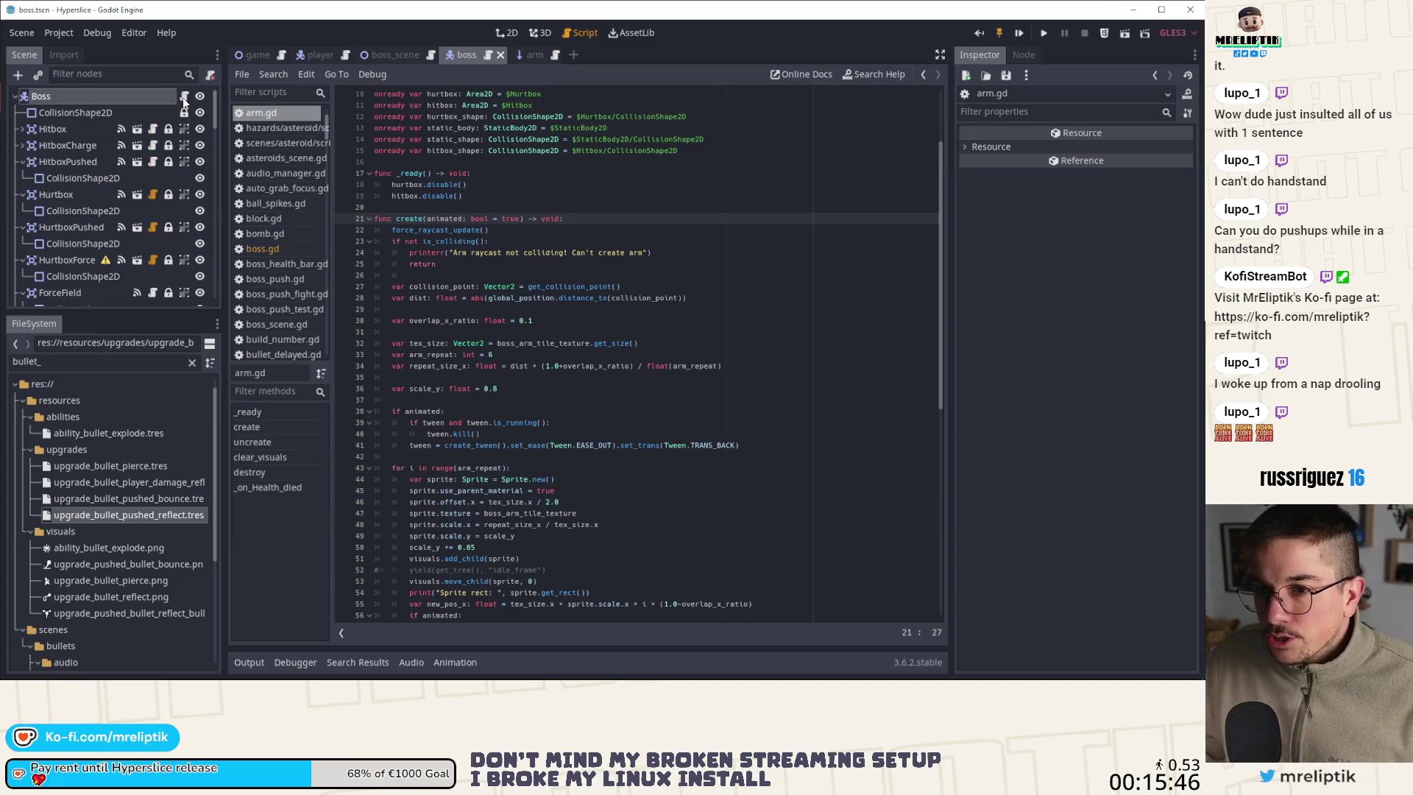
pyautogui.click(263, 248)
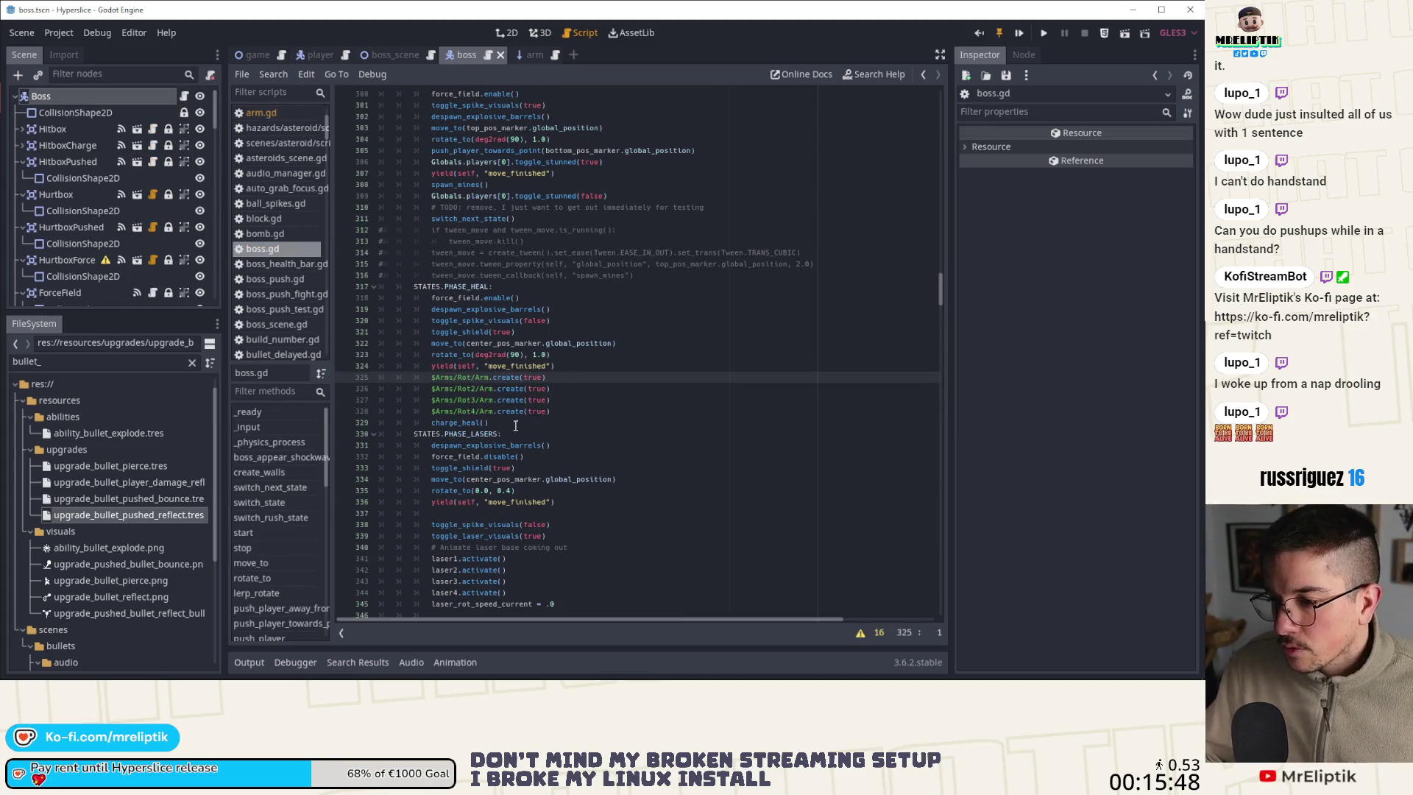
pyautogui.moveTo(493, 409); pyautogui.dragTo(432, 376)
pyautogui.hotkey('ctrl', 'c')
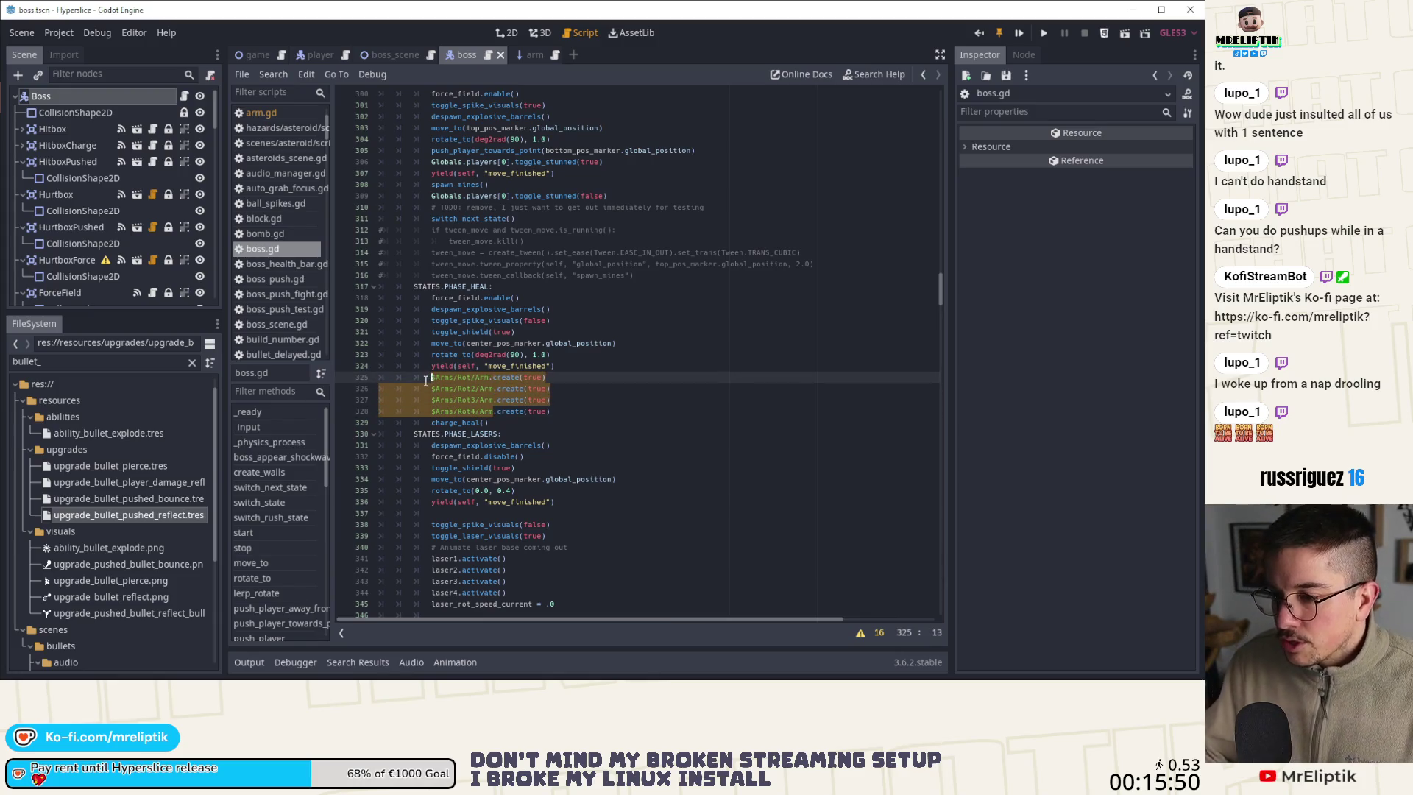
pyautogui.scroll(20, 676, 423)
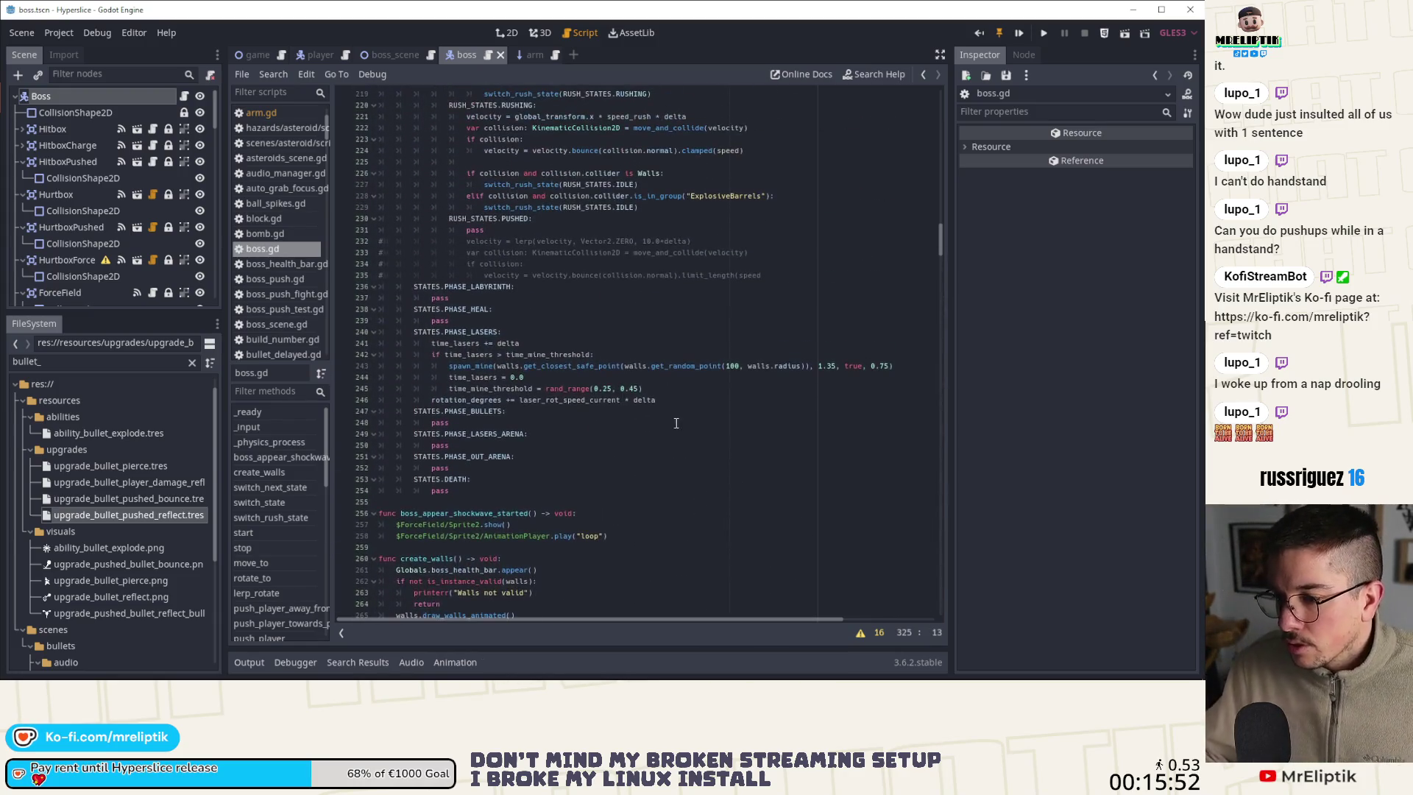
pyautogui.scroll(20, 676, 423)
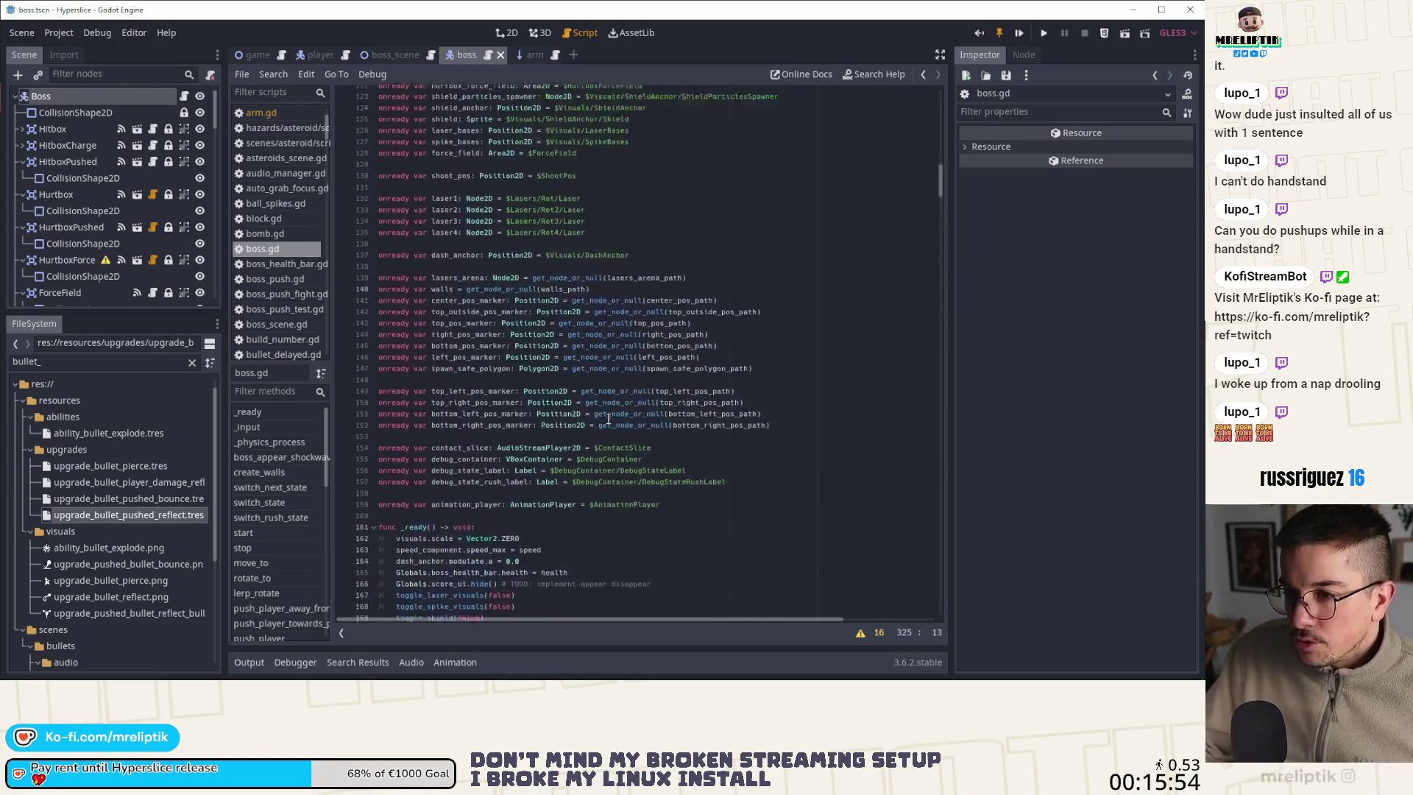
pyautogui.scroll(-4, 608, 417)
# Declare 'onready var arms: Array =' and paste the four arm create lines into it
pyautogui.click(440, 376)
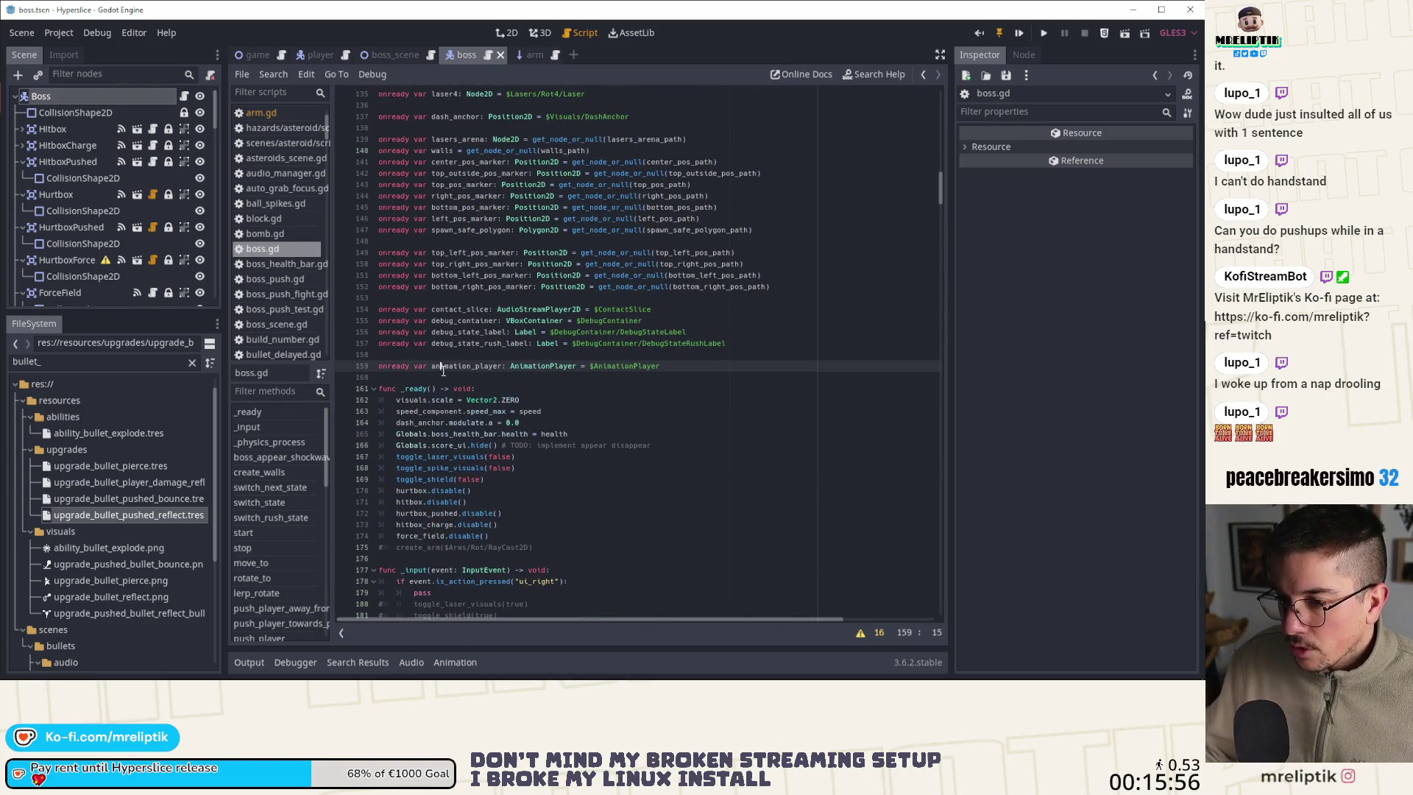
pyautogui.press('Return')
pyautogui.write('onrad')
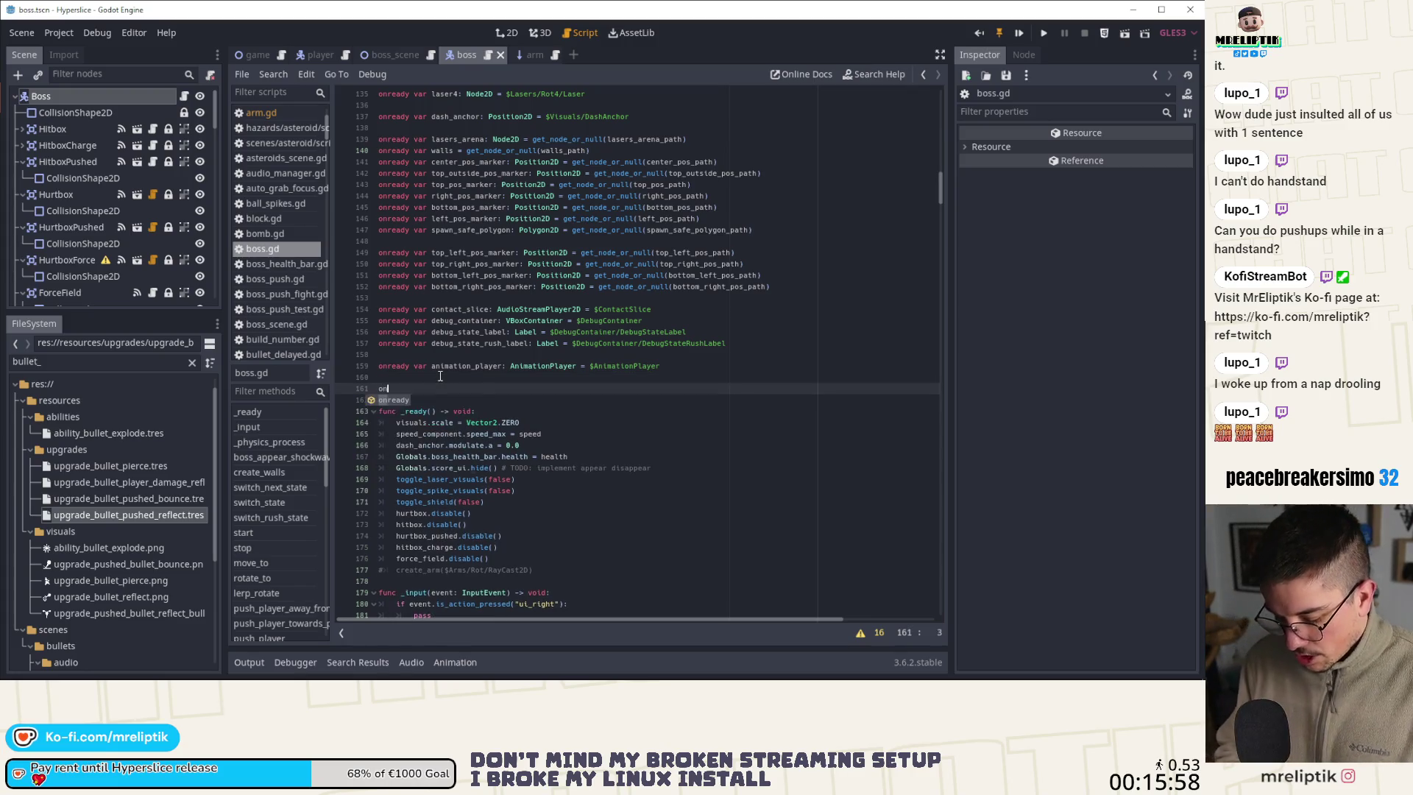
pyautogui.press('BackSpace')
pyautogui.press('BackSpace')
pyautogui.write('eady va')
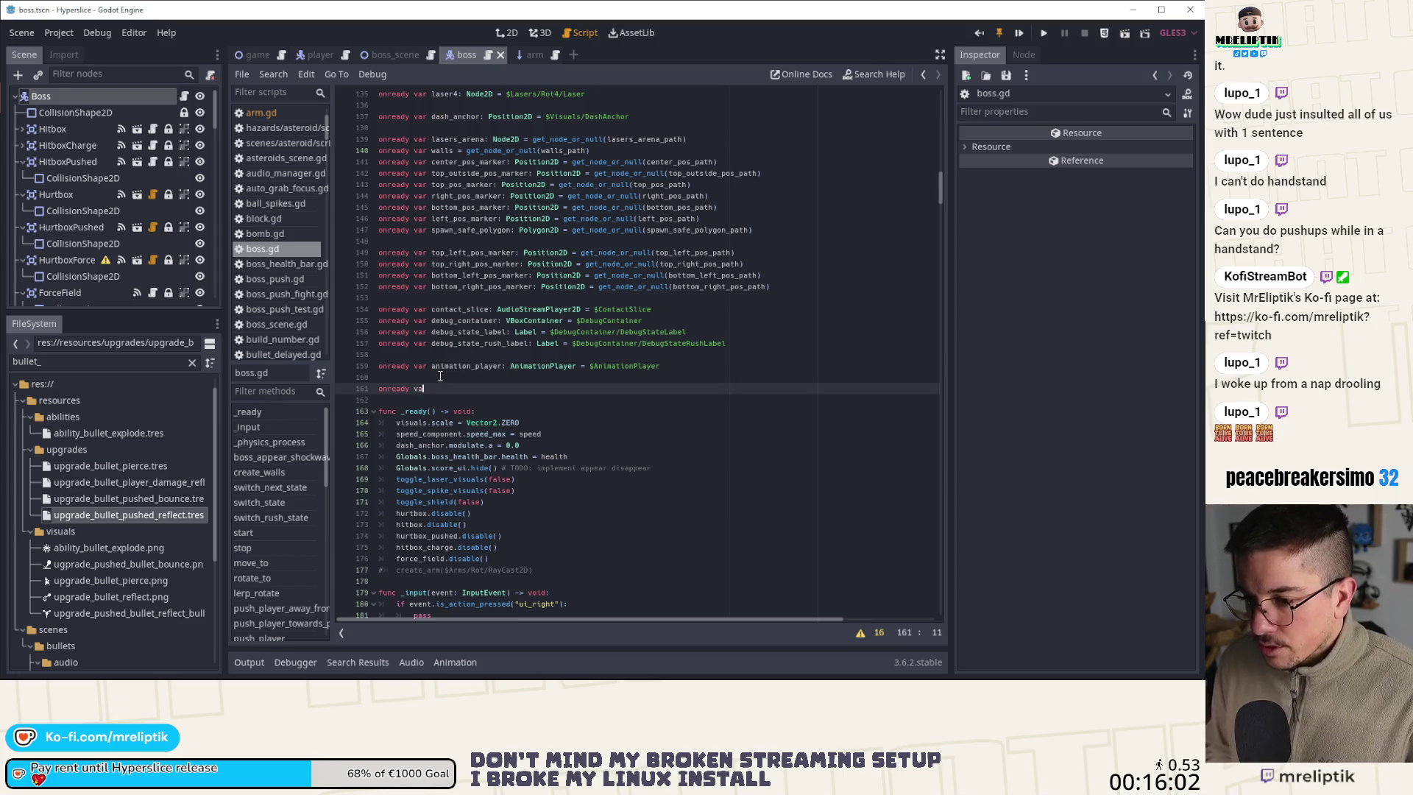
pyautogui.write('r arms: Array')
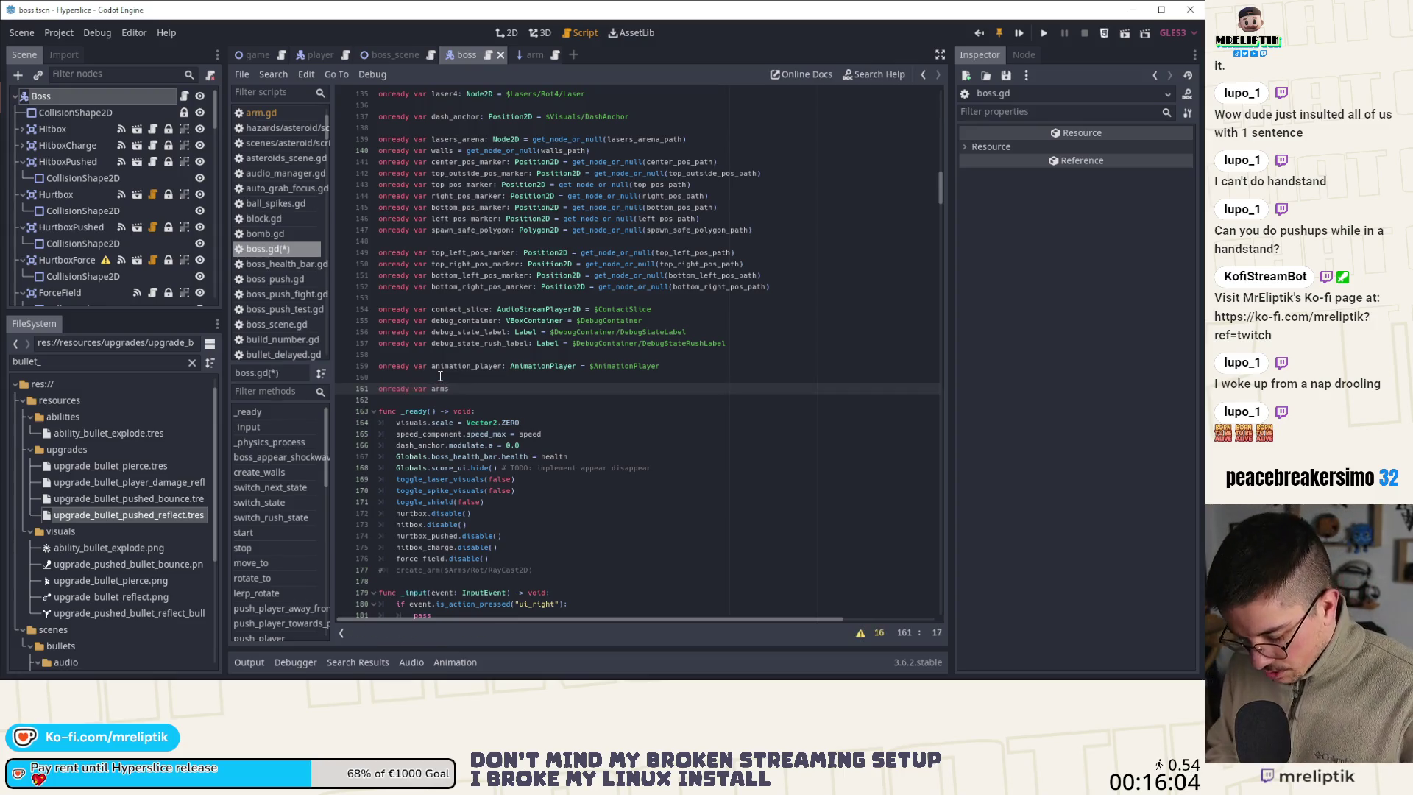
pyautogui.write(' = [')
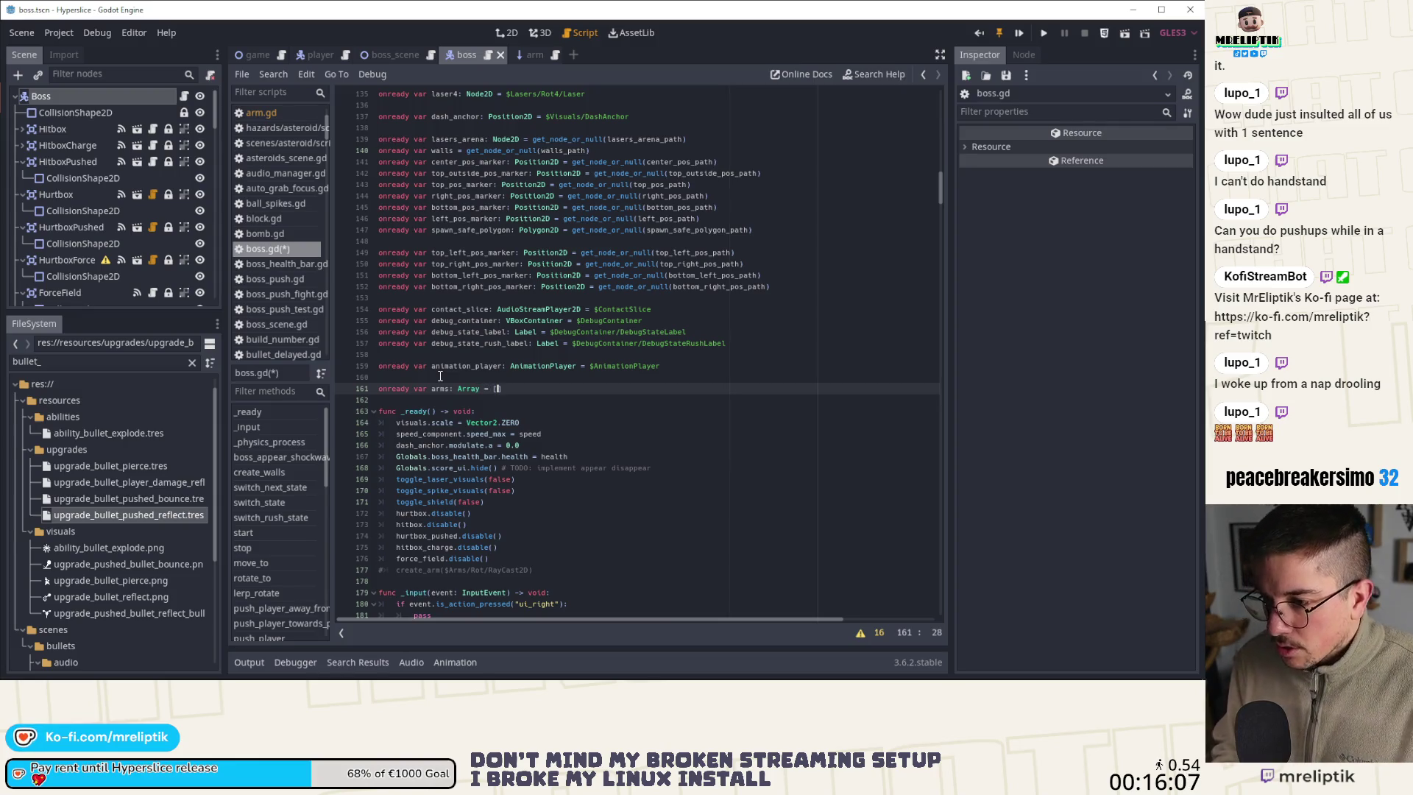
pyautogui.press('Return')
pyautogui.press('BackSpace')
pyautogui.hotkey('ctrl', 'v')
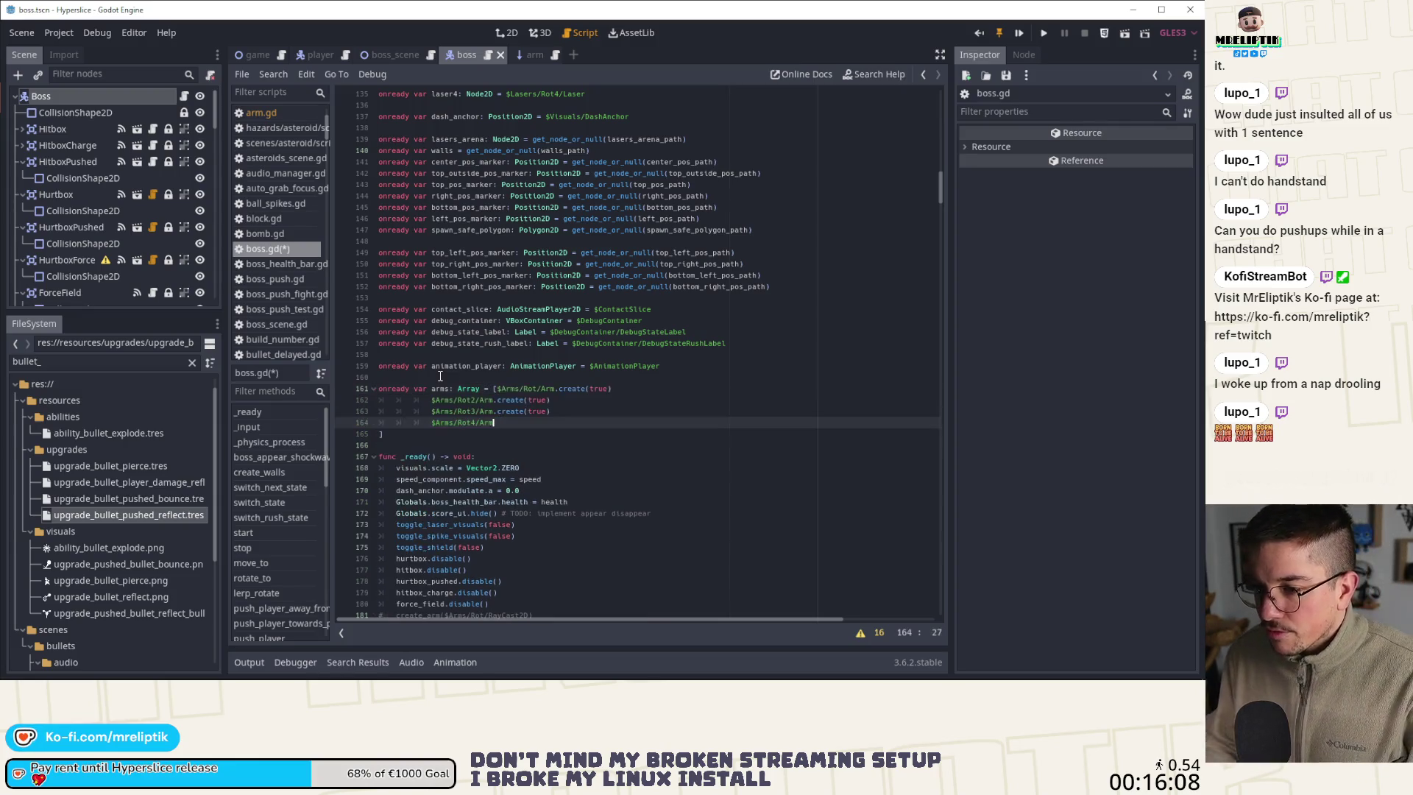
# Strip the .create(true) calls and join the Rot2 and Rot3 arm entries with commas
pyautogui.click(497, 412)
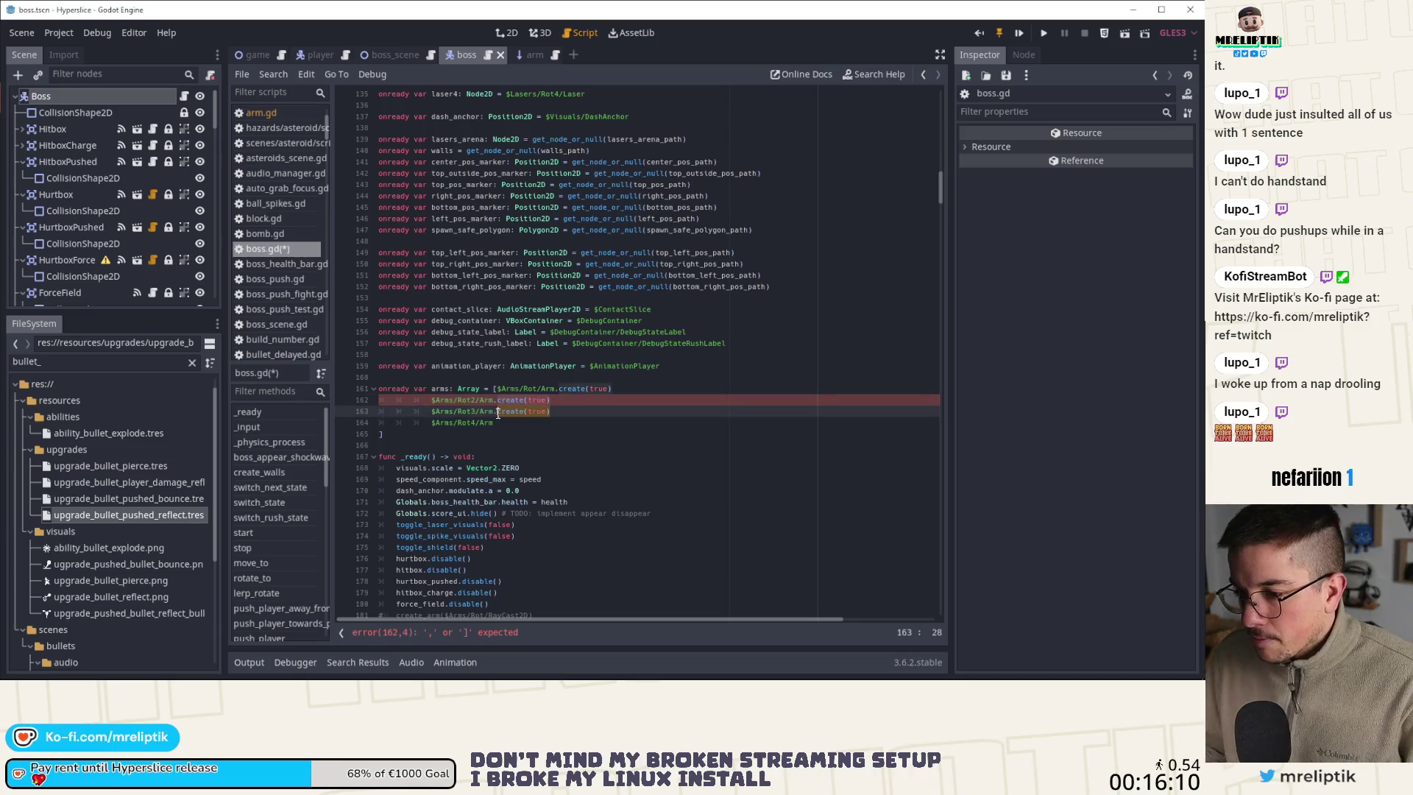
pyautogui.hotkey('shift', 'End')
pyautogui.press('Delete')
pyautogui.press('Home')
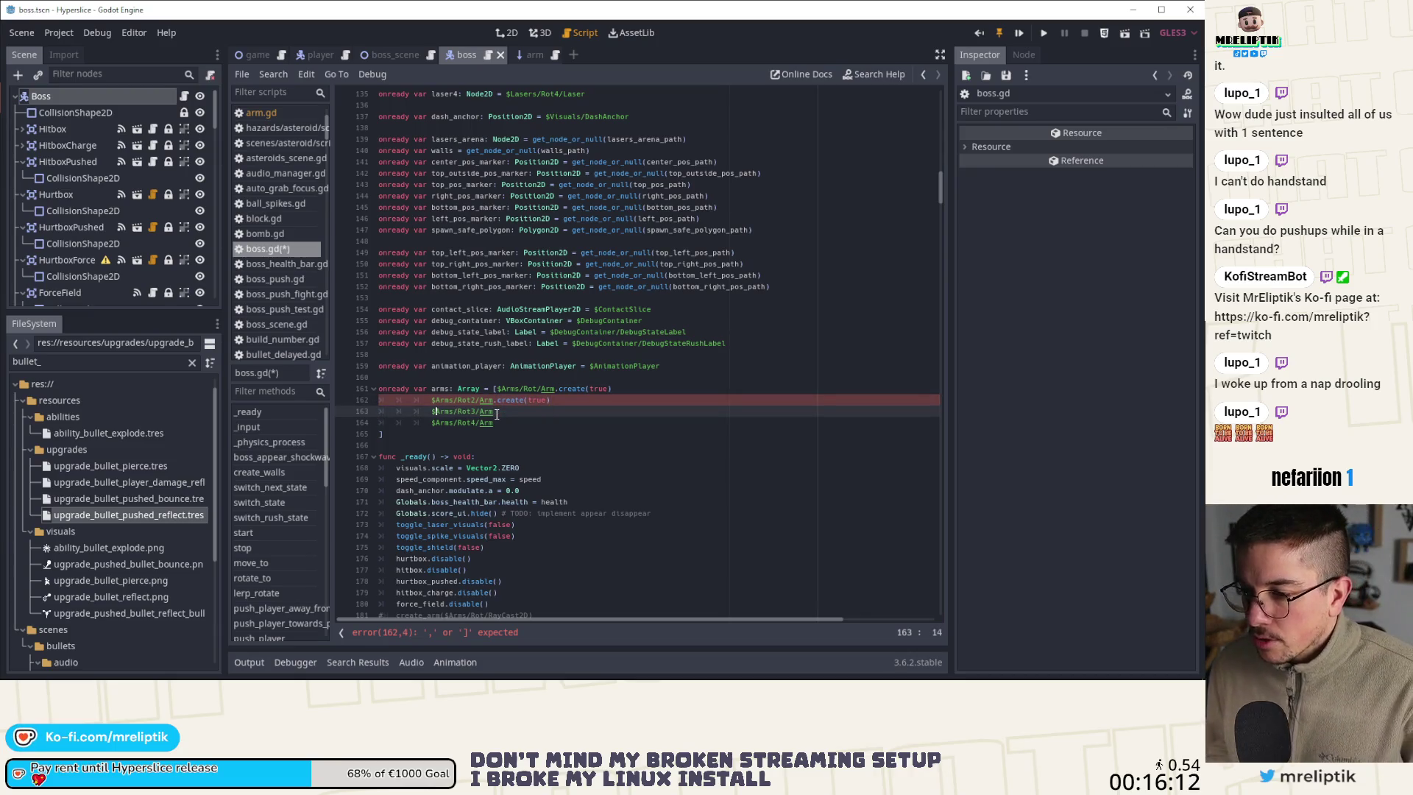
pyautogui.press('BackSpace')
pyautogui.press('BackSpace')
pyautogui.press('BackSpace')
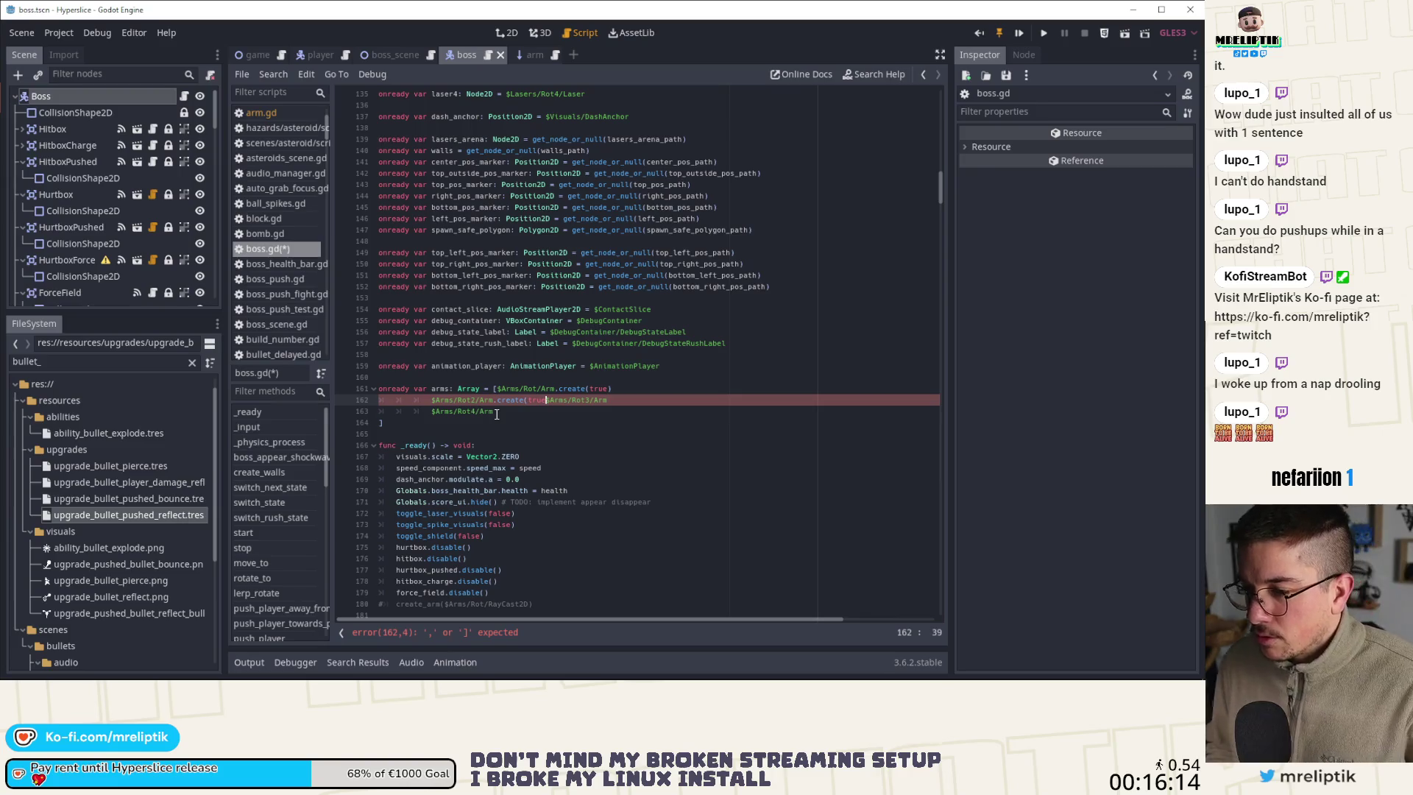
pyautogui.press('BackSpace')
pyautogui.press('BackSpace')
pyautogui.press('BackSpace')
pyautogui.press('BackSpace')
pyautogui.write(',')
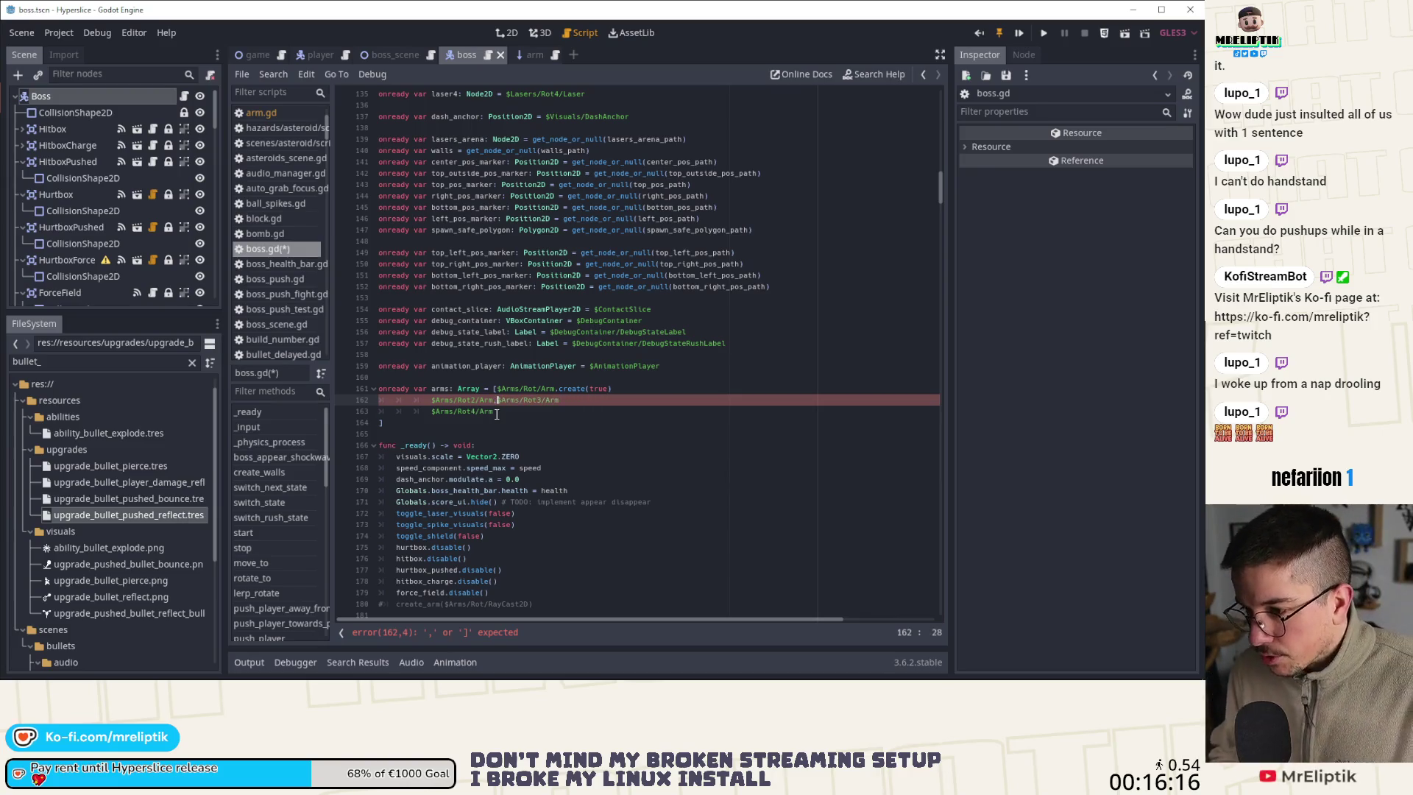
pyautogui.press('Home')
pyautogui.press('Right')
pyautogui.press('Right')
pyautogui.press('Right')
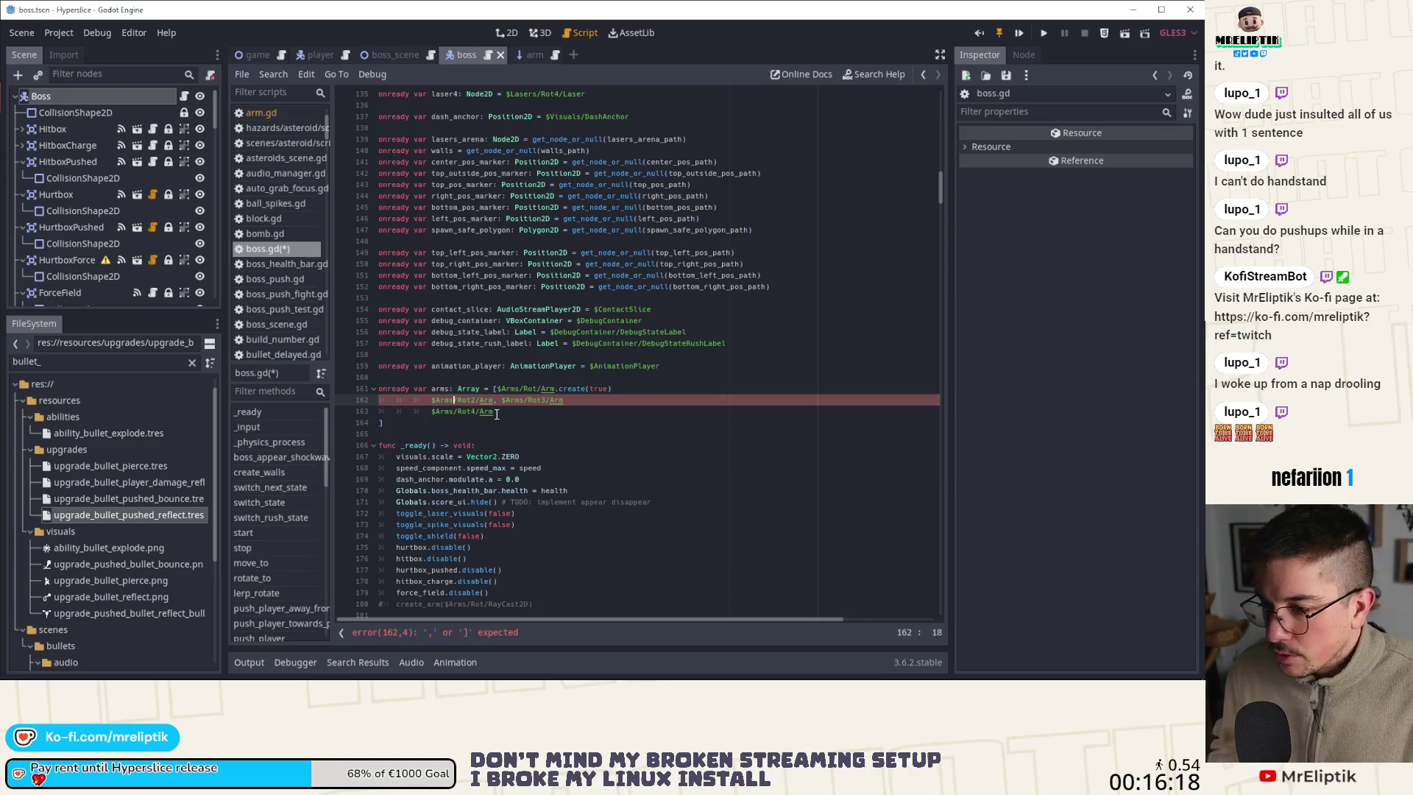
pyautogui.press('BackSpace')
pyautogui.press('BackSpace')
pyautogui.press('BackSpace')
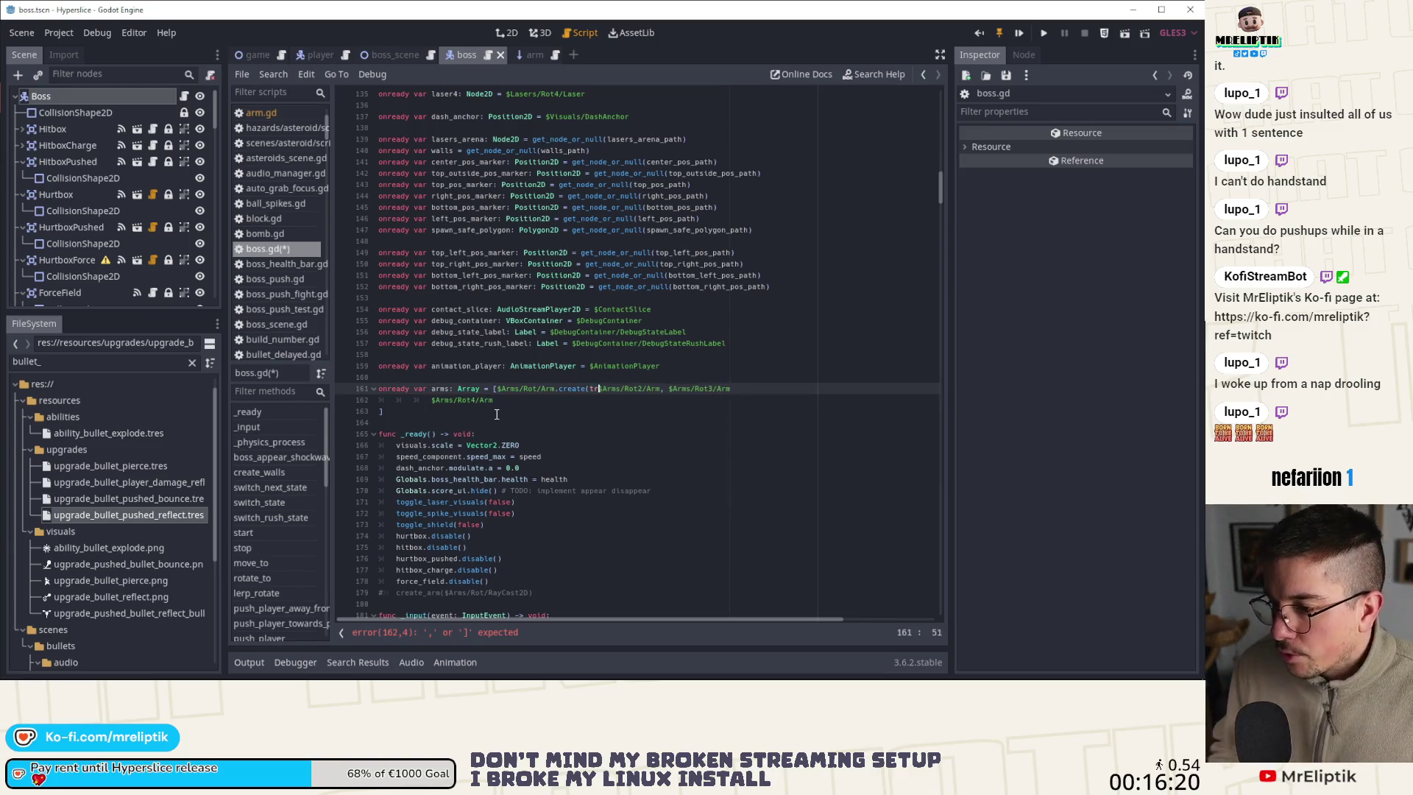
pyautogui.press('BackSpace')
pyautogui.press('BackSpace')
pyautogui.write(',')
pyautogui.press('Right')
pyautogui.press('Right')
pyautogui.press('Right')
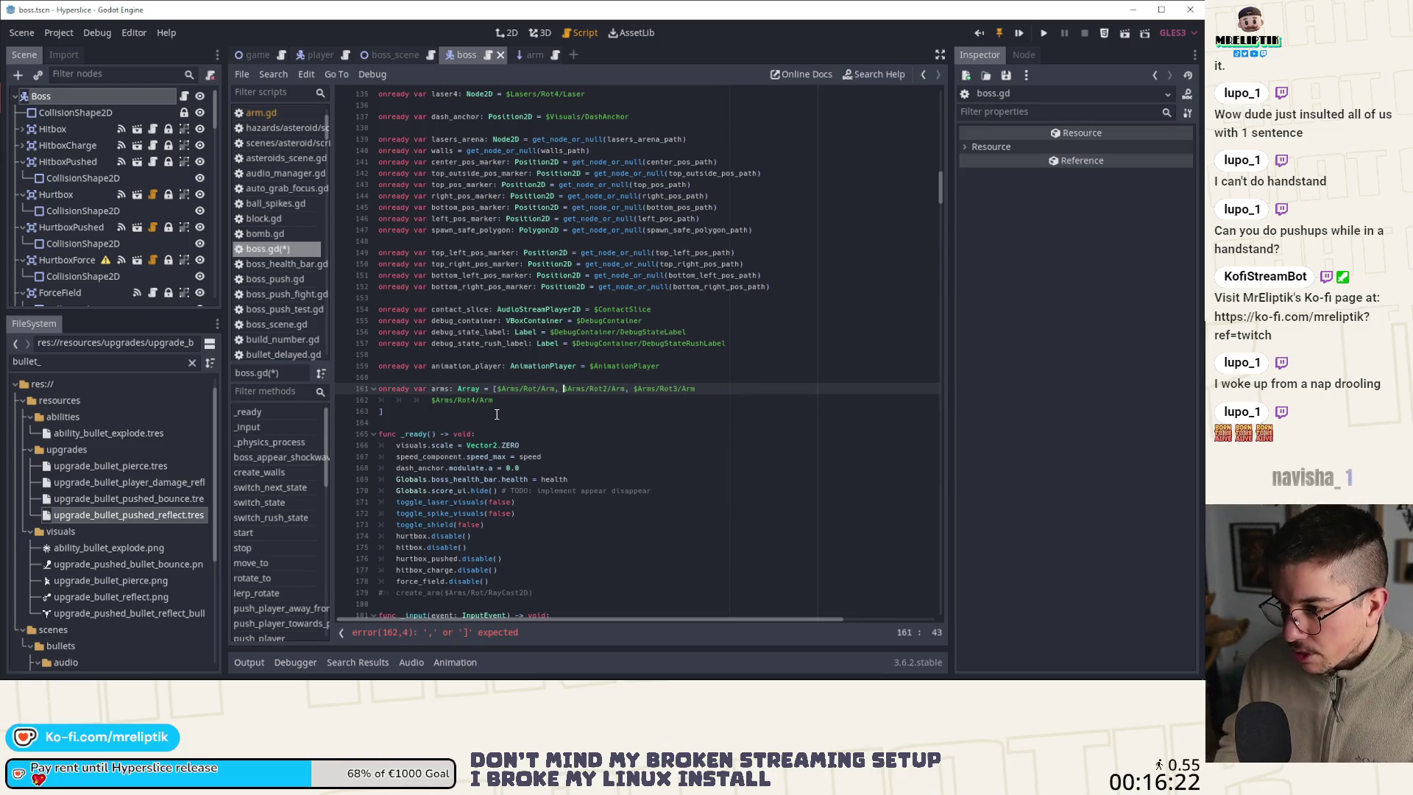
# Join the Rot4 entry and closing bracket onto the same line, then save boss.gd
pyautogui.press('Down')
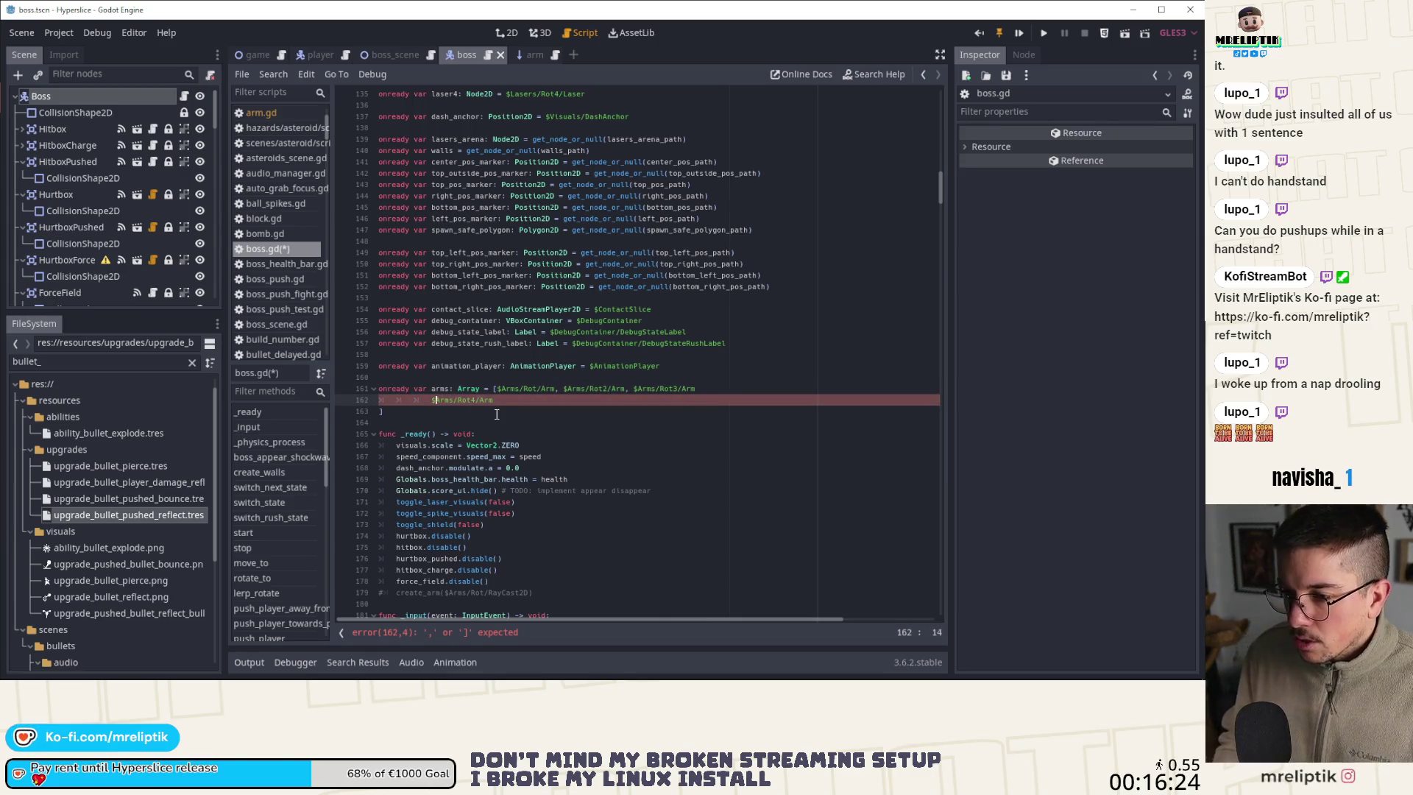
pyautogui.press('BackSpace')
pyautogui.press('BackSpace')
pyautogui.press('BackSpace')
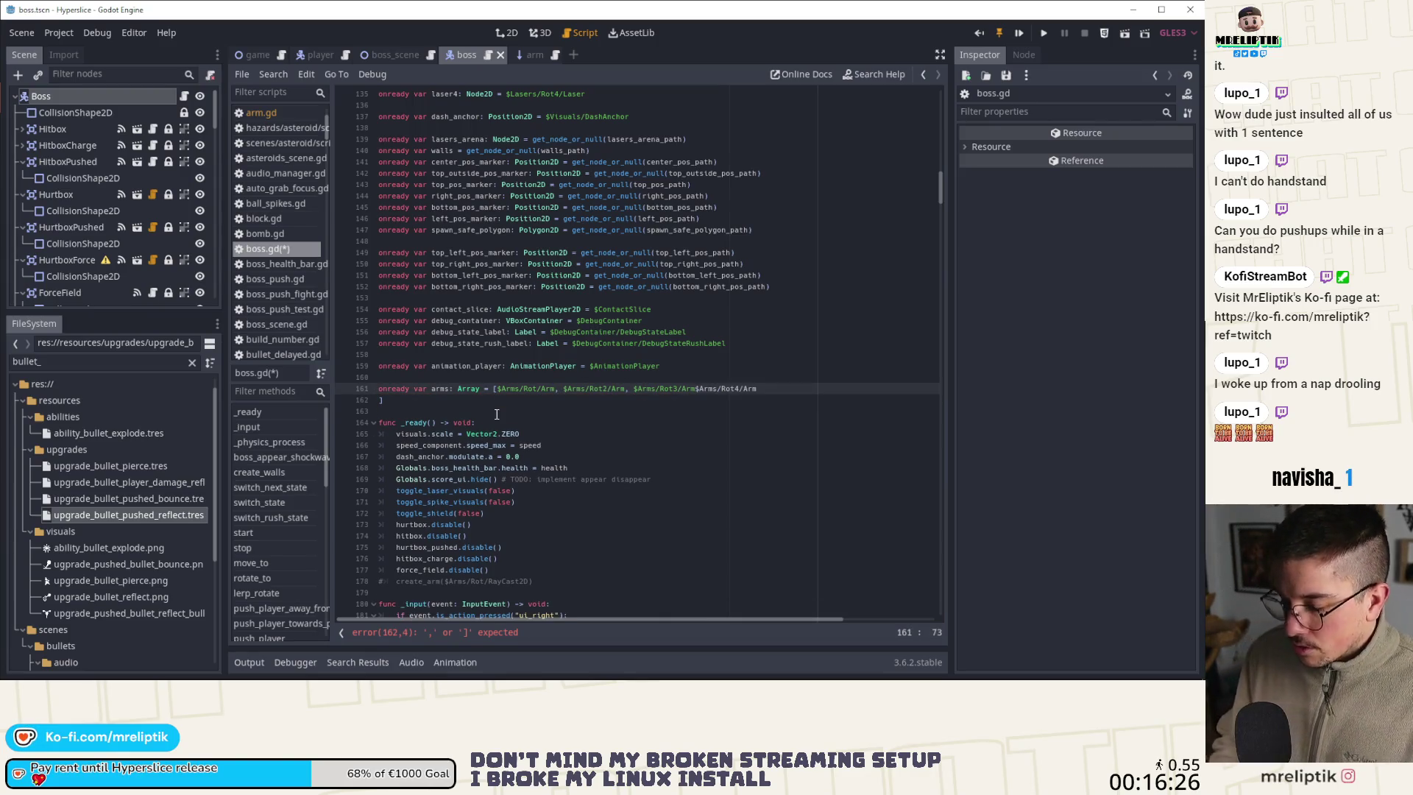
pyautogui.write(',')
pyautogui.press('Down')
pyautogui.press('Home')
pyautogui.press('BackSpace')
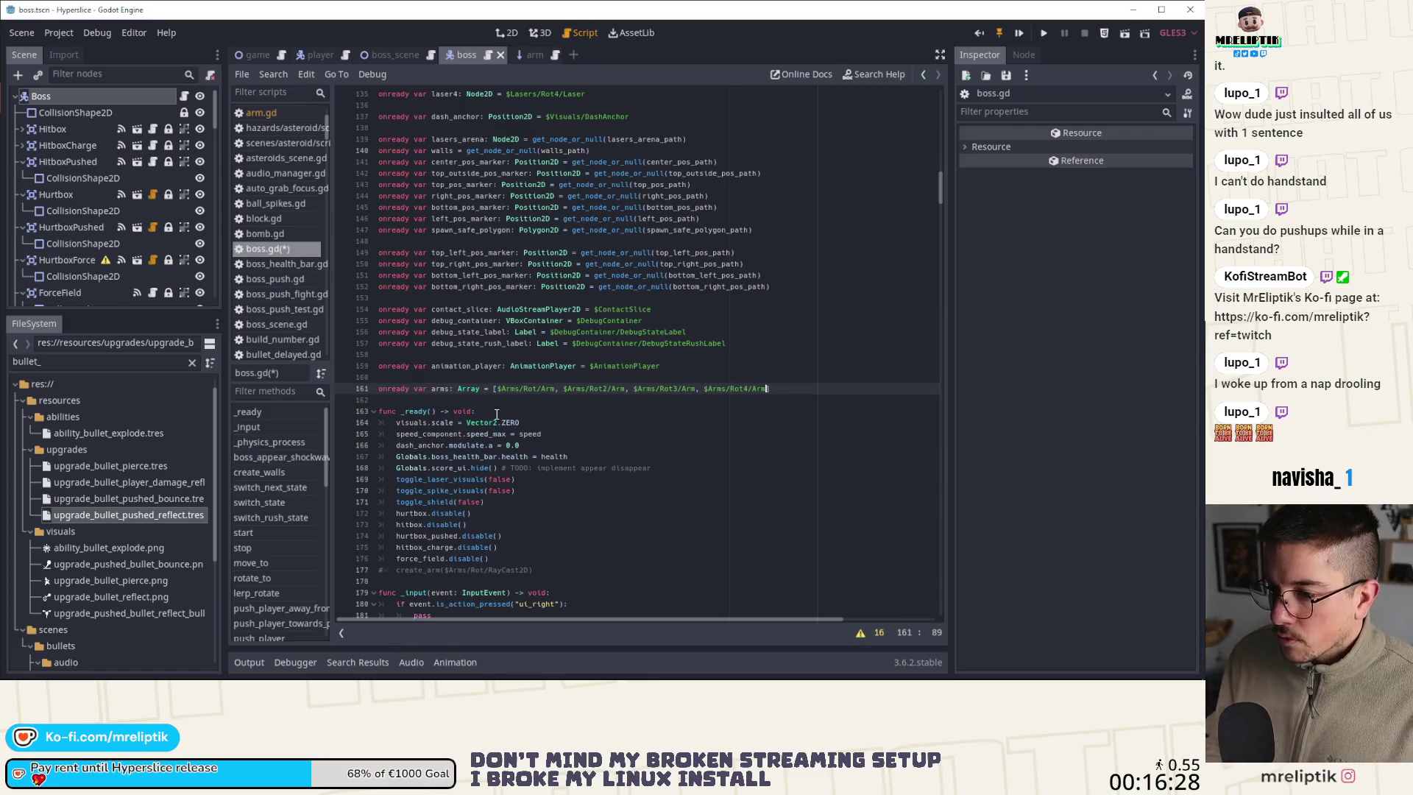
pyautogui.write(']')
pyautogui.hotkey('ctrl', 's')
pyautogui.click(443, 389)
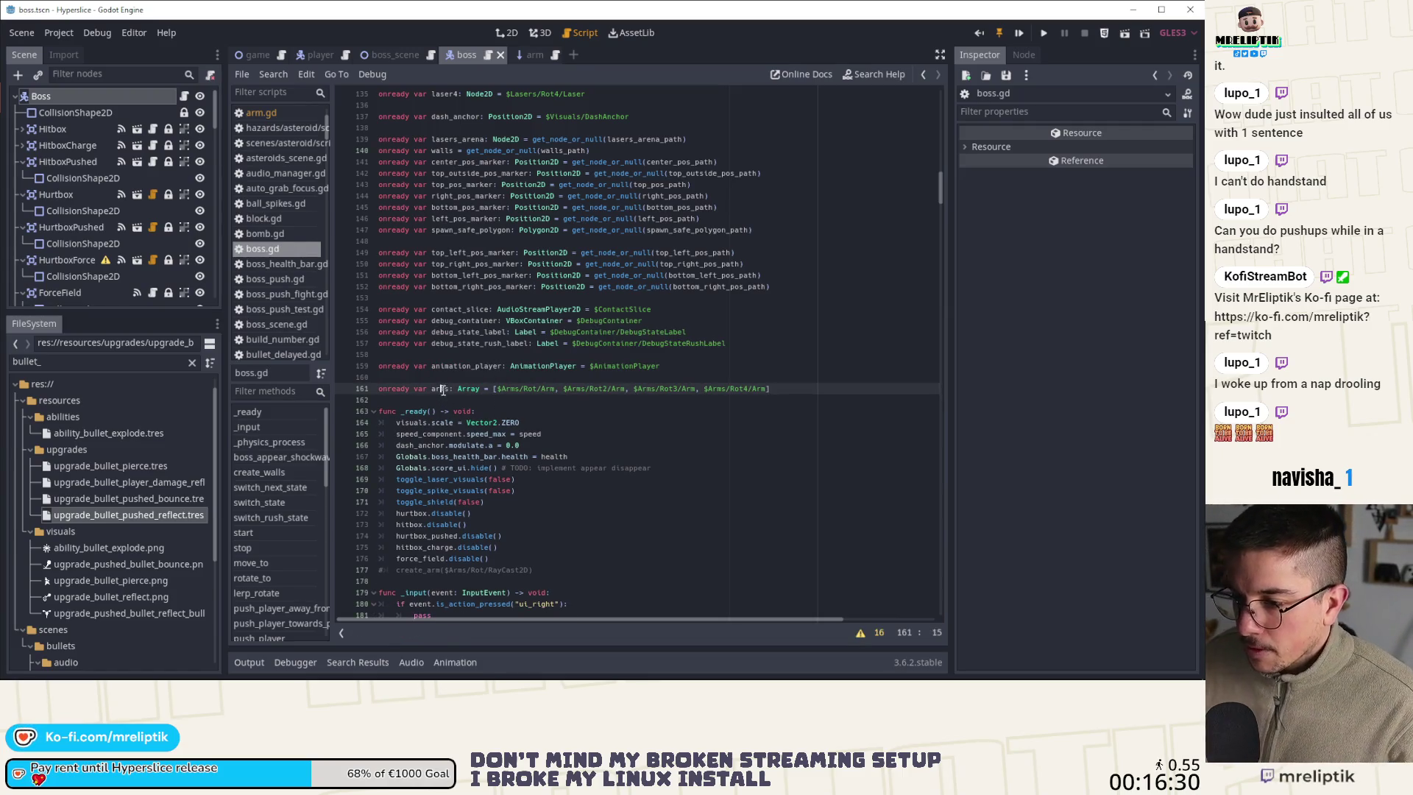
pyautogui.doubleClick(442, 389)
# Add 'for arm in arms: arm.create(true)' after the heal phase's wait line
pyautogui.click(280, 503)
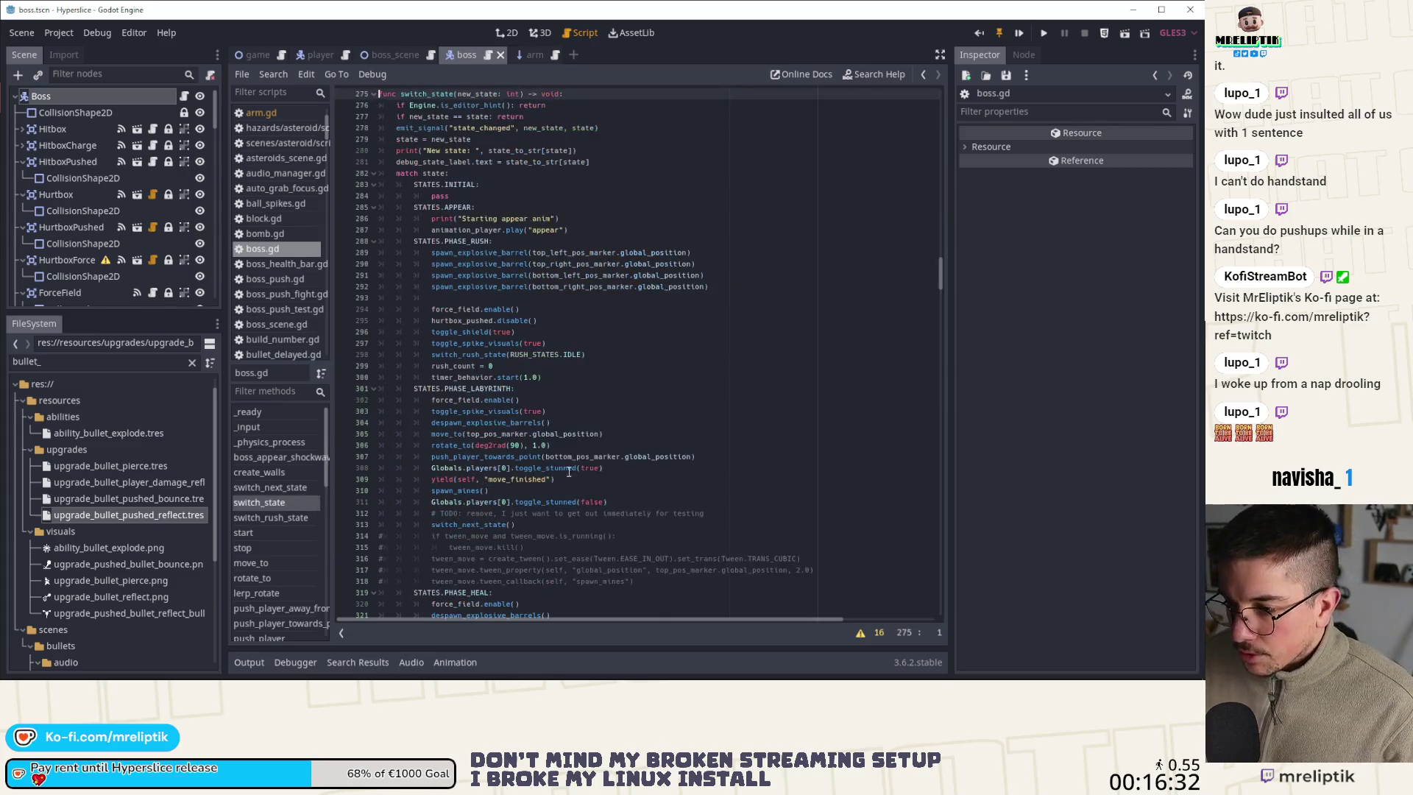
pyautogui.scroll(-10, 540, 383)
pyautogui.click(565, 332)
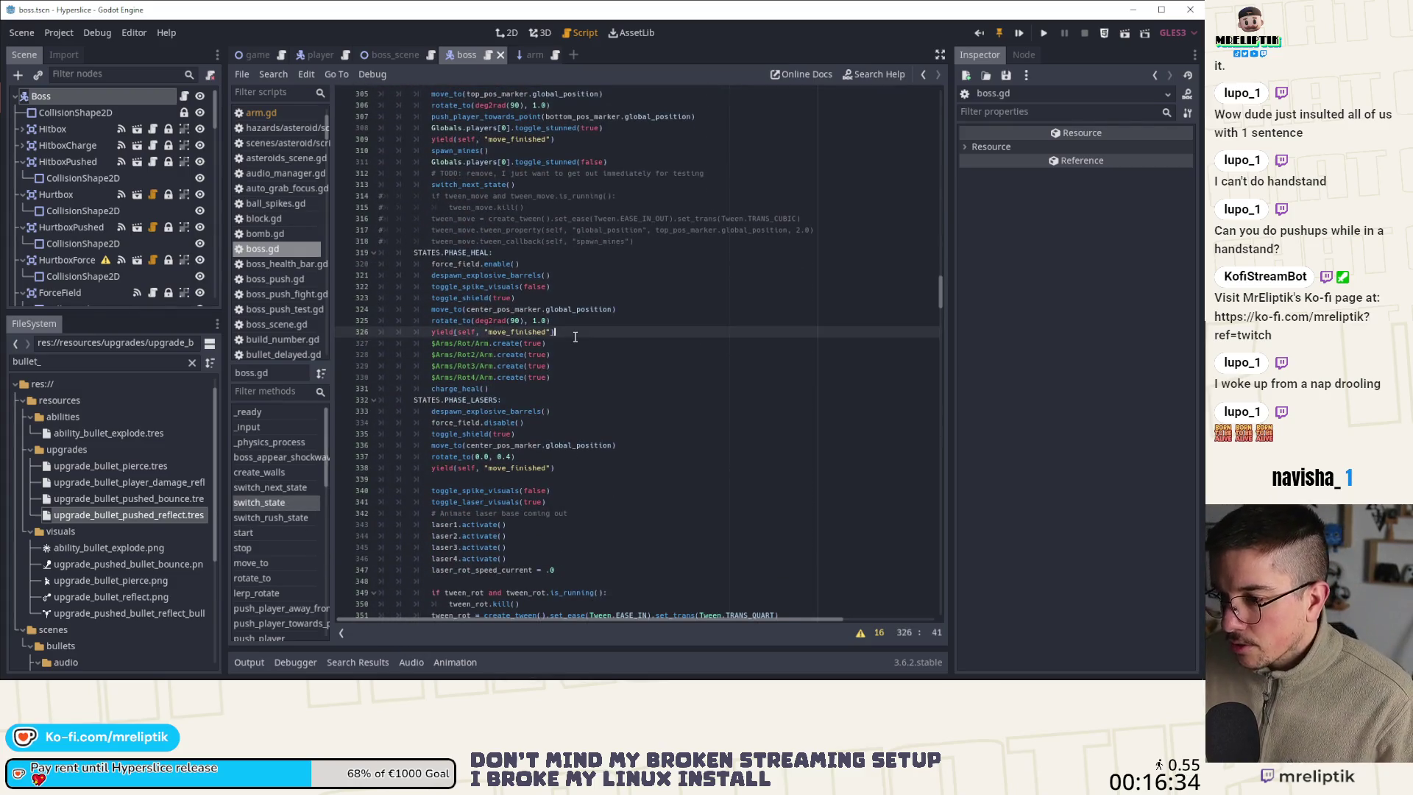
pyautogui.press('Return')
pyautogui.write('for arm in arms:')
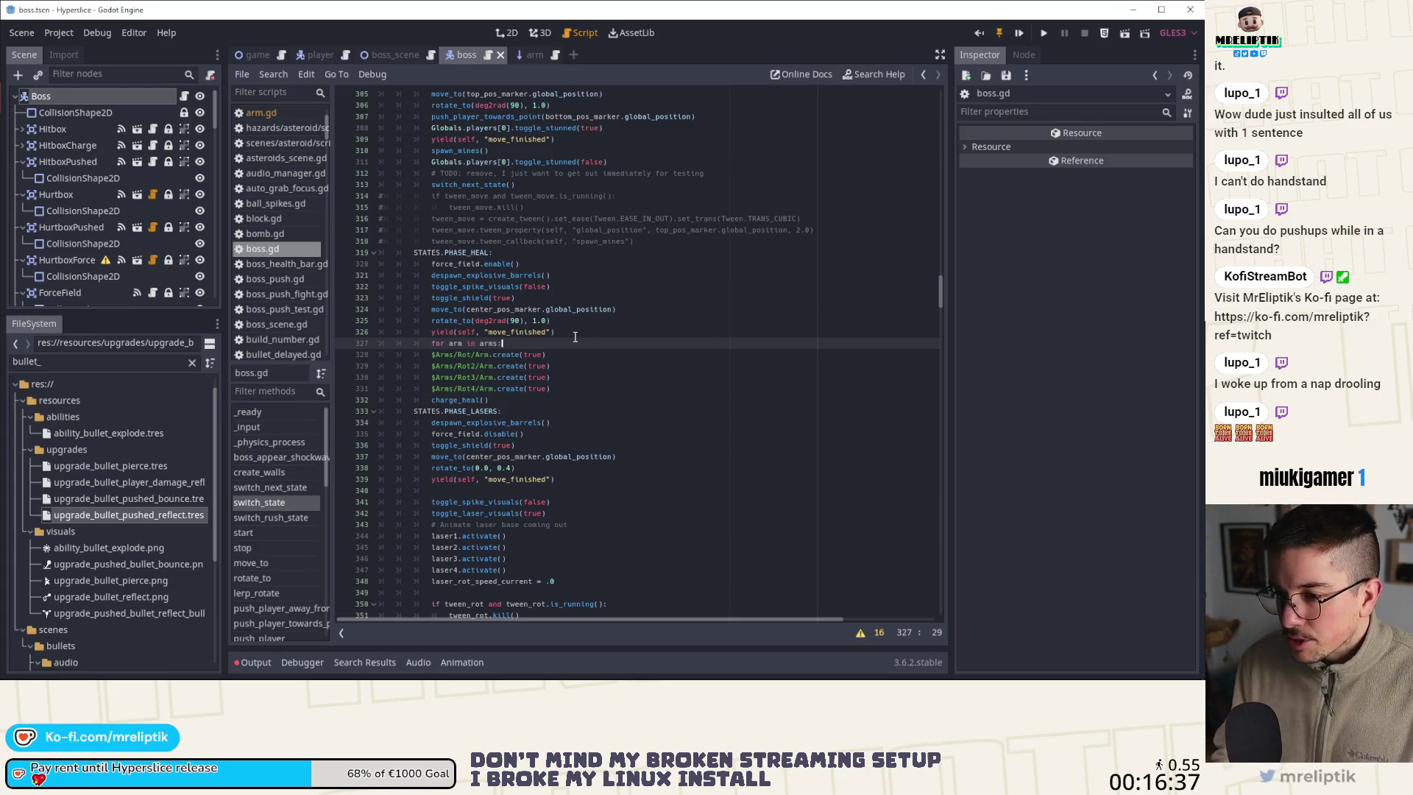
pyautogui.press('Return')
pyautogui.write('arm.cre')
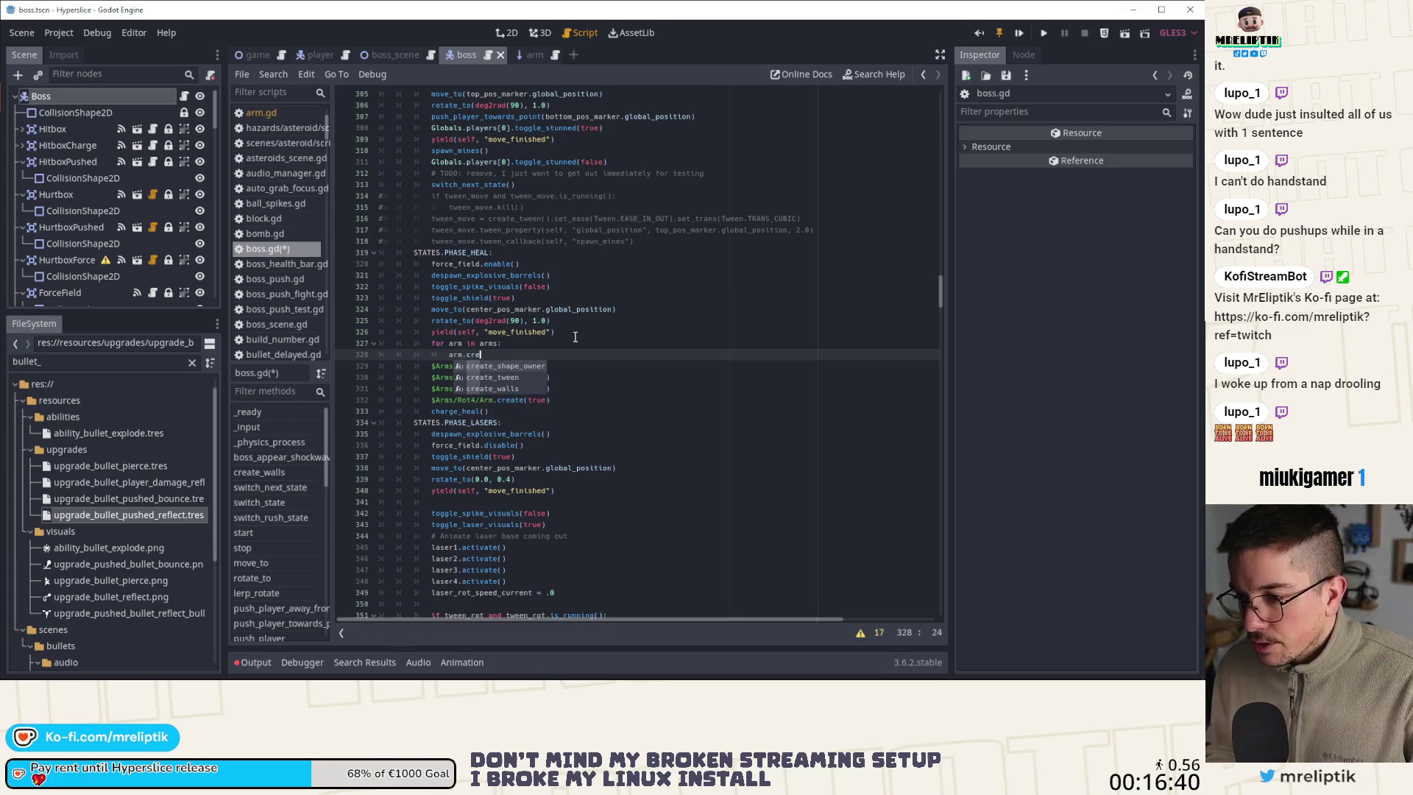
pyautogui.write('ate(')
pyautogui.write('true')
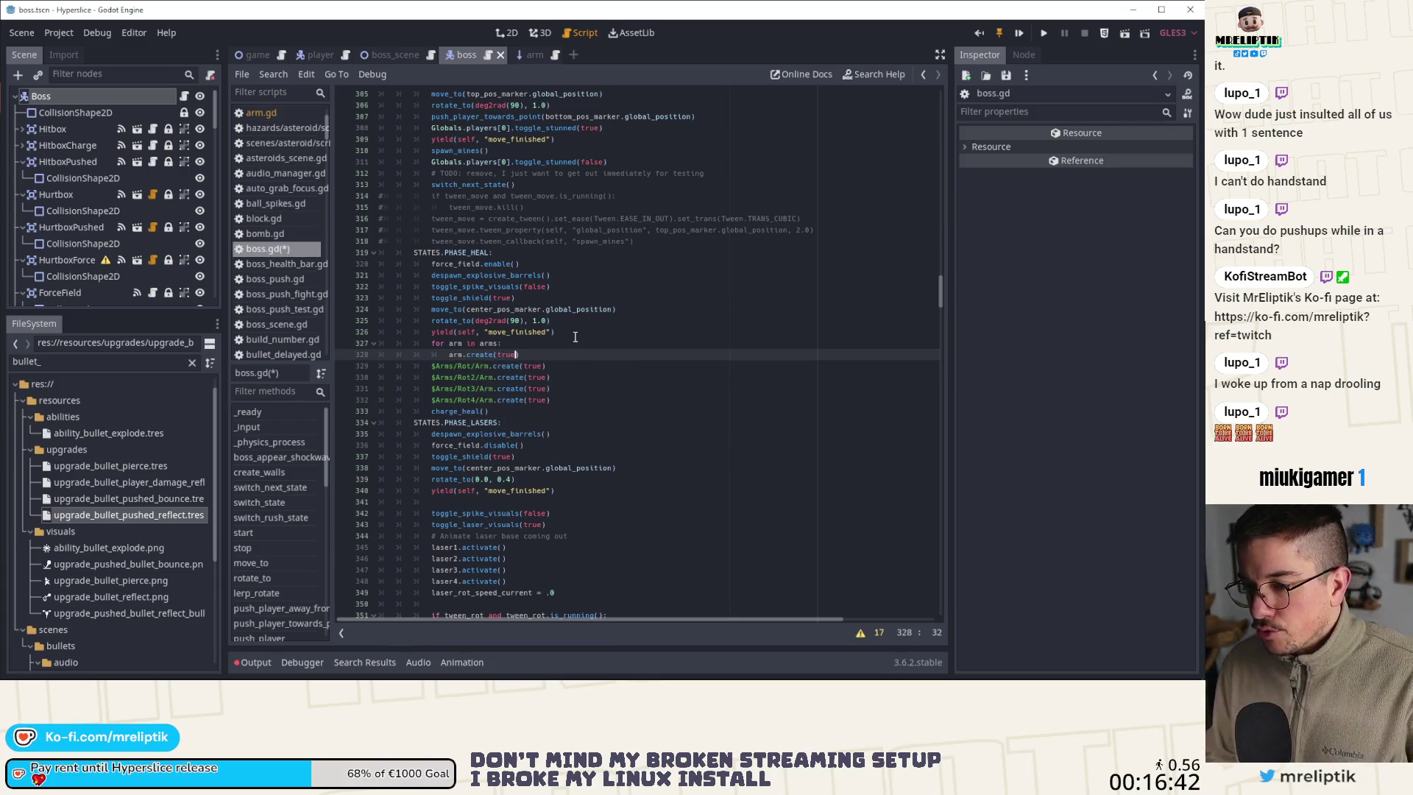
# Delete the four individual $Arms create calls, save, and copy the new loop
pyautogui.press('Down')
pyautogui.hotkey('ctrl', 'shift', 'k')
pyautogui.hotkey('ctrl', 'shift', 'k')
pyautogui.hotkey('ctrl', 'shift', 'k')
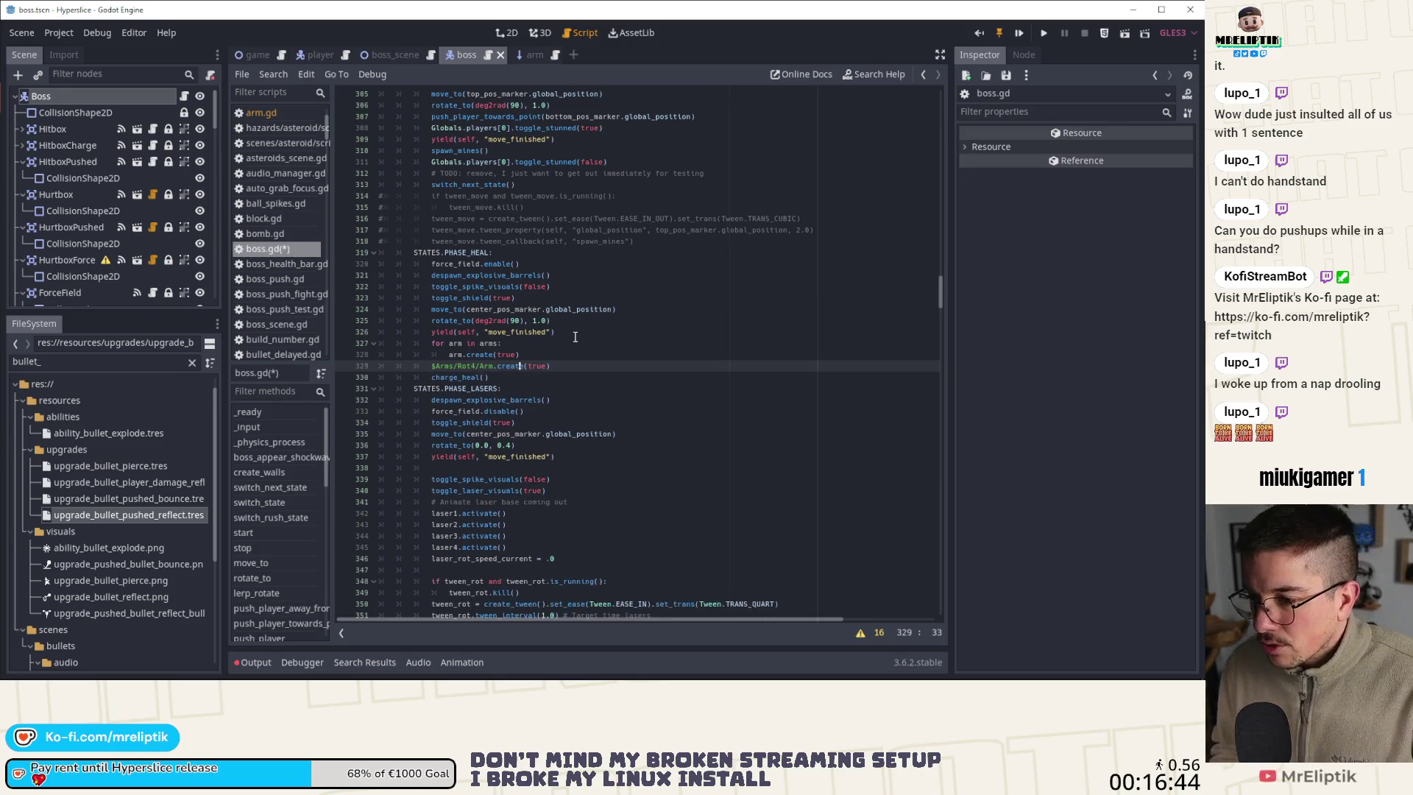
pyautogui.hotkey('ctrl', 's')
pyautogui.moveTo(532, 359); pyautogui.dragTo(431, 345)
pyautogui.hotkey('ctrl', 'c')
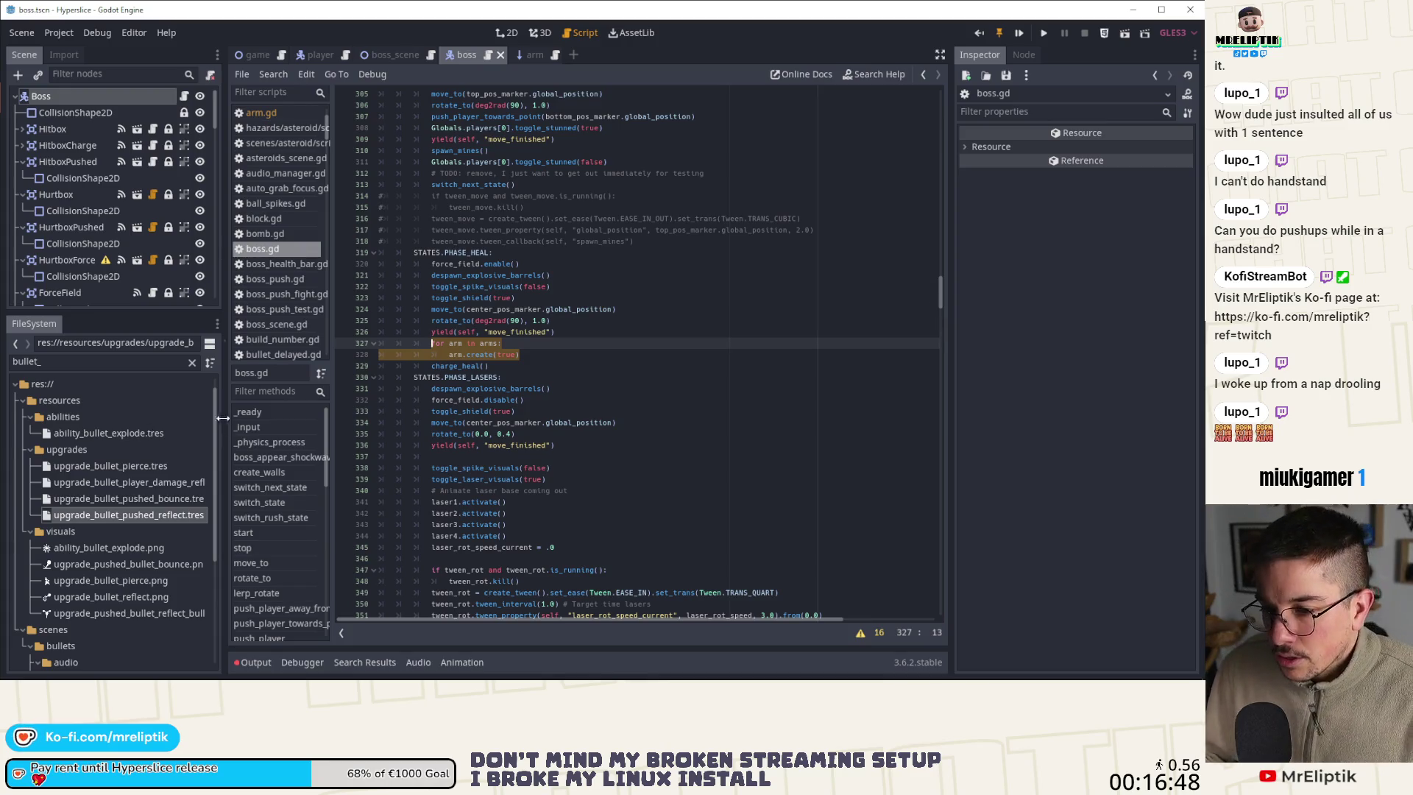
pyautogui.click(275, 416)
# Paste the arms loop into _ready as arm.connect("destroyed", self, "on_arm_destroyed") and save
pyautogui.scroll(-5, 525, 390)
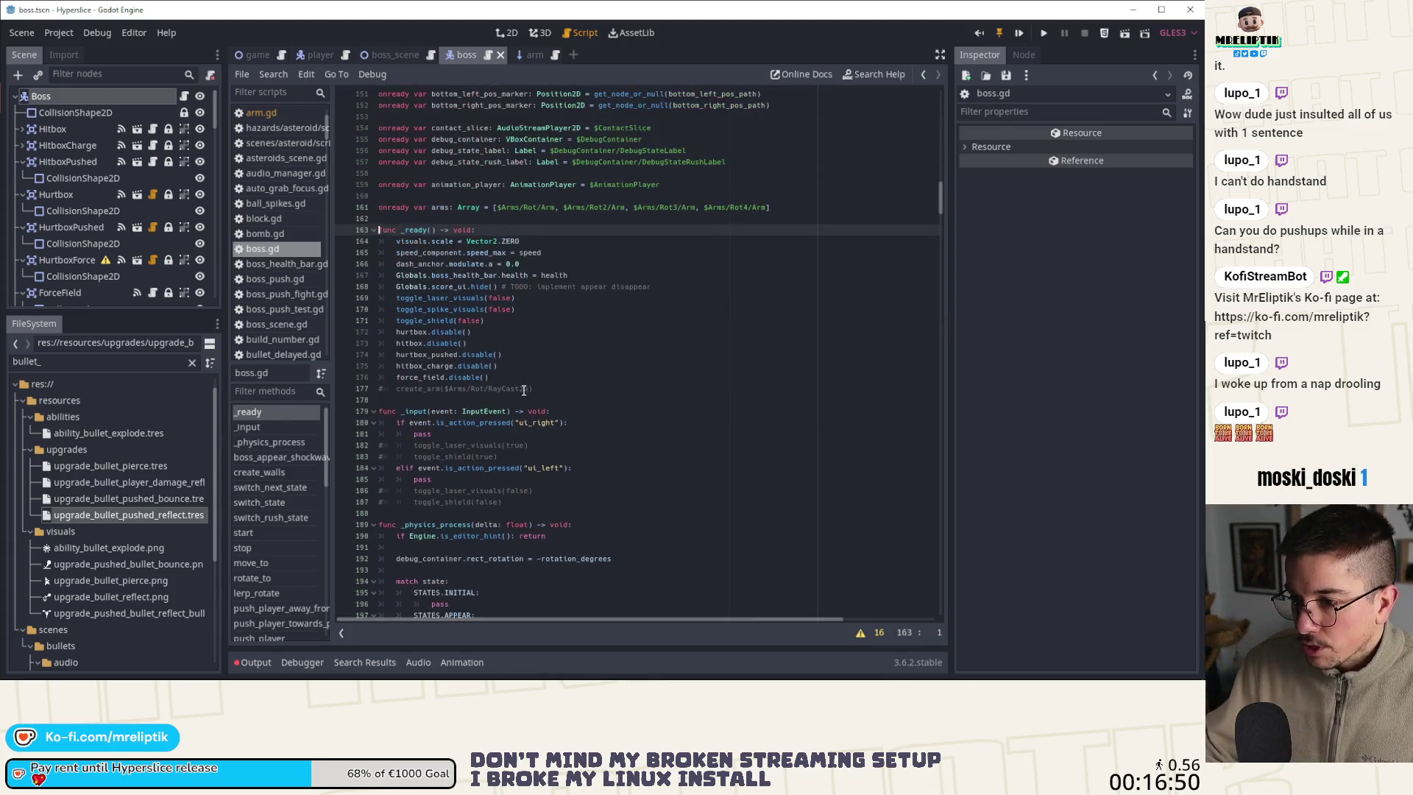
pyautogui.click(532, 380)
pyautogui.press('Return')
pyautogui.press('Return')
pyautogui.hotkey('ctrl', 'v')
pyautogui.press('Up')
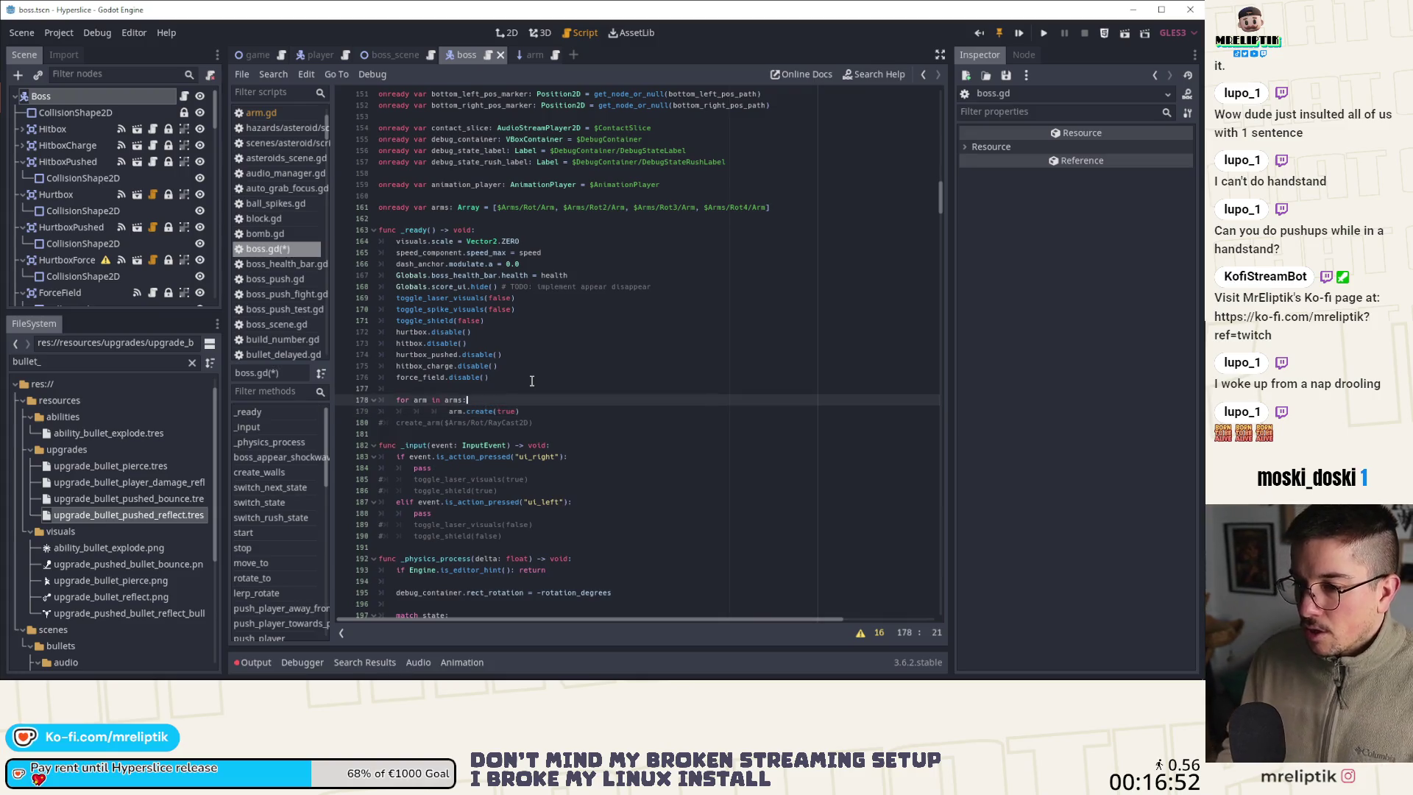
pyautogui.press('Down')
pyautogui.press('End')
pyautogui.hotkey('shift', 'Tab')
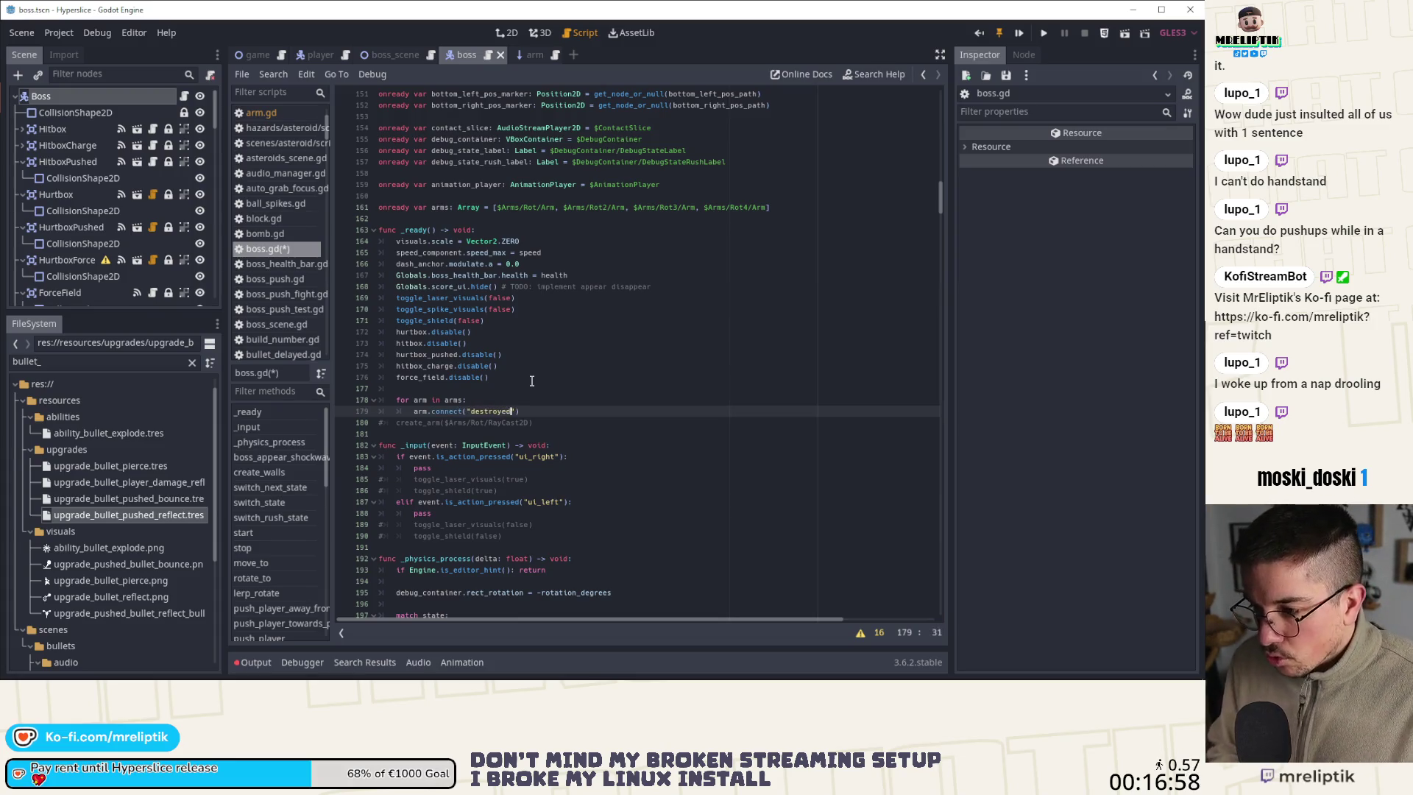
pyautogui.write(', self, "on_arm_destroyed')
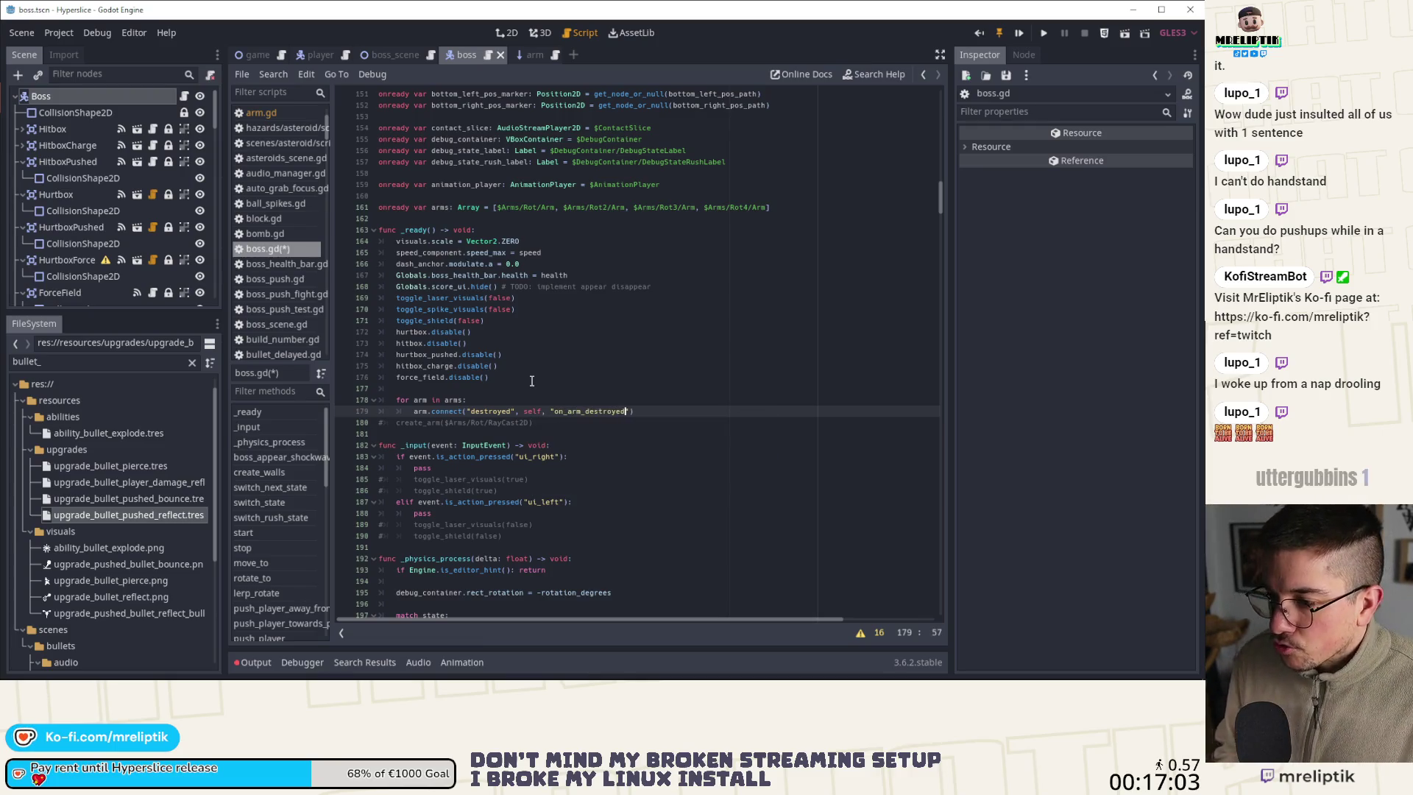
pyautogui.hotkey('ctrl', 's')
# Declare a new member variable 'var arms_alive: Array' in boss.gd and save
pyautogui.click(535, 59)
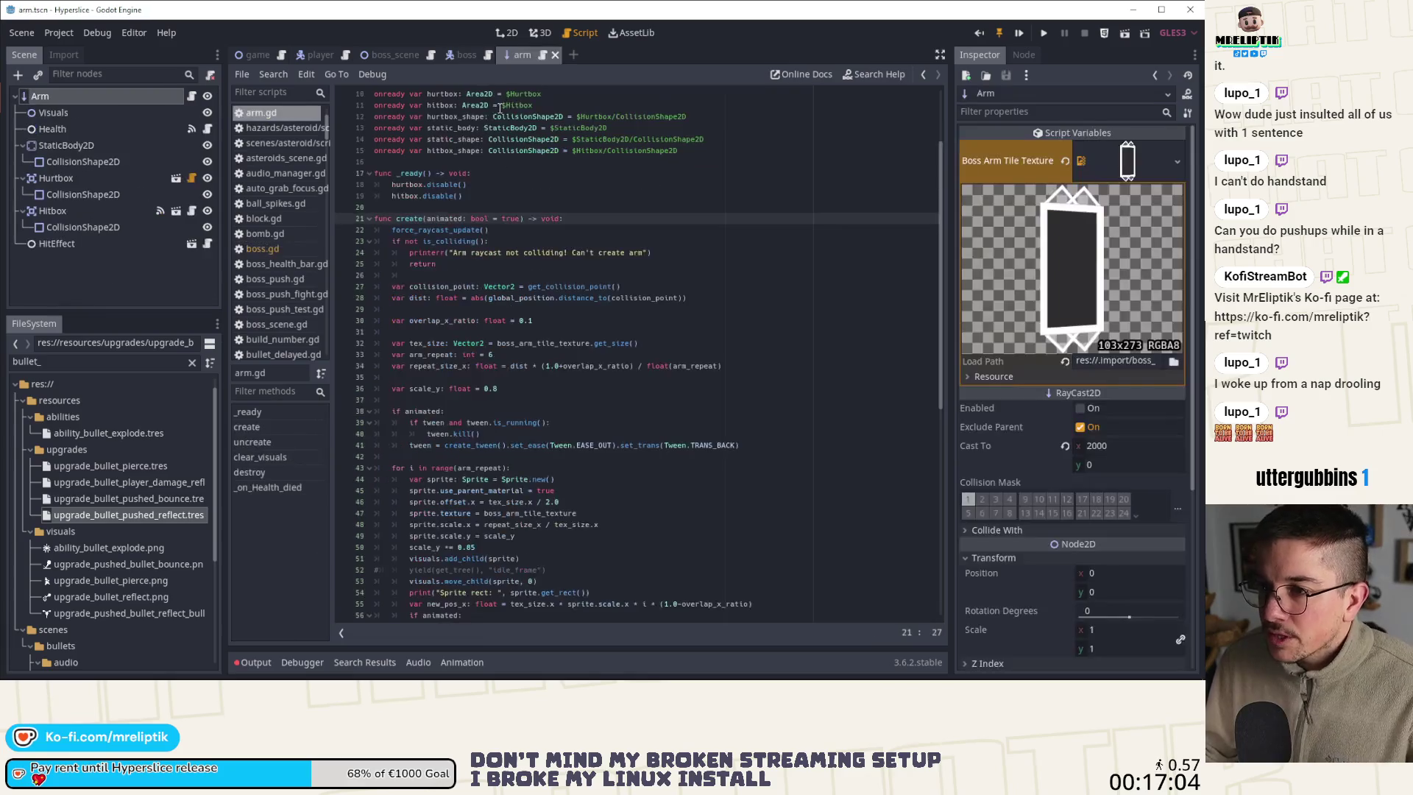
pyautogui.click(456, 57)
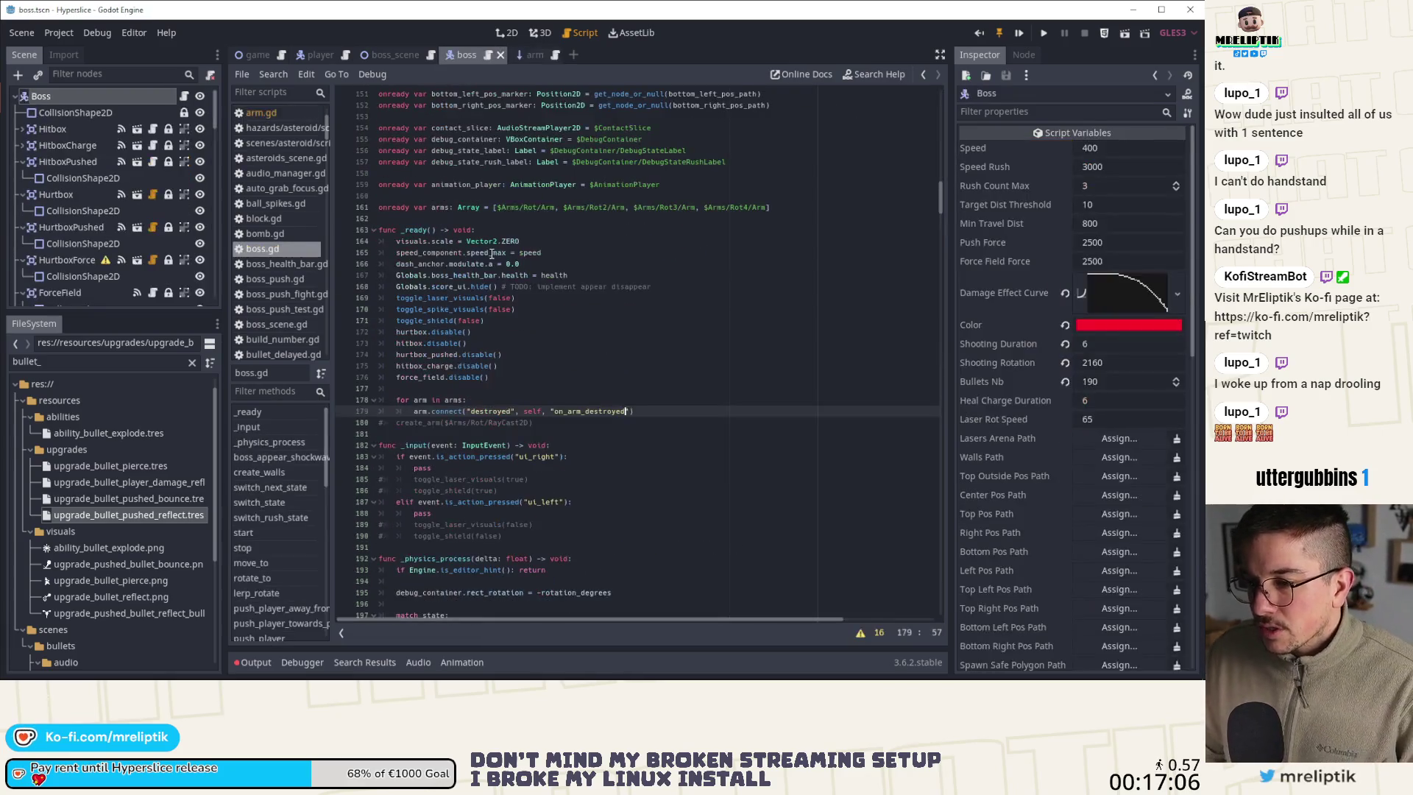
pyautogui.scroll(3, 515, 313)
pyautogui.click(510, 322)
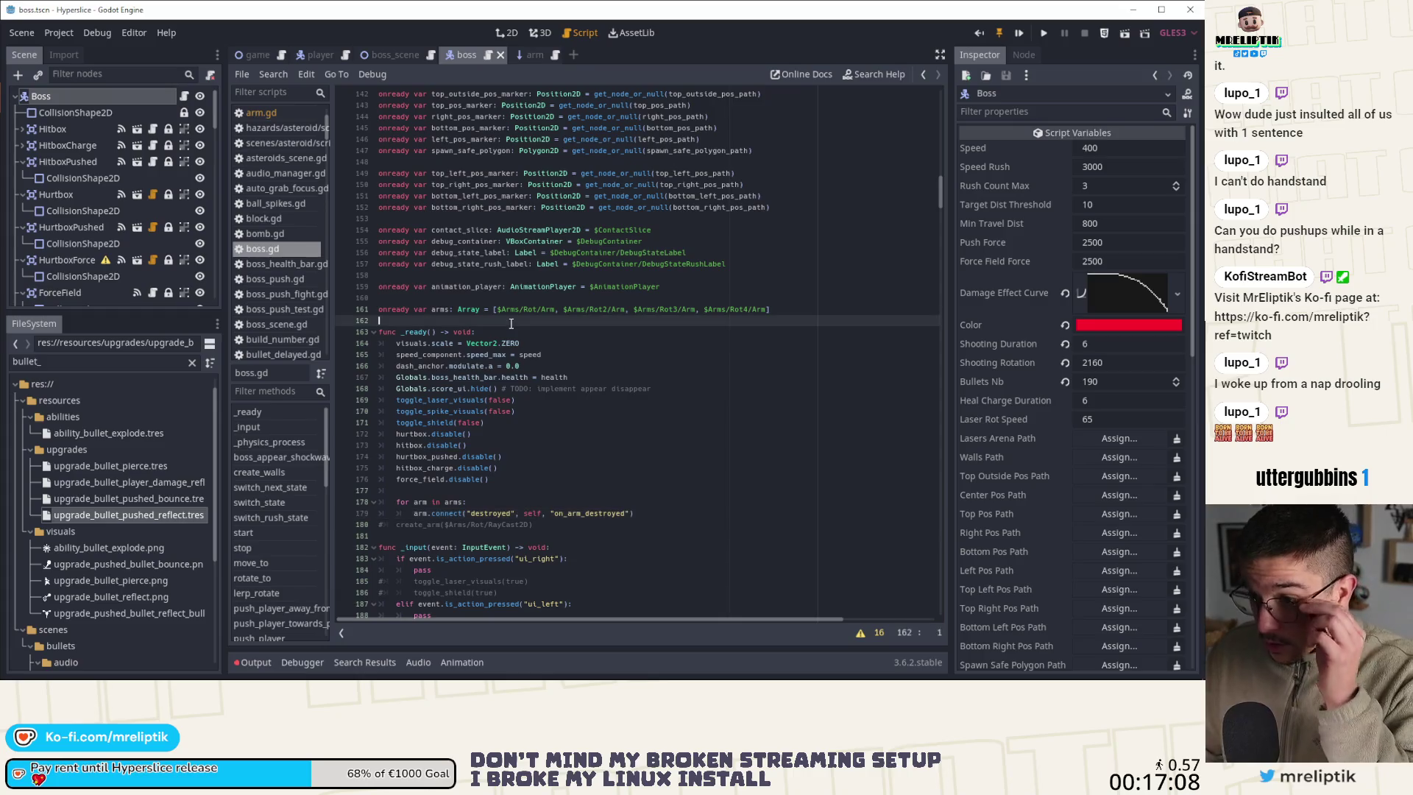
pyautogui.press('Return')
pyautogui.press('BackSpace')
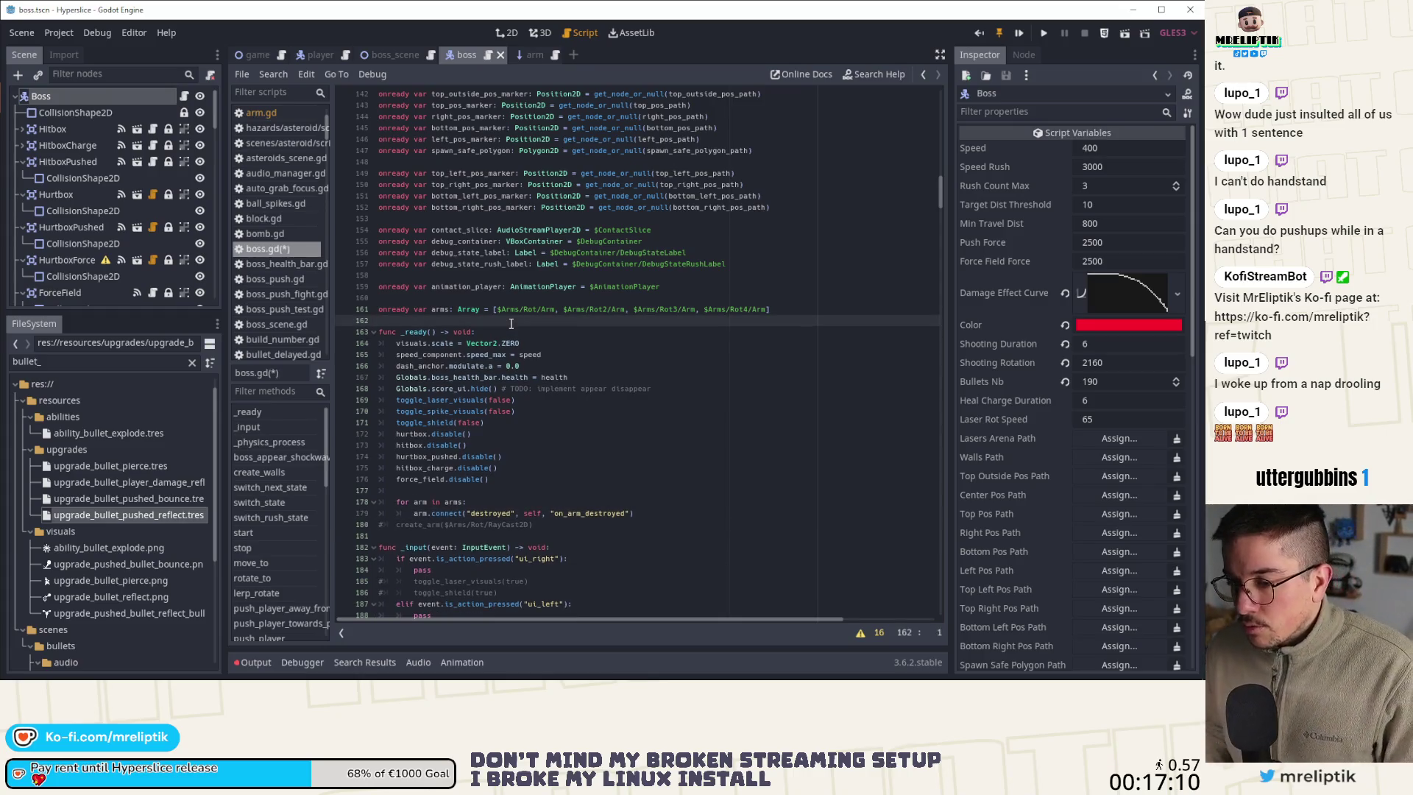
pyautogui.scroll(8, 486, 309)
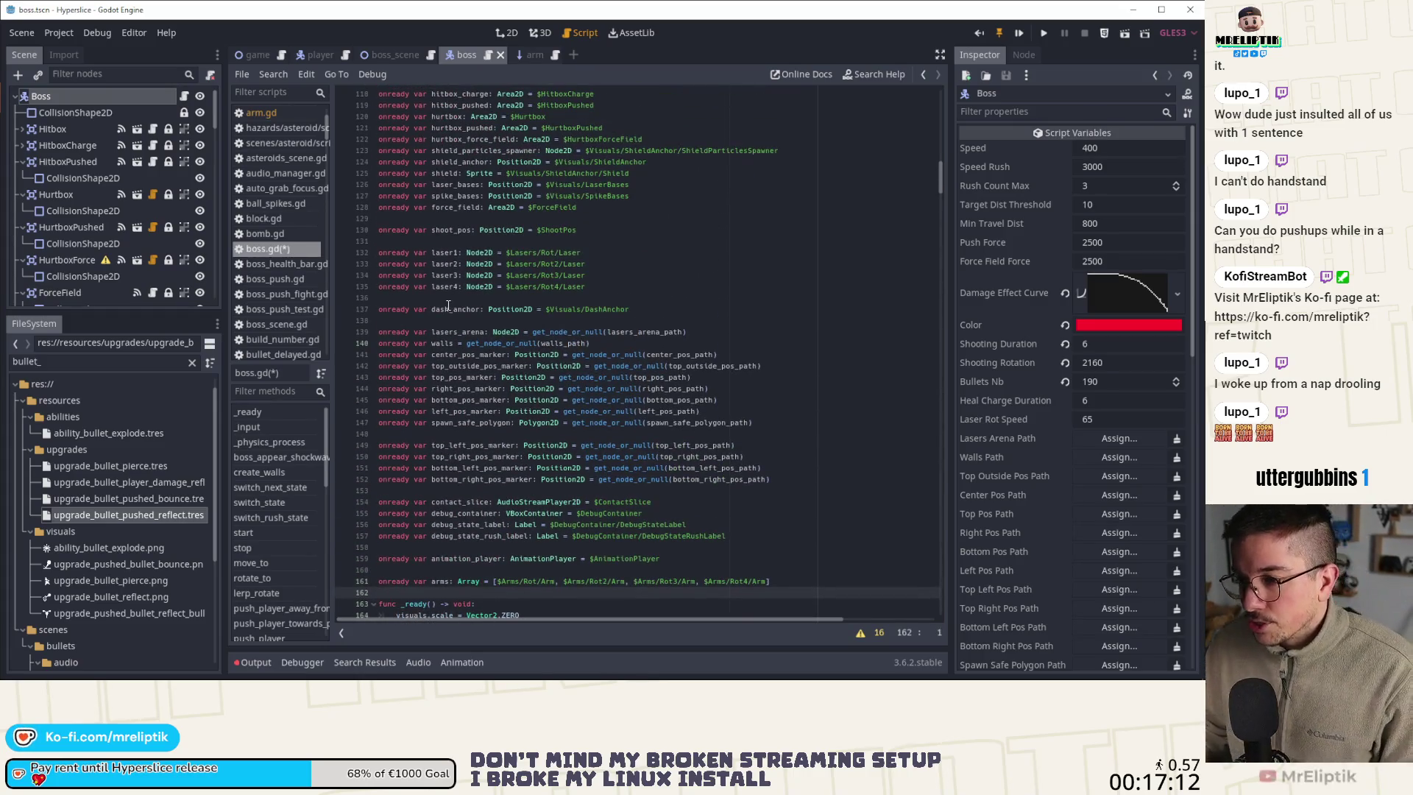
pyautogui.scroll(6, 439, 306)
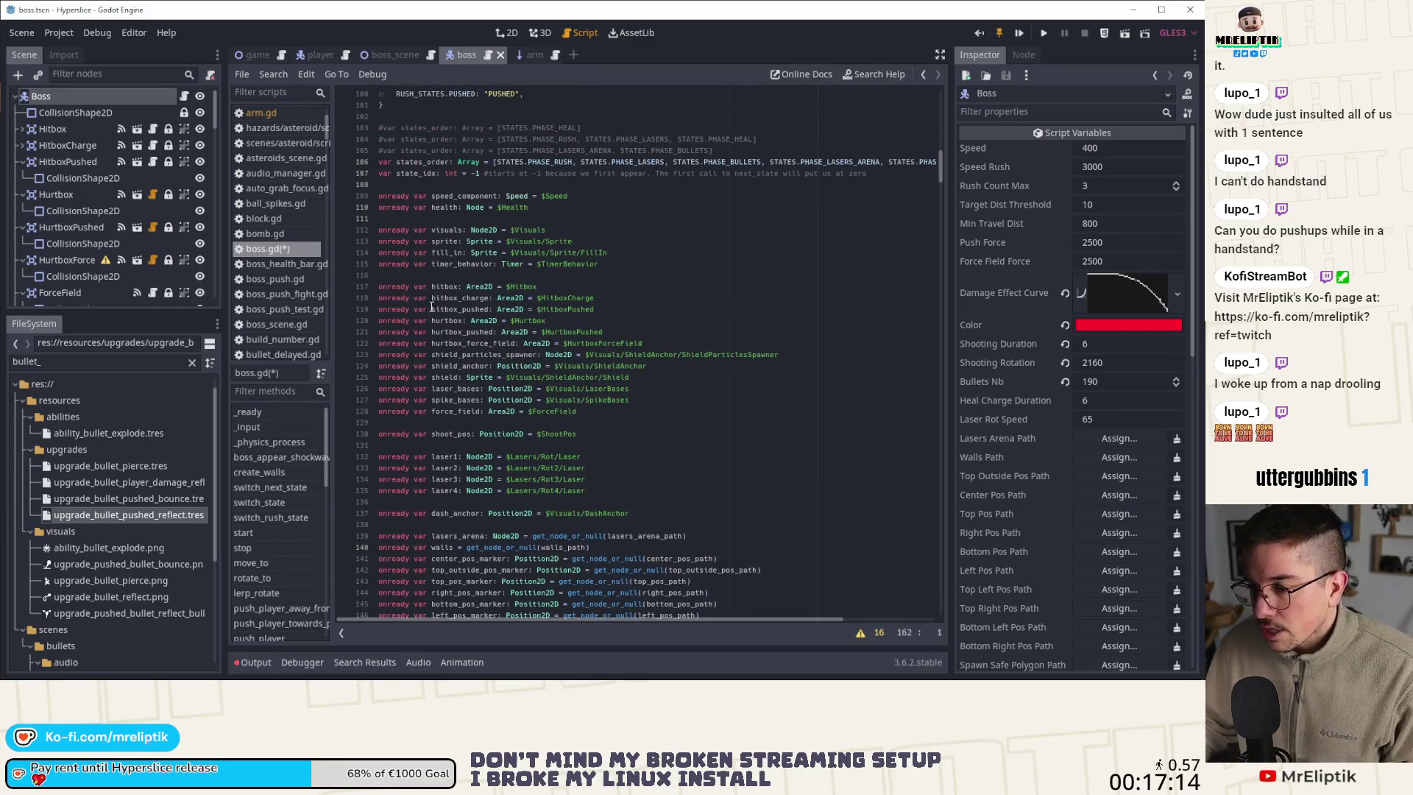
pyautogui.scroll(4, 432, 307)
pyautogui.click(423, 320)
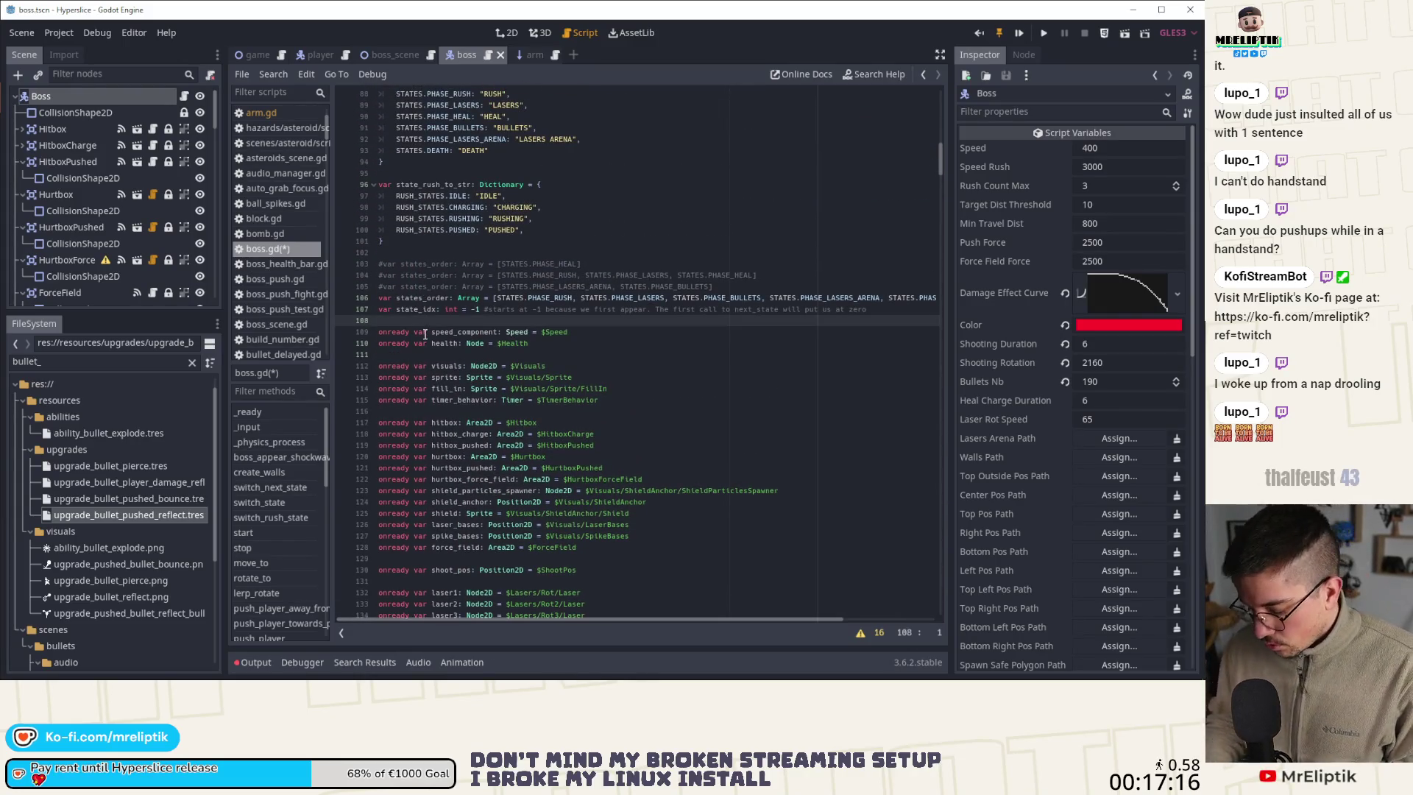
pyautogui.press('Return')
pyautogui.press('Up')
pyautogui.write('var arms_')
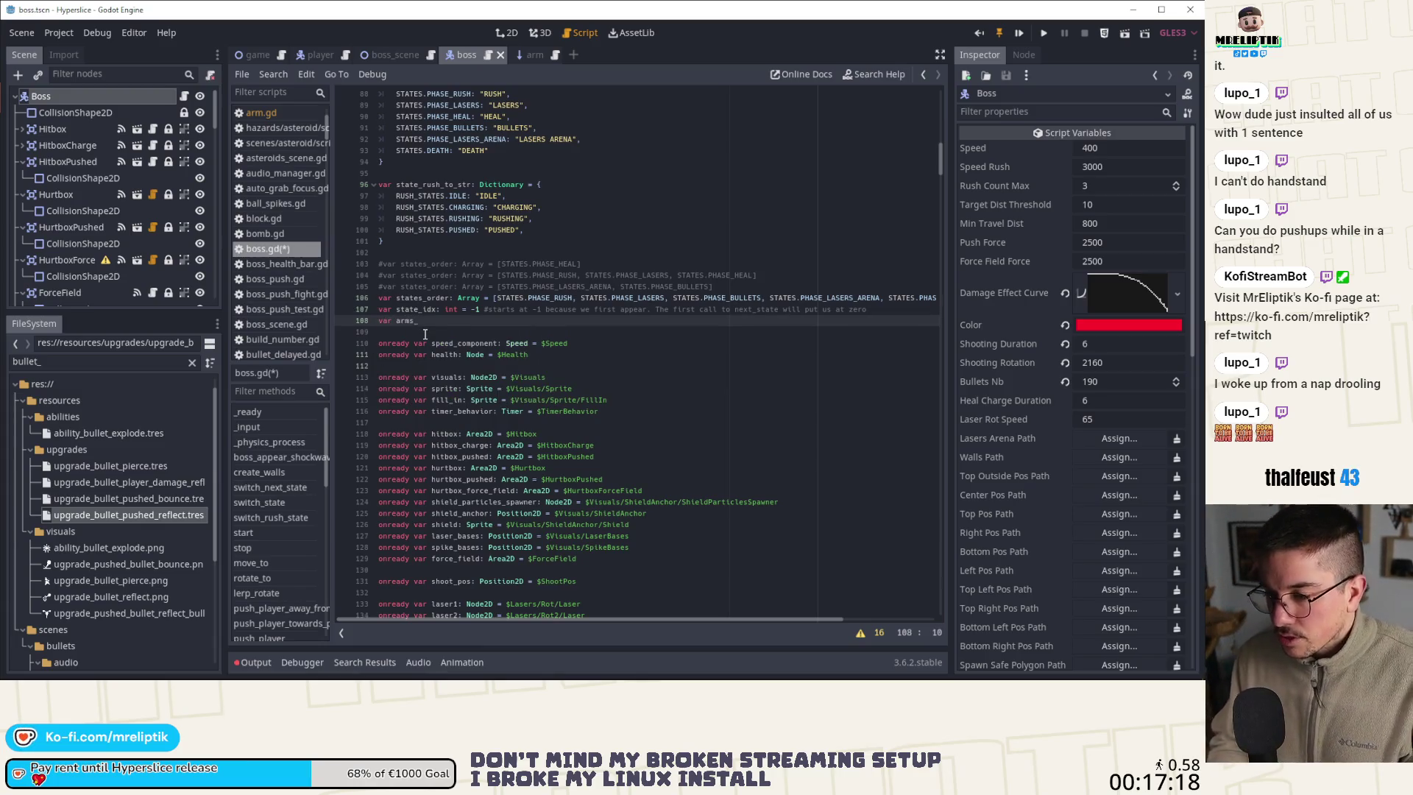
pyautogui.write('alive: Array')
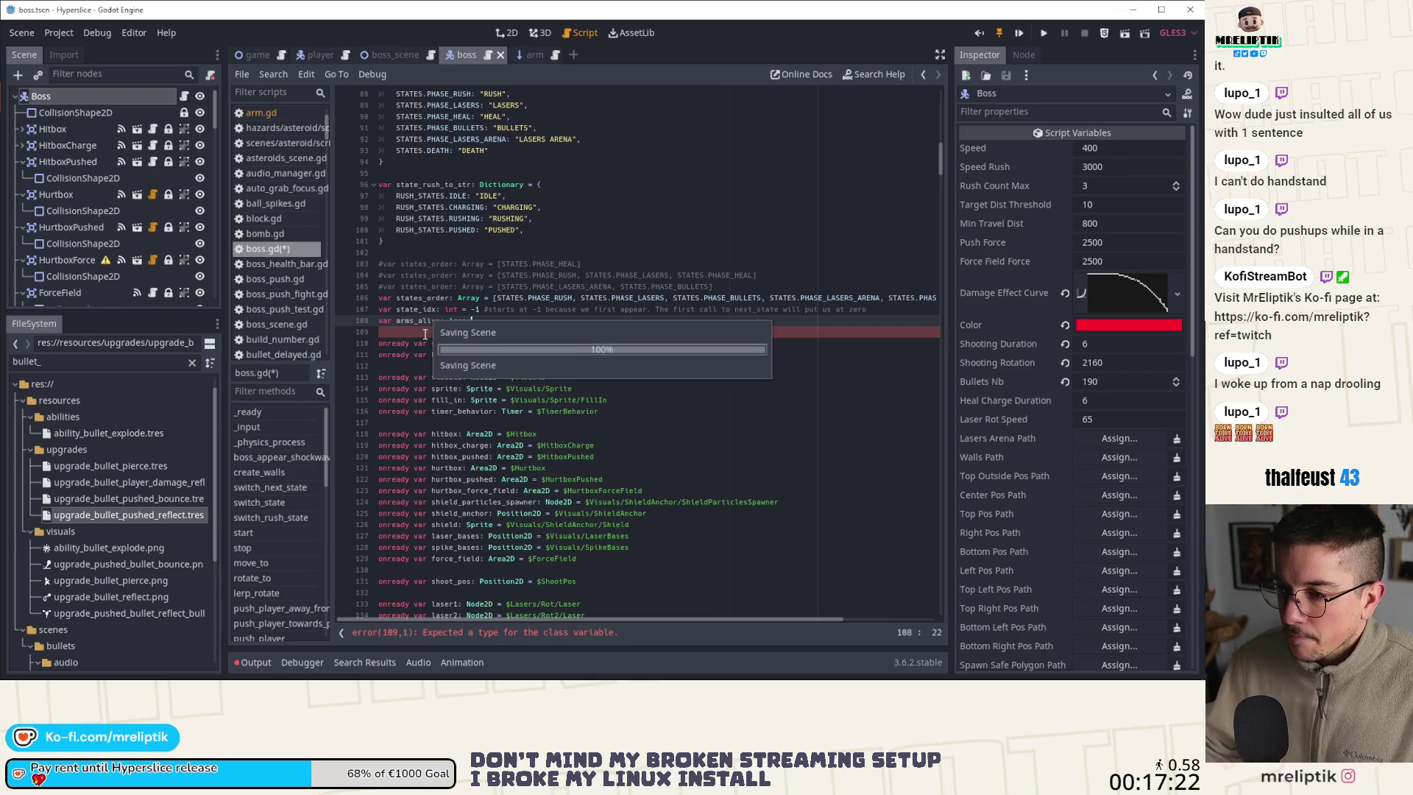
pyautogui.hotkey('ctrl', 's')
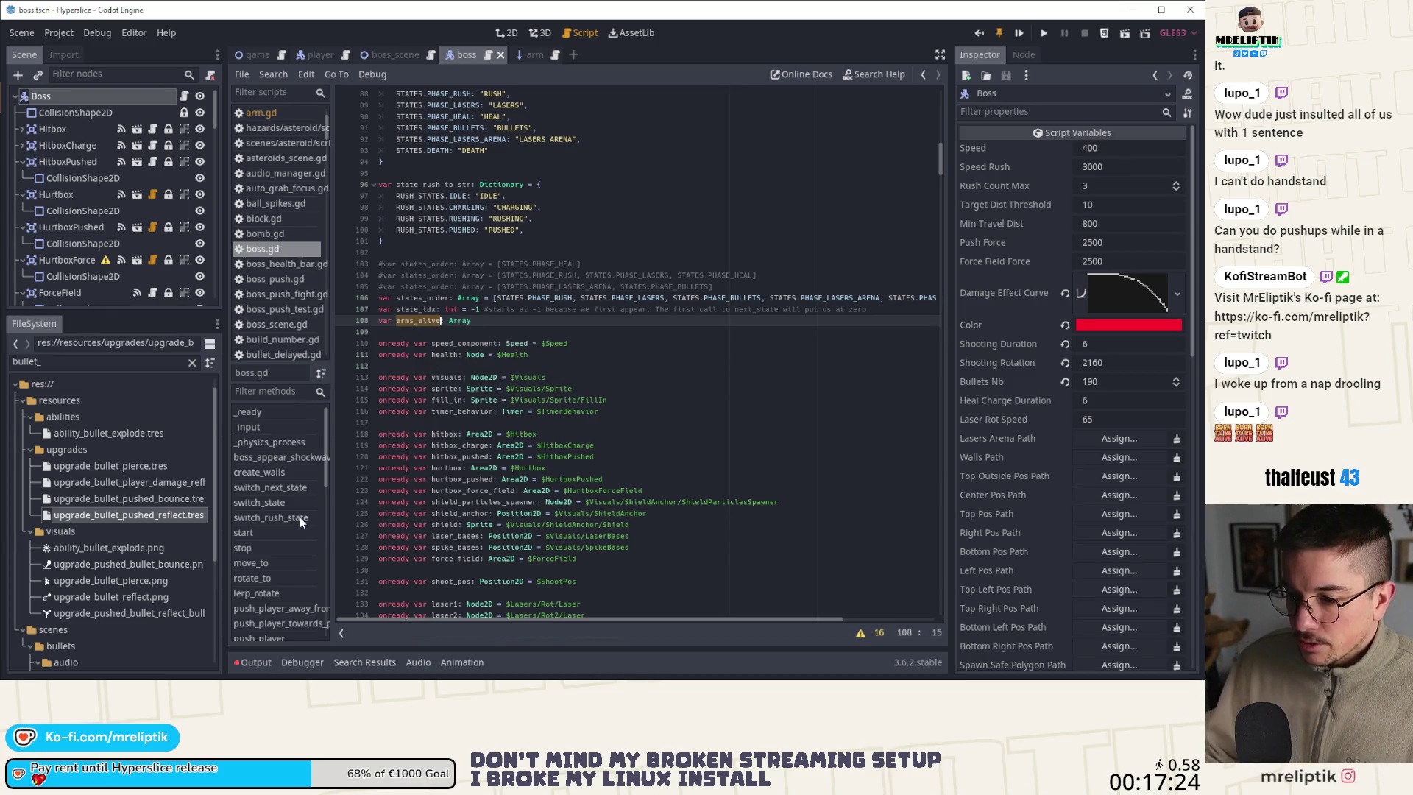
# In switch_state's PHASE_HEAL branch, add 'arms_alive = arms.duplicate()' above the arms loop and save
pyautogui.scroll(-2, 299, 516)
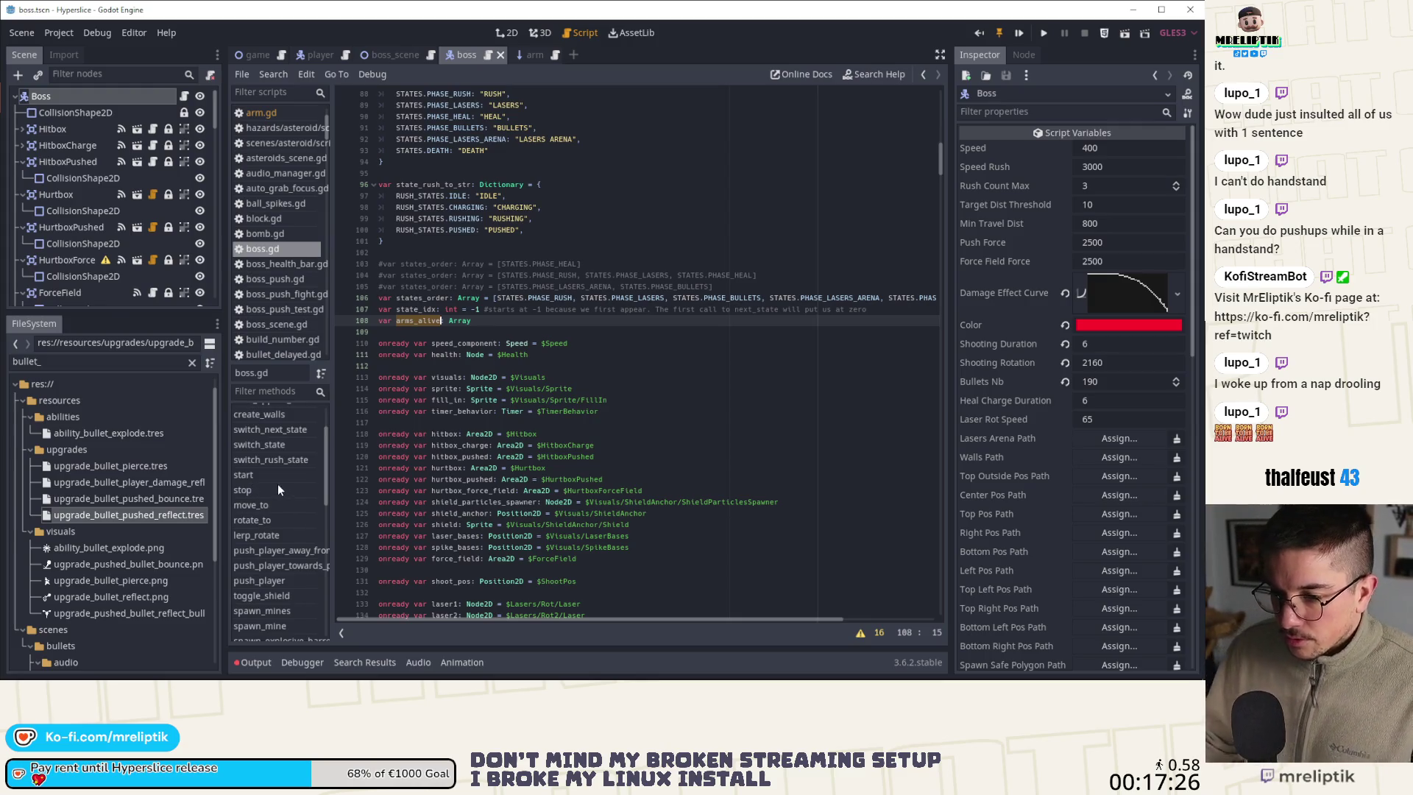
pyautogui.scroll(2, 263, 501)
pyautogui.click(263, 501)
pyautogui.scroll(-10, 403, 489)
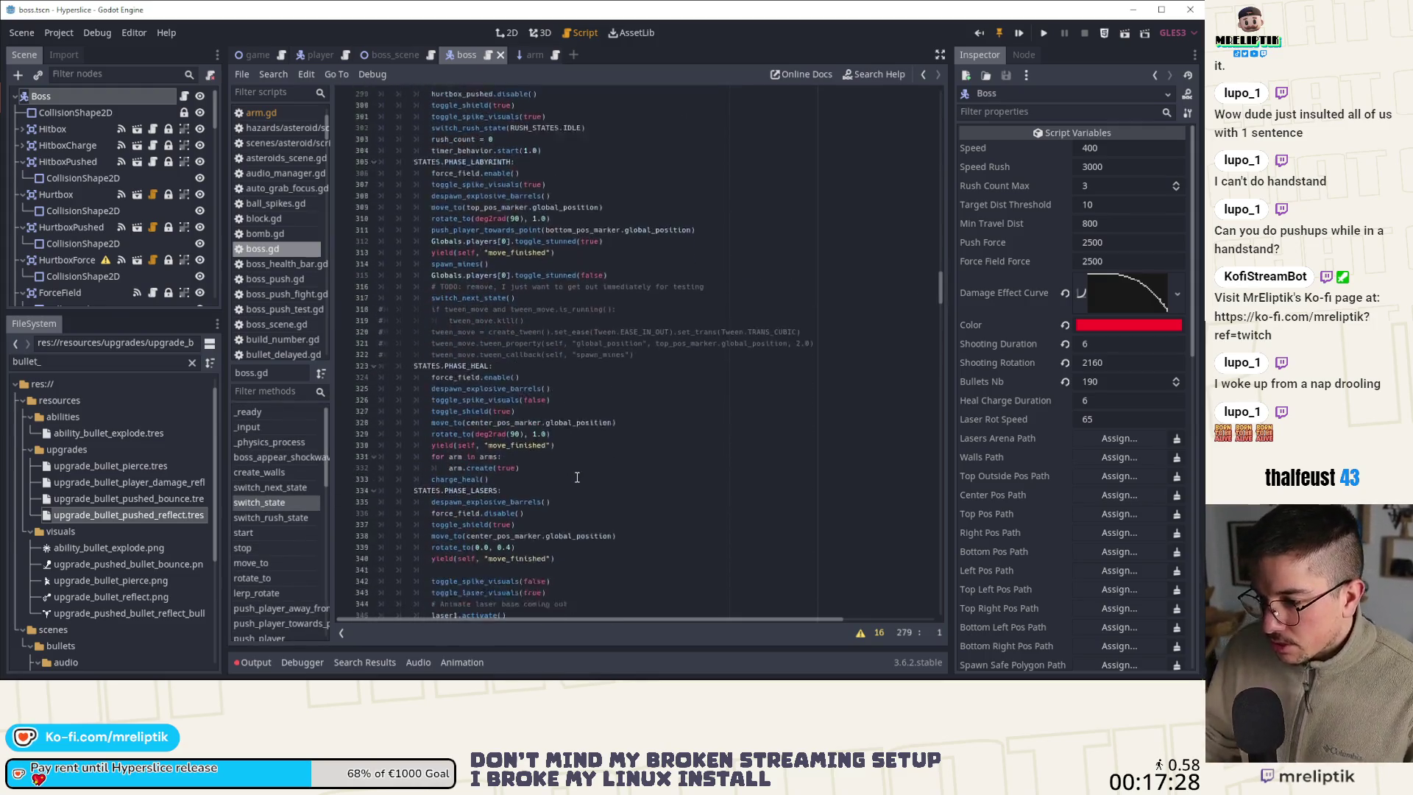
pyautogui.scroll(-2, 567, 483)
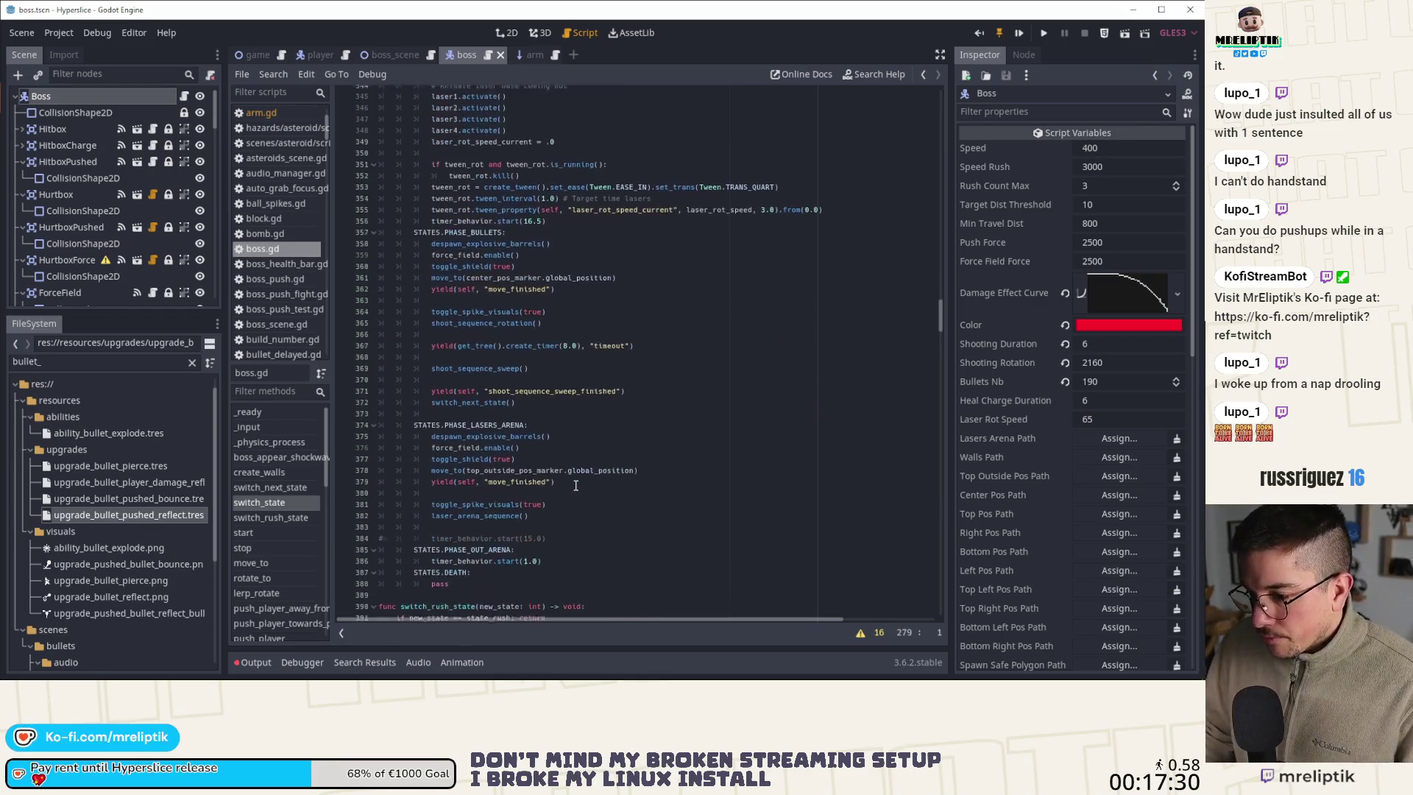
pyautogui.scroll(2, 541, 483)
pyautogui.scroll(15, 531, 475)
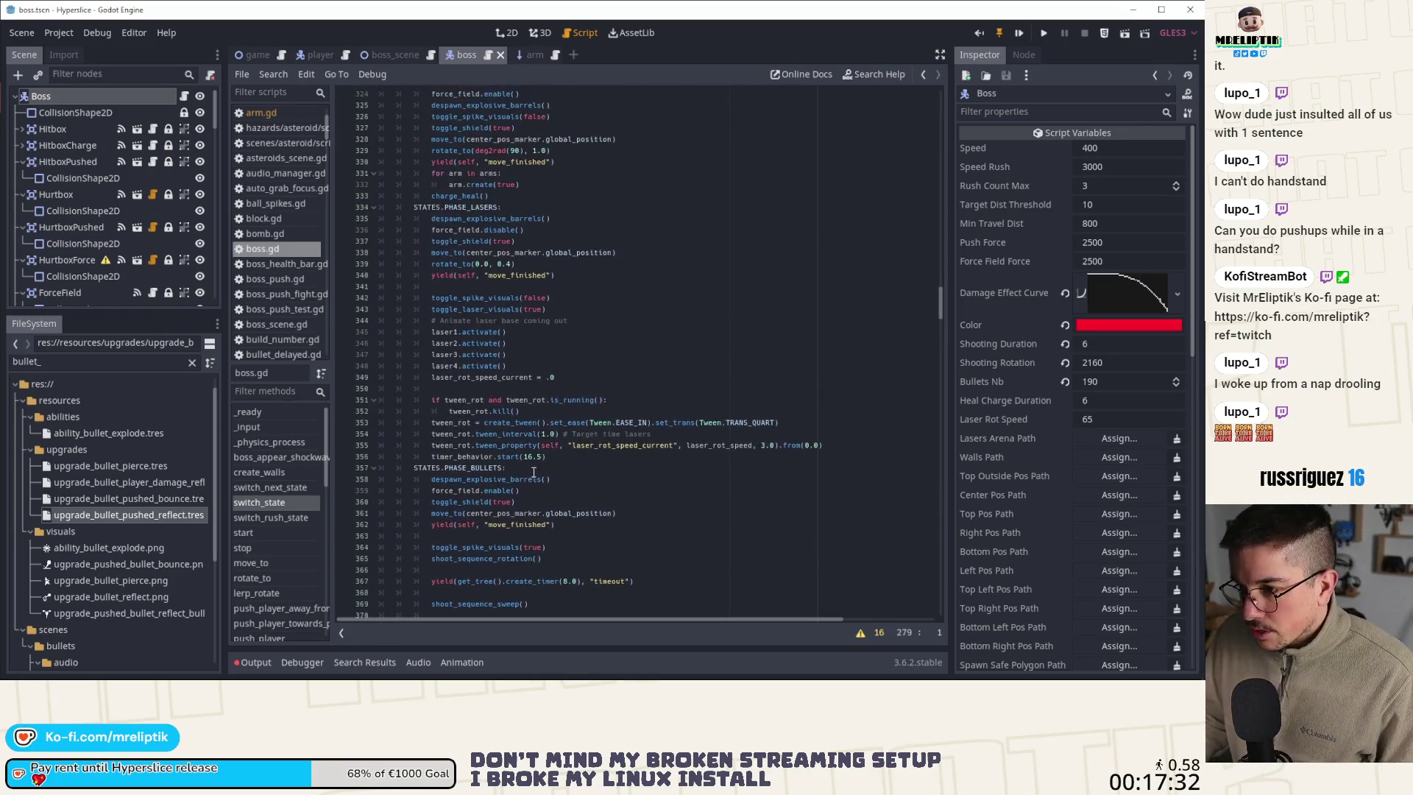
pyautogui.scroll(2, 528, 464)
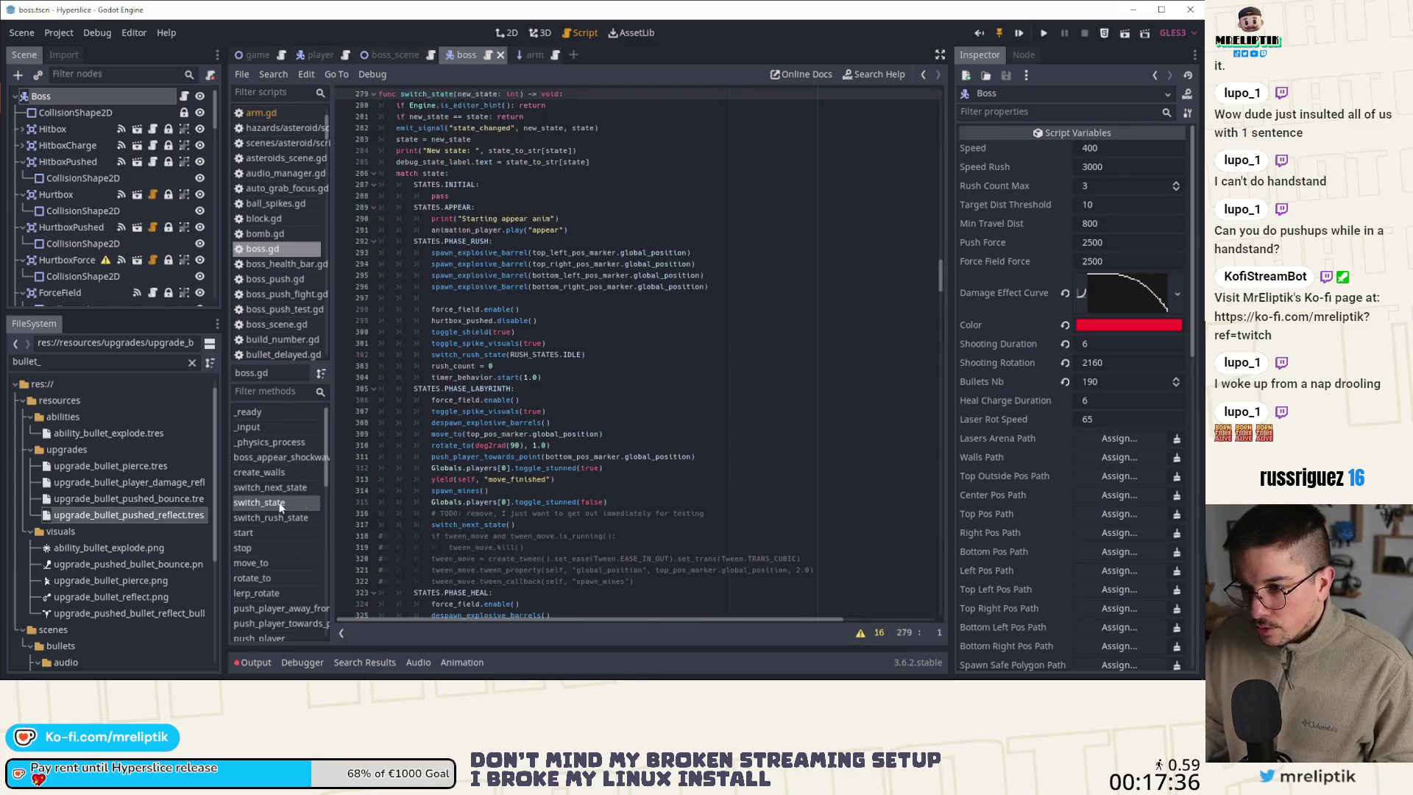
pyautogui.scroll(-13, 478, 451)
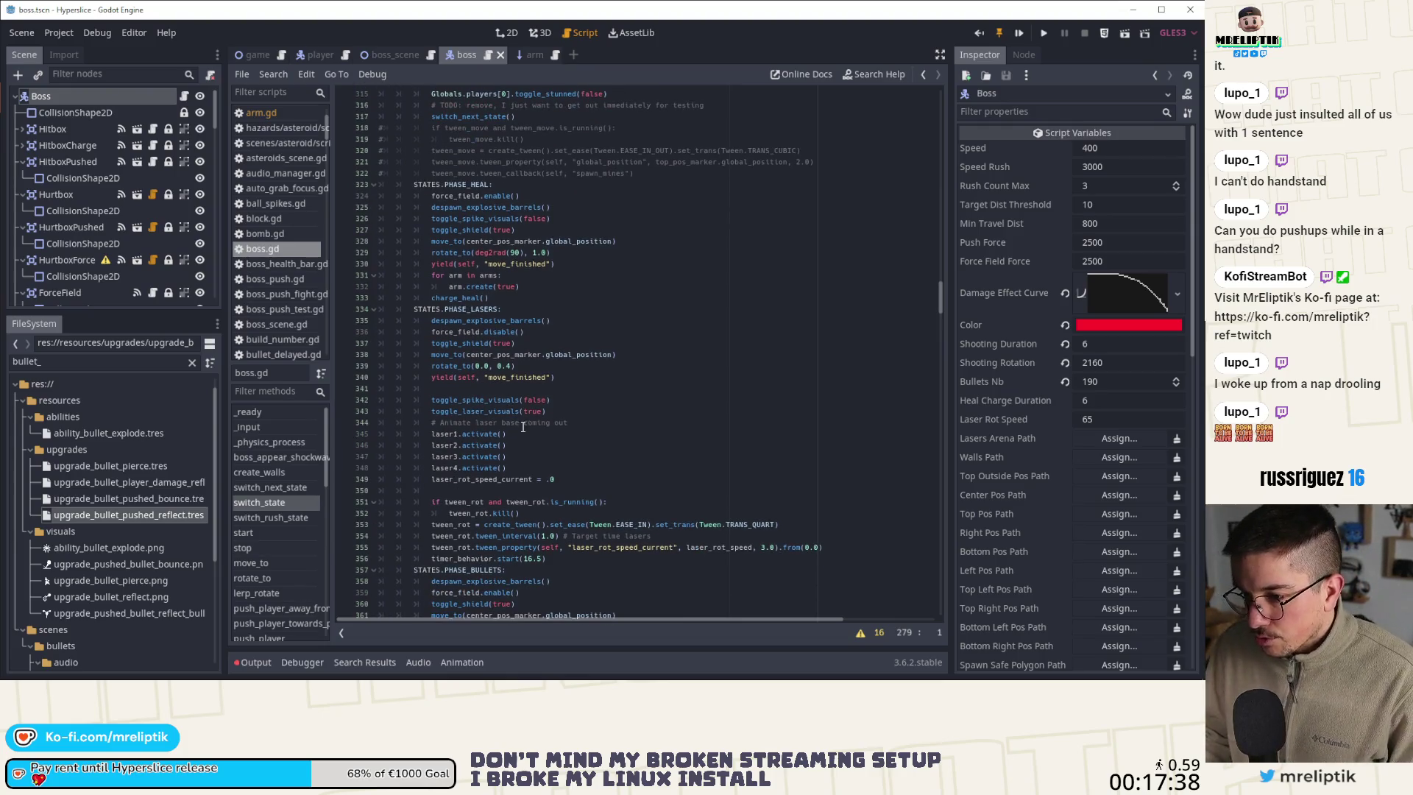
pyautogui.scroll(1, 535, 481)
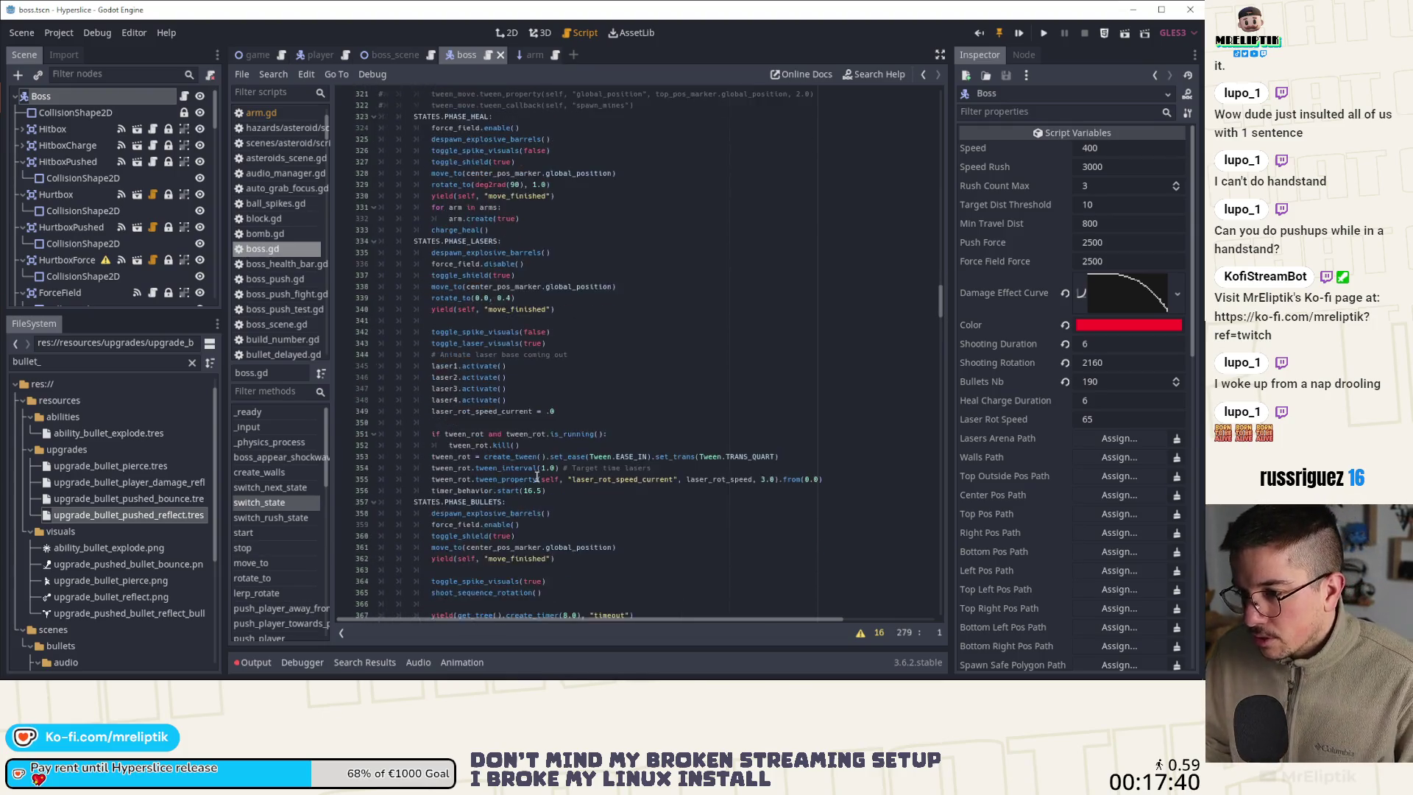
pyautogui.click(547, 314)
pyautogui.press('Up')
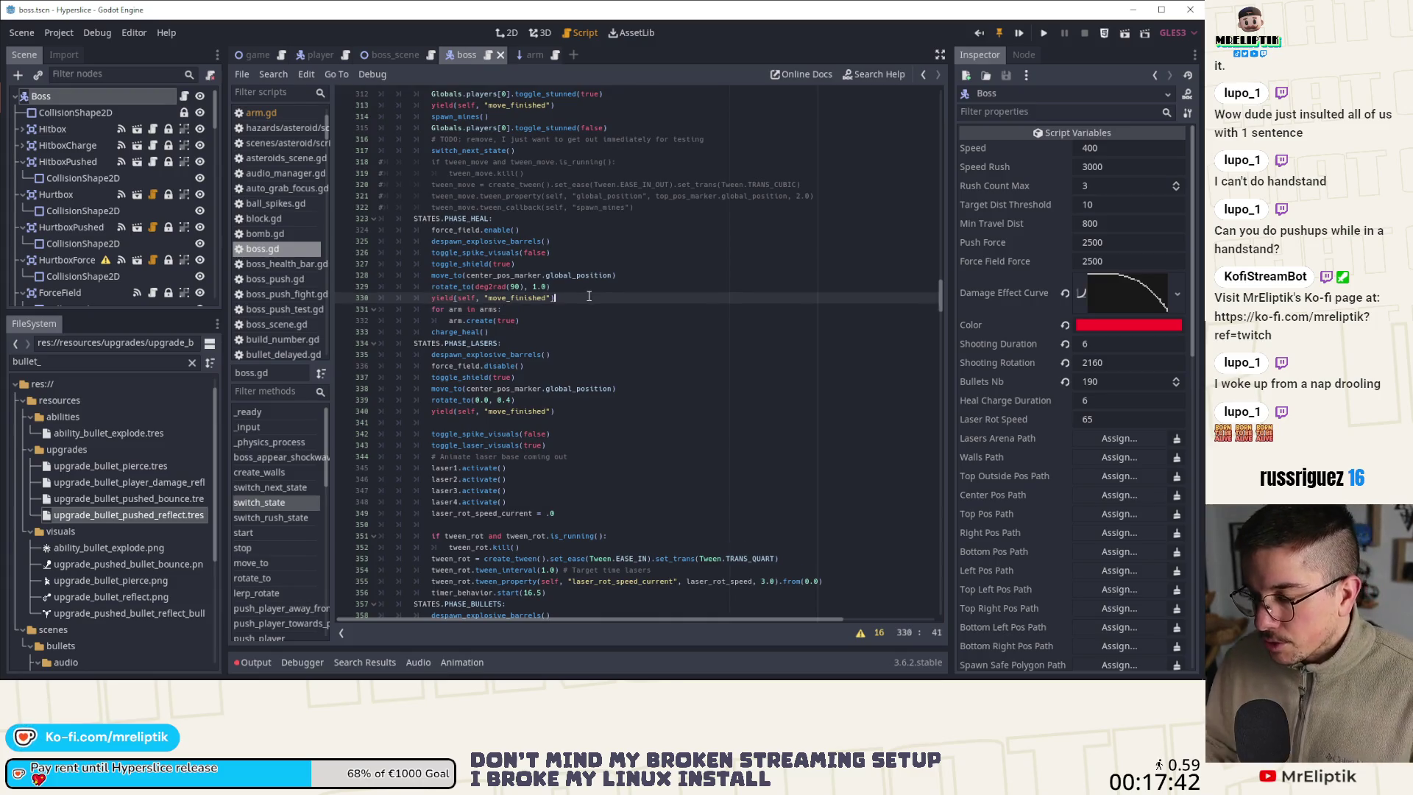
pyautogui.press('End')
pyautogui.press('Return')
pyautogui.write('arms_alive = arms')
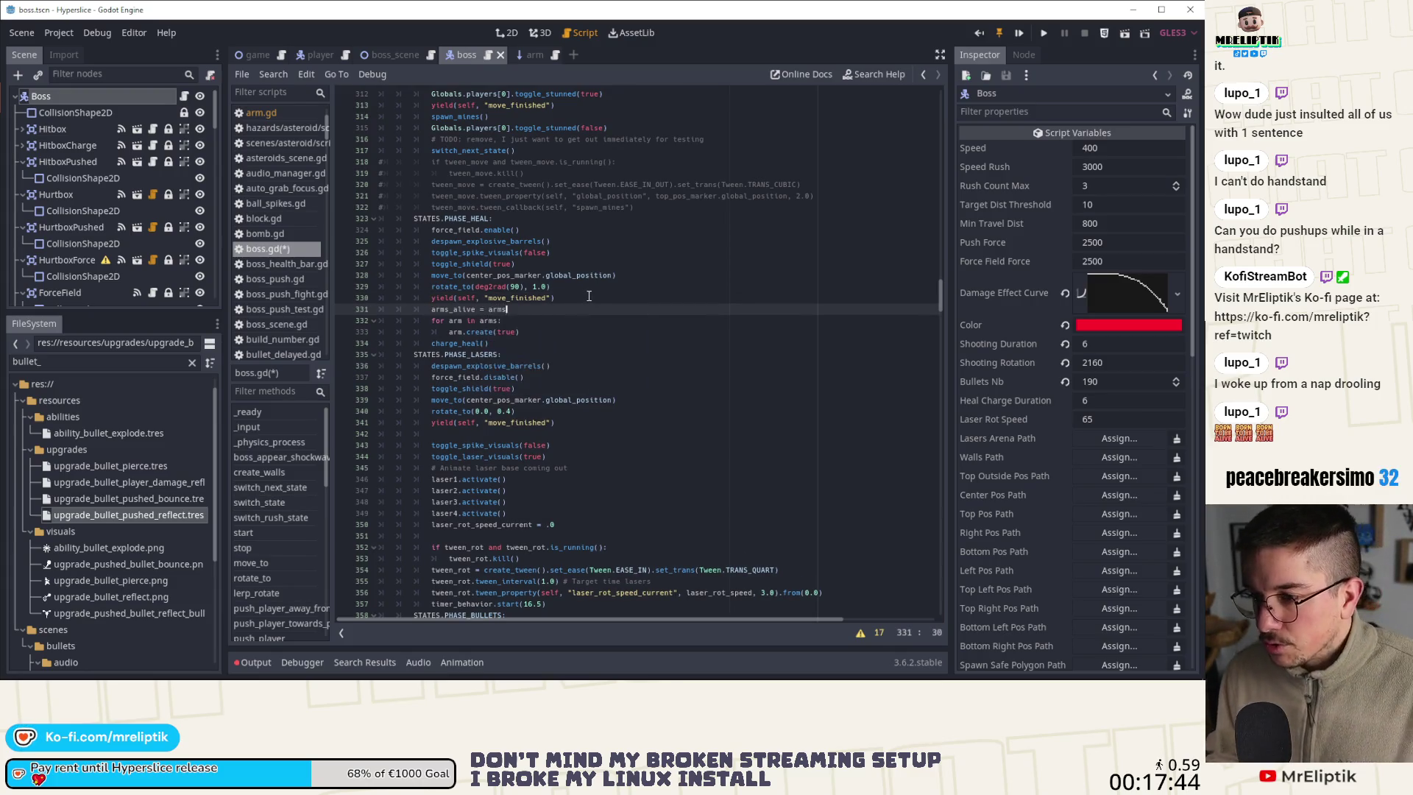
pyautogui.write('.')
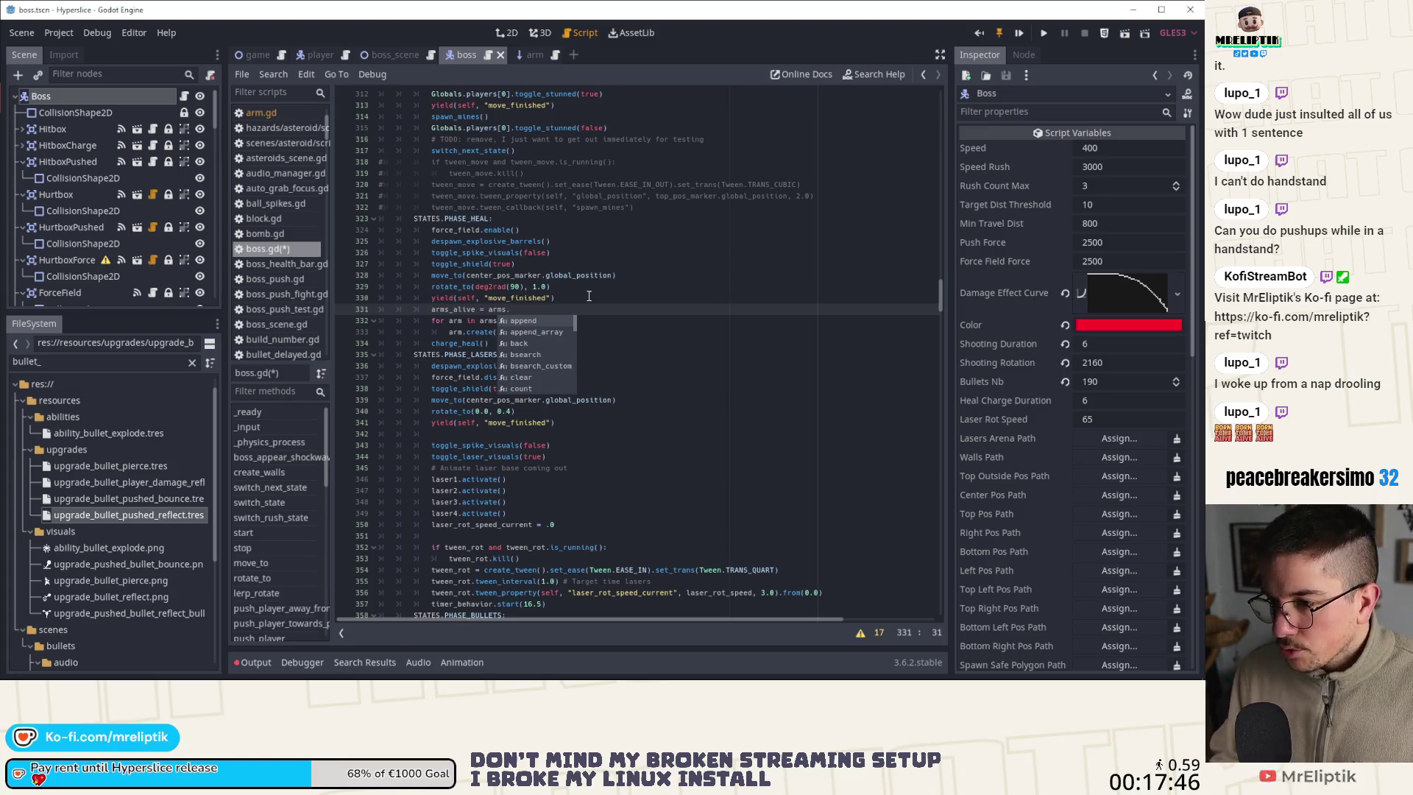
pyautogui.write('duplicate(')
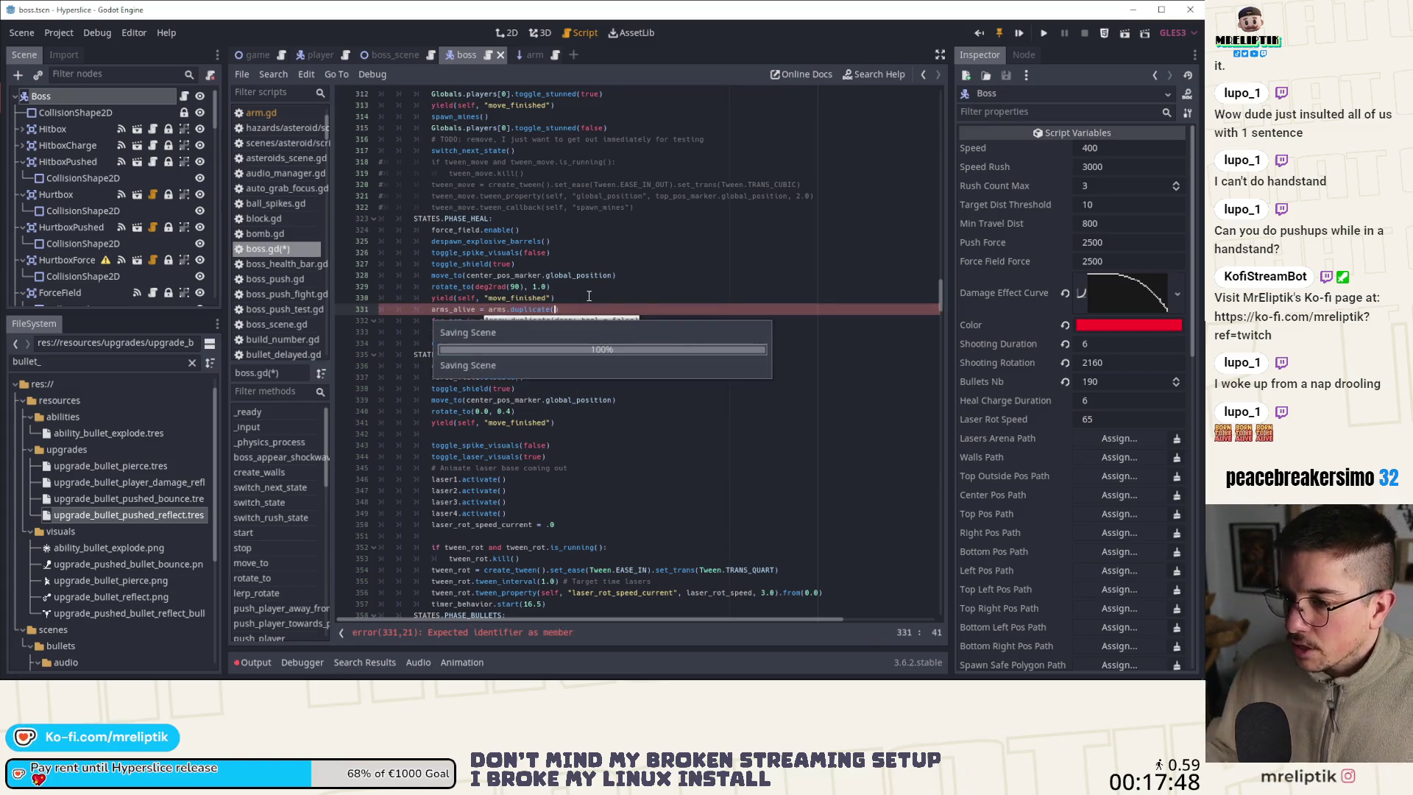
pyautogui.hotkey('ctrl', 's')
# Jump to _ready and pick out the on_arm_destroyed name from the arm connection
pyautogui.click(560, 299)
pyautogui.doubleClick(442, 310)
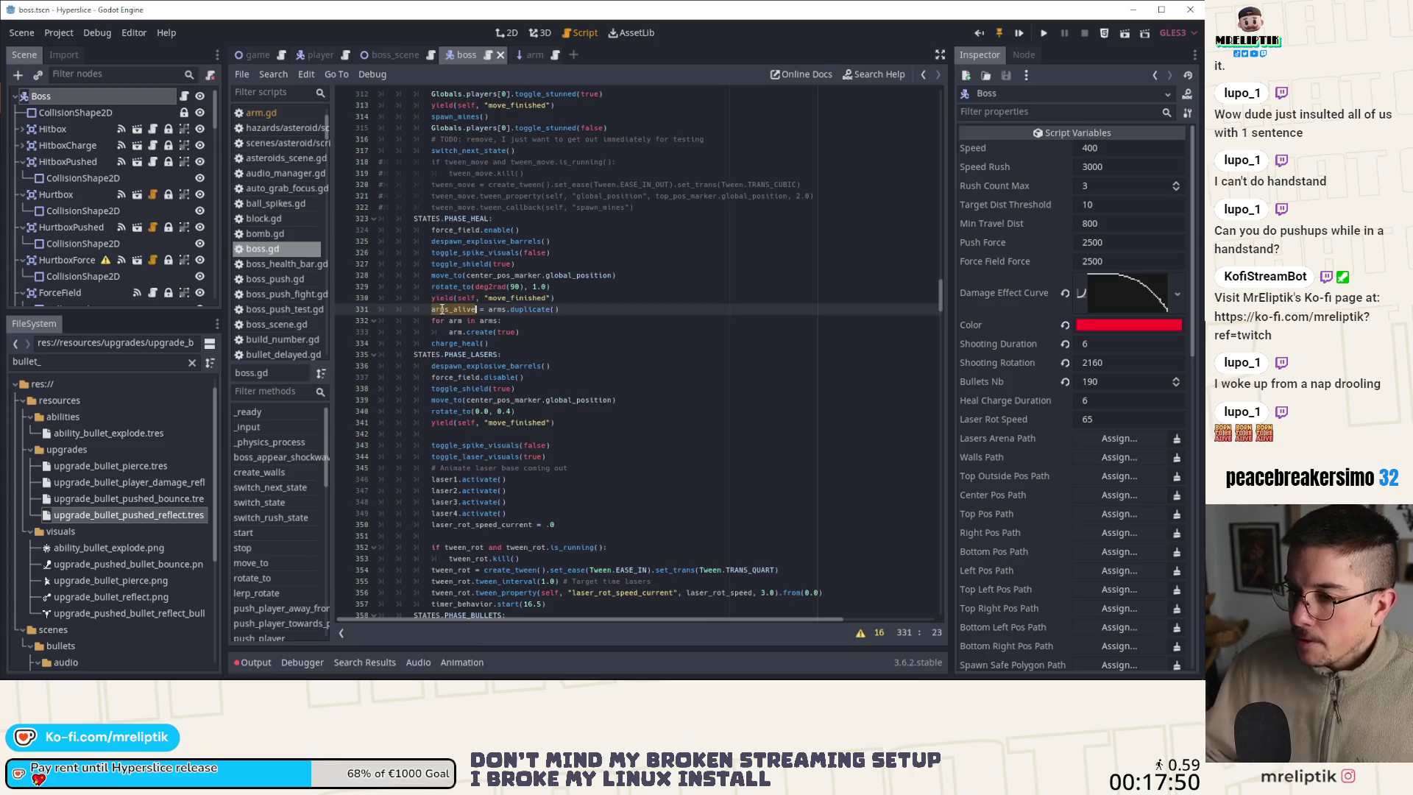
pyautogui.doubleClick(482, 332)
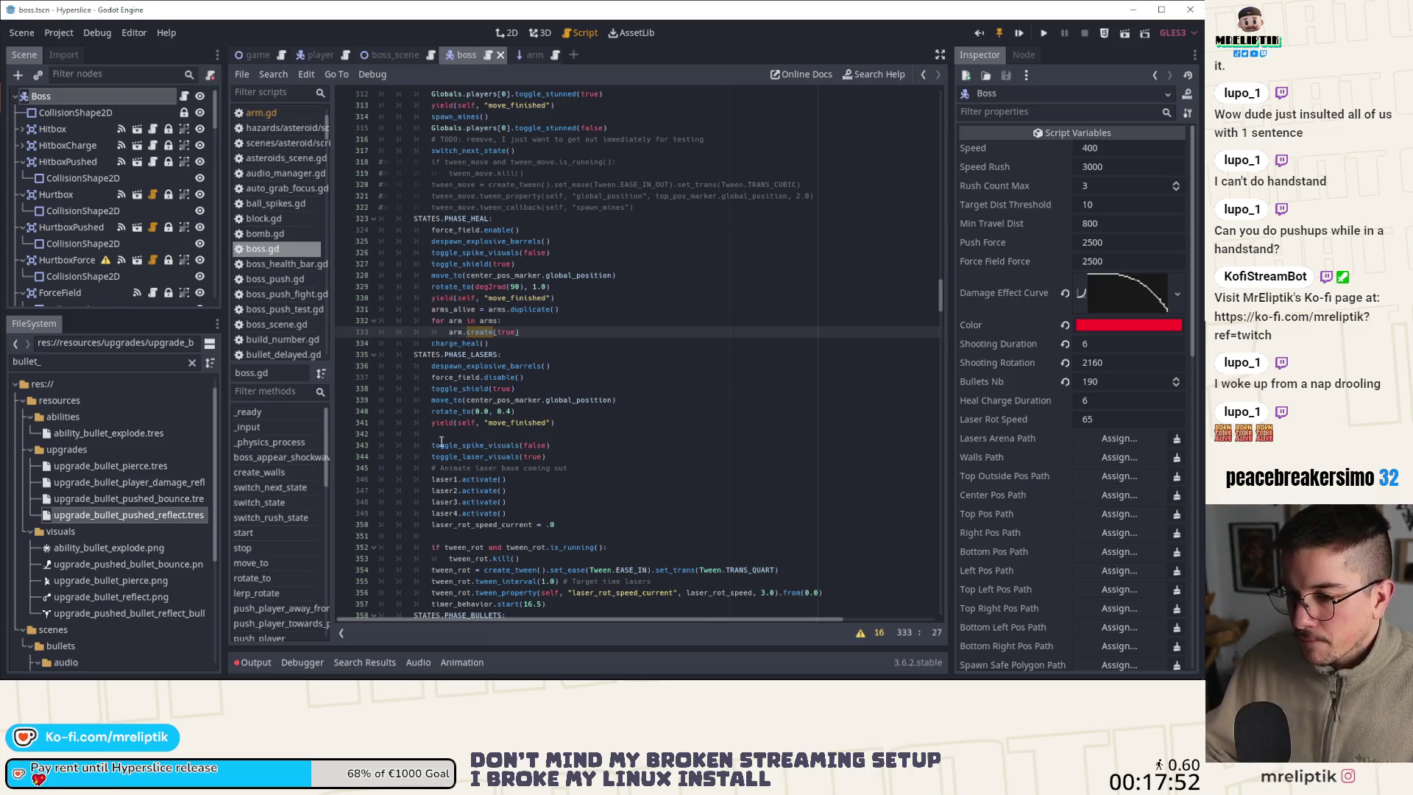
pyautogui.scroll(20, 602, 407)
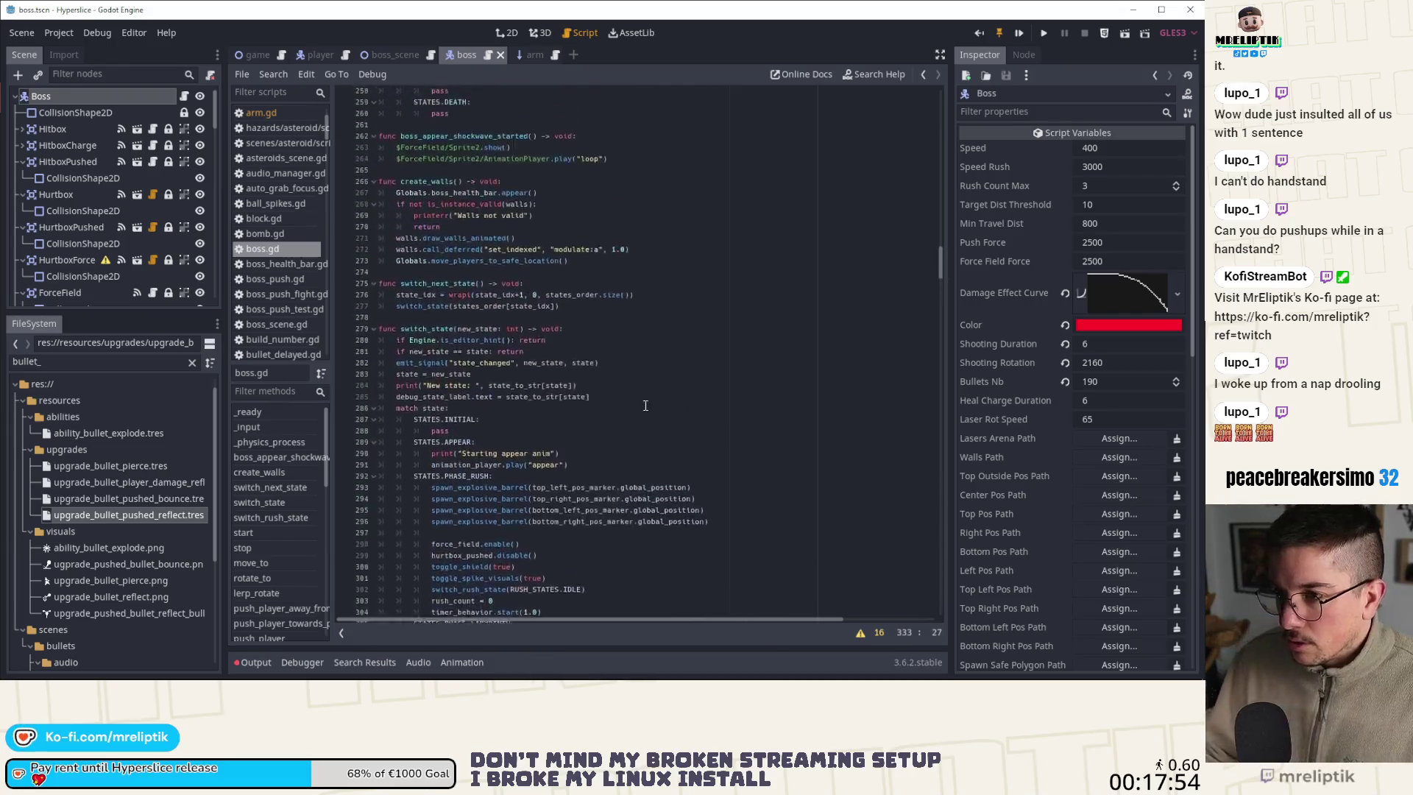
pyautogui.click(271, 412)
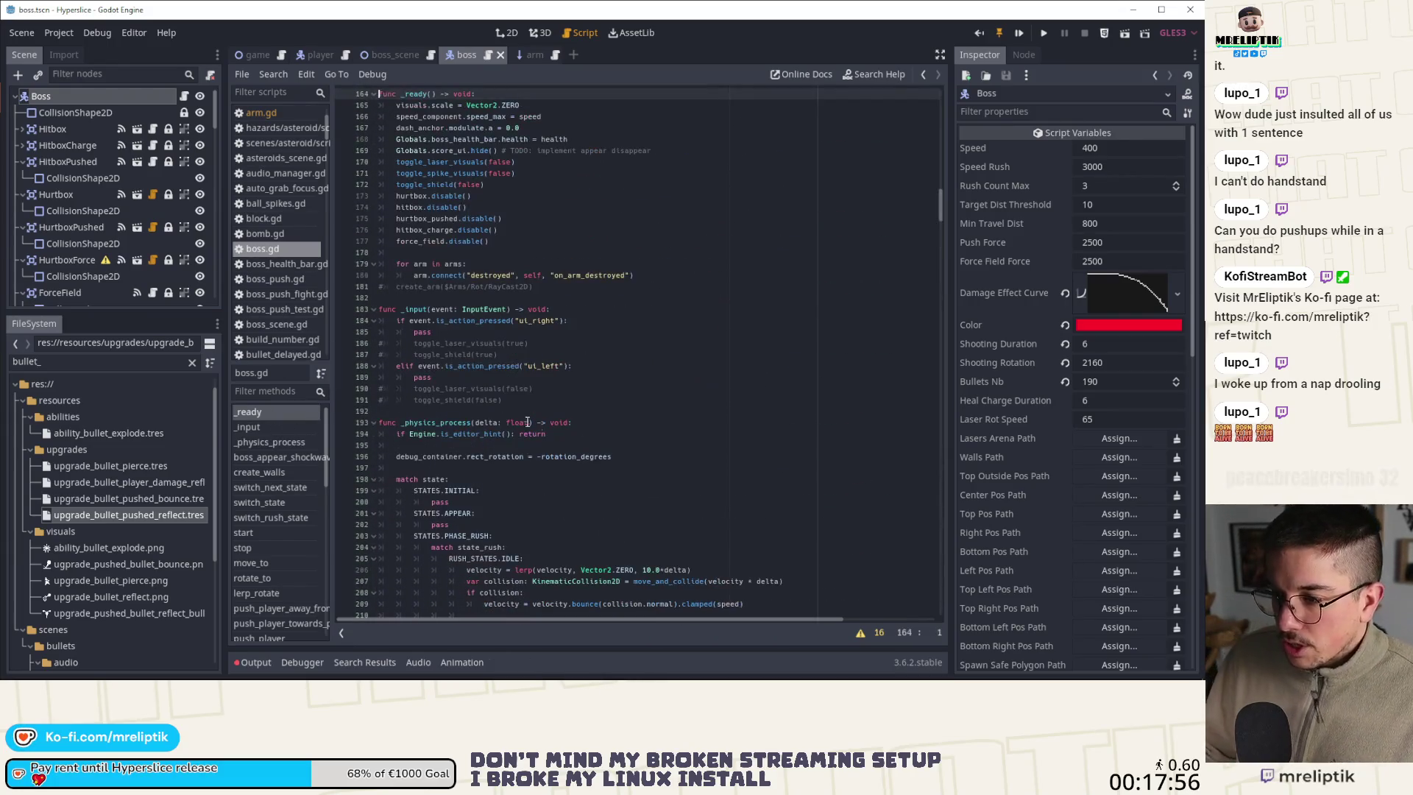
pyautogui.doubleClick(596, 275)
pyautogui.scroll(-10, 297, 532)
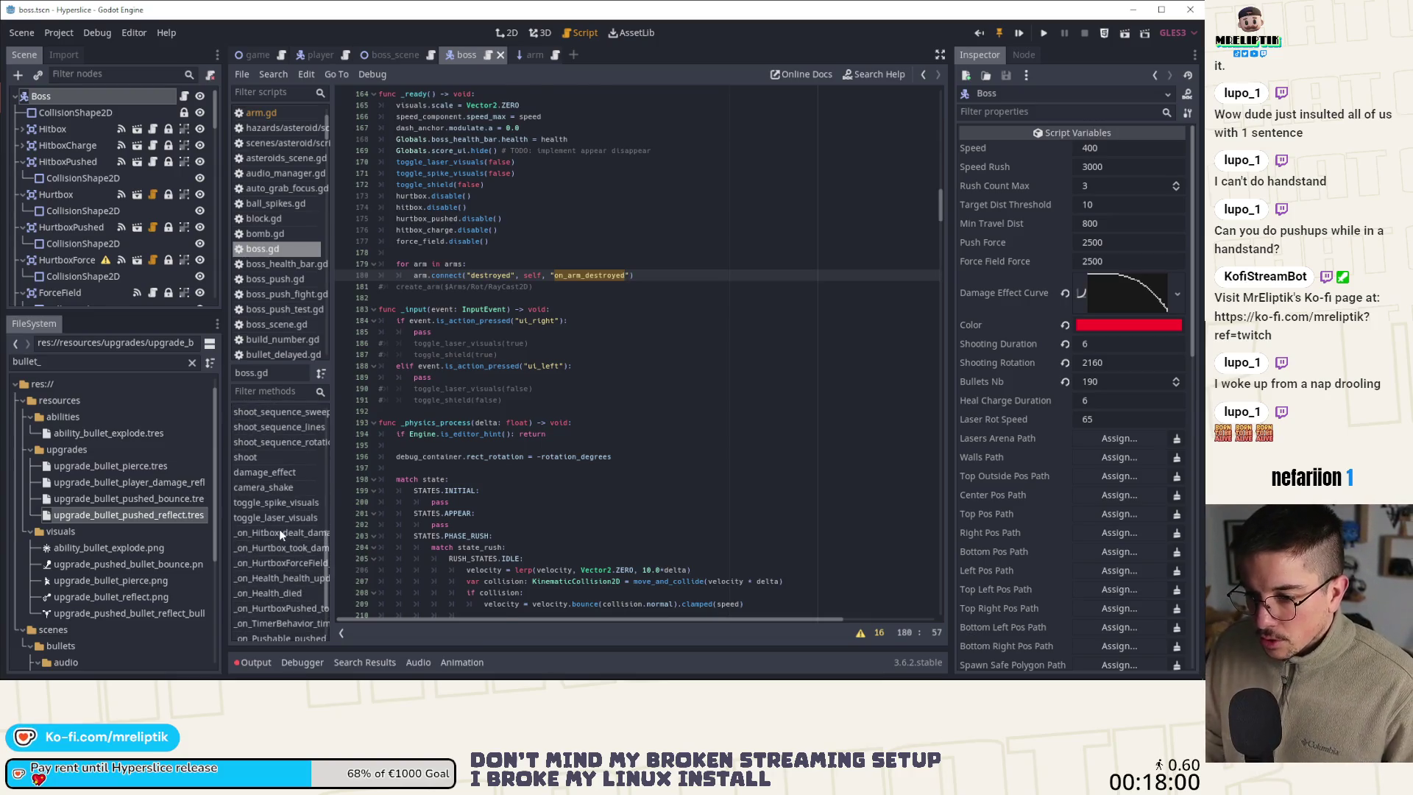
# Above the signal callbacks, add 'func on_arm_destroyed(which: Node2D) -> void:' erasing which from arms_alive
pyautogui.click(282, 530)
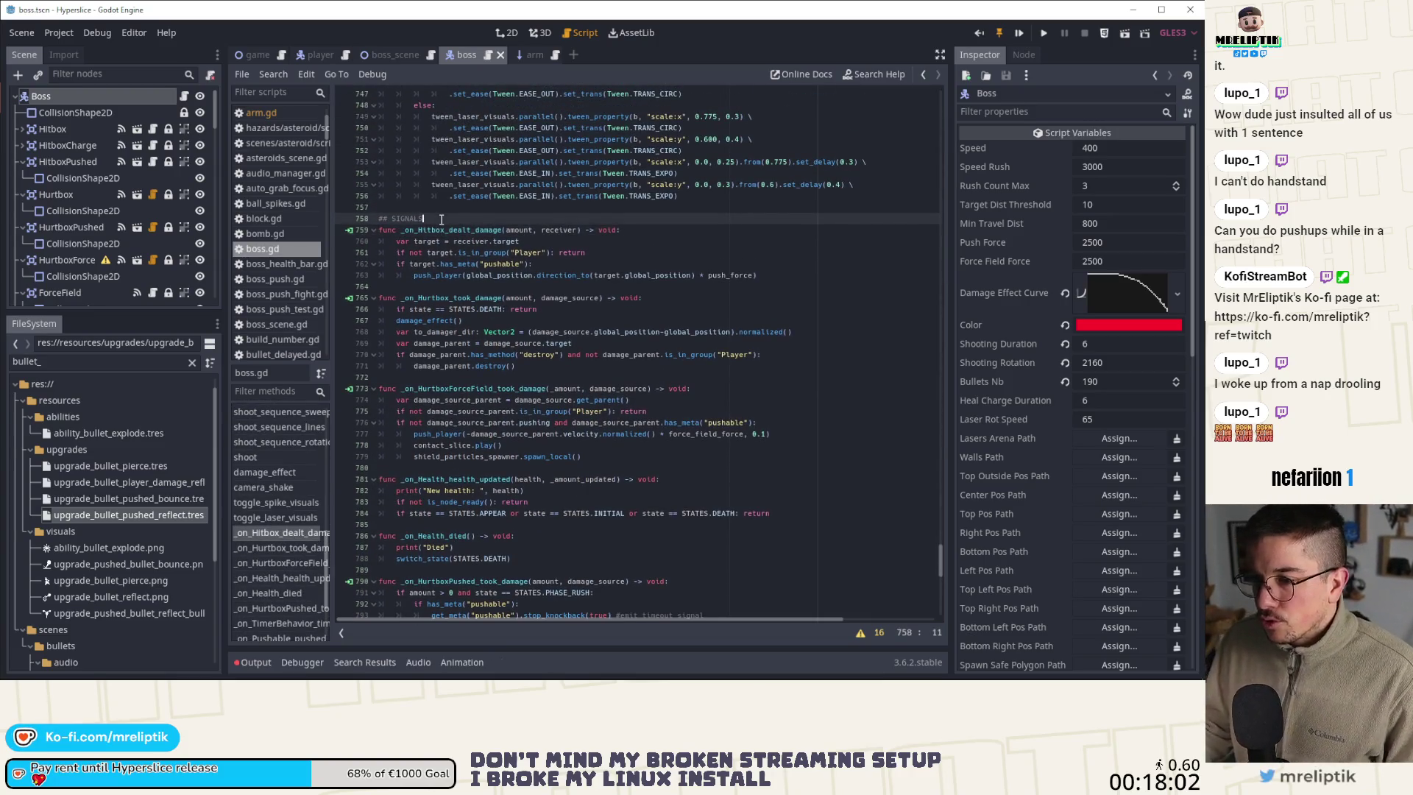
pyautogui.press('Return')
pyautogui.press('Return')
pyautogui.press('Up')
pyautogui.press('Up')
pyautogui.write('f')
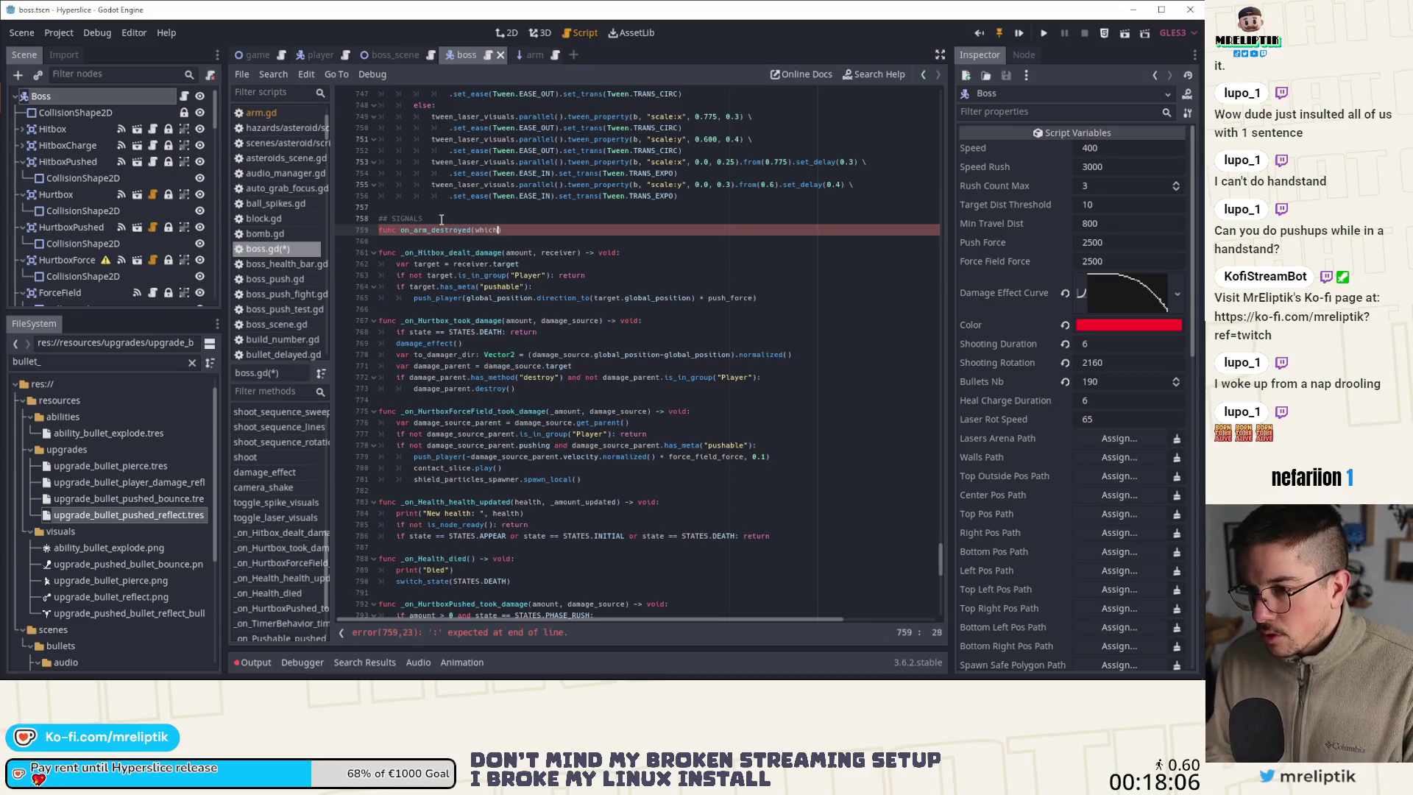
pyautogui.write('Node2D) -> void:')
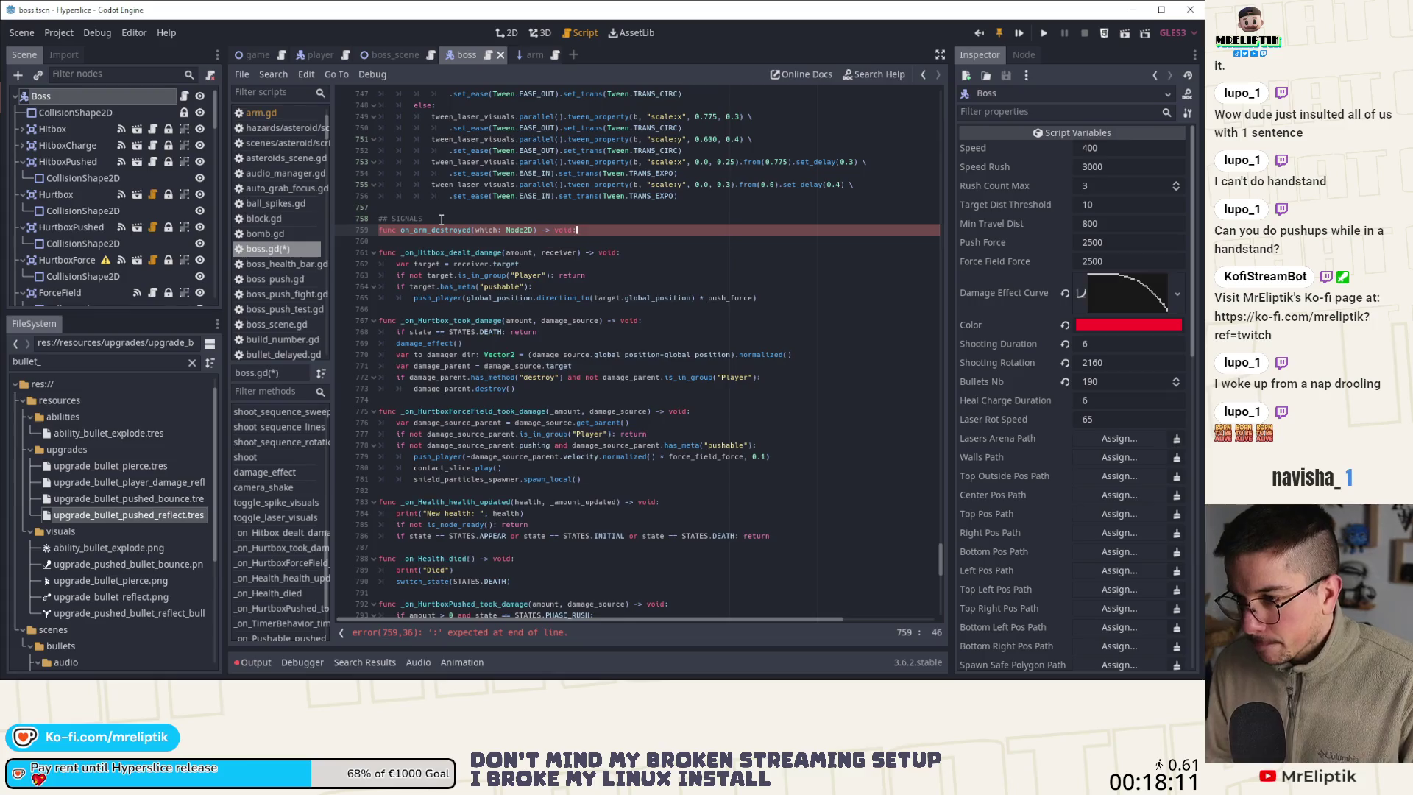
pyautogui.press('Return')
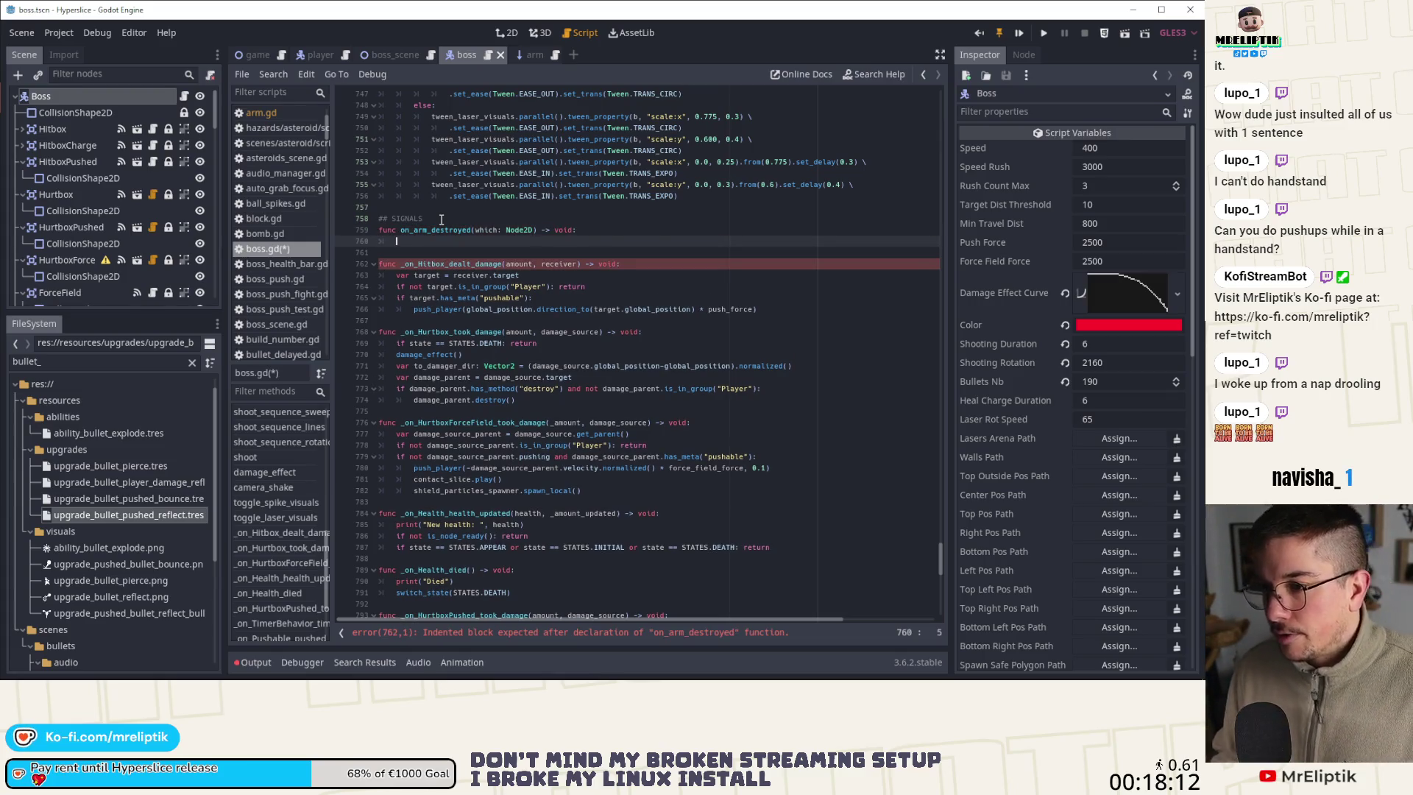
pyautogui.write('on_arm_destroyed')
pyautogui.hotkey('ctrl', 'BackSpace')
pyautogui.write('ar')
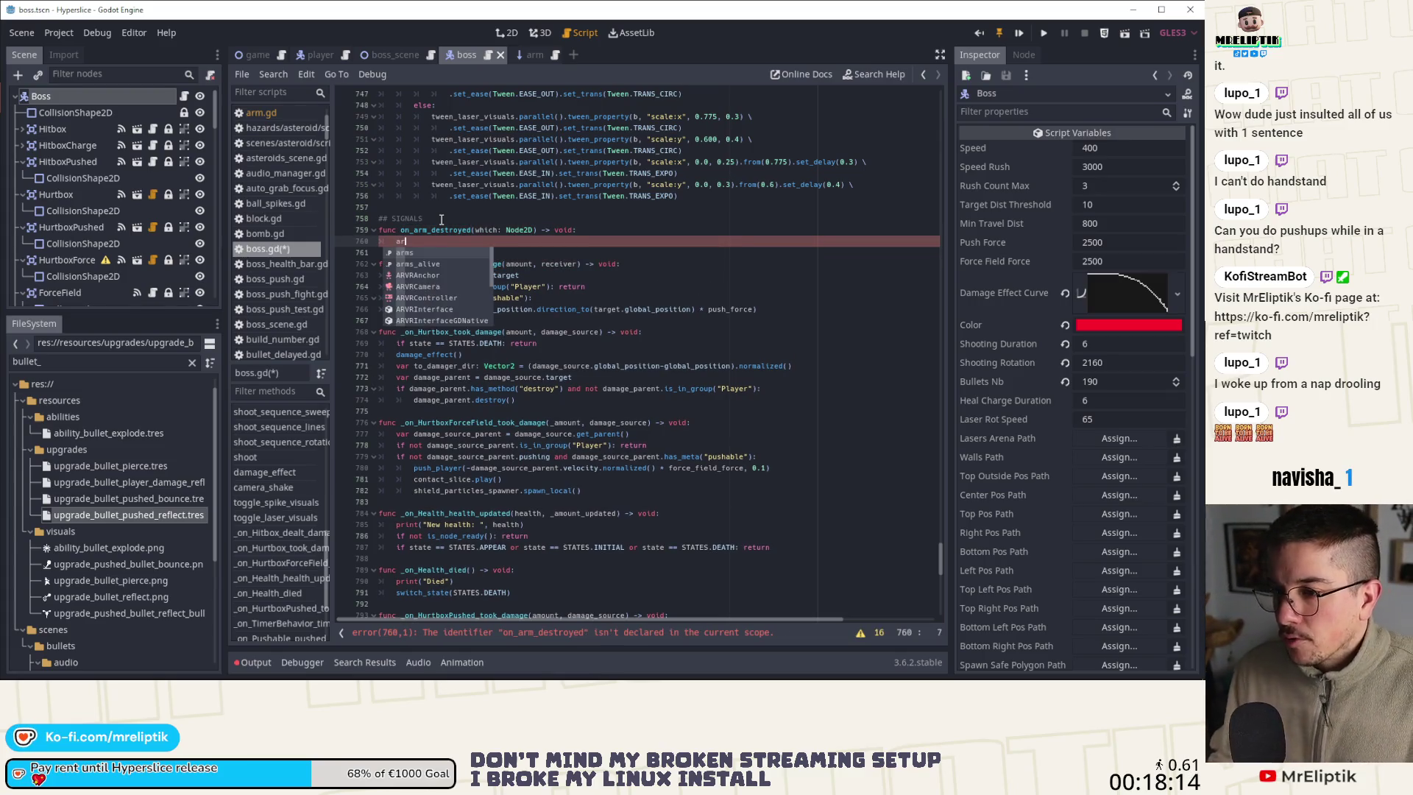
pyautogui.write('ms_alive.er')
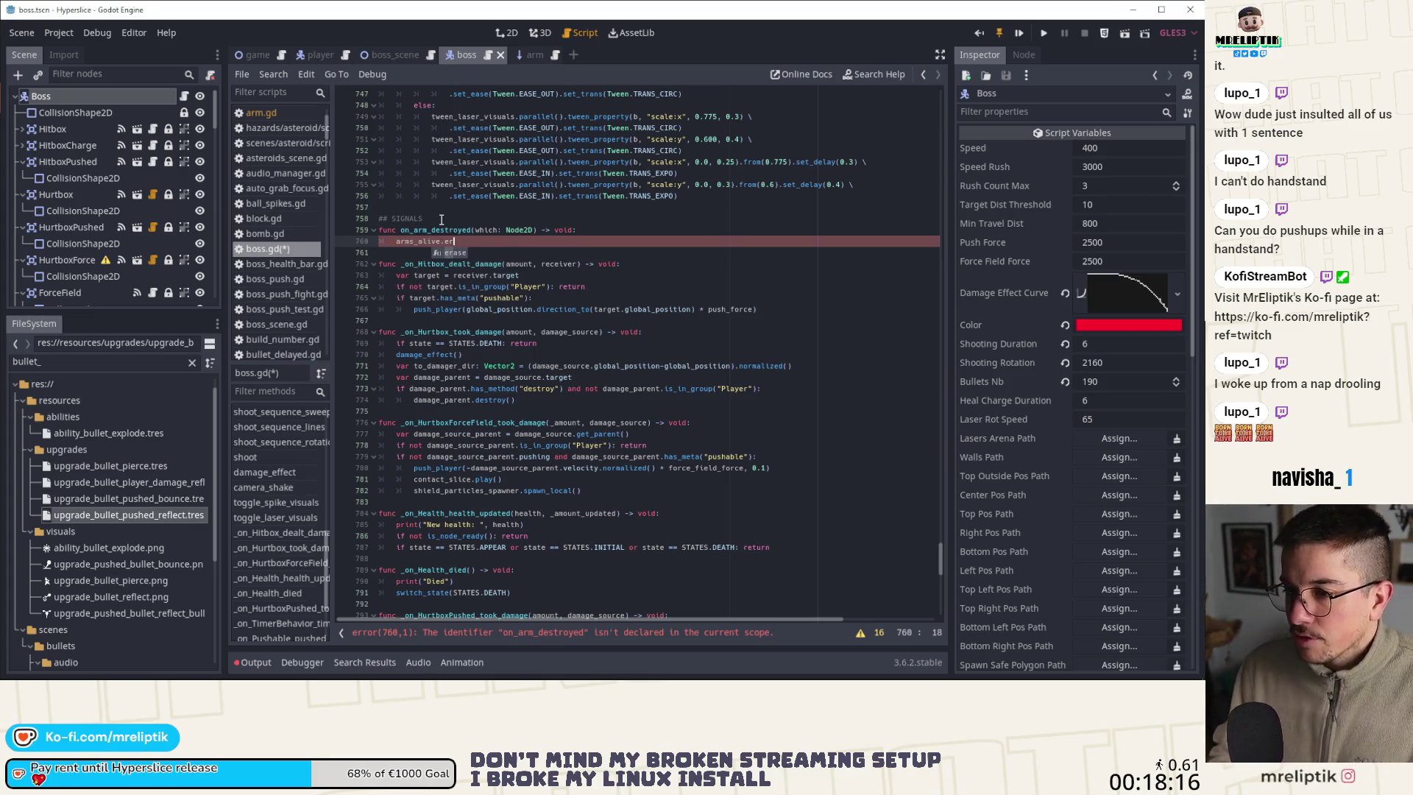
pyautogui.write('ase(which)')
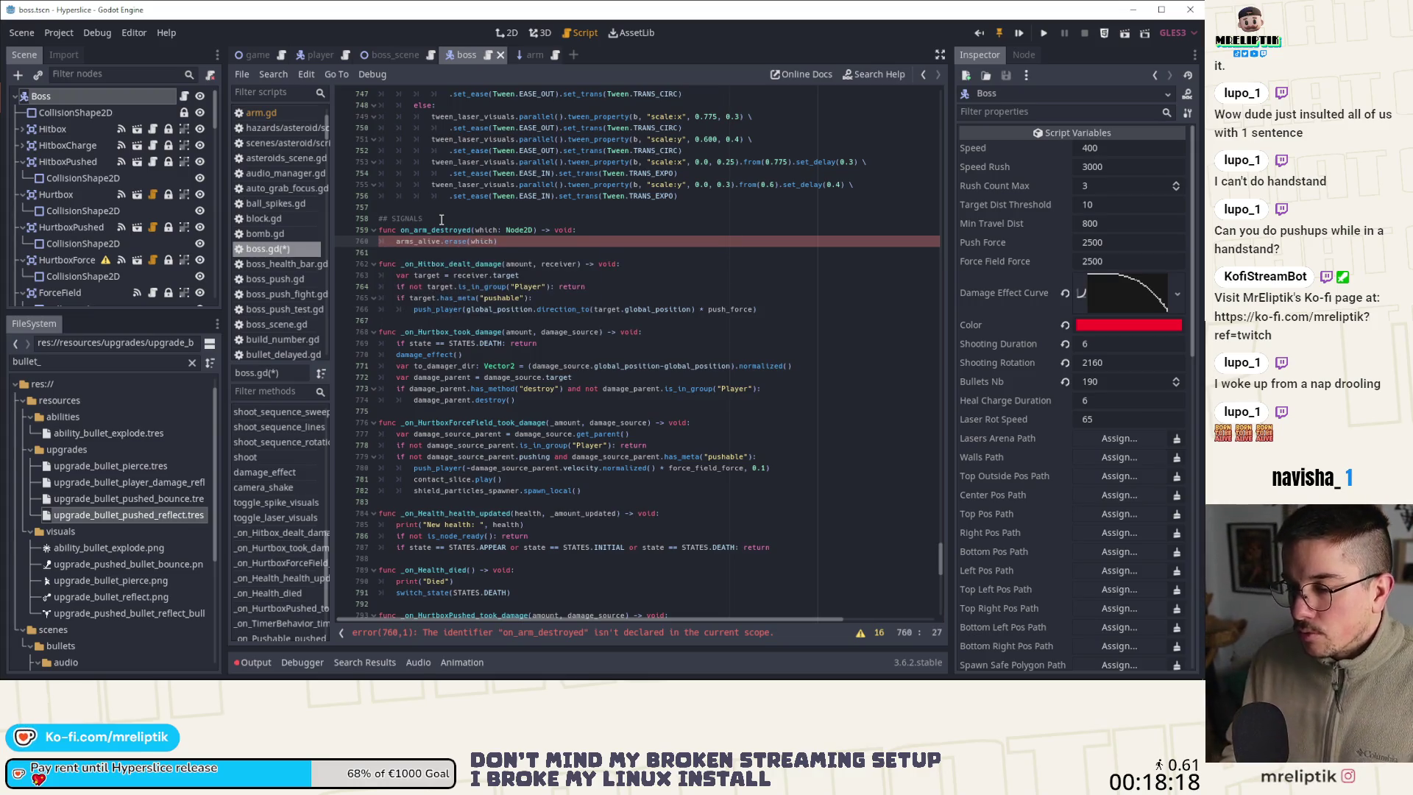
pyautogui.press('Return')
pyautogui.write('if arms')
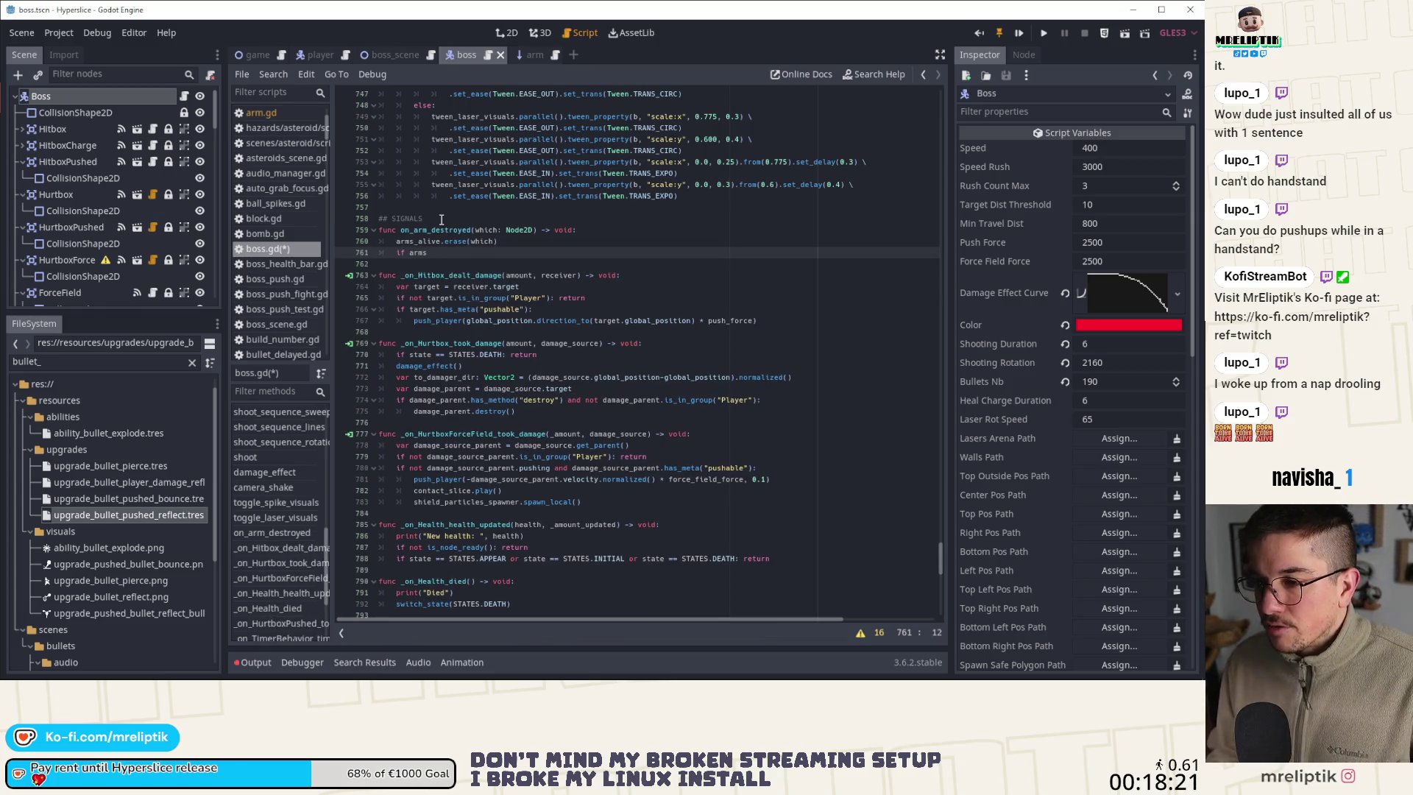
# When arms_alive is empty, call stop_heal() and switch_next_state(), then save the script
pyautogui.write('_alive.')
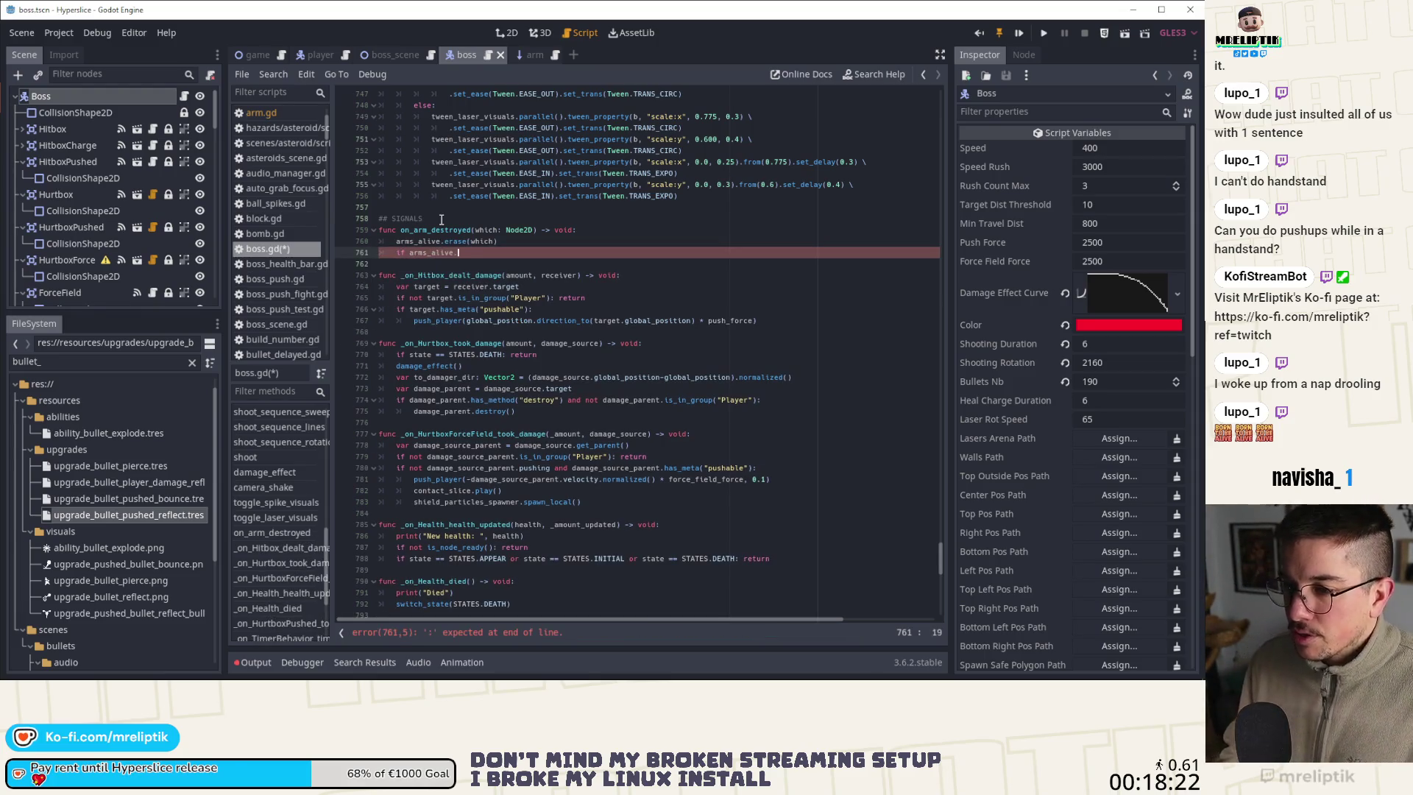
pyautogui.write('empty(')
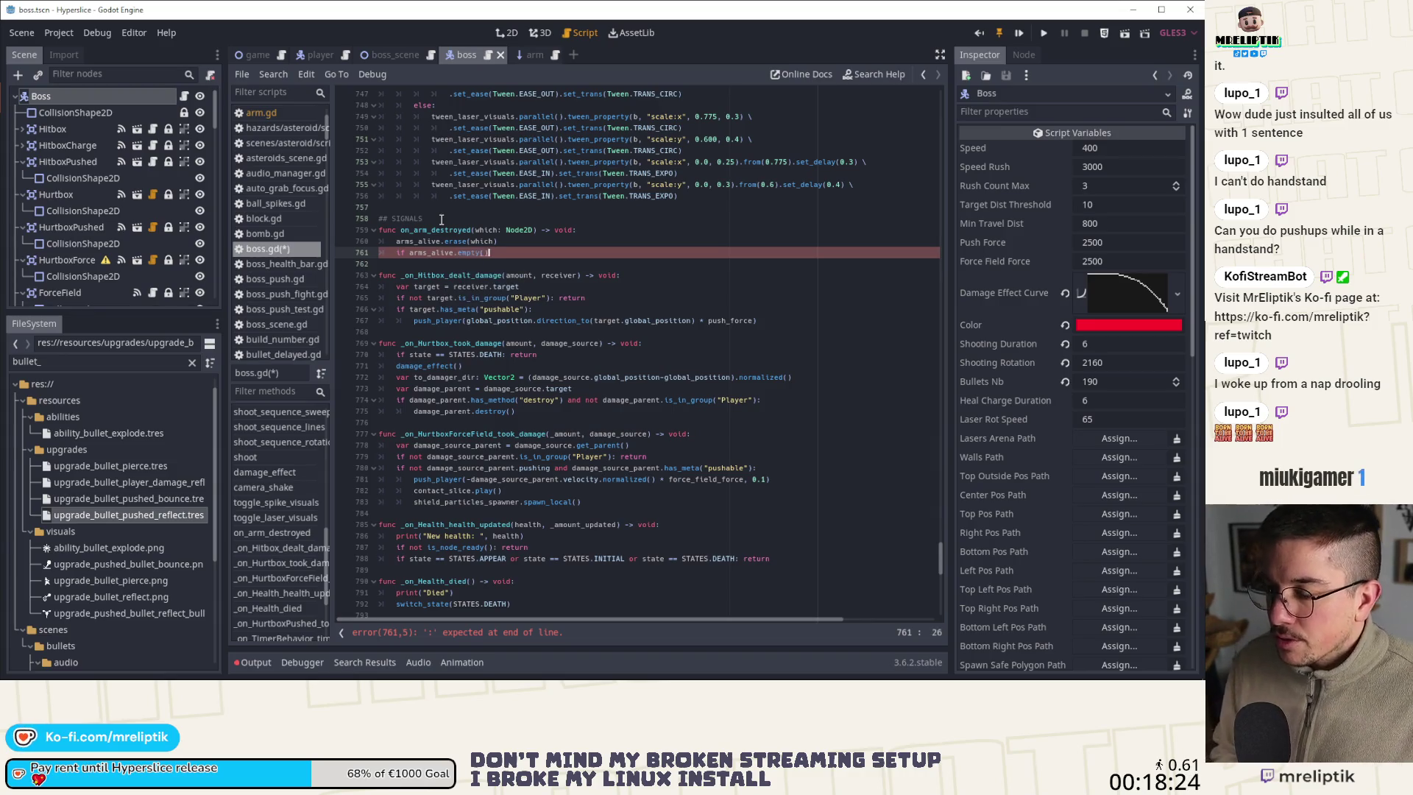
pyautogui.write(':')
pyautogui.press('Return')
pyautogui.write('stop')
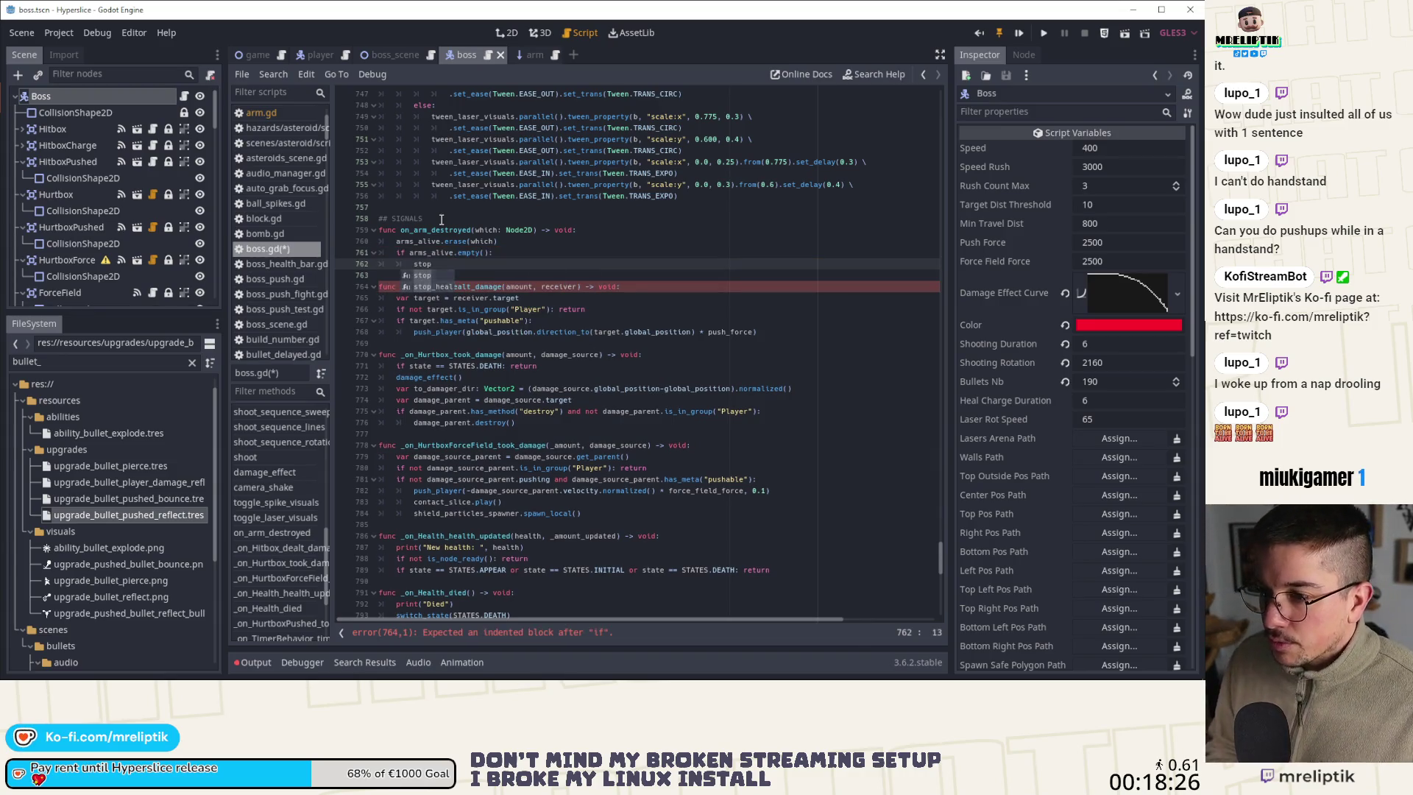
pyautogui.click(529, 286)
pyautogui.hotkey('ctrl', 's')
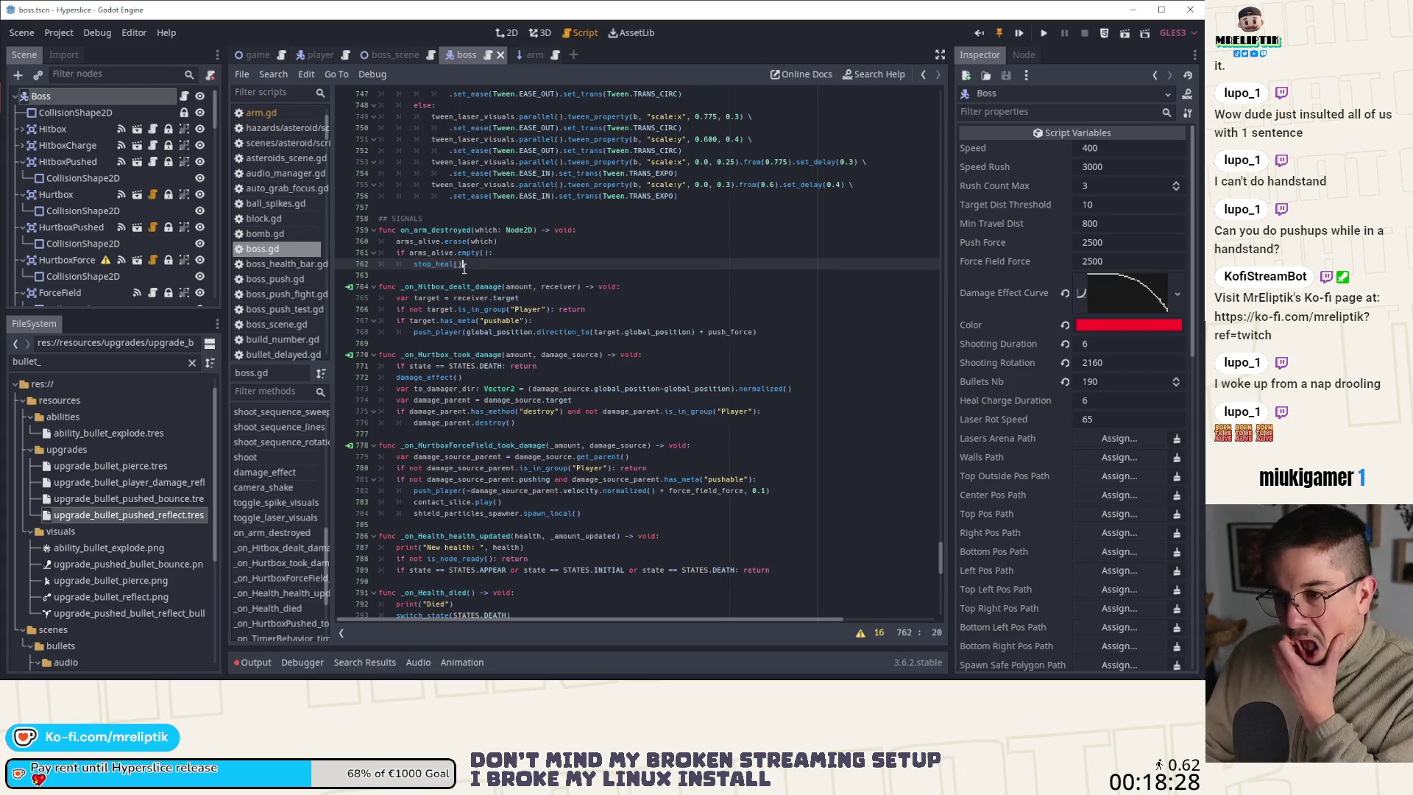
pyautogui.press('Return')
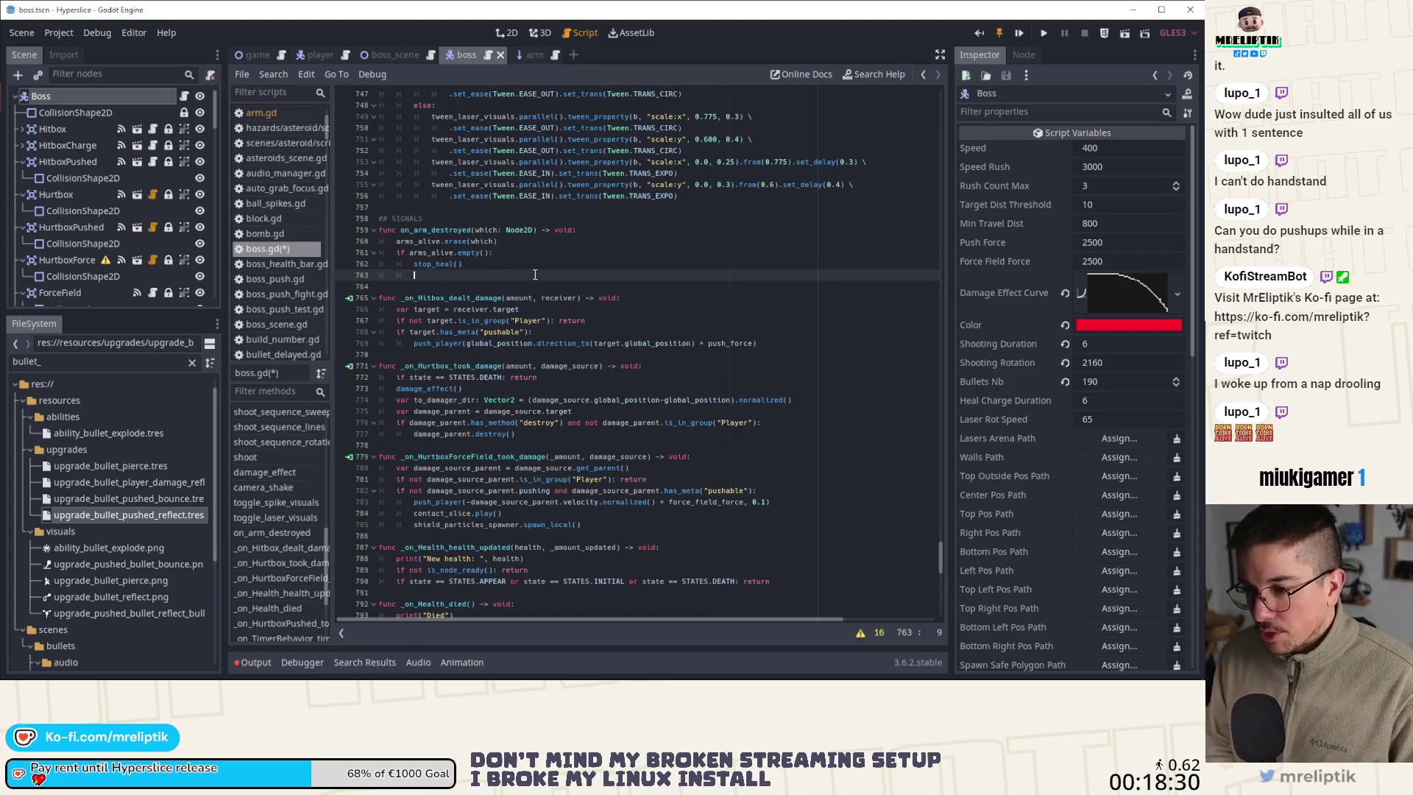
pyautogui.write('switch_next_state(')
pyautogui.hotkey('ctrl', 's')
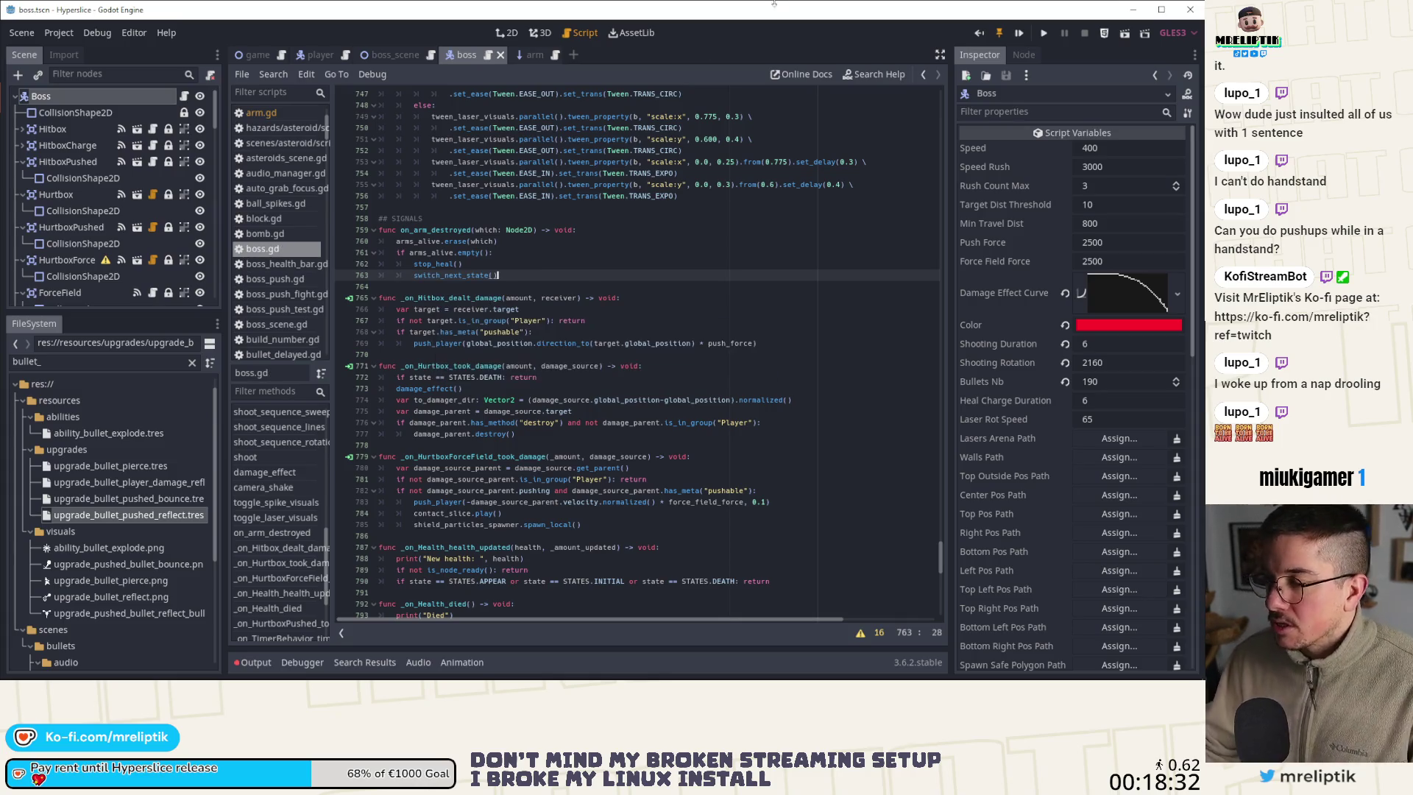
pyautogui.press('F5')
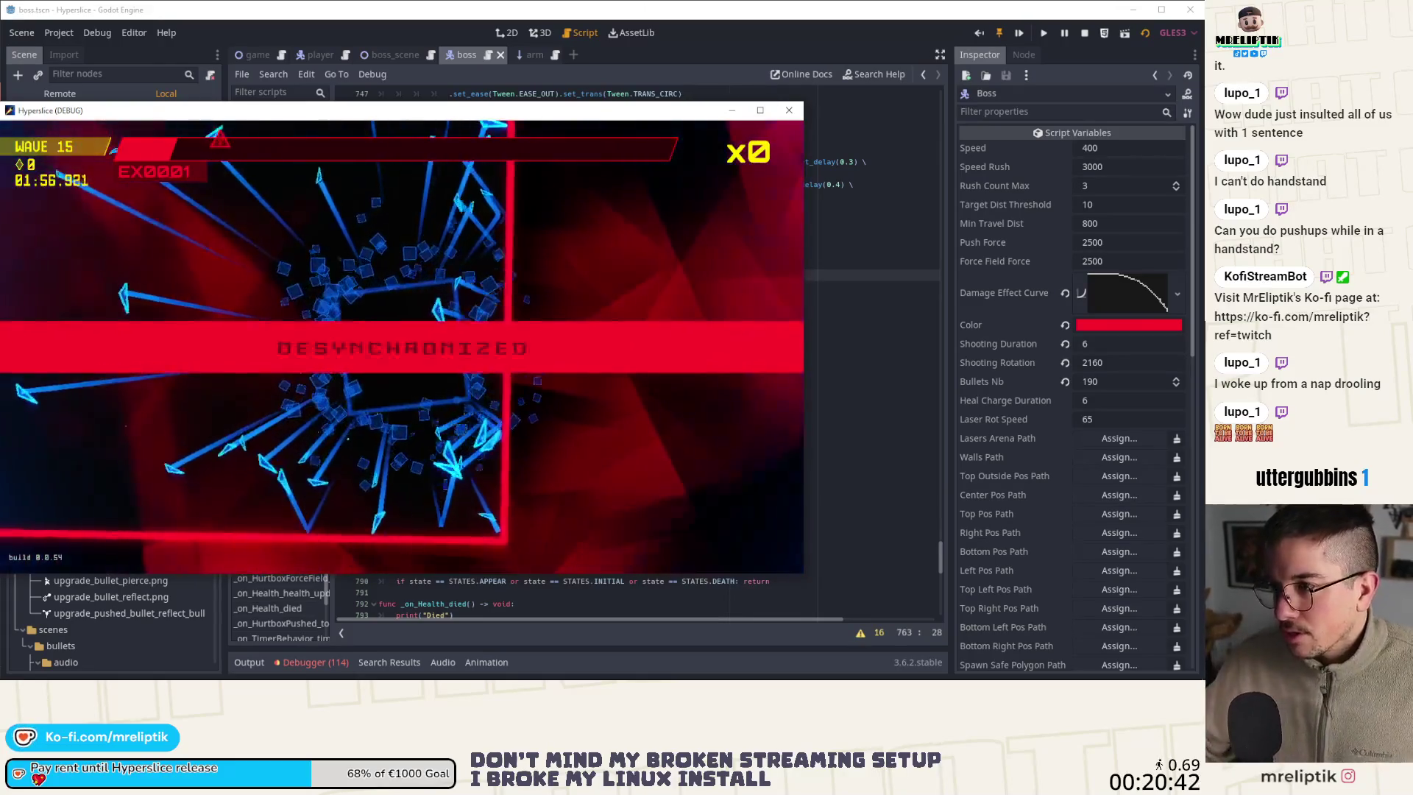
pyautogui.click(789, 111)
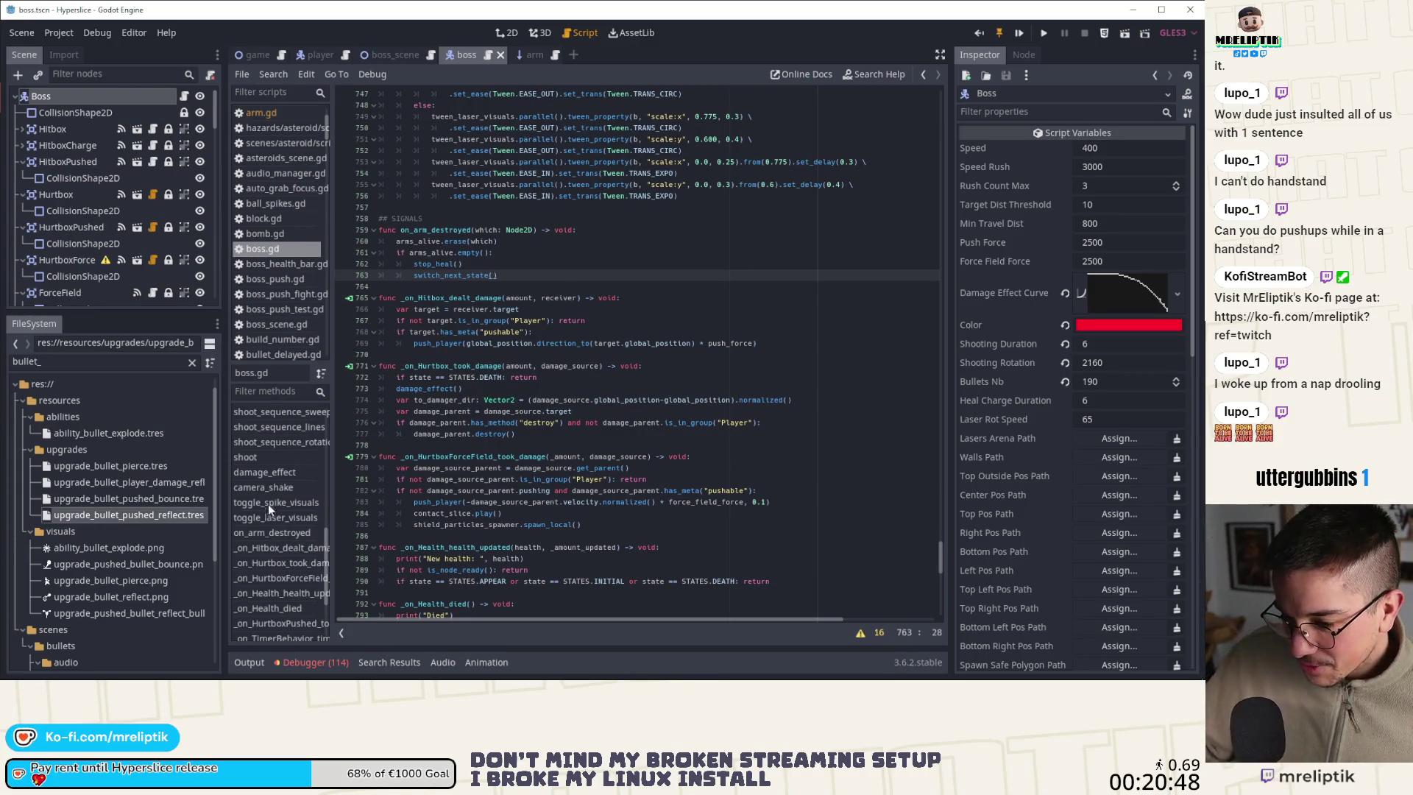
pyautogui.scroll(3, 273, 511)
pyautogui.click(271, 469)
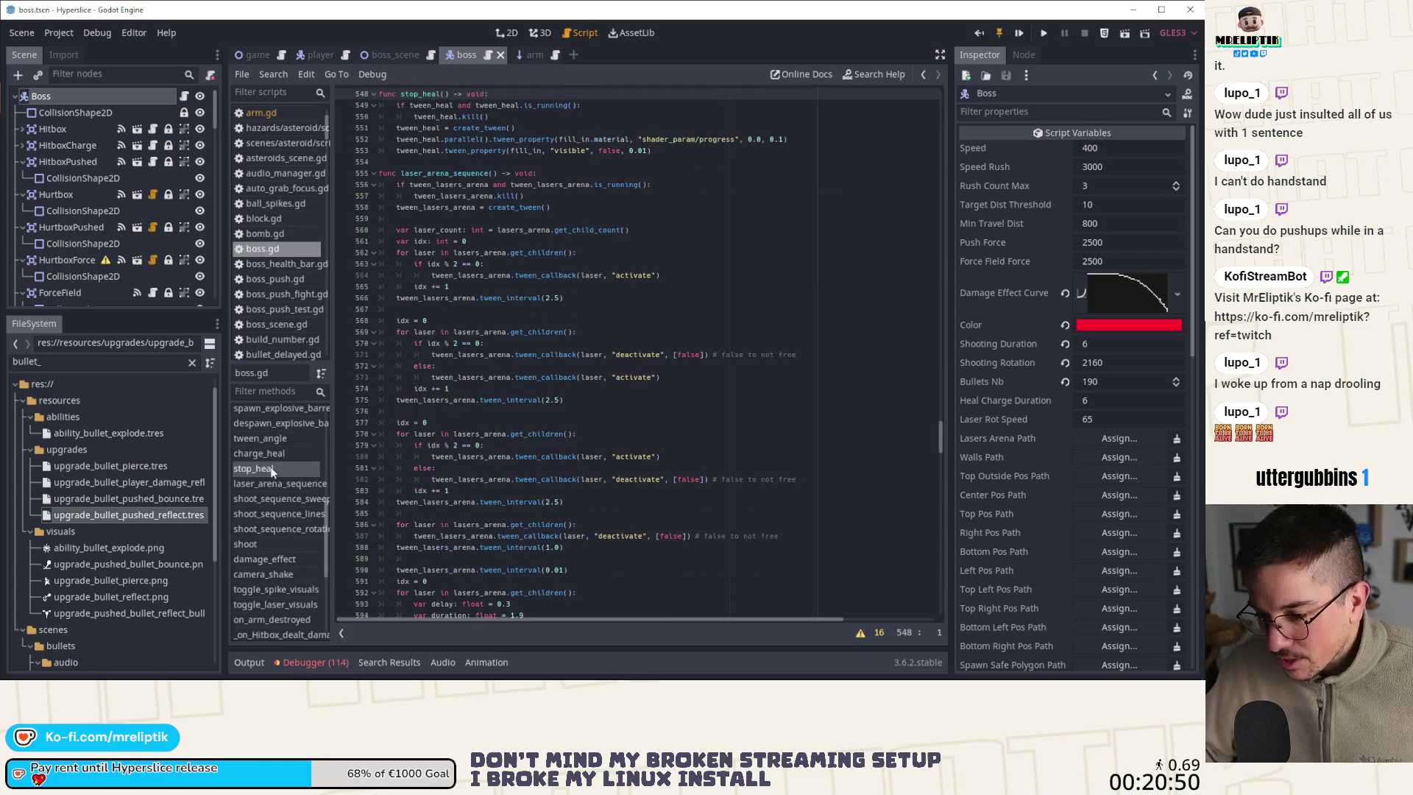
pyautogui.scroll(3, 508, 316)
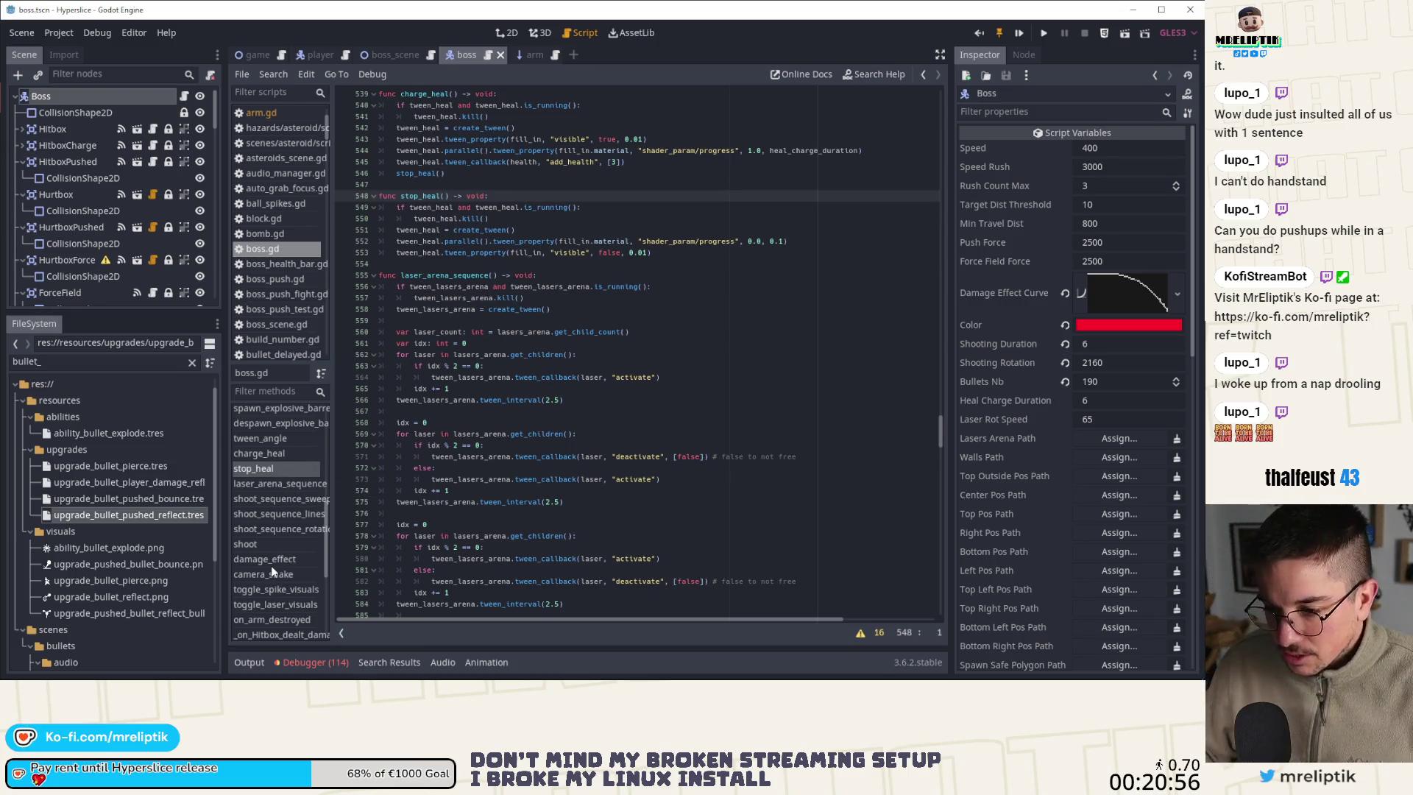
pyautogui.scroll(-4, 271, 563)
pyautogui.click(267, 491)
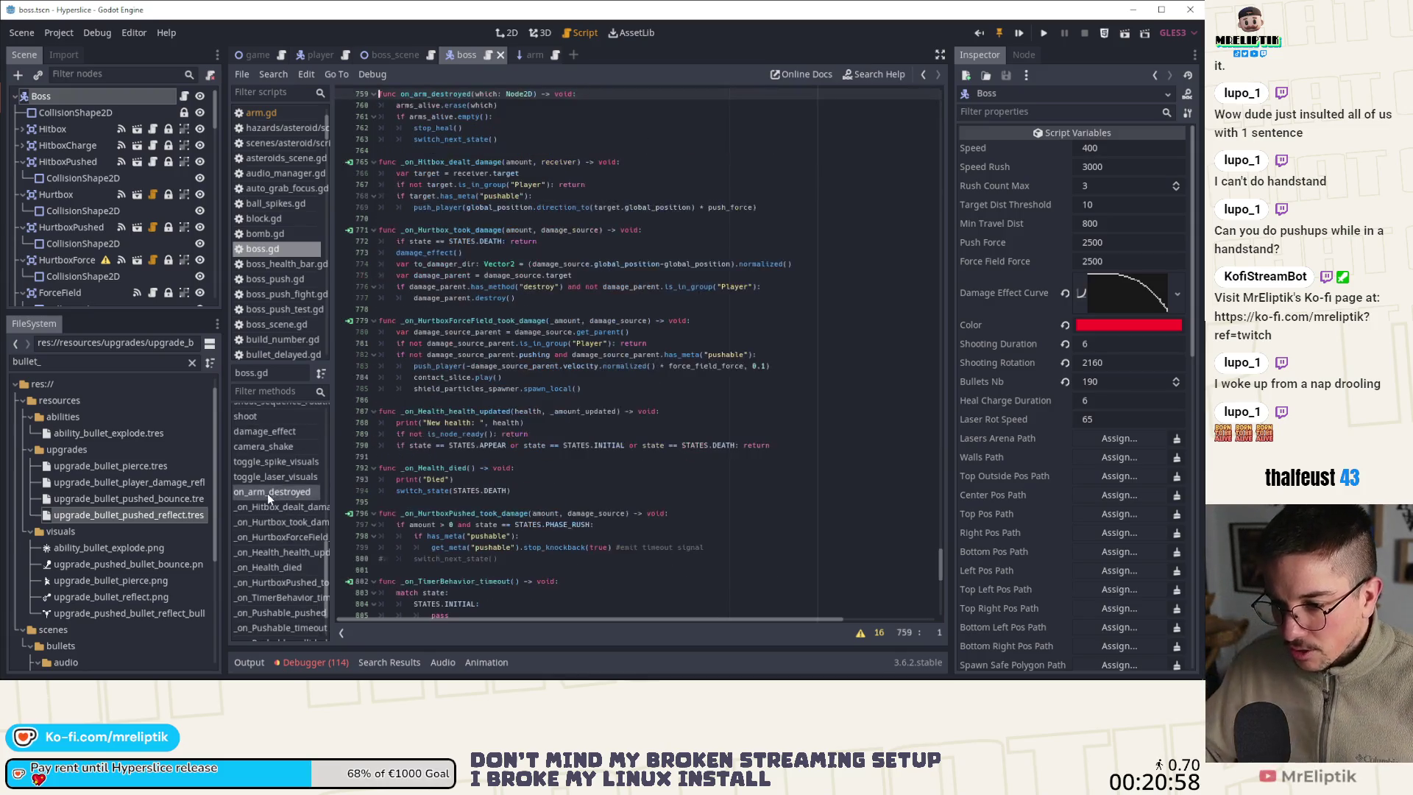
# Switch to the arm scene and open the Arm node's arm.gd script
pyautogui.click(524, 55)
pyautogui.click(506, 33)
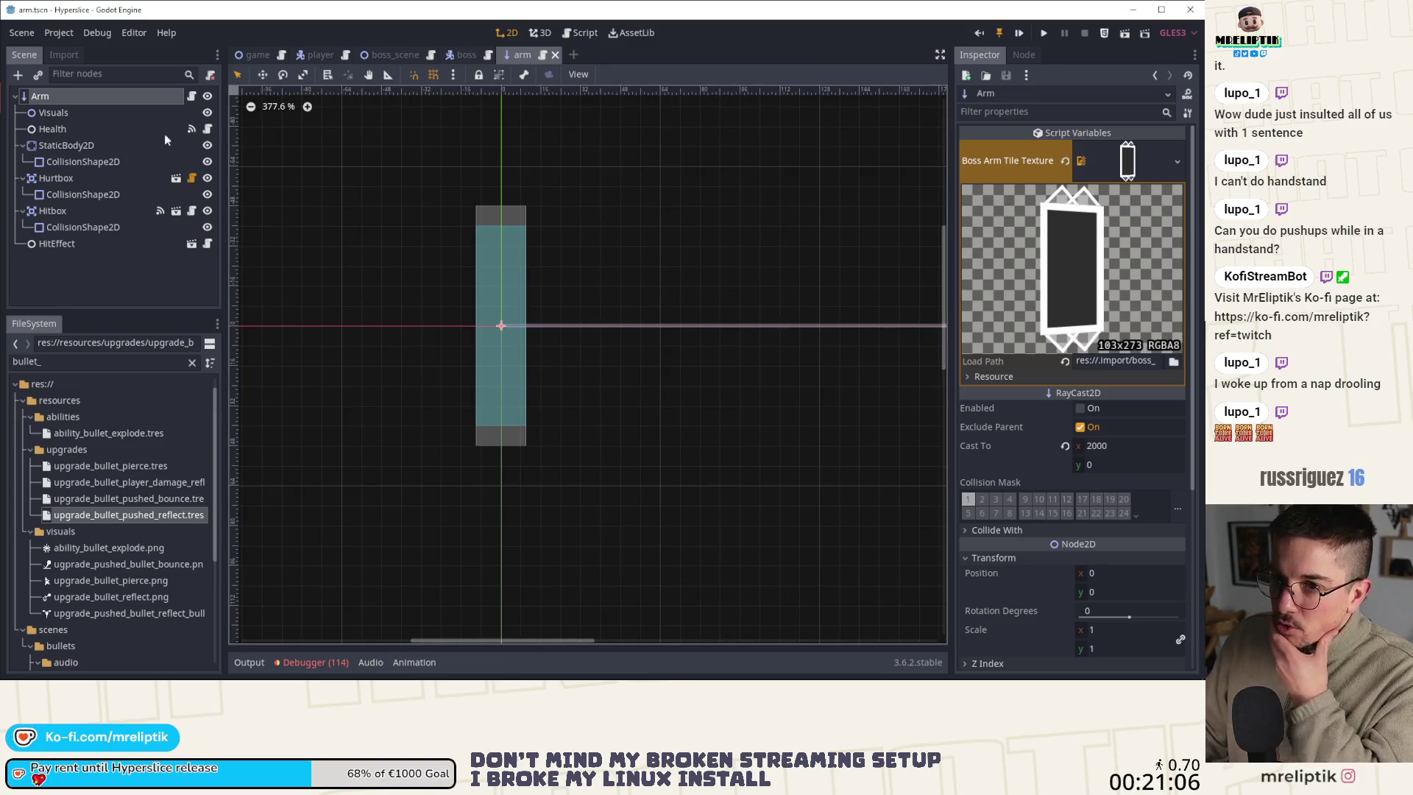
pyautogui.click(190, 96)
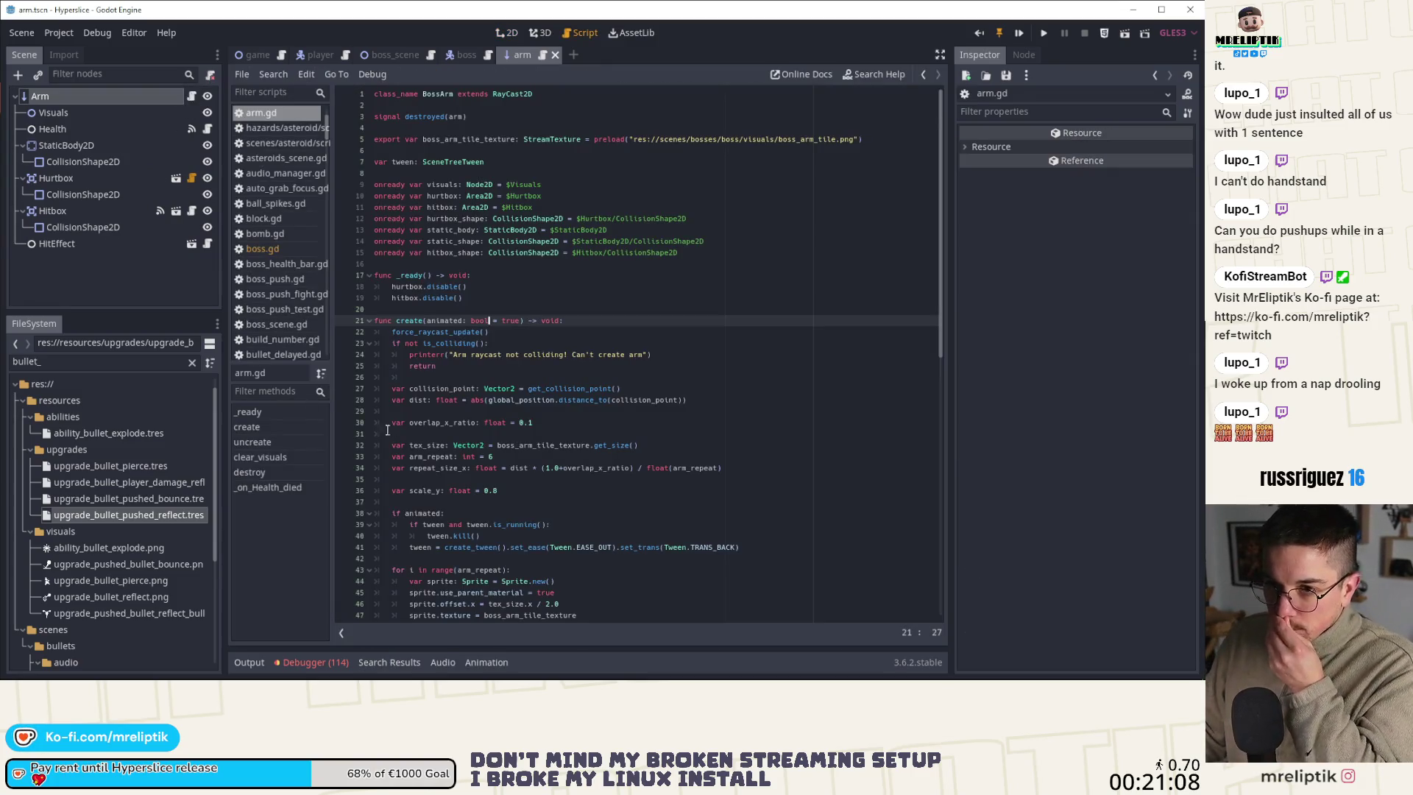
pyautogui.scroll(-15, 387, 429)
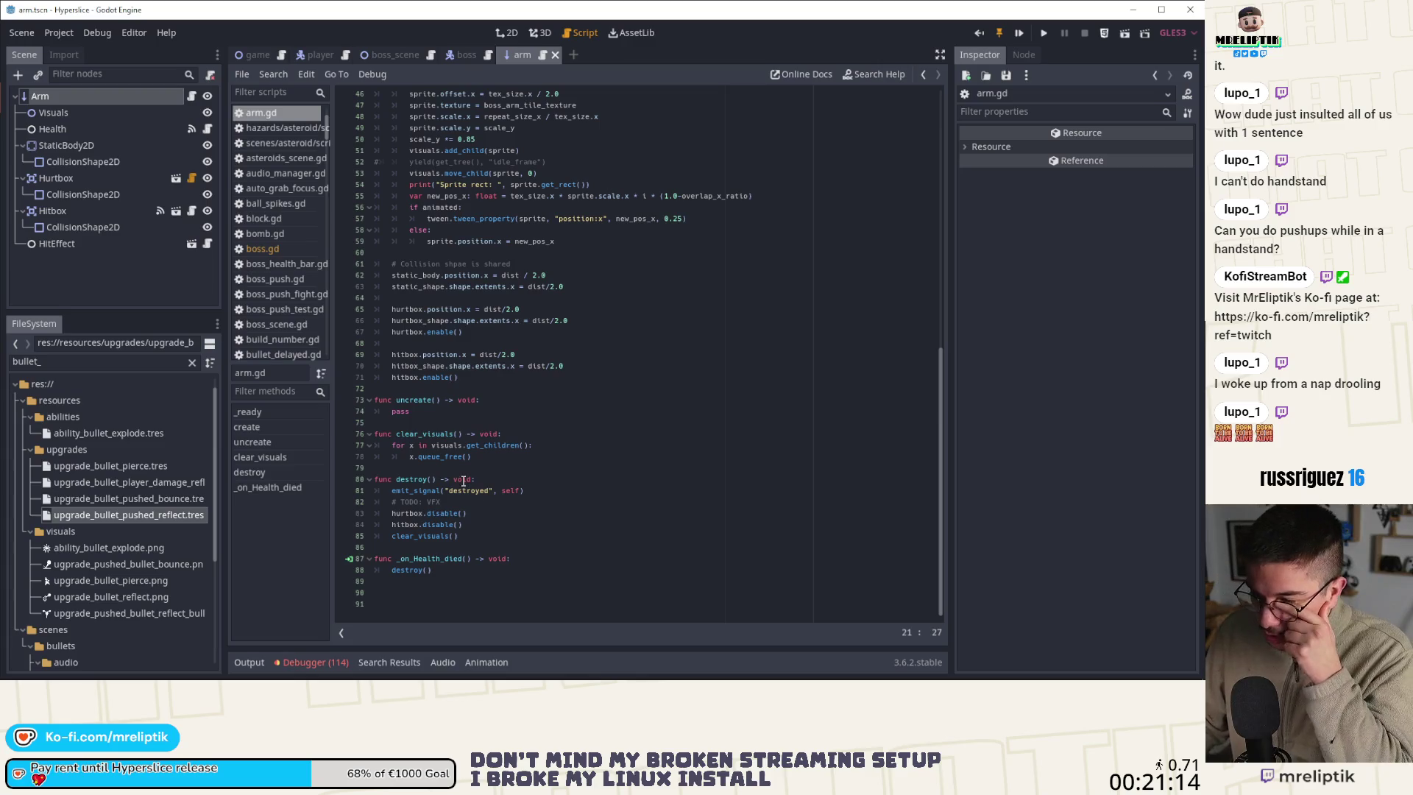
# Inspect the Arm, Health, Visuals and HitEffect nodes, then open HitEffect's hit_effect.gd
pyautogui.click(95, 269)
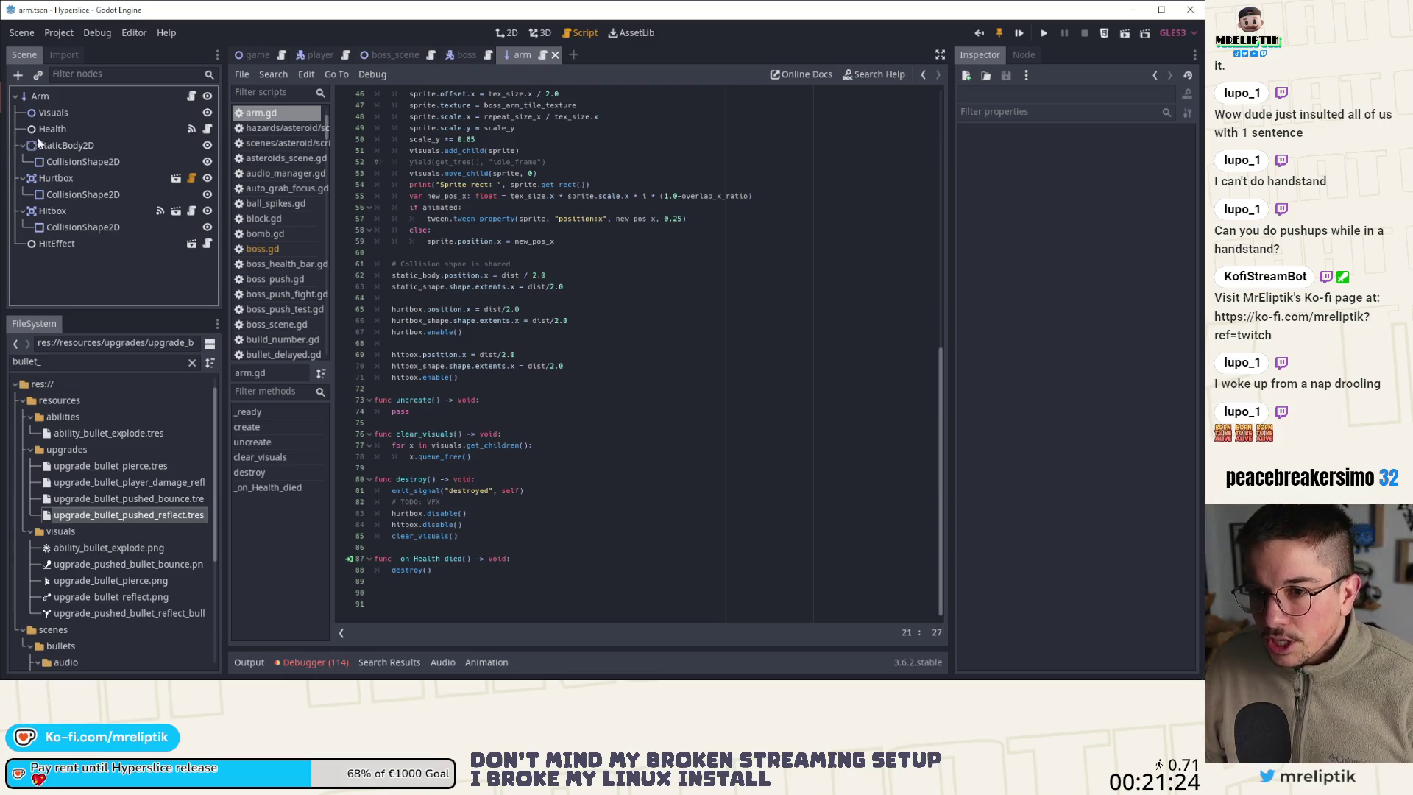
pyautogui.click(60, 96)
pyautogui.click(56, 129)
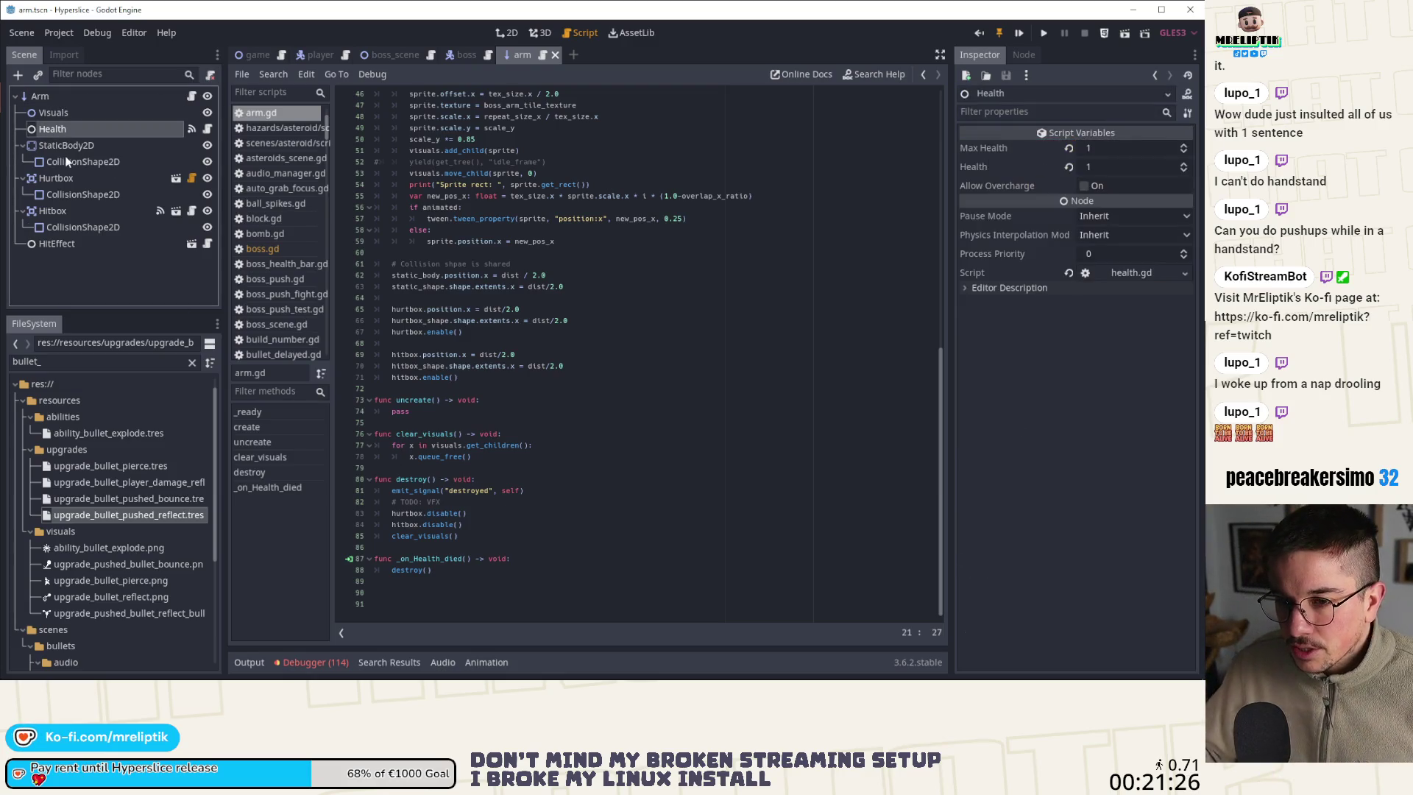
pyautogui.click(55, 113)
pyautogui.click(62, 244)
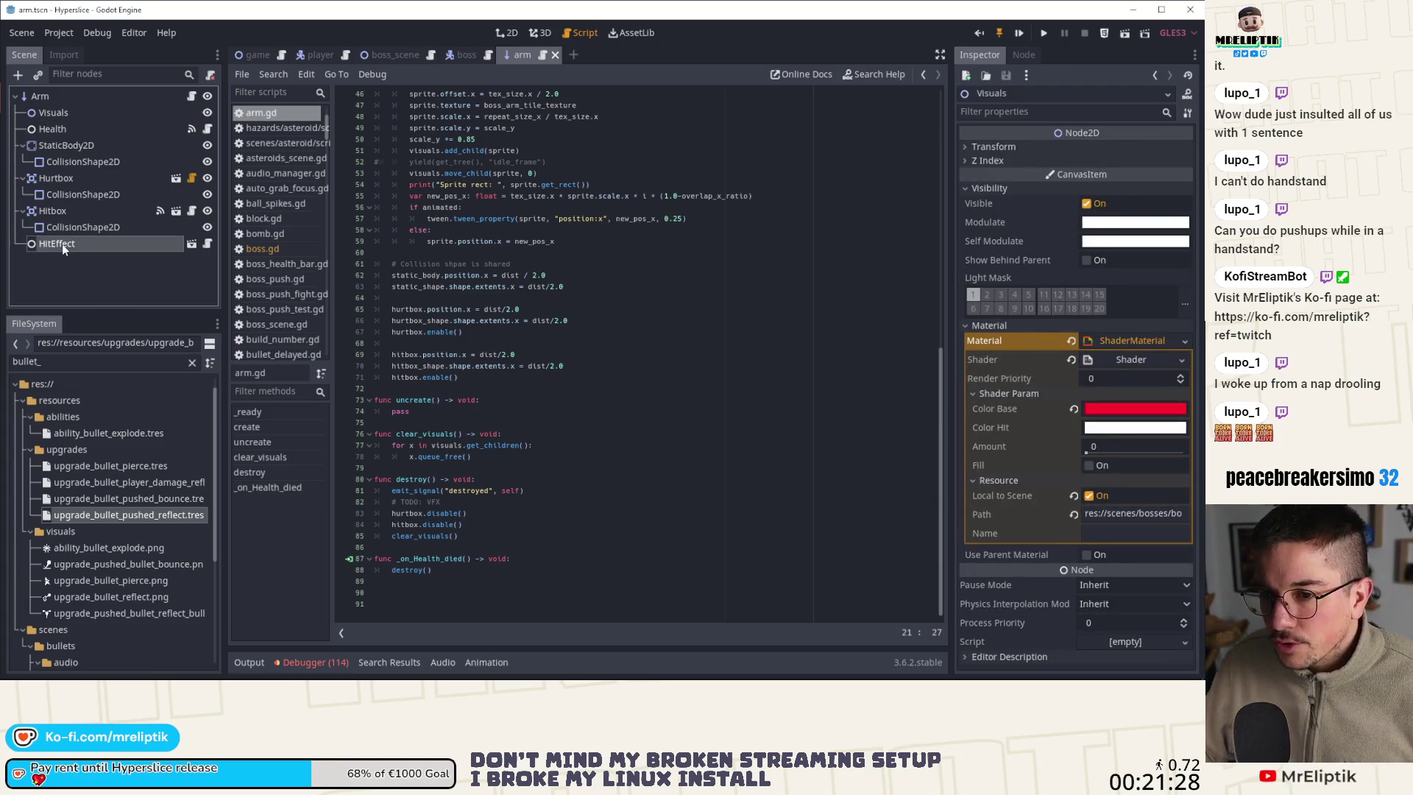
pyautogui.click(1017, 51)
pyautogui.click(979, 55)
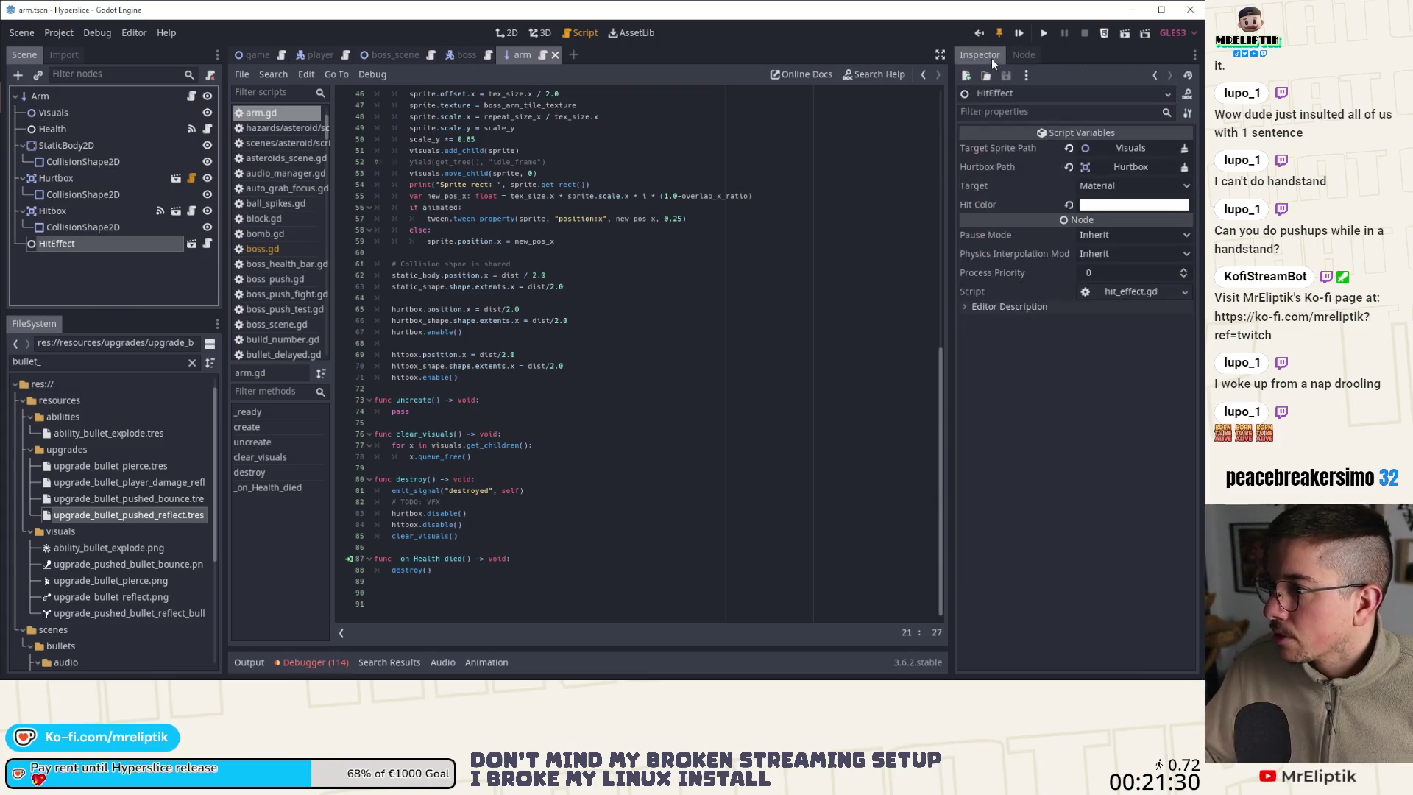
pyautogui.click(208, 244)
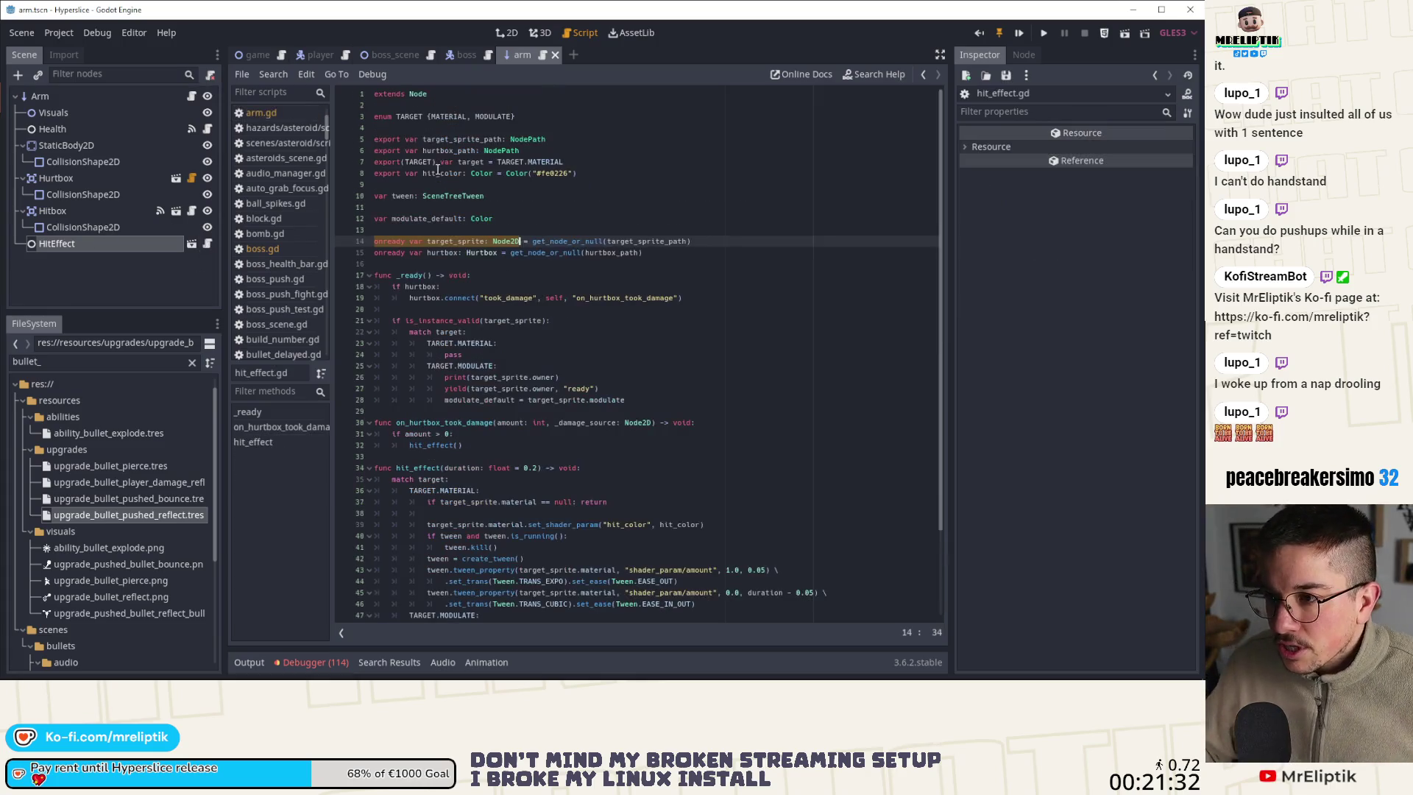
# Declare 'signal effect_finished()' just below extends Node in hit_effect.gd
pyautogui.click(402, 117)
pyautogui.click(411, 105)
pyautogui.press('Return')
pyautogui.press('Return')
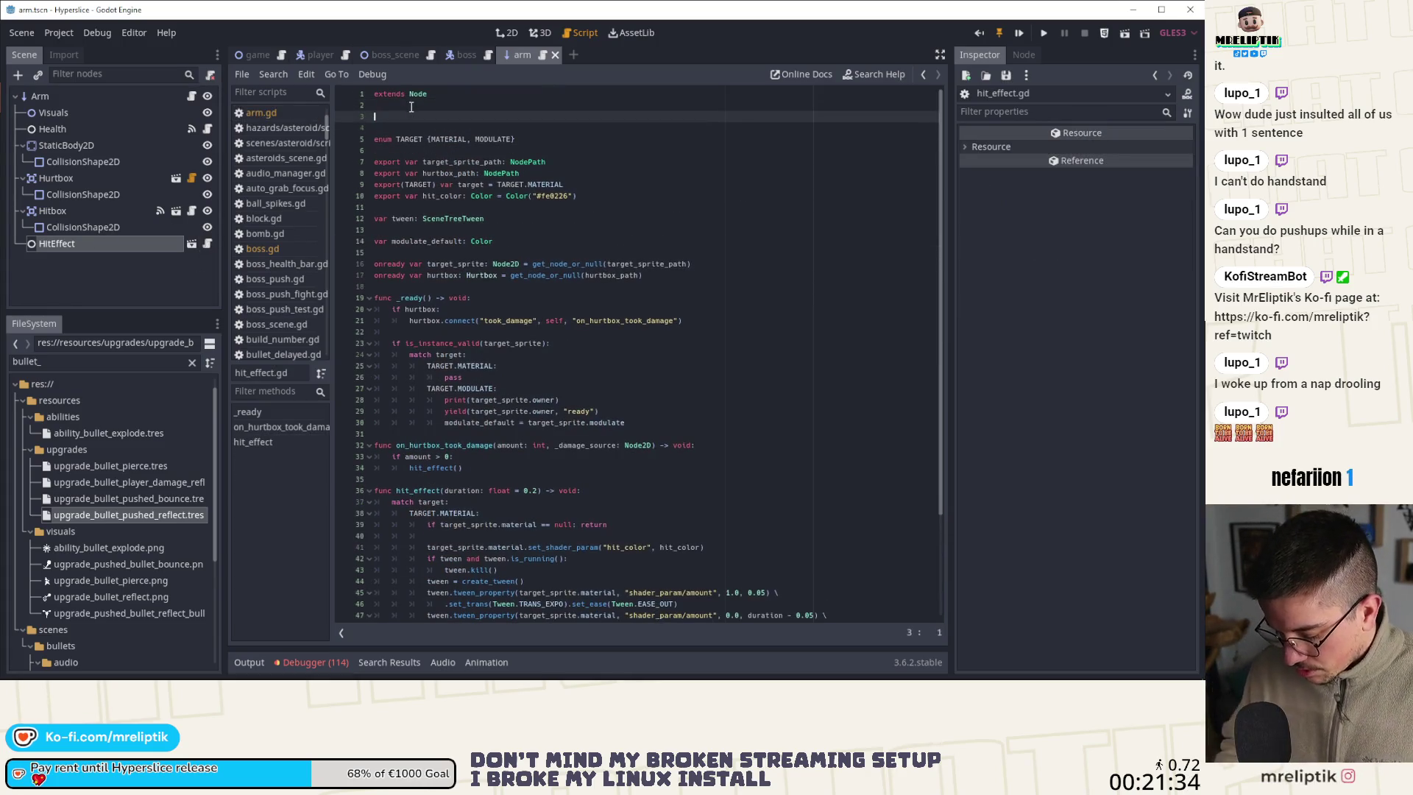
pyautogui.press('Up')
pyautogui.write('signal hi')
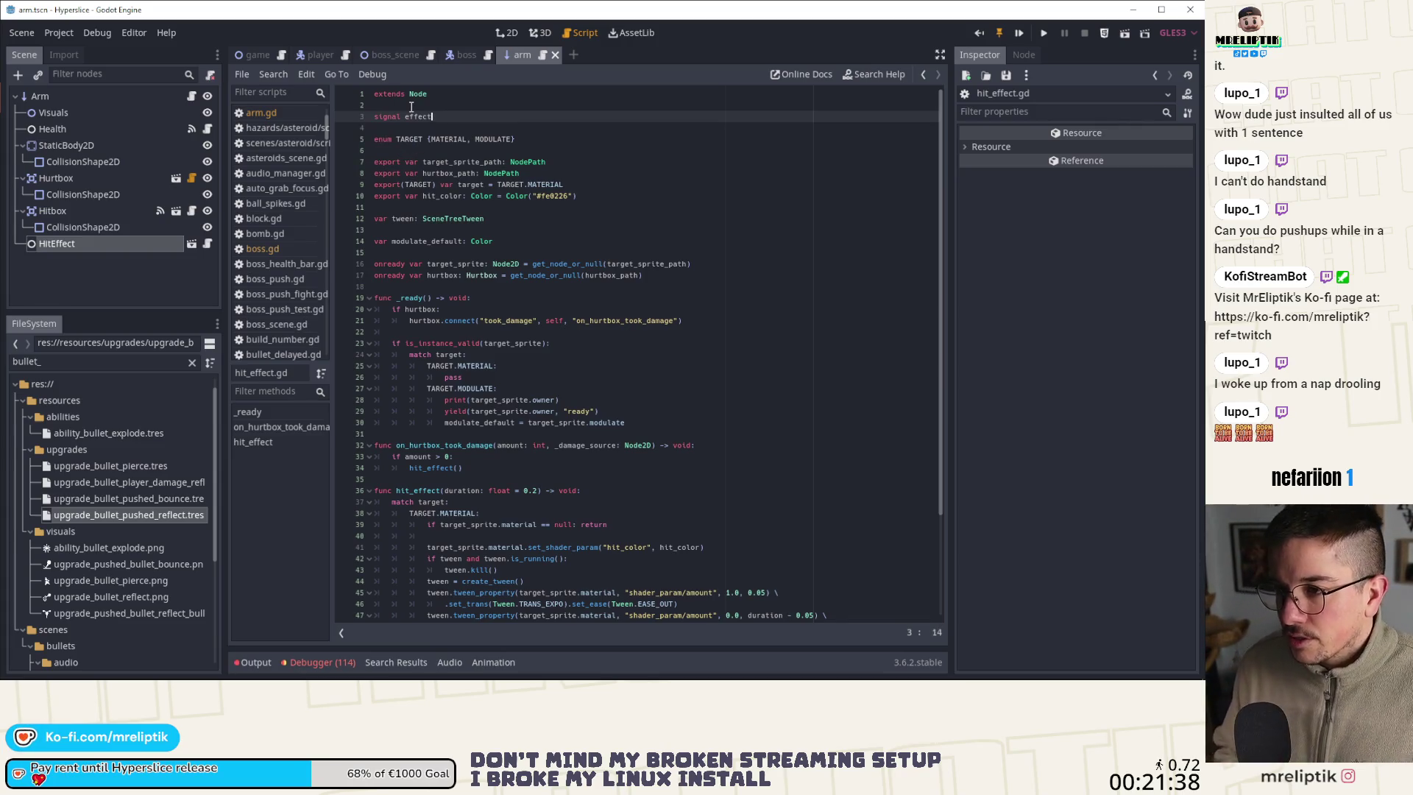
pyautogui.write('finished(')
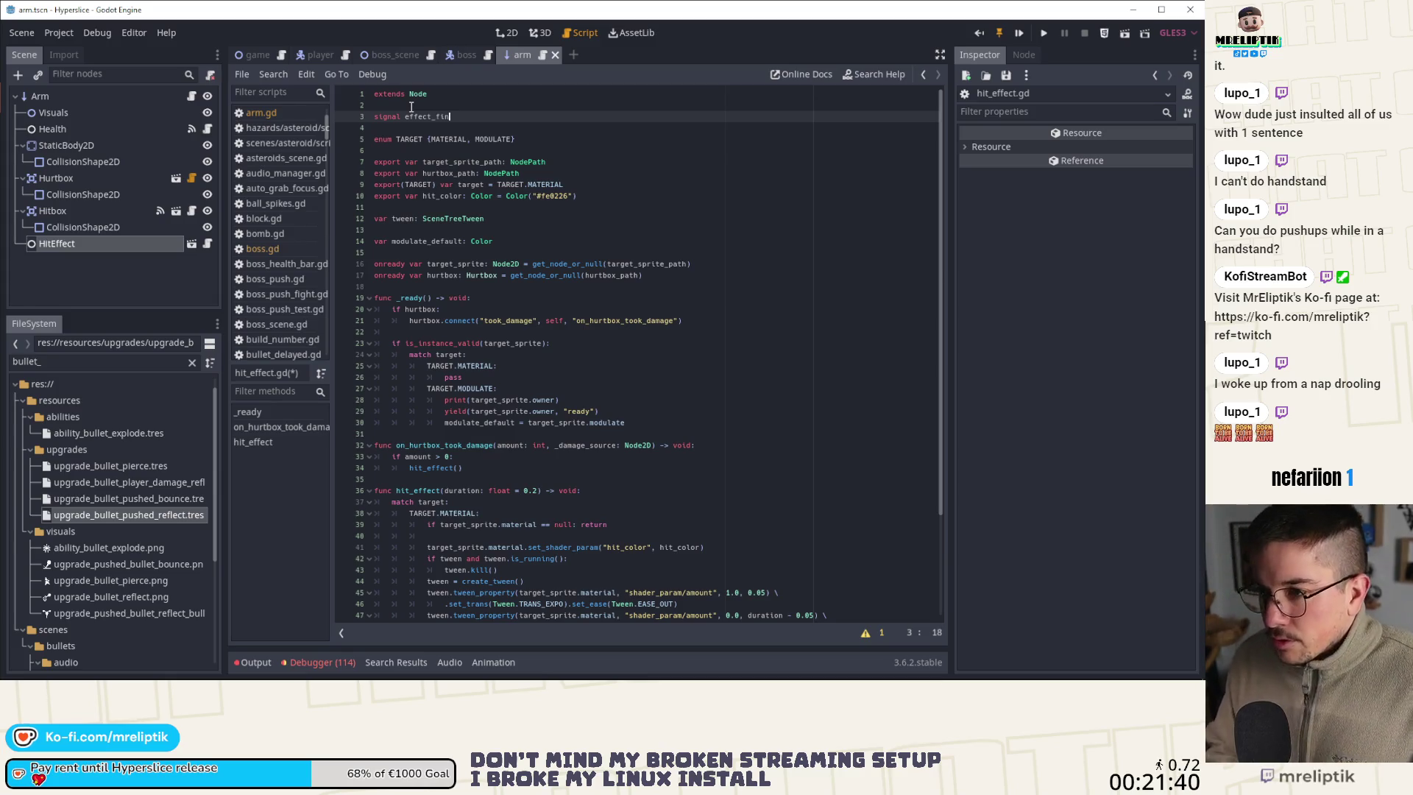
pyautogui.doubleClick(437, 117)
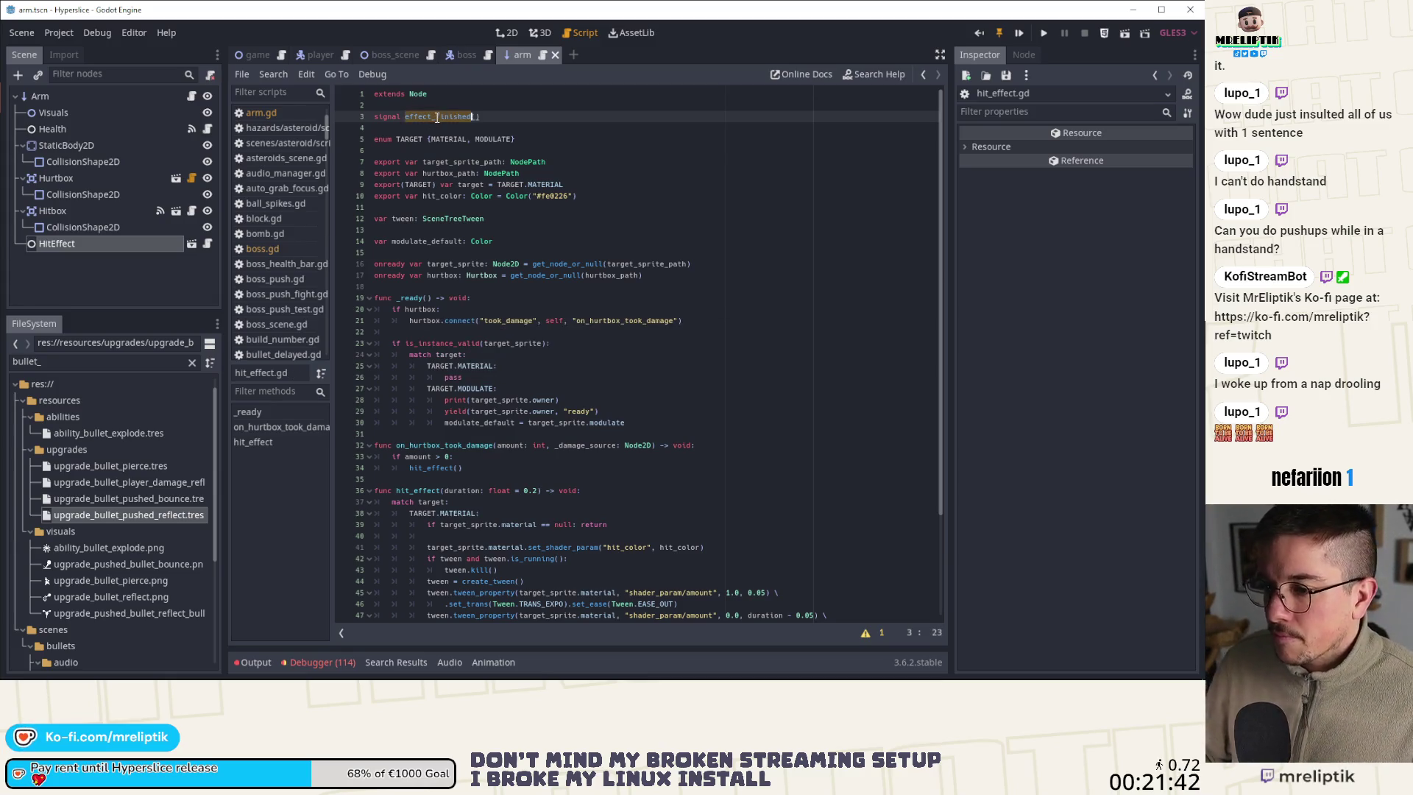
# Append tween.tween_callback(self, "emit_signal", ["effect_finished"]) after both the material and modulate tweens, then save
pyautogui.scroll(-4, 482, 342)
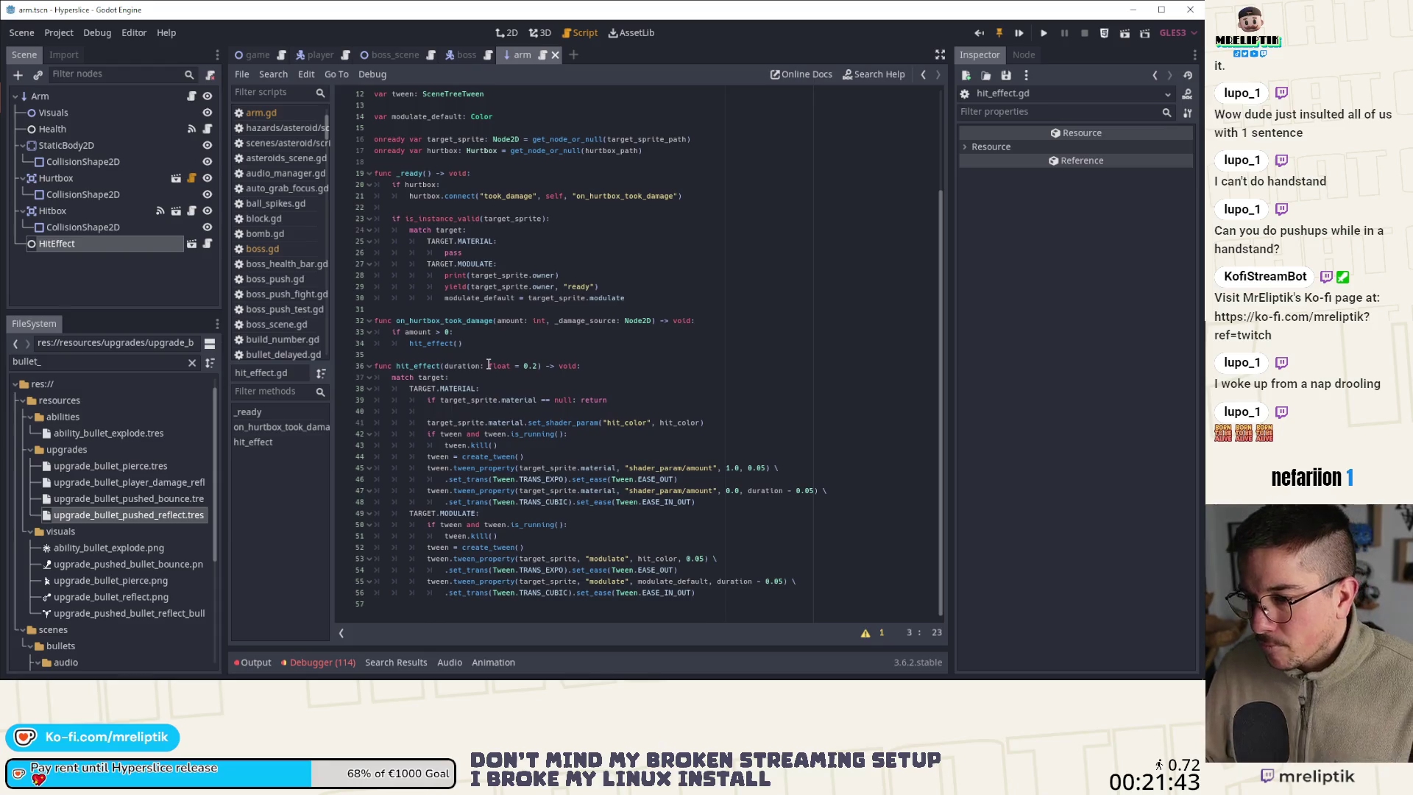
pyautogui.doubleClick(422, 365)
pyautogui.click(725, 501)
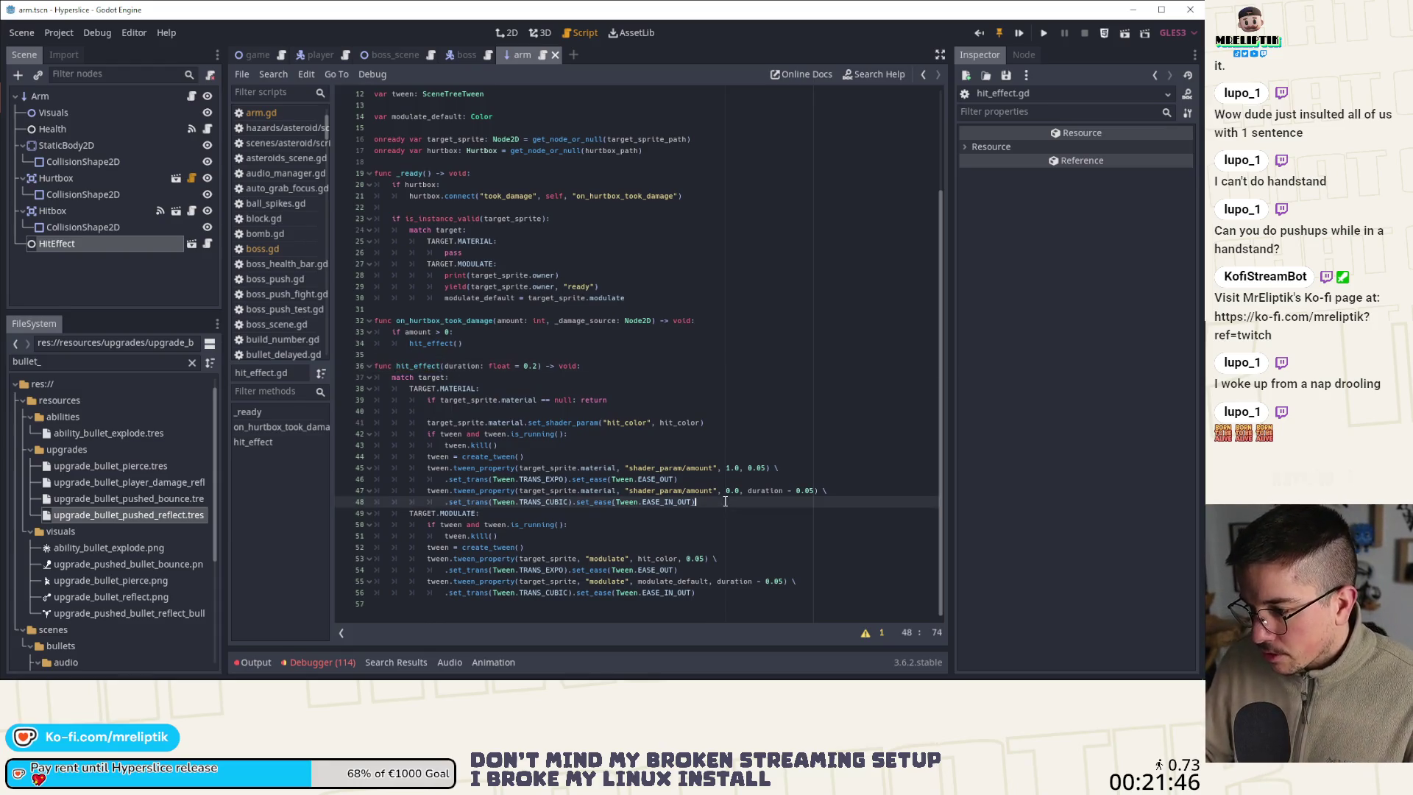
pyautogui.press('Return')
pyautogui.write('tween.tween_callback(')
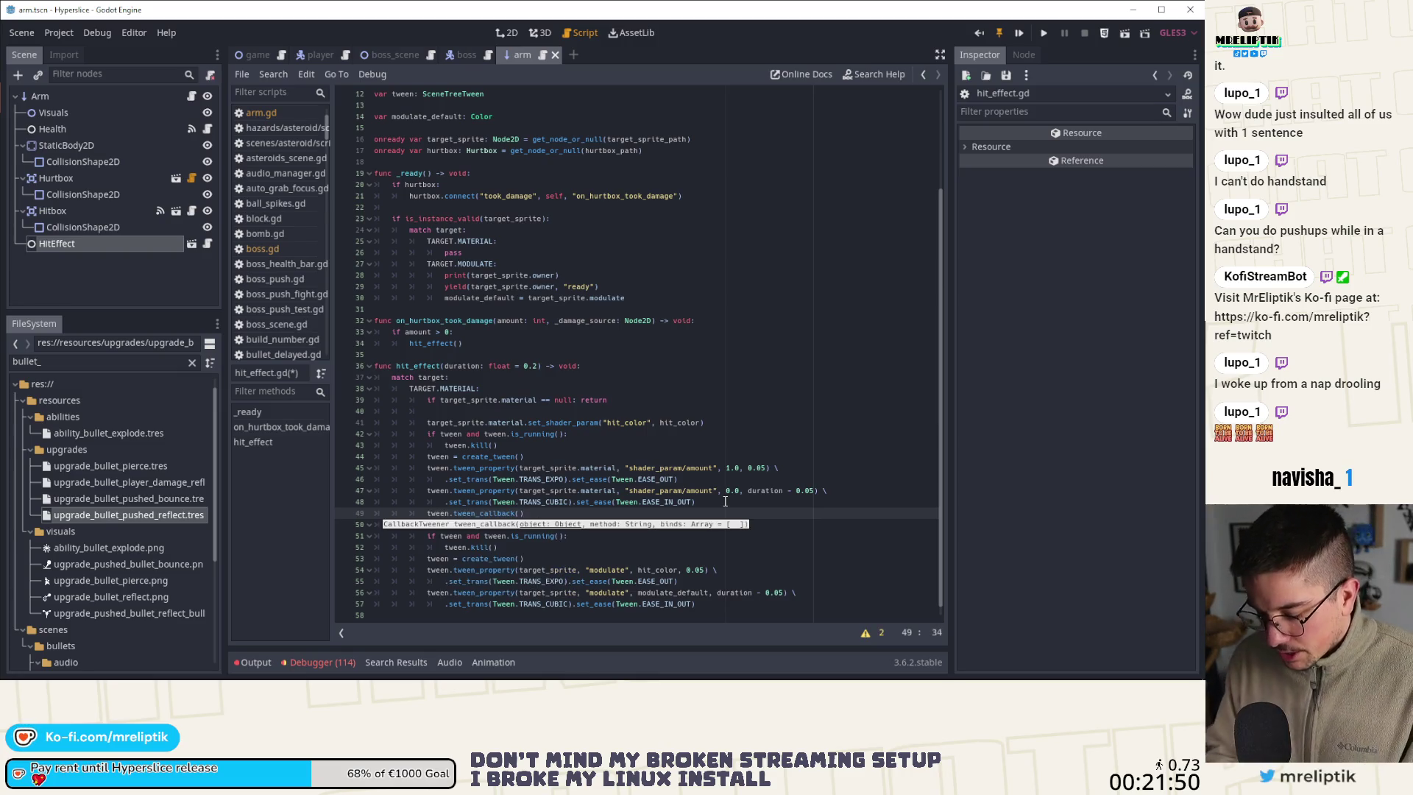
pyautogui.write('self, "emit_sig')
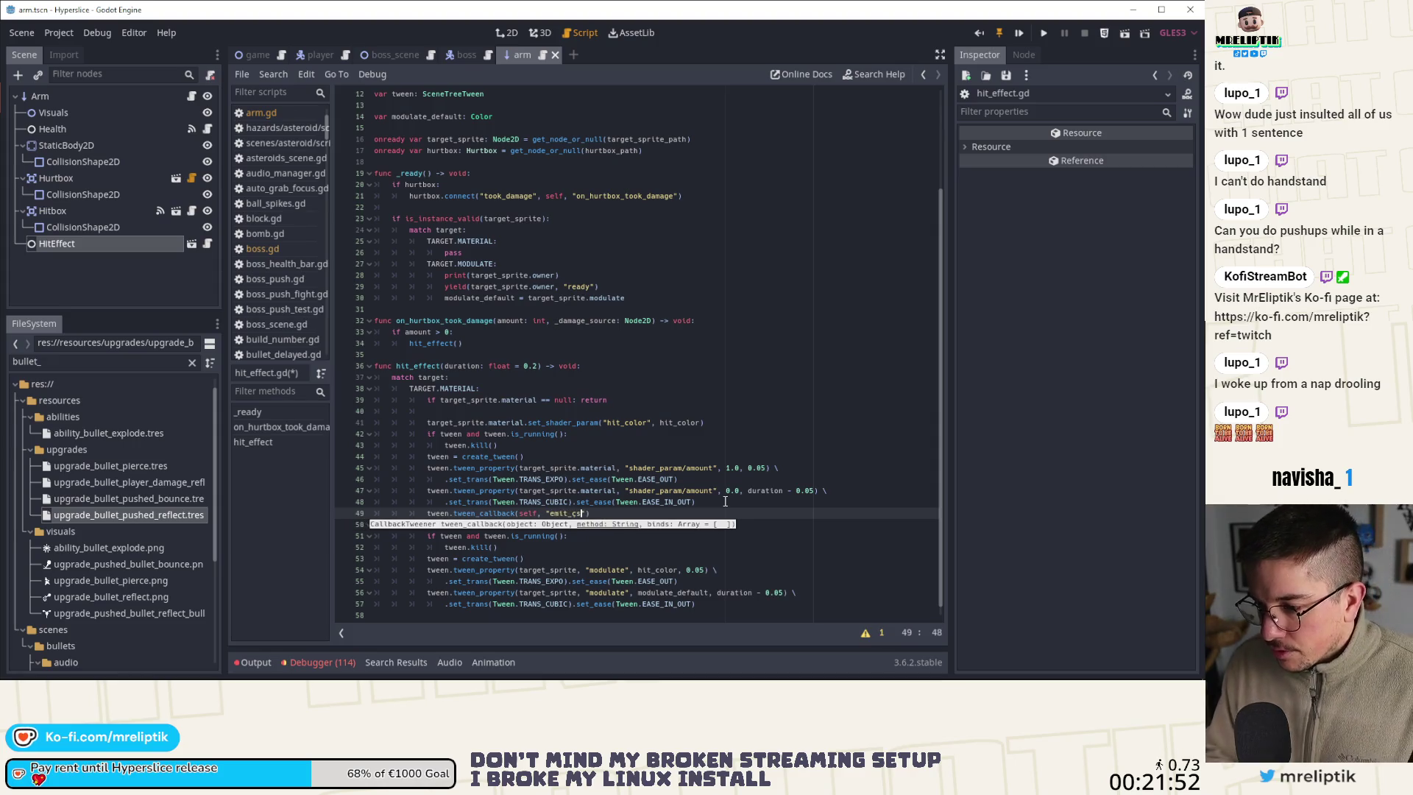
pyautogui.write('nal",')
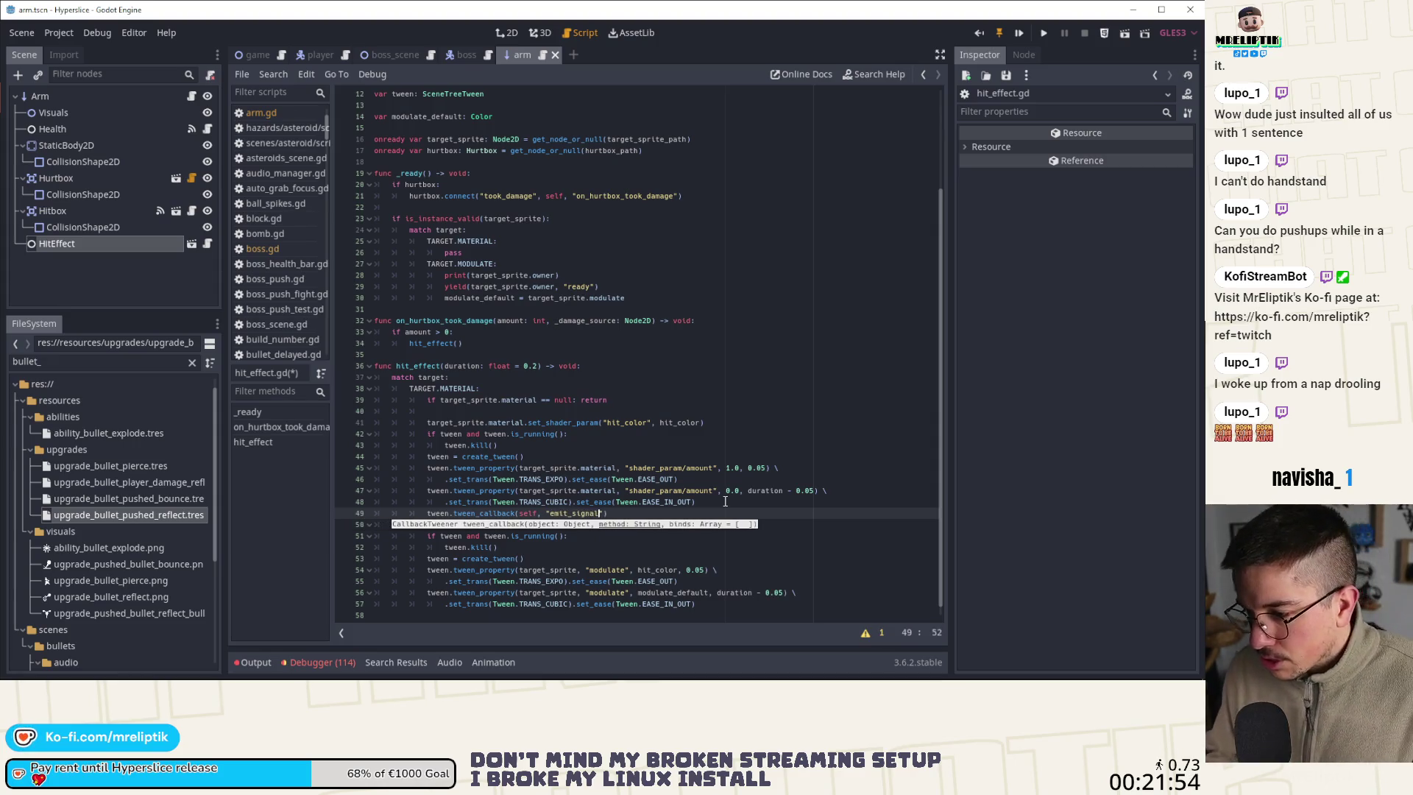
pyautogui.write(' ["effect_finished')
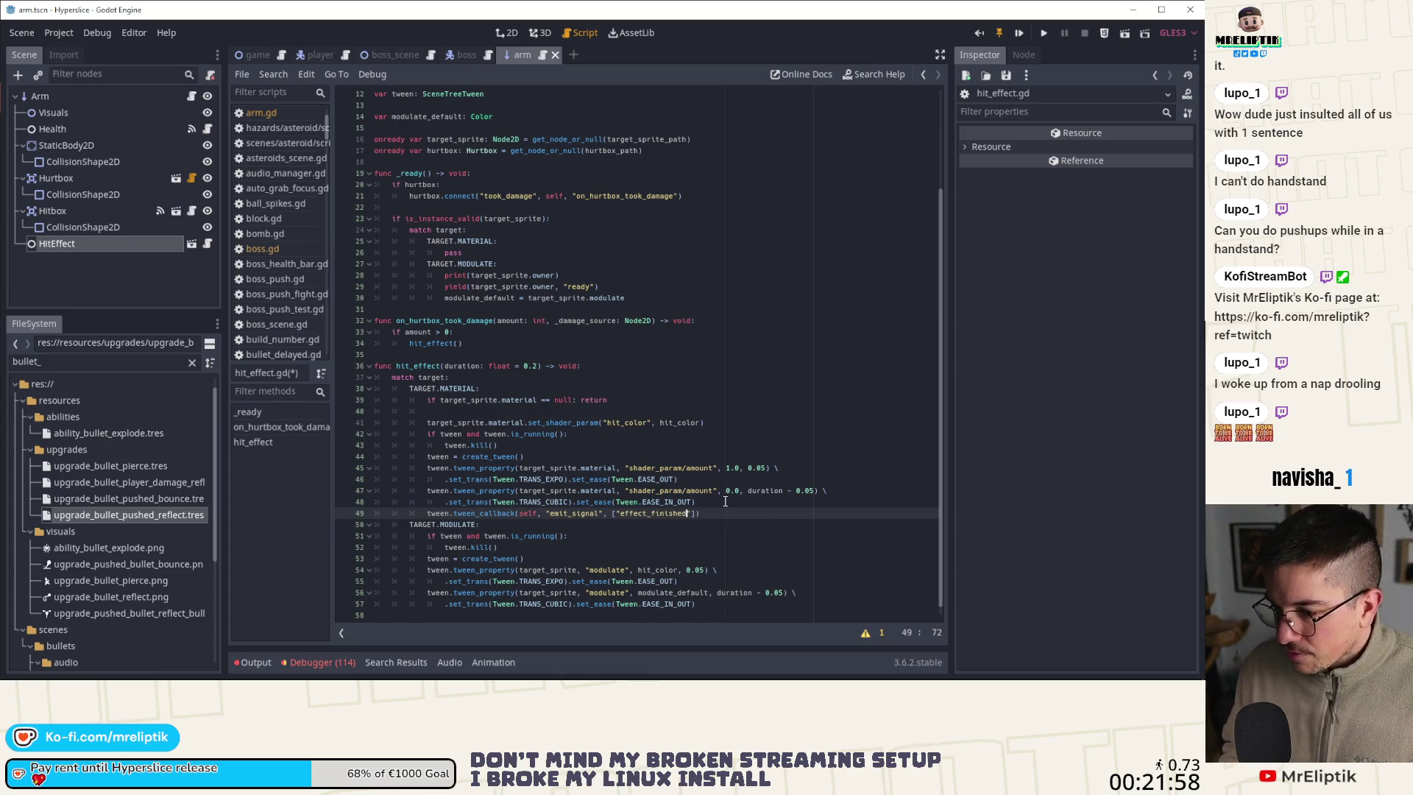
pyautogui.hotkey('ctrl', 'c')
pyautogui.press('Down')
pyautogui.press('Down')
pyautogui.press('Down')
pyautogui.hotkey('ctrl', 'v')
pyautogui.hotkey('ctrl', 's')
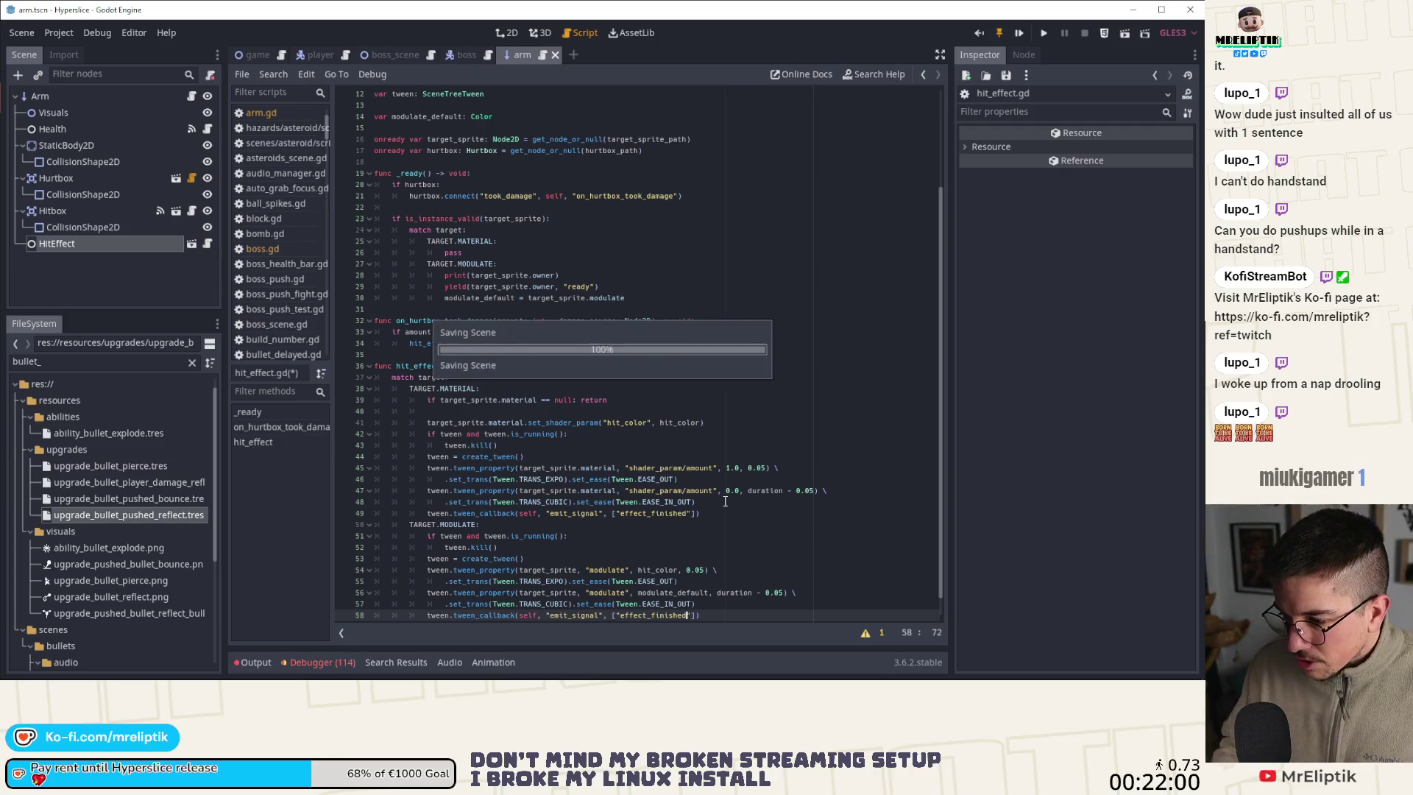
# Connect HitEffect's effect_finished signal to a new handler in arm.gd and save
pyautogui.click(104, 244)
pyautogui.click(1023, 54)
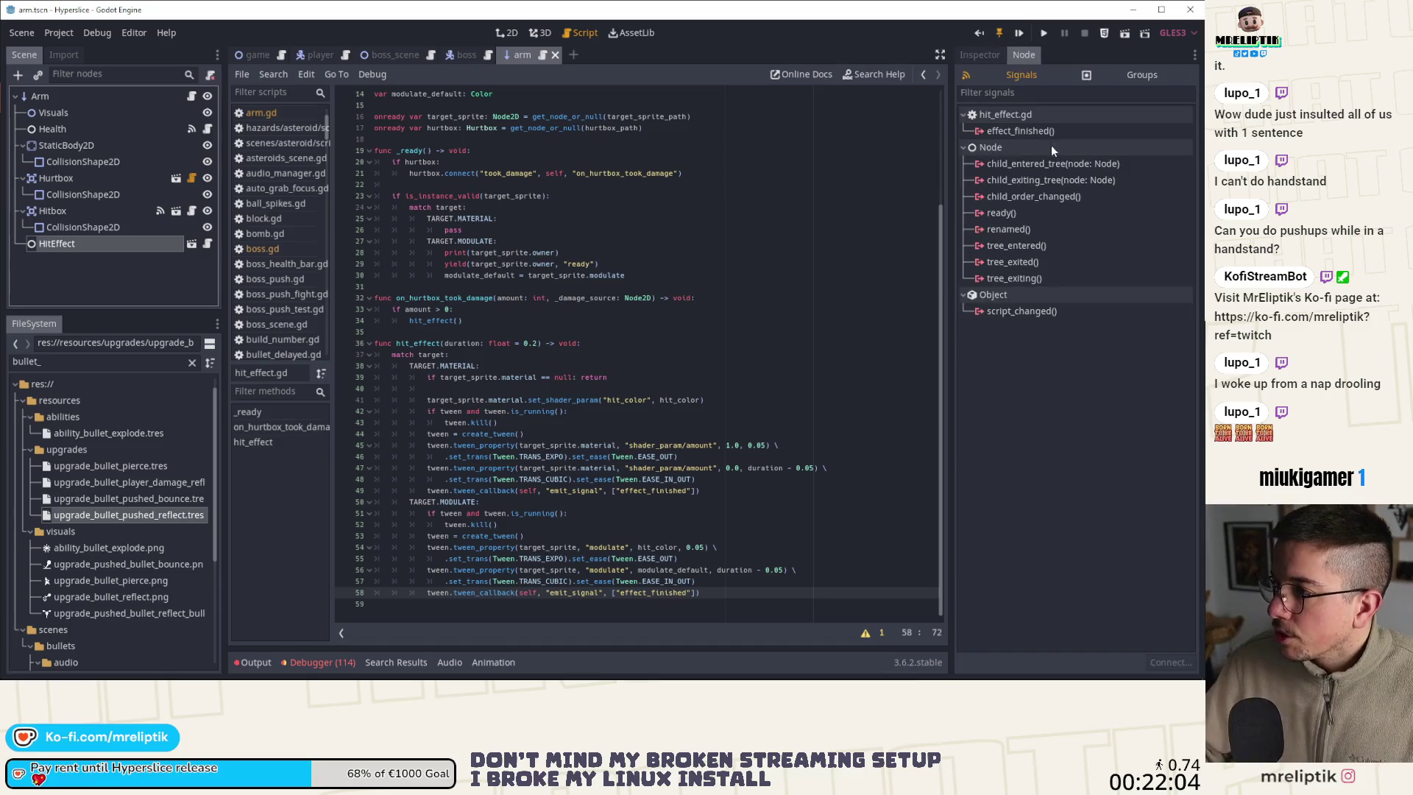
pyautogui.doubleClick(1030, 131)
pyautogui.click(527, 506)
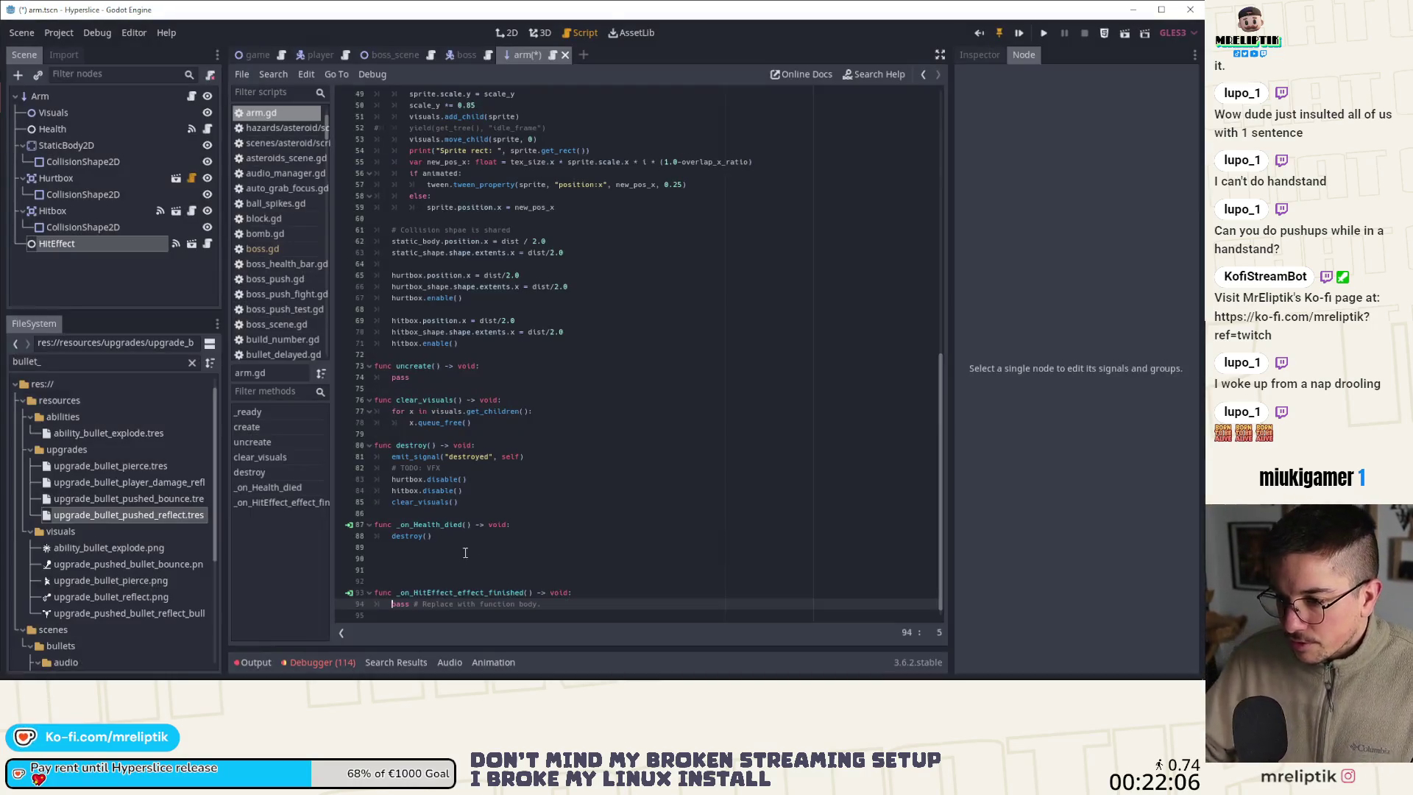
pyautogui.click(439, 558)
pyautogui.press('BackSpace')
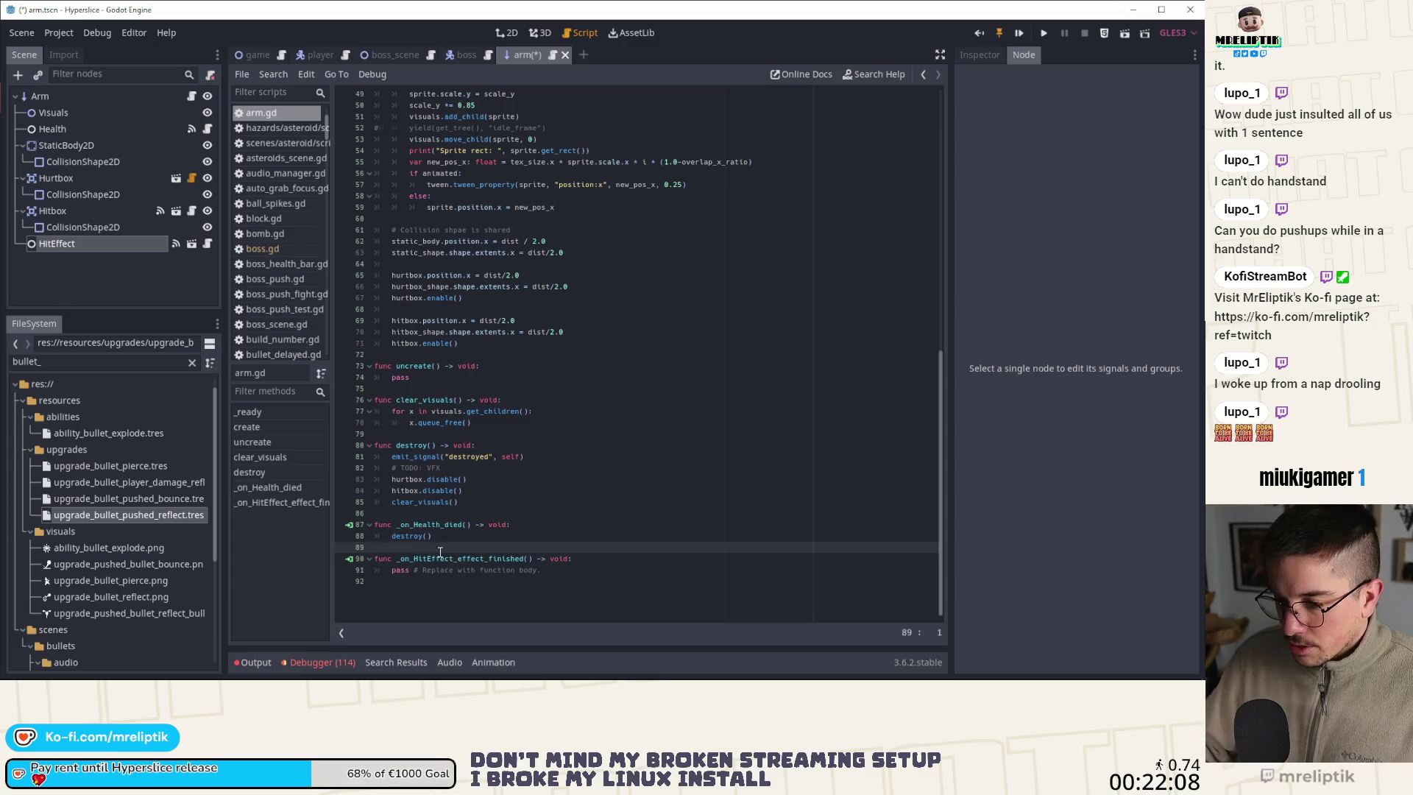
pyautogui.hotkey('ctrl', 's')
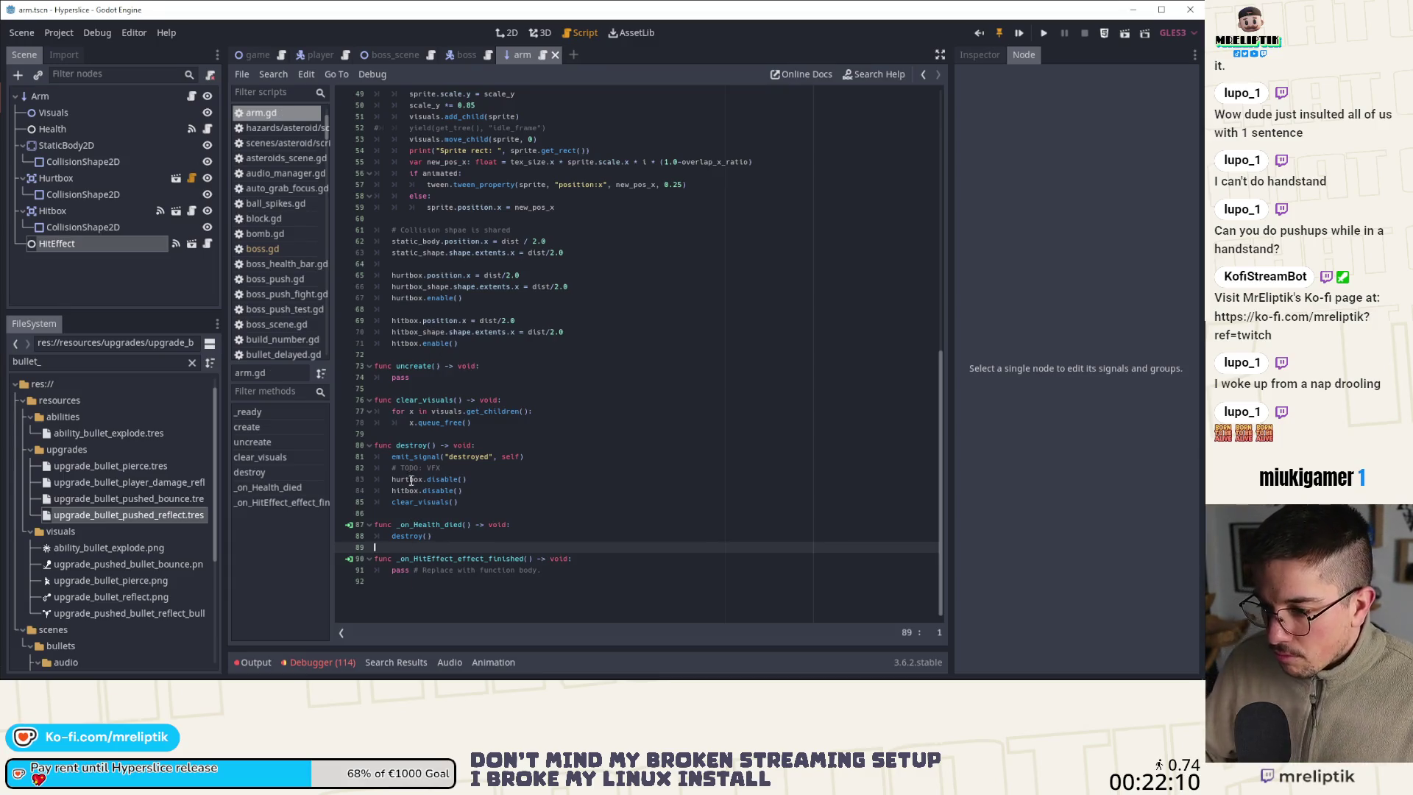
# Remove the clear_visuals() call and the '# TODO: VFX' line from destroy
pyautogui.moveTo(392, 502); pyautogui.dragTo(489, 504)
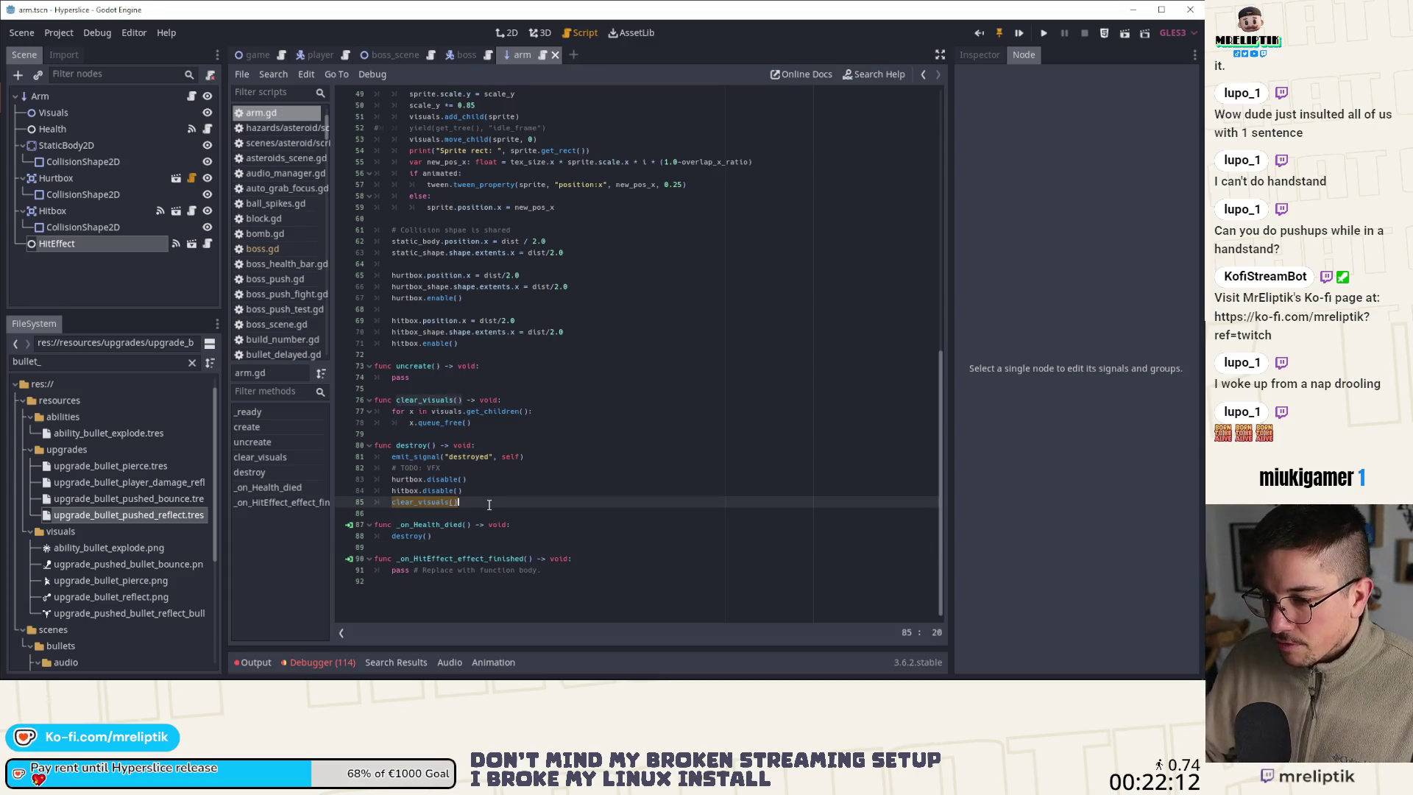
pyautogui.press('BackSpace')
pyautogui.press('BackSpace')
pyautogui.press('BackSpace')
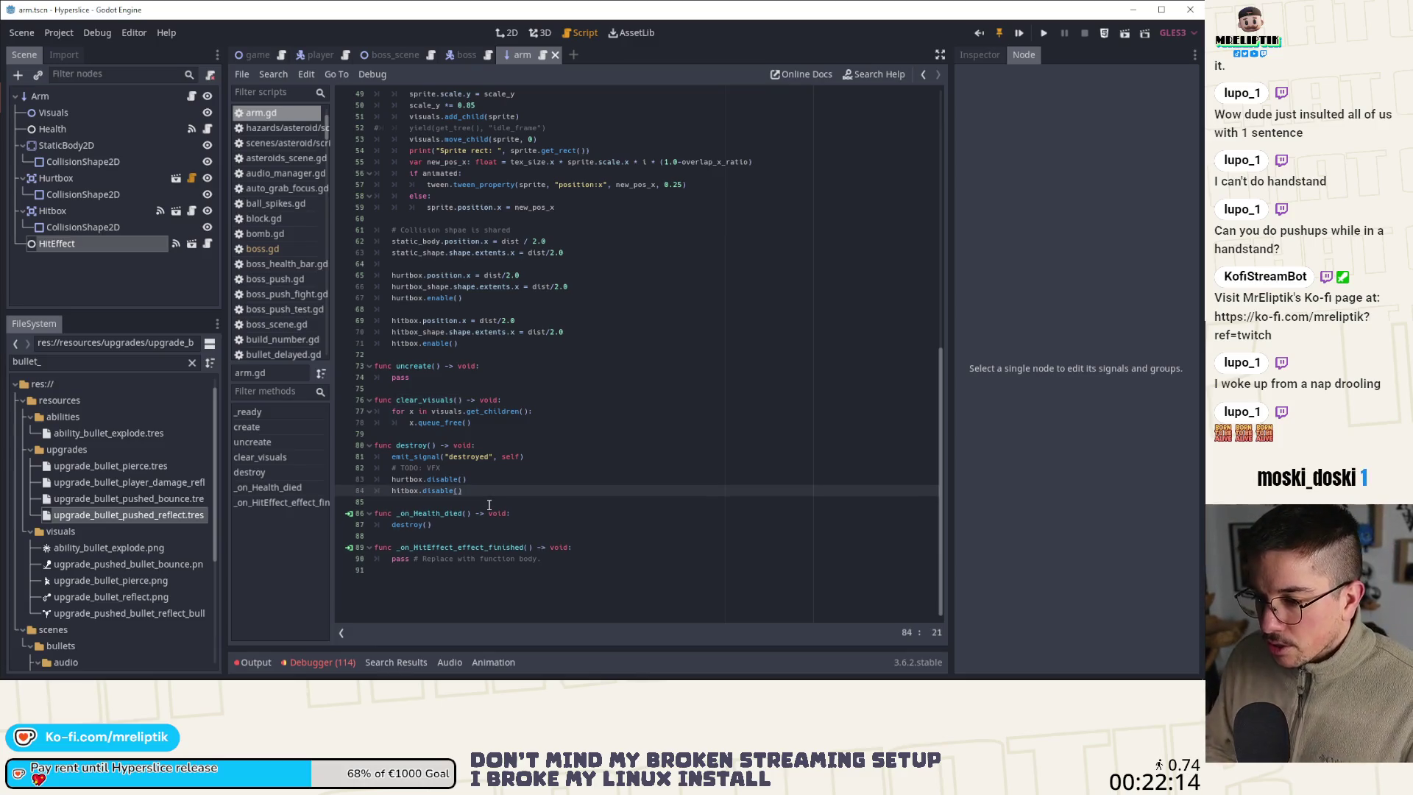
pyautogui.press('Up')
pyautogui.press('Up')
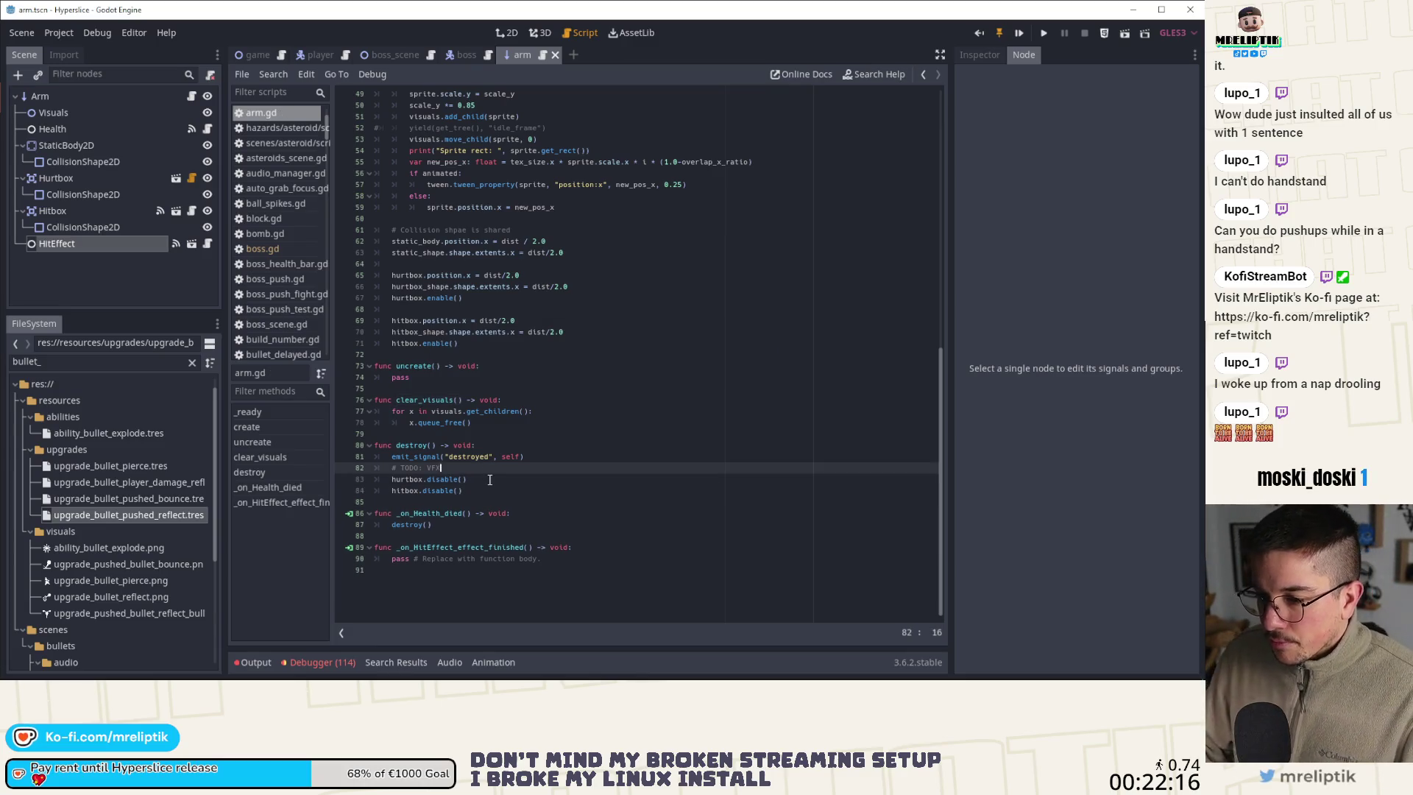
pyautogui.hotkey('ctrl', 'shift', 'k')
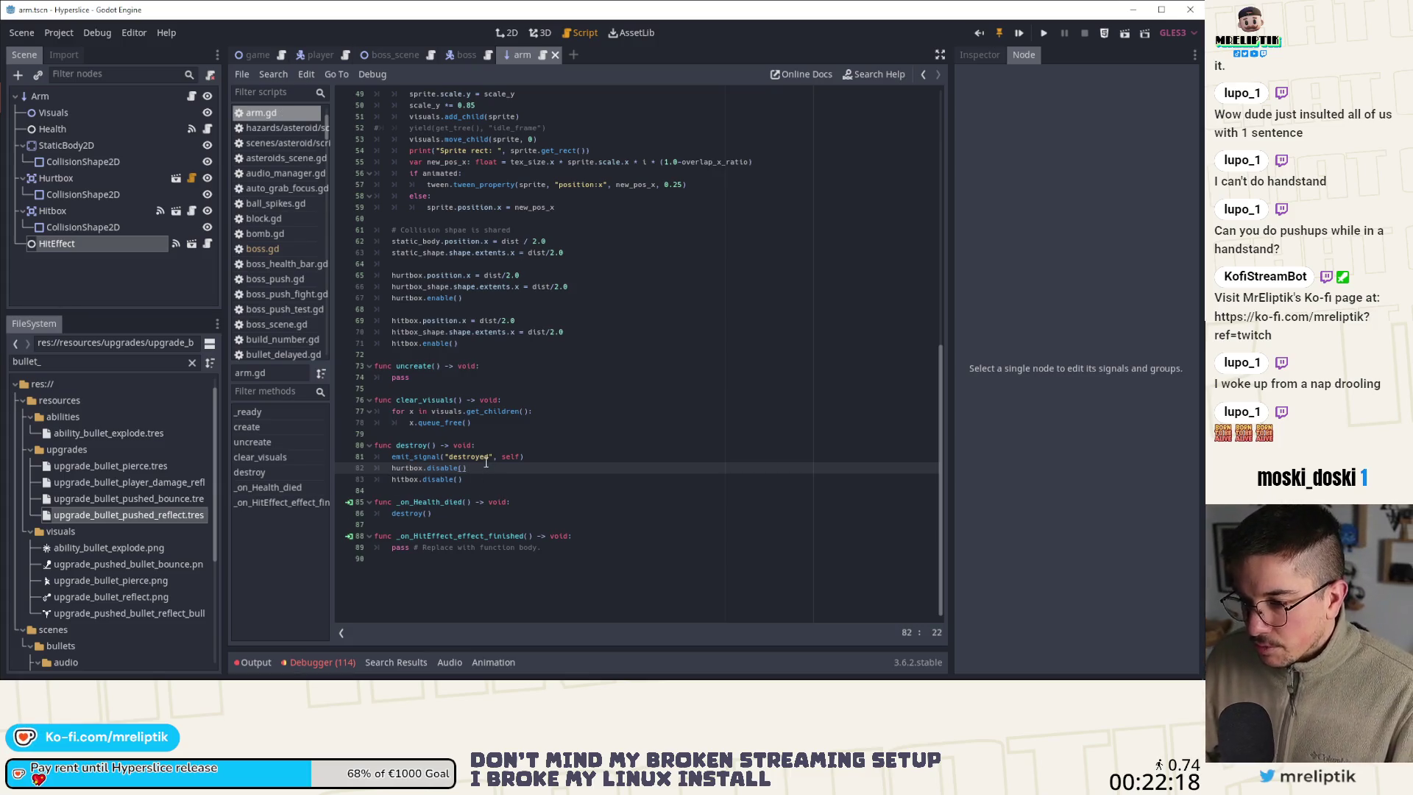
# Replace pass in _on_HitEffect_effect_finished with 'if health.health == 0:'
pyautogui.click(486, 457)
pyautogui.press('Down')
pyautogui.press('Down')
pyautogui.press('Down')
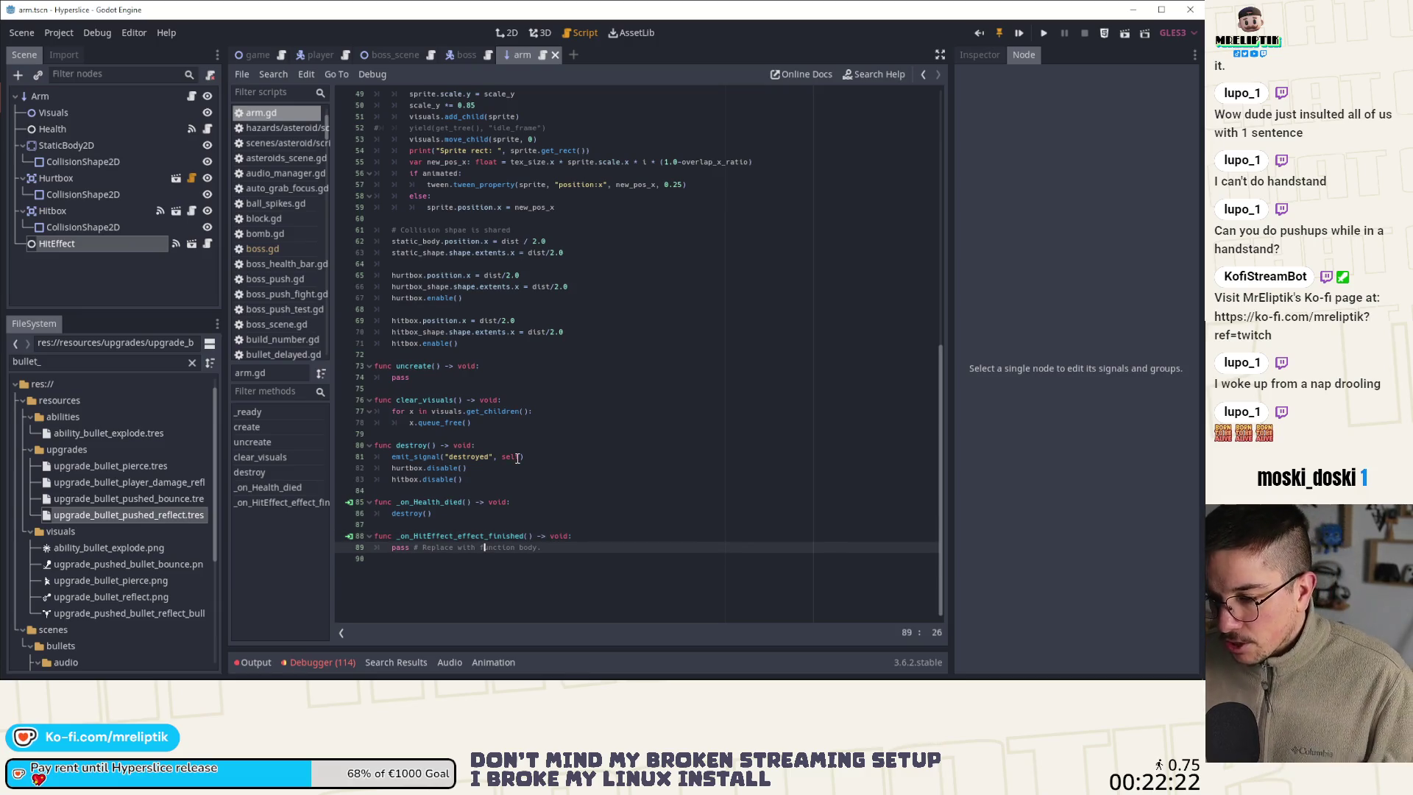
pyautogui.press('End')
pyautogui.hotkey('shift', 'Home')
pyautogui.press('BackSpace')
pyautogui.press('BackSpace')
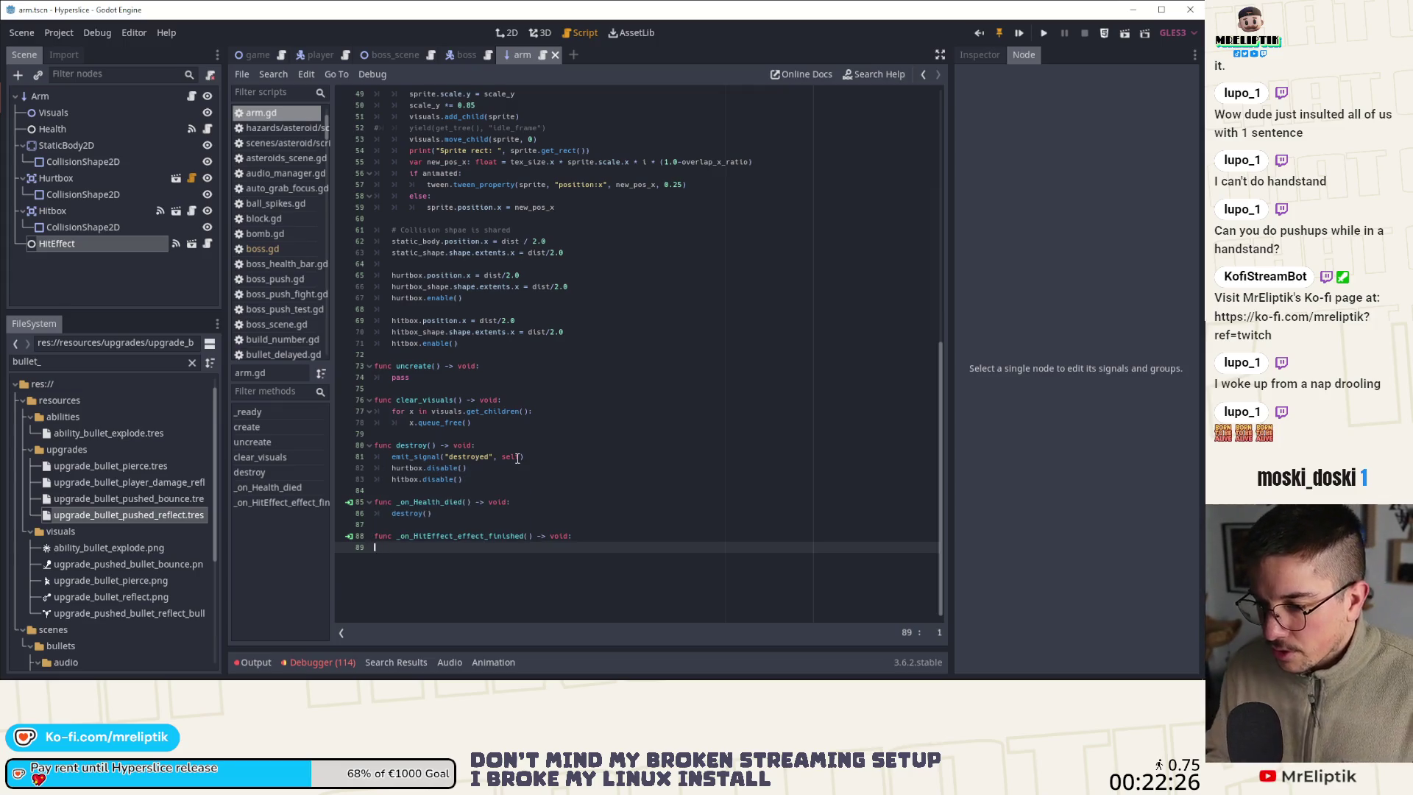
pyautogui.press('BackSpace')
pyautogui.press('Return')
pyautogui.write('Health')
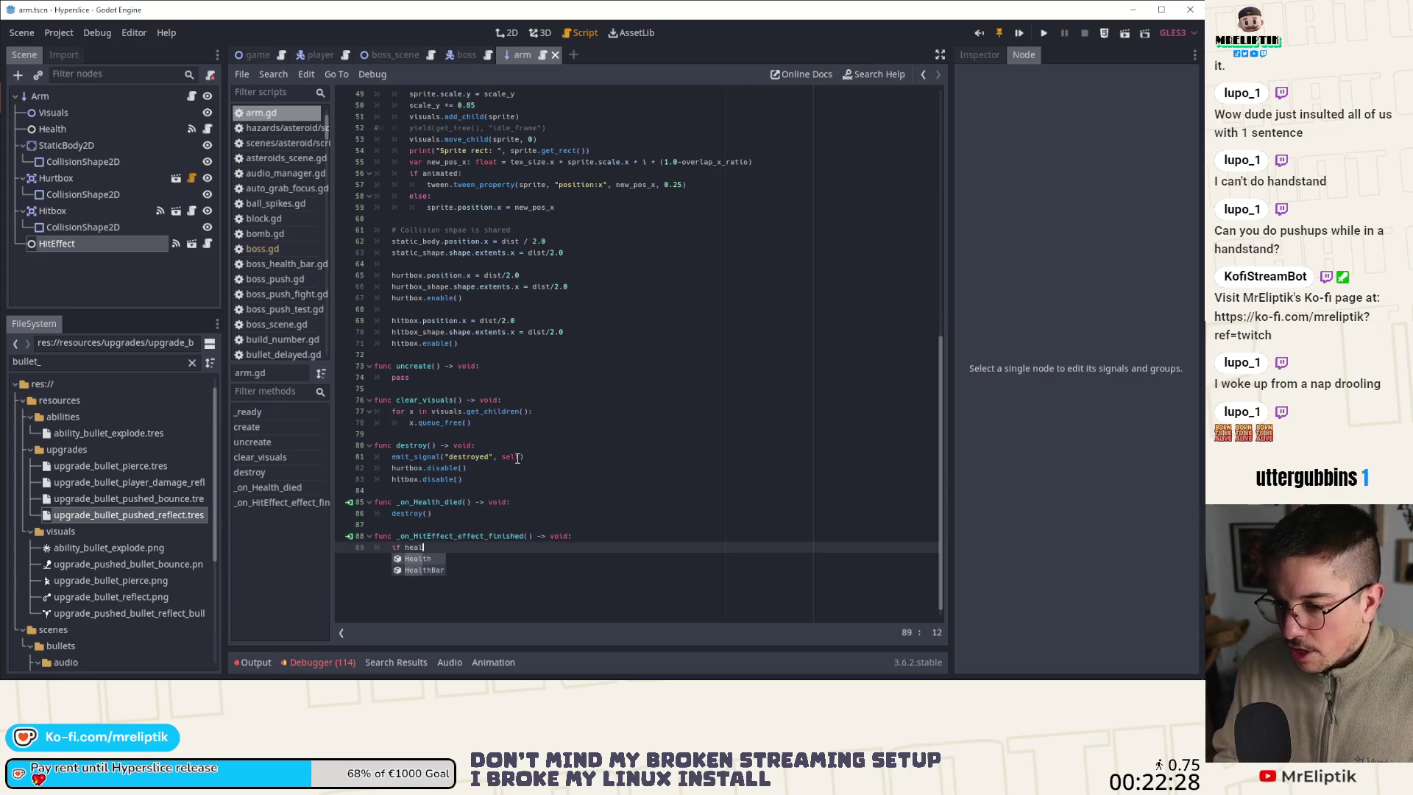
pyautogui.press('BackSpace')
pyautogui.press('BackSpace')
pyautogui.press('BackSpace')
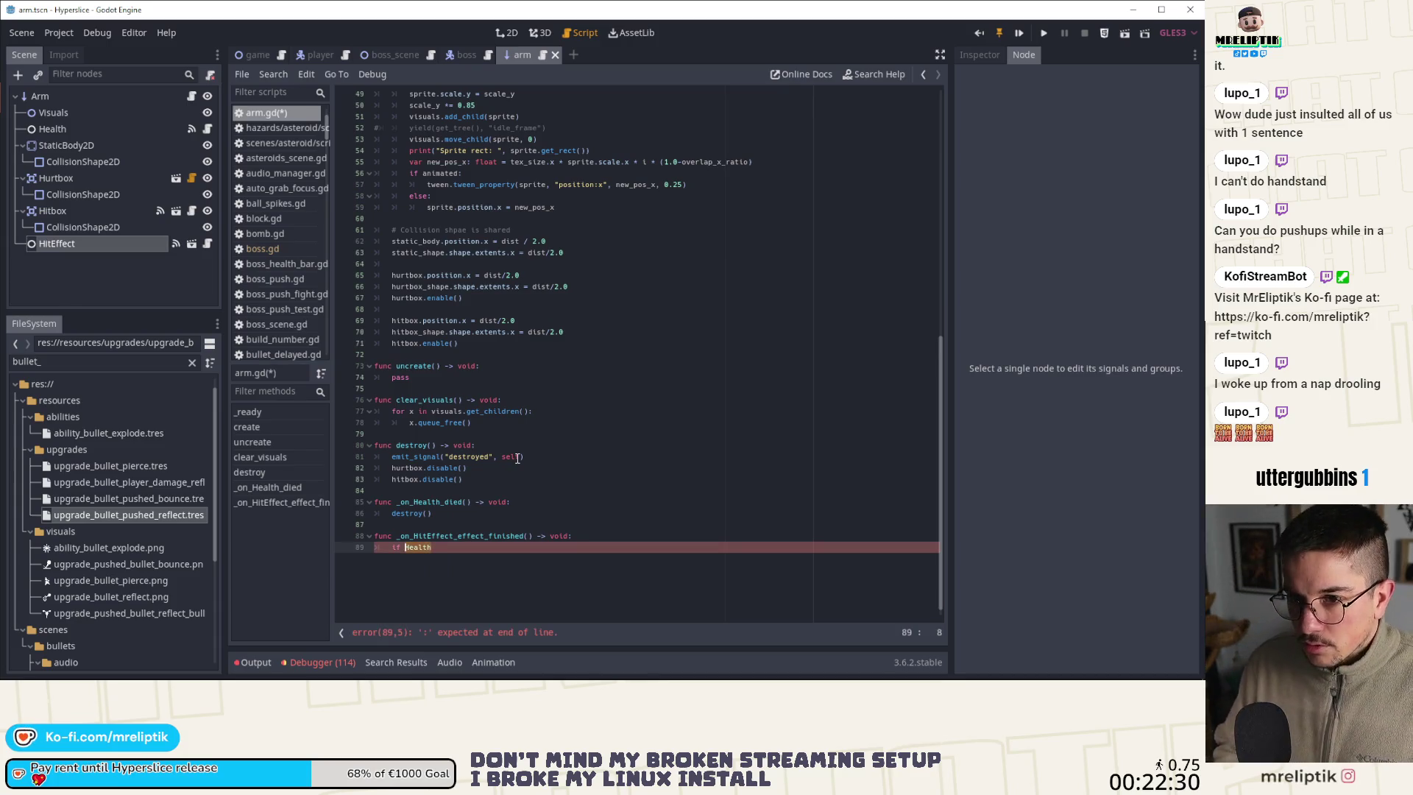
pyautogui.write('health.health == 0')
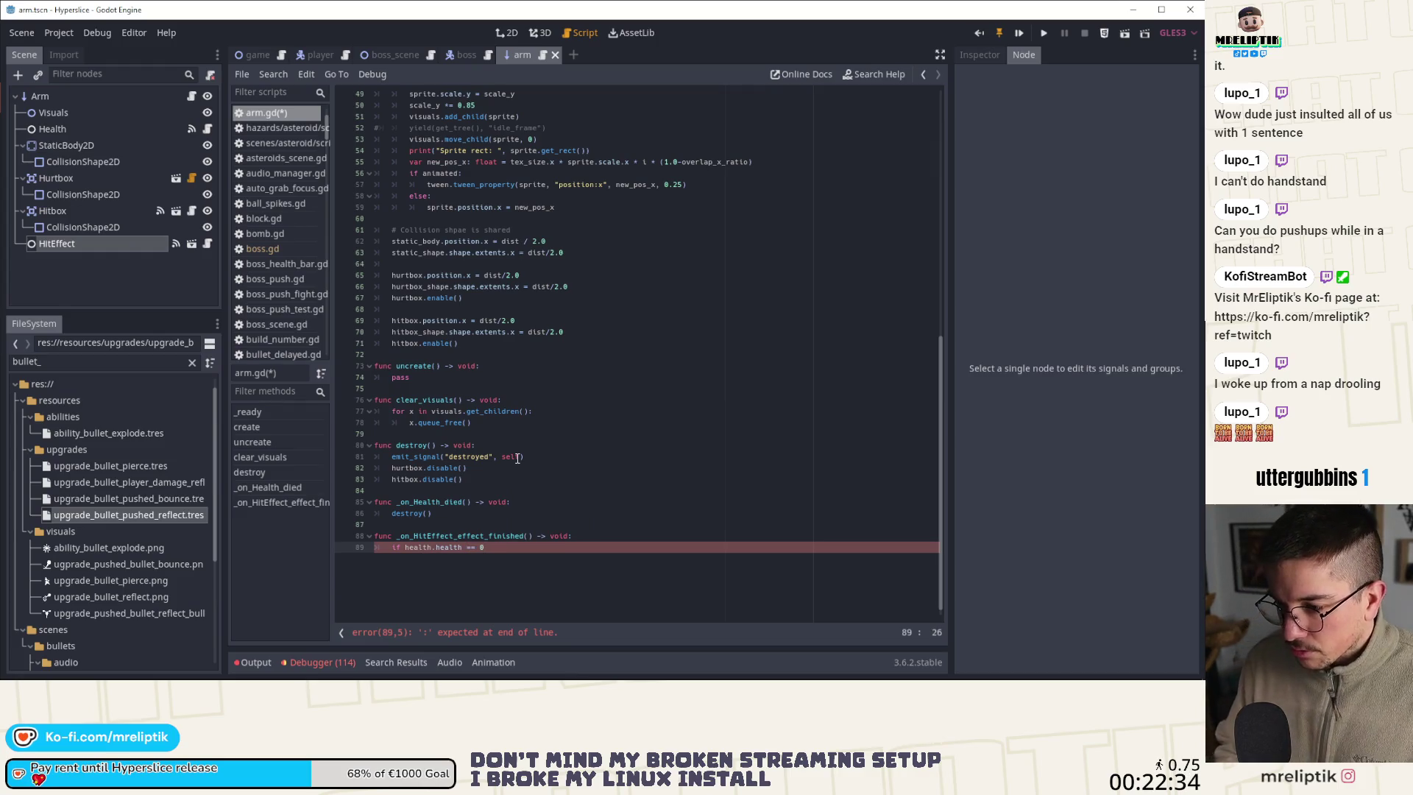
pyautogui.write(':')
pyautogui.press('Return')
pyautogui.hotkey('ctrl', 'v')
# Call clear_visuals() inside the if block and save arm.gd
pyautogui.click(529, 548)
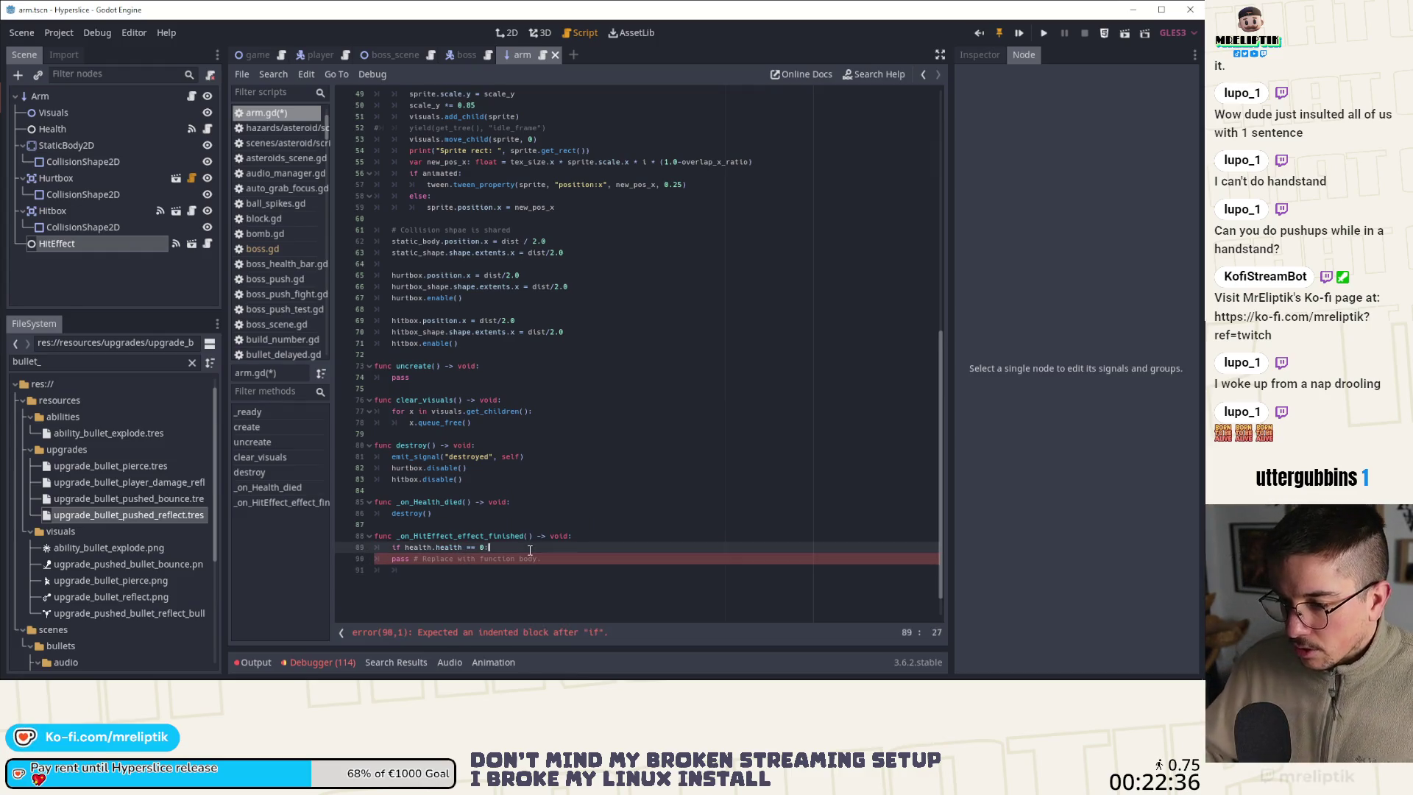
pyautogui.press('Return')
pyautogui.write('clea')
pyautogui.press('Return')
pyautogui.press('Return')
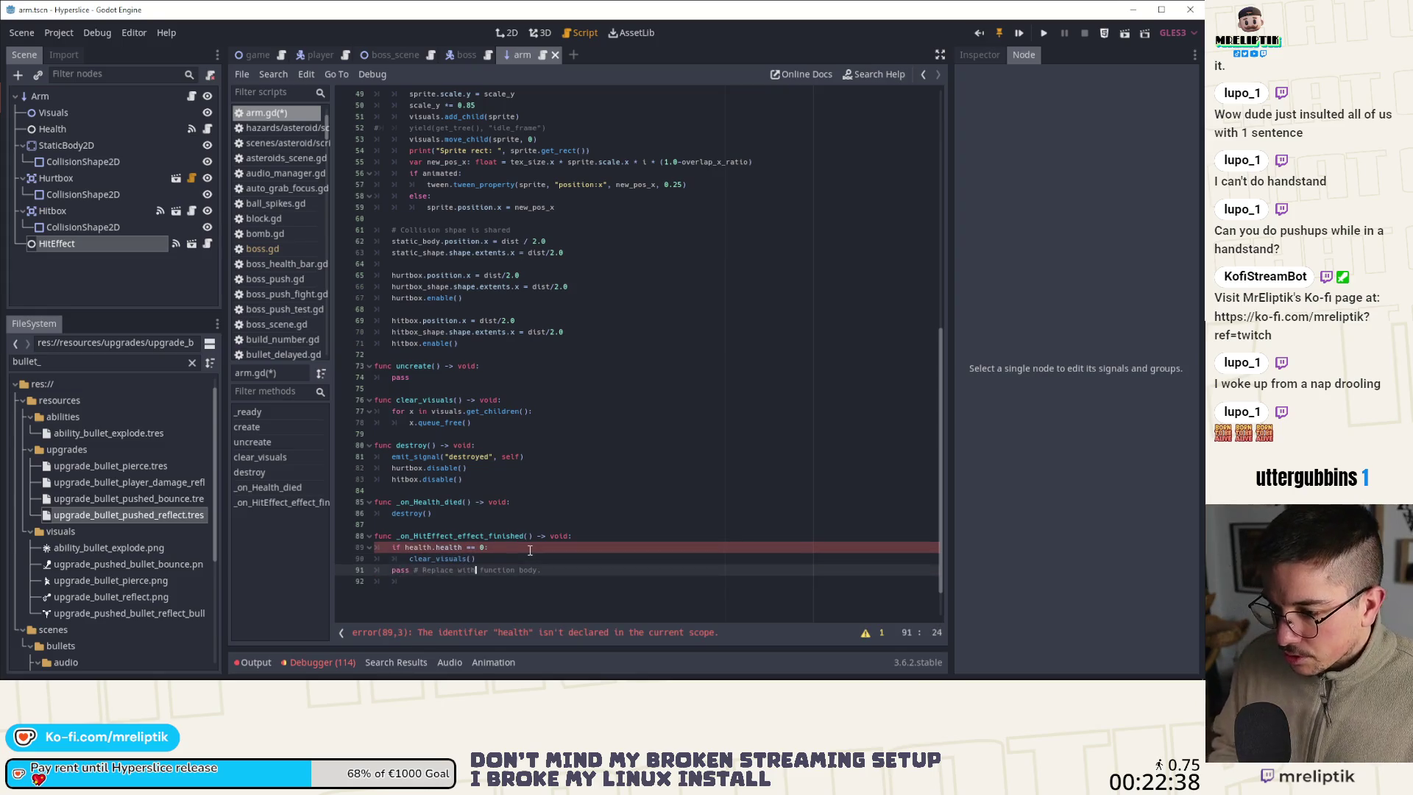
pyautogui.hotkey('ctrl', 's')
# Add 'onready var health: Node = $Health' below the Visuals declaration in arm.gd and save
pyautogui.scroll(10, 591, 251)
pyautogui.scroll(5, 591, 251)
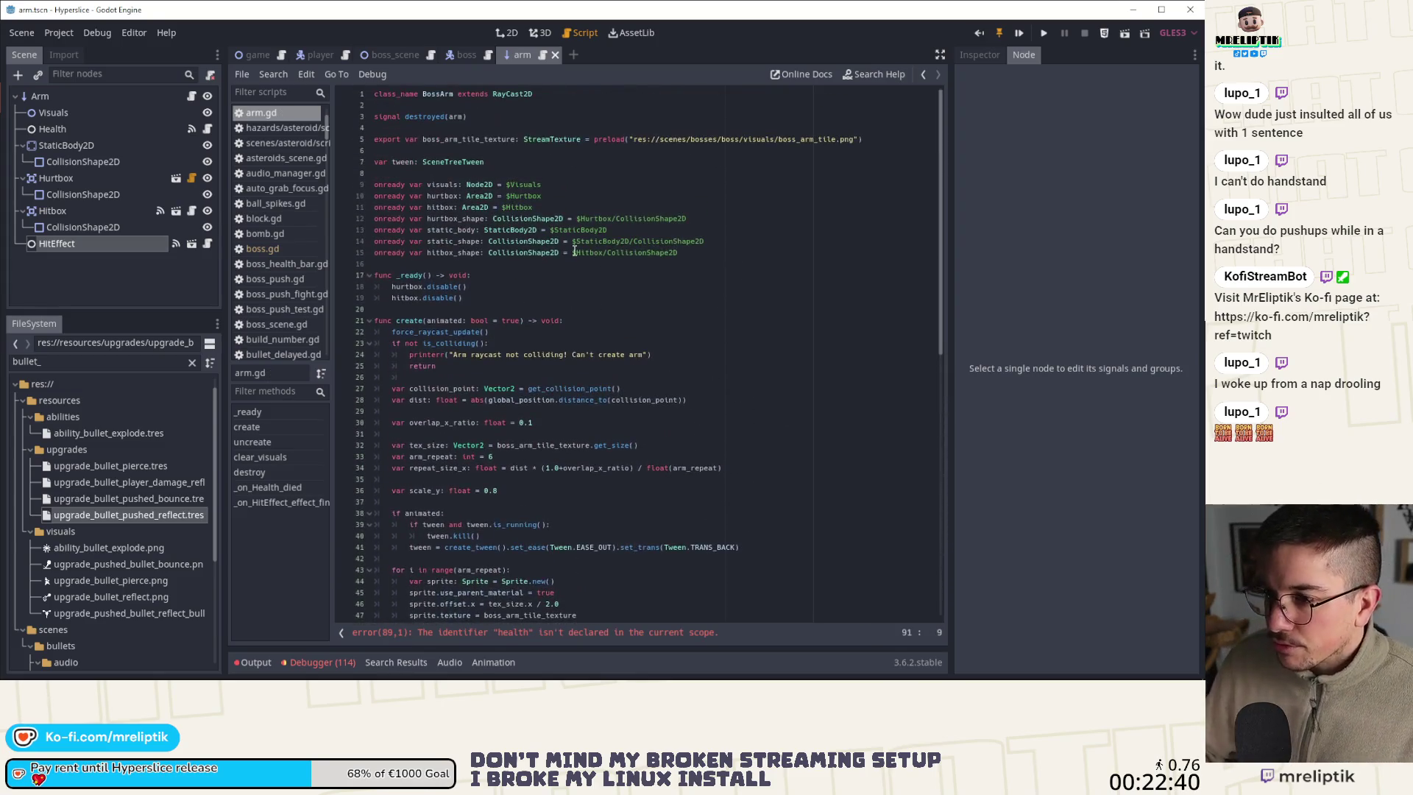
pyautogui.click(473, 177)
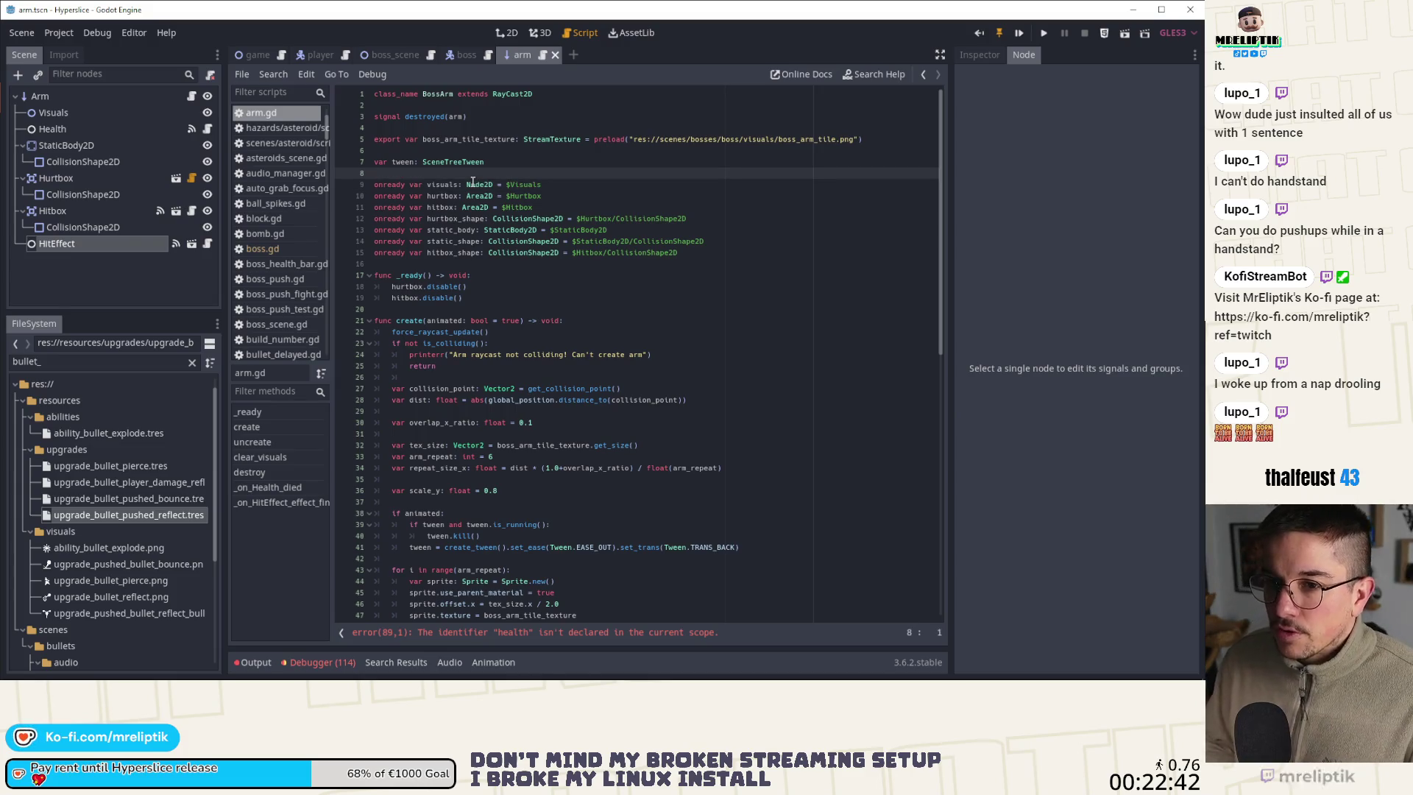
pyautogui.press('Down')
pyautogui.press('Down')
pyautogui.press('Up')
pyautogui.press('End')
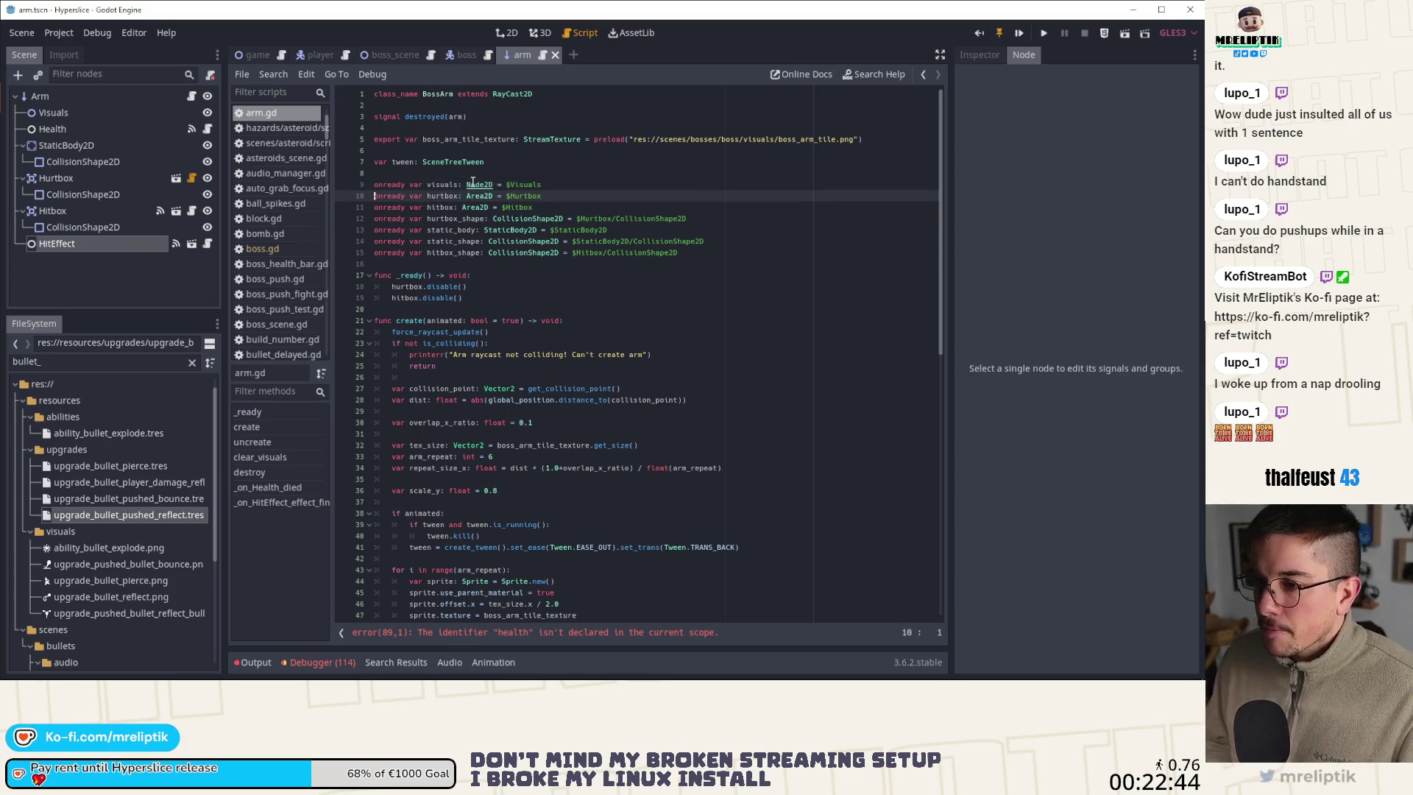
pyautogui.press('Return')
pyautogui.moveTo(51, 128); pyautogui.dragTo(464, 201)
pyautogui.press('BackSpace')
pyautogui.click(457, 195)
pyautogui.hotkey('ctrl', 's')
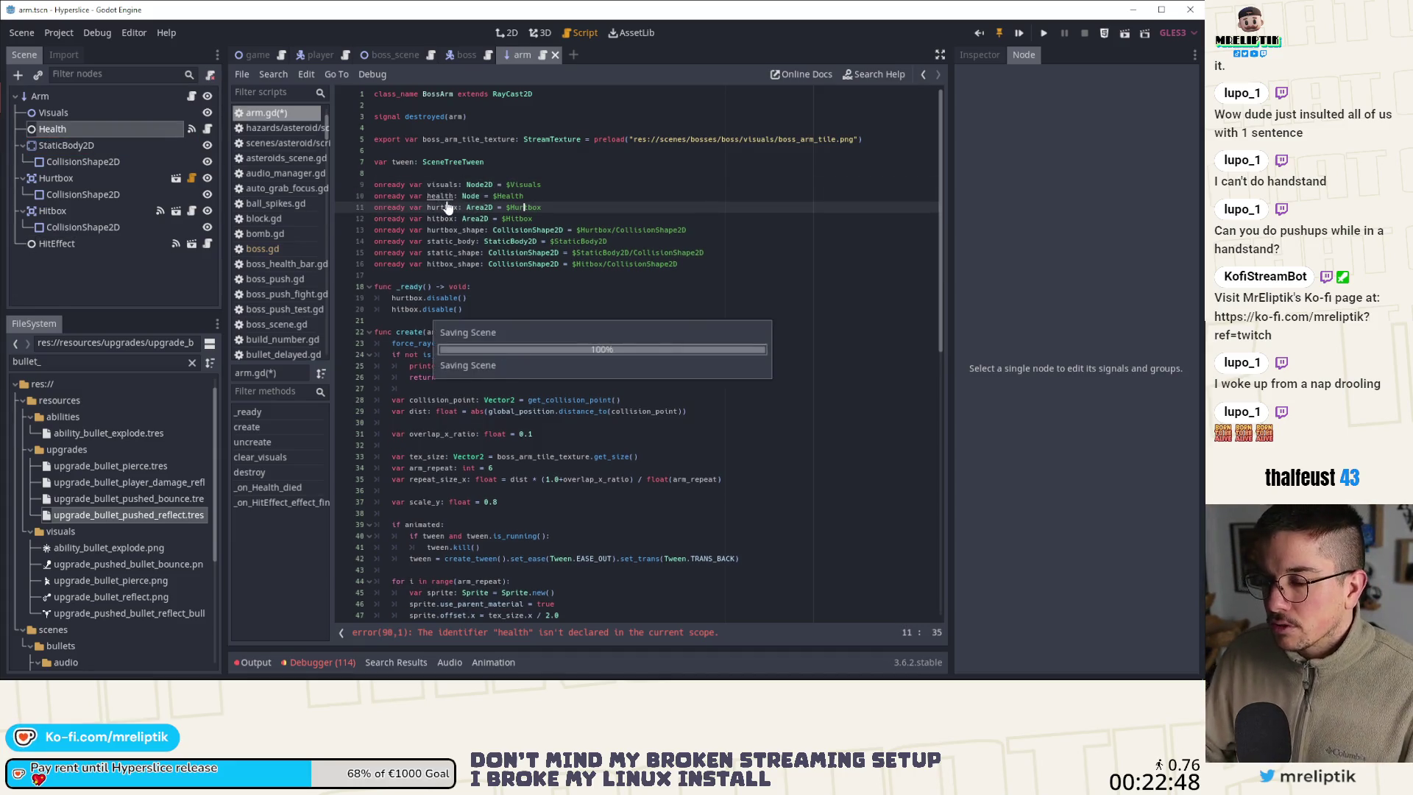
# Glance at the arm scene's 2D view, then switch back to the boss scene's script
pyautogui.scroll(-10, 534, 344)
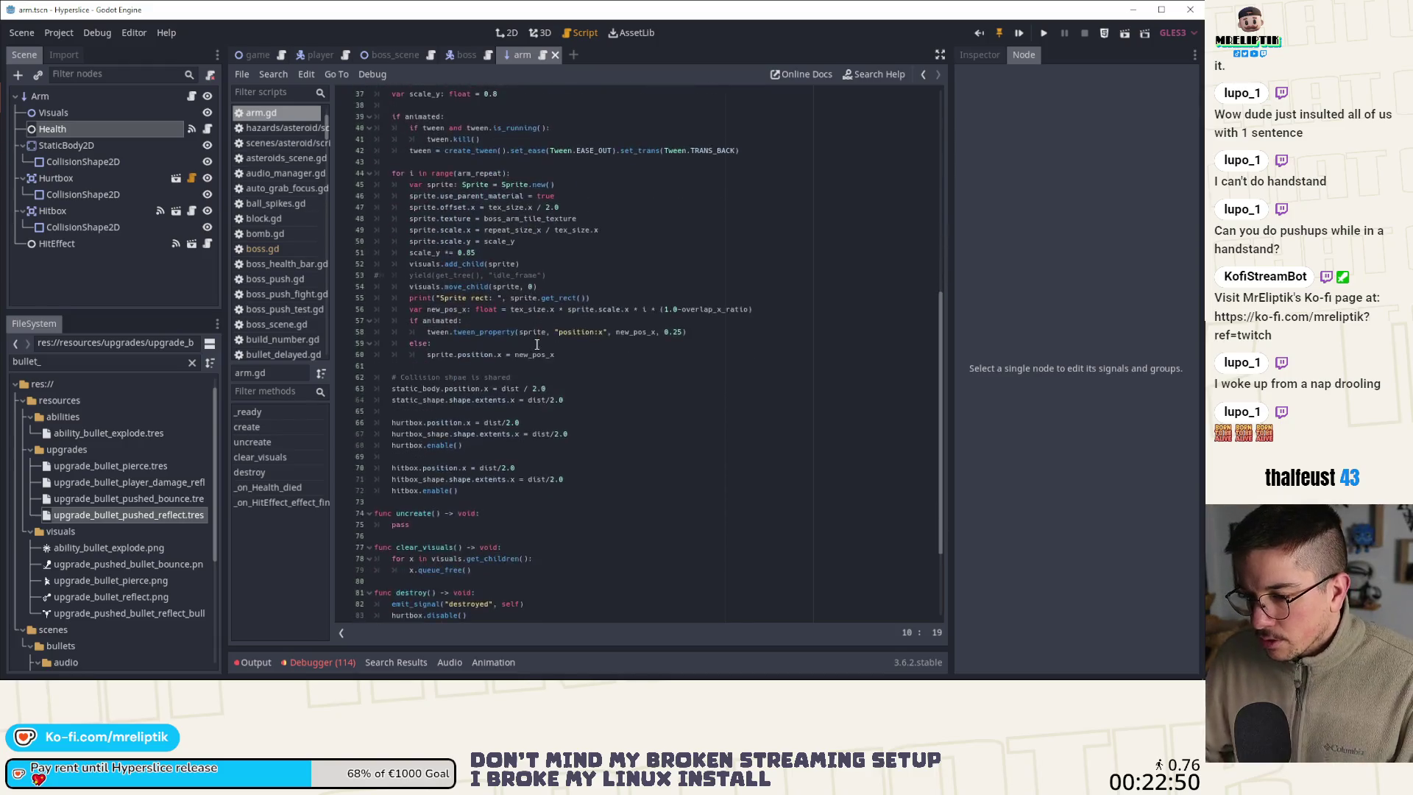
pyautogui.click(511, 31)
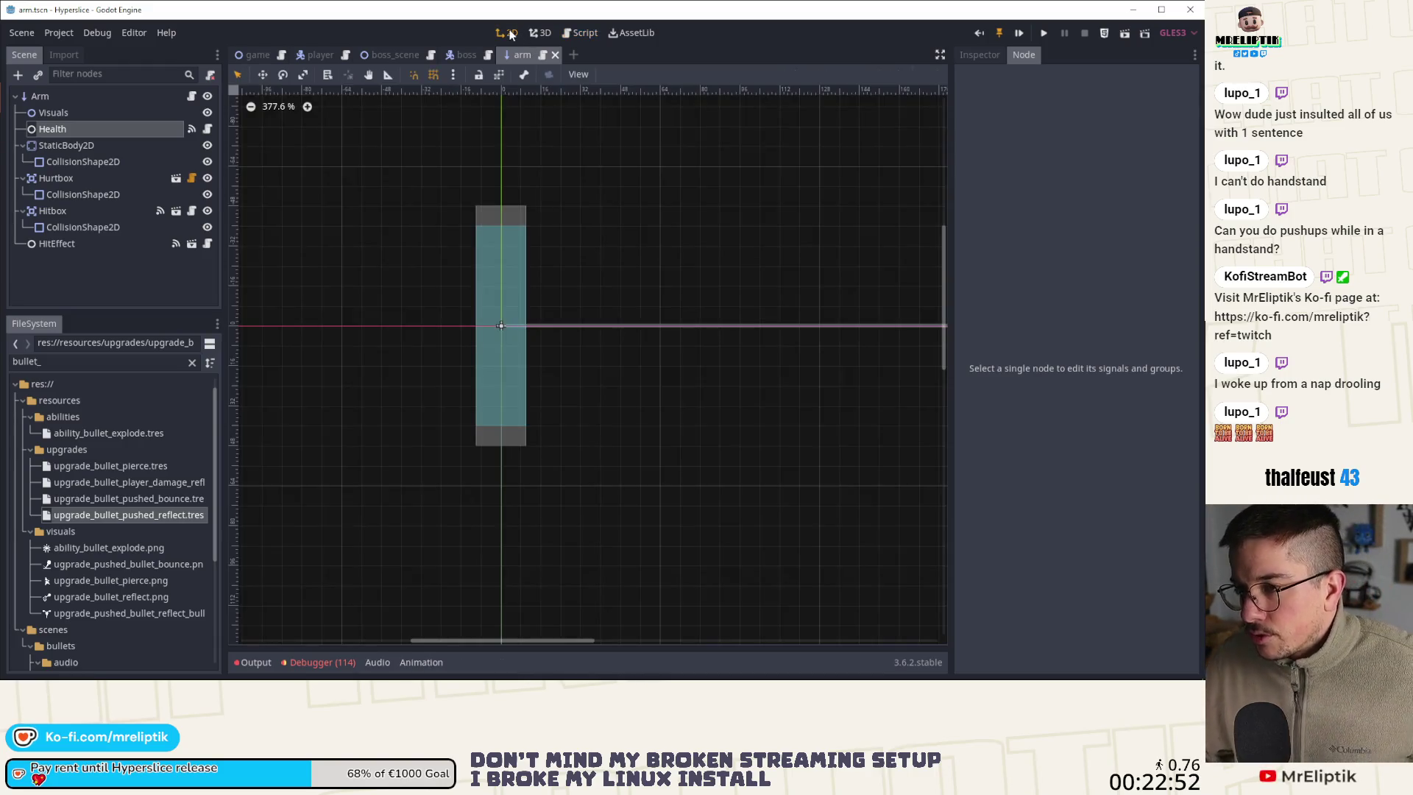
pyautogui.click(192, 97)
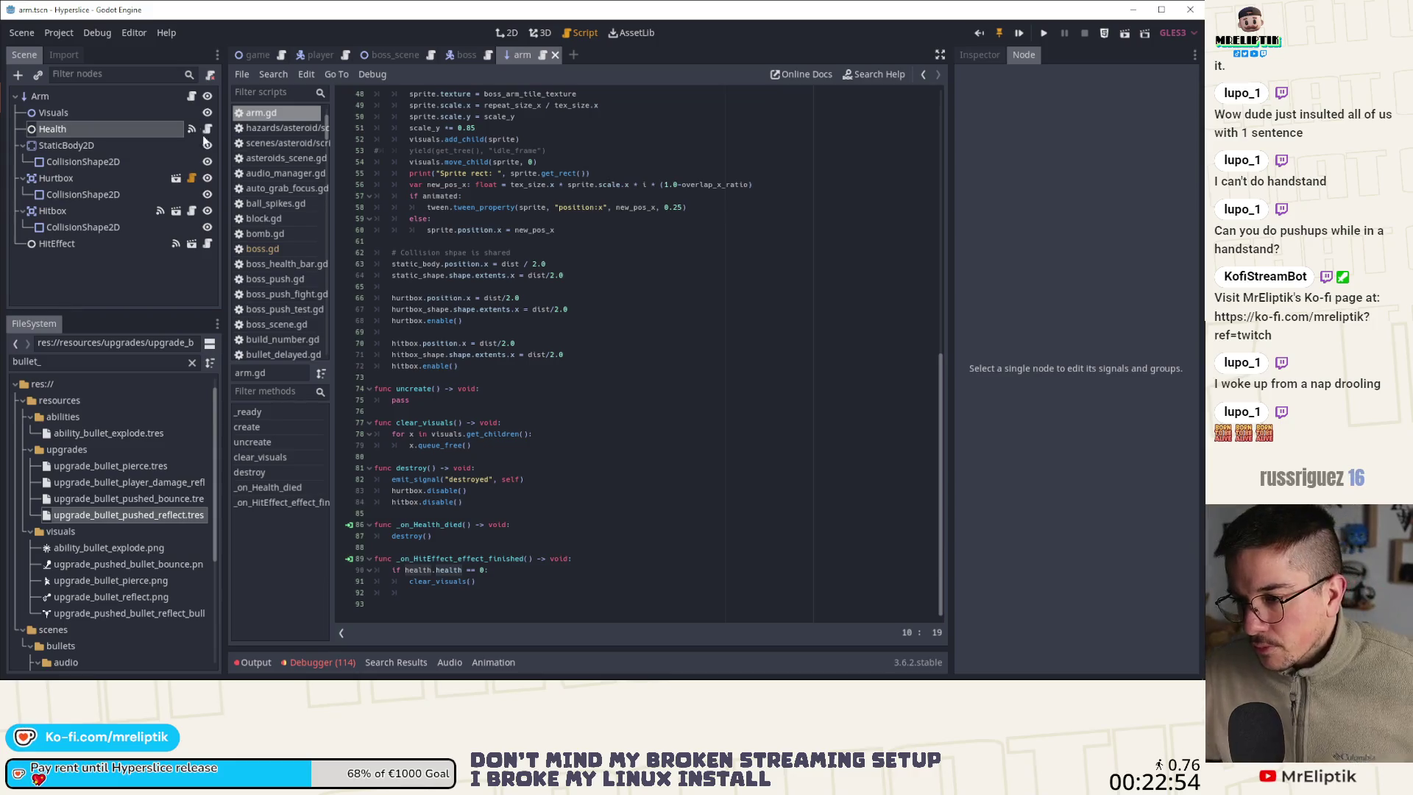
pyautogui.click(464, 55)
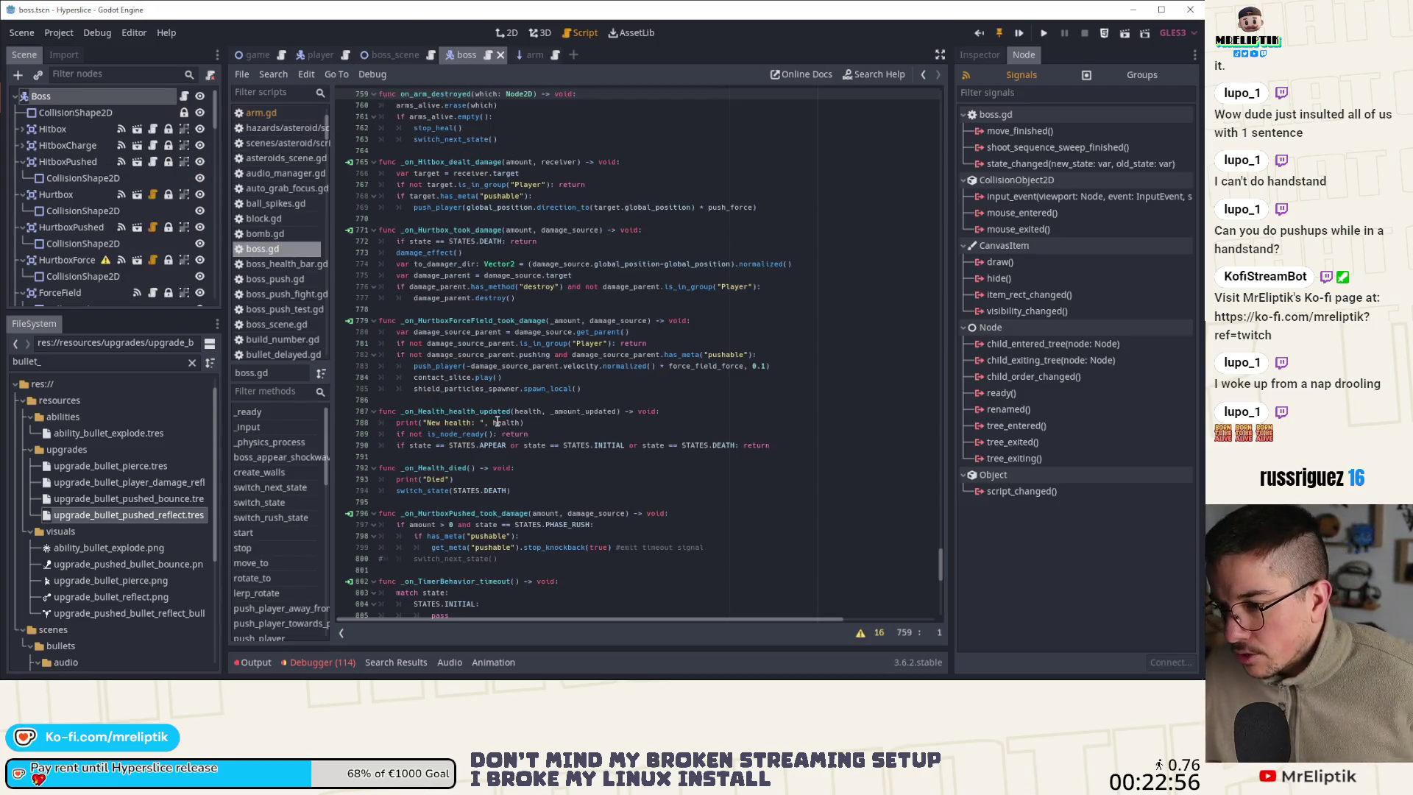
# Review switch_next_state and the PHASE_HEAL force_field, despawn_explosive_barrels and toggle_spike_visuals calls
pyautogui.scroll(2, 498, 421)
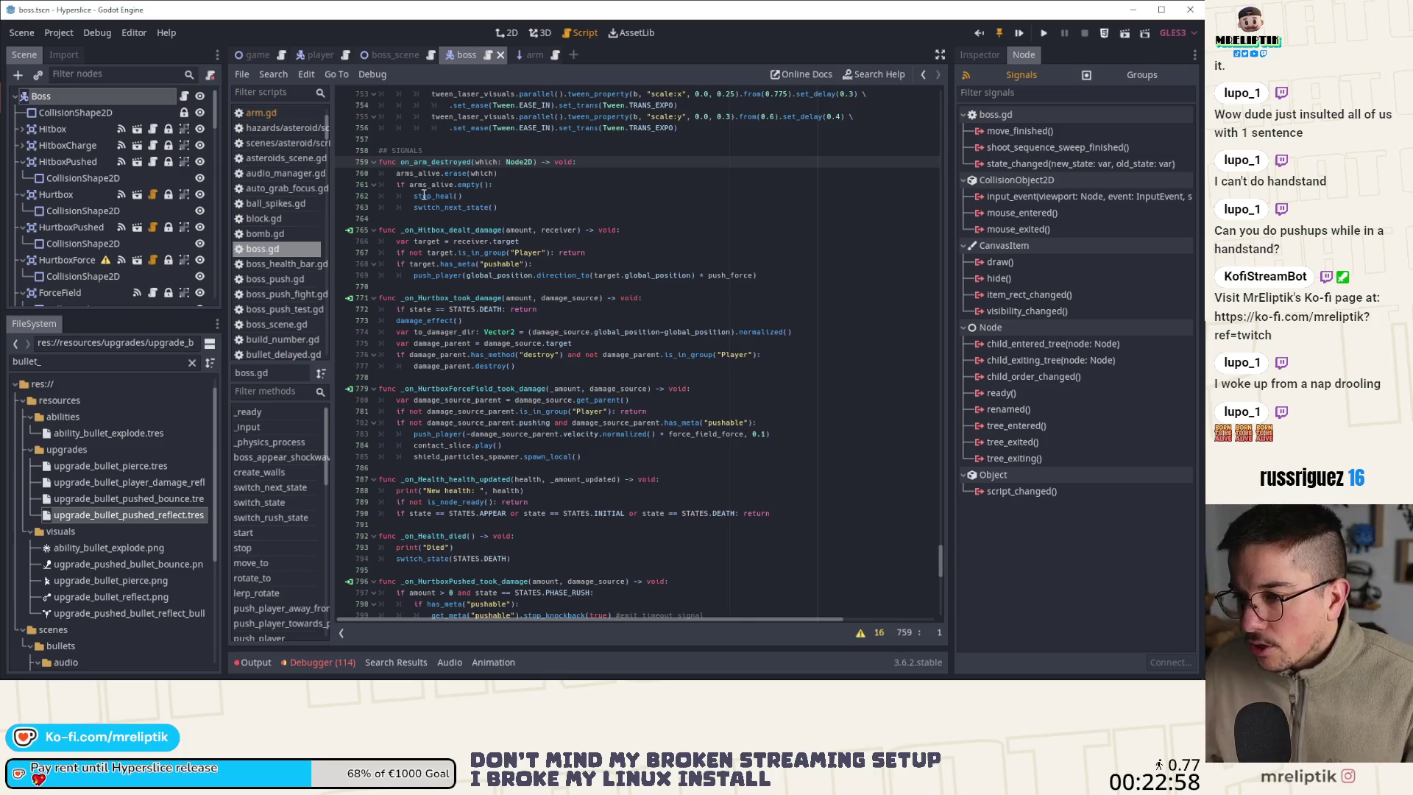
pyautogui.click(454, 196)
pyautogui.keyDown('ctrl'); pyautogui.click(462, 208); pyautogui.keyUp('ctrl')
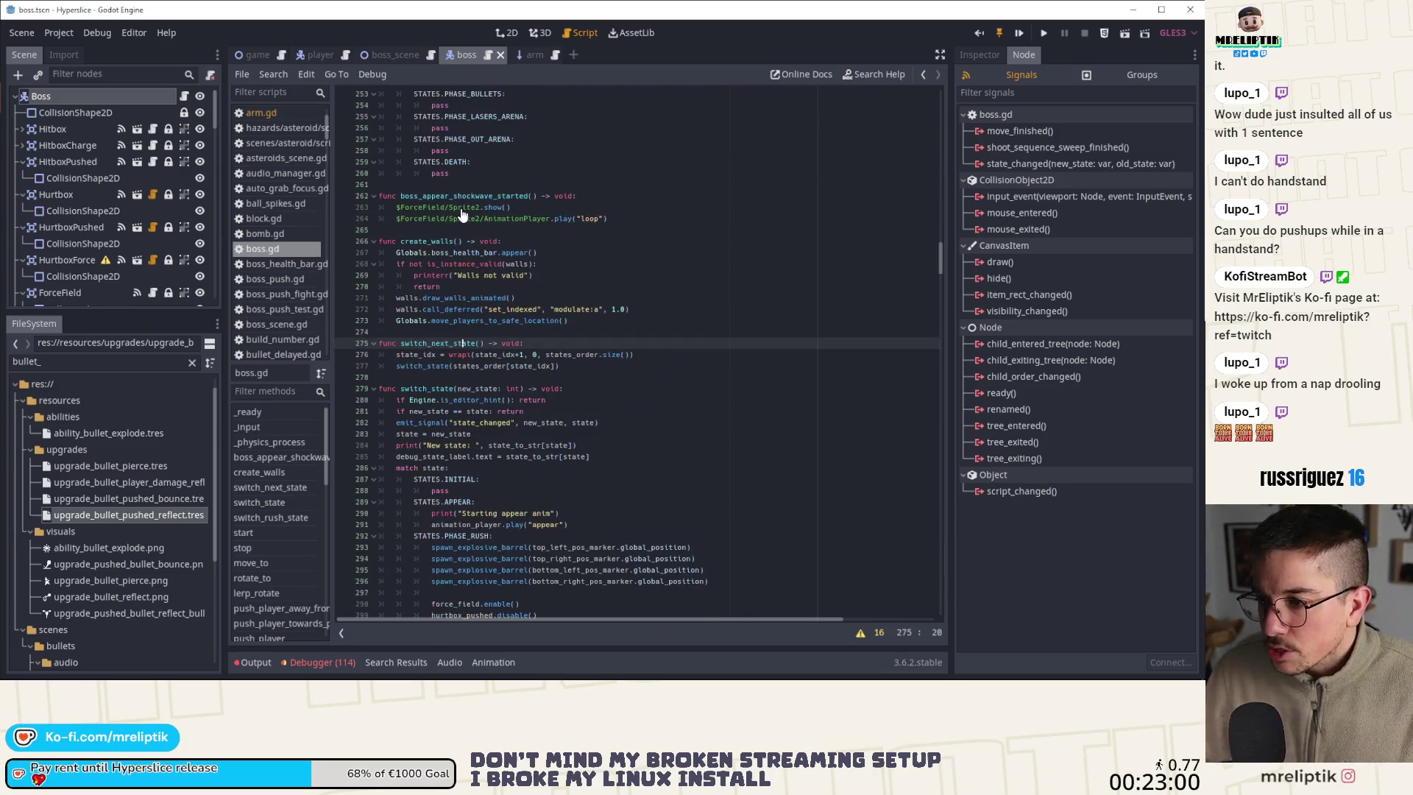
pyautogui.scroll(-10, 518, 366)
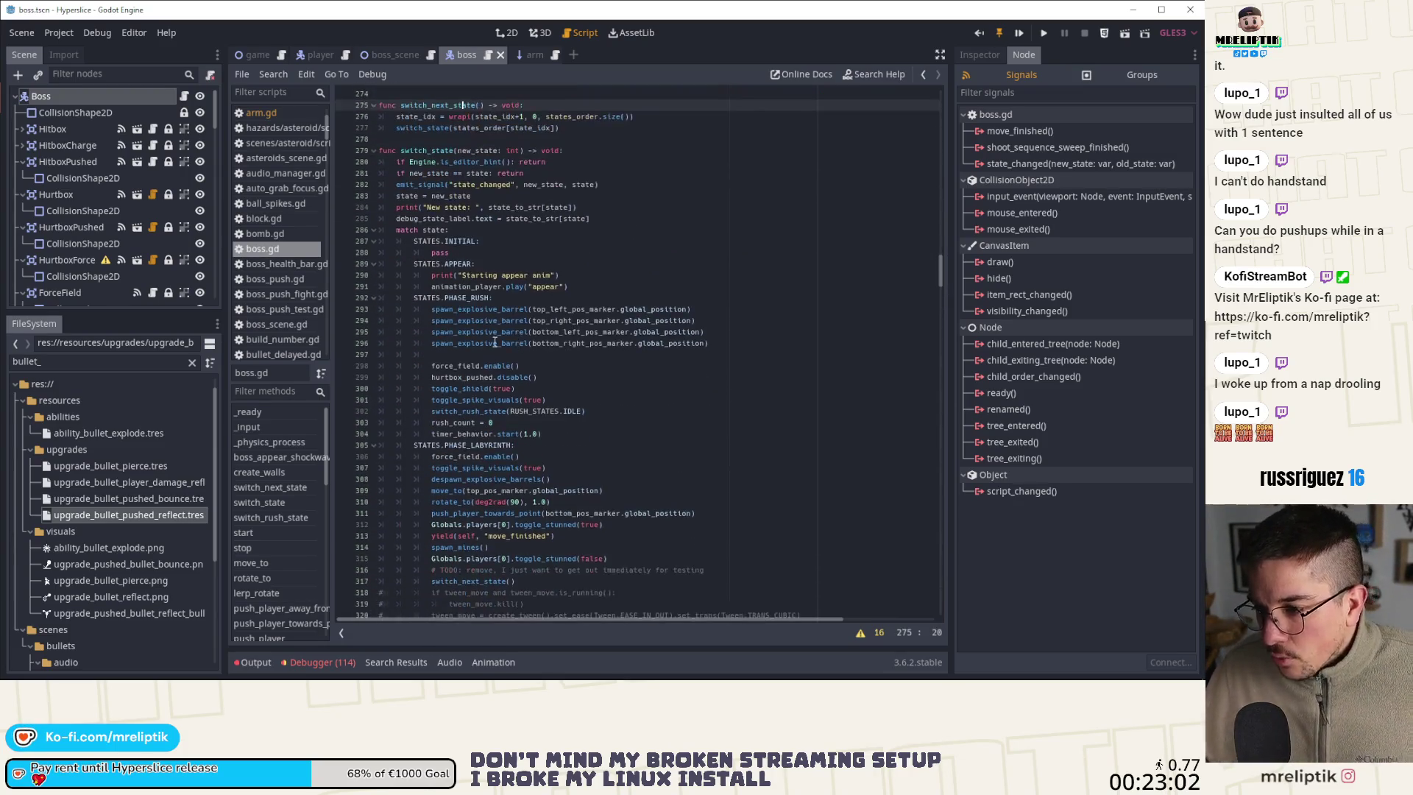
pyautogui.doubleClick(478, 276)
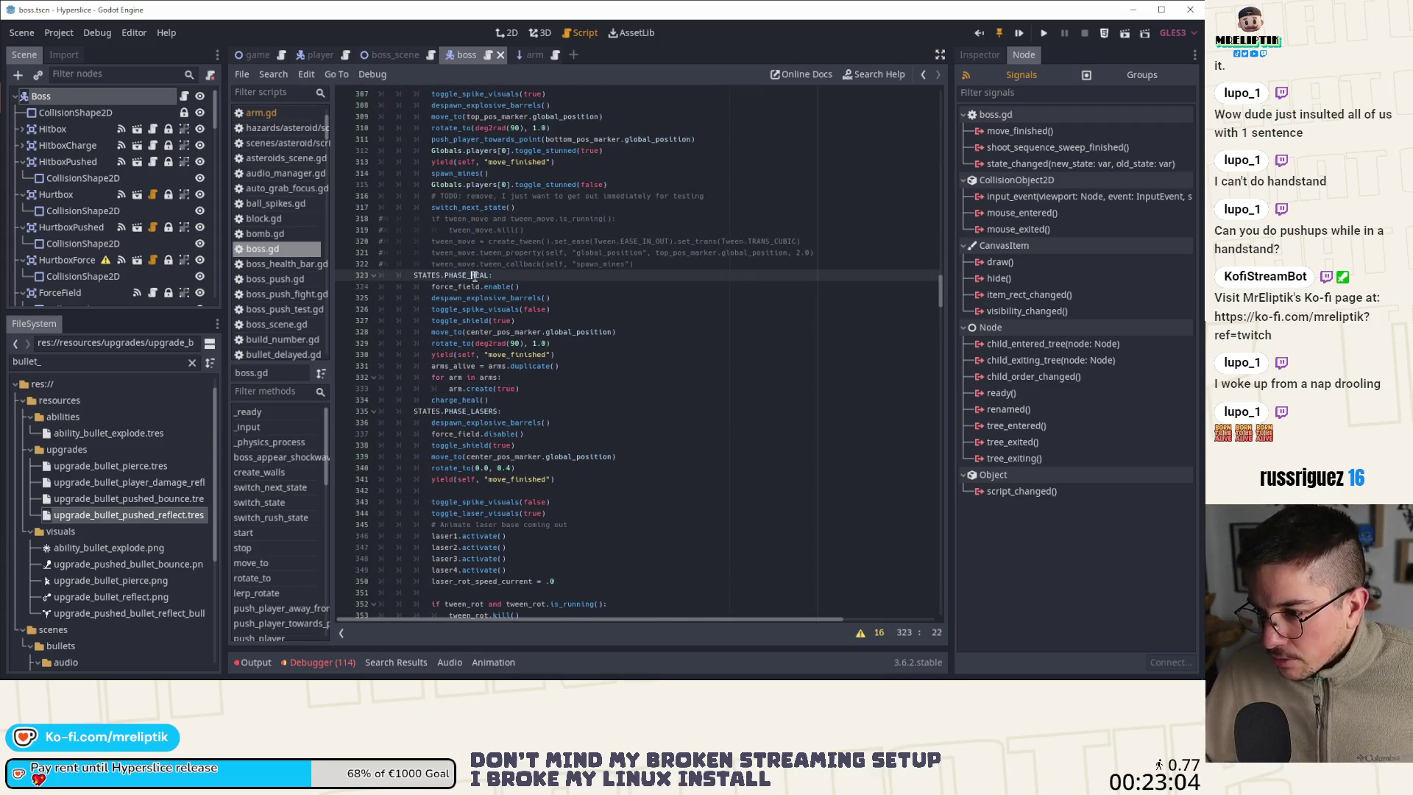
pyautogui.doubleClick(464, 289)
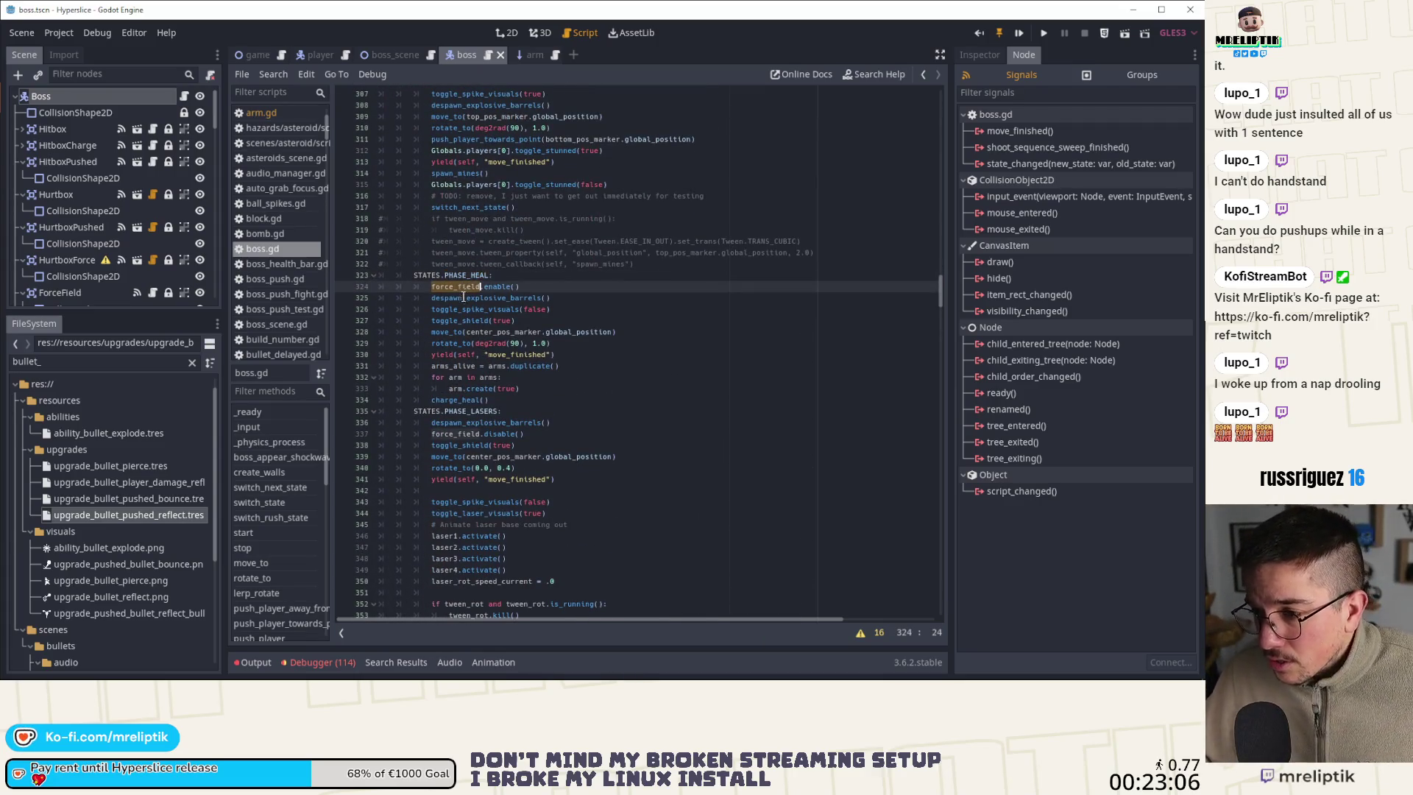
pyautogui.doubleClick(486, 298)
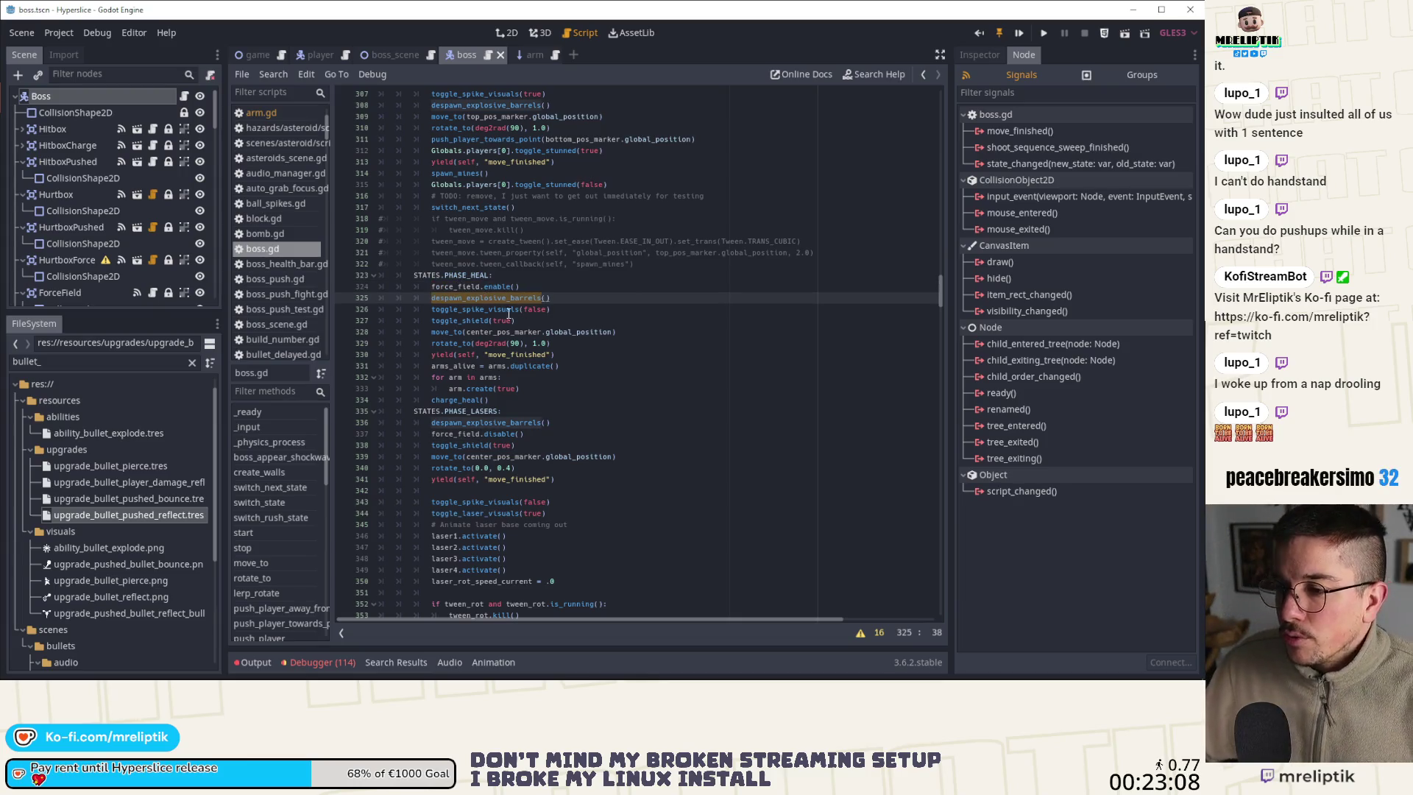
pyautogui.doubleClick(488, 310)
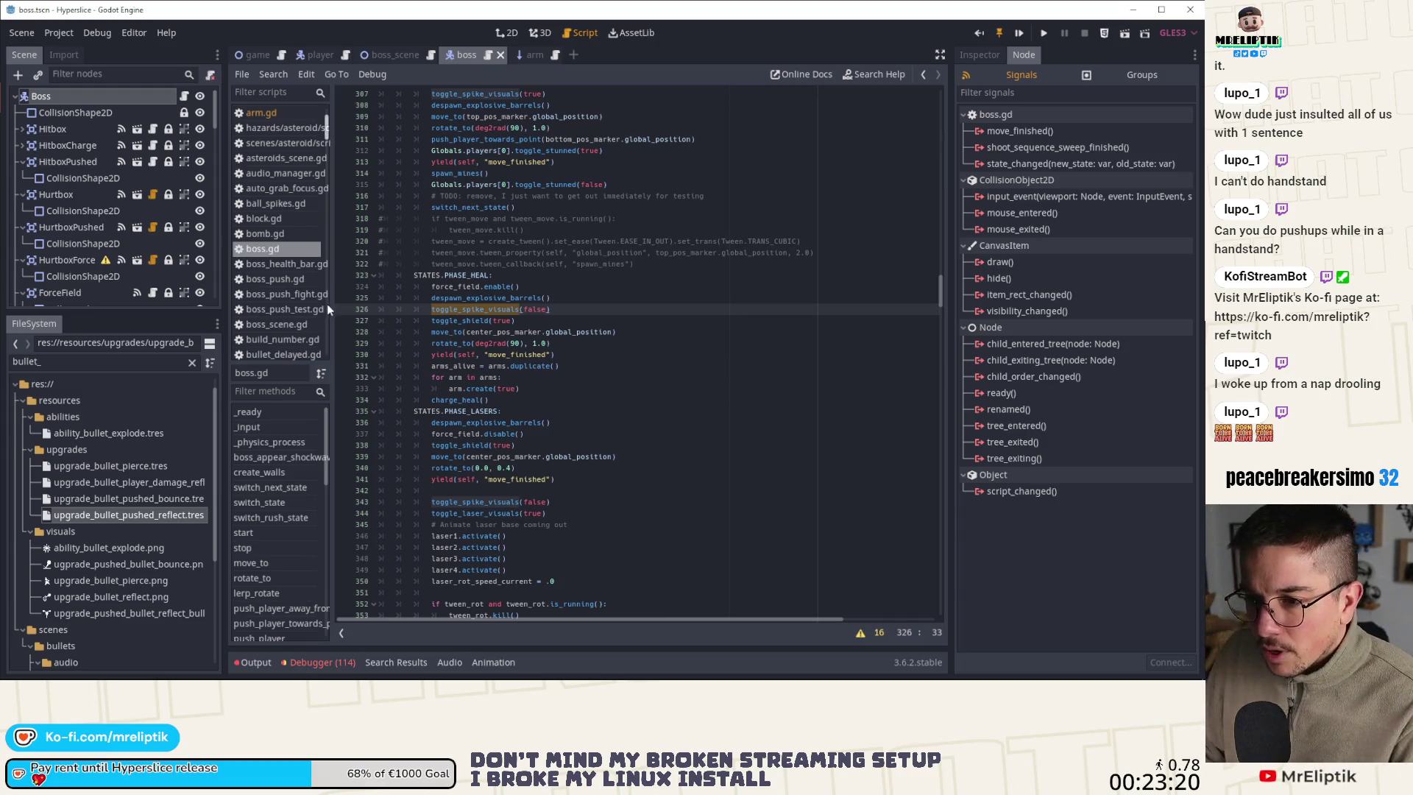
# Visit switch_state and switch_rush_state, then land on the charge_heal definition
pyautogui.scroll(3, 268, 531)
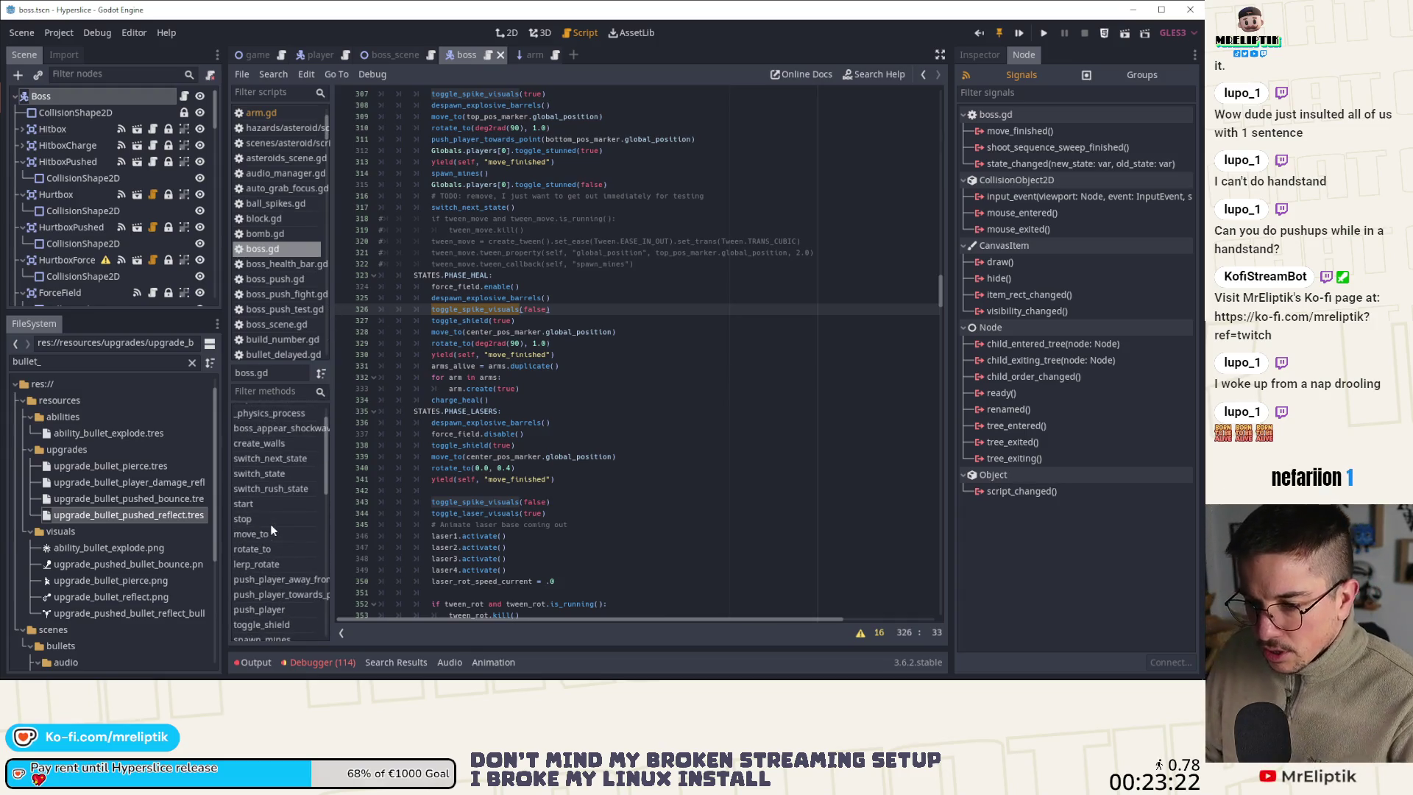
pyautogui.click(271, 473)
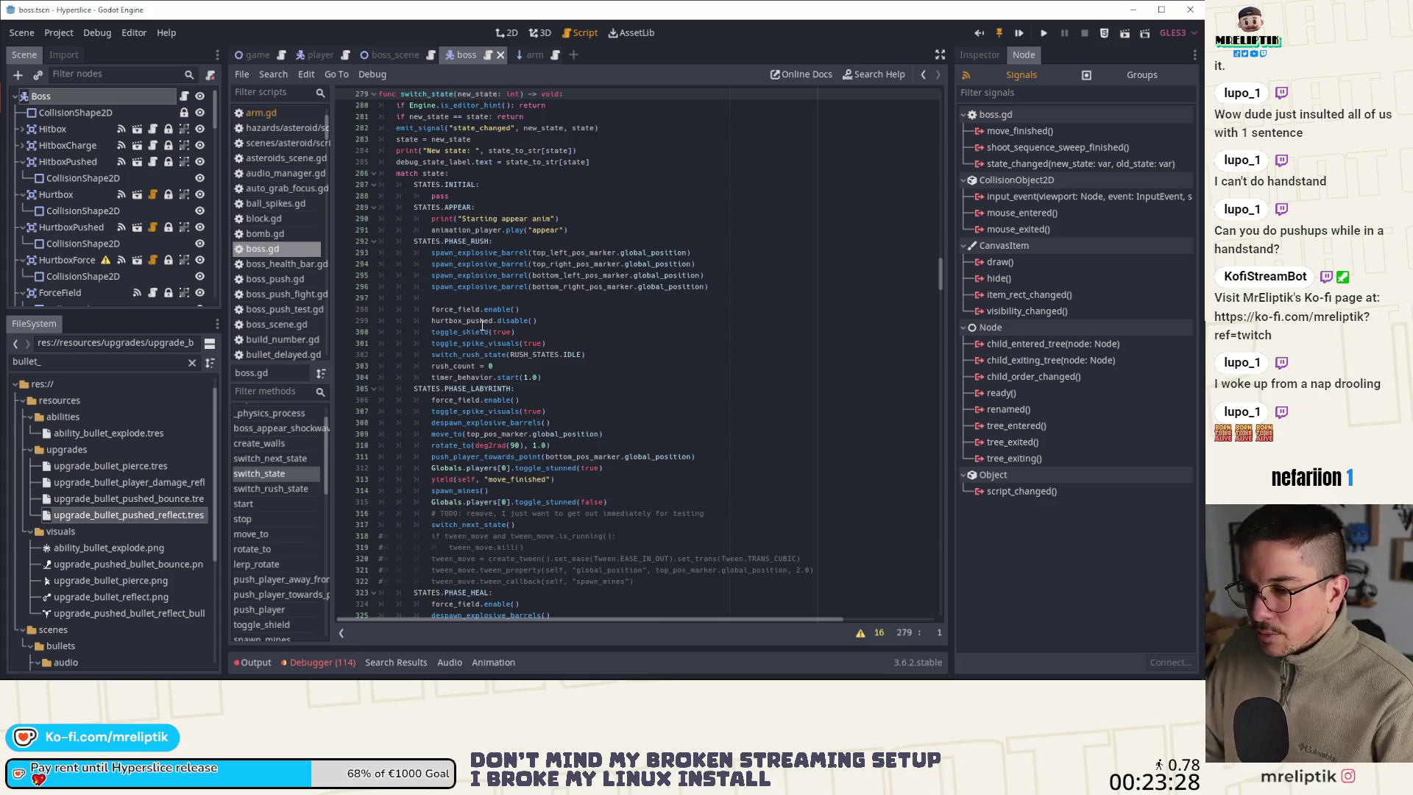
pyautogui.moveTo(939, 272); pyautogui.dragTo(928, 150)
pyautogui.scroll(-2, 928, 152)
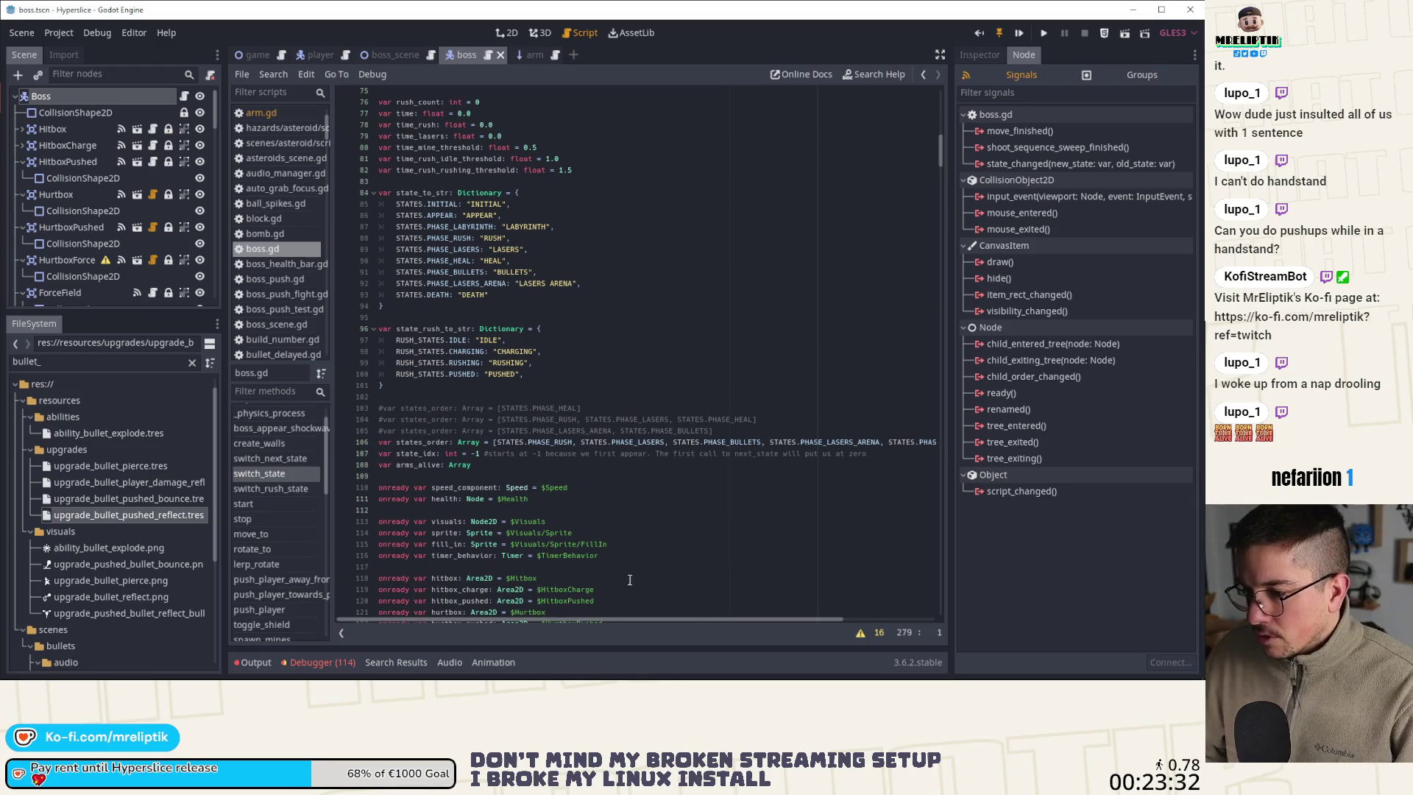
pyautogui.moveTo(640, 616)
pyautogui.mouseDown()
pyautogui.moveTo(756, 617)
pyautogui.moveTo(637, 606)
pyautogui.mouseUp()
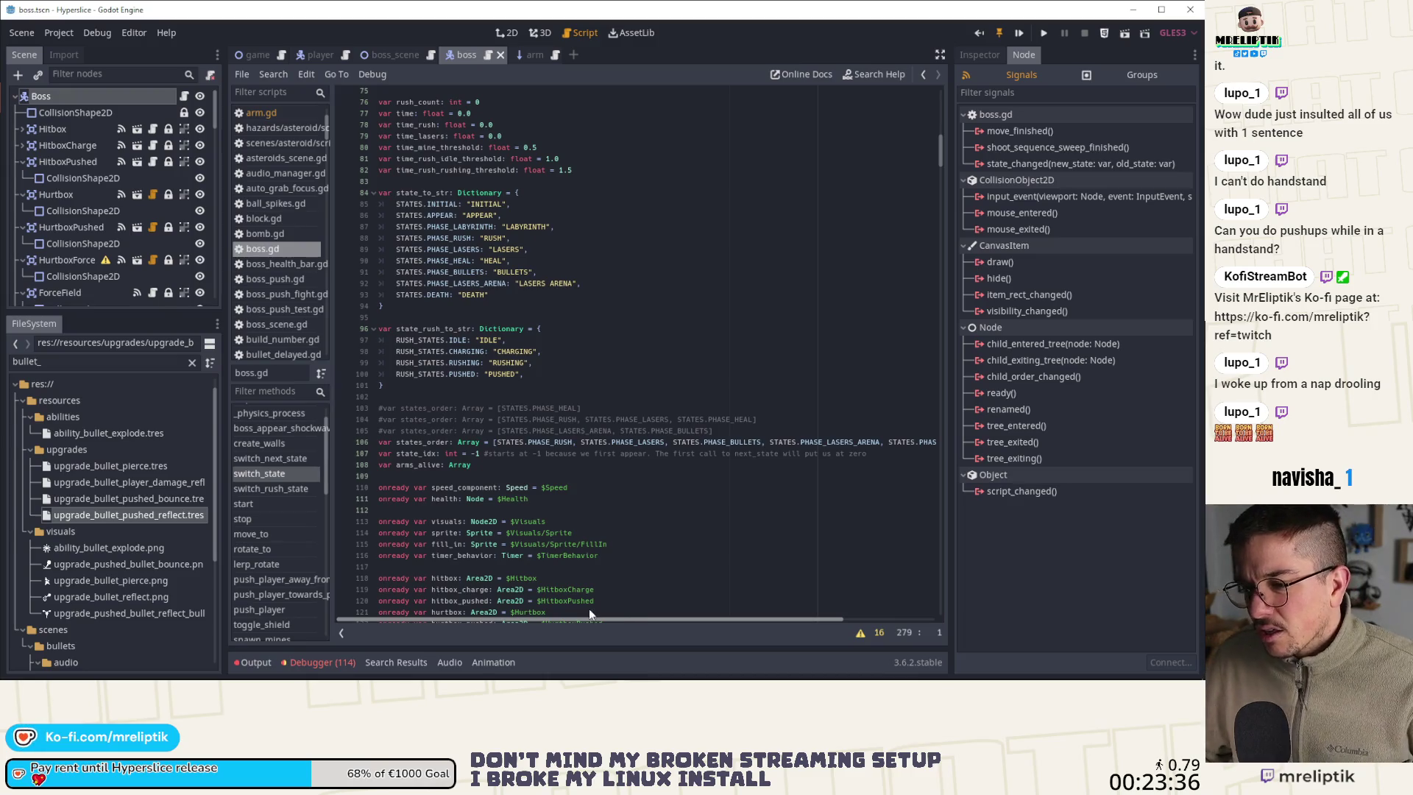
pyautogui.click(269, 478)
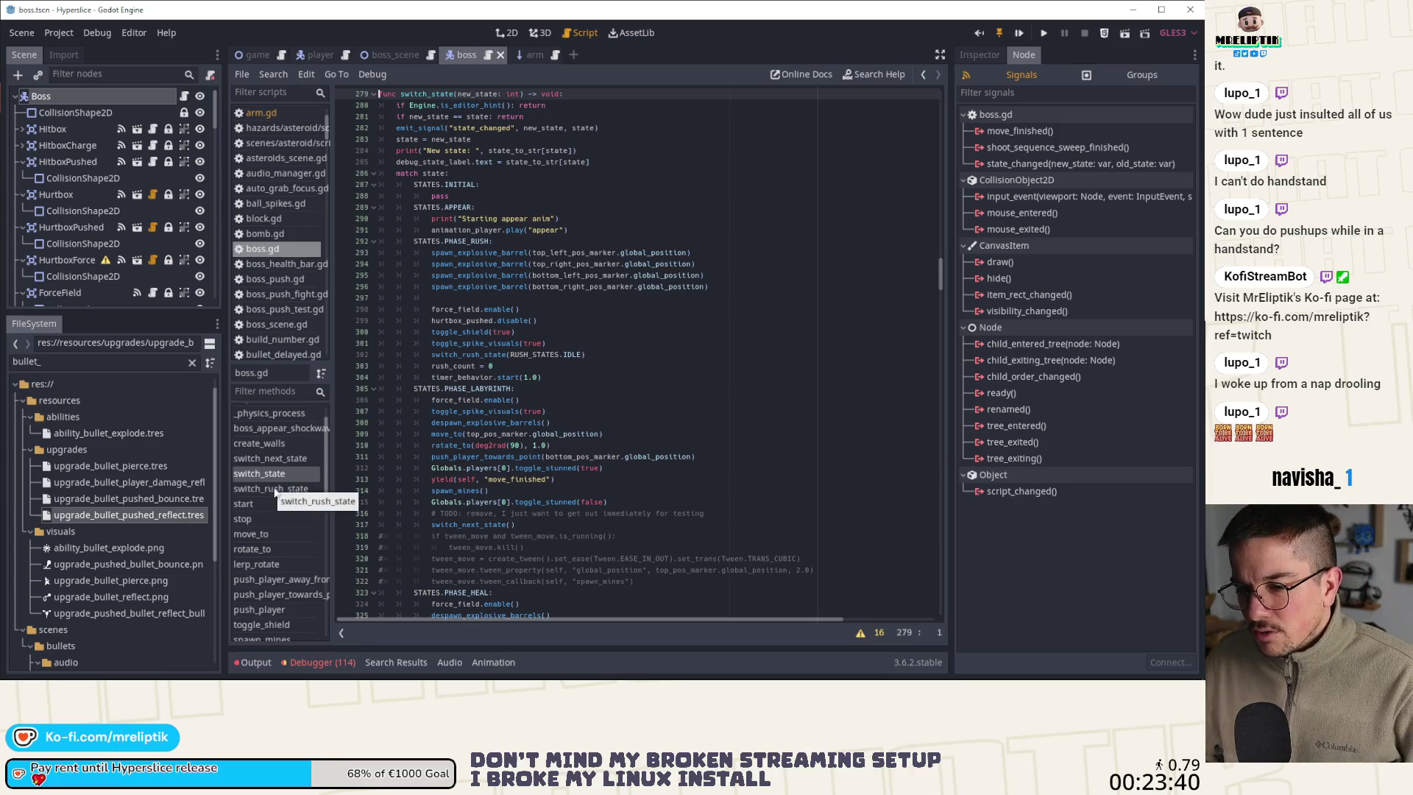
pyautogui.click(271, 488)
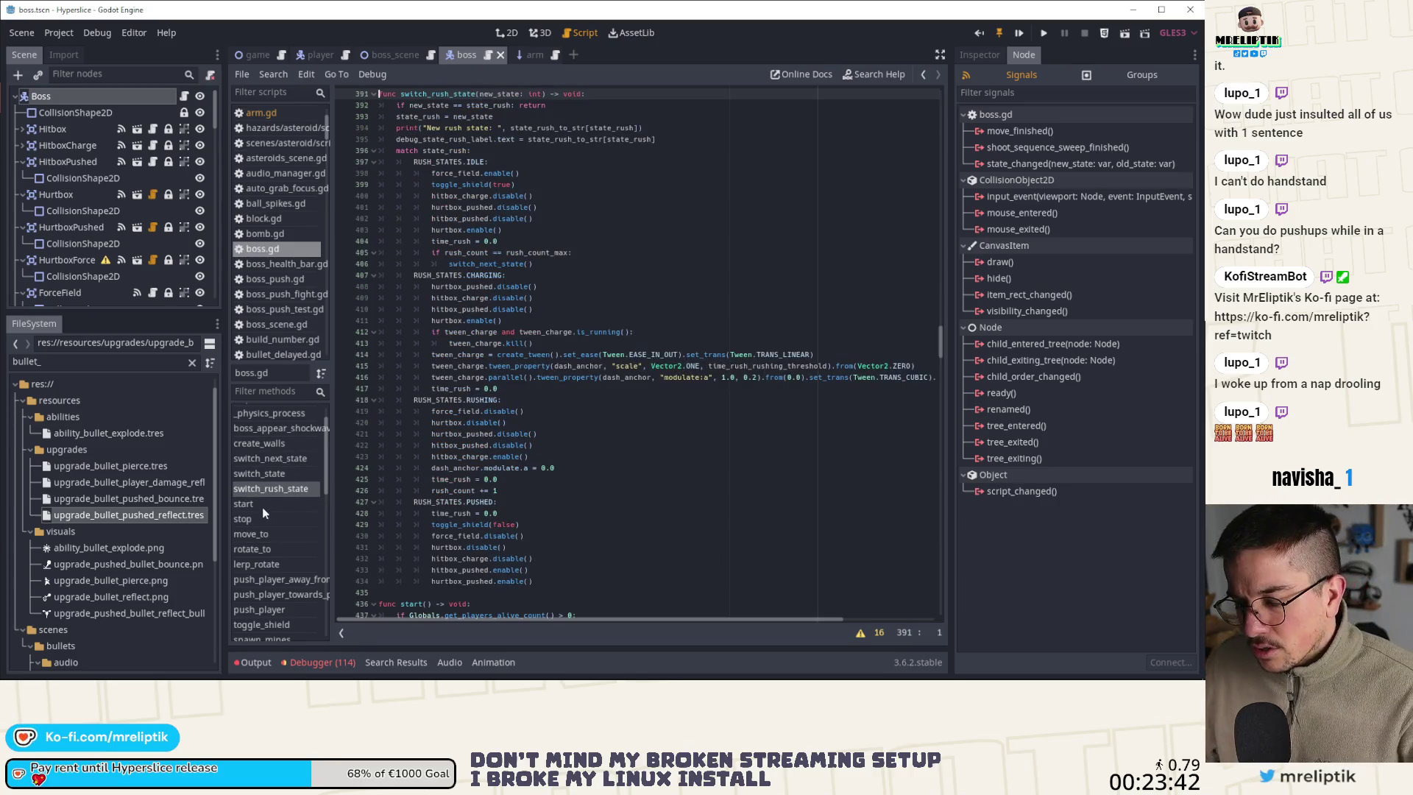
pyautogui.scroll(-5, 291, 554)
pyautogui.scroll(-3, 290, 553)
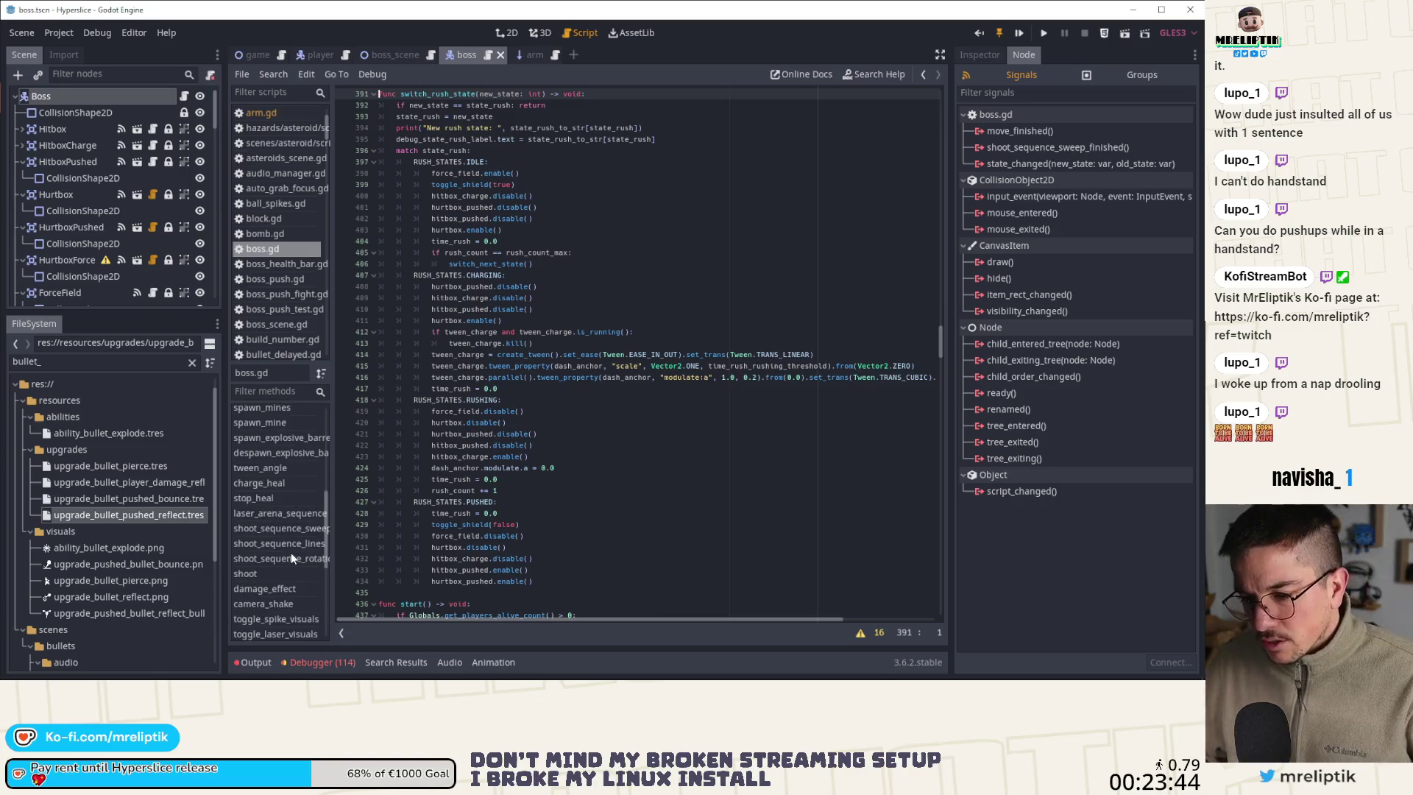
pyautogui.click(276, 482)
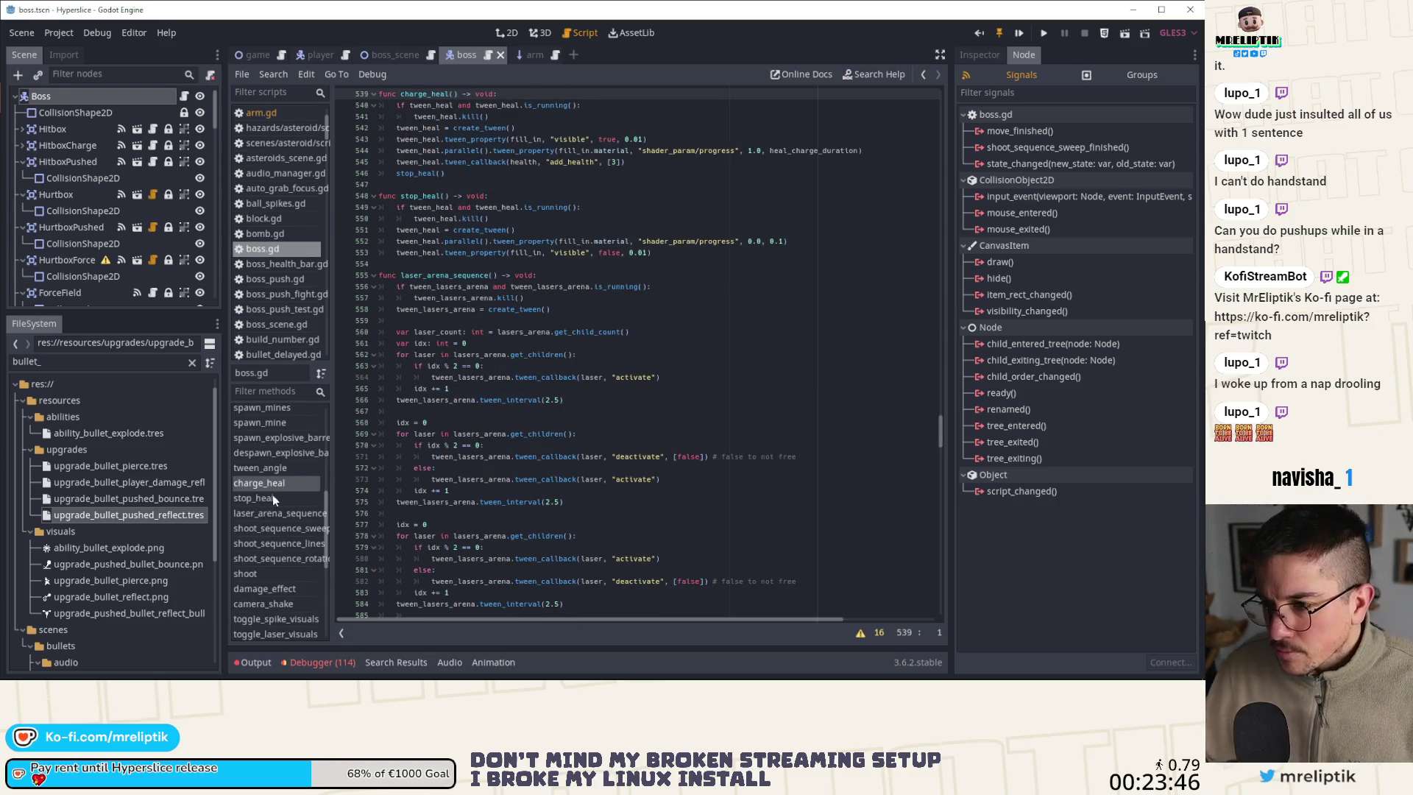
# Search boss.gd for stop_heal and jump to its next match
pyautogui.doubleClick(422, 174)
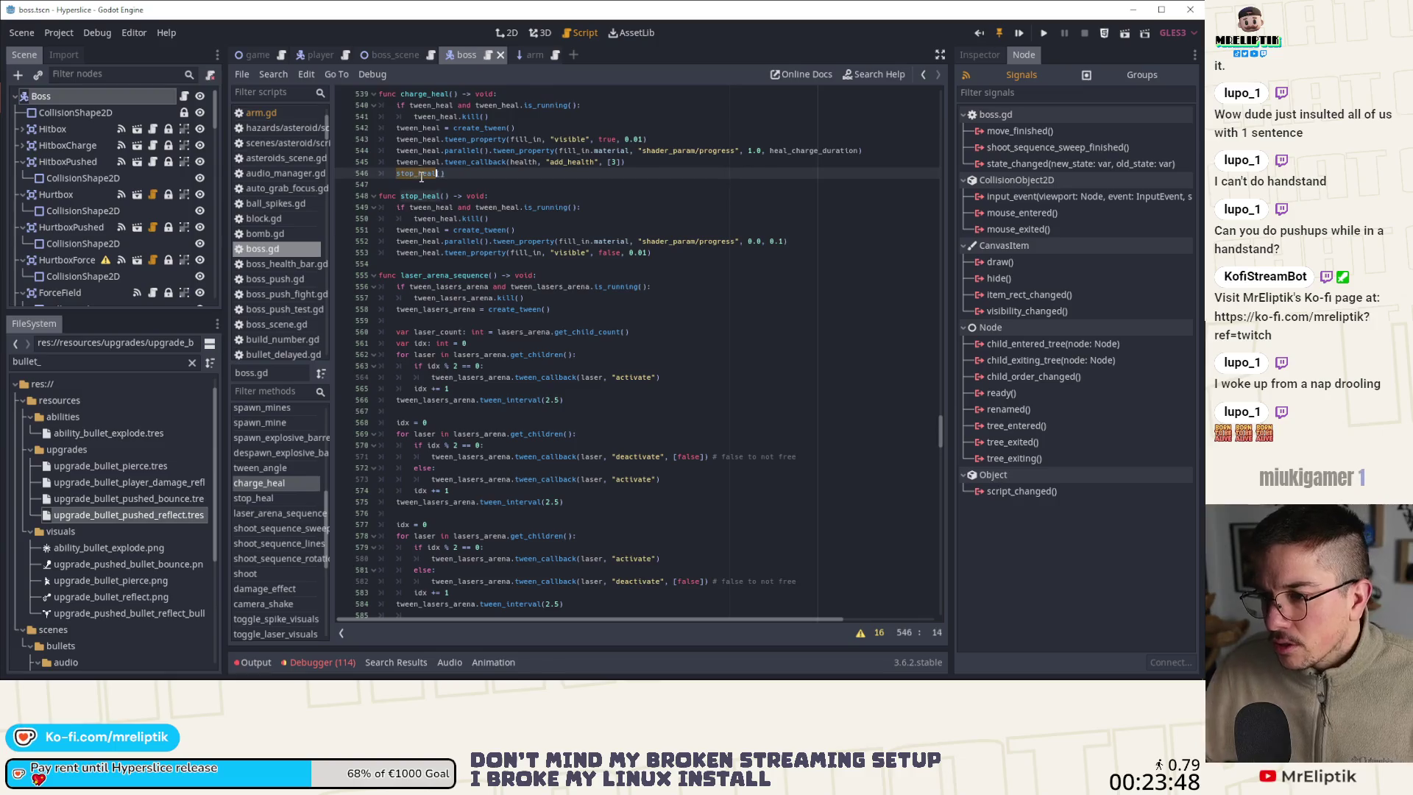
pyautogui.press('F3')
pyautogui.hotkey('ctrl', 'f')
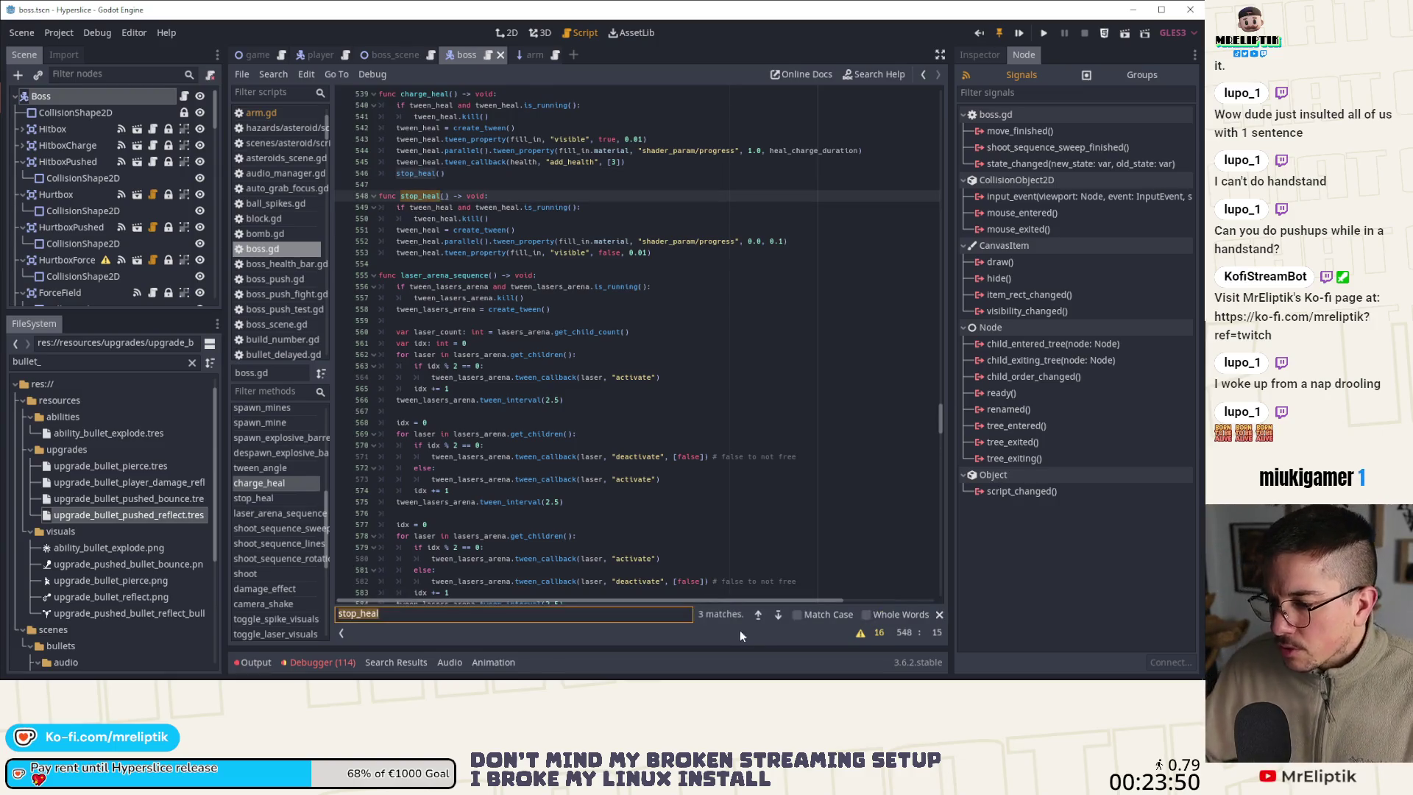
pyautogui.click(777, 615)
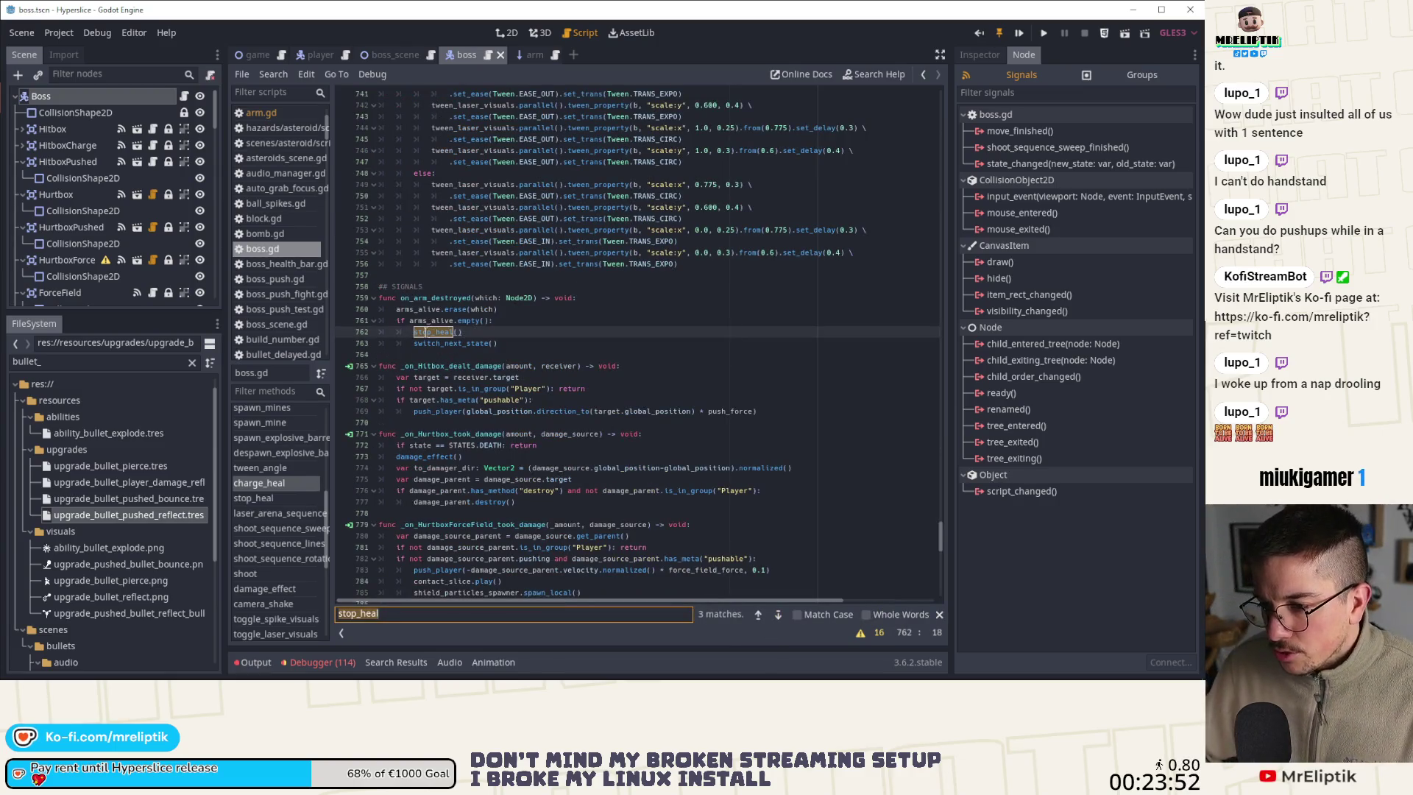
# Inspect the switch_next_state calls in the PHASE_HEAL, PHASE_BULLETS and PHASE_LASERS_ARENA branches
pyautogui.doubleClick(453, 343)
pyautogui.scroll(-4, 456, 399)
pyautogui.scroll(-10, 457, 399)
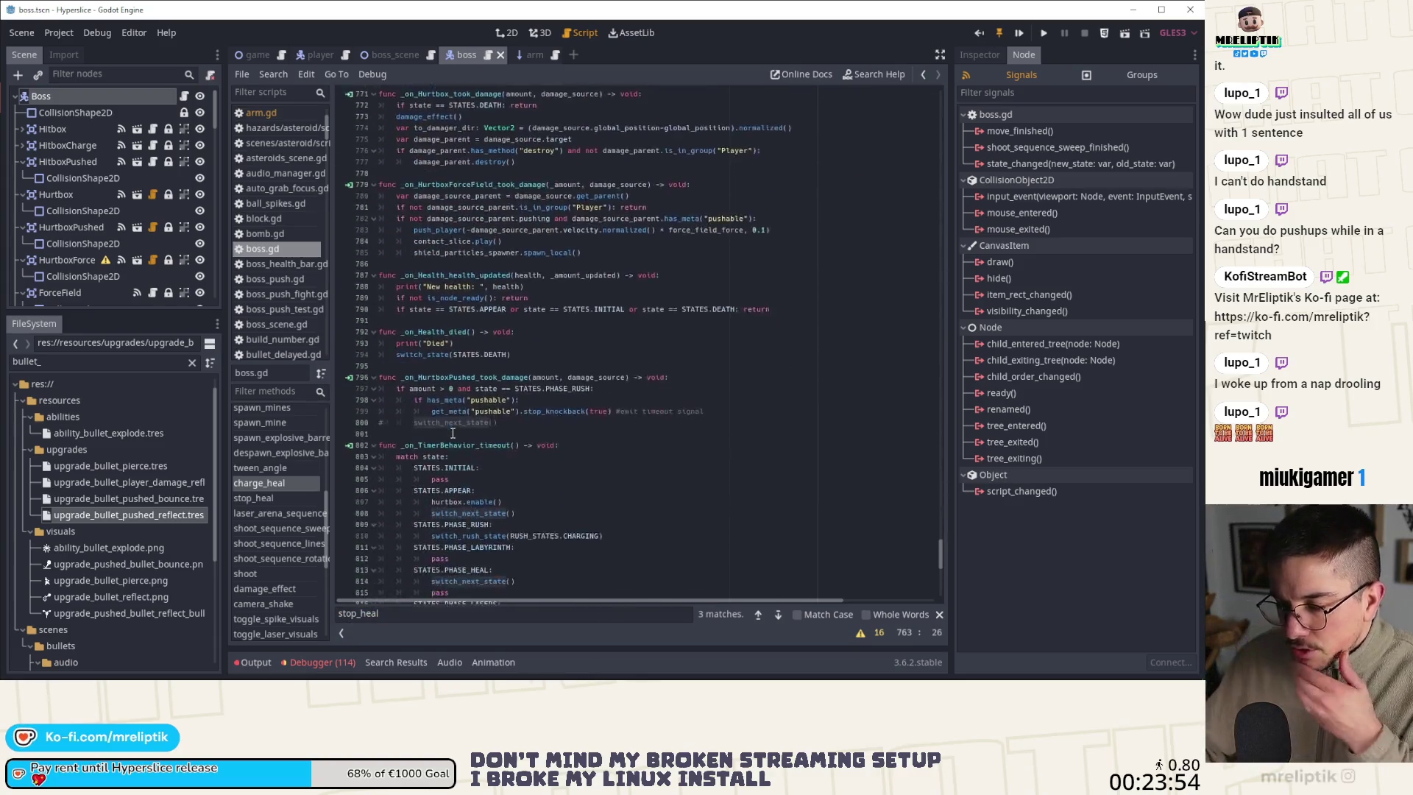
pyautogui.scroll(-7, 493, 403)
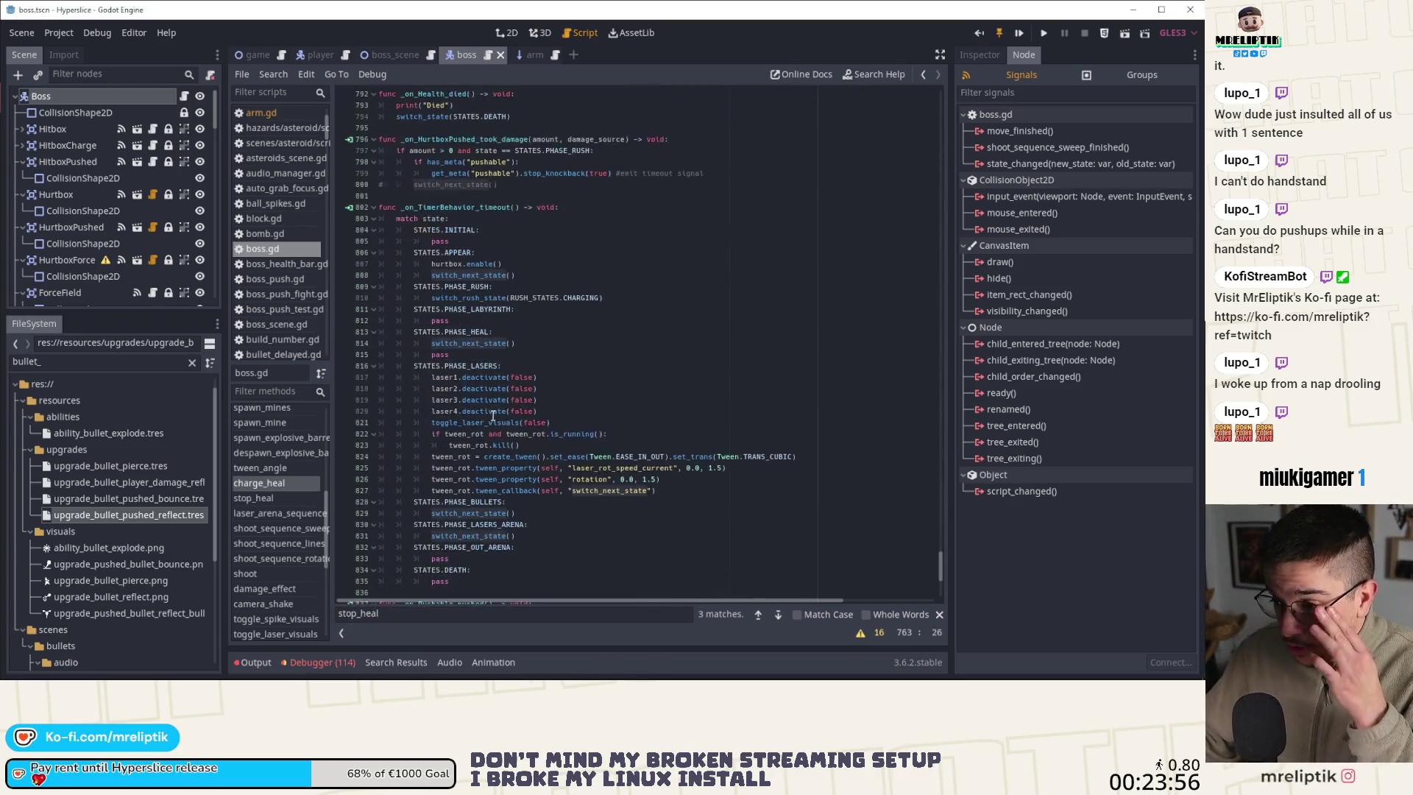
pyautogui.click(471, 378)
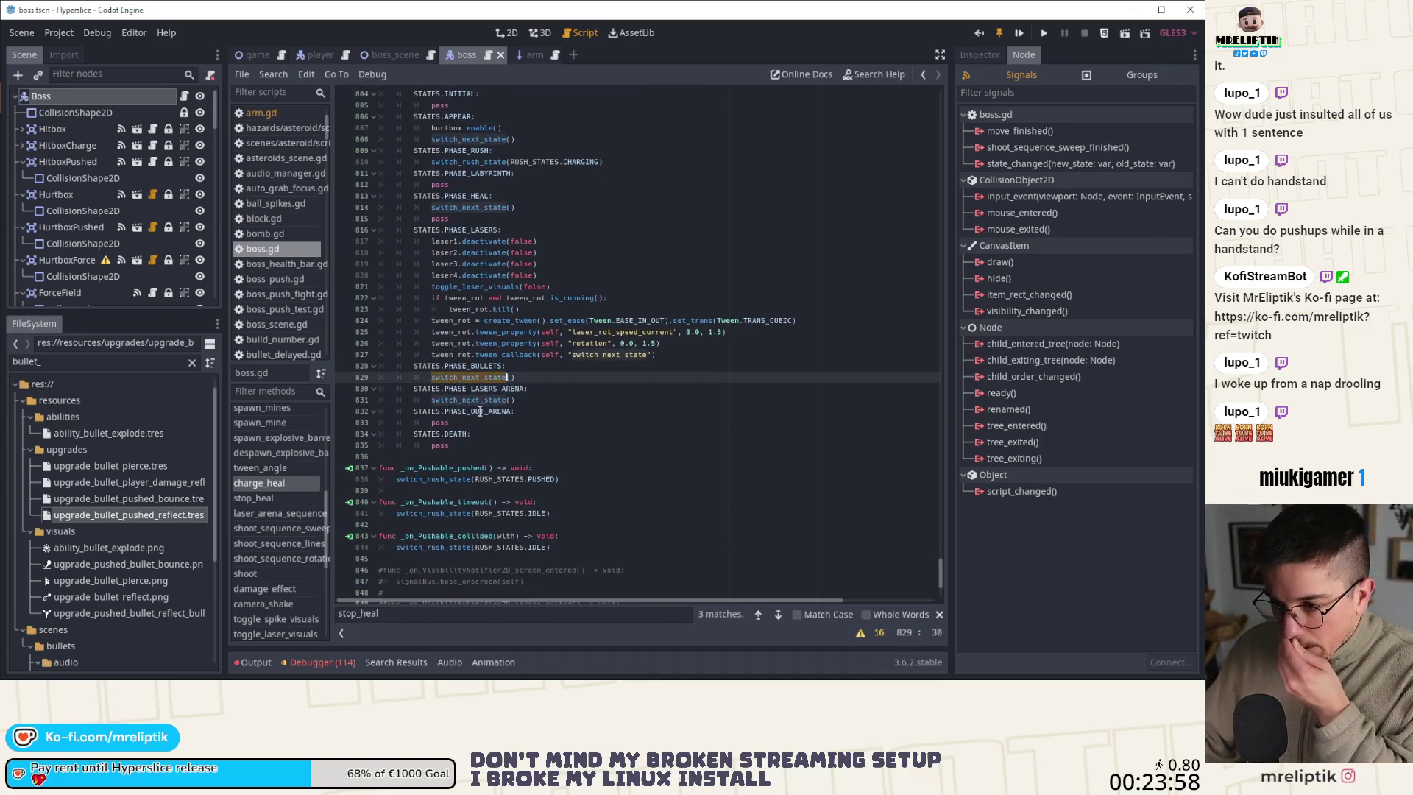
pyautogui.doubleClick(478, 399)
pyautogui.scroll(4, 457, 277)
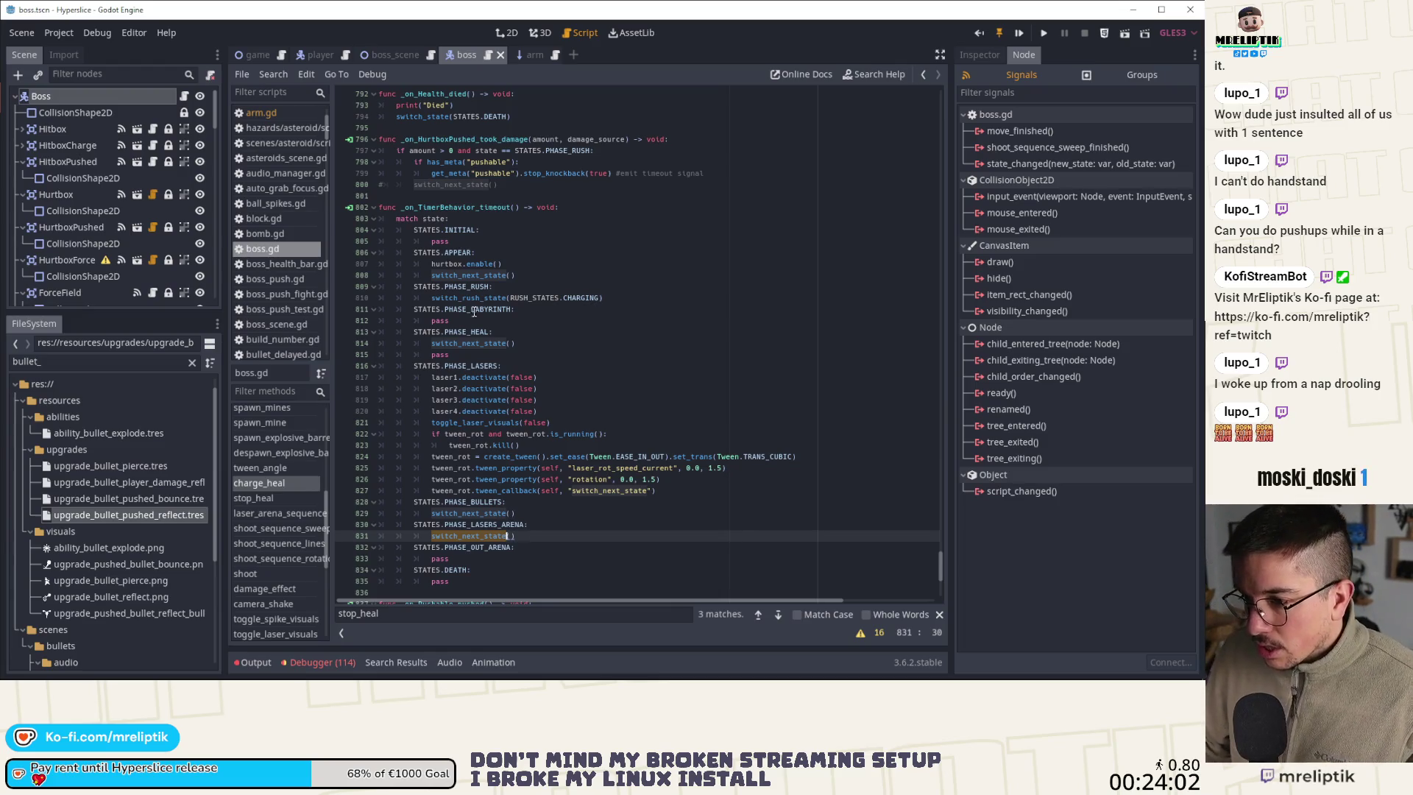
pyautogui.doubleClick(462, 343)
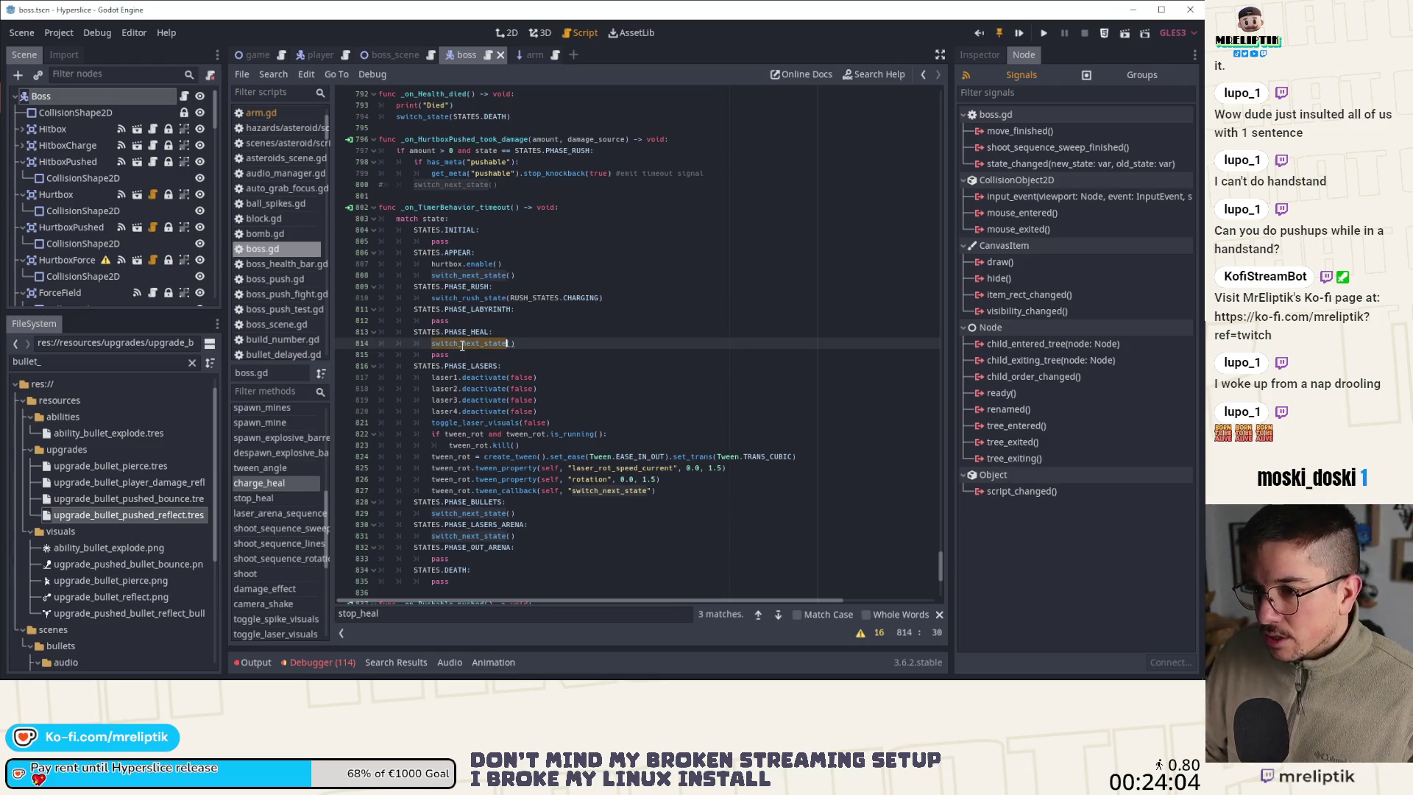
# Scroll back up and go to the switch_state function
pyautogui.scroll(2, 269, 475)
pyautogui.scroll(3, 272, 476)
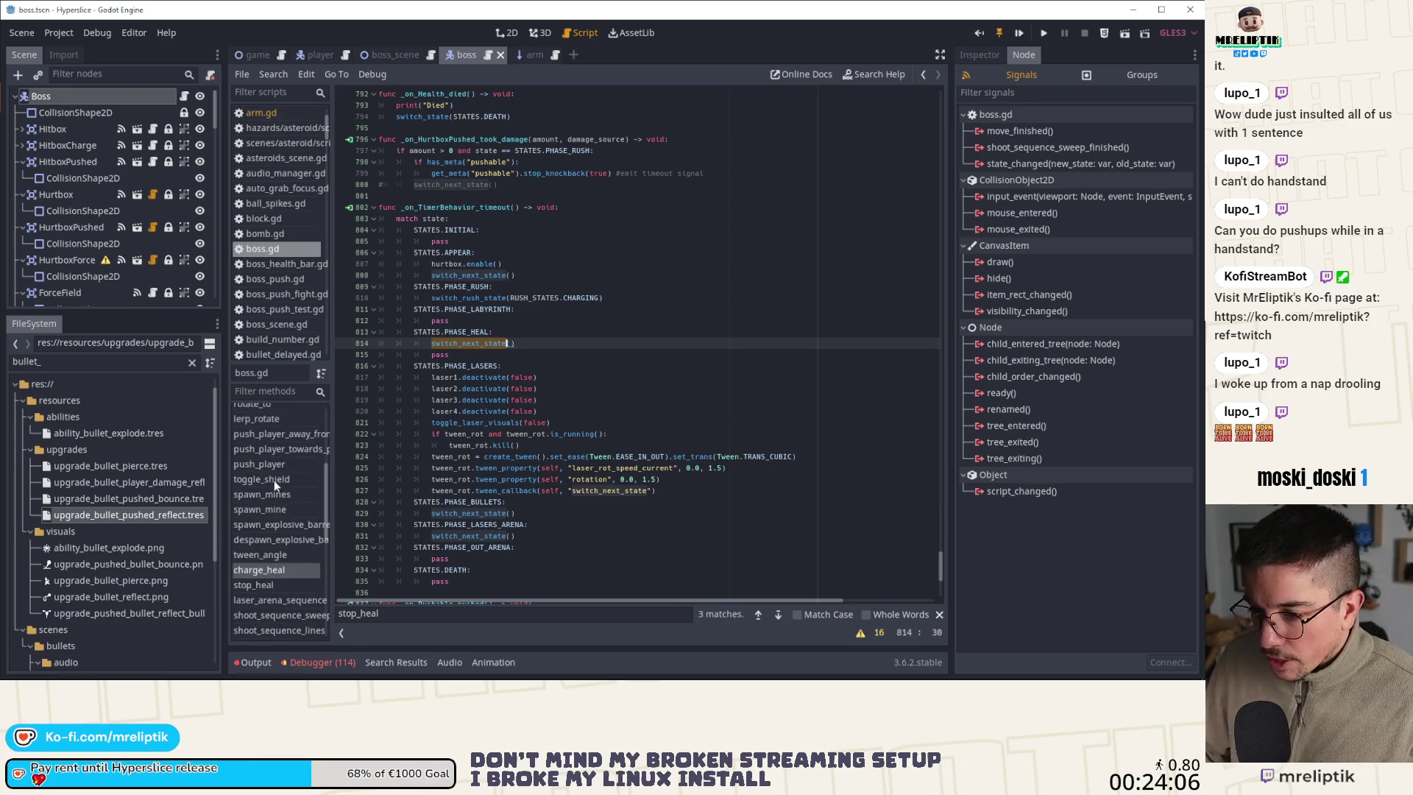
pyautogui.scroll(4, 279, 490)
pyautogui.scroll(4, 281, 487)
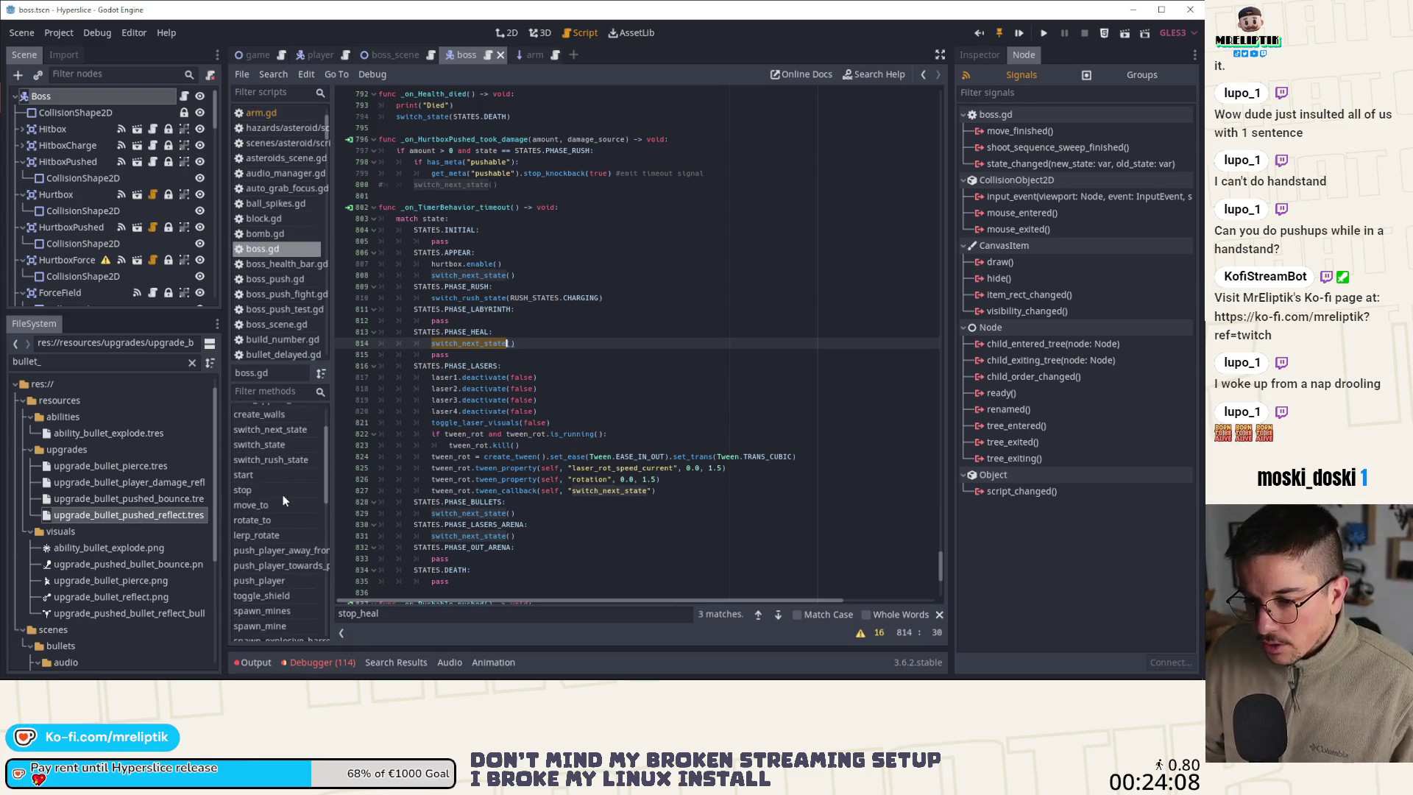
pyautogui.click(287, 445)
# Check the charge_heal call in switch_state's PHASE_HEAL branch
pyautogui.scroll(-5, 492, 339)
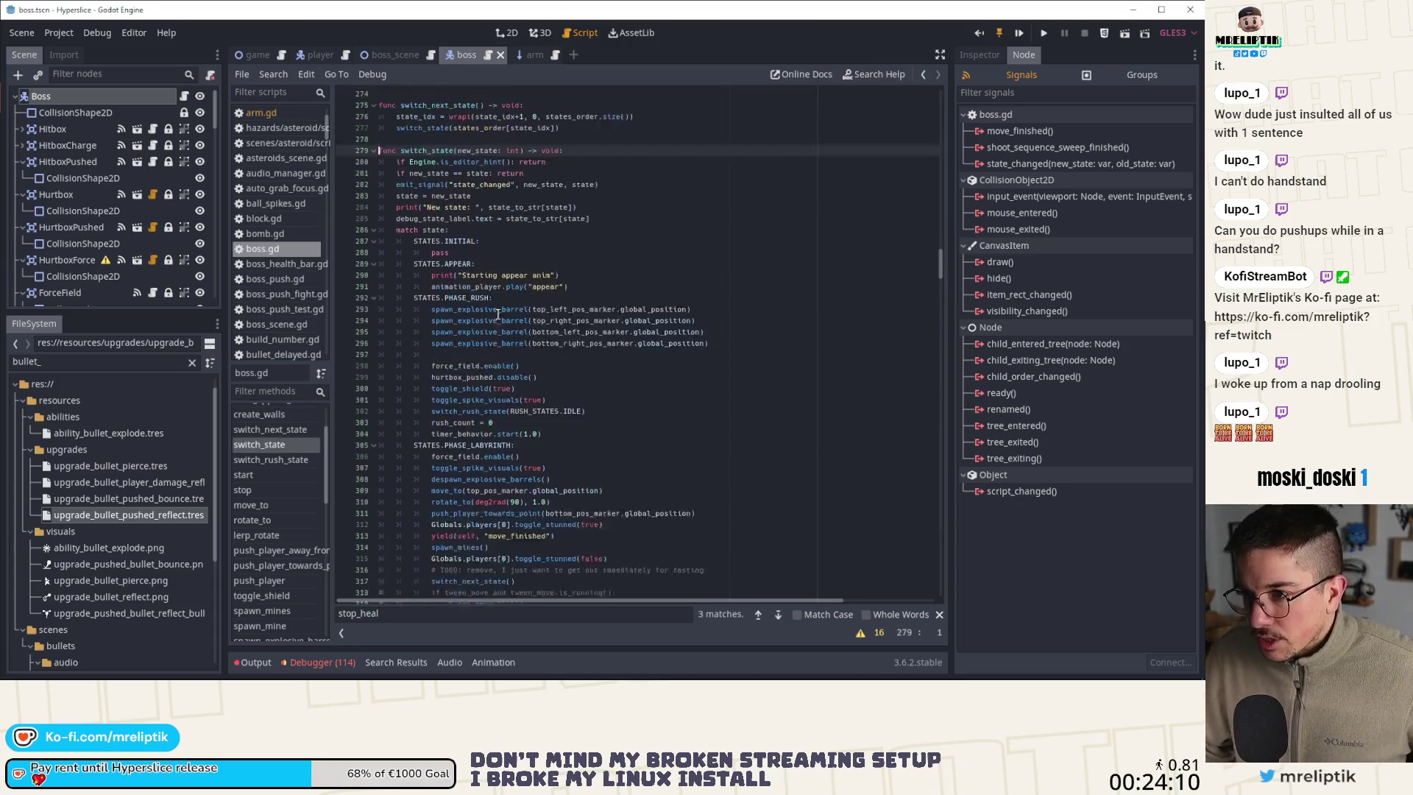
pyautogui.scroll(-3, 492, 351)
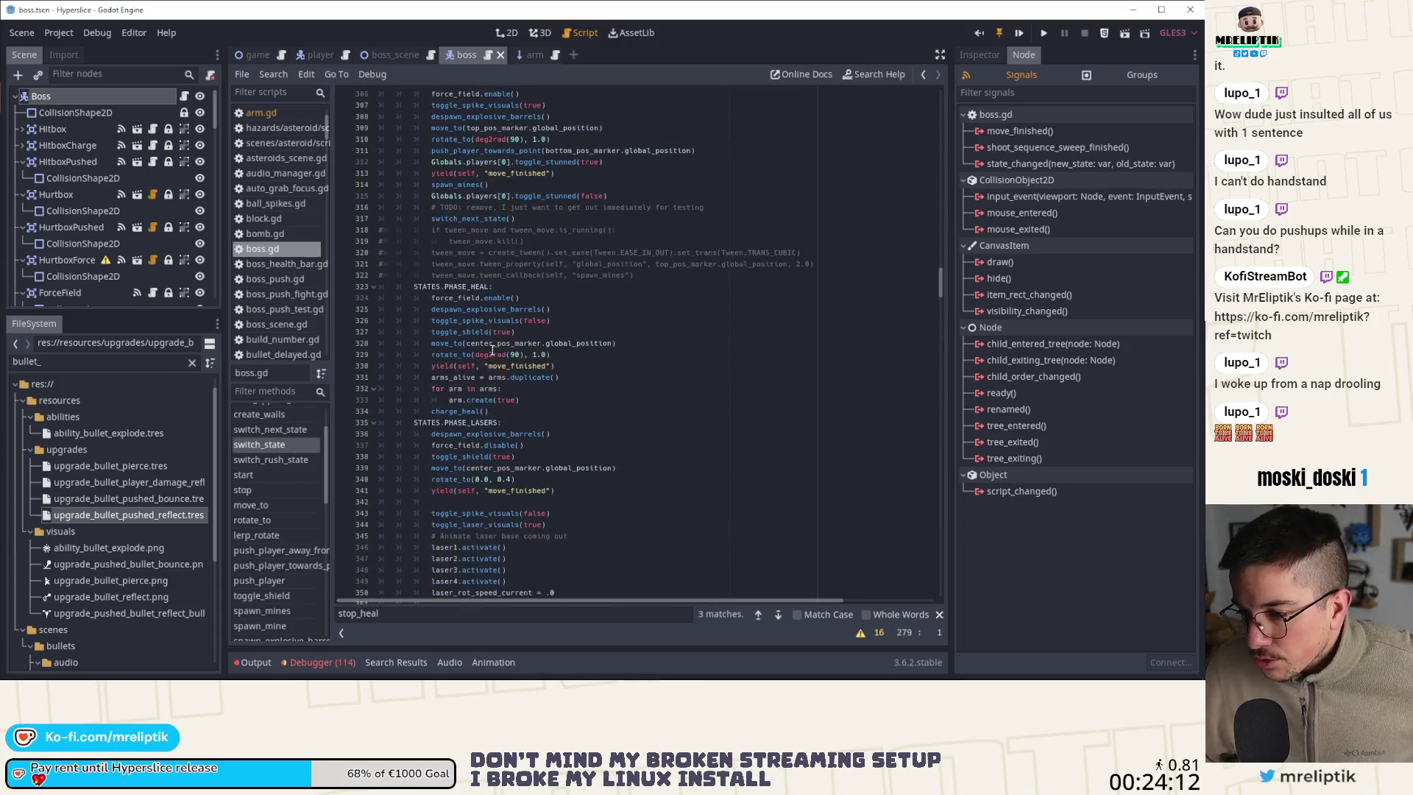
pyautogui.doubleClick(477, 409)
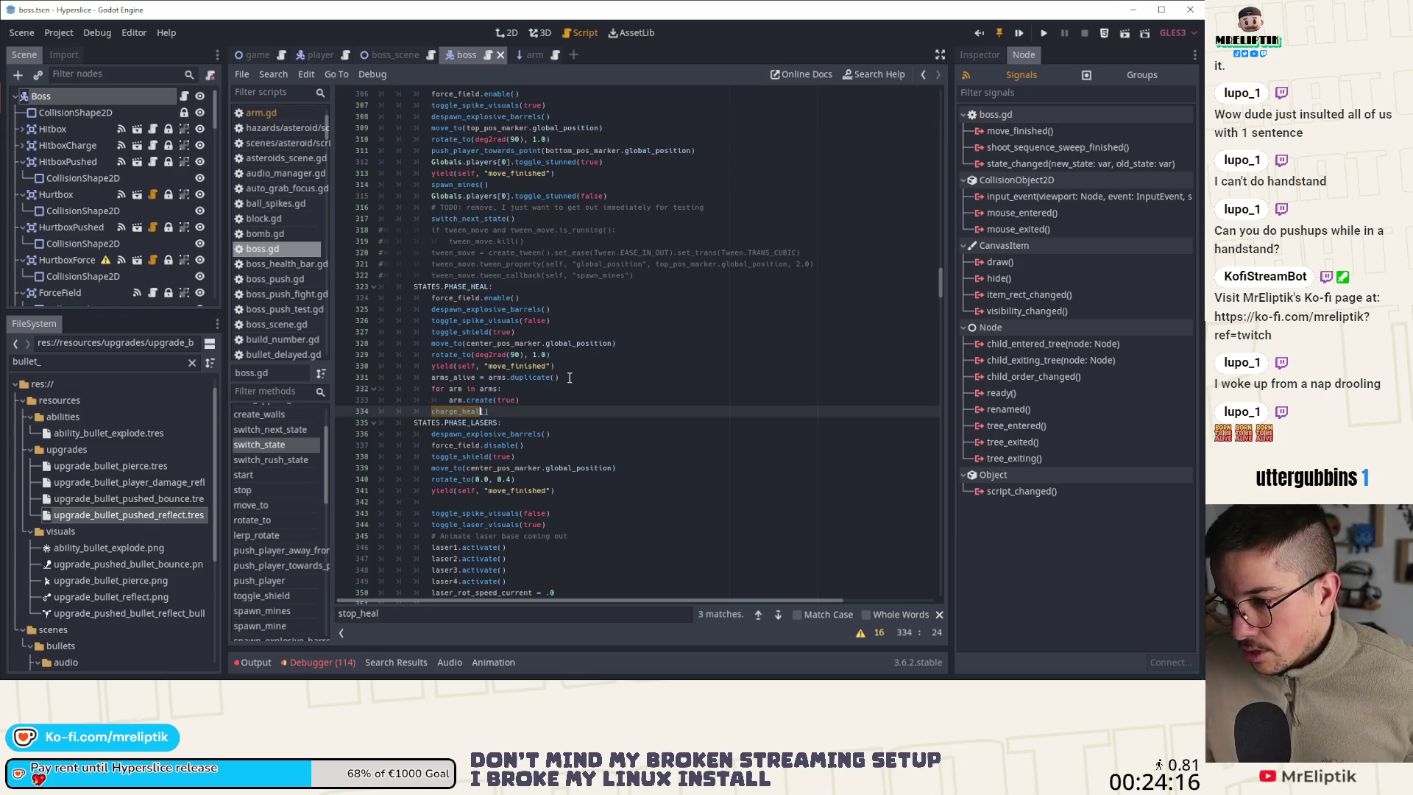
pyautogui.scroll(-10, 111, 272)
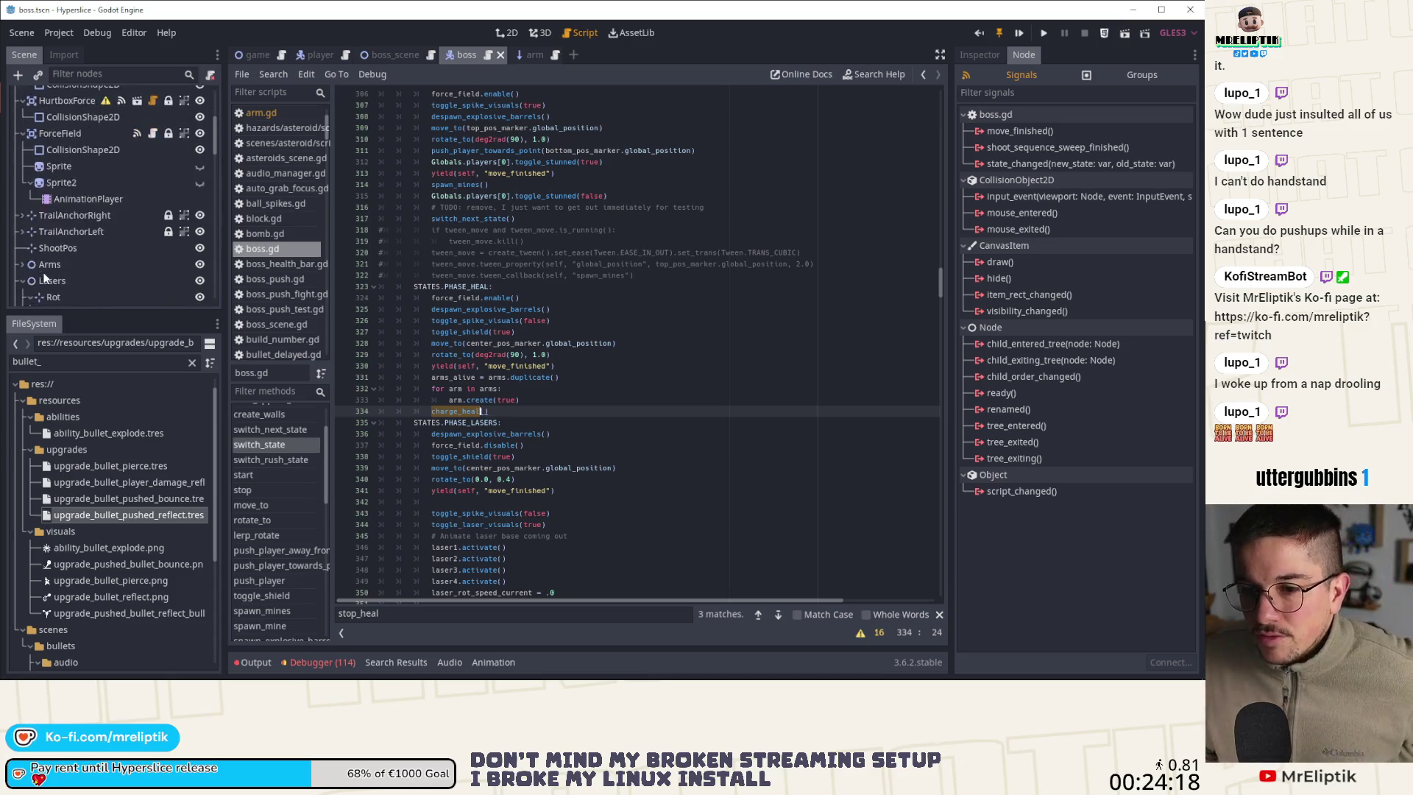
pyautogui.scroll(-5, 86, 281)
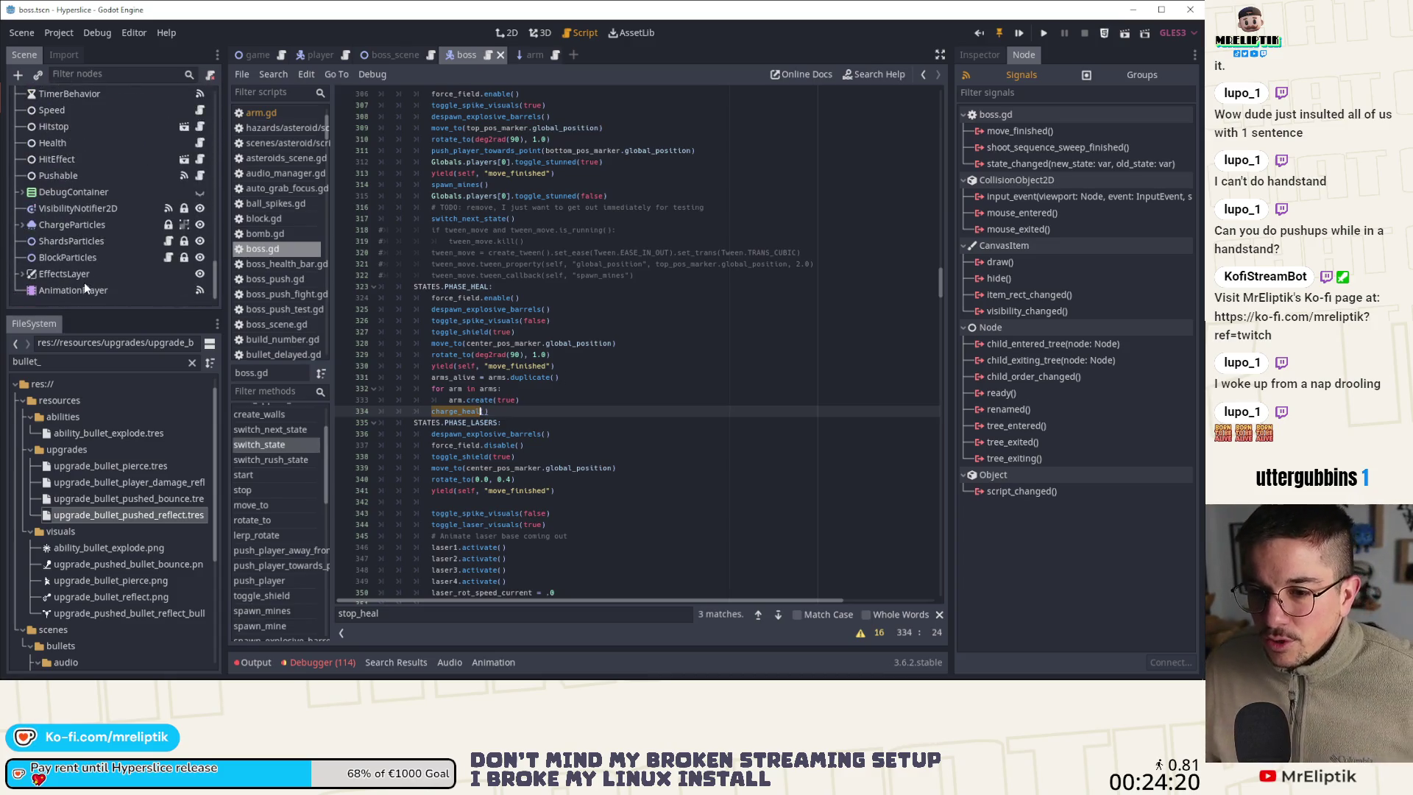
pyautogui.scroll(3, 88, 250)
# View TimerBehavior's timer properties in the Inspector, then go to _on_TimerBehavior_timeout
pyautogui.click(75, 201)
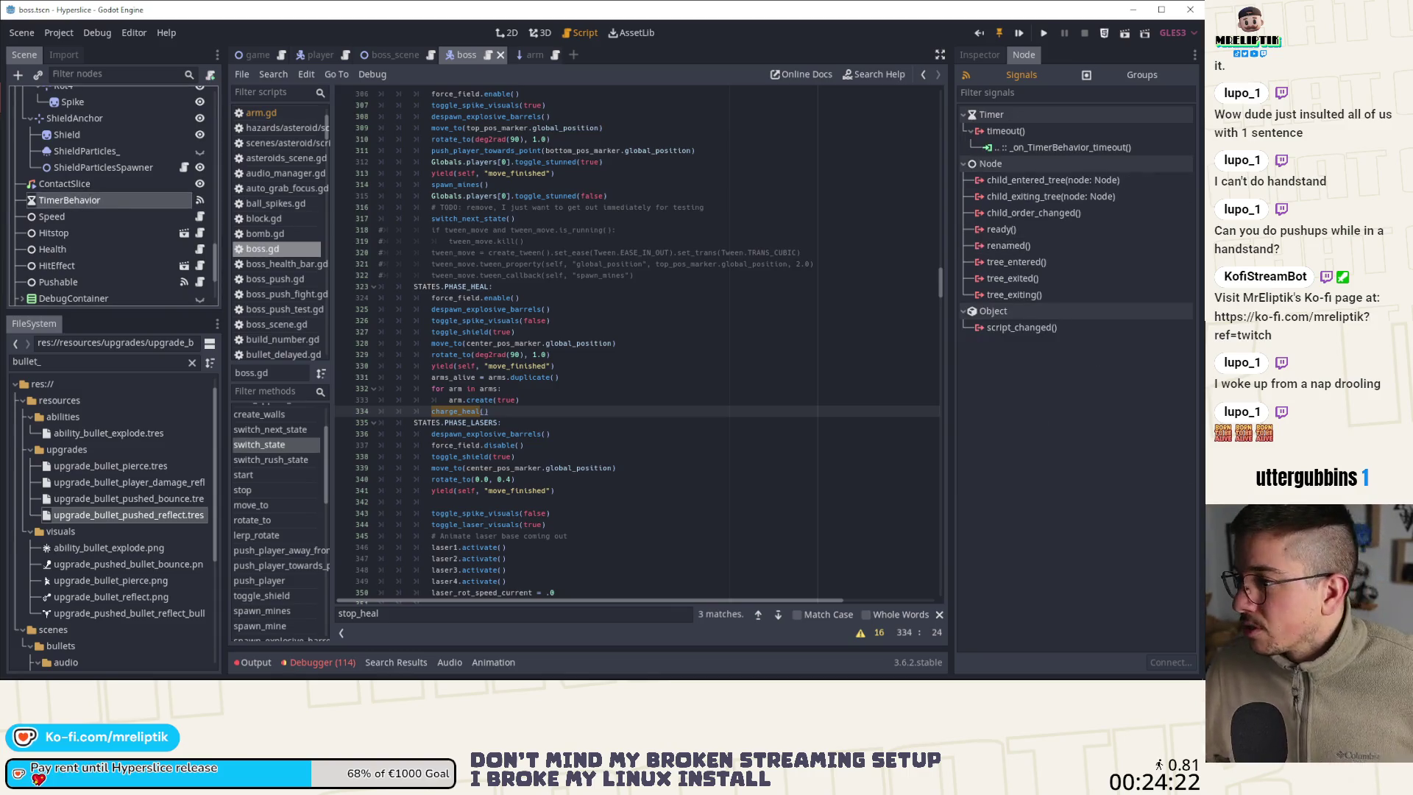
pyautogui.click(966, 54)
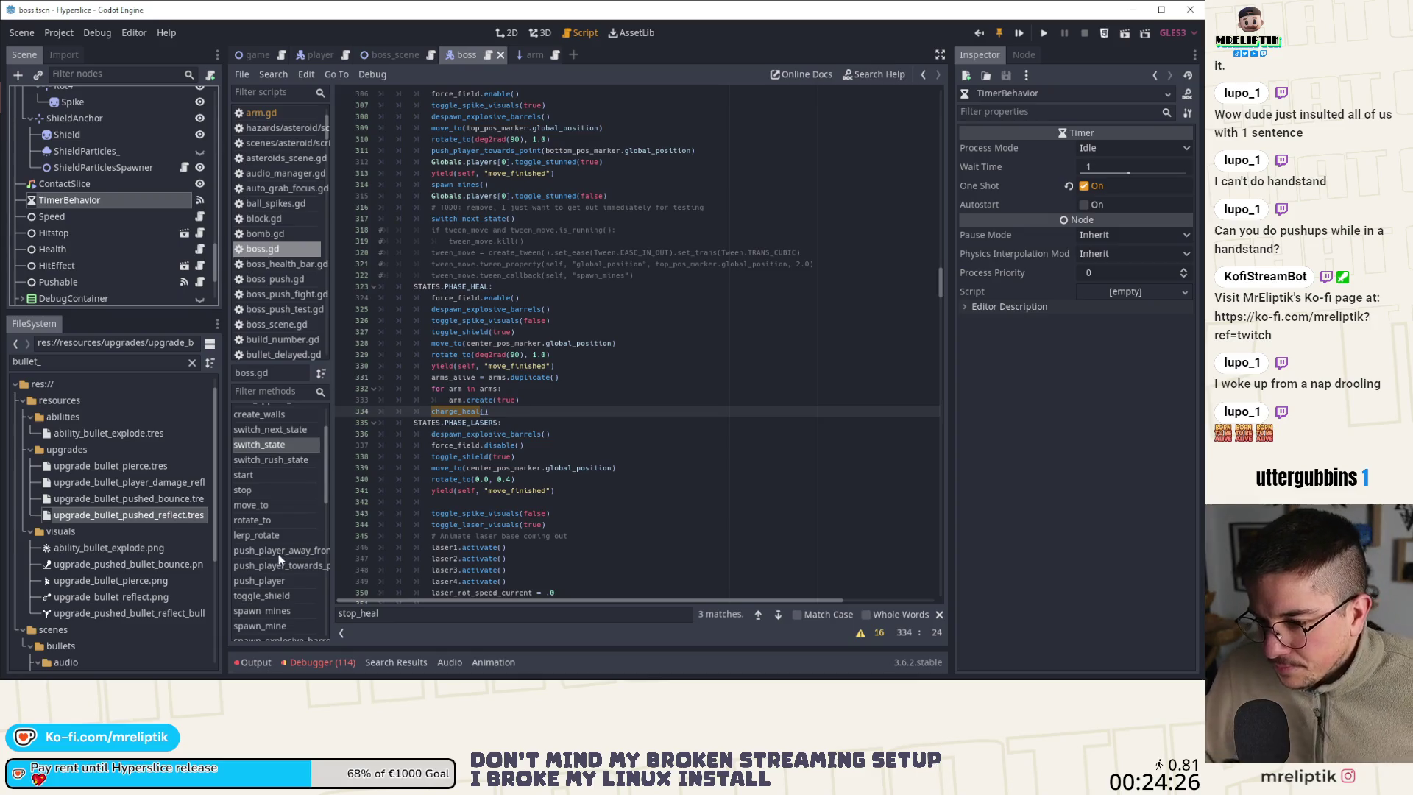
pyautogui.scroll(-4, 279, 560)
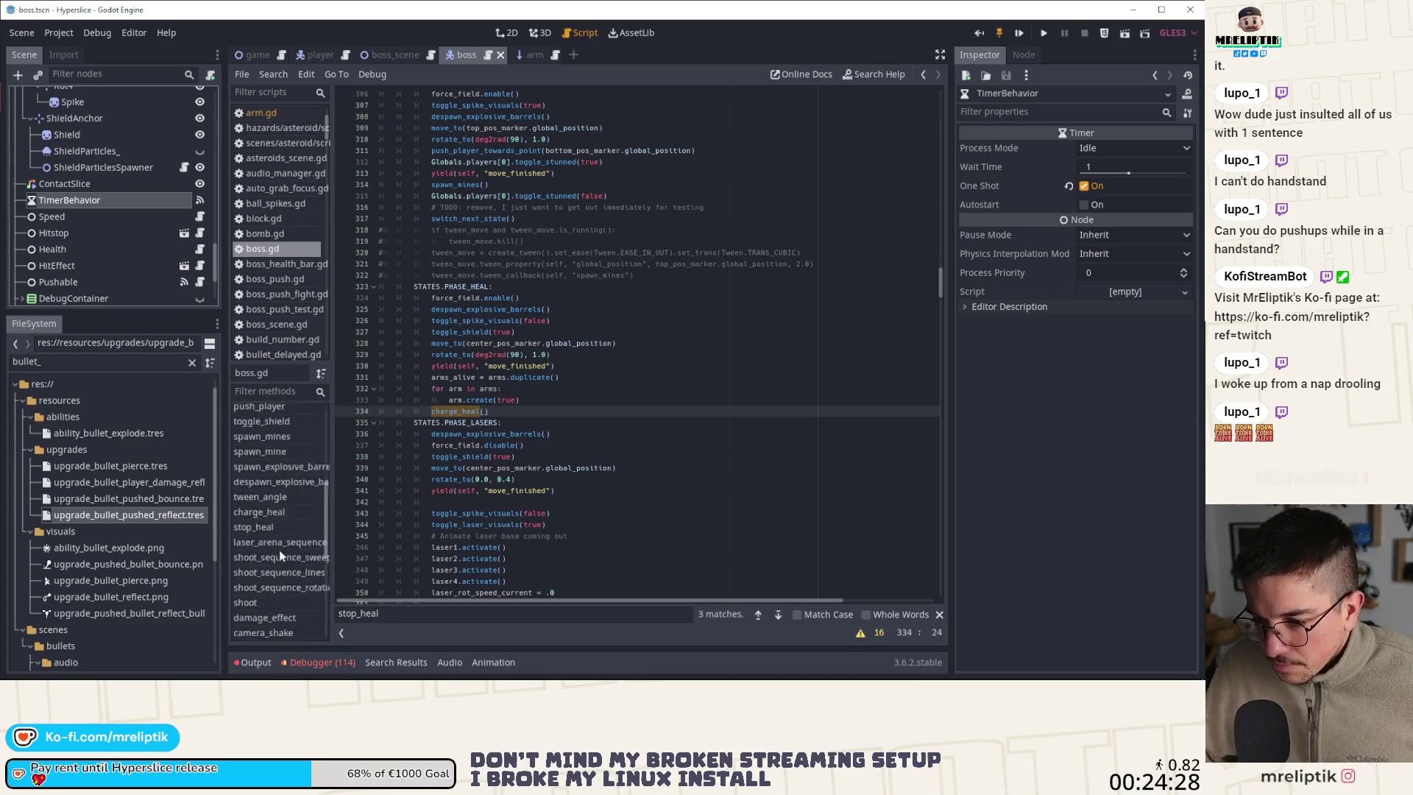
pyautogui.scroll(-4, 280, 552)
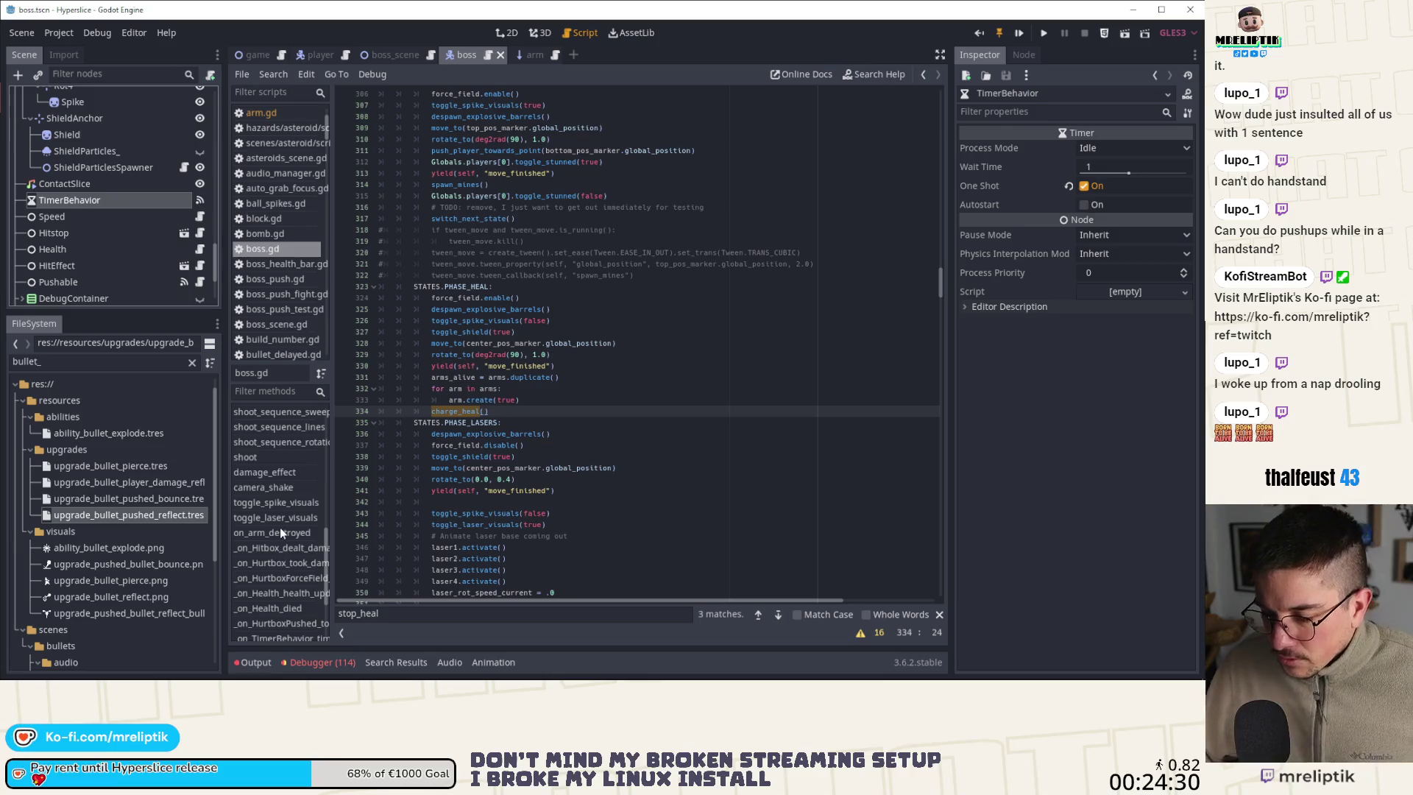
pyautogui.scroll(-3, 280, 545)
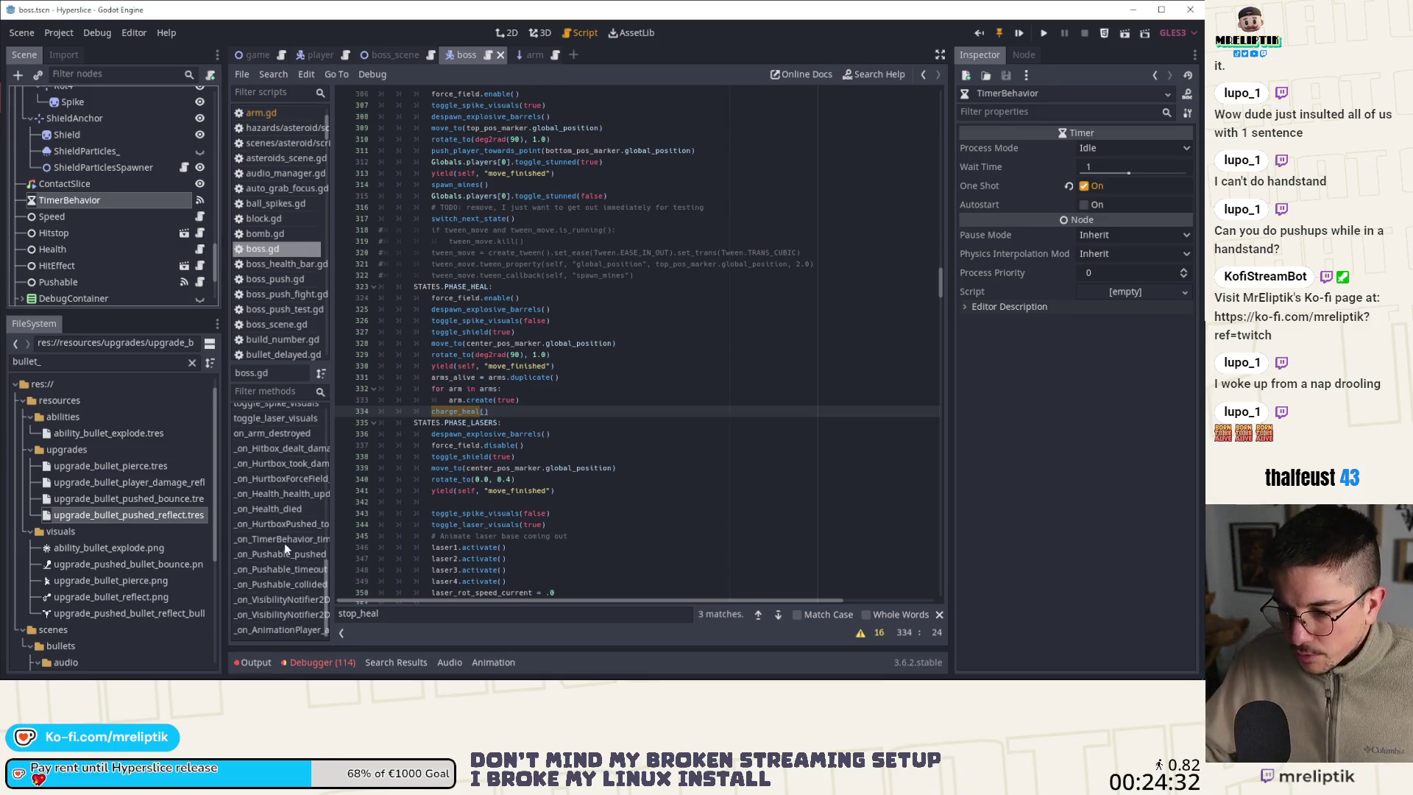
pyautogui.click(285, 541)
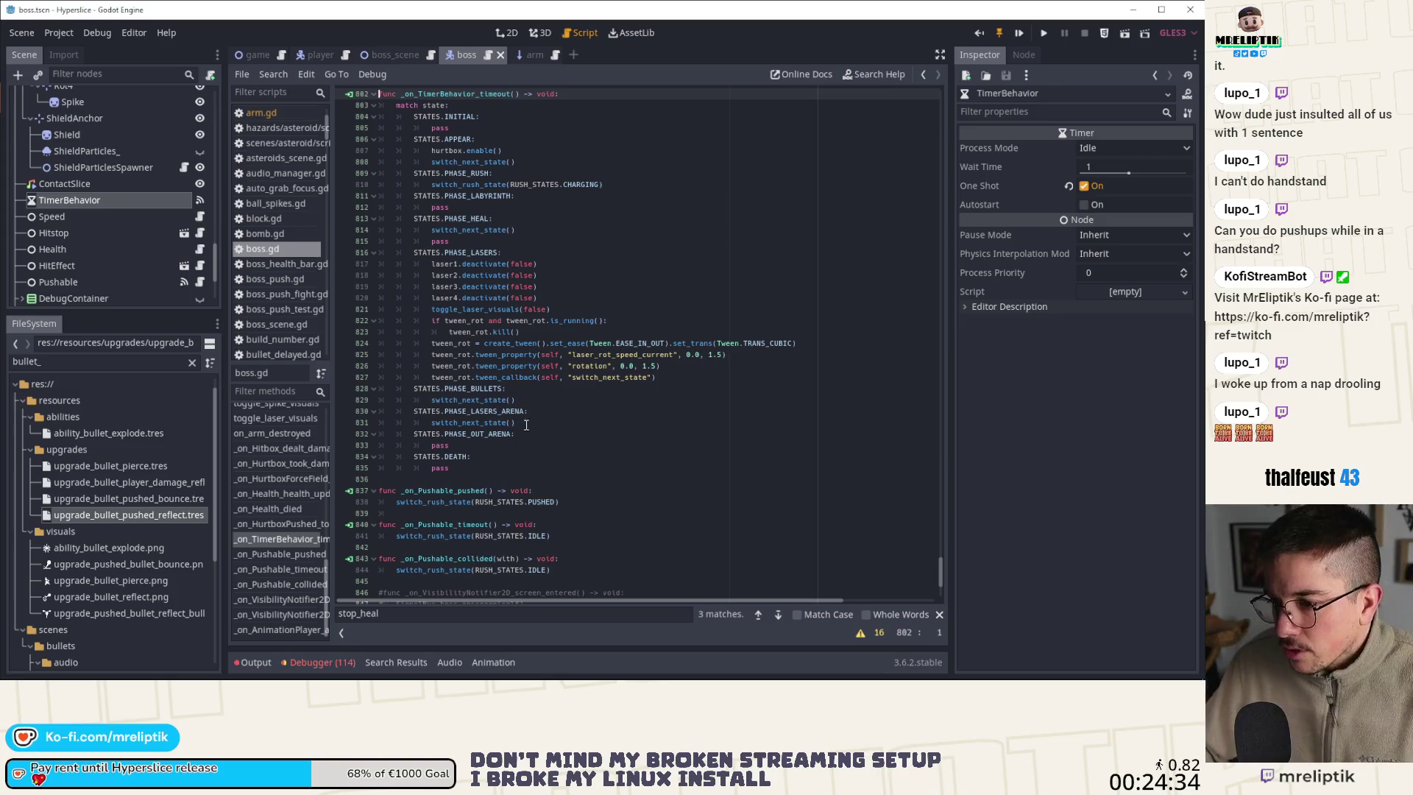
# Cut the switch_next_state() call from the PHASE_HEAL timeout branch
pyautogui.scroll(1, 533, 425)
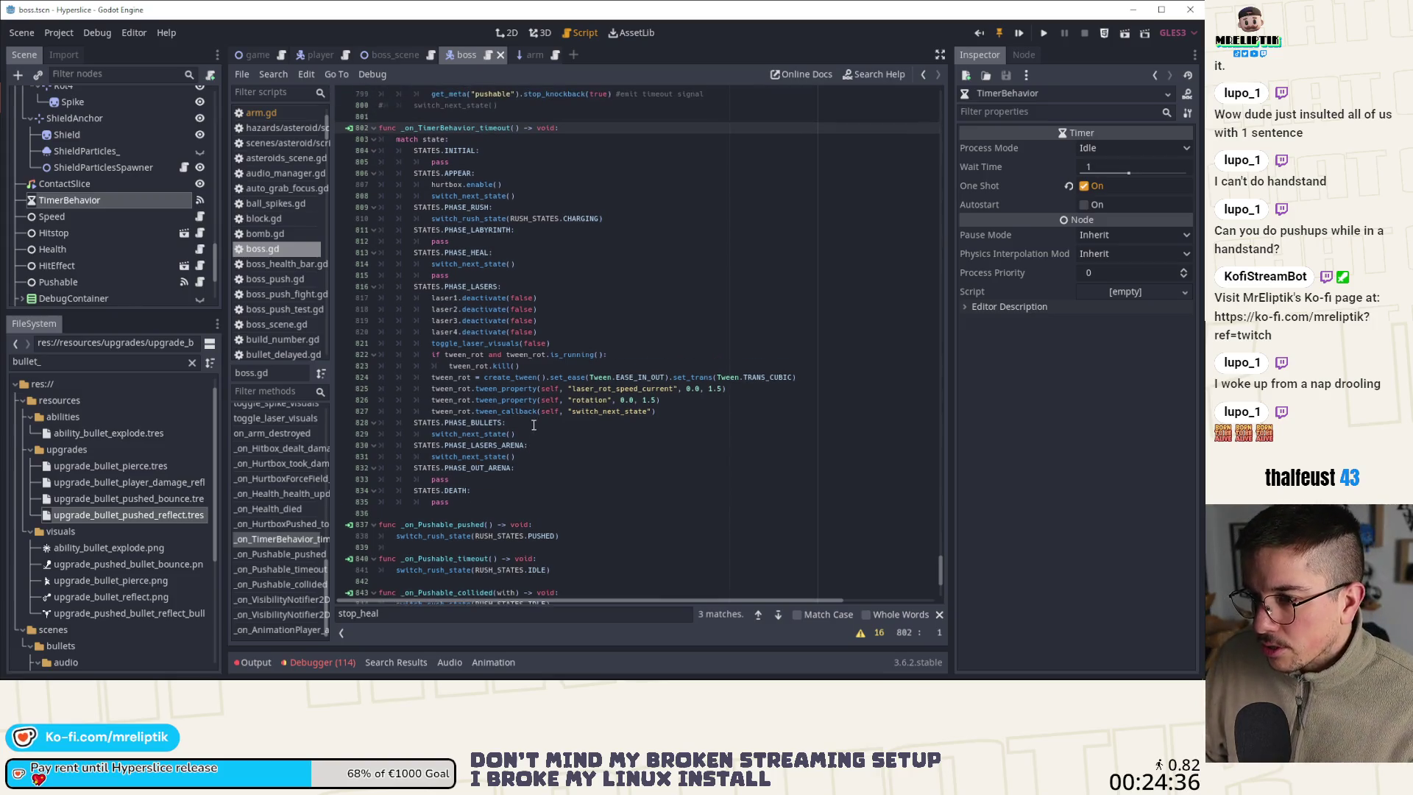
pyautogui.click(530, 263)
pyautogui.hotkey('ctrl', 'x')
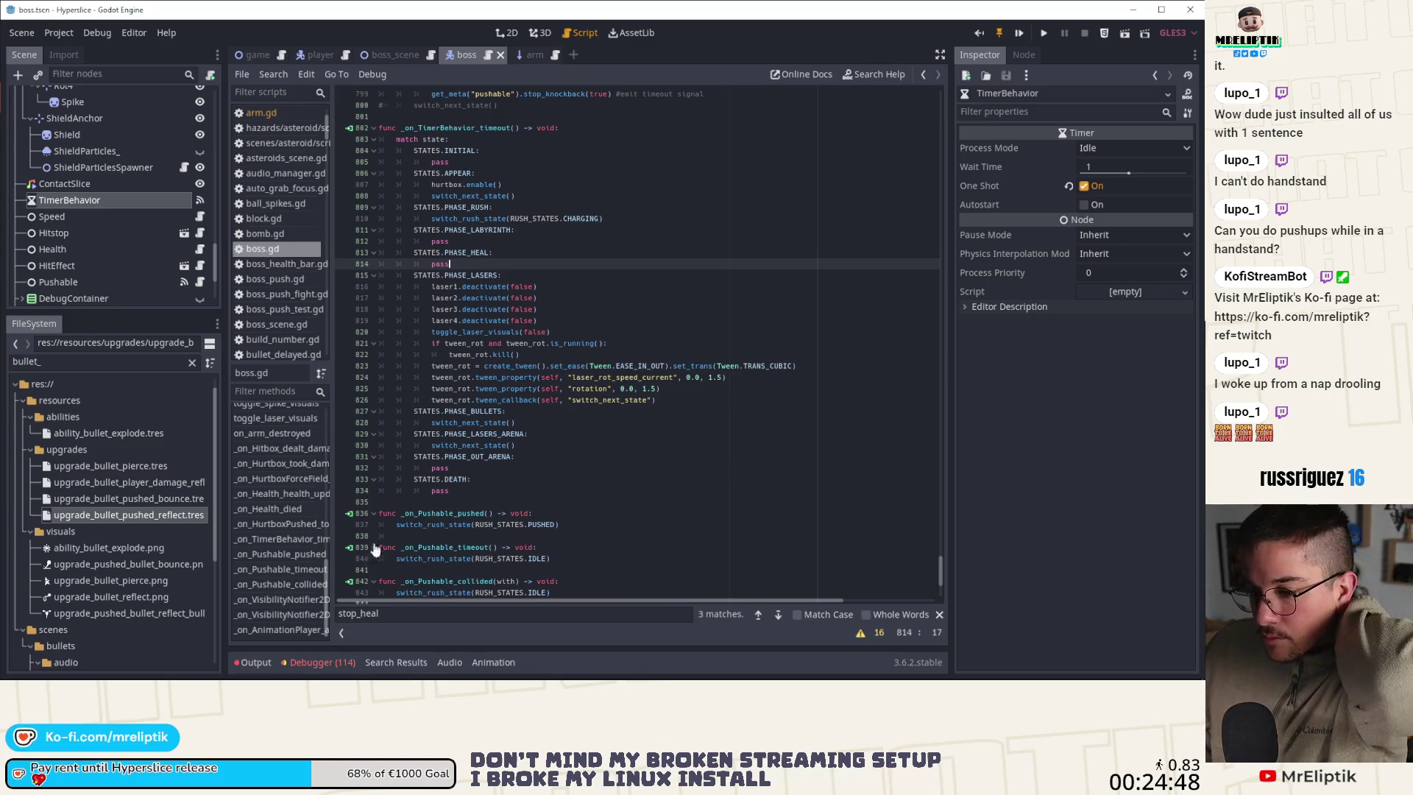
# Set a breakpoint on the stop_heal line in on_arm_destroyed
pyautogui.scroll(3, 279, 490)
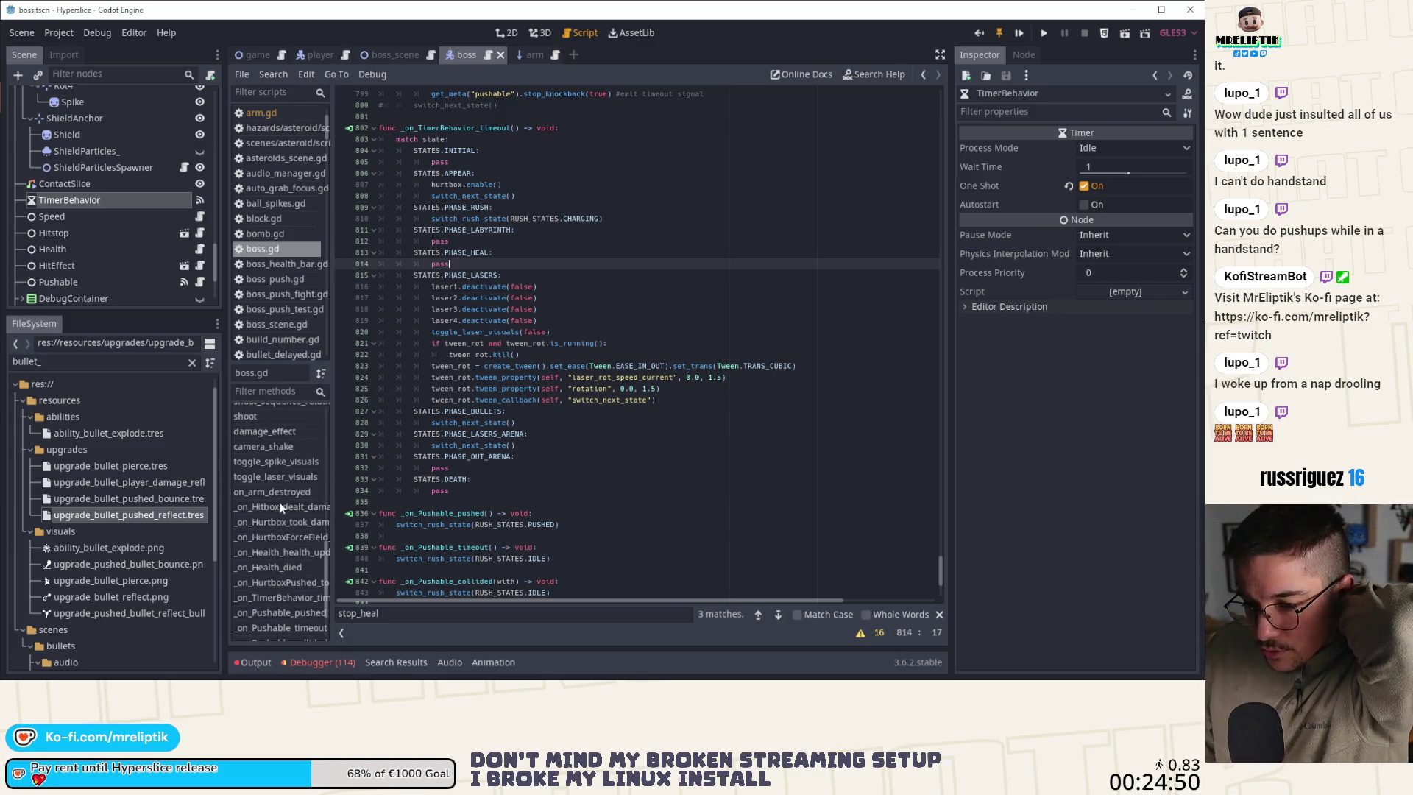
pyautogui.click(274, 520)
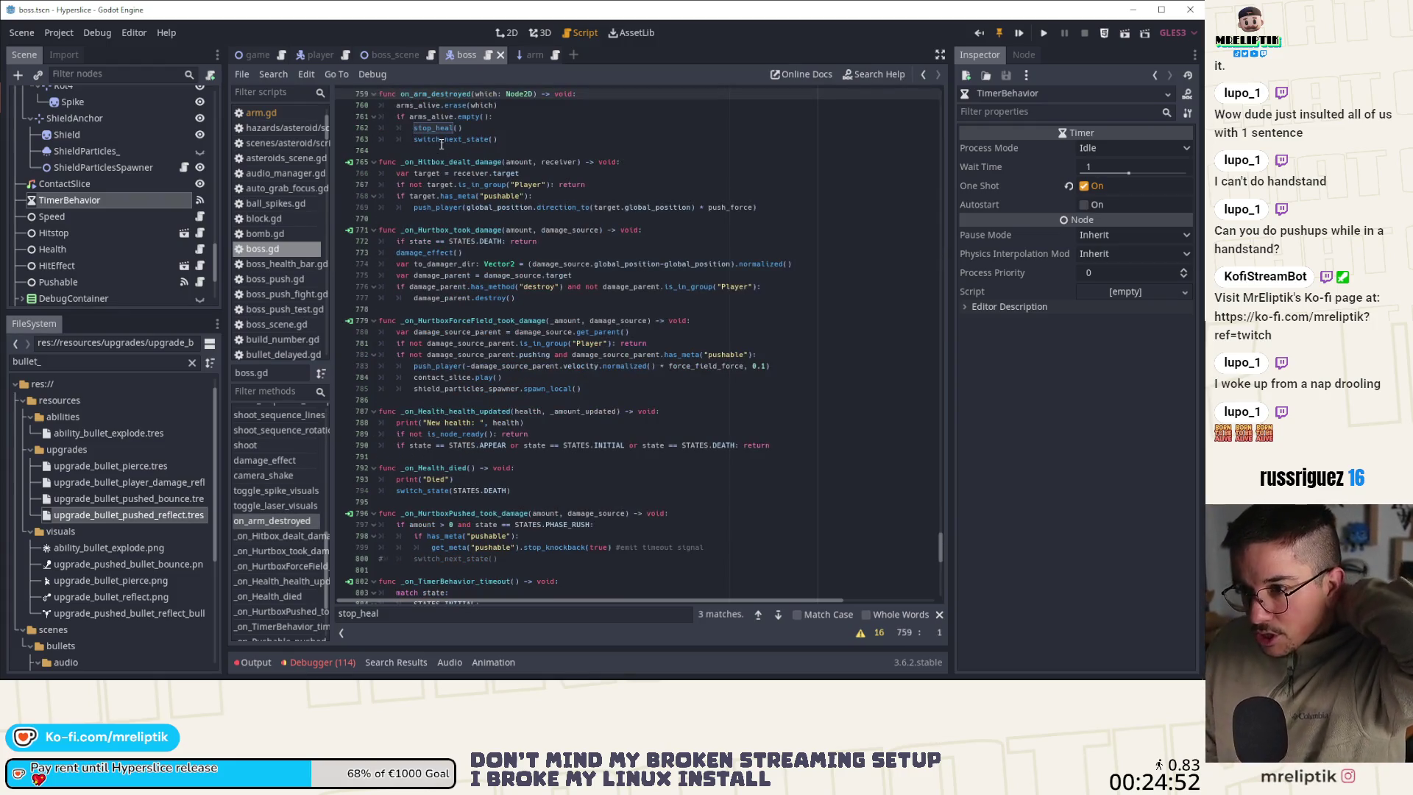
pyautogui.click(347, 130)
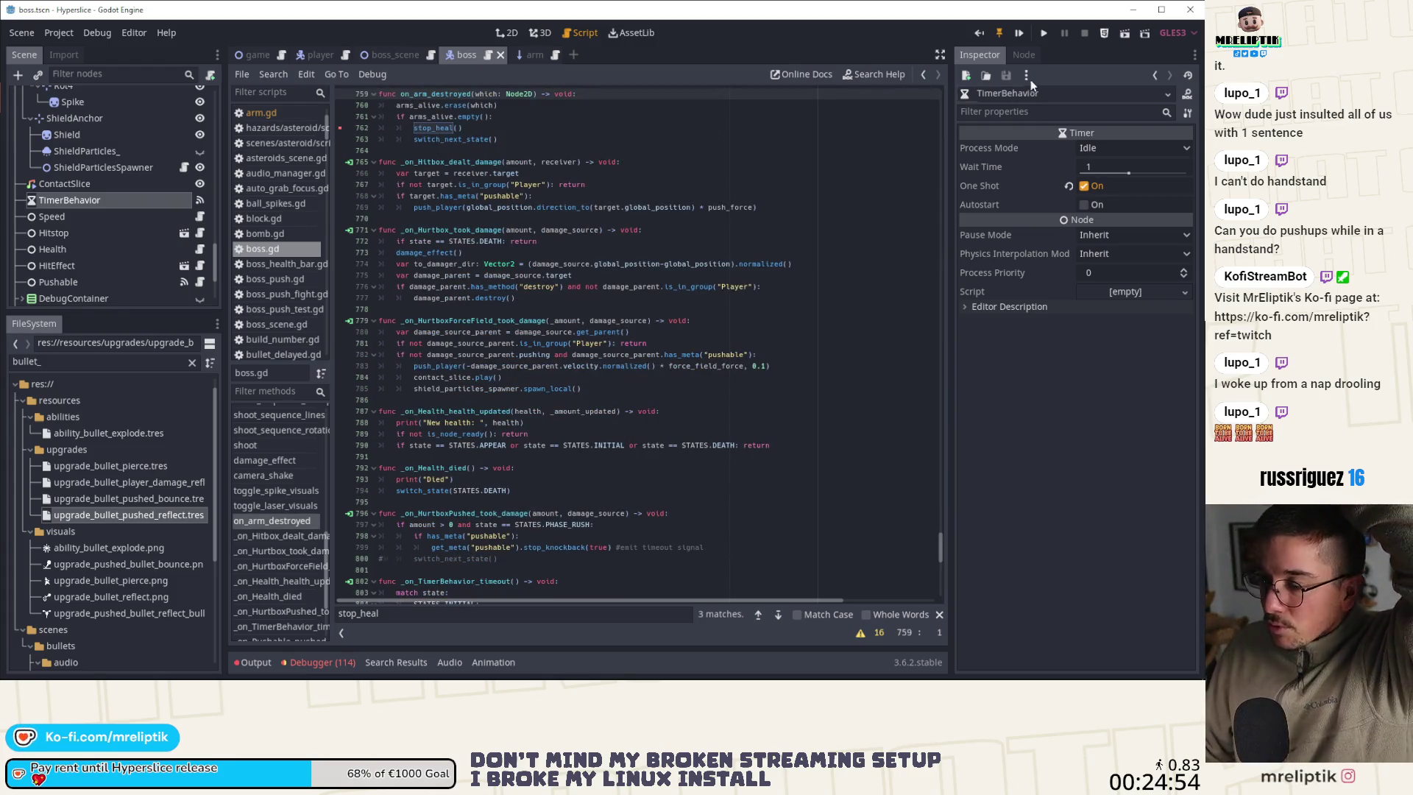
# Launch a Hyperslice debug run, then return to the editor showing boss.gd
pyautogui.click(1018, 32)
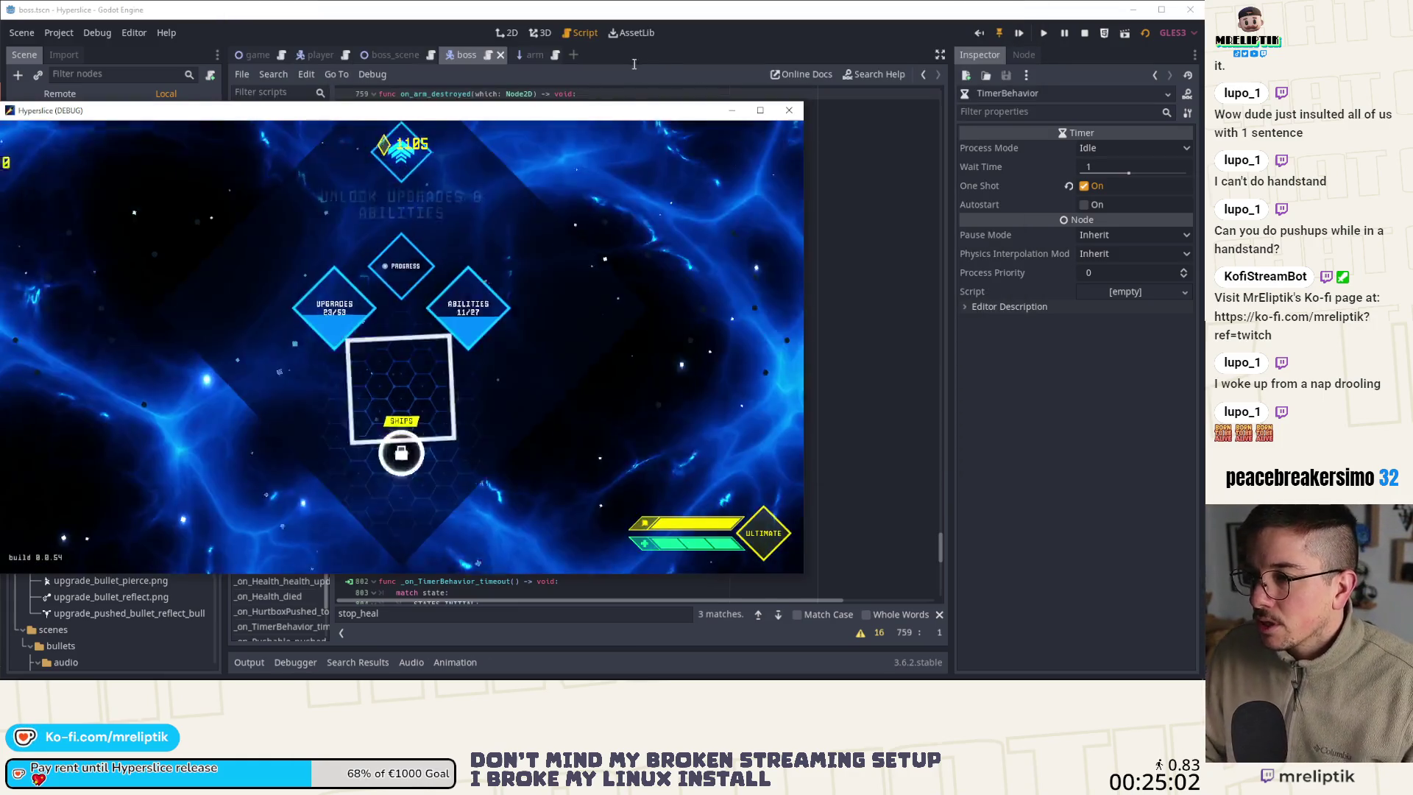
pyautogui.click(605, 81)
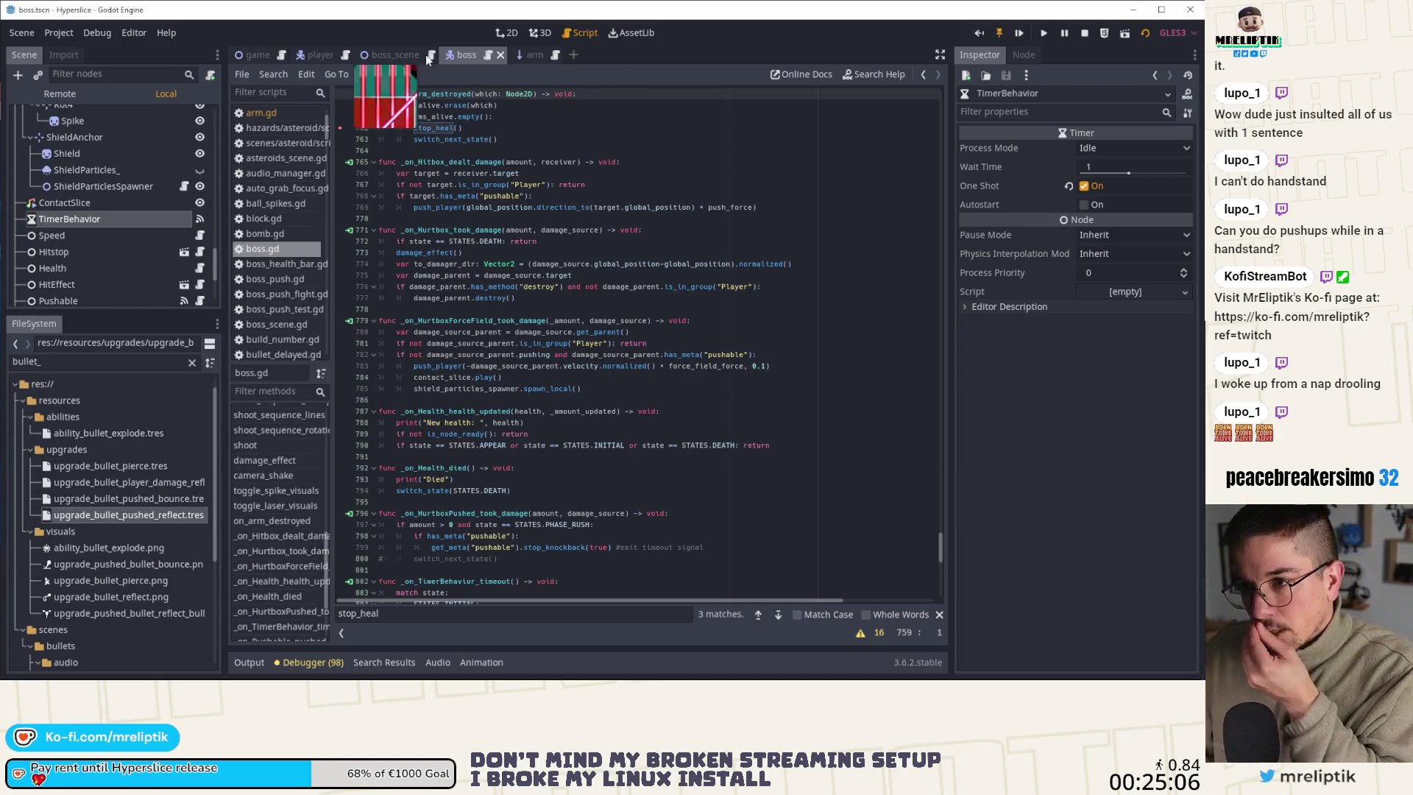
# Run the game again with F5 to test the wave 15 boss fight
pyautogui.moveTo(121, 675)
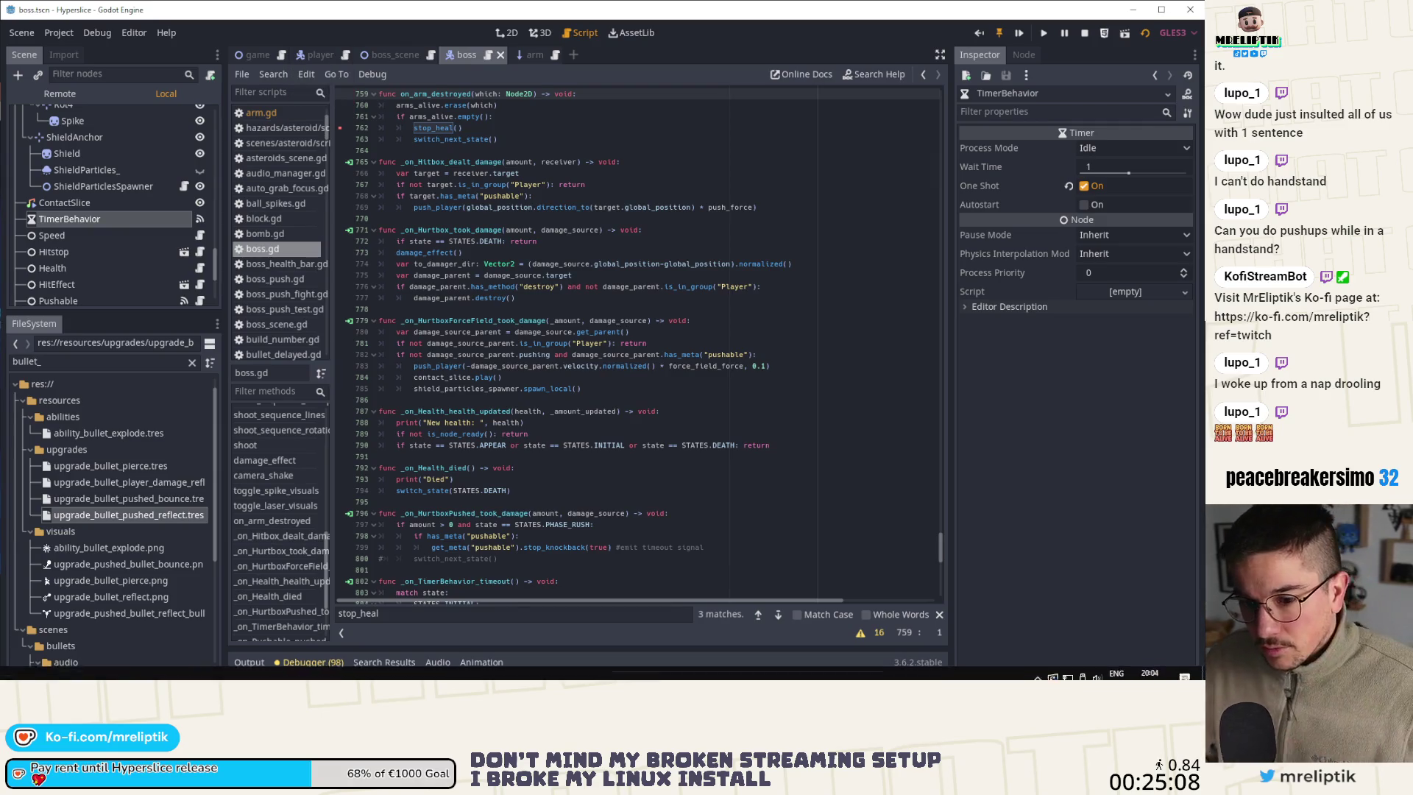
pyautogui.press('F5')
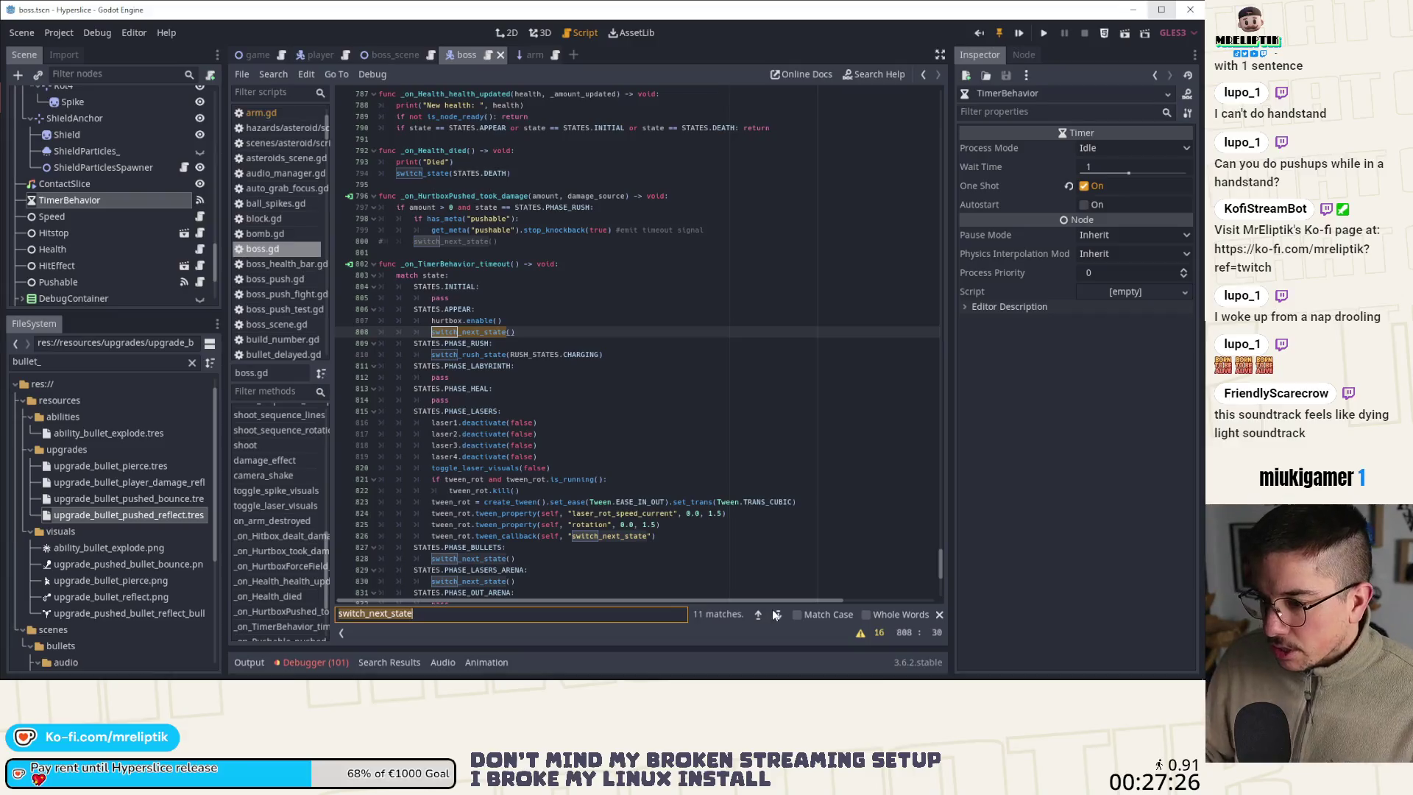
# Step through the switch_next_state matches on lines 317, 373, 406 and 604
pyautogui.click(780, 614)
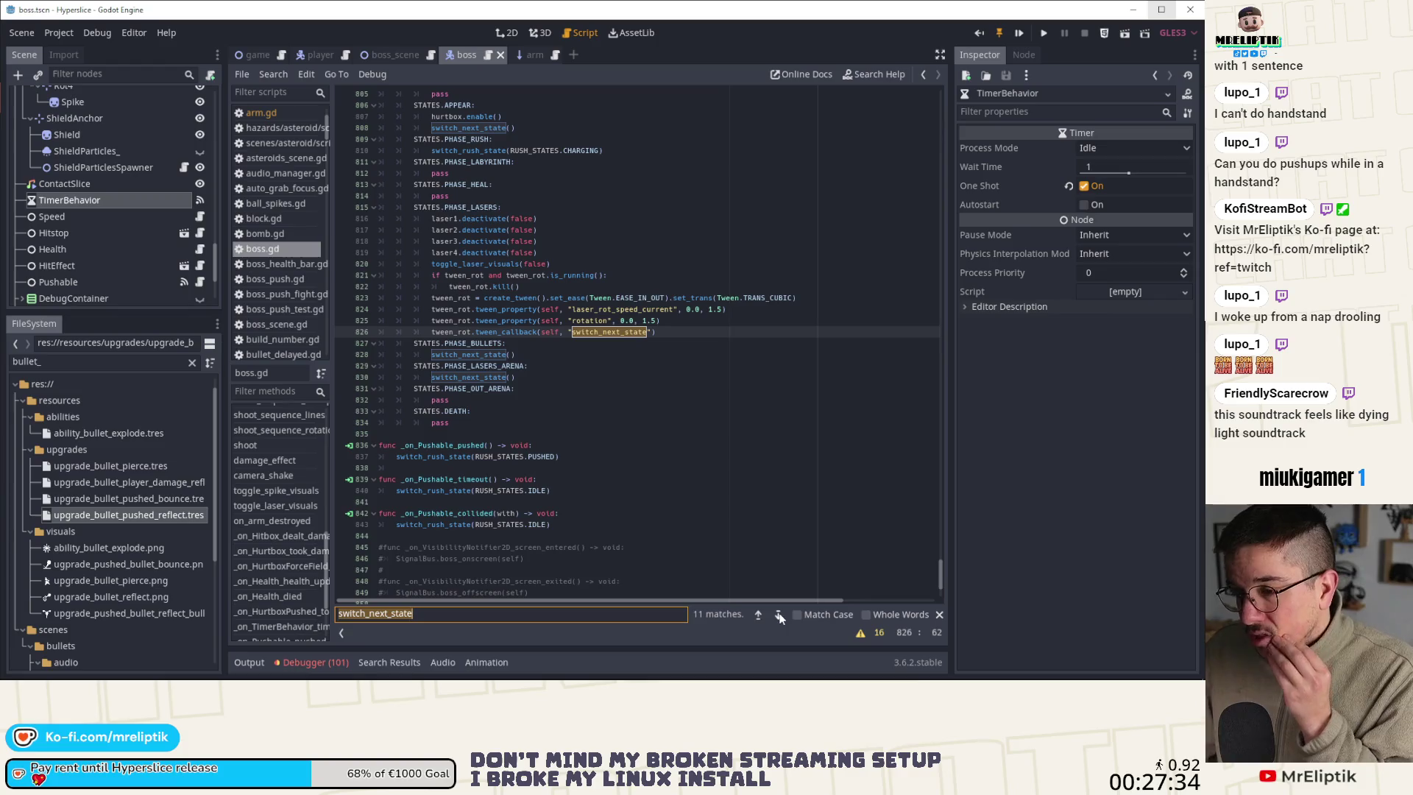
pyautogui.click(779, 614)
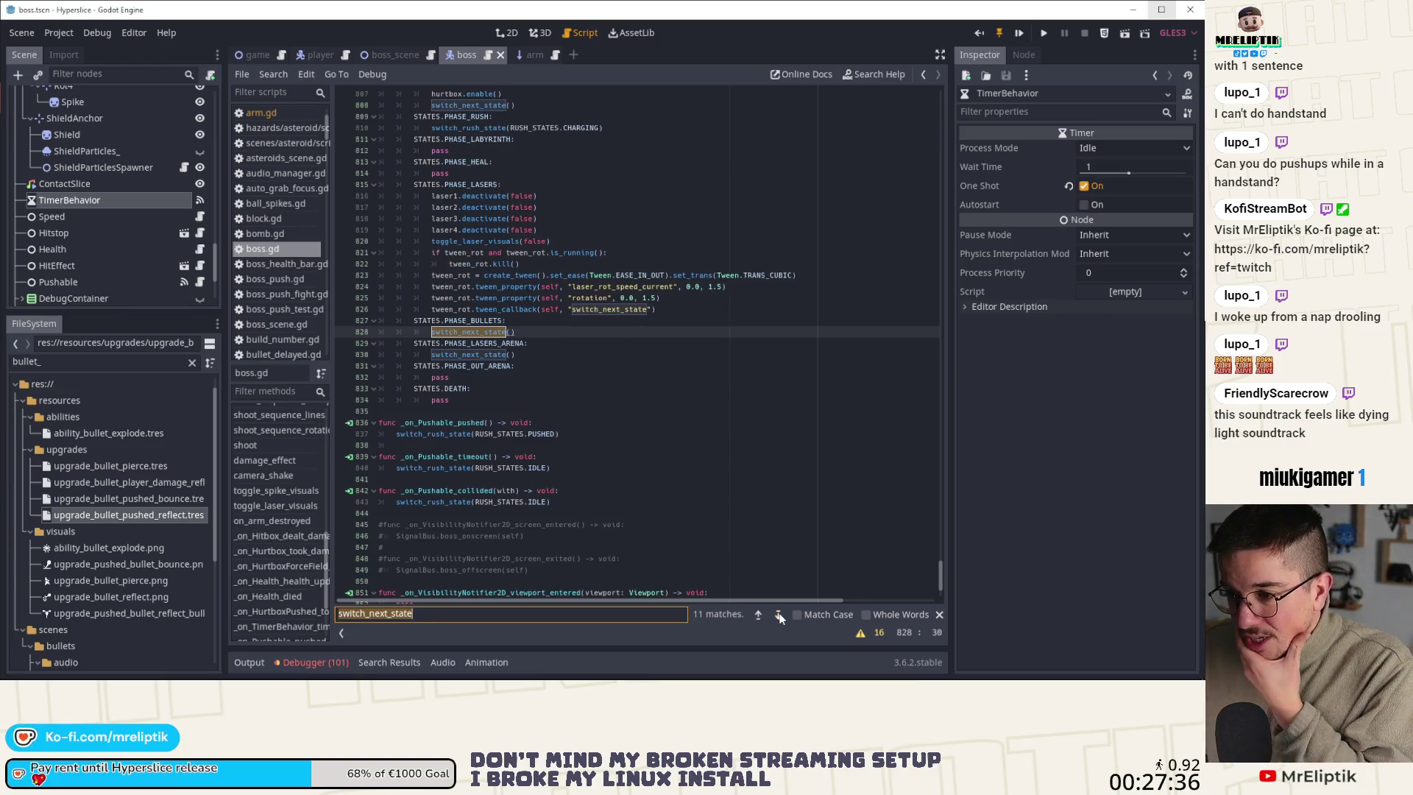
pyautogui.click(780, 615)
pyautogui.click(779, 615)
pyautogui.click(780, 615)
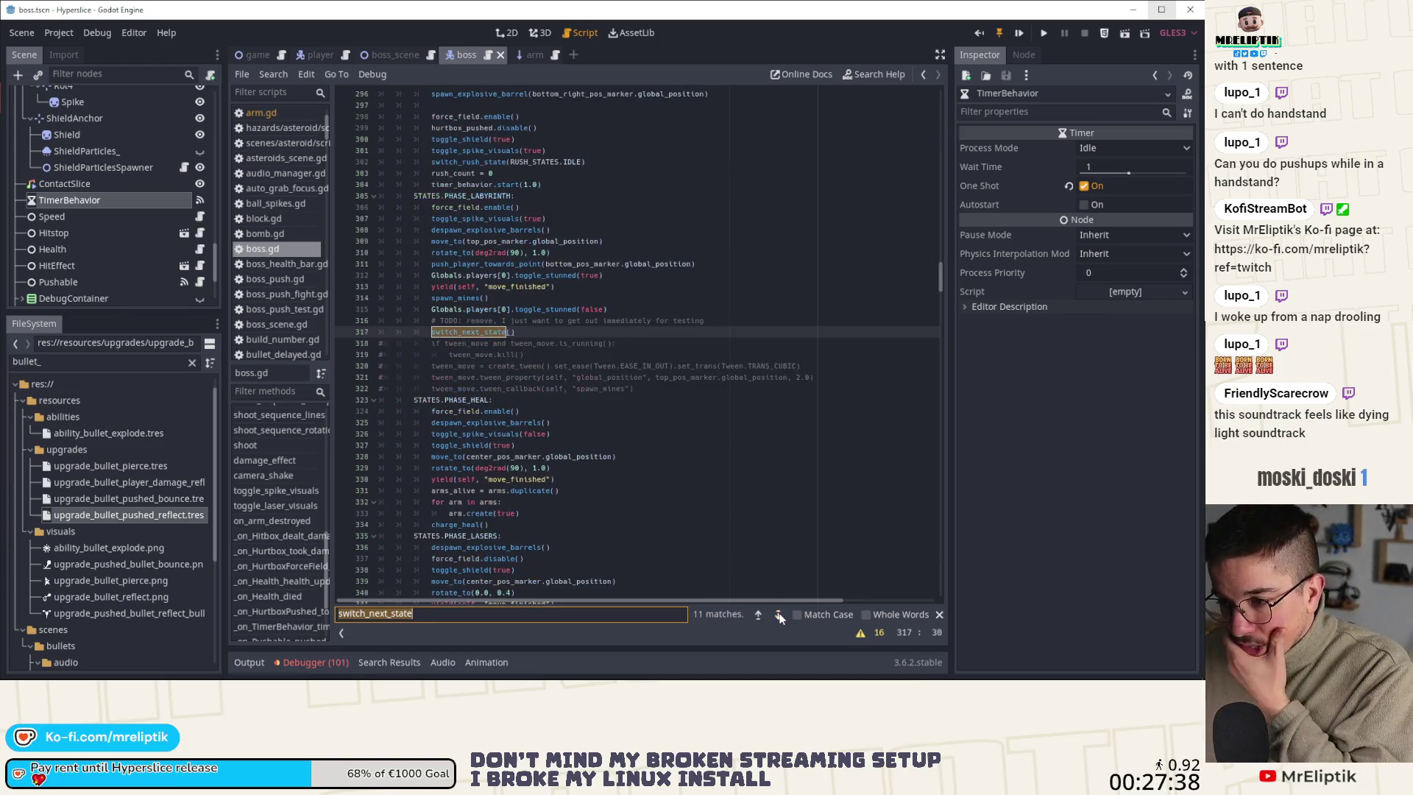
pyautogui.click(780, 614)
pyautogui.click(762, 613)
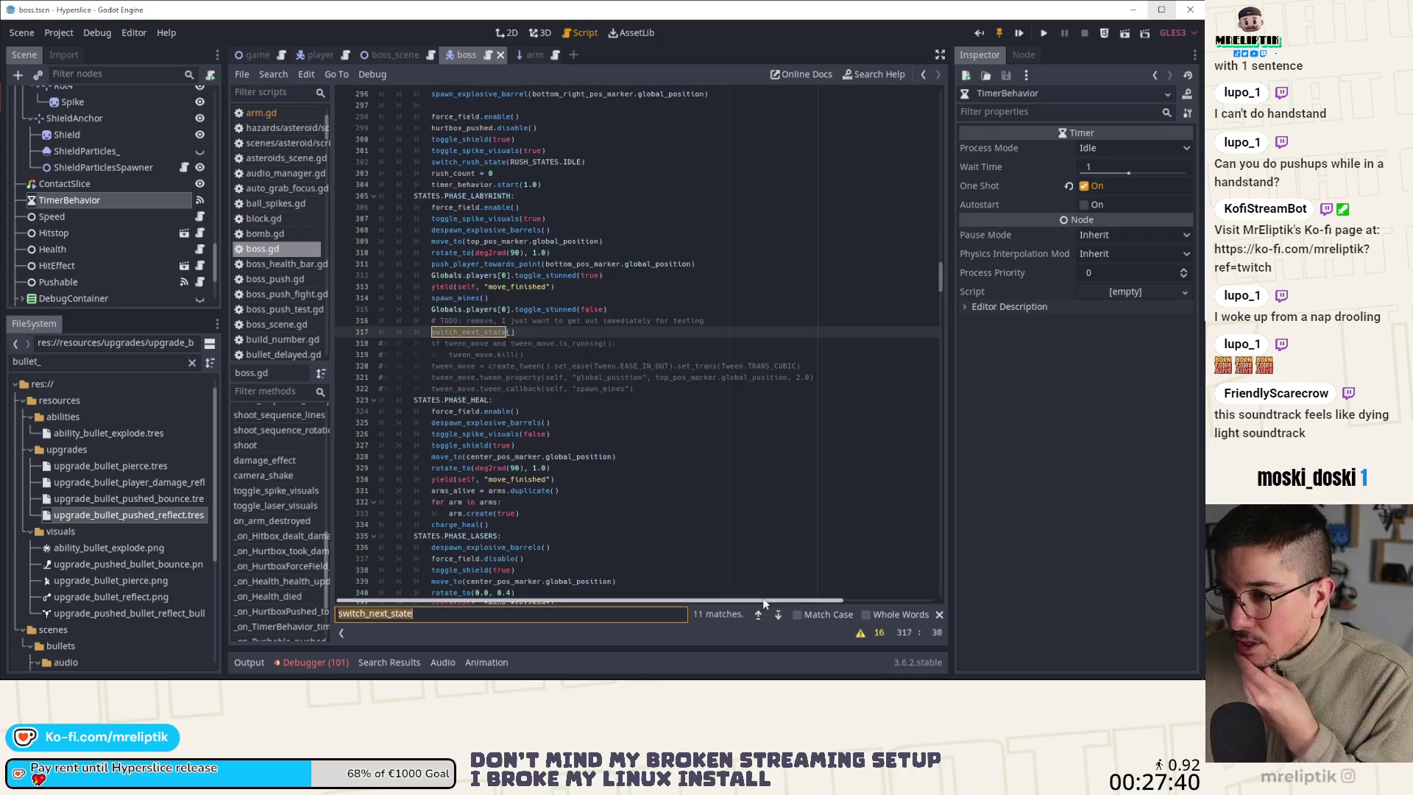
pyautogui.click(778, 615)
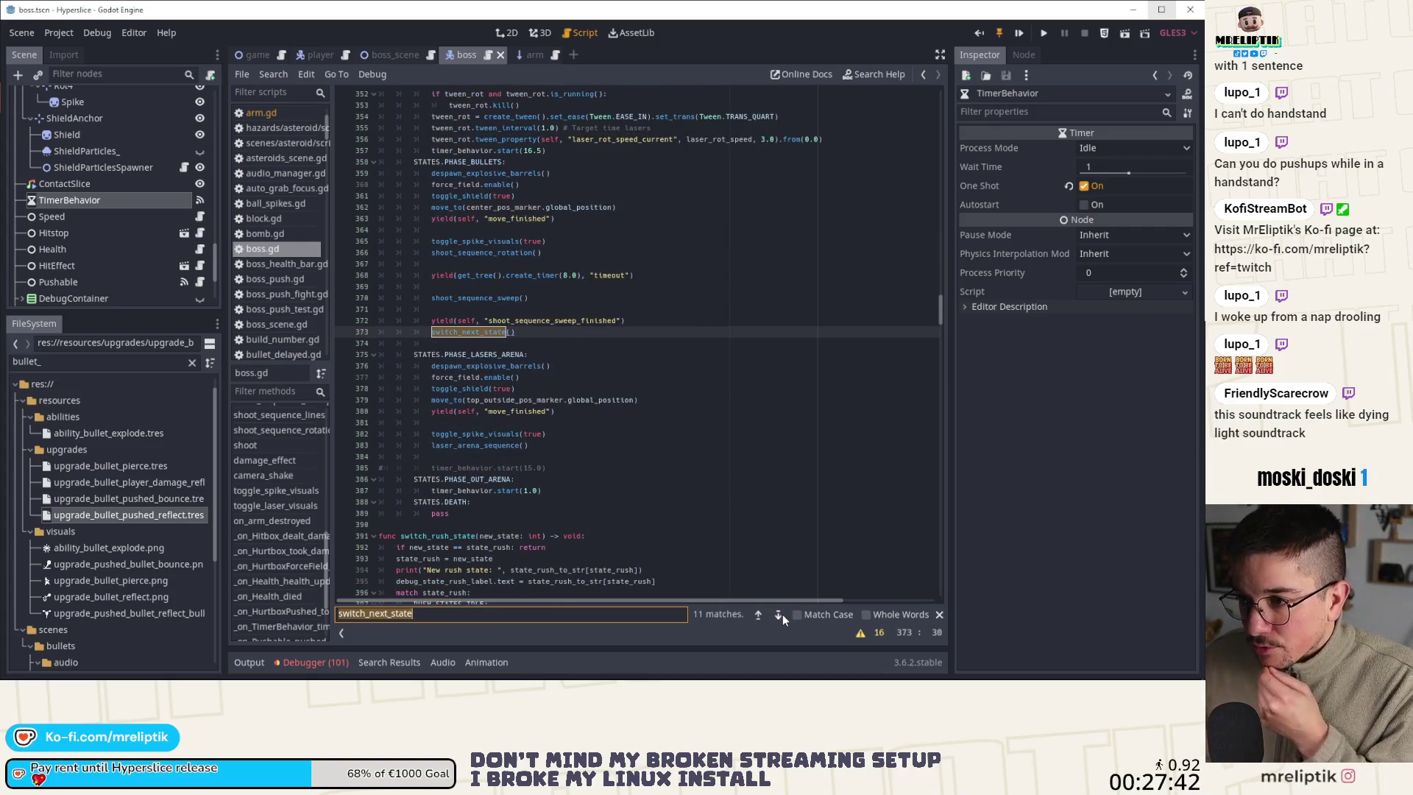
pyautogui.click(780, 614)
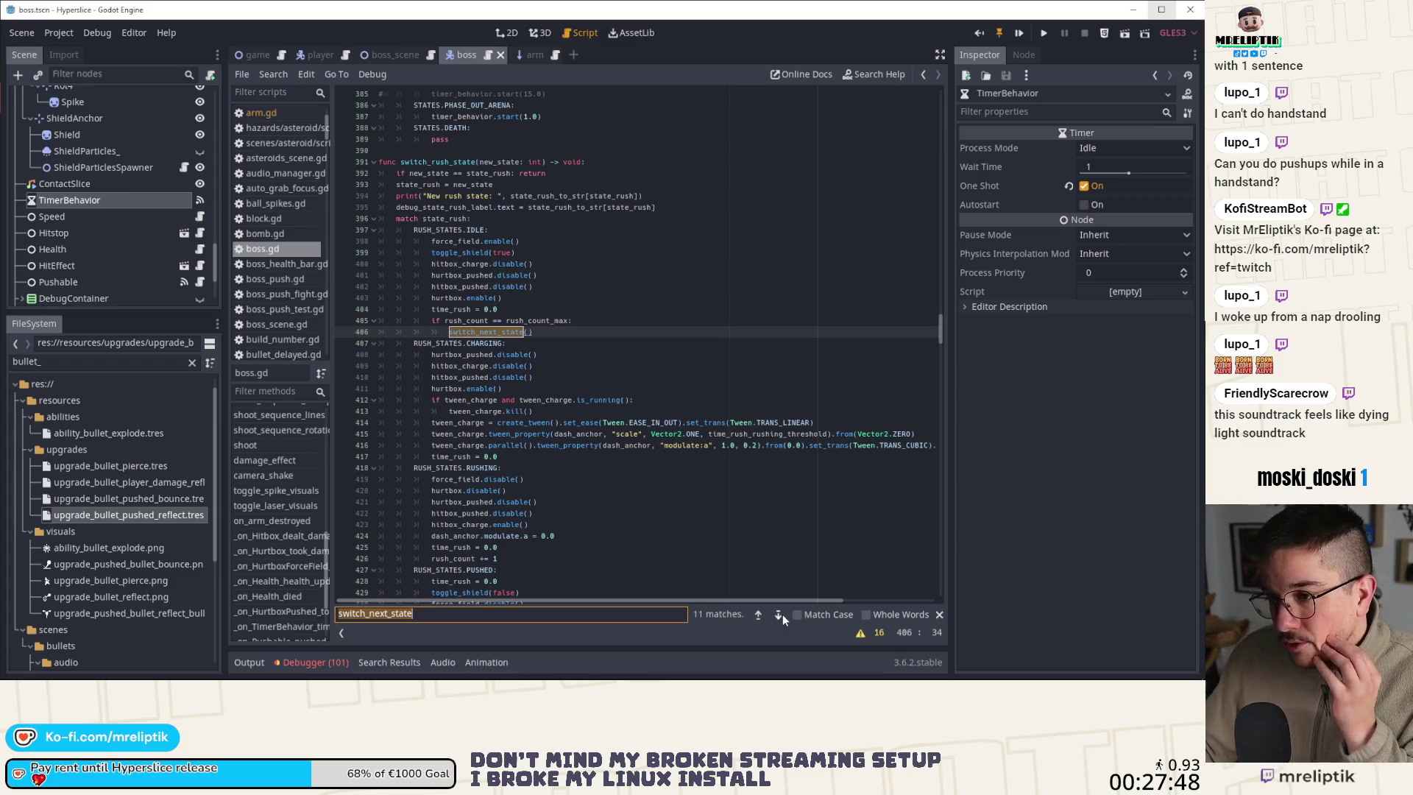
pyautogui.click(781, 614)
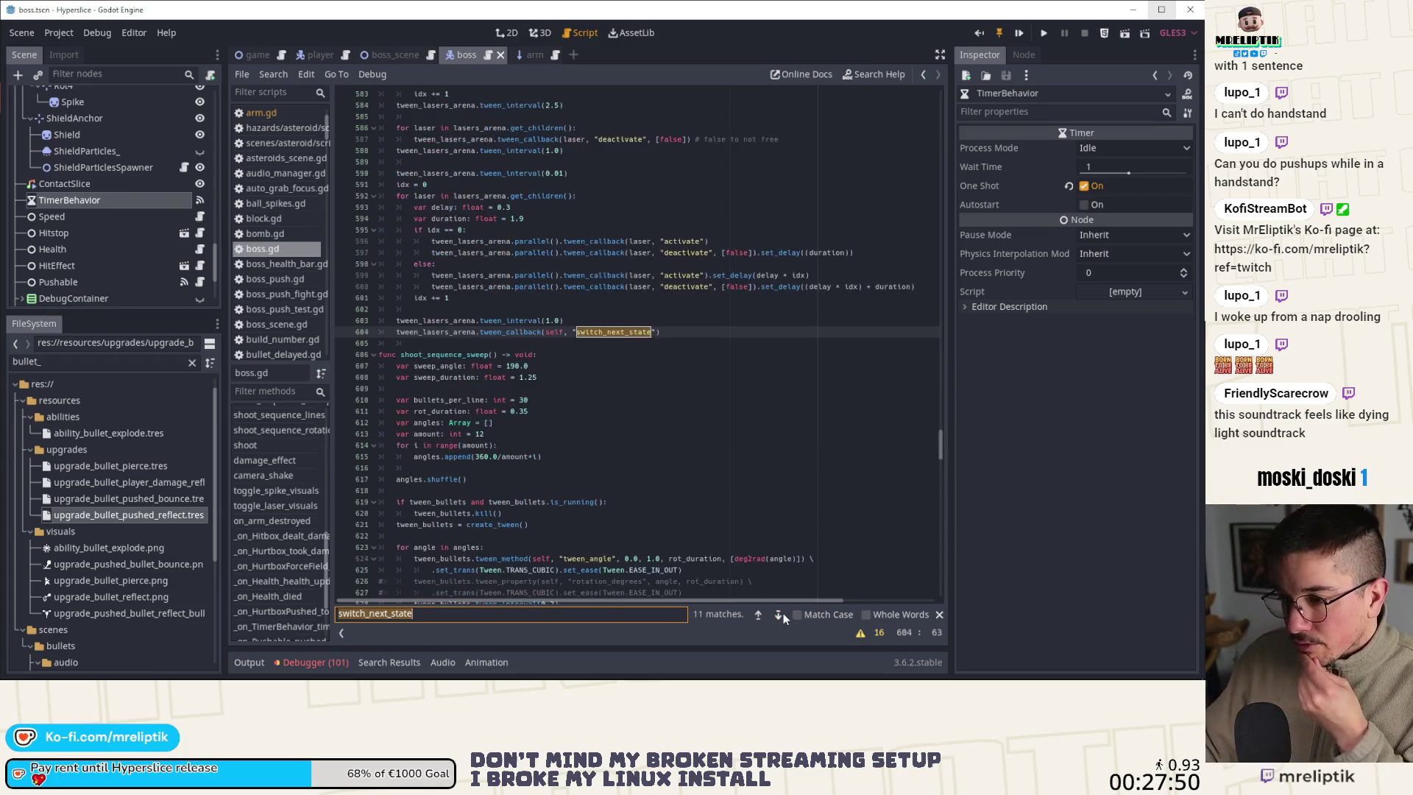
pyautogui.click(757, 615)
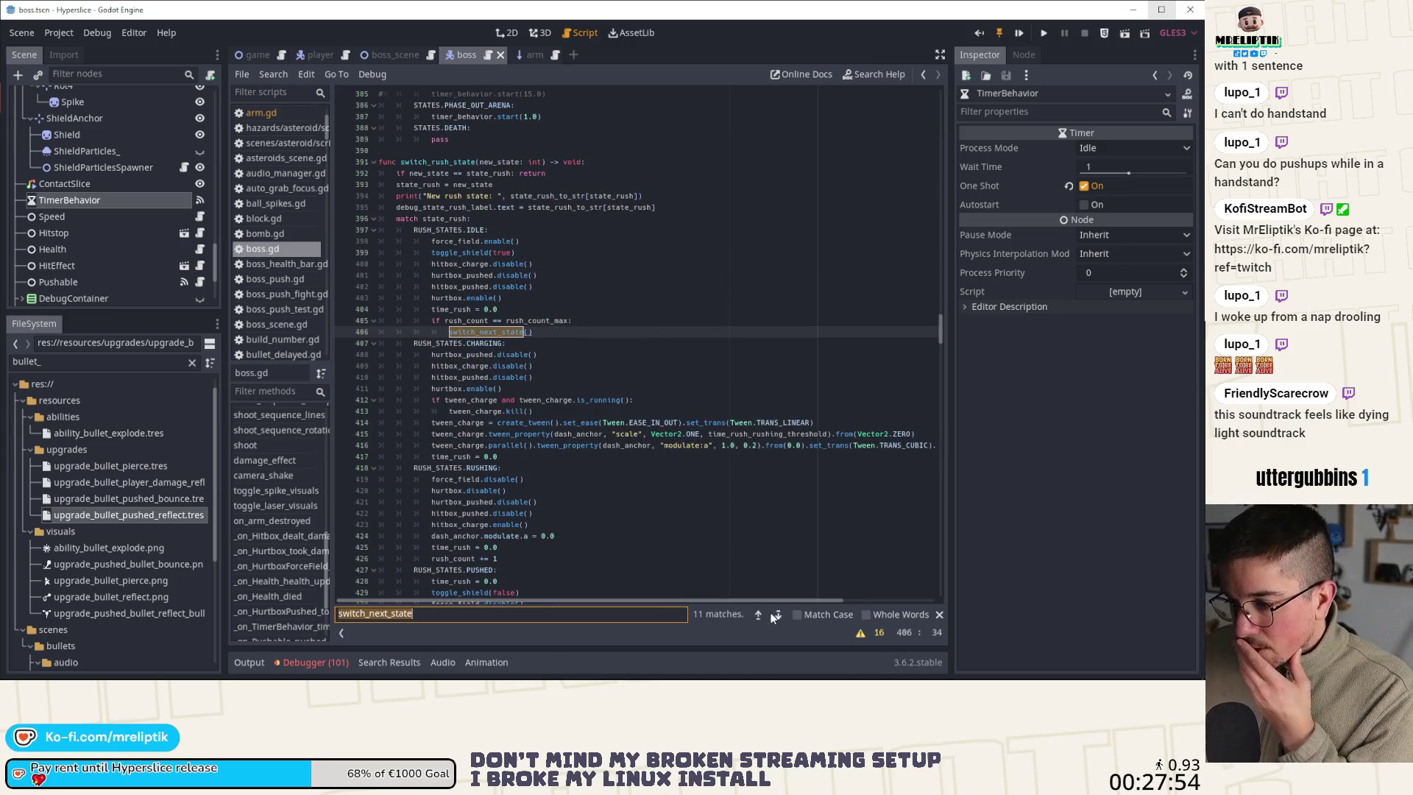
pyautogui.click(778, 614)
# Continue to matches on lines 763, 800, 808 and 826, selecting PHASE_LASERS_ARENA on line 829
pyautogui.scroll(10, 759, 579)
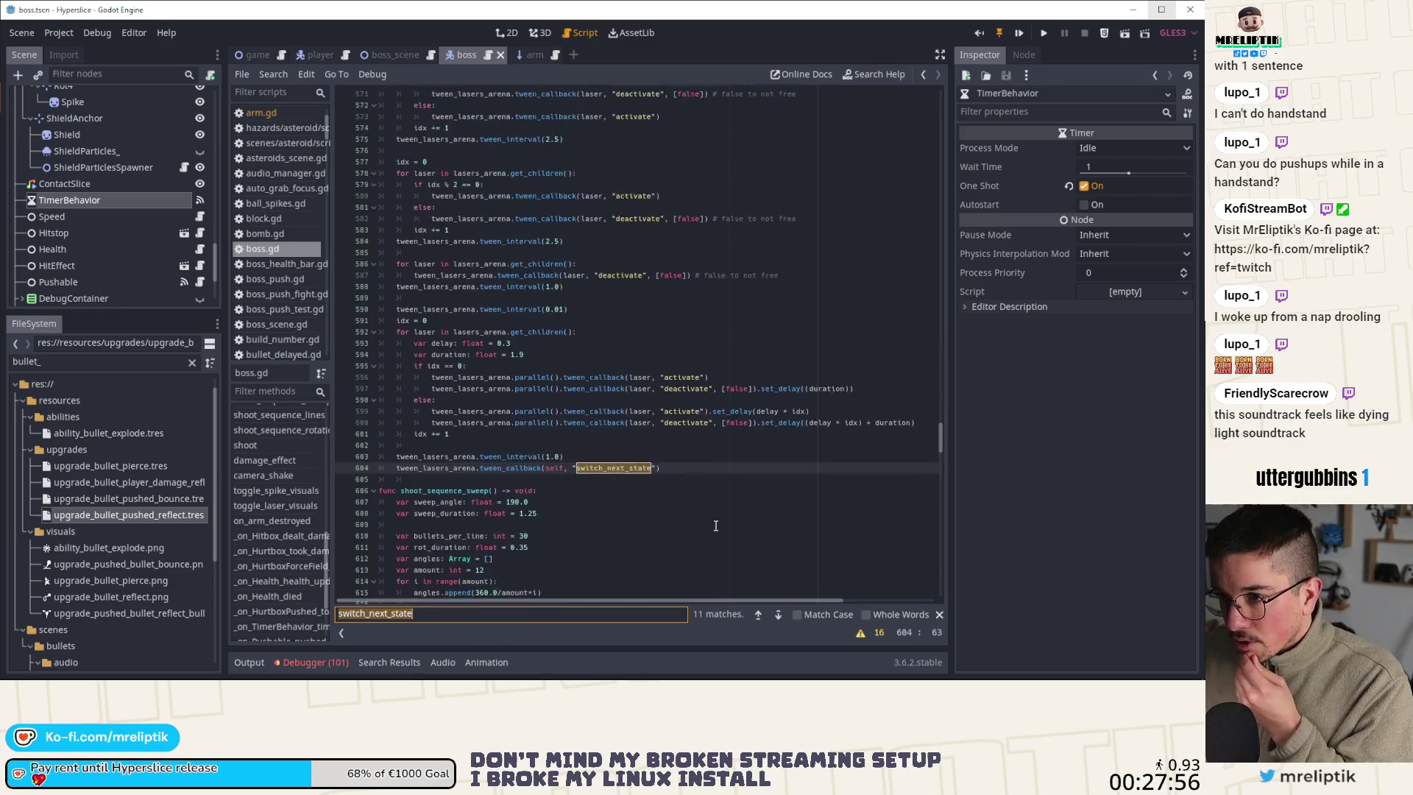
pyautogui.scroll(-2, 717, 537)
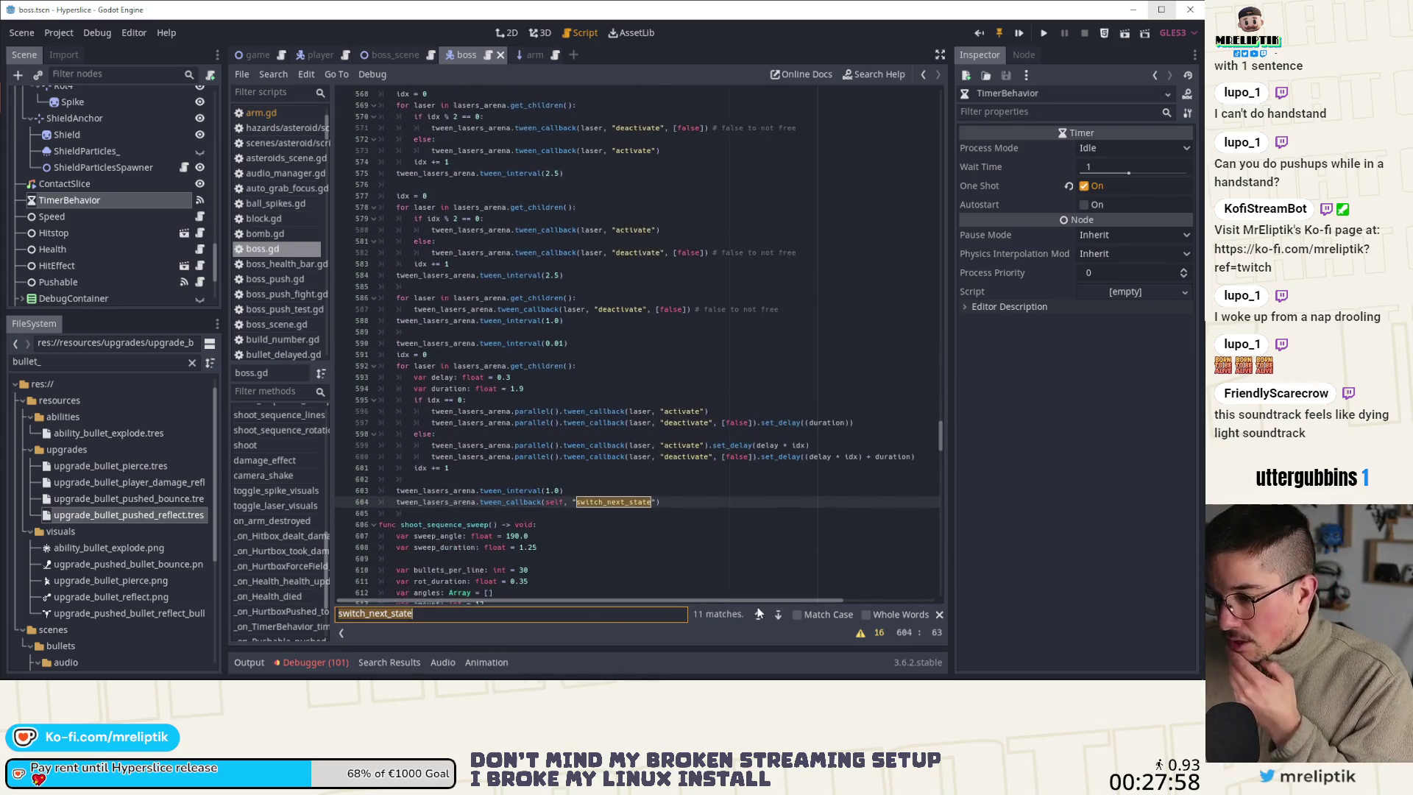
pyautogui.click(778, 615)
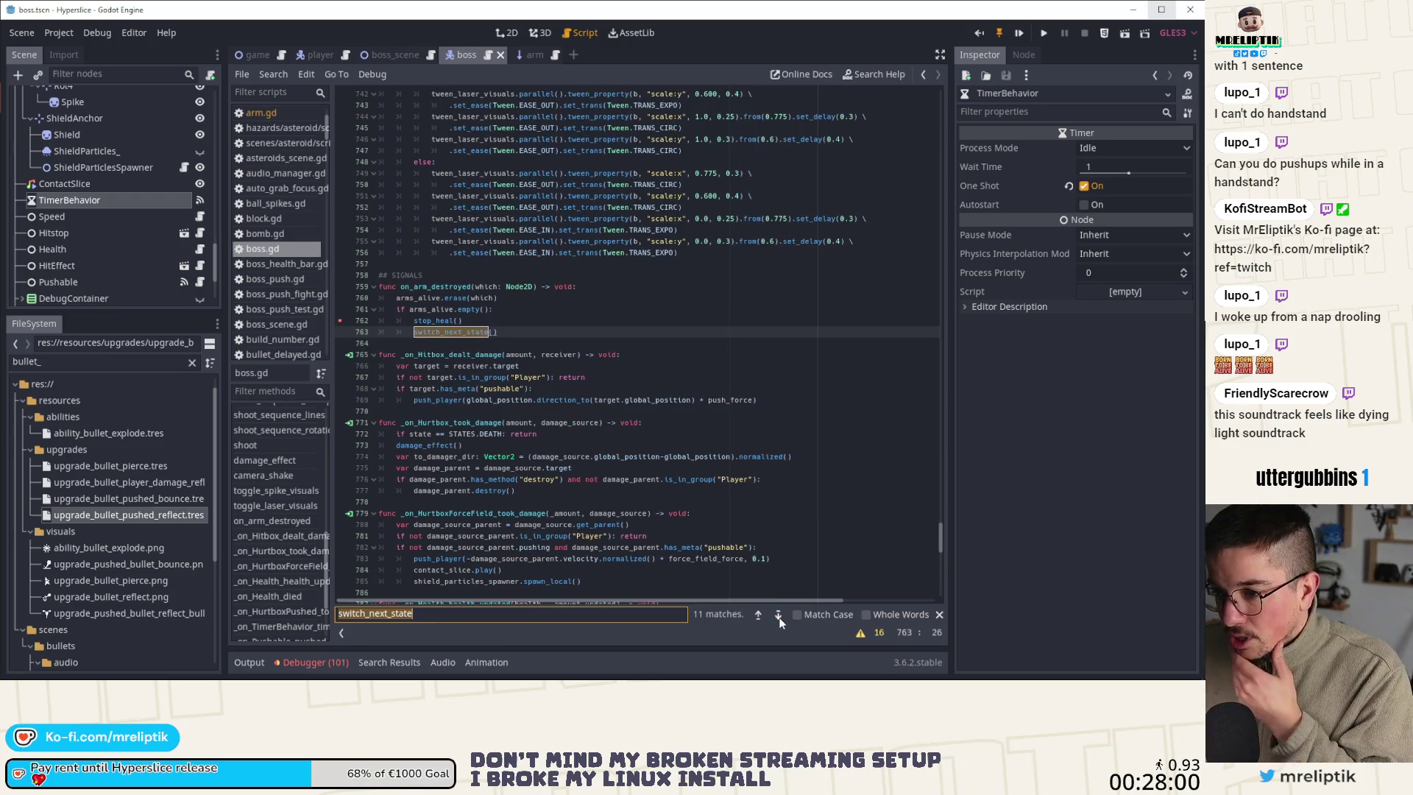
pyautogui.click(779, 616)
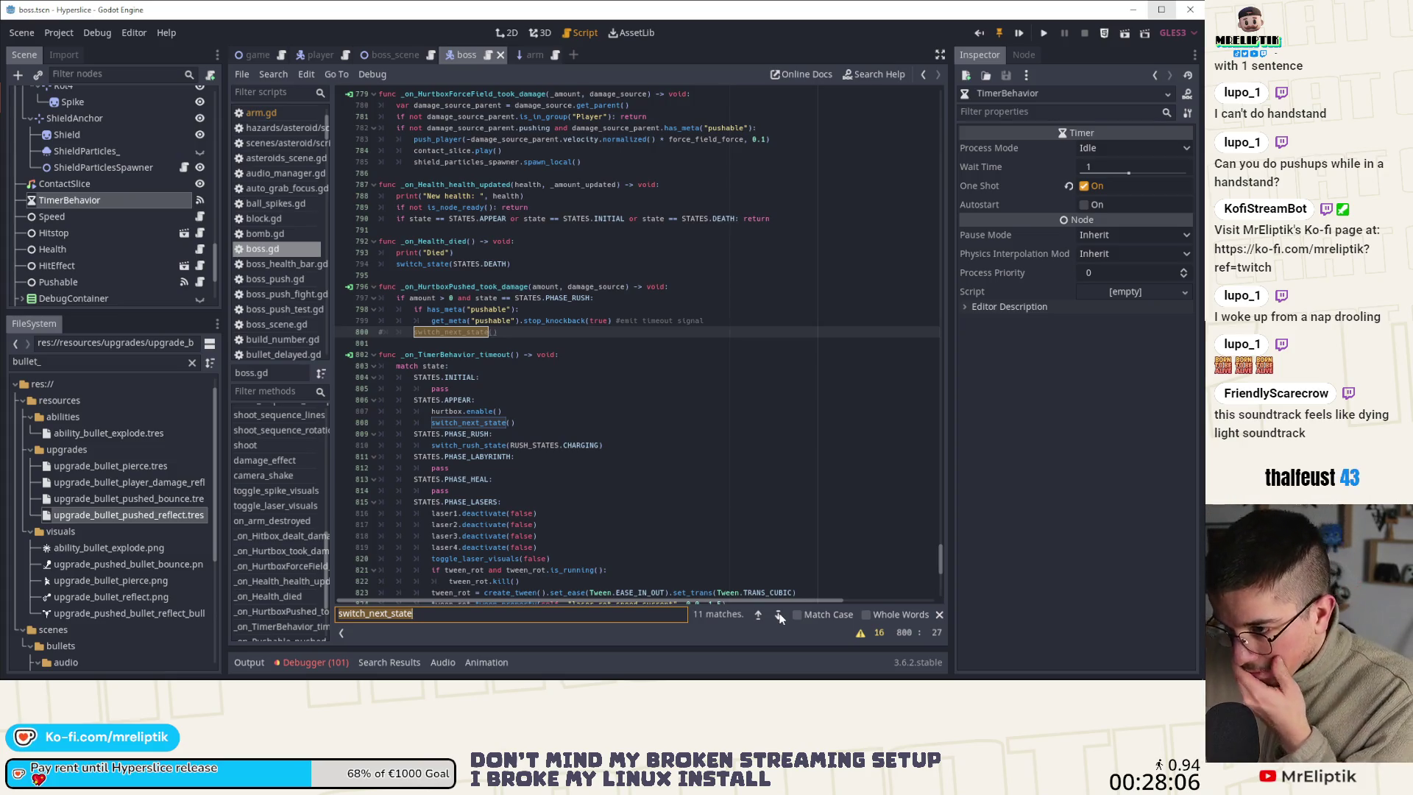
pyautogui.click(778, 615)
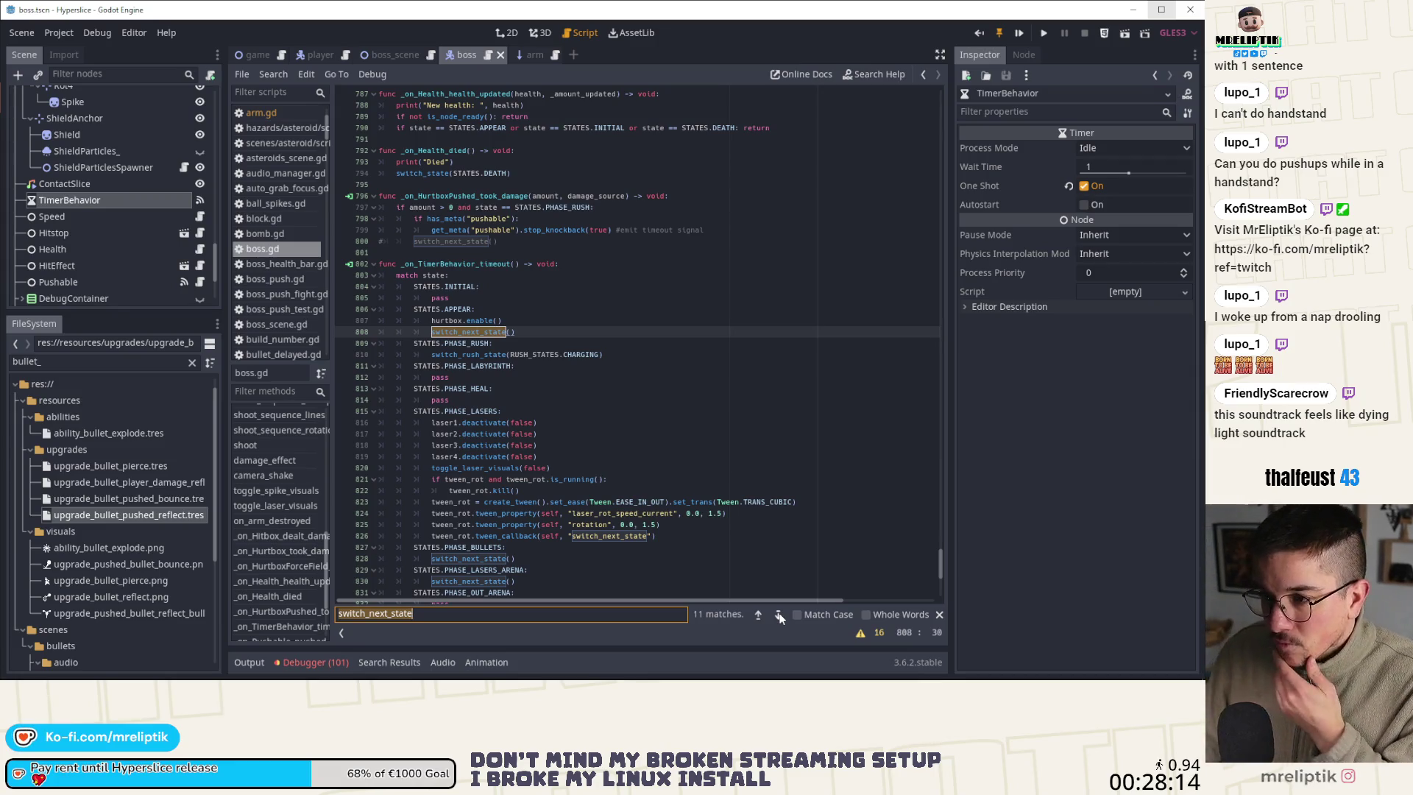
pyautogui.click(778, 615)
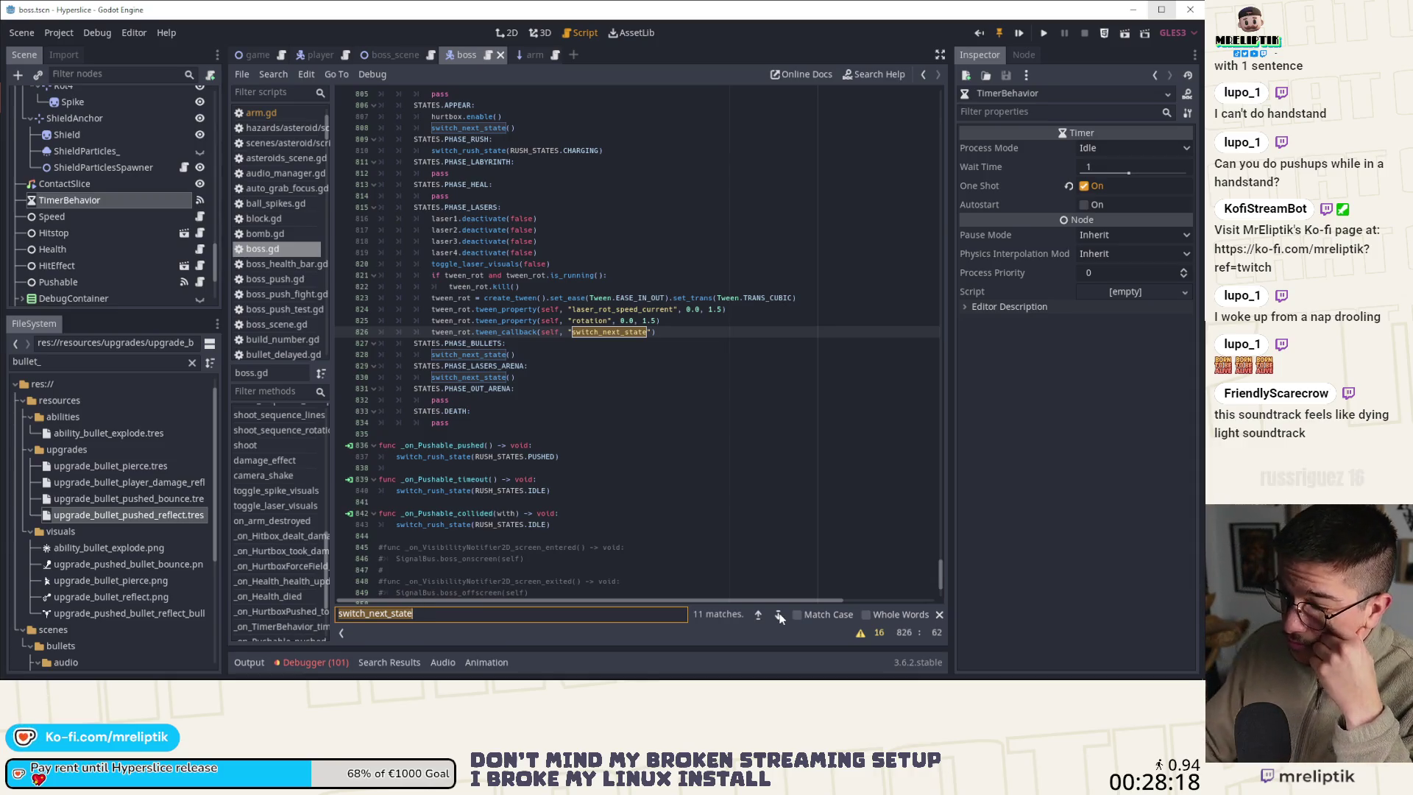
pyautogui.doubleClick(484, 366)
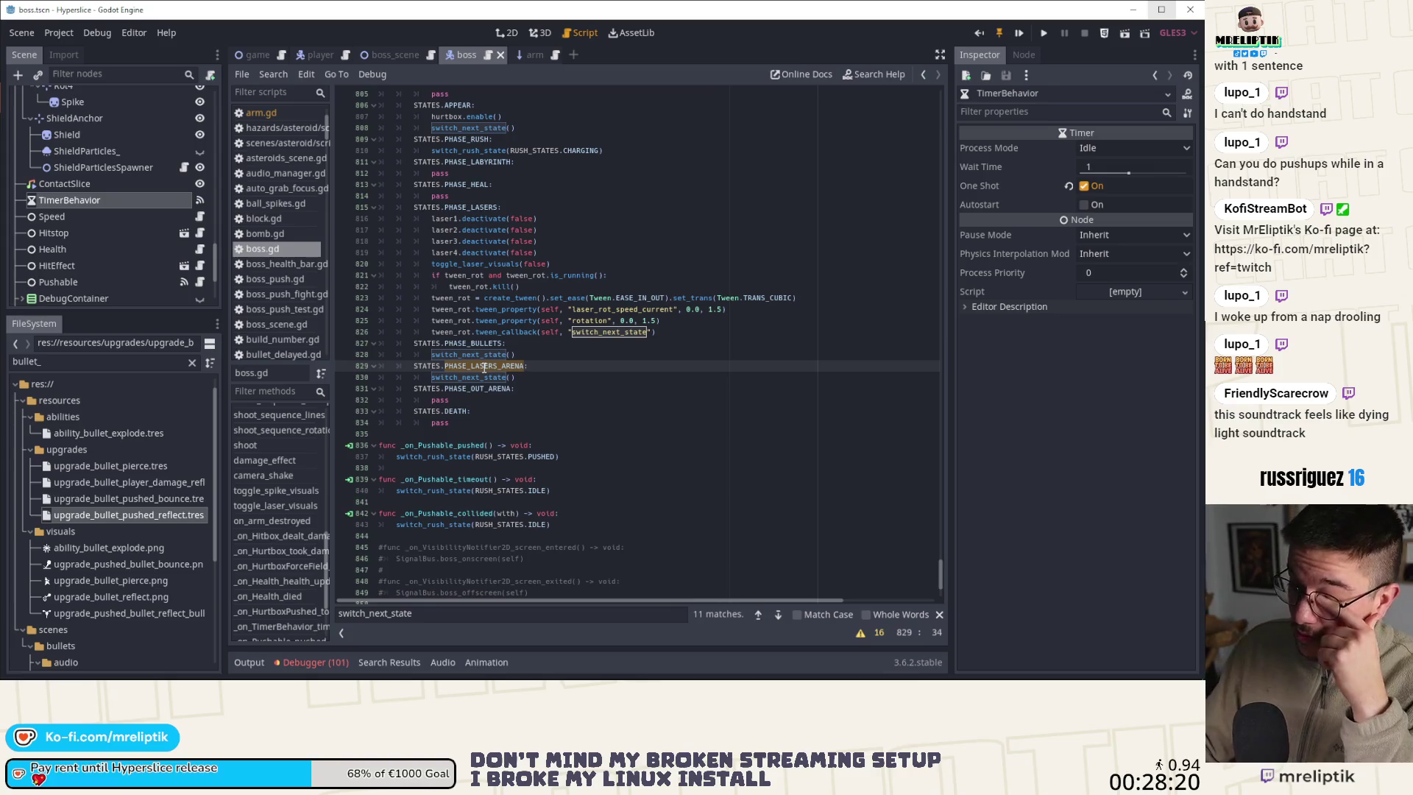
# Search for PHASE_LASERS_ARENA, checking the line 375 match before returning to line 829
pyautogui.hotkey('ctrl', 'f')
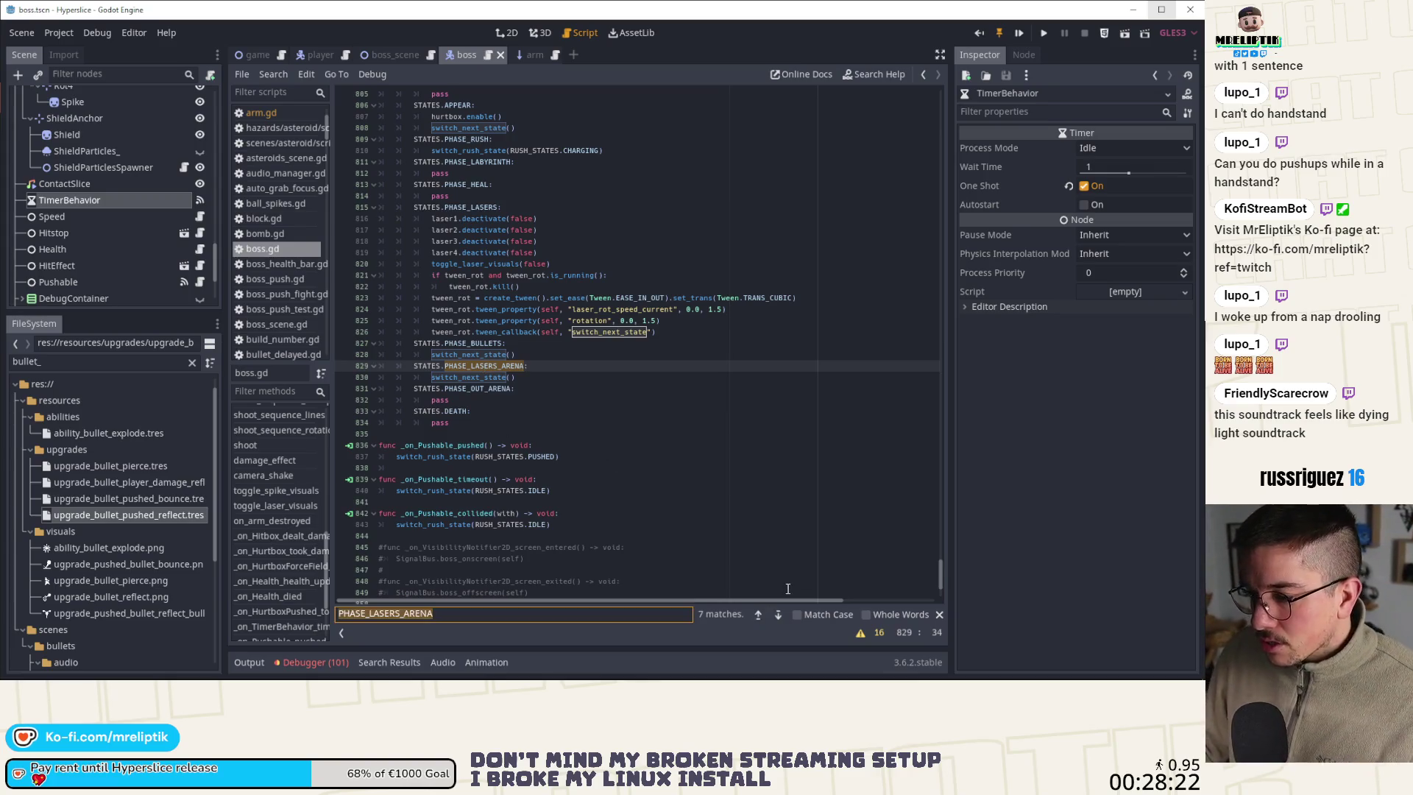
pyautogui.click(758, 615)
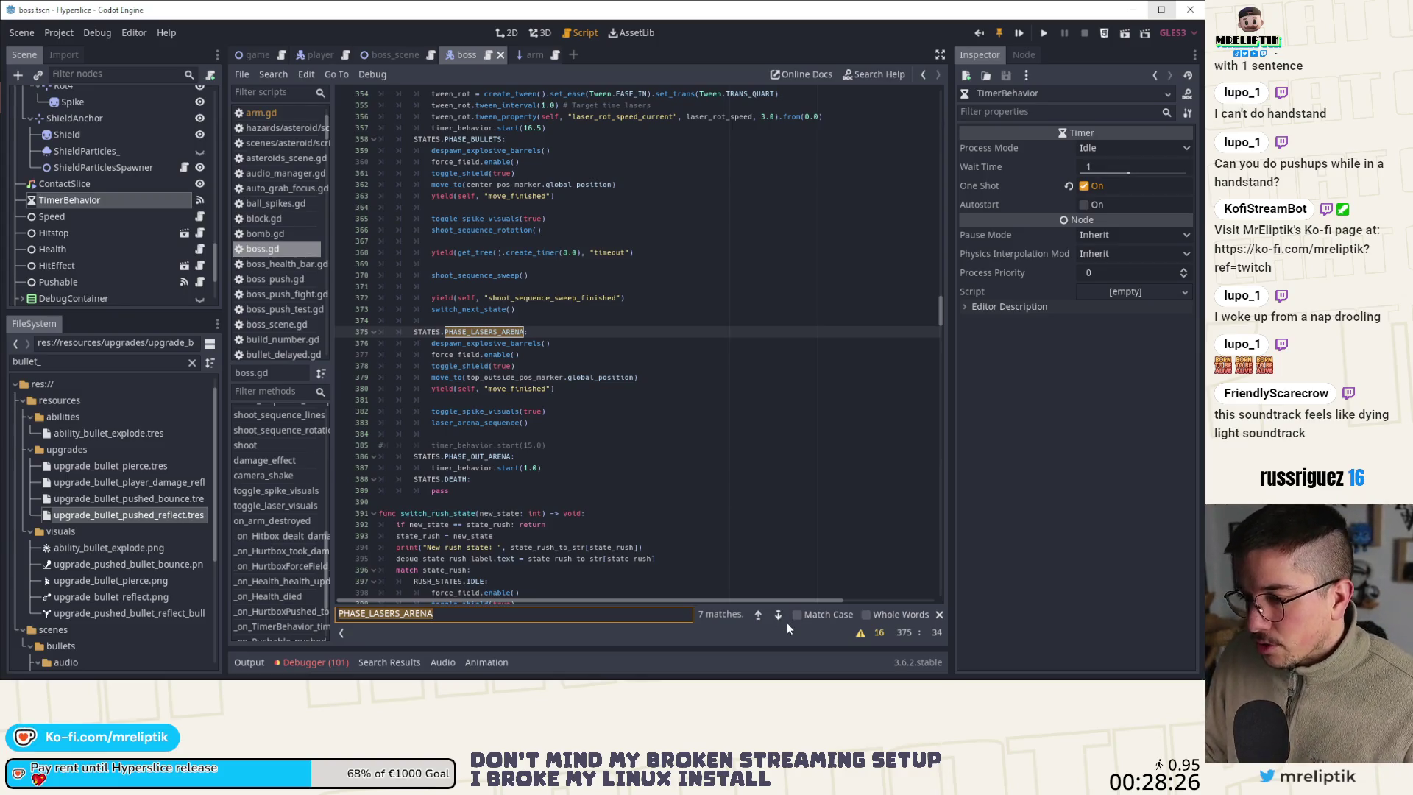
pyautogui.click(779, 615)
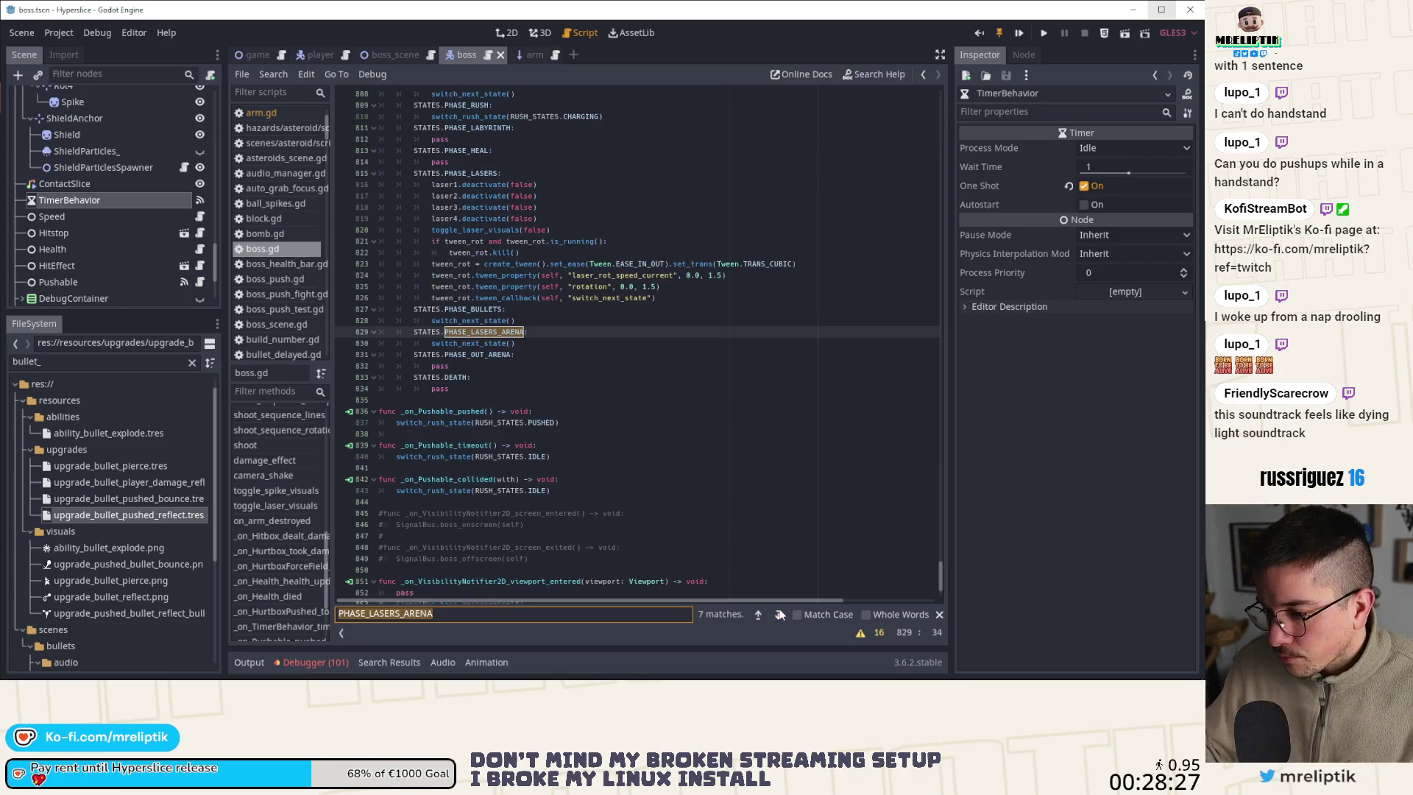
# Replace switch_next_state() on line 830 with pass and save boss.gd
pyautogui.click(553, 340)
pyautogui.hotkey('shift', 'Home')
pyautogui.write('pass')
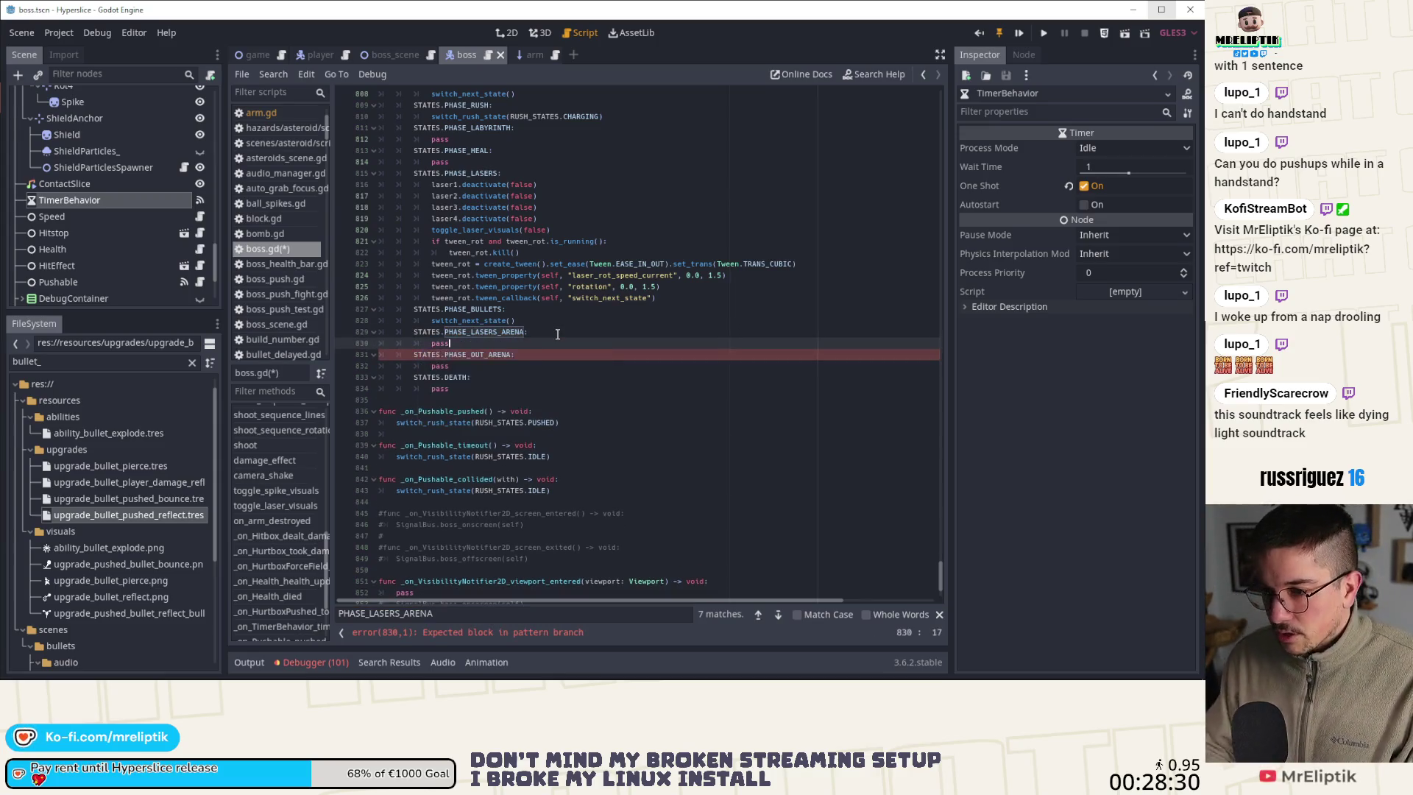
pyautogui.hotkey('ctrl', 's')
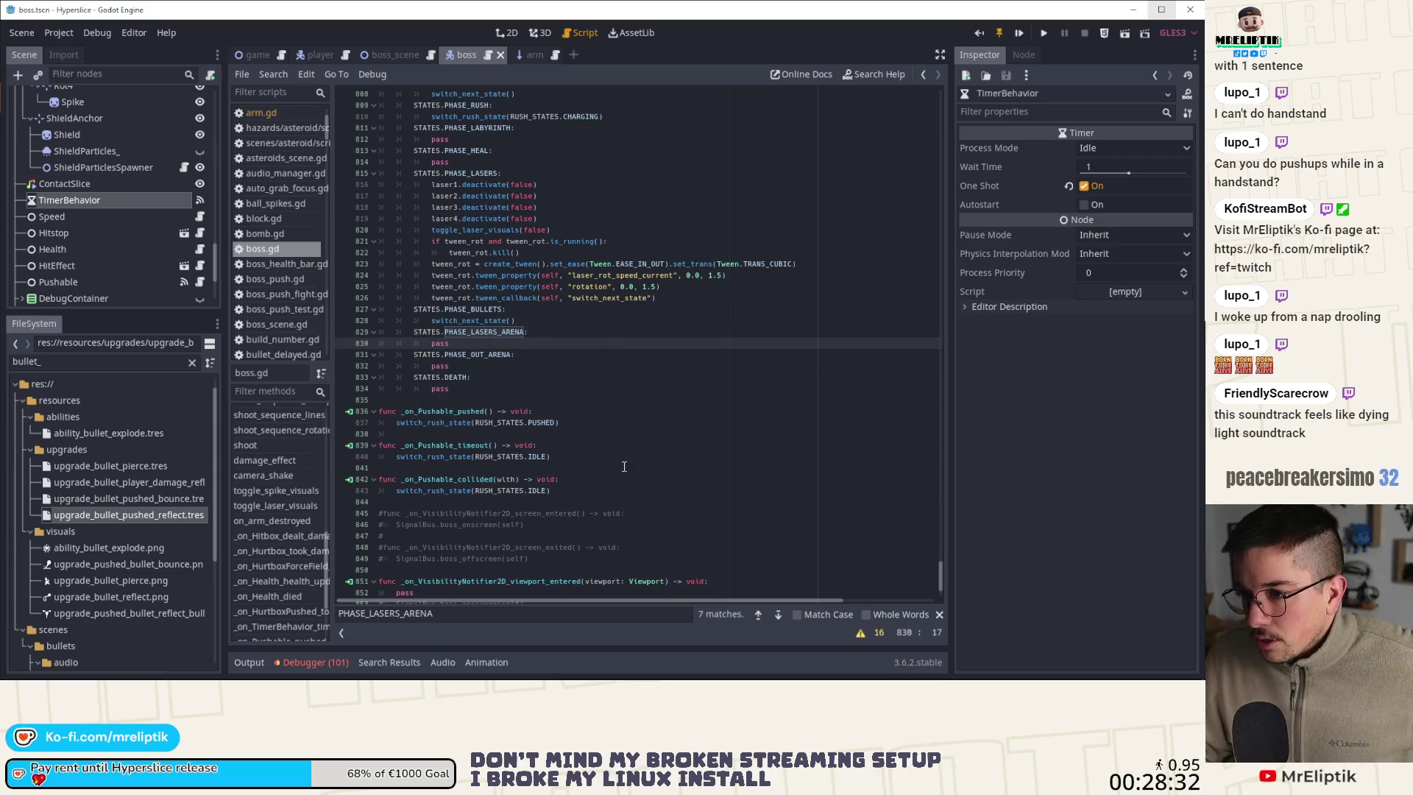
# Step through the PHASE_LASERS_ARENA matches, including lines 92 and 375
pyautogui.scroll(1, 624, 467)
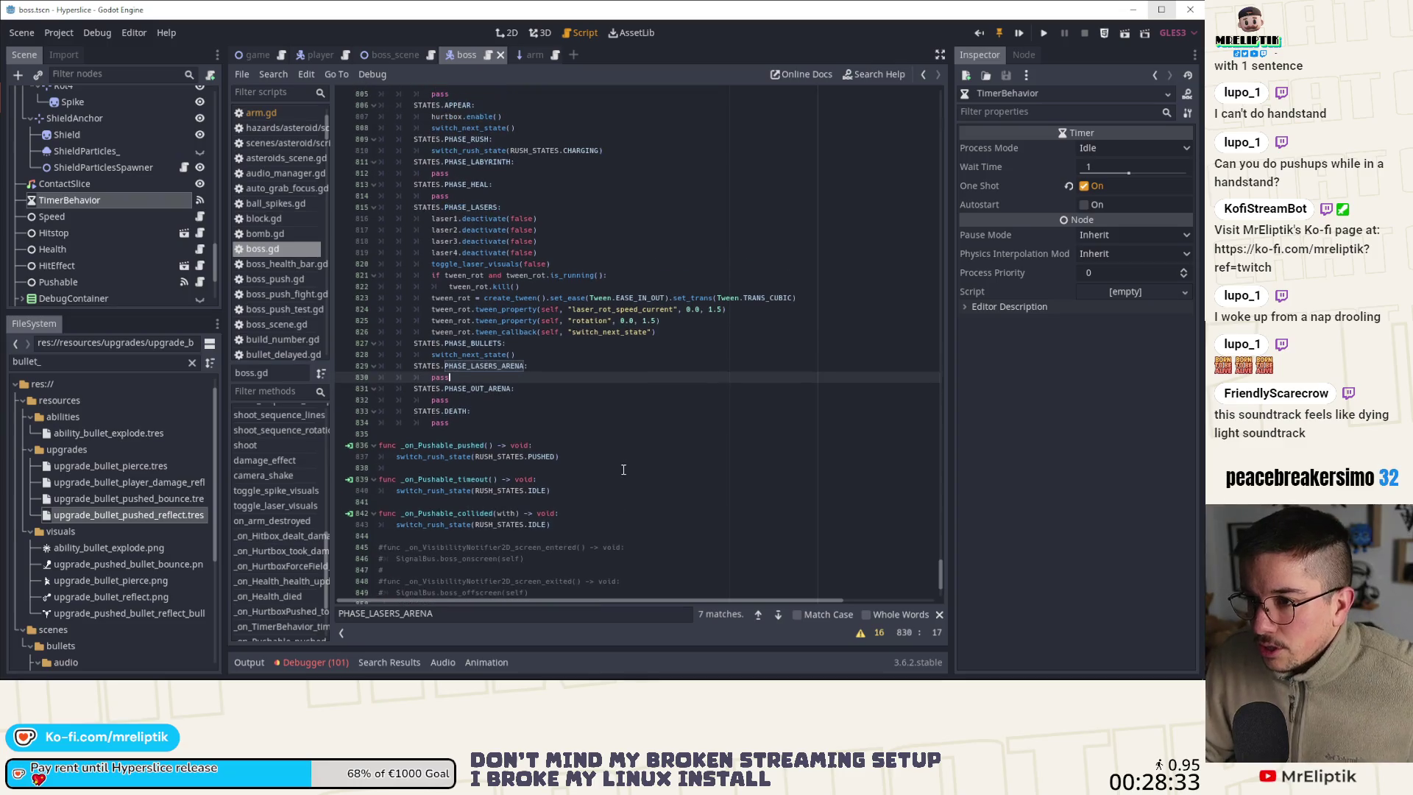
pyautogui.click(780, 620)
pyautogui.click(778, 615)
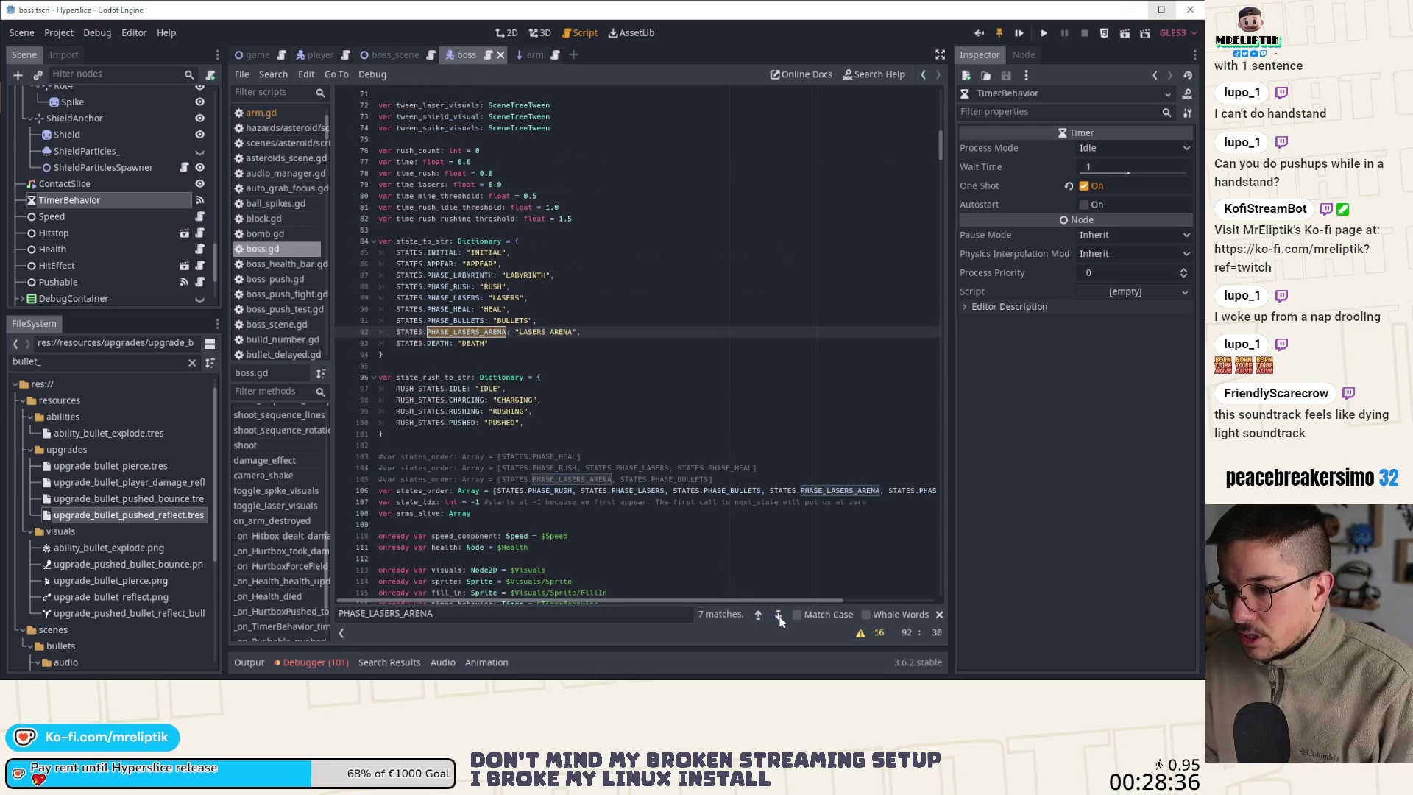
pyautogui.click(778, 615)
pyautogui.click(778, 615)
pyautogui.click(778, 615)
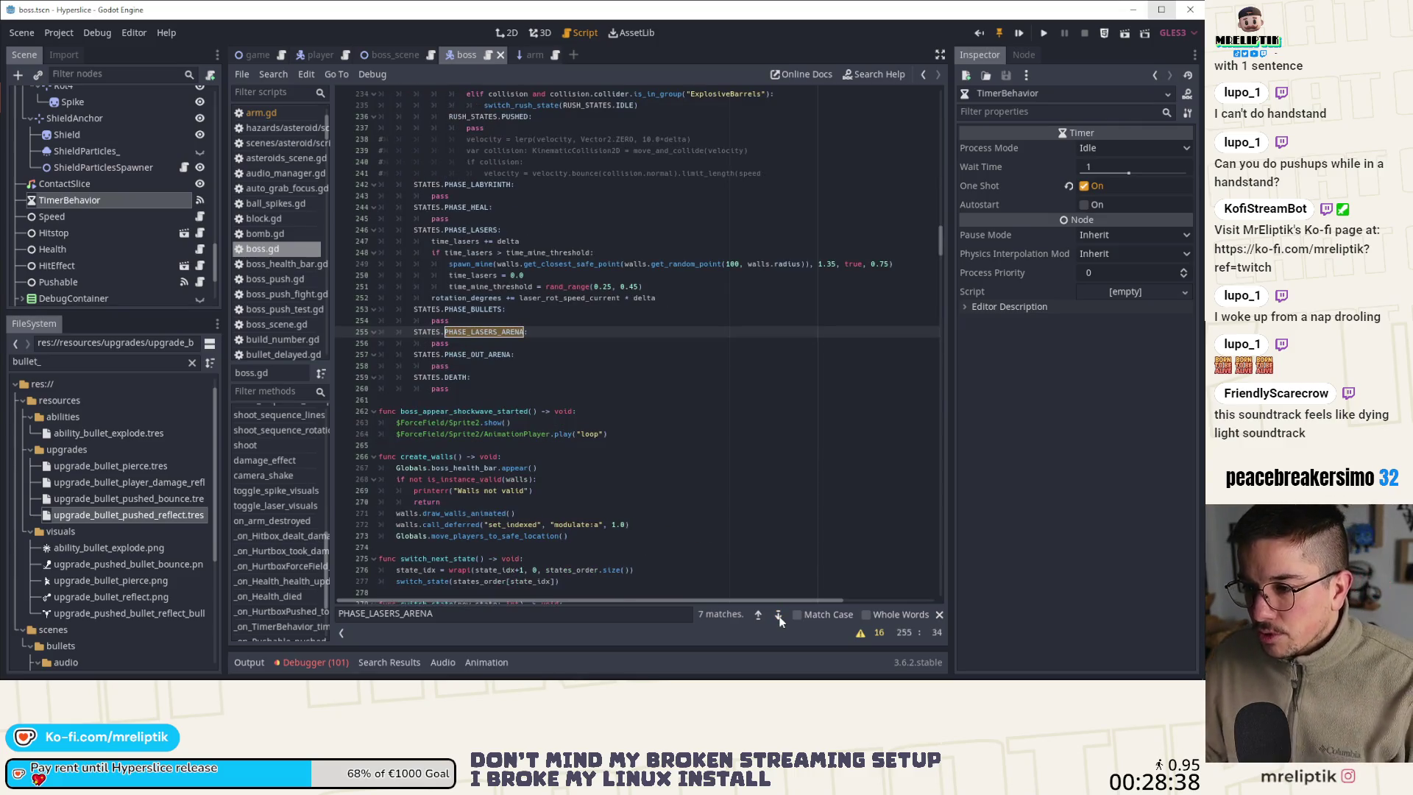
pyautogui.click(778, 615)
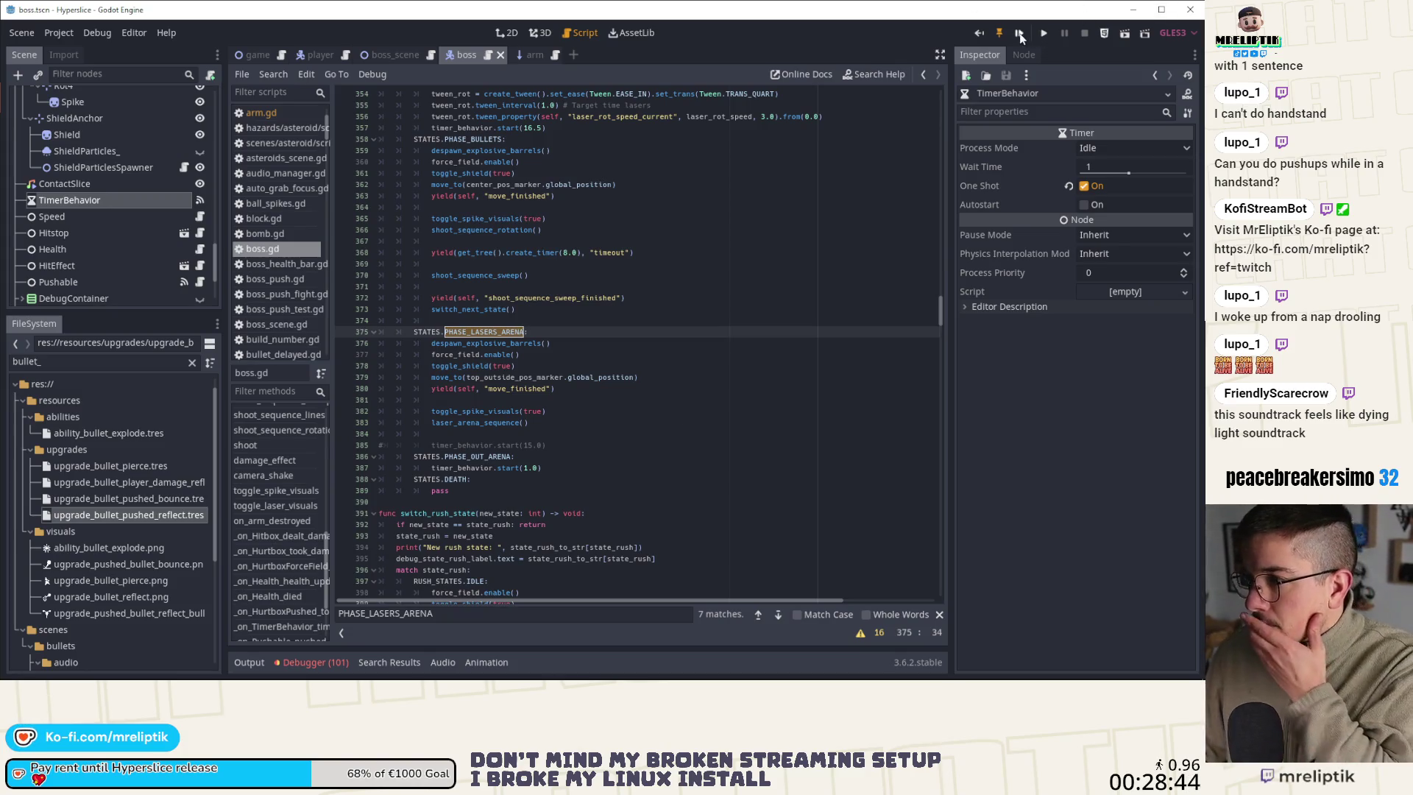
# In the 2D view, inspect ForceField, its Sprite and CollisionShape2D, and preview the 256×256 ring texture
pyautogui.click(511, 33)
pyautogui.scroll(2, 120, 230)
pyautogui.scroll(8, 119, 223)
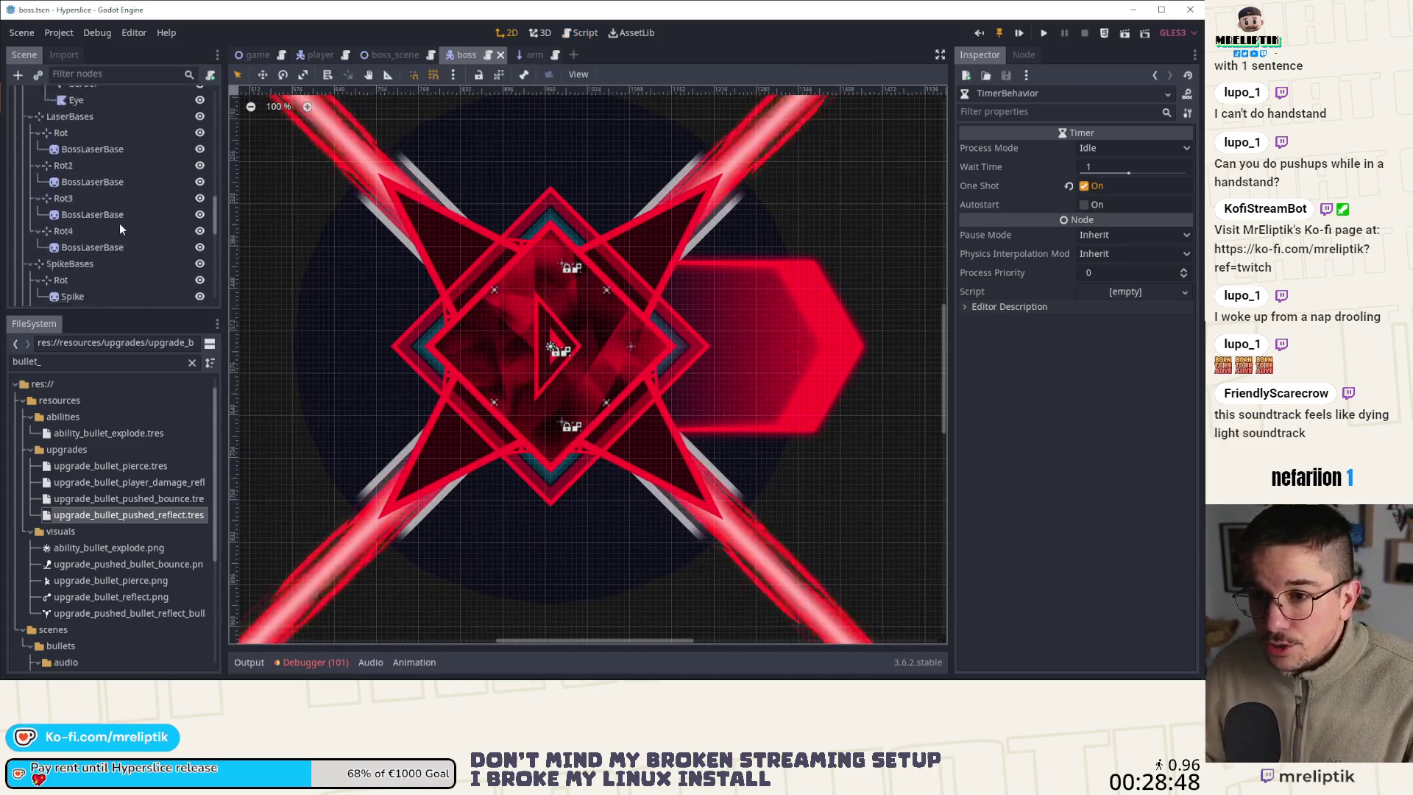
pyautogui.scroll(2, 113, 147)
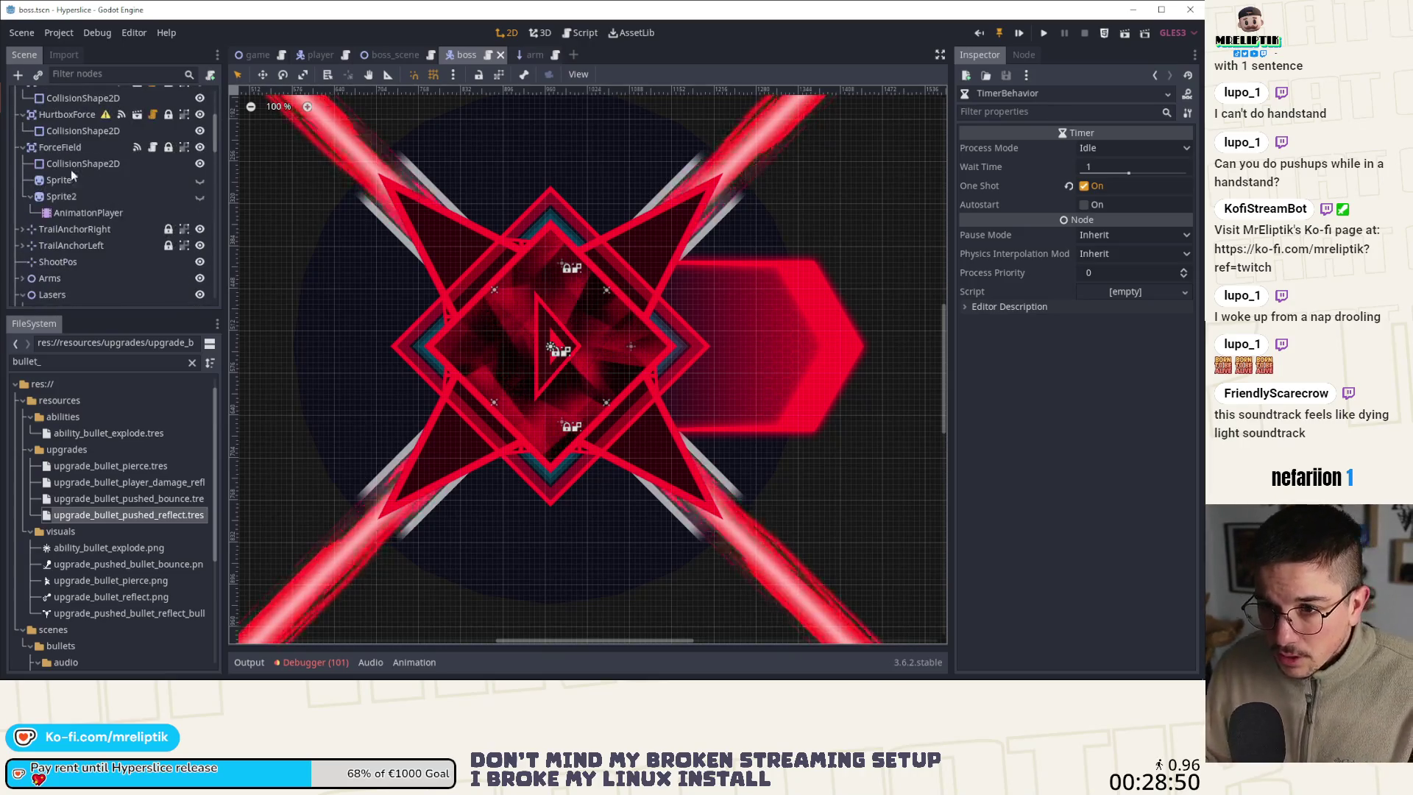
pyautogui.click(72, 147)
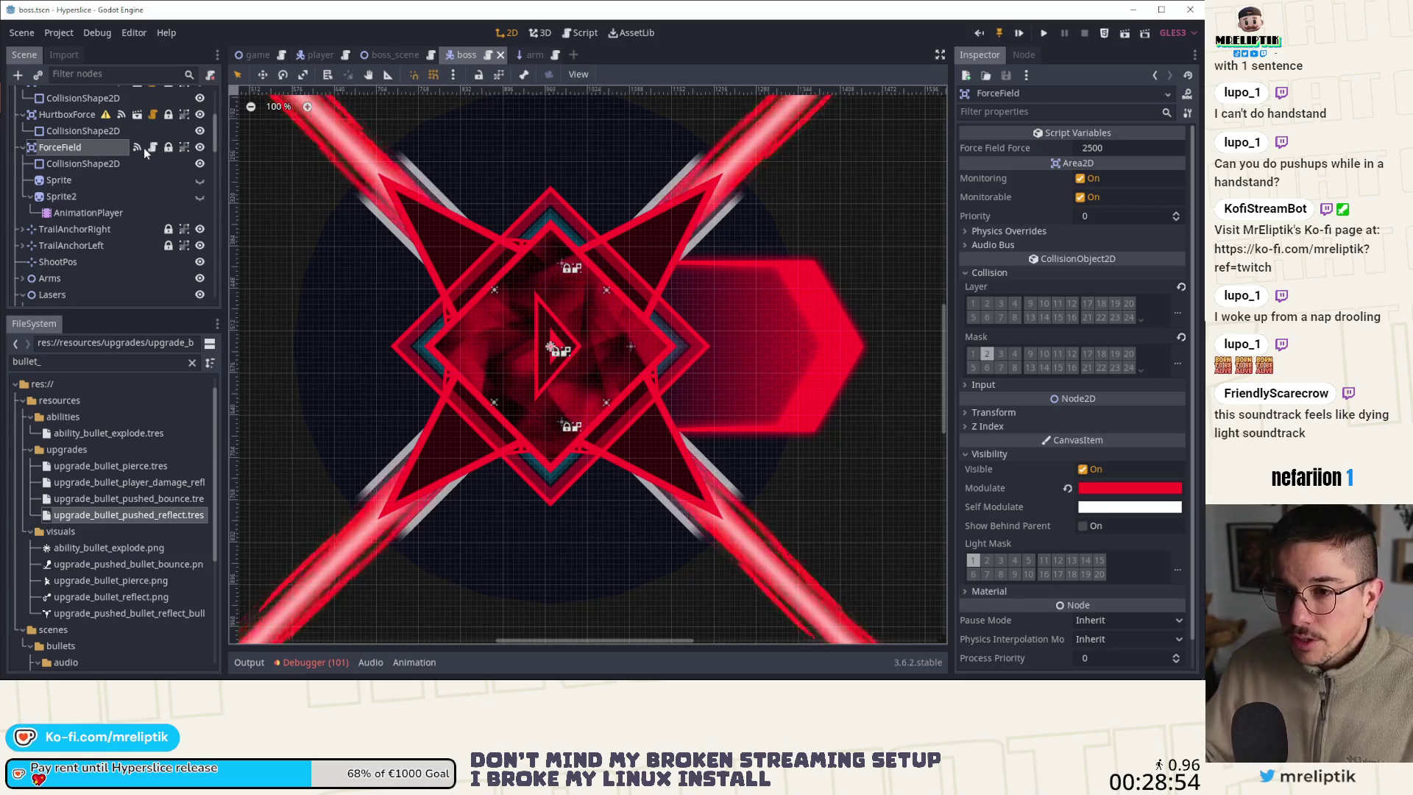
pyautogui.click(77, 181)
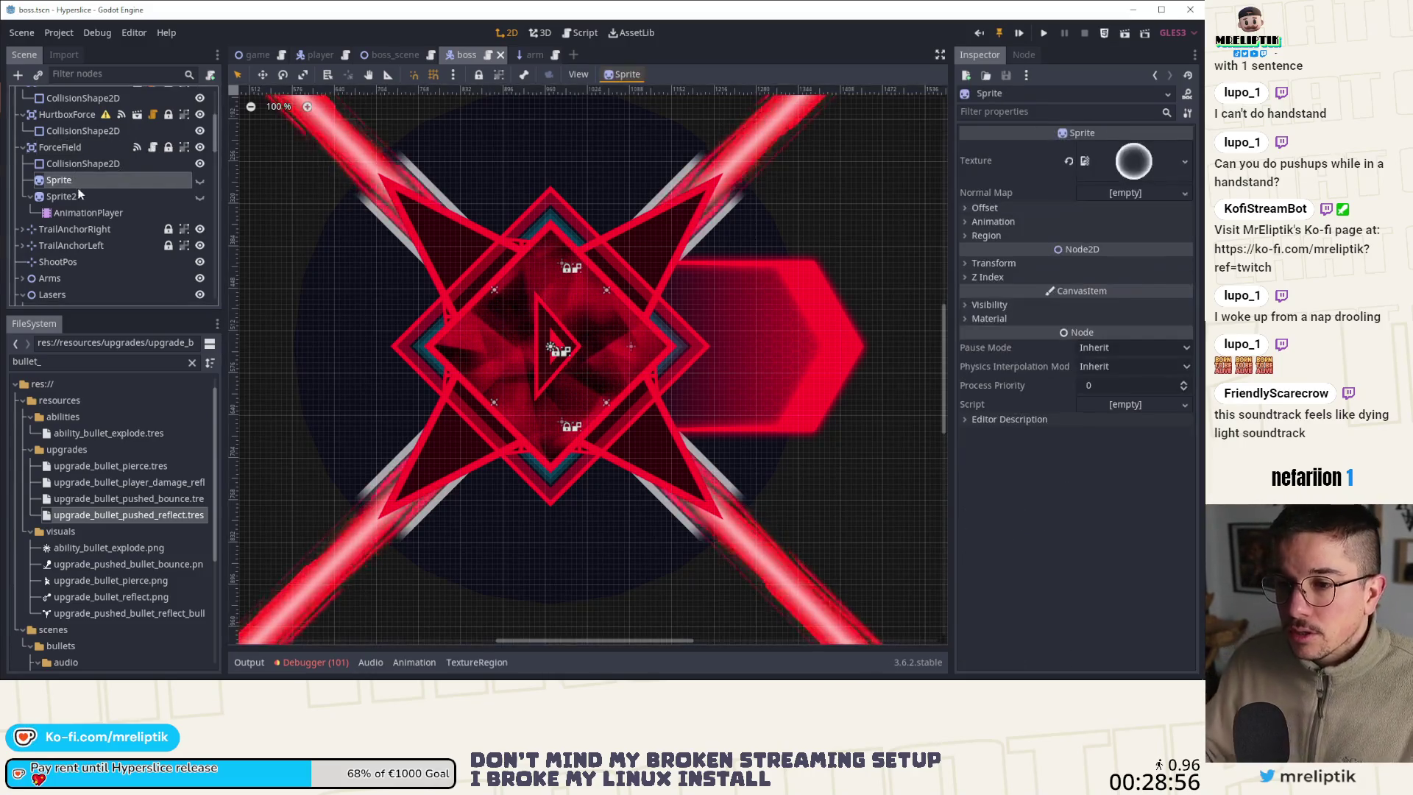
pyautogui.click(77, 145)
pyautogui.click(79, 163)
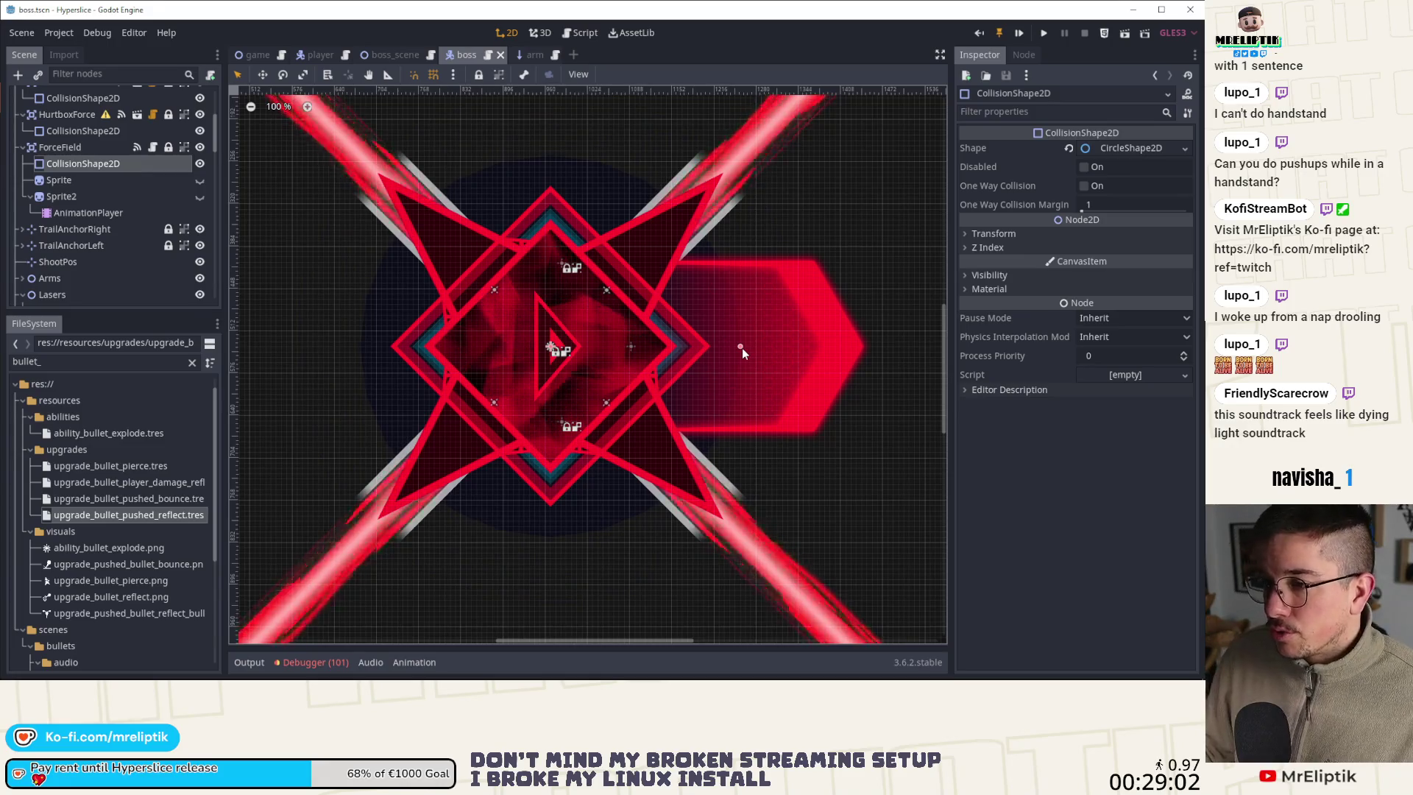
pyautogui.click(101, 182)
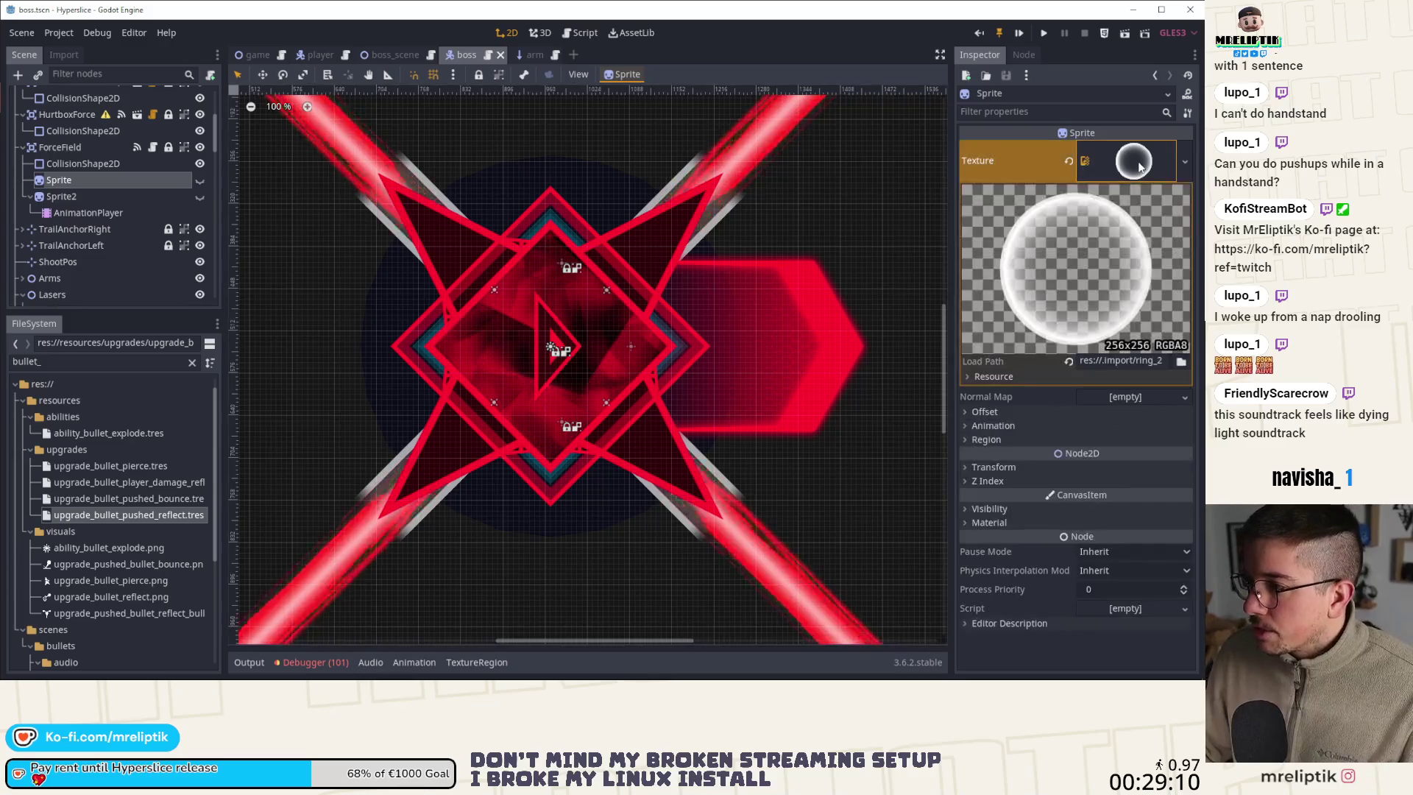
# Preview the AnimationPlayer's loop animation with Sprite and Sprite2 made visible
pyautogui.click(88, 212)
pyautogui.click(496, 470)
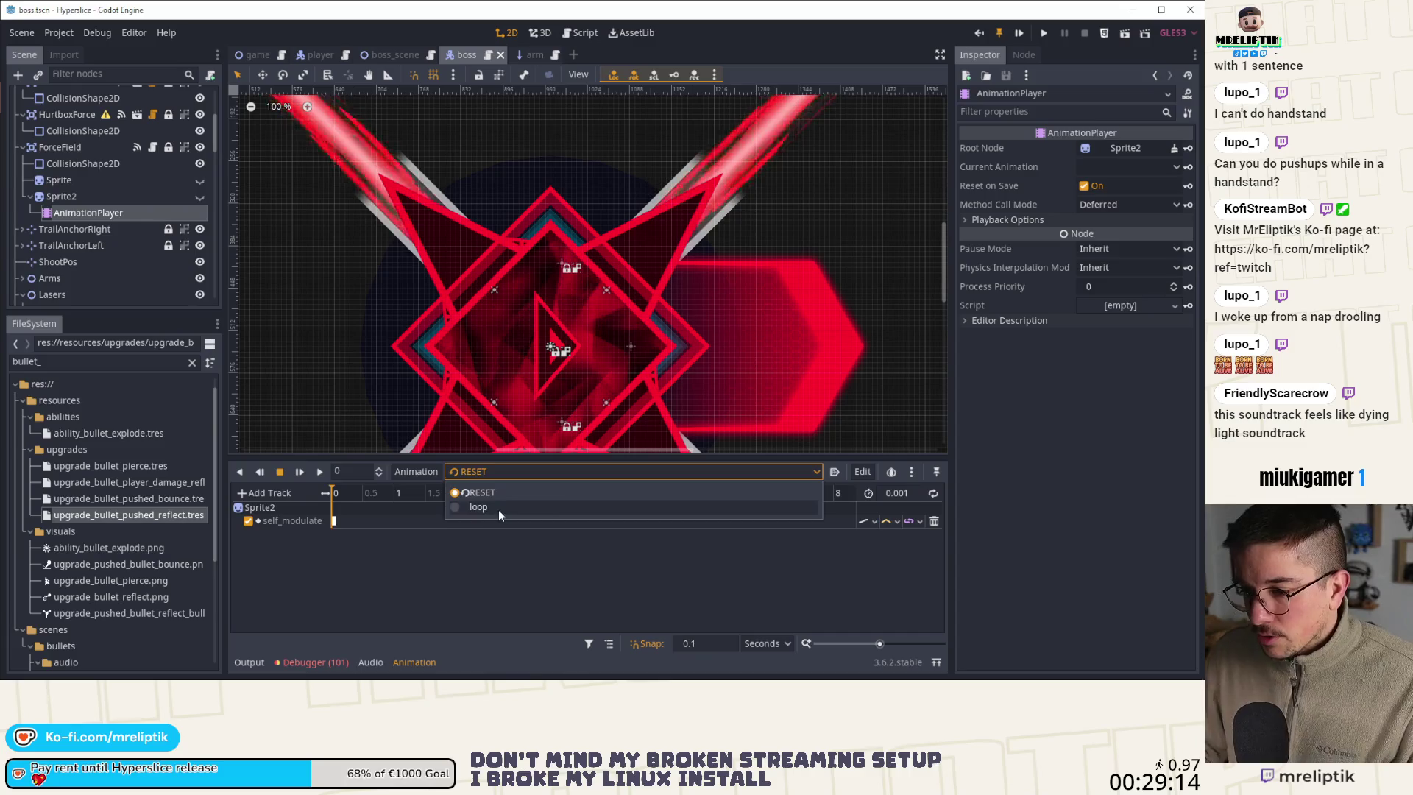
pyautogui.click(497, 507)
pyautogui.moveTo(340, 491); pyautogui.dragTo(396, 496)
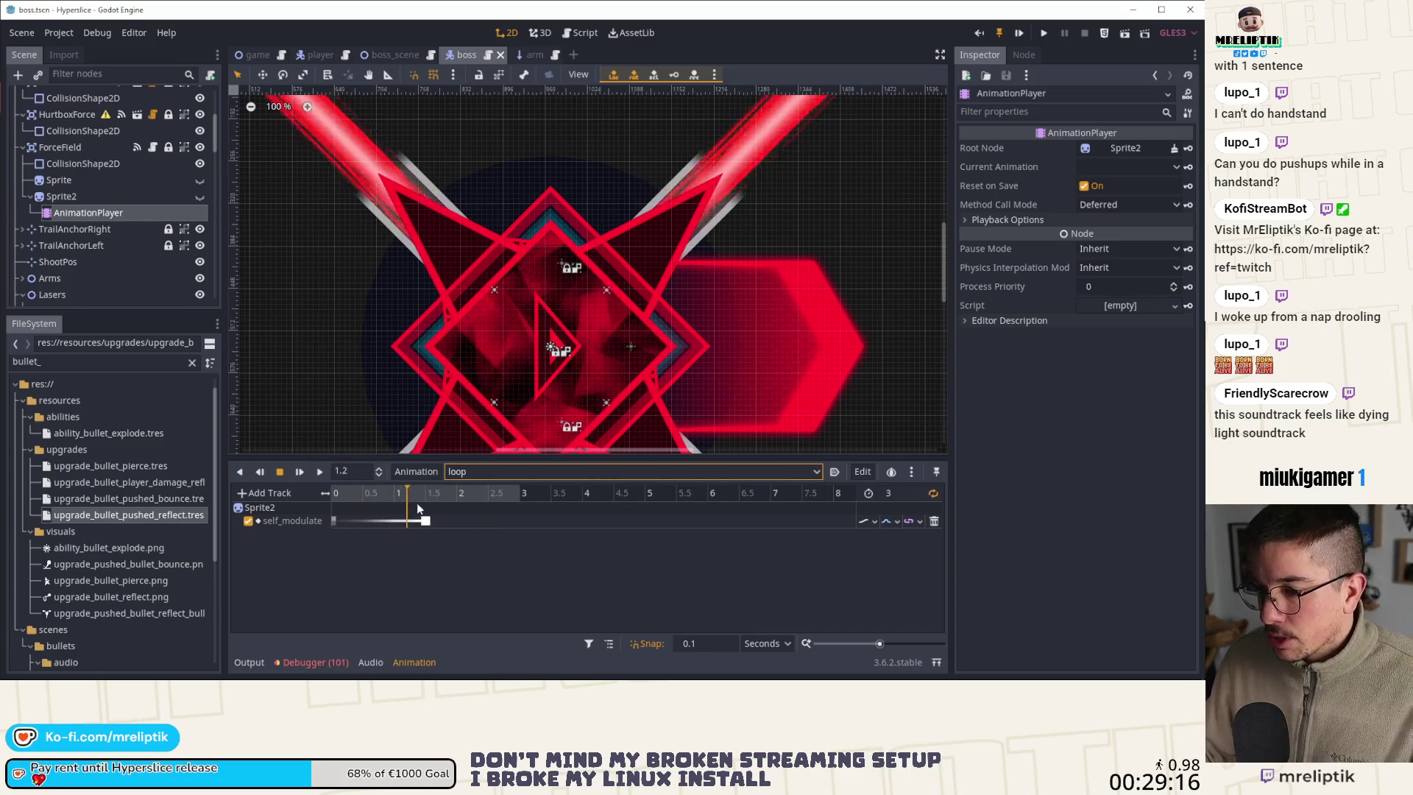
pyautogui.click(344, 492)
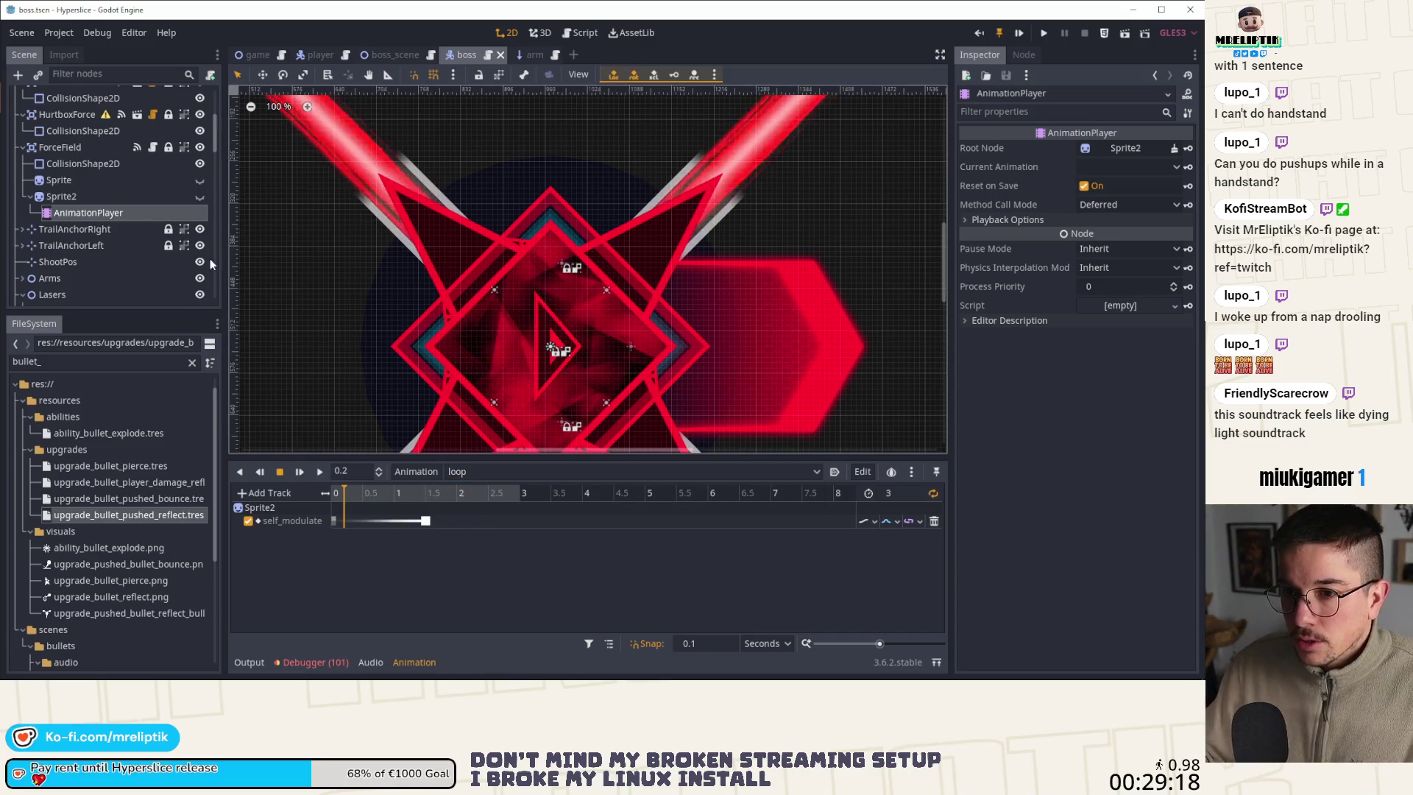
pyautogui.click(199, 180)
pyautogui.click(199, 196)
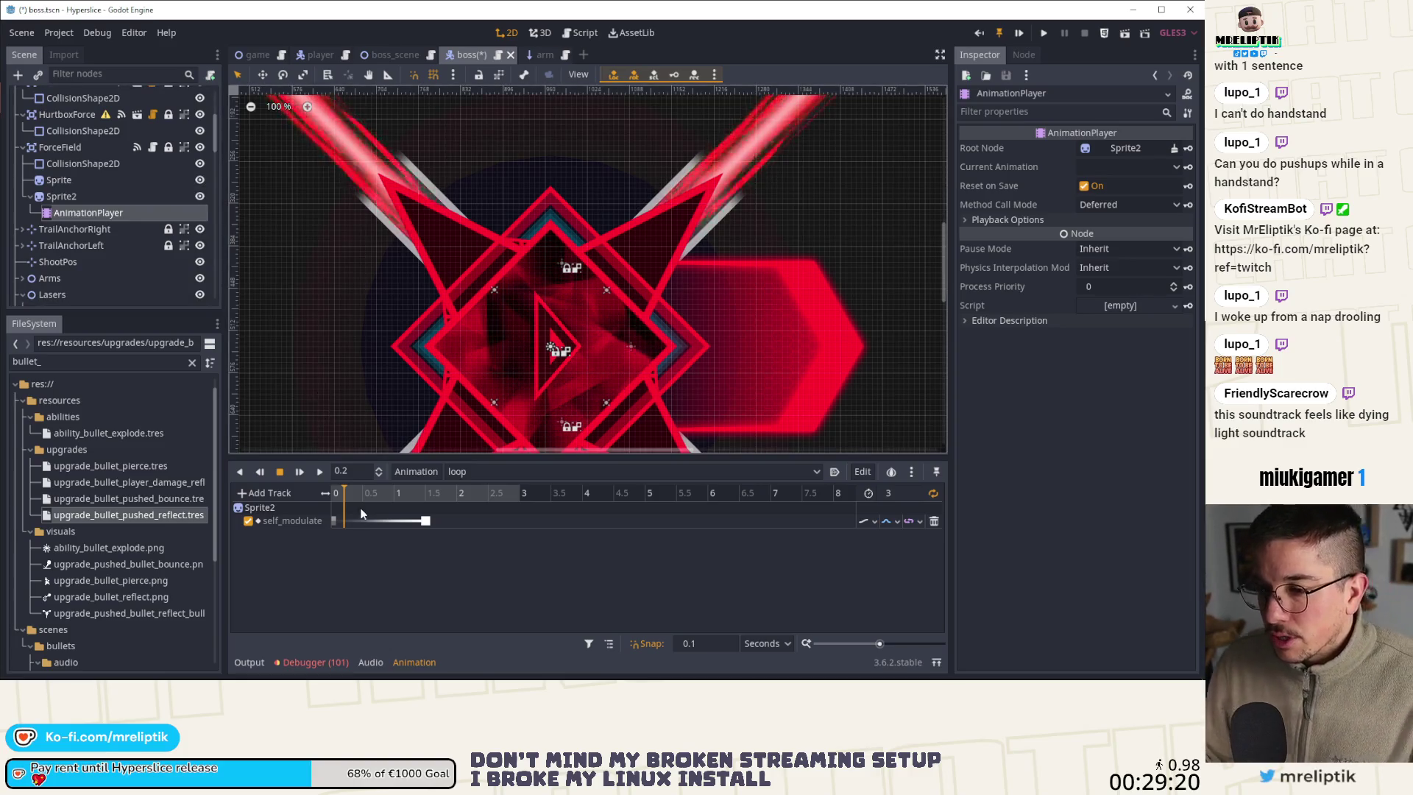
pyautogui.moveTo(362, 493); pyautogui.dragTo(426, 509)
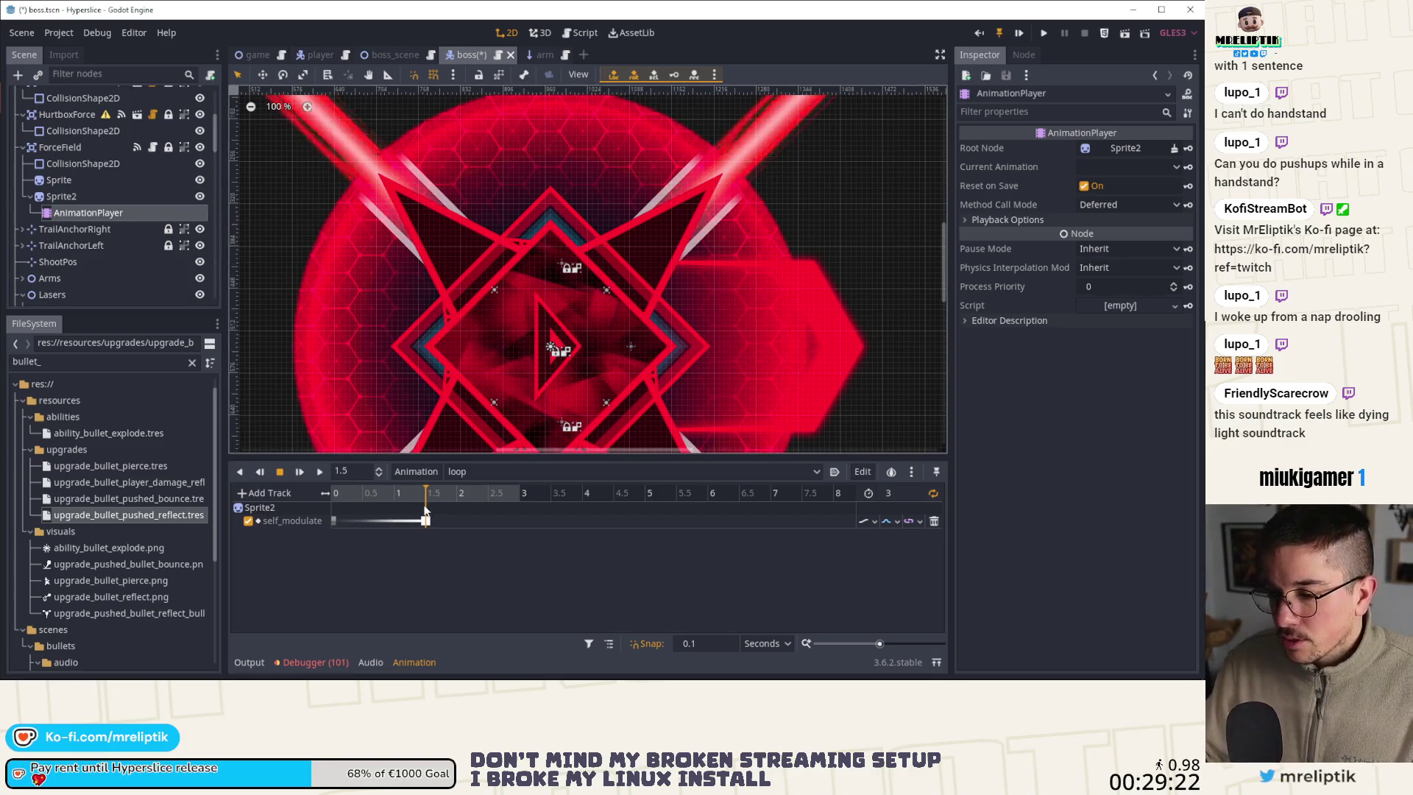
# Reduce Sprite2's Transform scale from 3.375 to 2.481 and save the boss scene
pyautogui.click(62, 196)
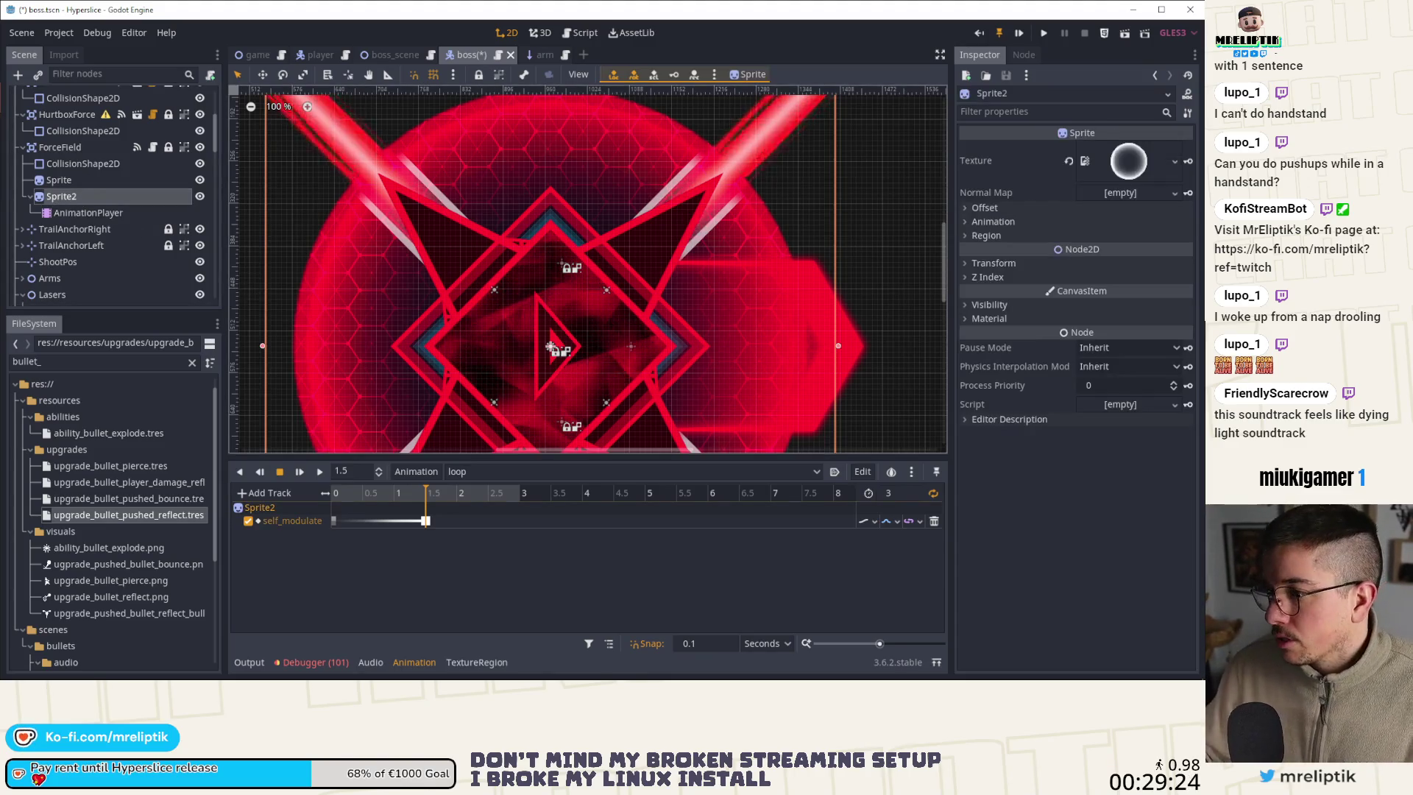
pyautogui.click(988, 263)
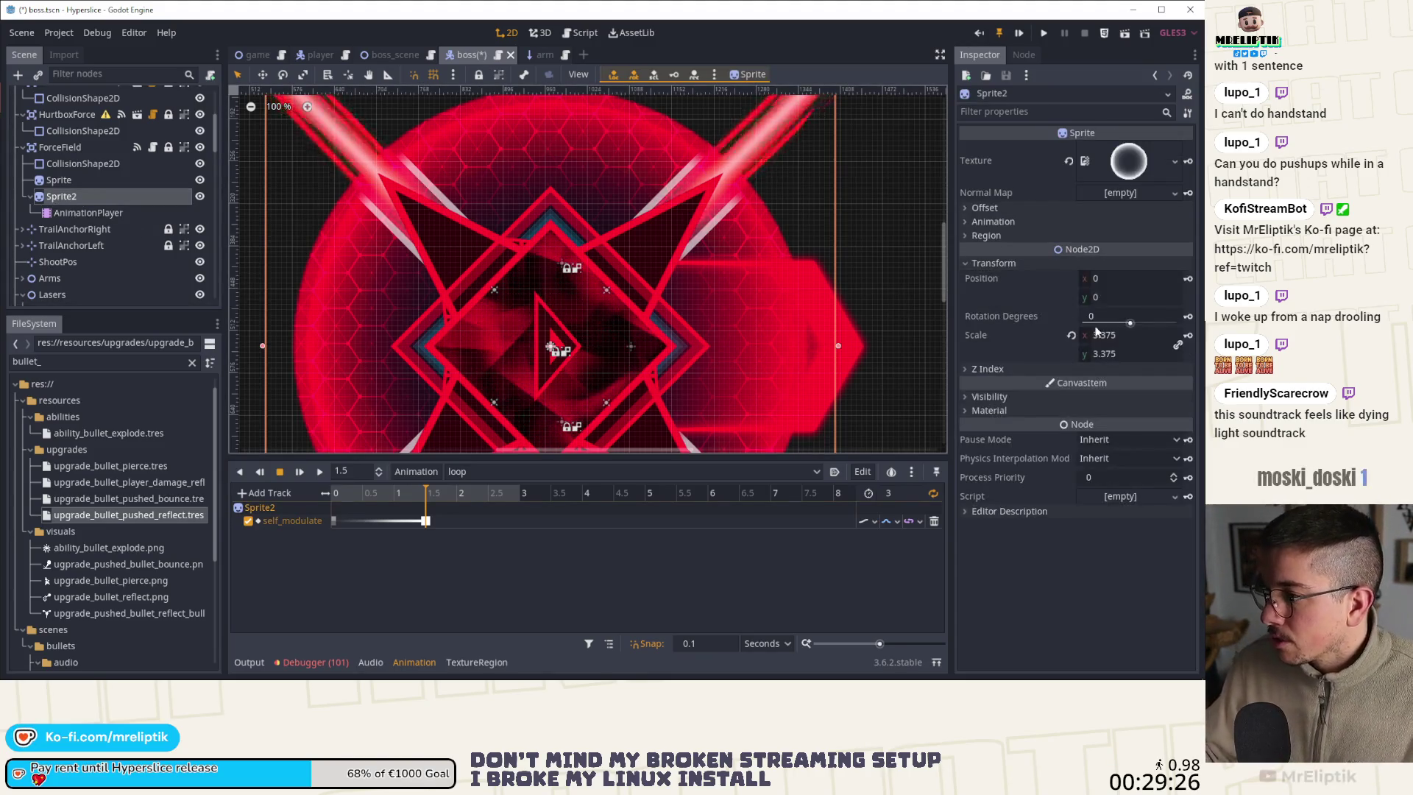
pyautogui.moveTo(1126, 335); pyautogui.dragTo(1053, 335)
pyautogui.hotkey('ctrl', 's')
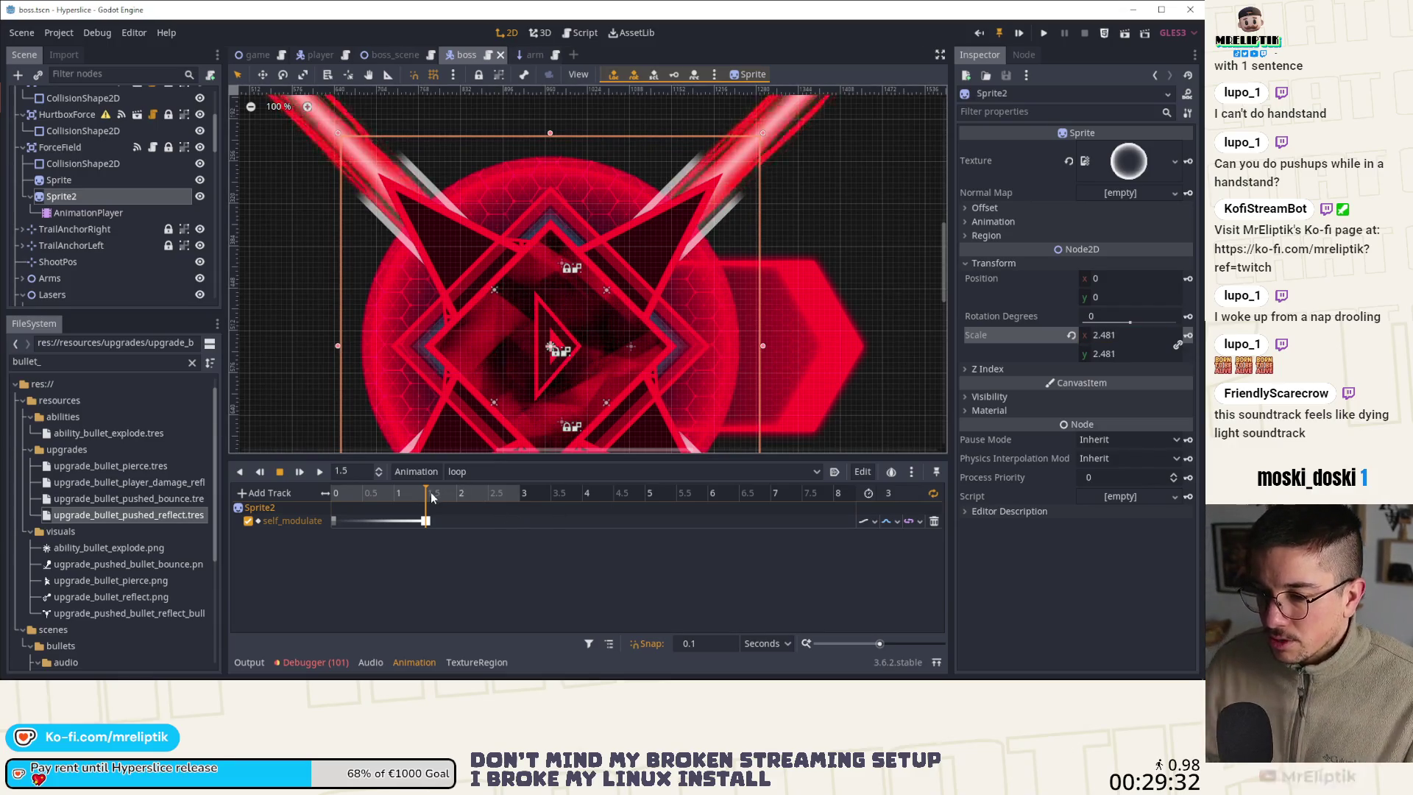
pyautogui.click(89, 180)
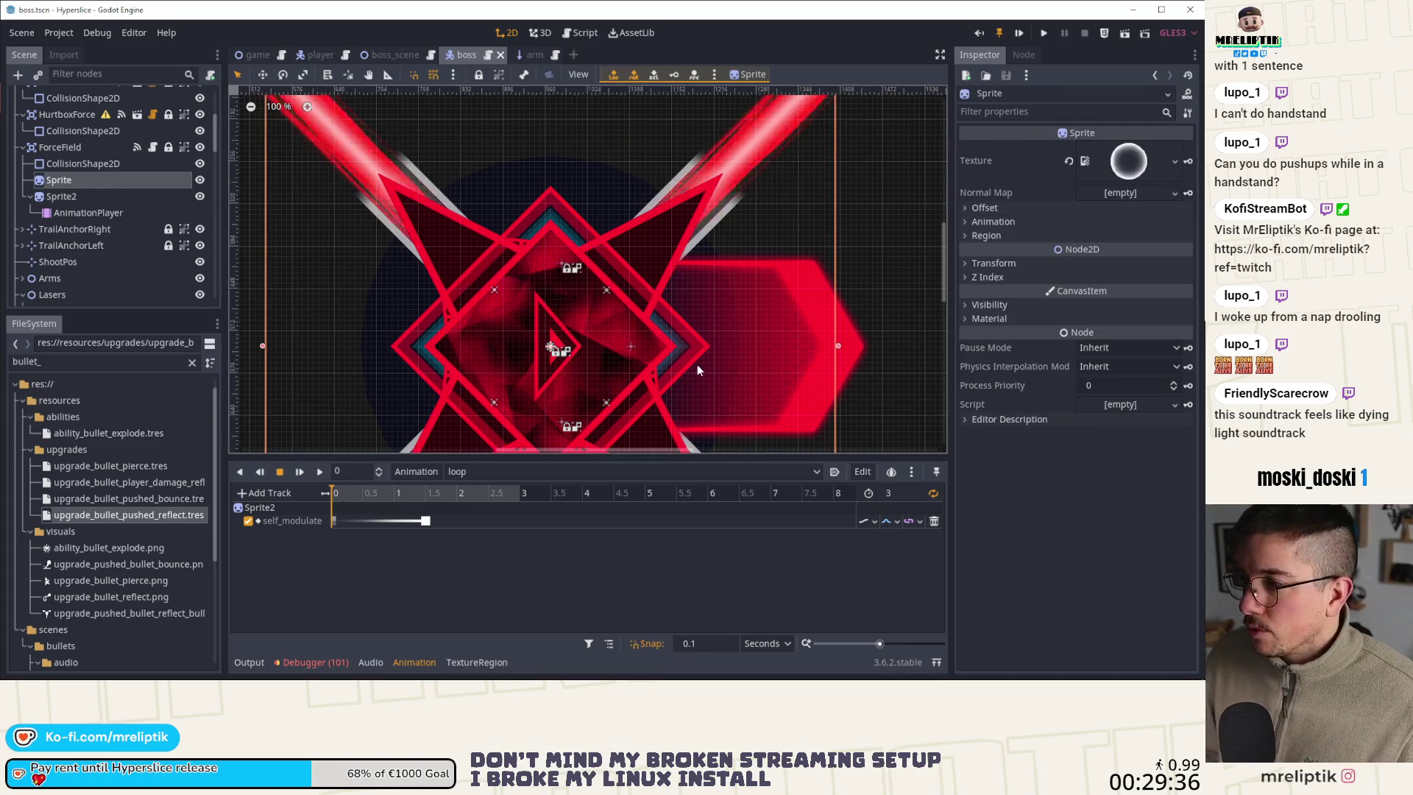
# Reset the force-field Sprite's self modulate to opaque white and shrink it toward the boss's centre
pyautogui.click(1012, 306)
pyautogui.click(1071, 357)
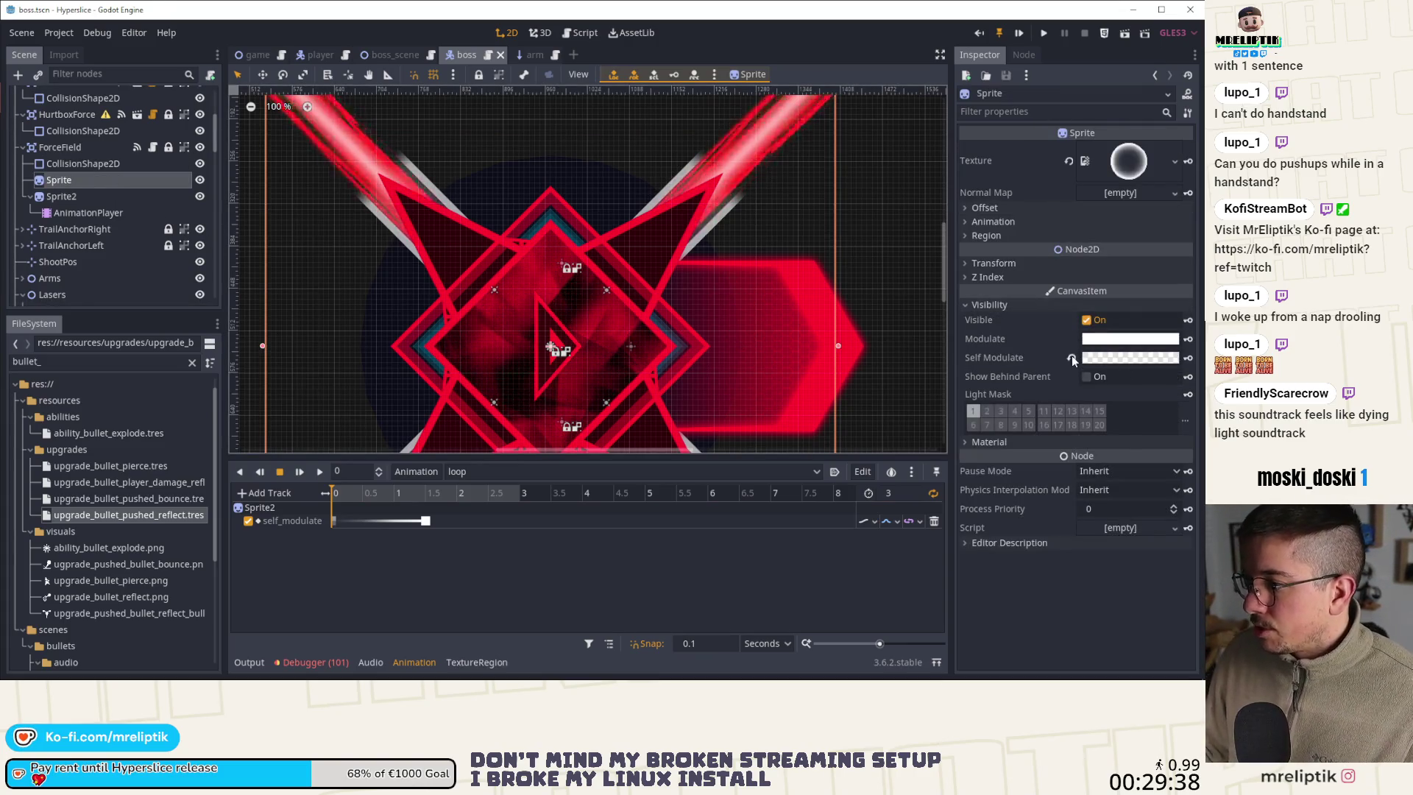
pyautogui.scroll(-3, 696, 152)
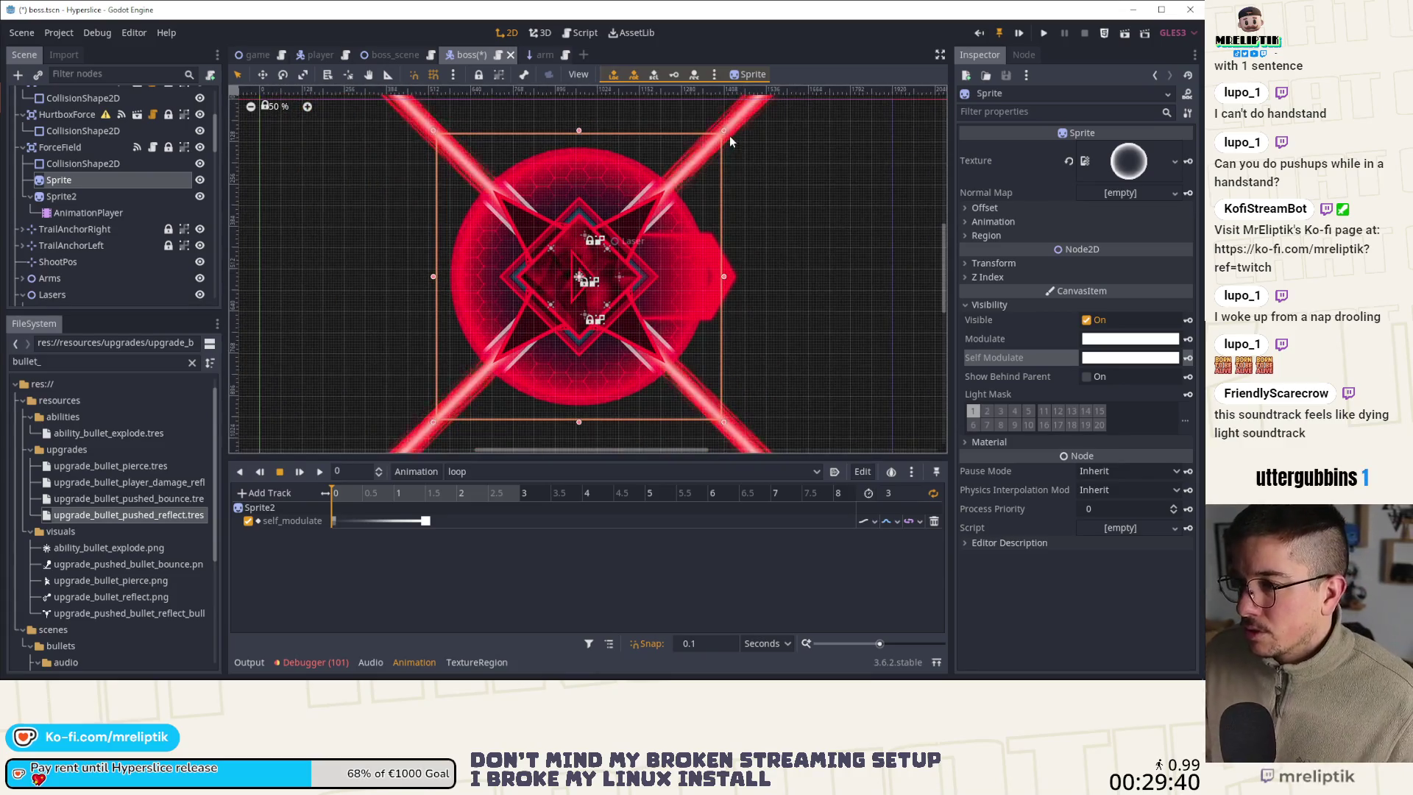
pyautogui.moveTo(726, 131)
pyautogui.mouseDown()
pyautogui.moveTo(675, 189)
pyautogui.moveTo(687, 168)
pyautogui.mouseUp()
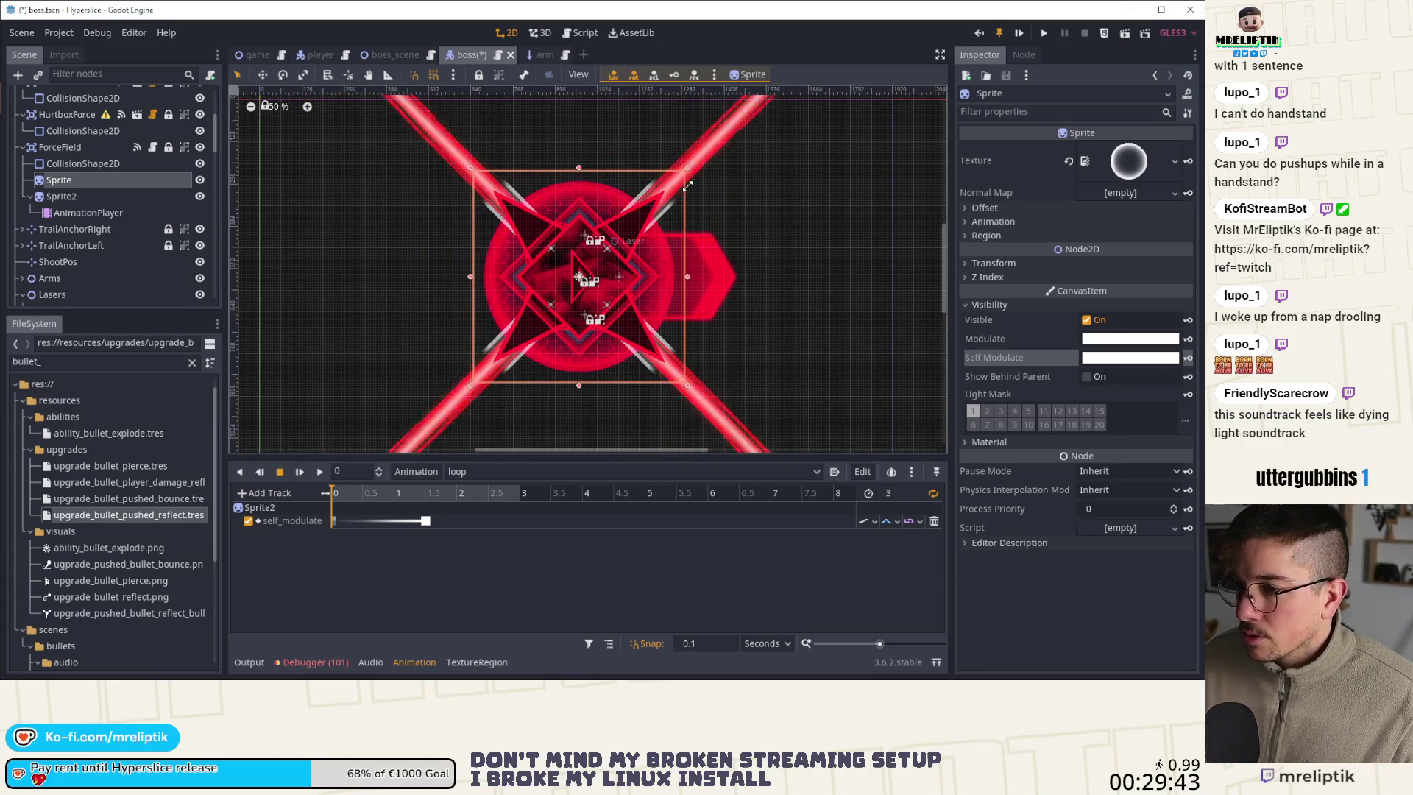
# Set the Sprite's self modulate alpha to 0, toggle its visibility to check, and save the boss scene
pyautogui.click(1137, 358)
pyautogui.moveTo(1028, 282); pyautogui.dragTo(764, 316)
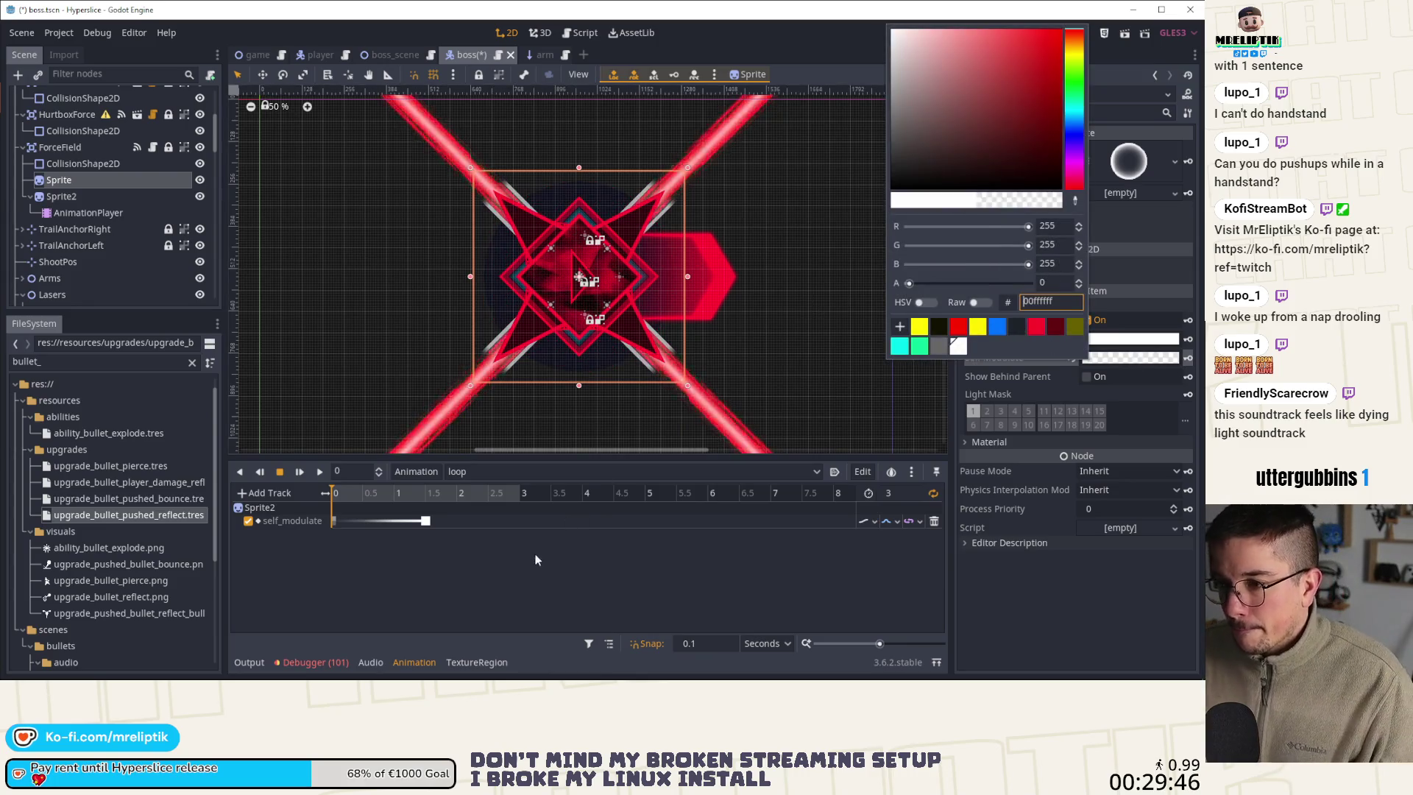
pyautogui.click(199, 179)
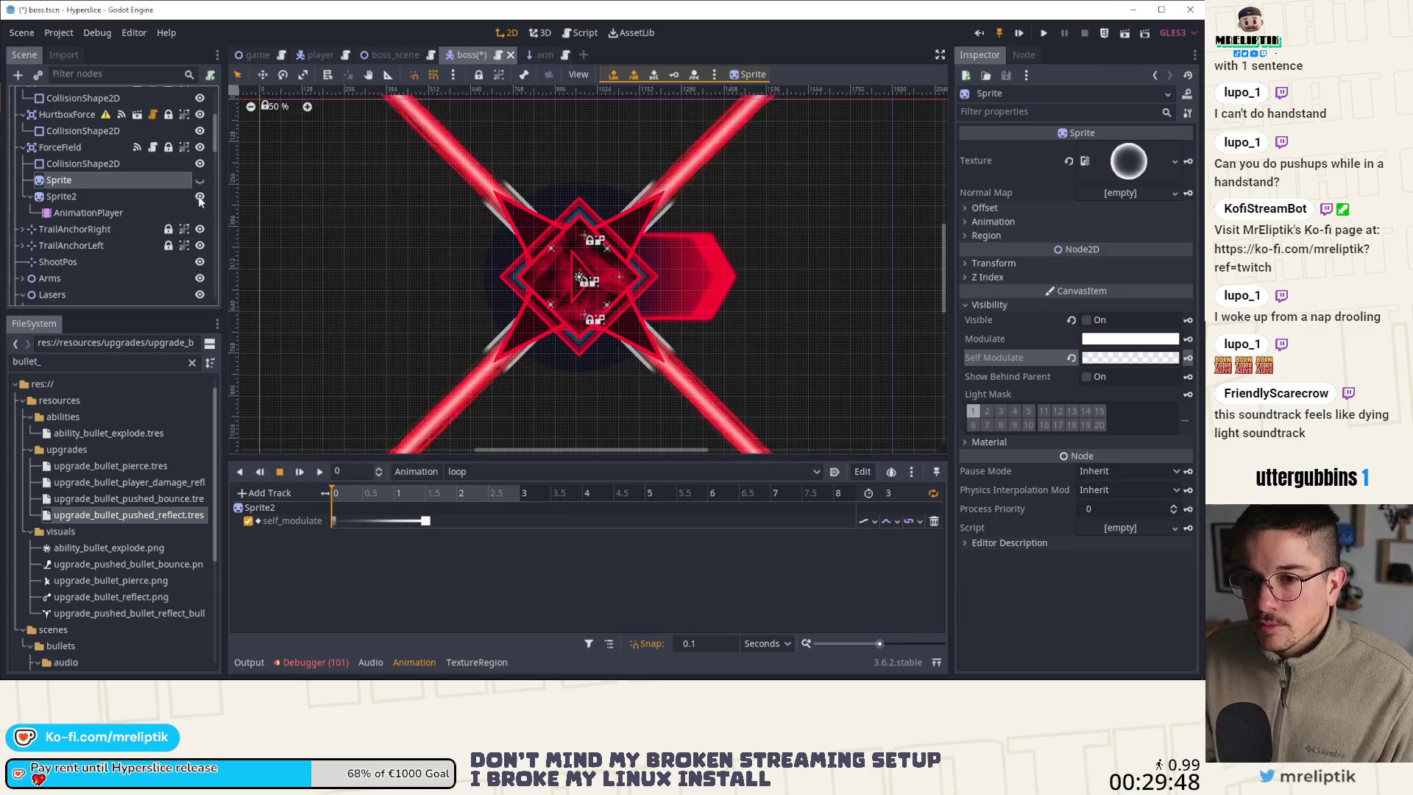
pyautogui.click(199, 179)
pyautogui.hotkey('ctrl', 's')
# Review the disable function around line 20 of force_field.gd with the script view enlarged
pyautogui.scroll(2, 147, 206)
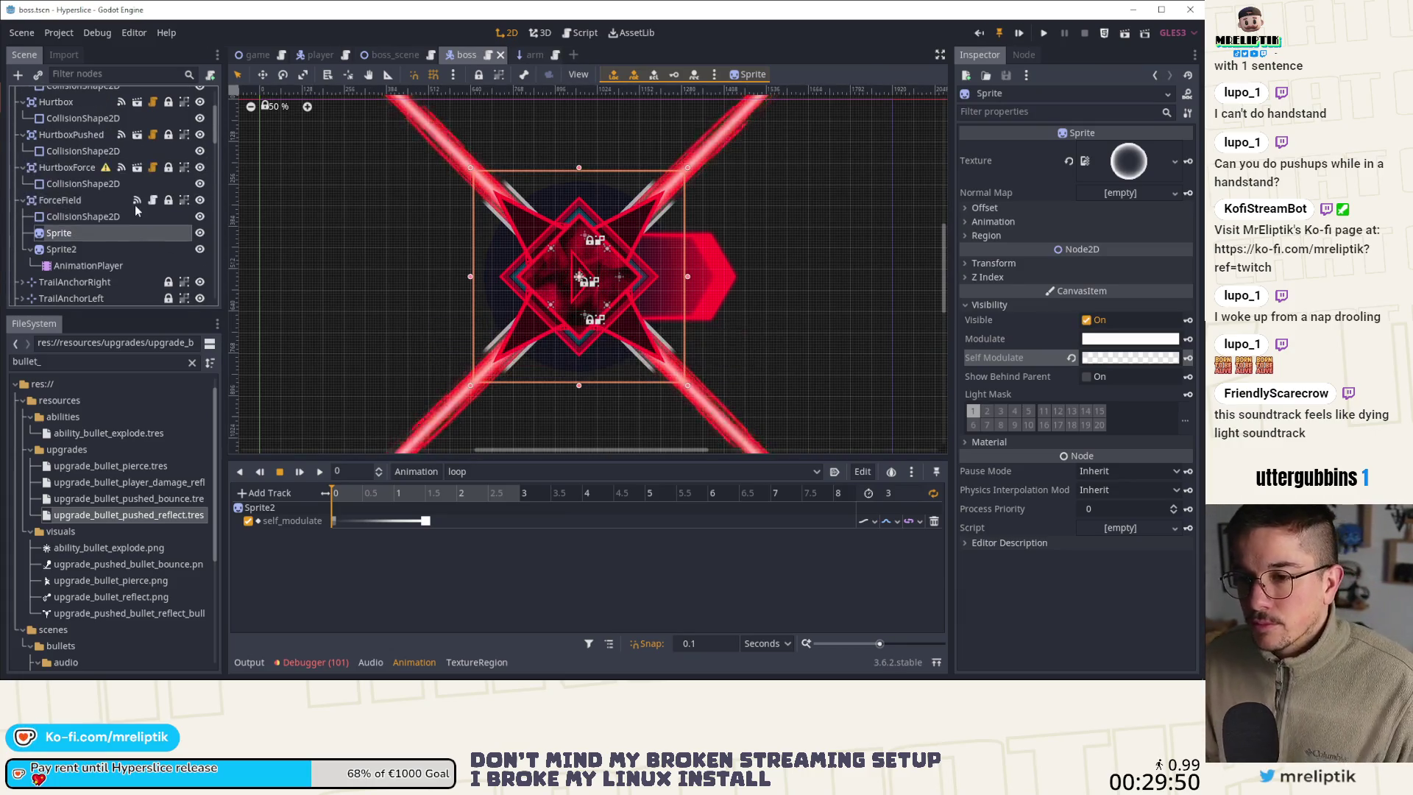
pyautogui.hotkey('ctrl', 'F3')
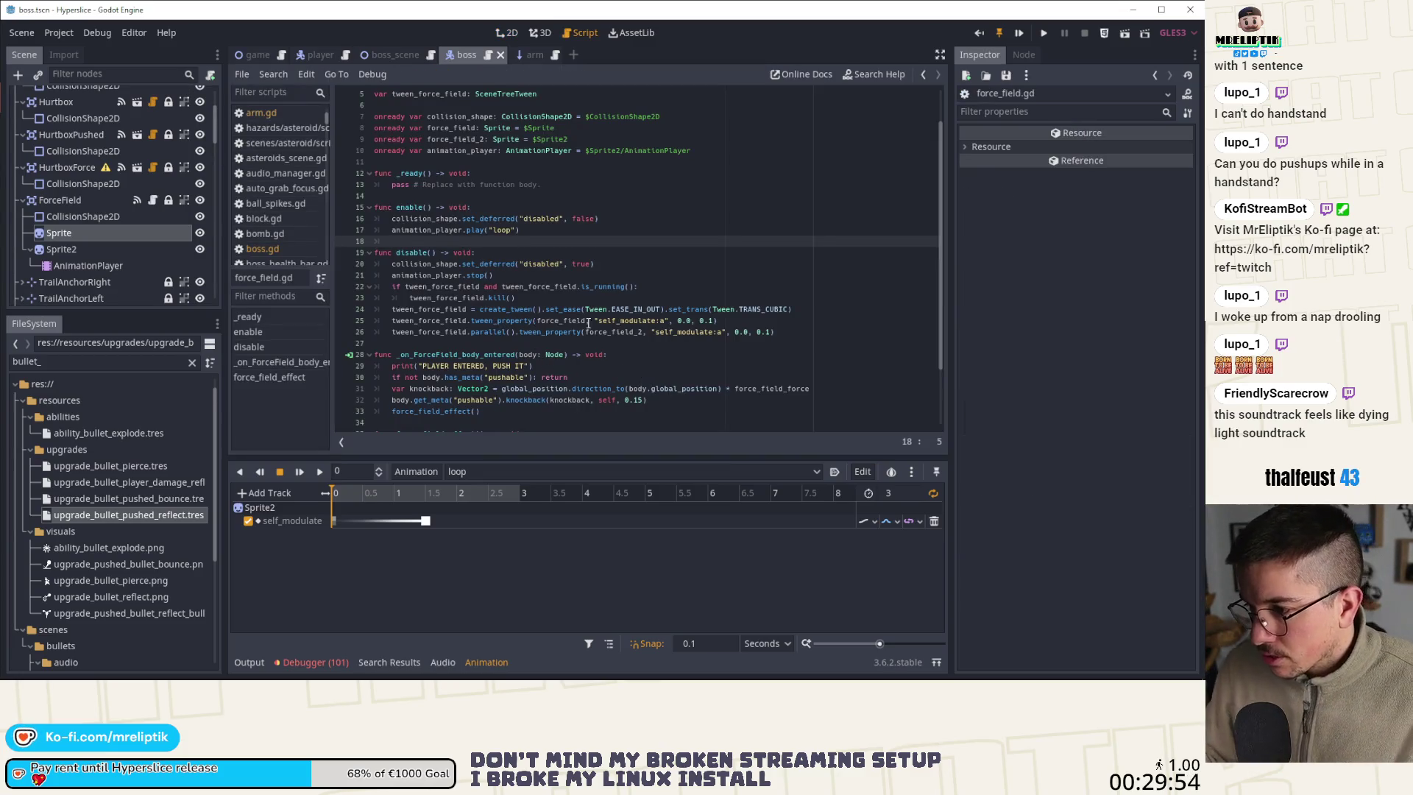
pyautogui.click(603, 263)
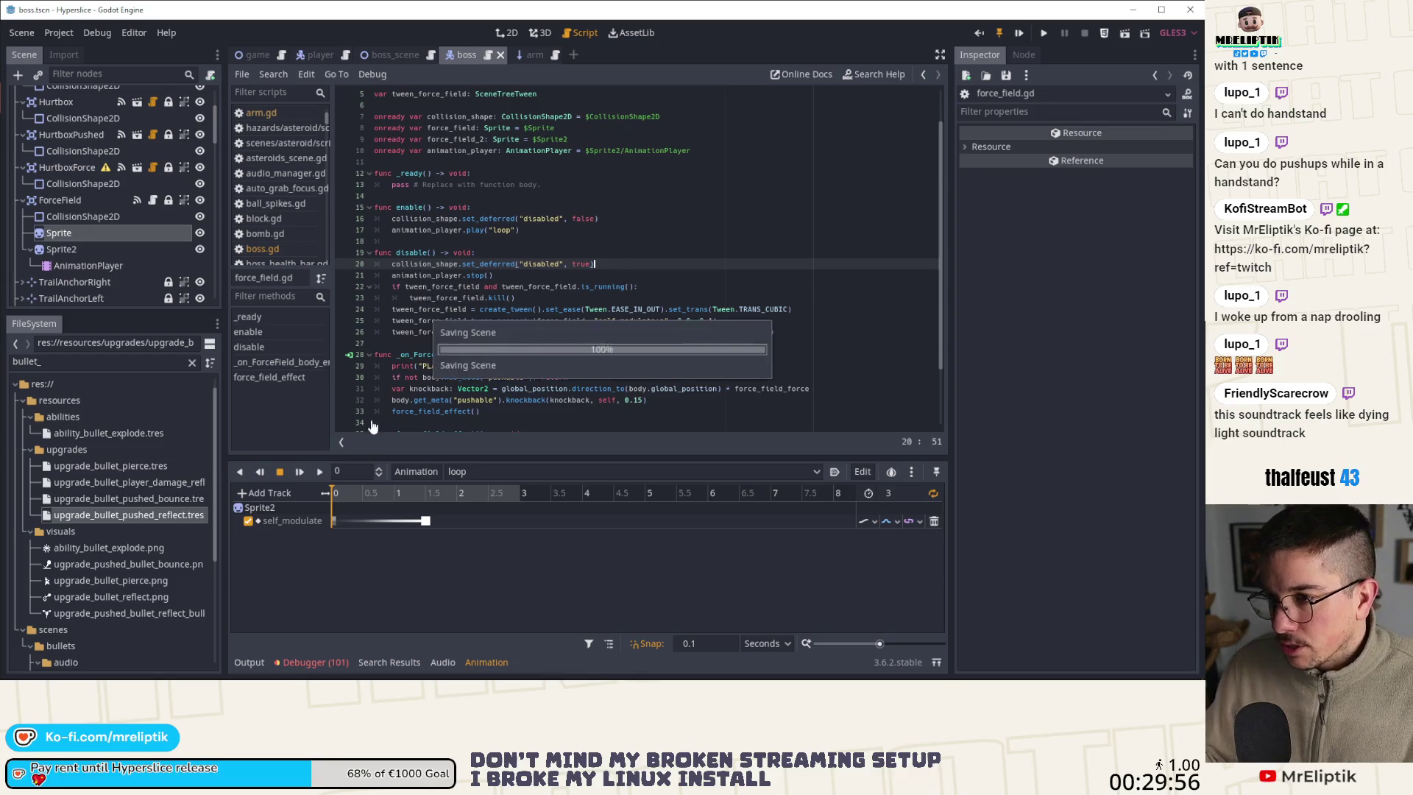
pyautogui.doubleClick(251, 661)
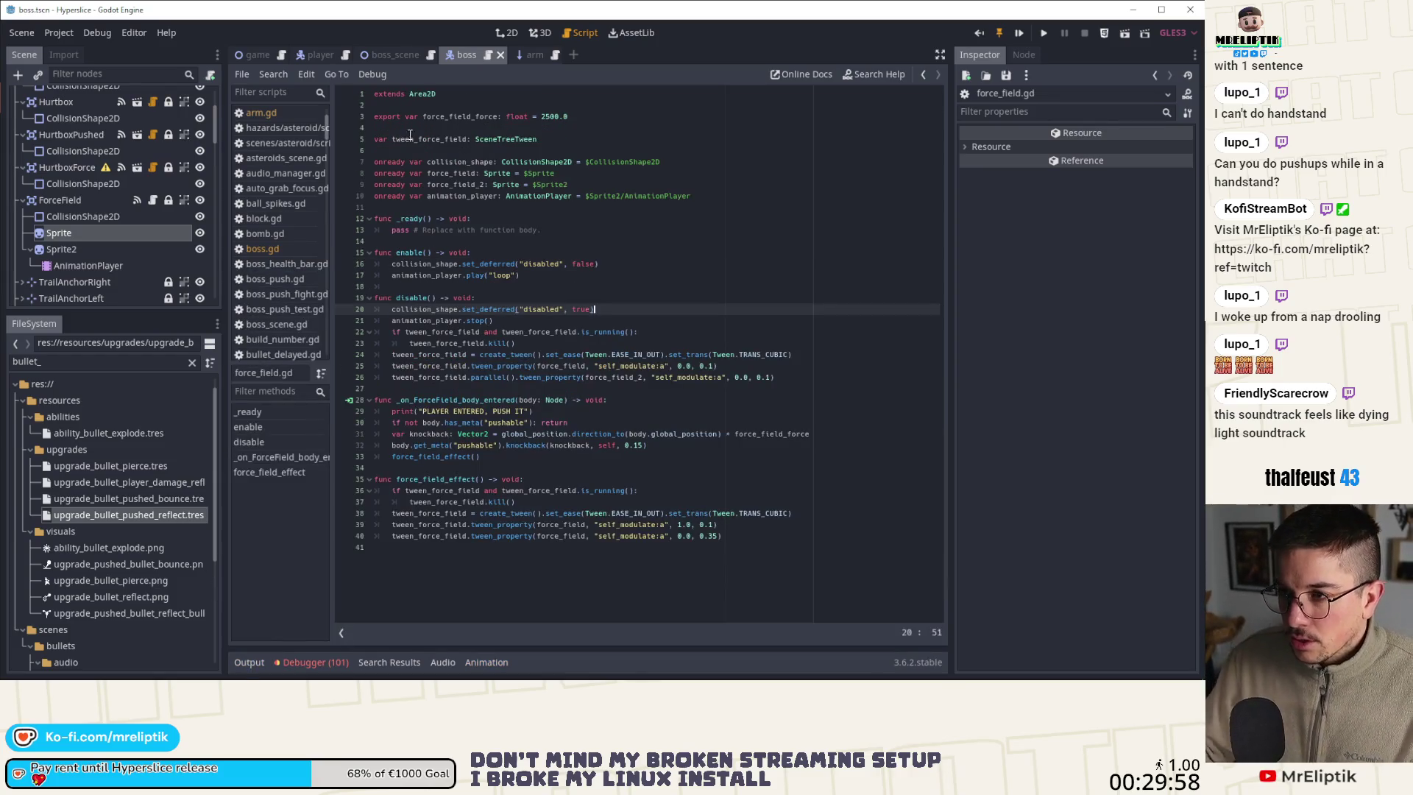
pyautogui.click(316, 54)
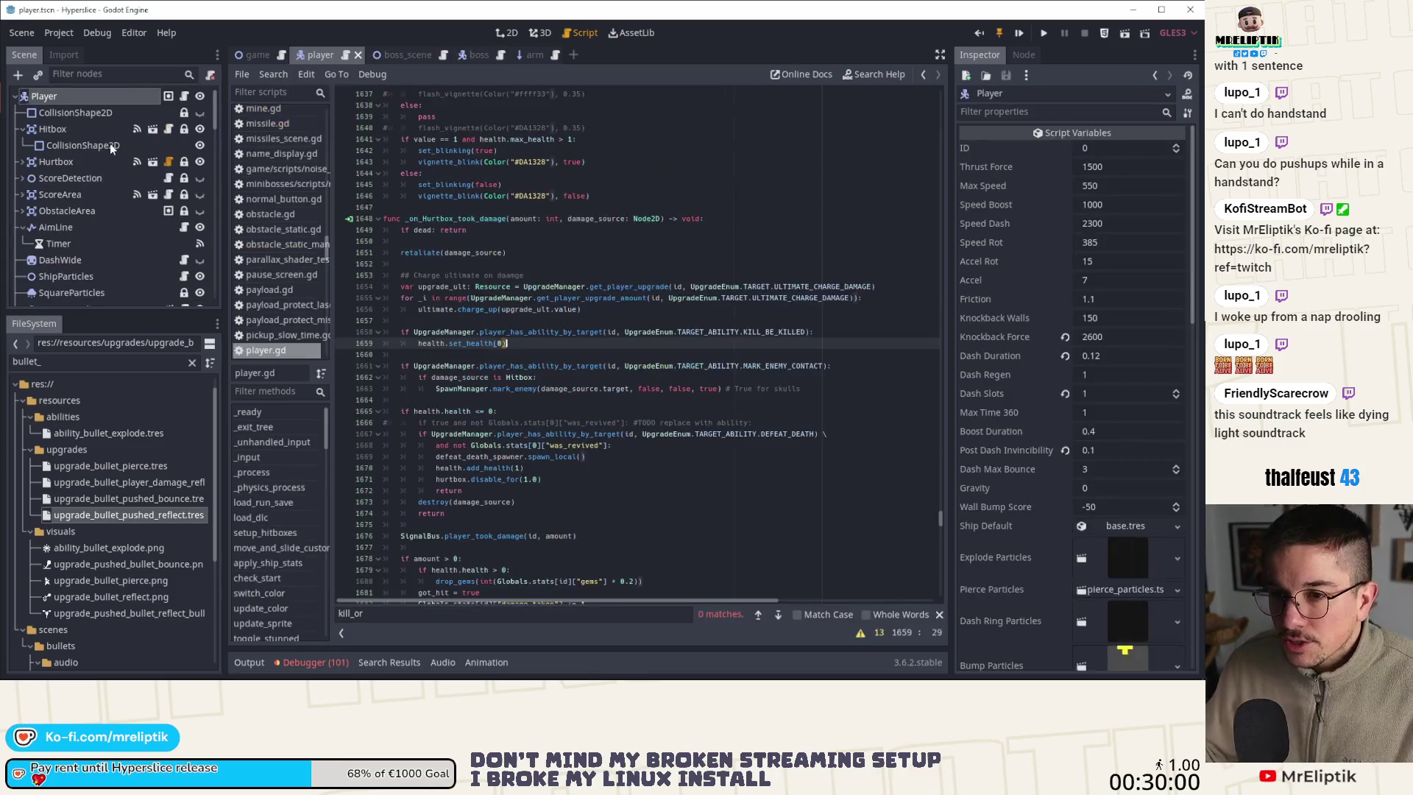
pyautogui.scroll(-2, 109, 157)
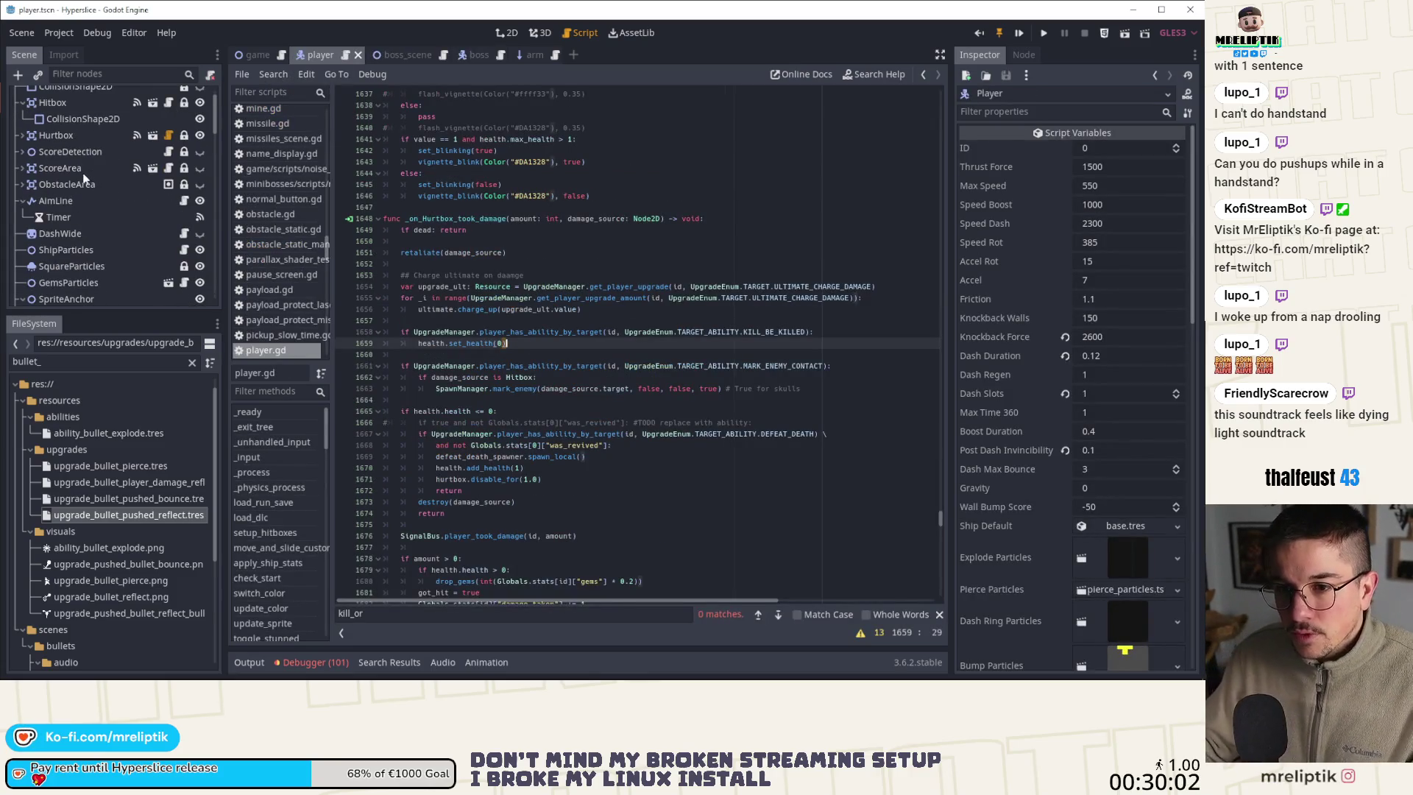
pyautogui.scroll(-10, 83, 155)
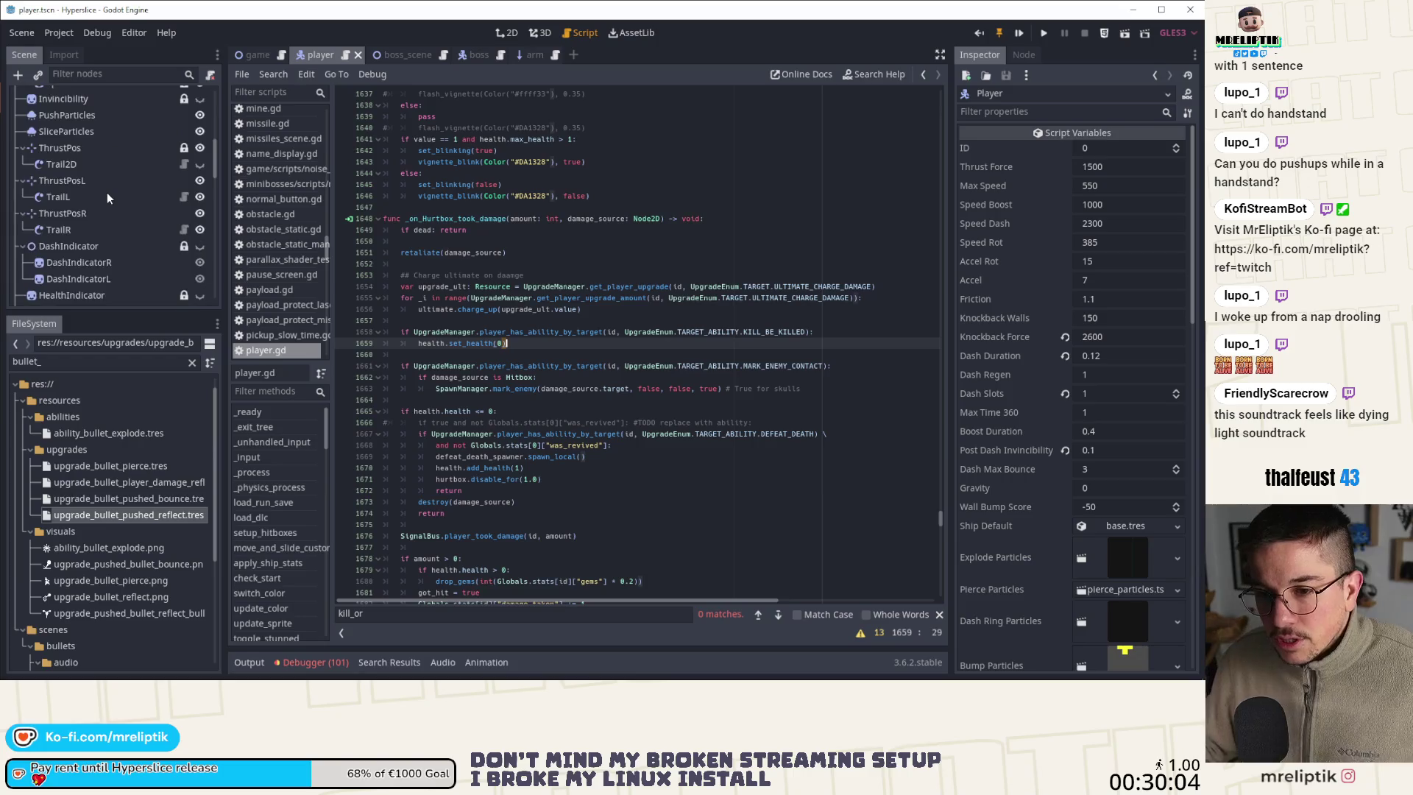
pyautogui.scroll(-10, 108, 192)
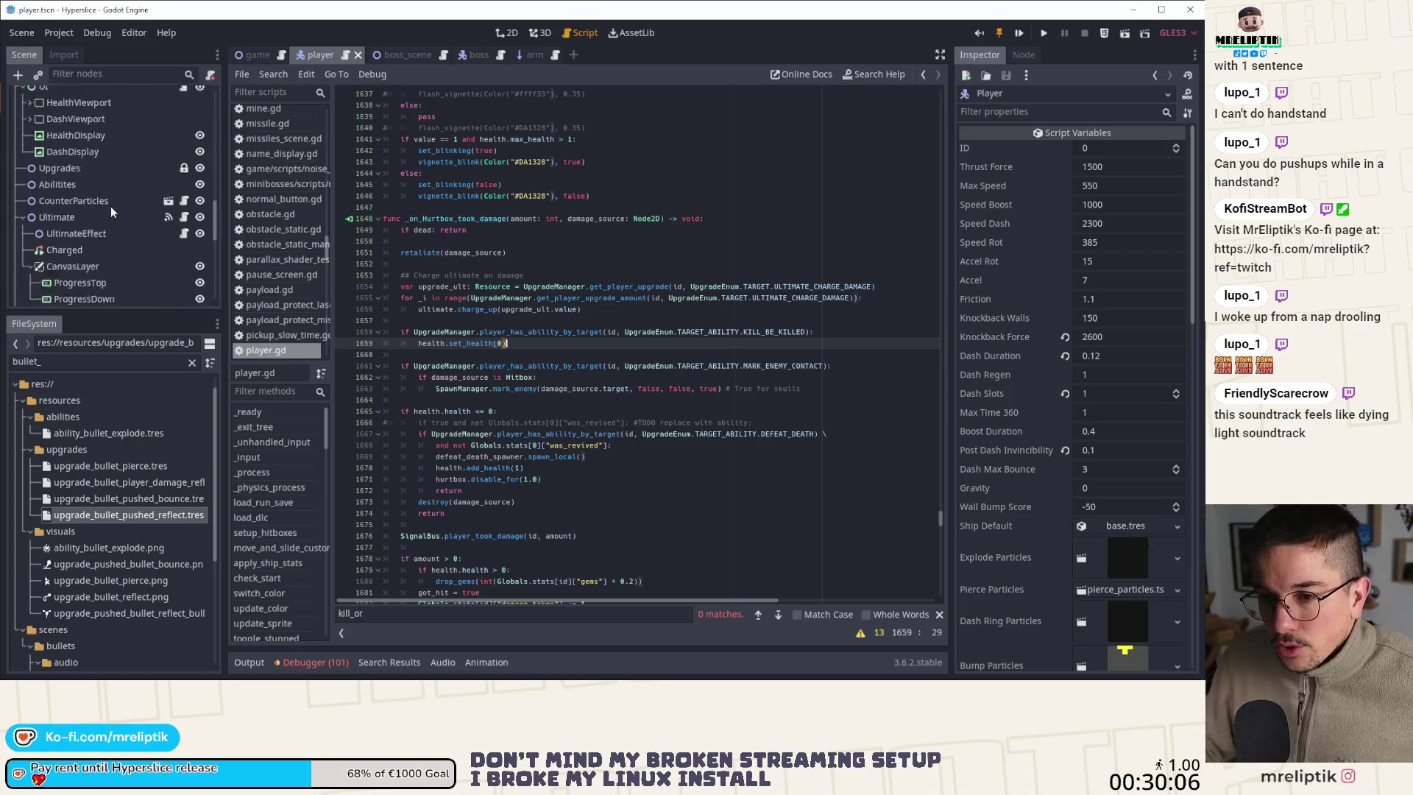
pyautogui.scroll(-10, 110, 209)
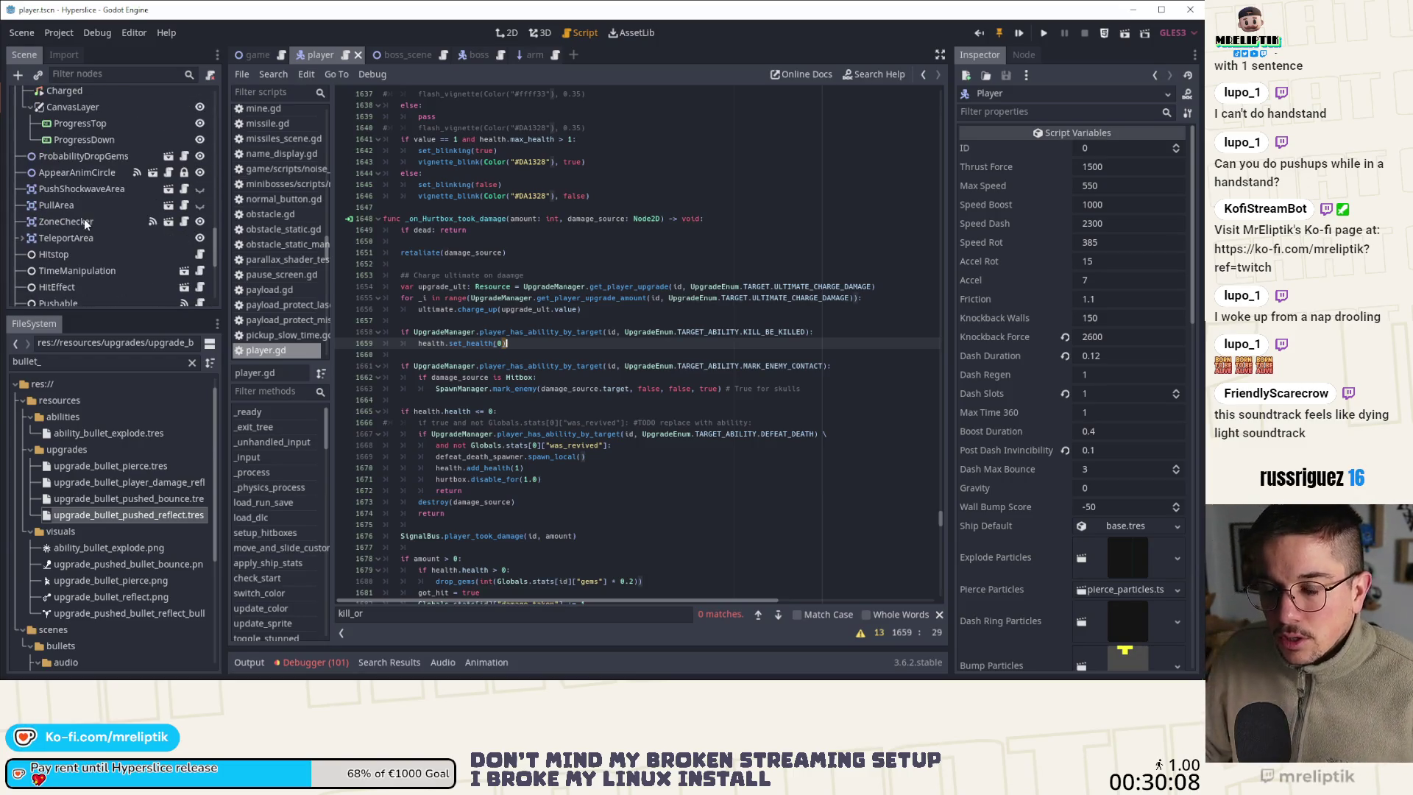
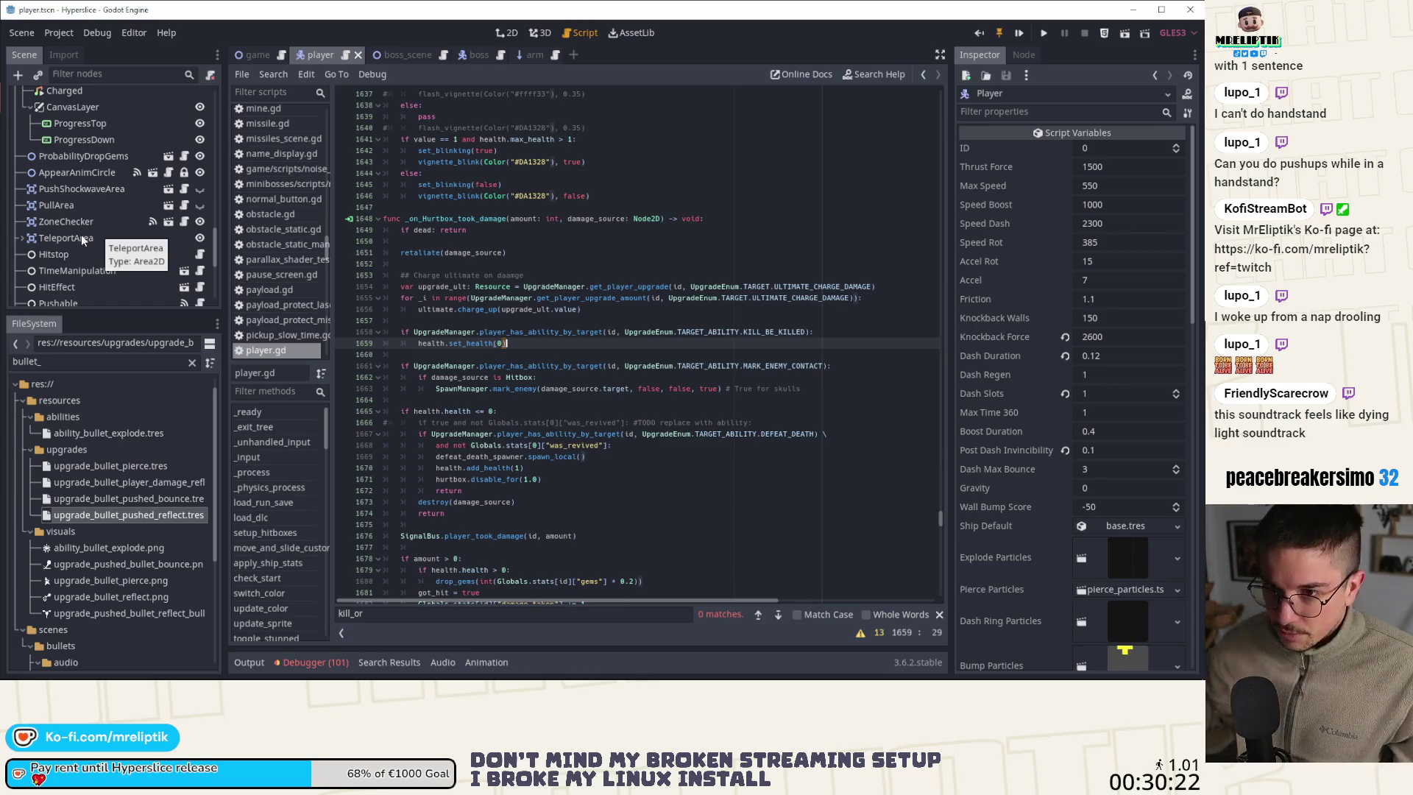
# Review the player's ObstacleArea properties and signals, then switch to the boss_scene tab
pyautogui.scroll(10, 81, 234)
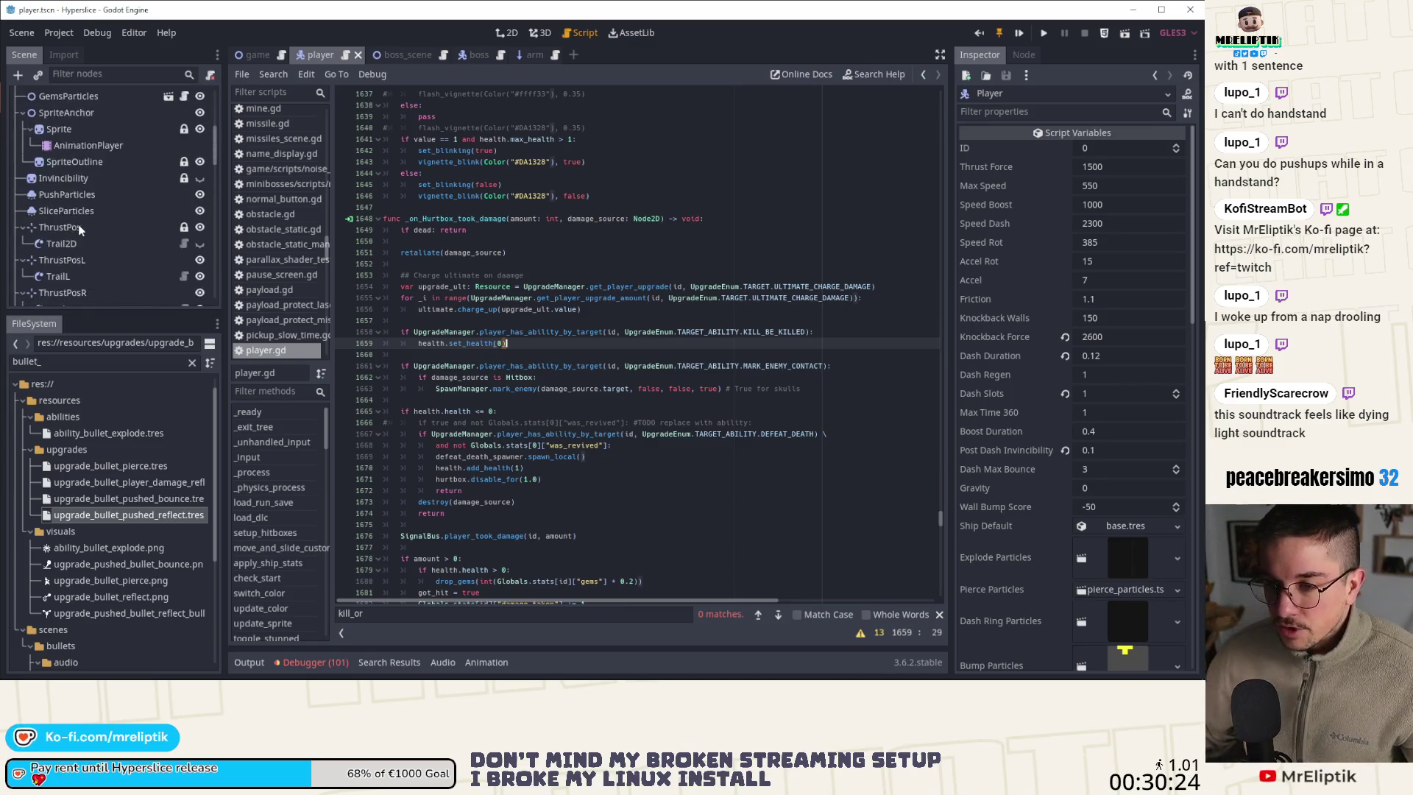
pyautogui.scroll(8, 79, 231)
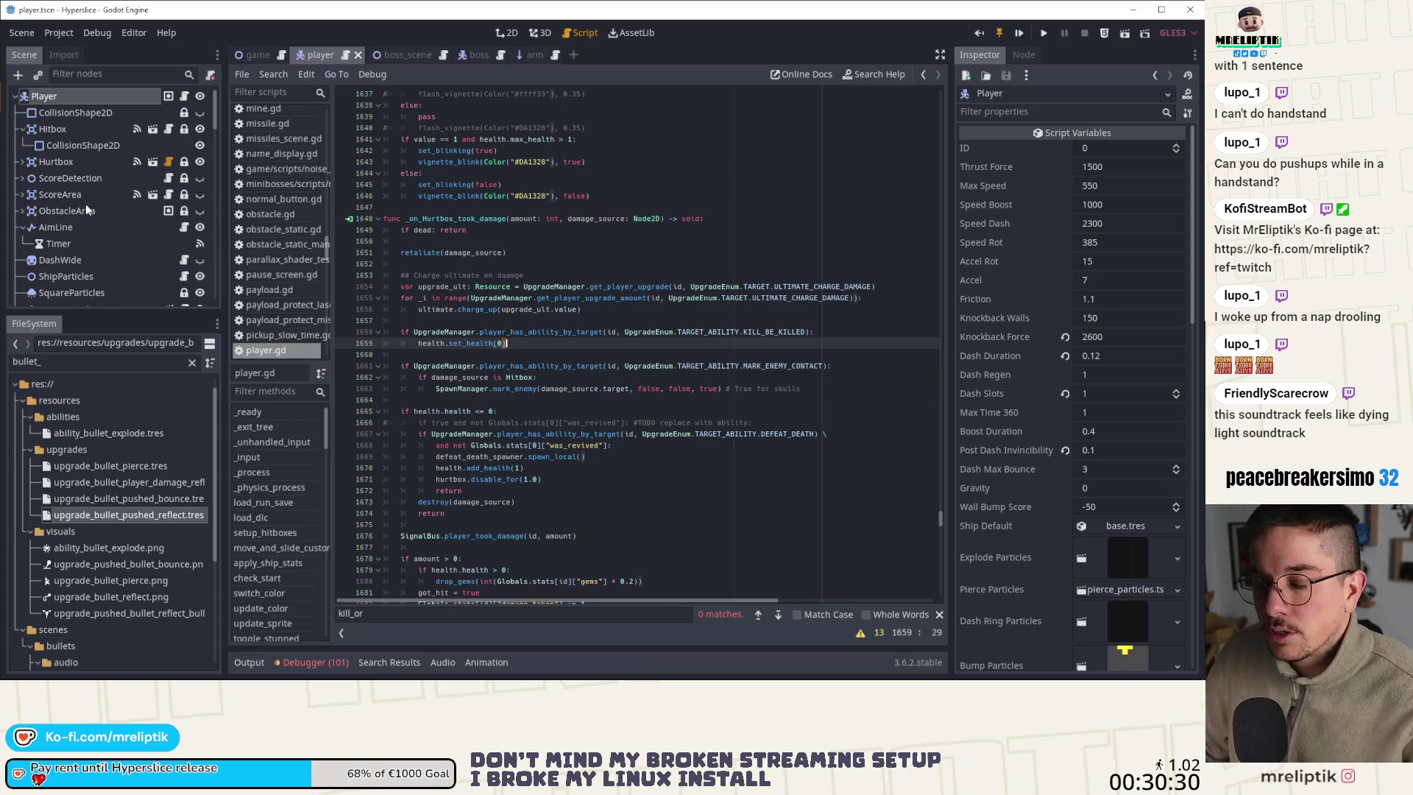
pyautogui.click(23, 211)
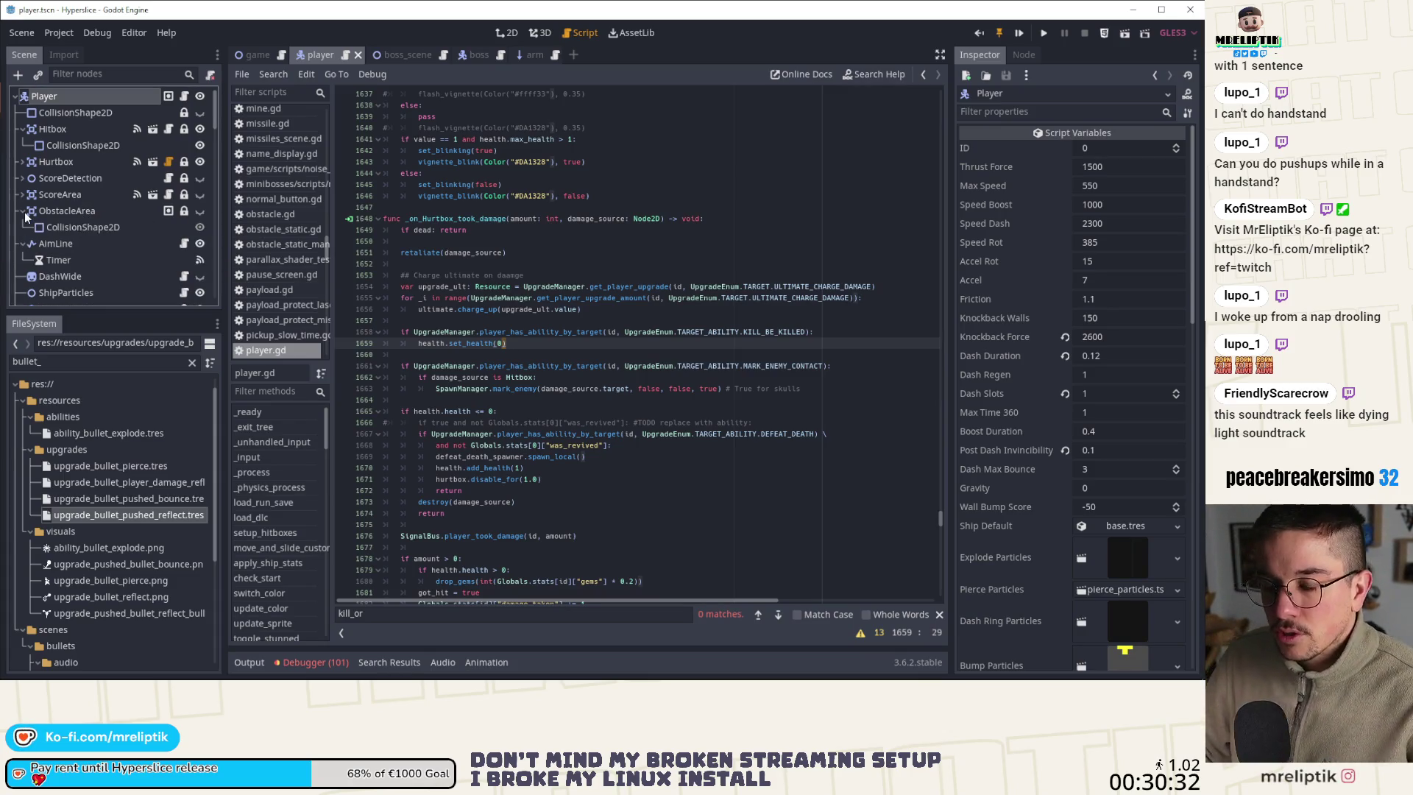
pyautogui.click(24, 212)
pyautogui.click(65, 211)
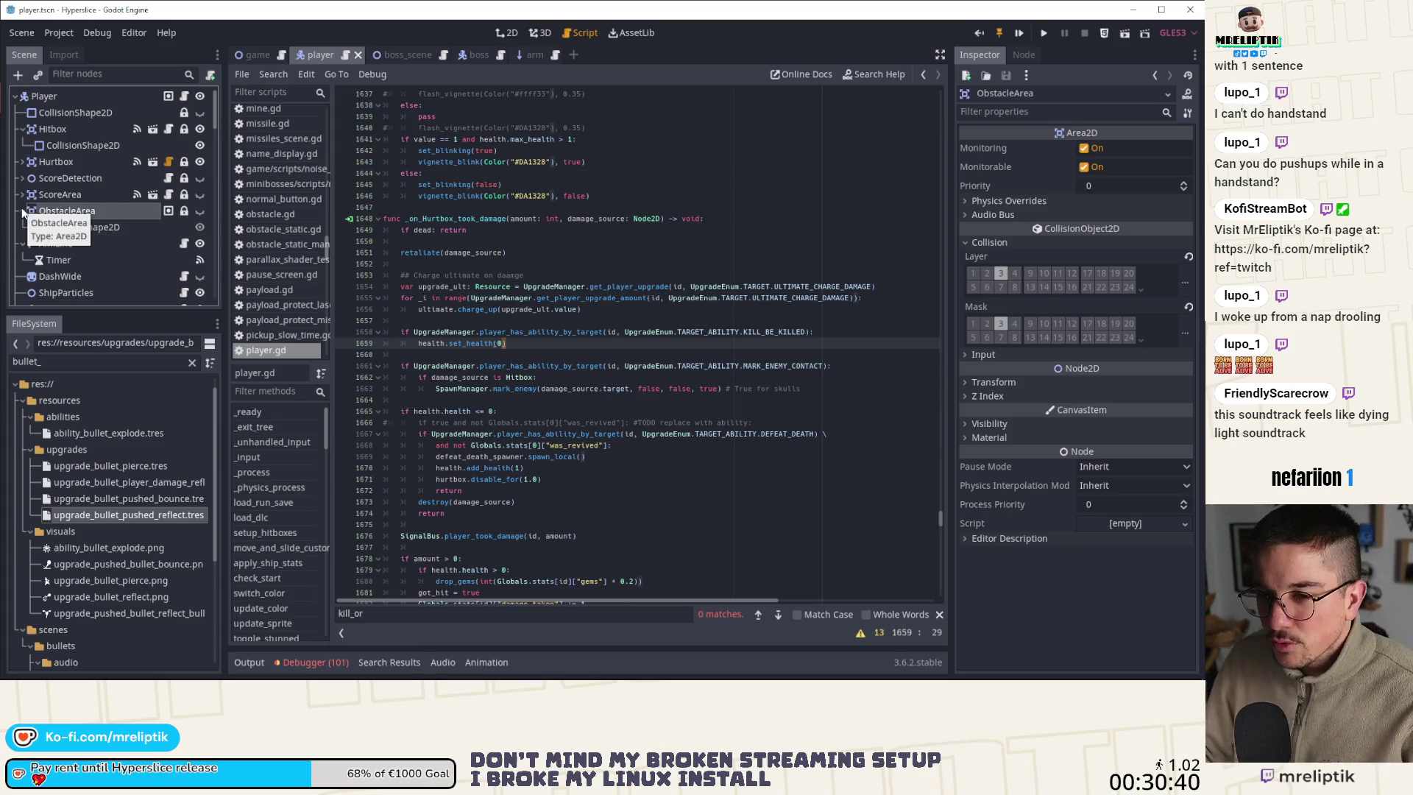
pyautogui.click(1024, 56)
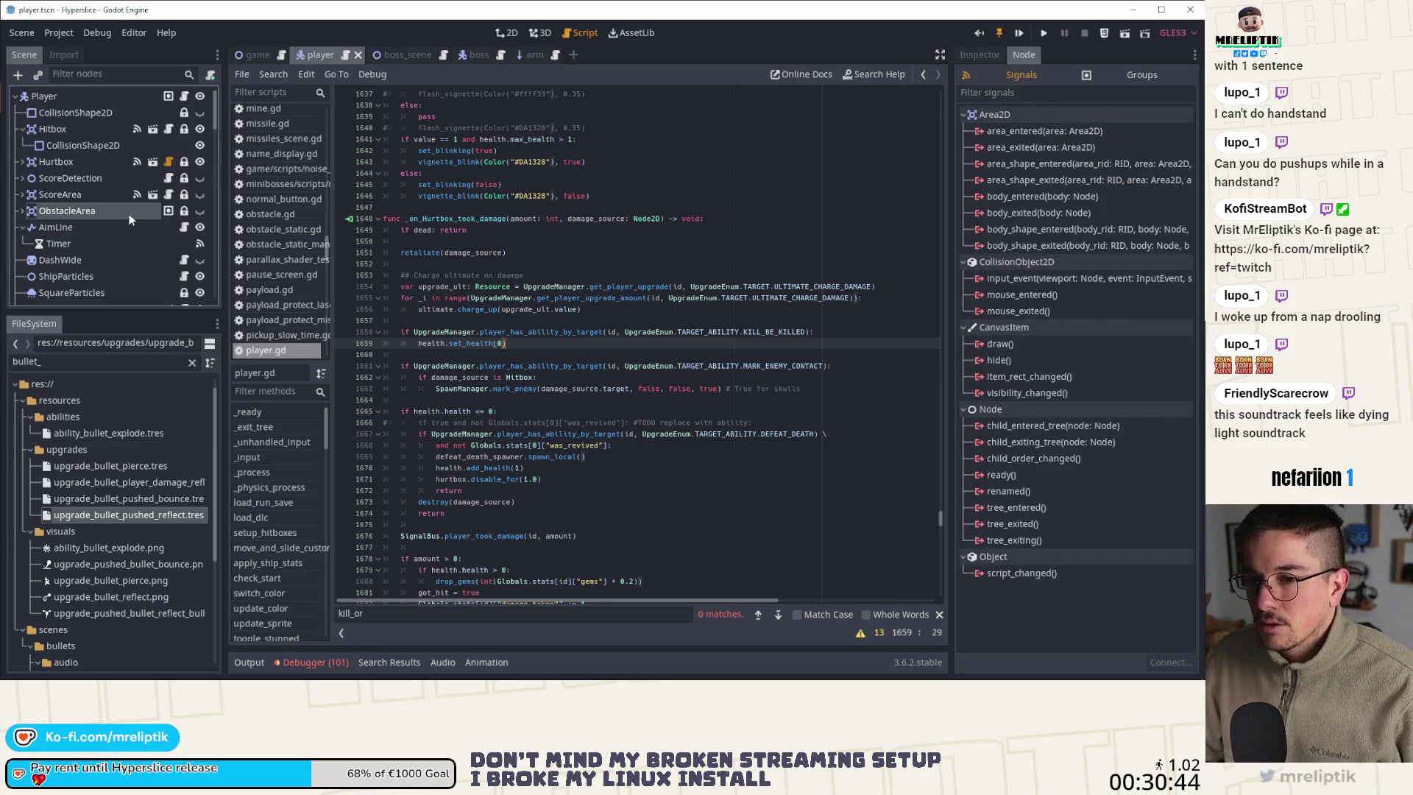
pyautogui.click(404, 56)
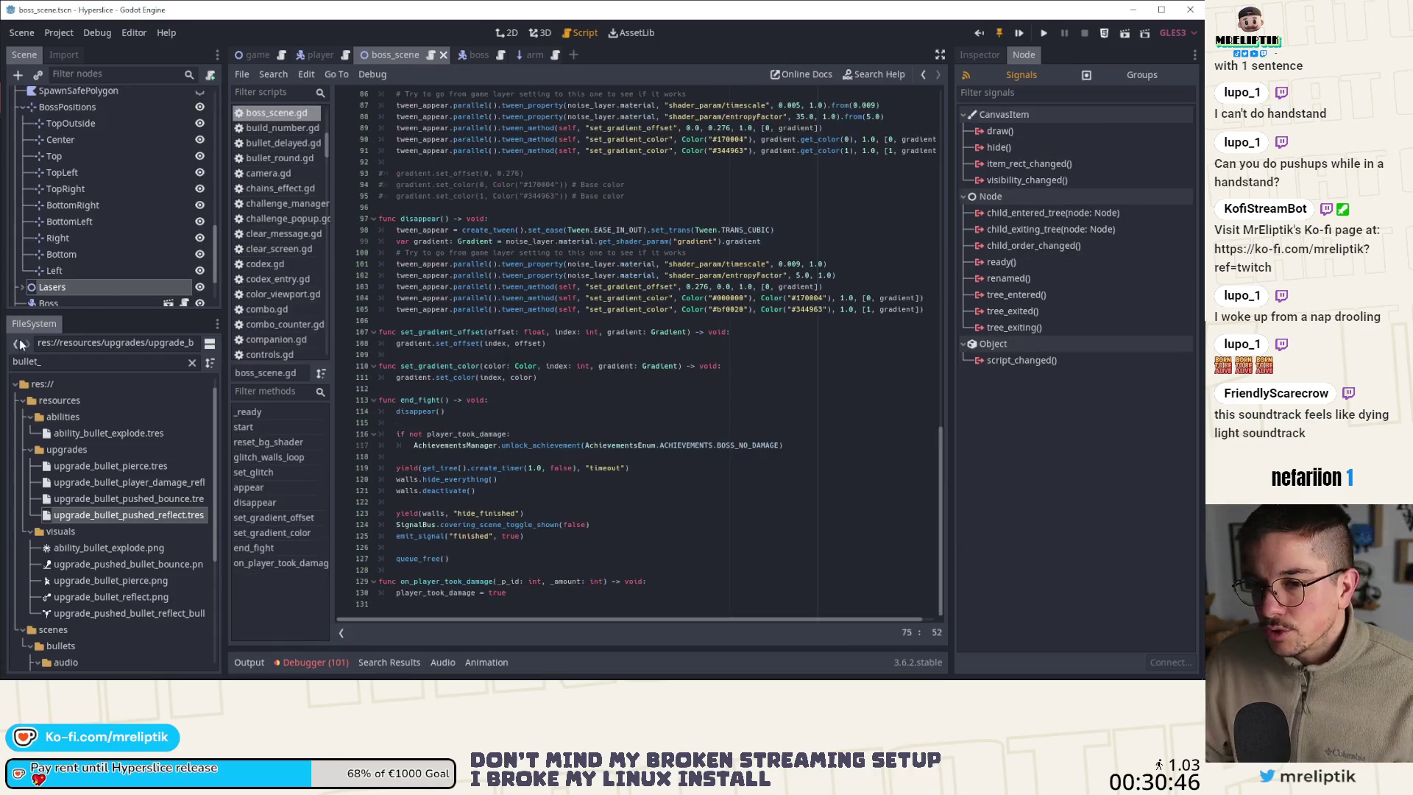
# Connect ForceField's area_entered to boss.gd, then undo the generated handler and save boss.gd
pyautogui.scroll(10, 143, 136)
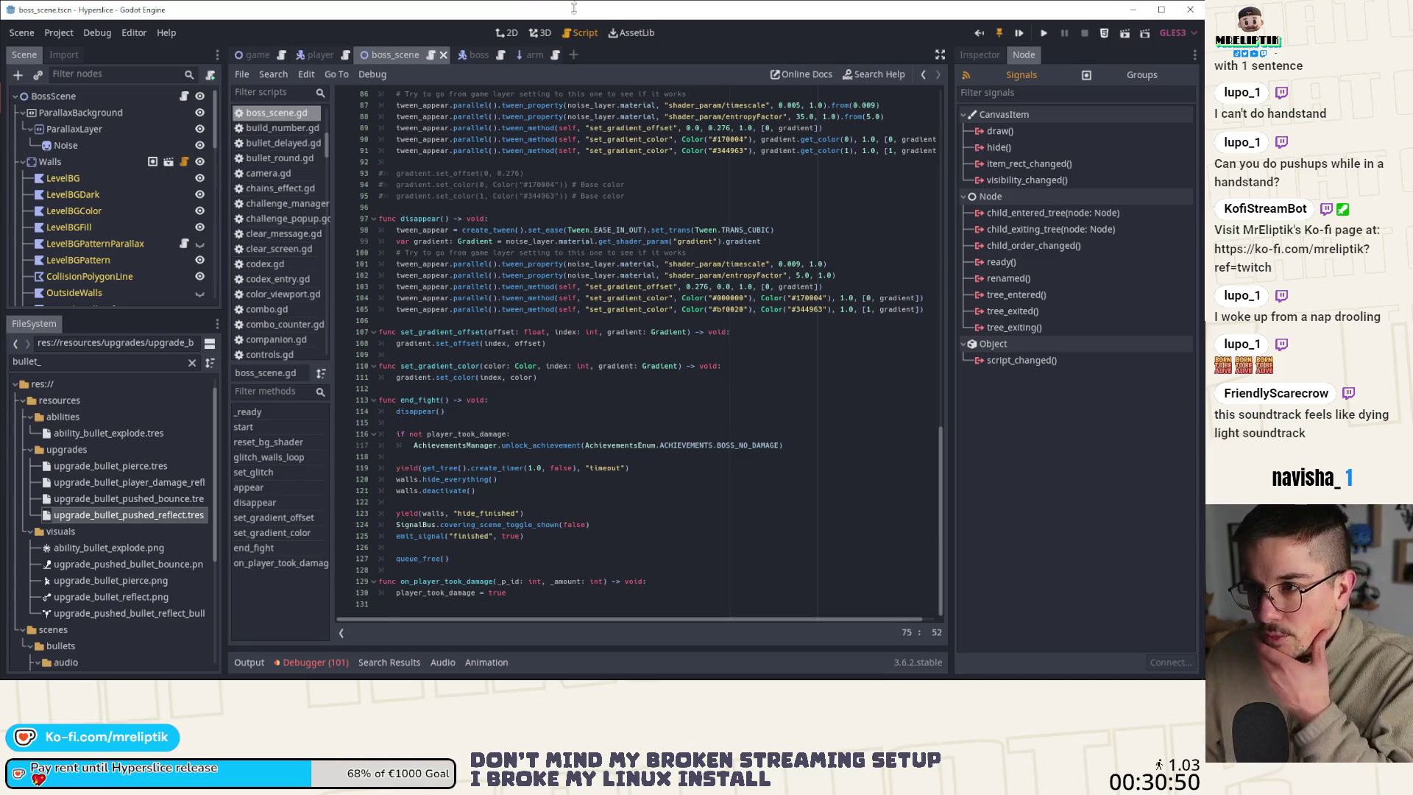
pyautogui.click(460, 53)
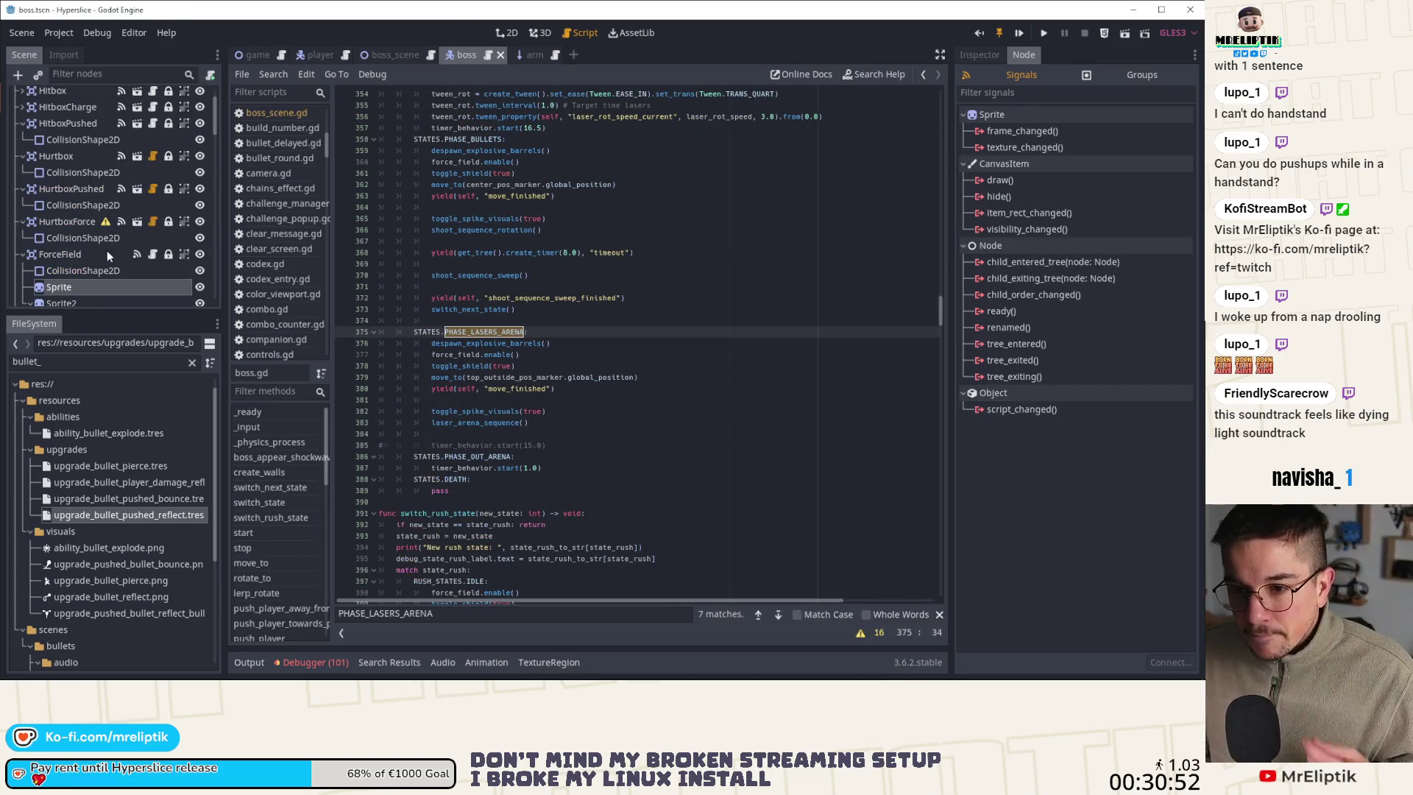
pyautogui.click(151, 255)
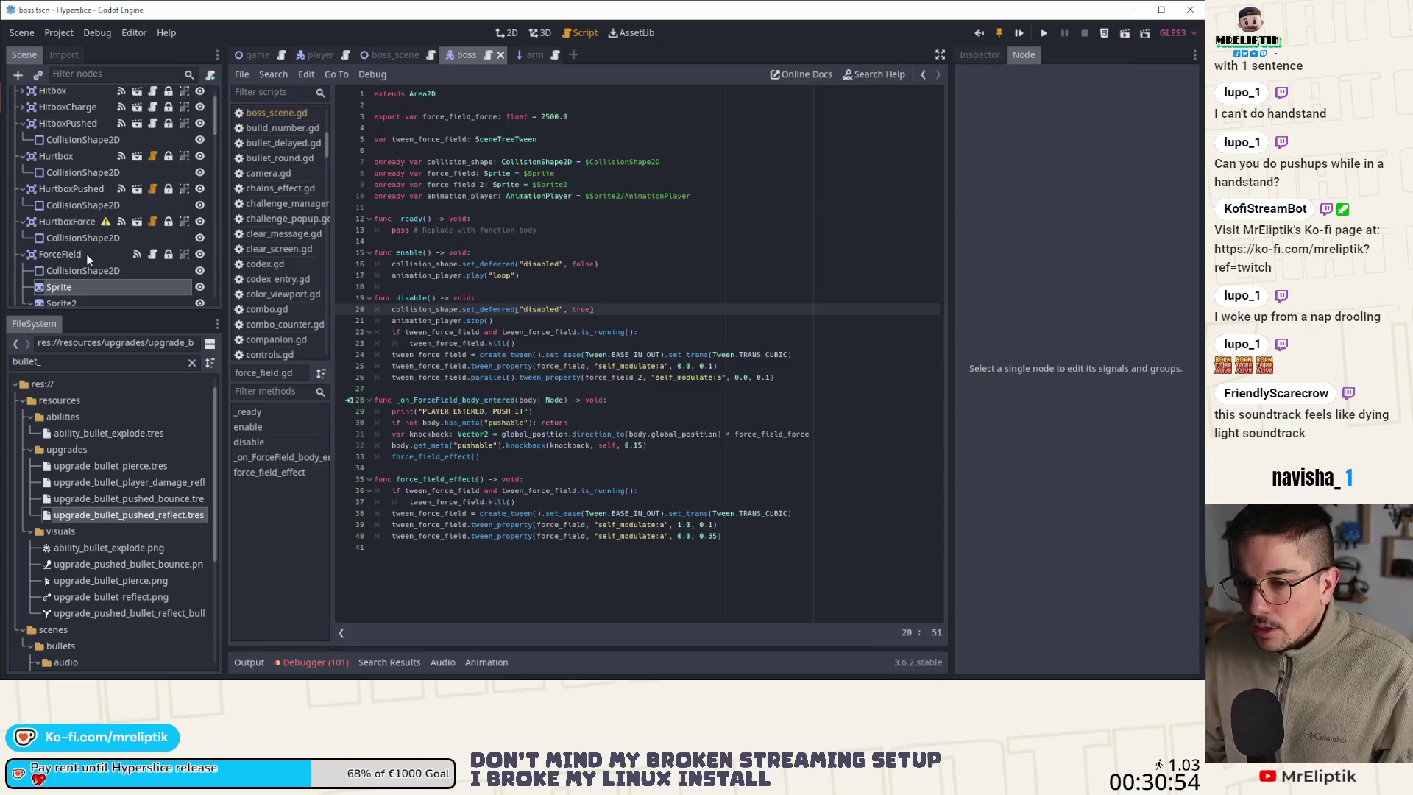
pyautogui.doubleClick(1030, 131)
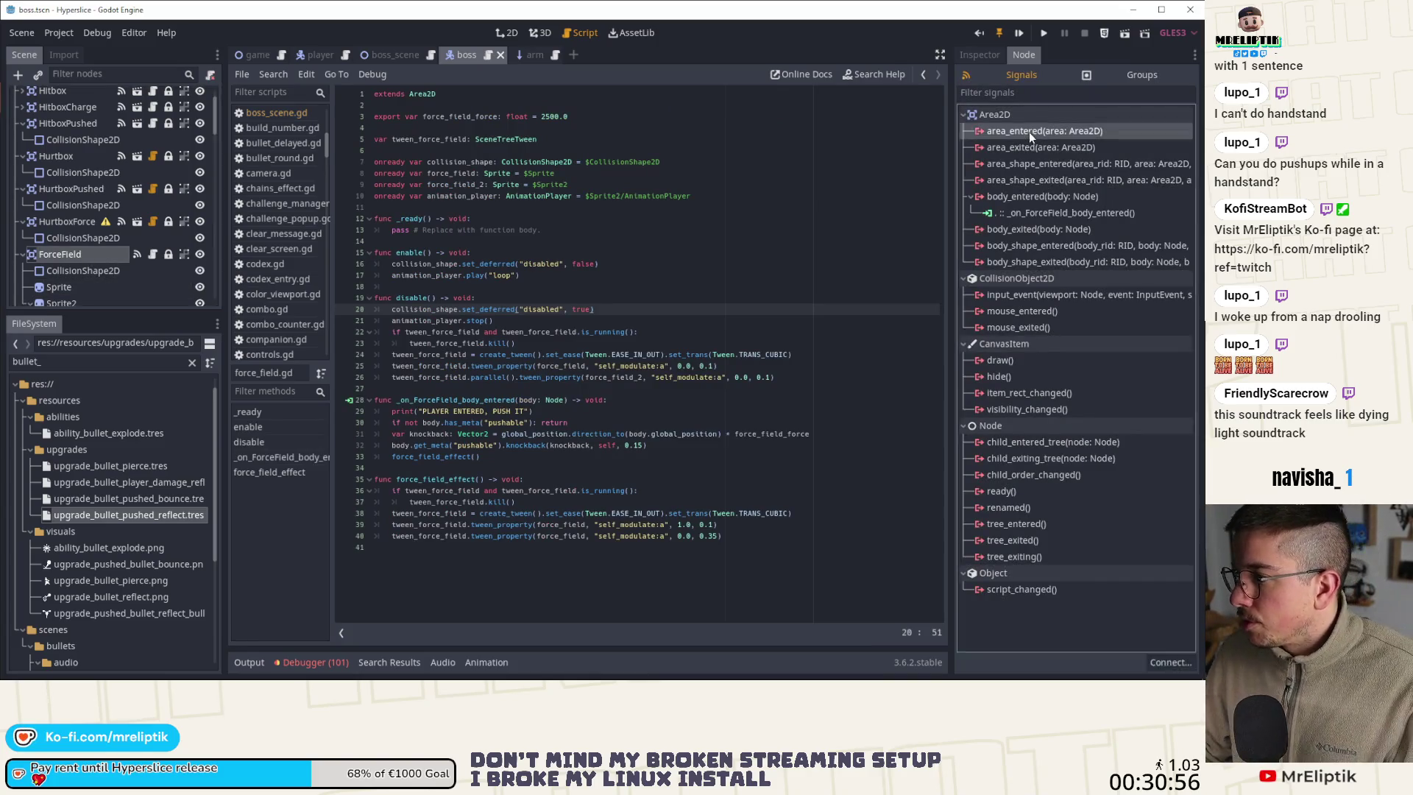
pyautogui.click(531, 501)
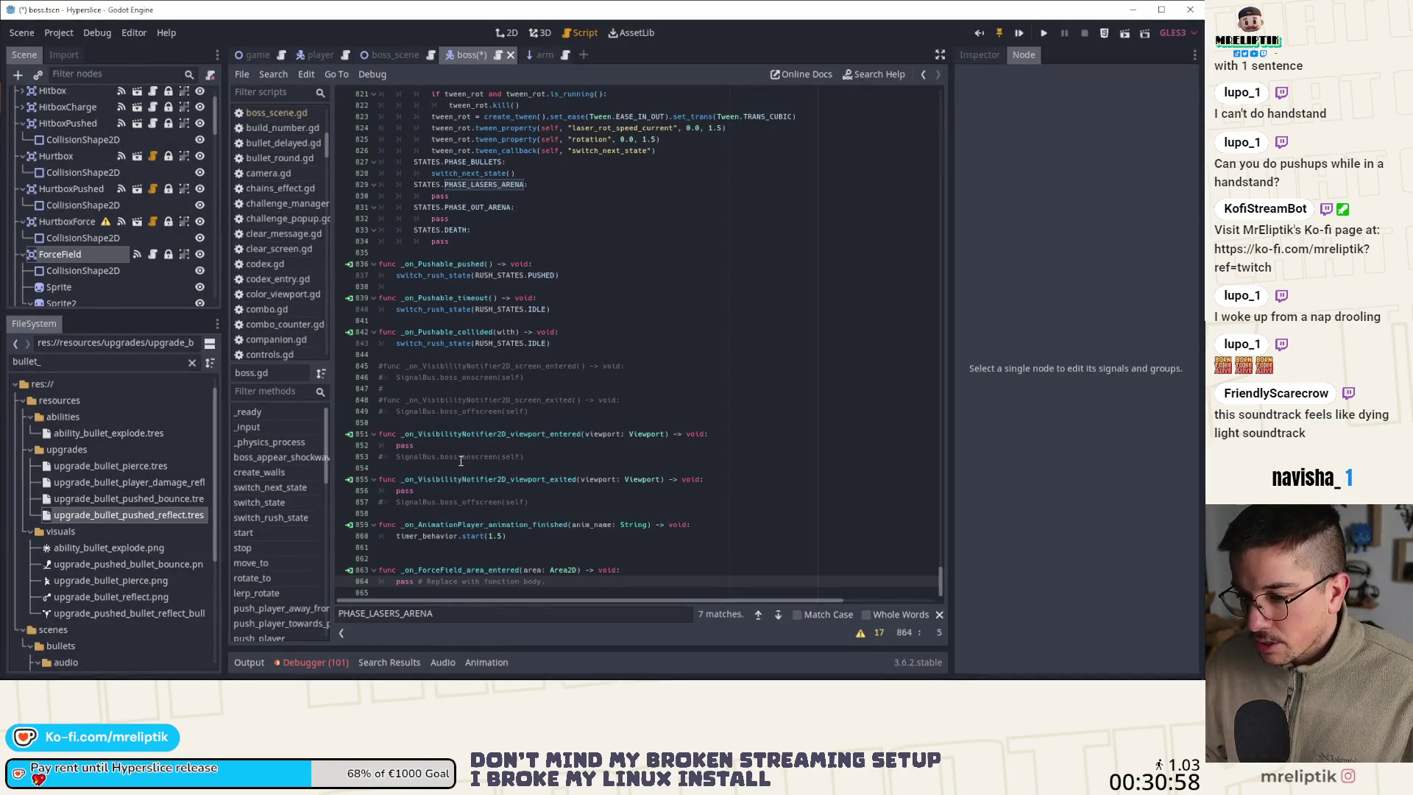
pyautogui.hotkey('ctrl', 'z')
pyautogui.hotkey('ctrl', 's')
# Disconnect ForceField's area_entered handler and reopen its connection dialog
pyautogui.click(95, 258)
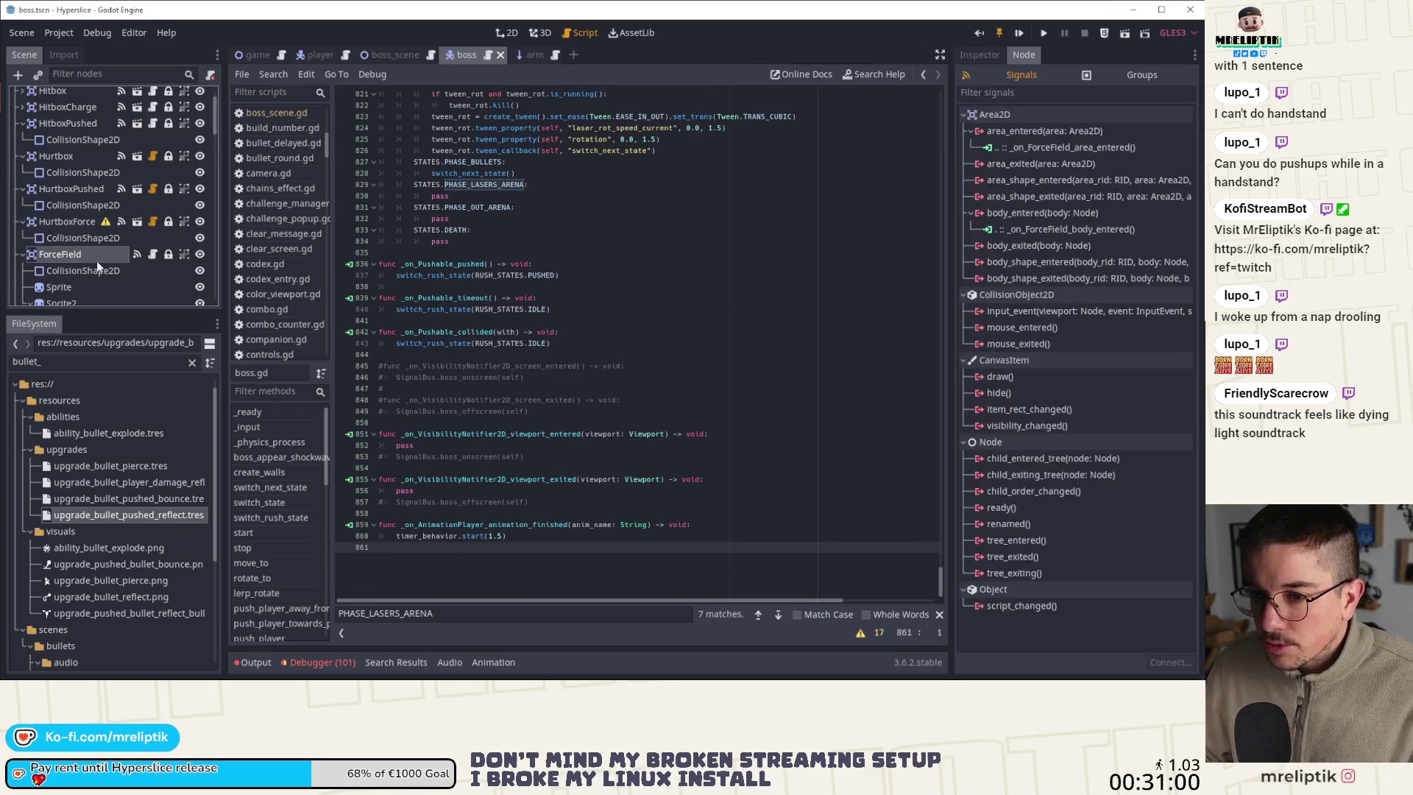
pyautogui.rightClick(1061, 144)
pyautogui.click(1125, 174)
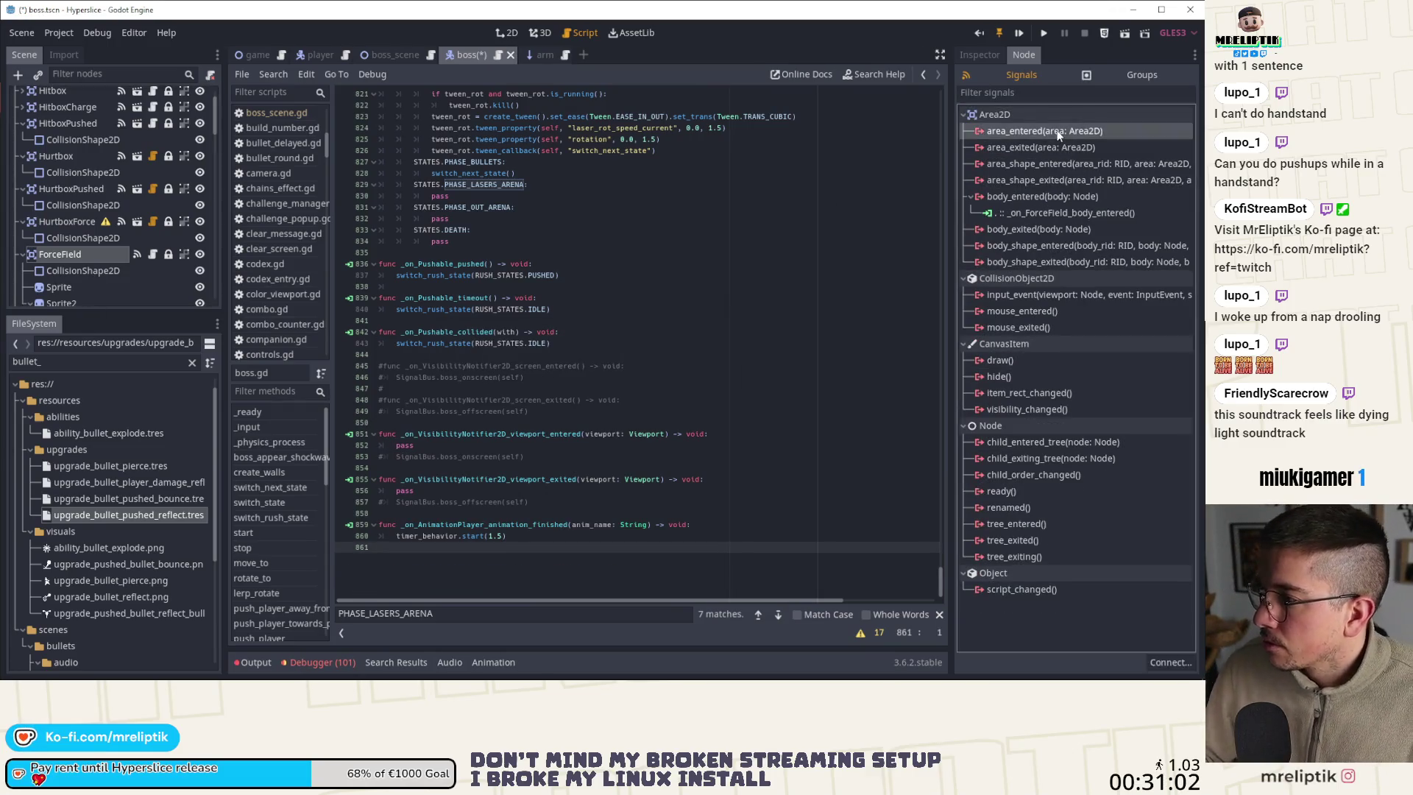
pyautogui.doubleClick(1030, 131)
pyautogui.scroll(-3, 490, 373)
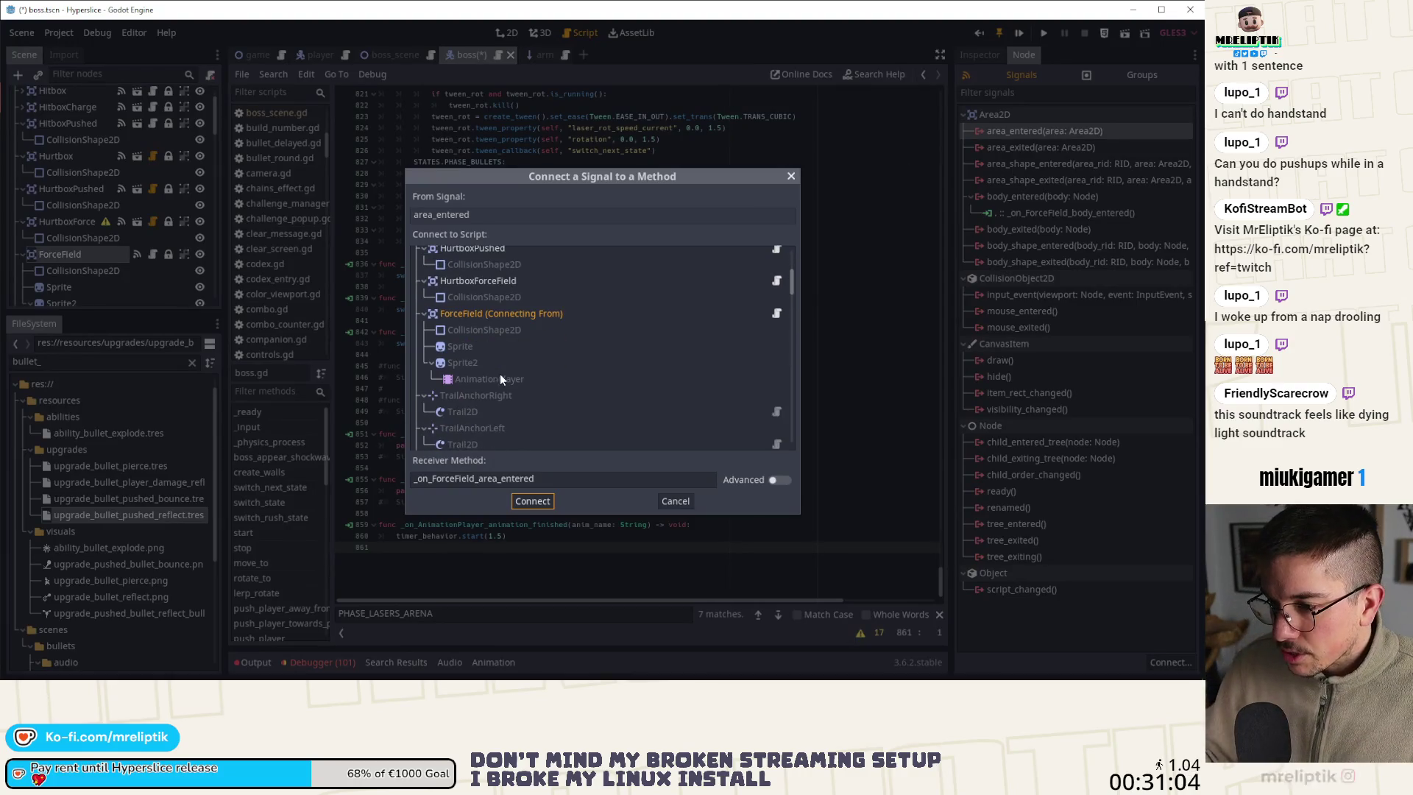
# Connect area_entered to ForceField's own script, remove the extra blank line, and save force_field.gd
pyautogui.doubleClick(479, 313)
pyautogui.click(446, 558)
pyautogui.press('Delete')
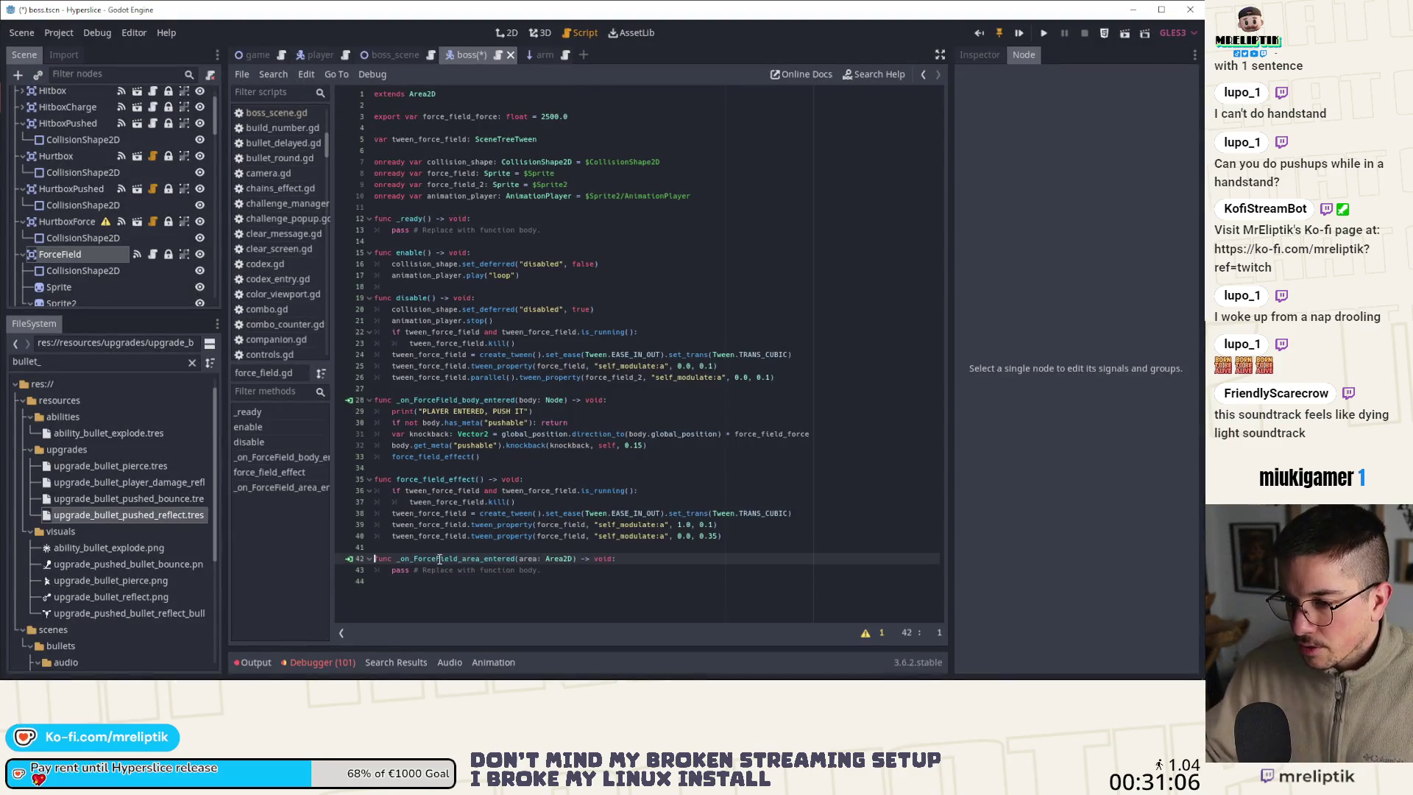
pyautogui.hotkey('ctrl', 's')
# Move the force_field_effect function above _on_ForceField_body_entered and save
pyautogui.moveTo(724, 536)
pyautogui.mouseDown()
pyautogui.moveTo(515, 524)
pyautogui.moveTo(328, 480)
pyautogui.mouseUp()
pyautogui.hotkey('ctrl', 'c')
pyautogui.press('BackSpace')
pyautogui.click(396, 388)
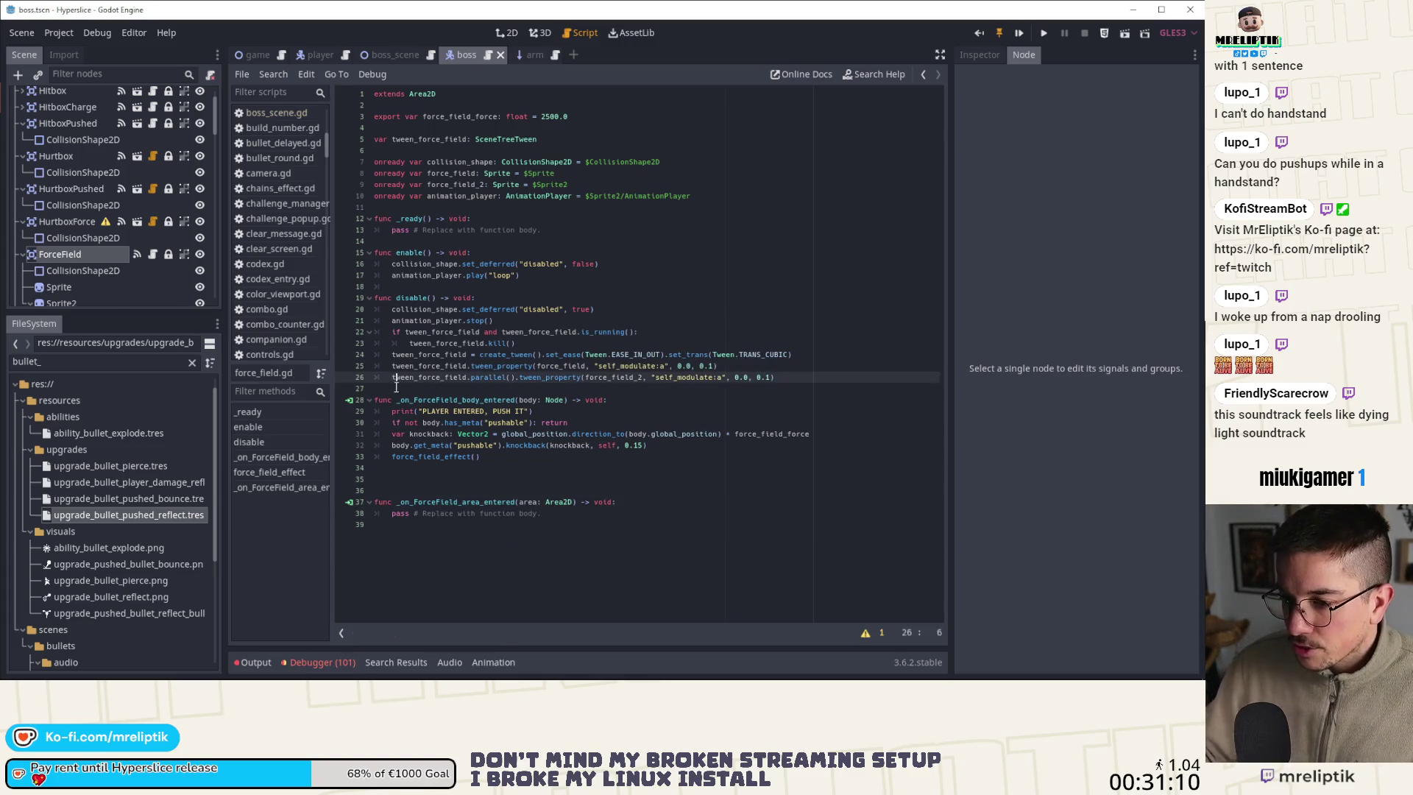
pyautogui.hotkey('ctrl', 'v')
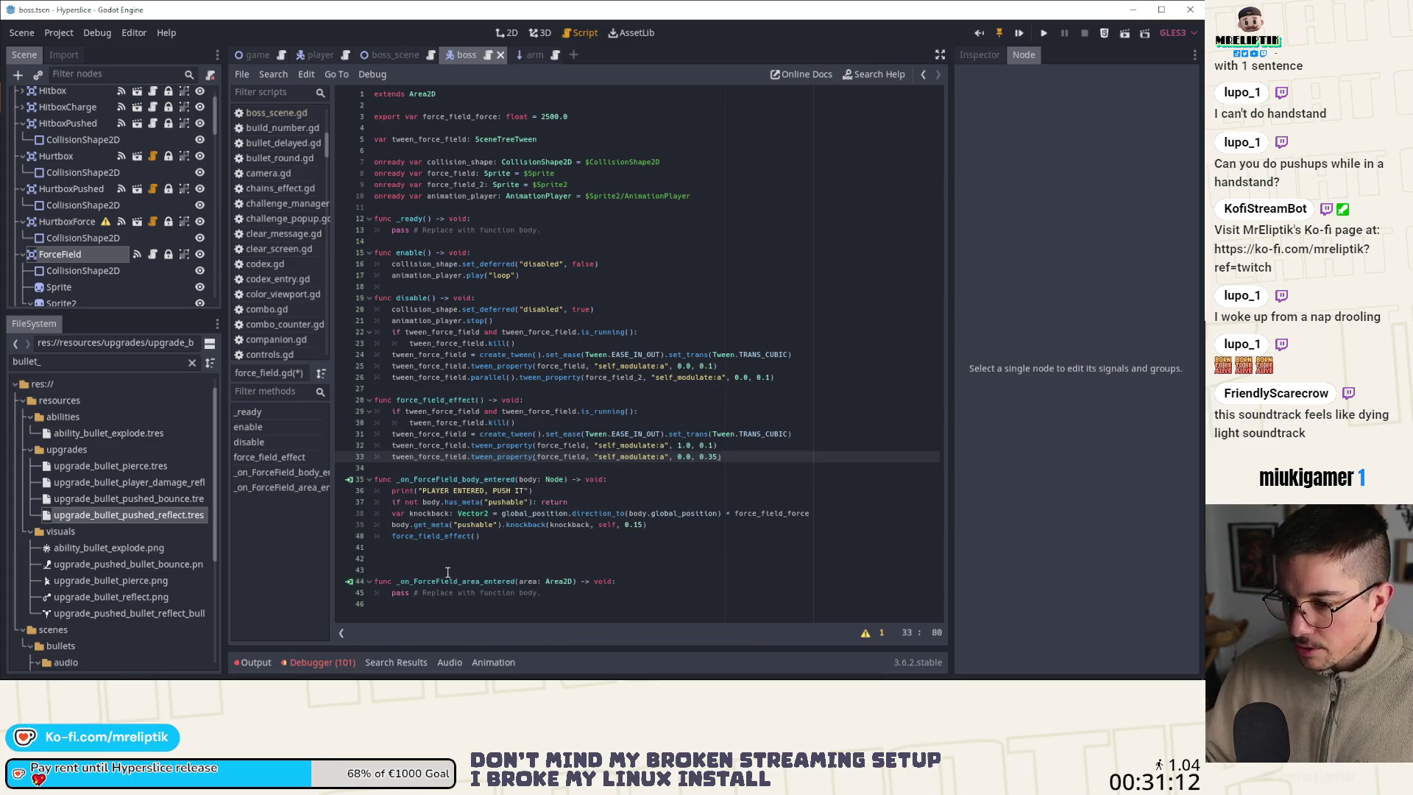
pyautogui.click(397, 547)
pyautogui.press('Delete')
pyautogui.press('Delete')
pyautogui.hotkey('ctrl', 's')
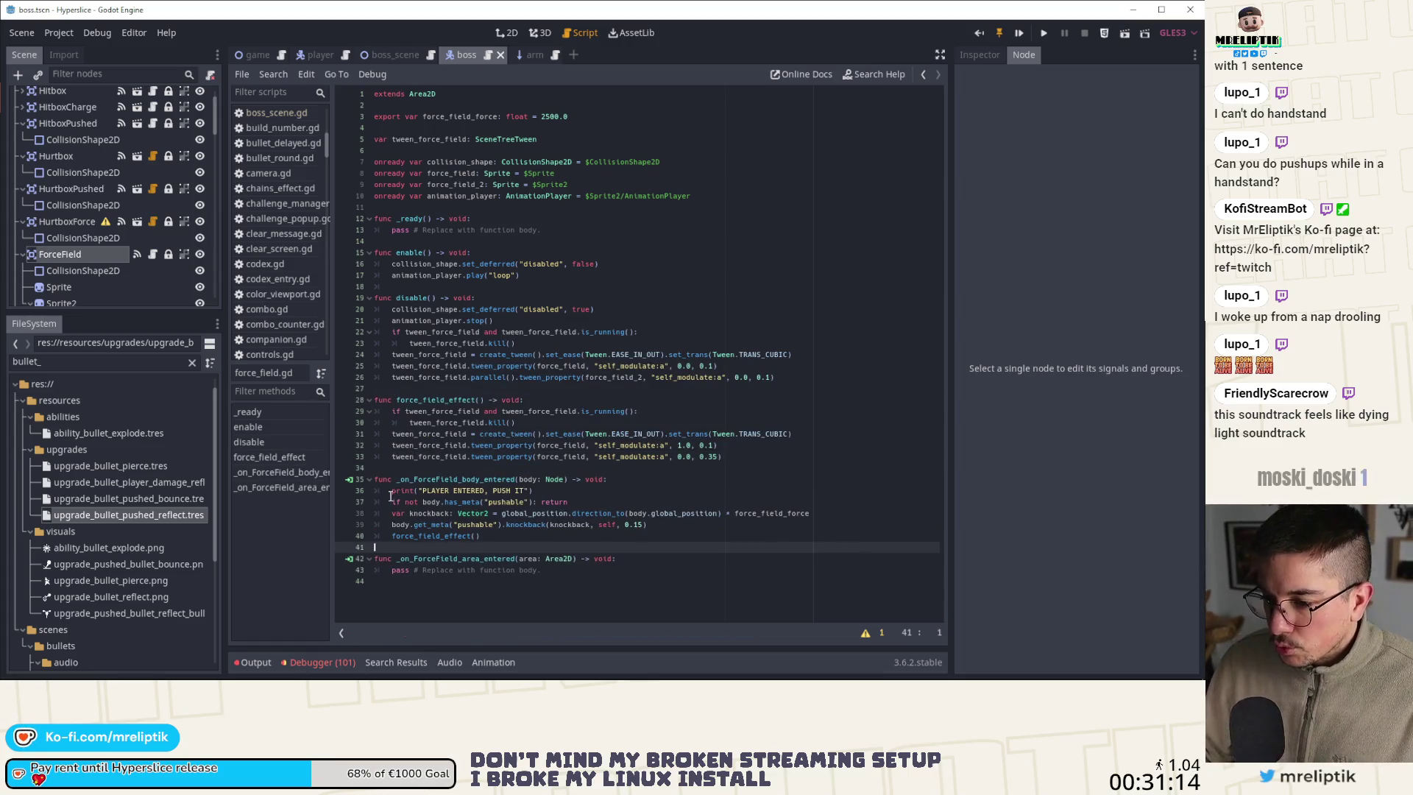
# Copy the push logic into _on_ForceField_area_entered, using body.get_parent() for the pushable check
pyautogui.moveTo(391, 491)
pyautogui.mouseDown()
pyautogui.moveTo(474, 559)
pyautogui.moveTo(481, 536)
pyautogui.mouseUp()
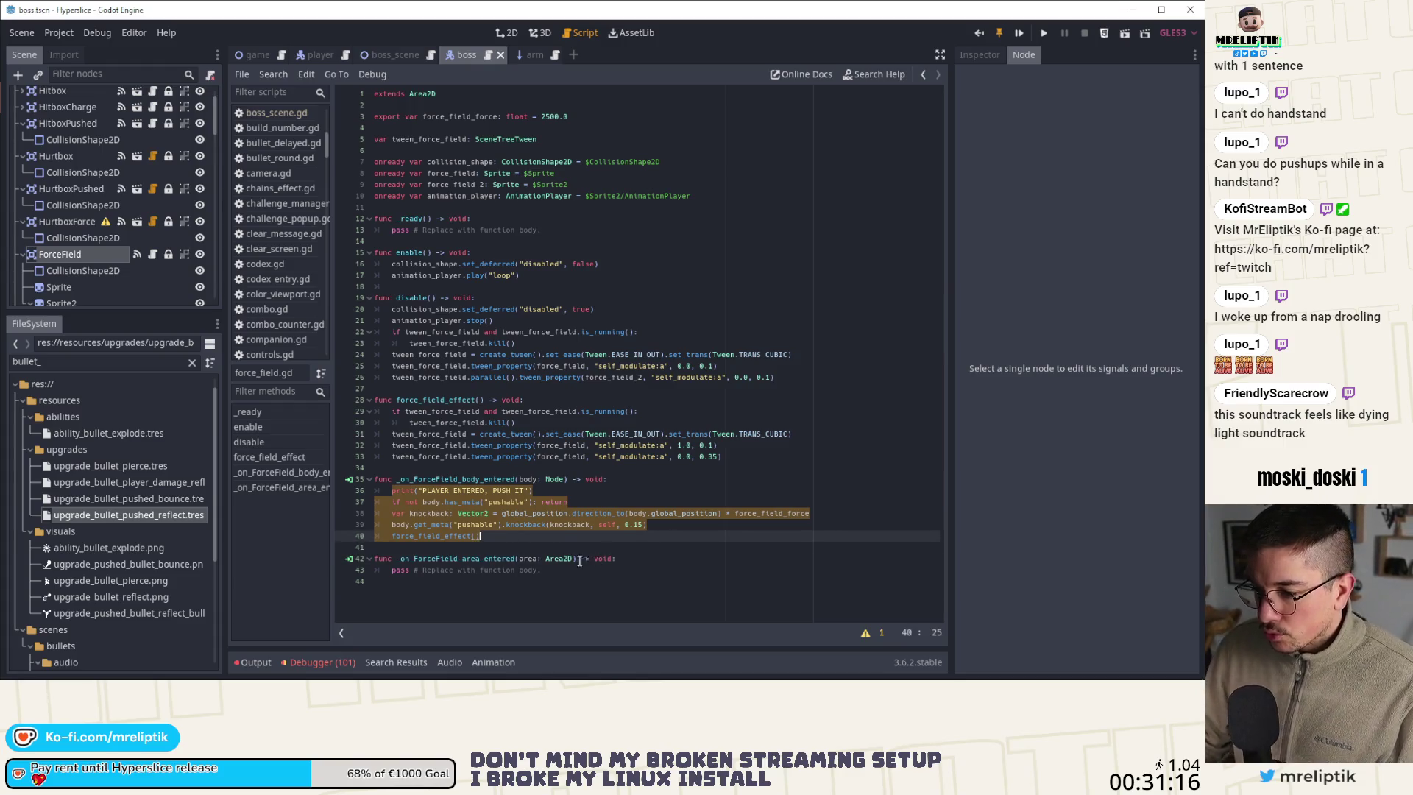
pyautogui.hotkey('ctrl', 'c')
pyautogui.moveTo(548, 570); pyautogui.dragTo(392, 570)
pyautogui.hotkey('ctrl', 'v')
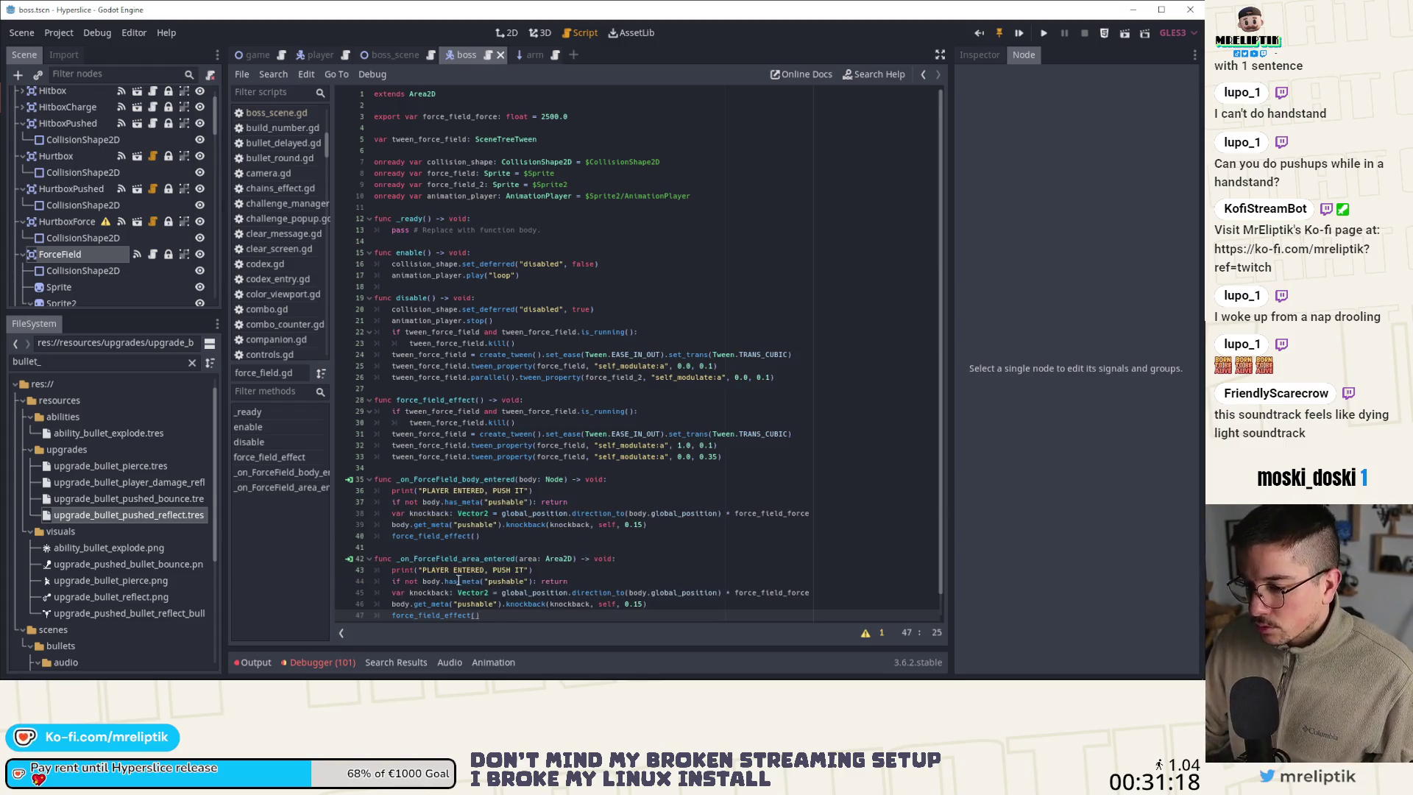
pyautogui.scroll(-1, 458, 581)
pyautogui.click(441, 558)
pyautogui.write('get_parent(')
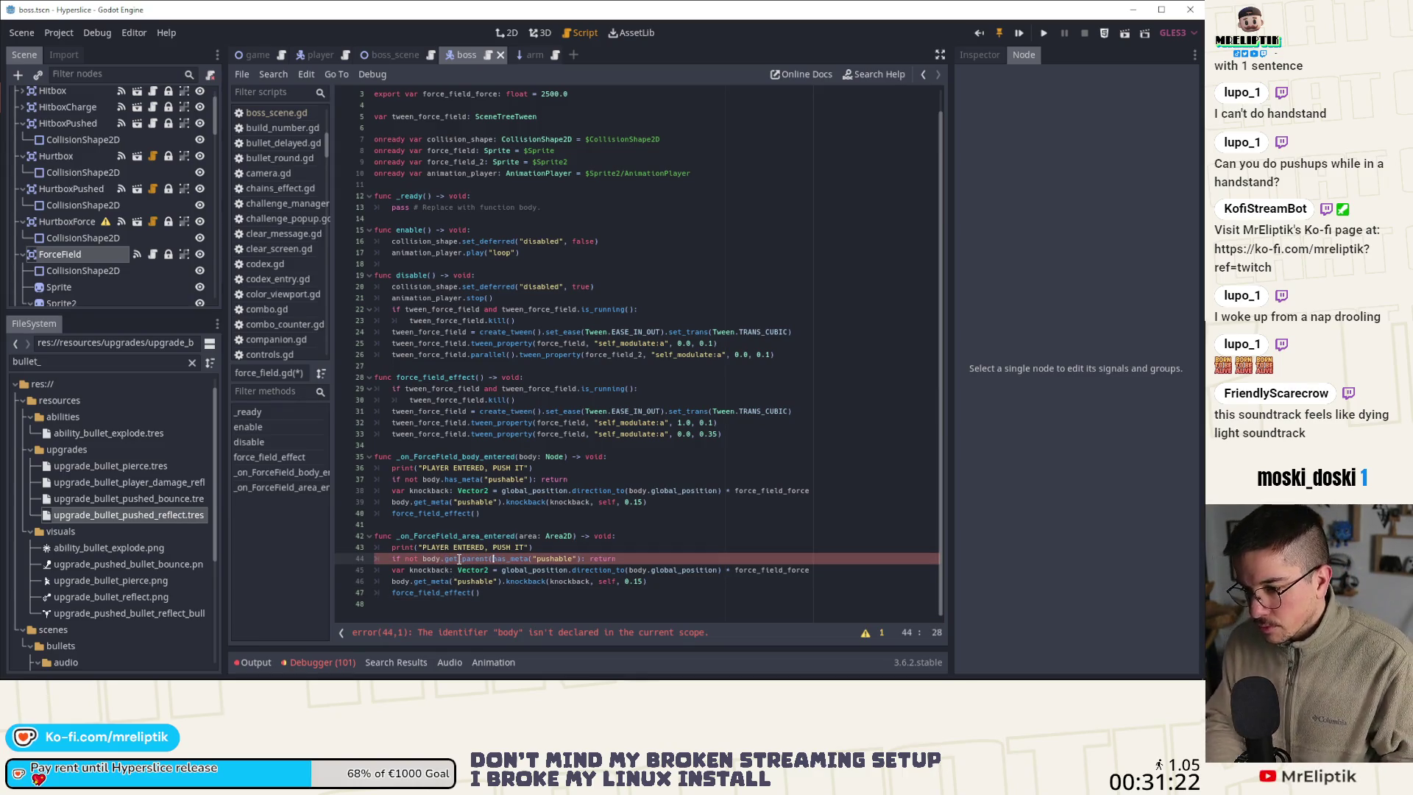
pyautogui.write(').')
pyautogui.hotkey('ctrl', 's')
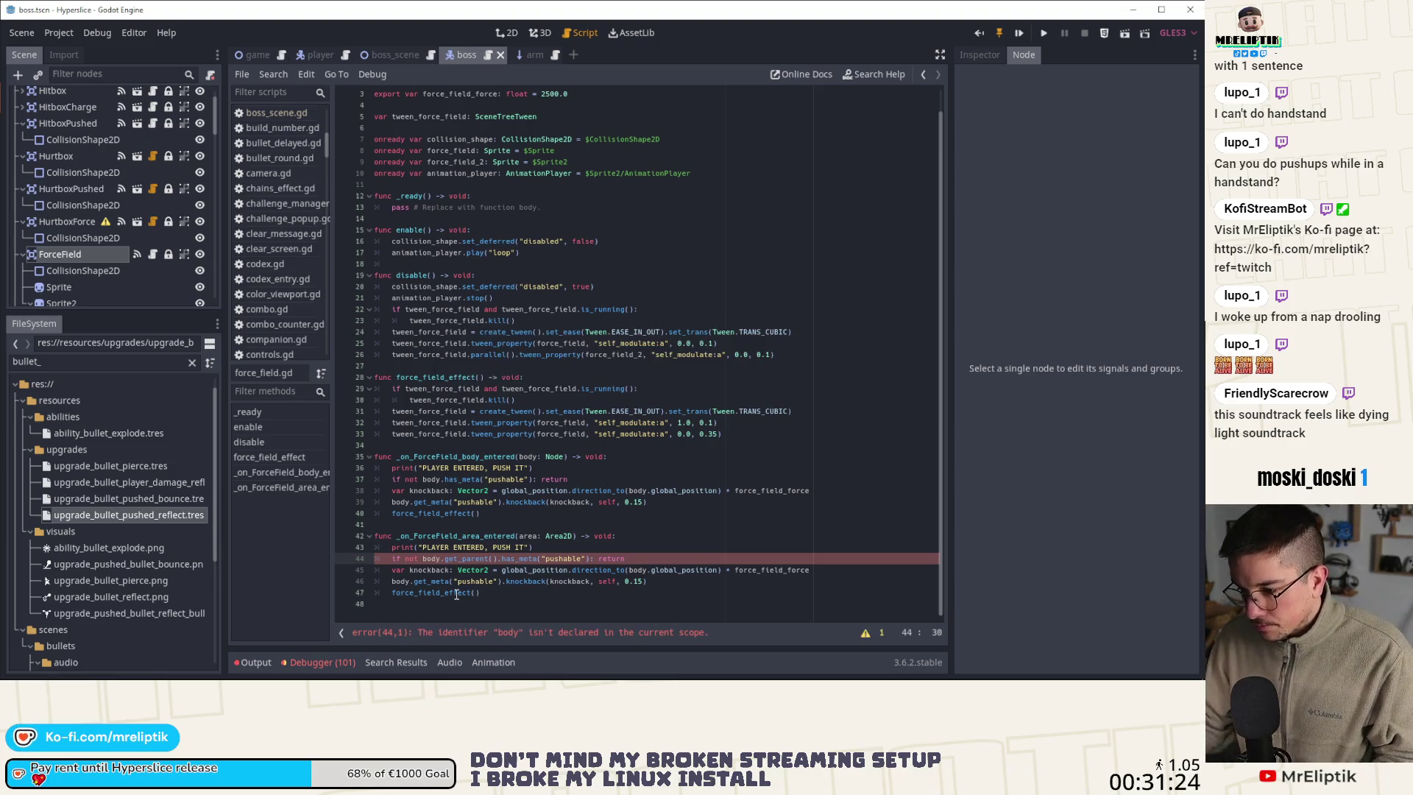
pyautogui.click(62, 254)
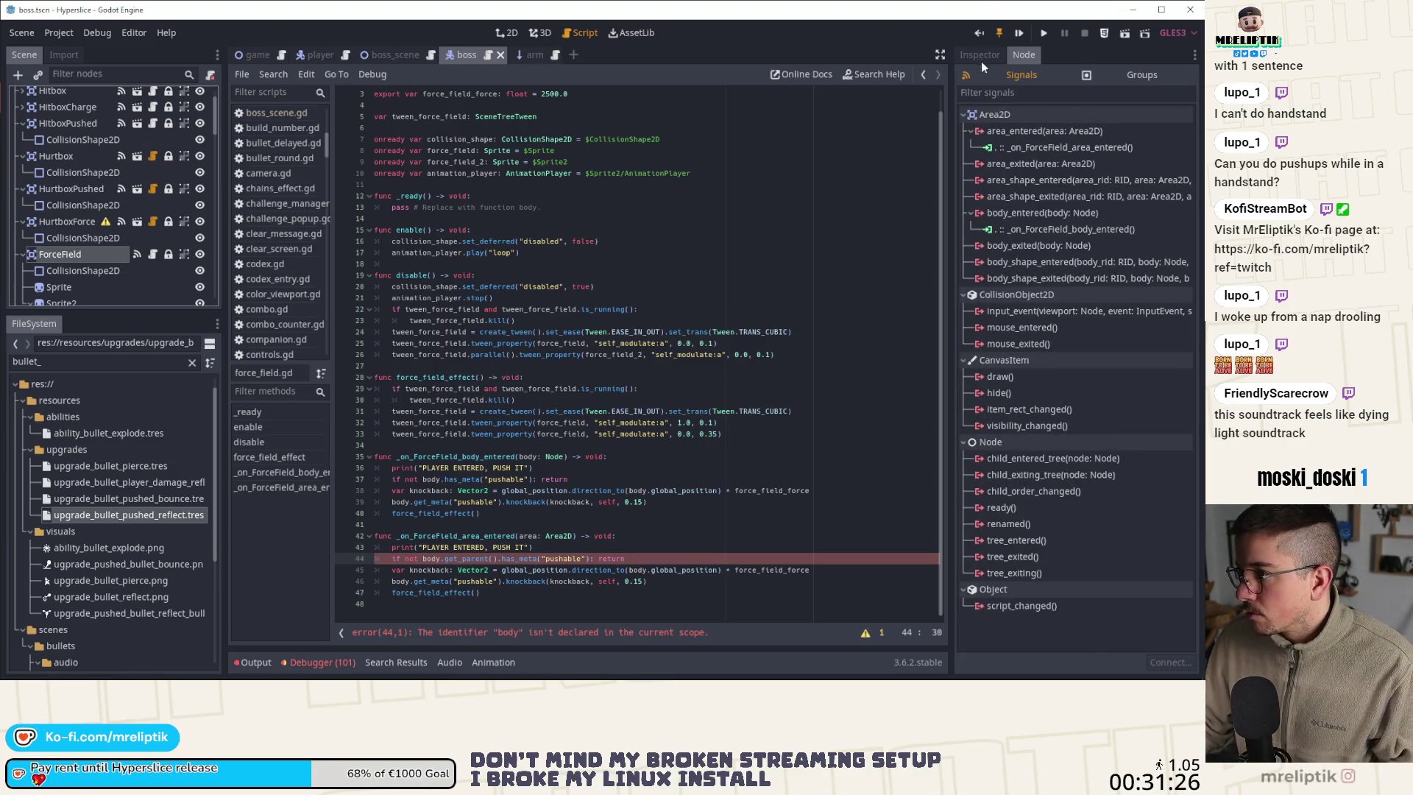
pyautogui.click(982, 59)
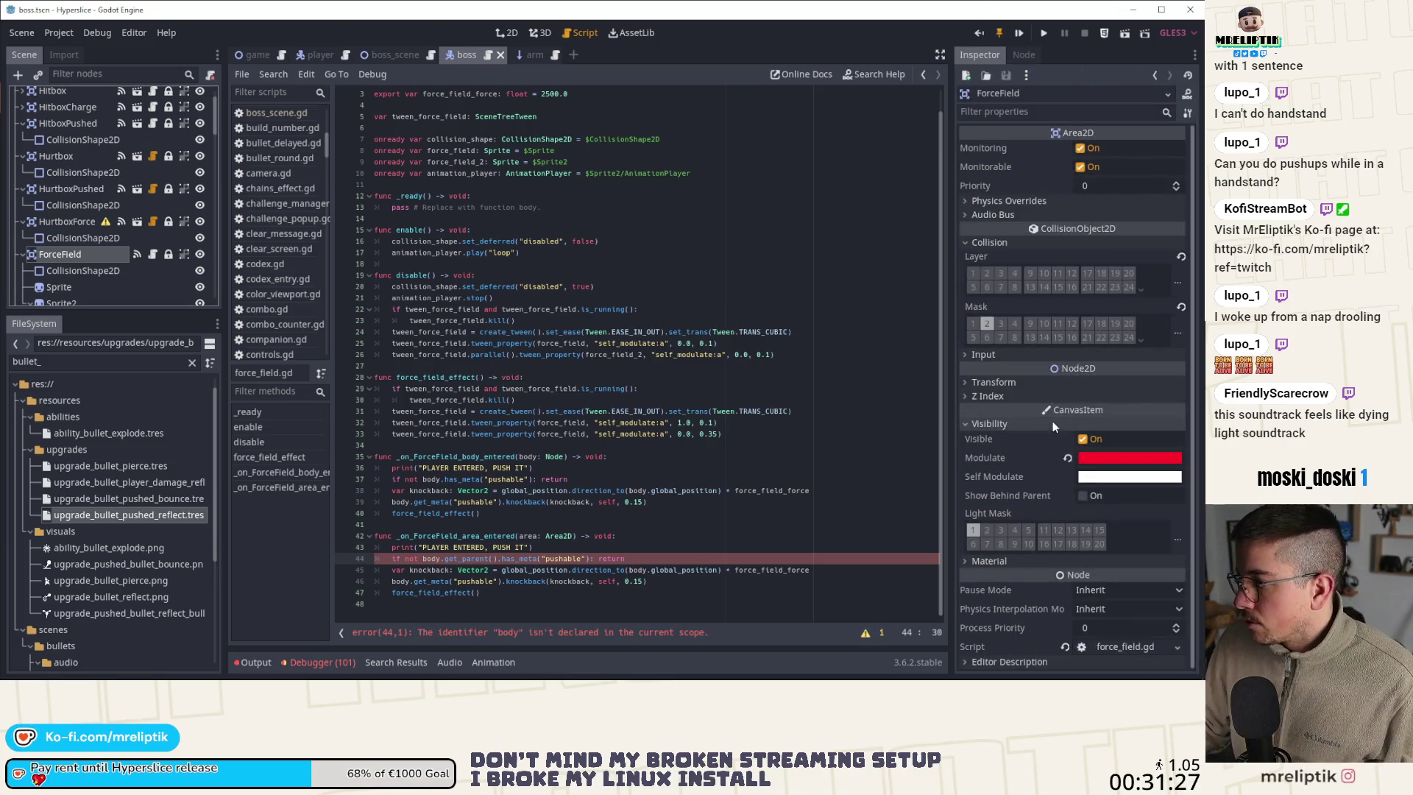
# Switch ForceField's collision mask from PlayerPhysics to PlayerObstacles and save the scene
pyautogui.click(1176, 335)
pyautogui.click(1076, 355)
pyautogui.click(1076, 340)
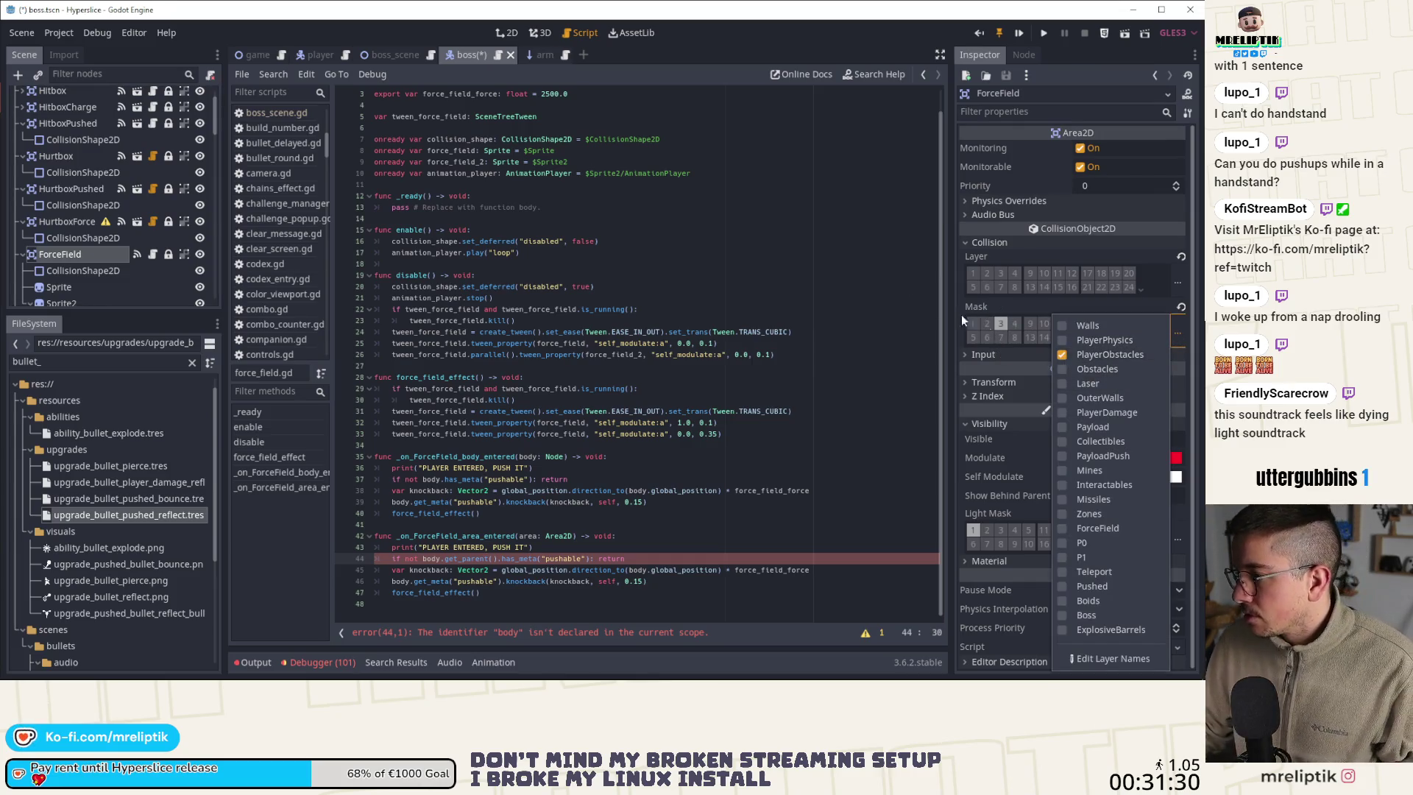
pyautogui.click(799, 86)
pyautogui.hotkey('ctrl', 's')
# Return to the boss scene and boss.gd through the boss_scene and boss tabs
pyautogui.moveTo(546, 59)
pyautogui.mouseDown()
pyautogui.moveTo(283, 54)
pyautogui.moveTo(309, 51)
pyautogui.mouseUp()
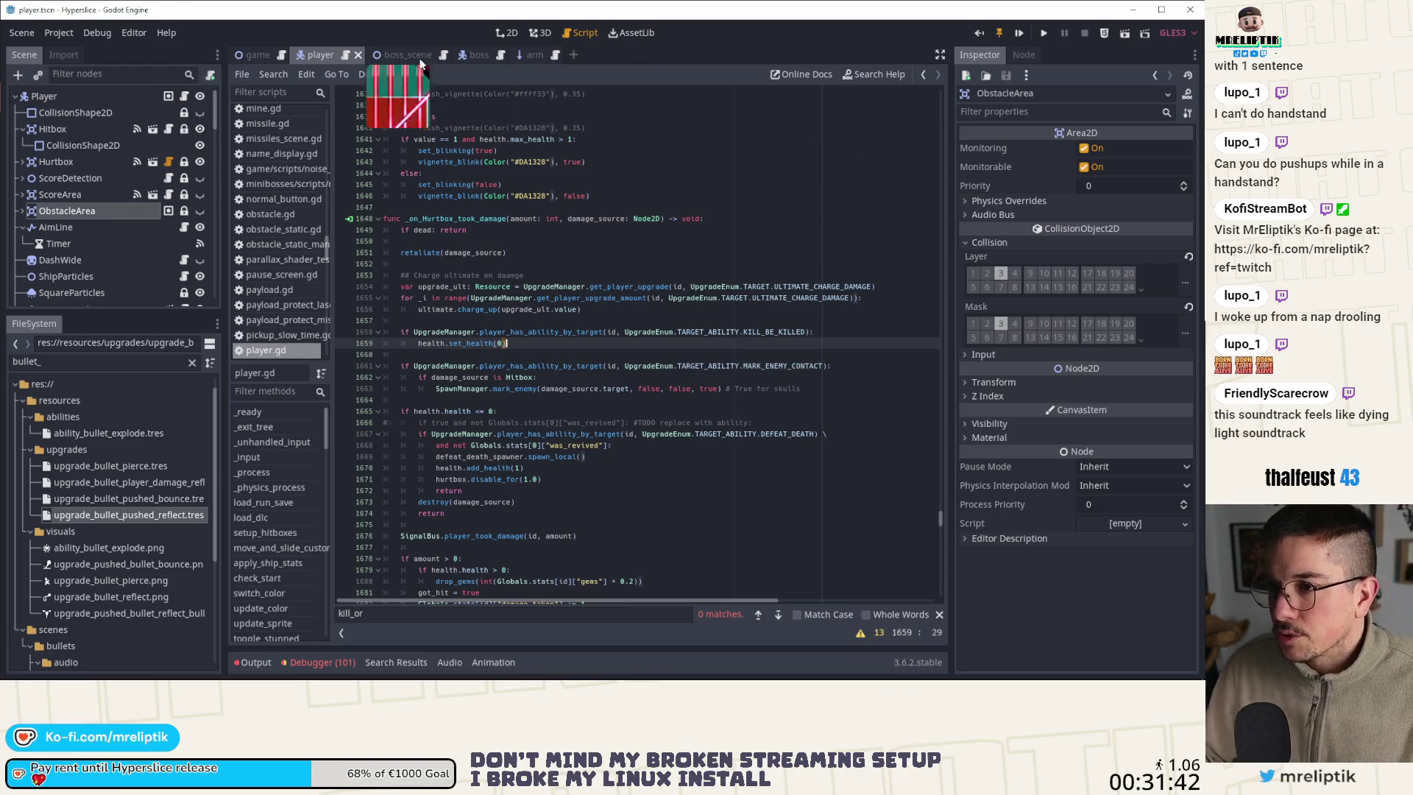
pyautogui.click(392, 54)
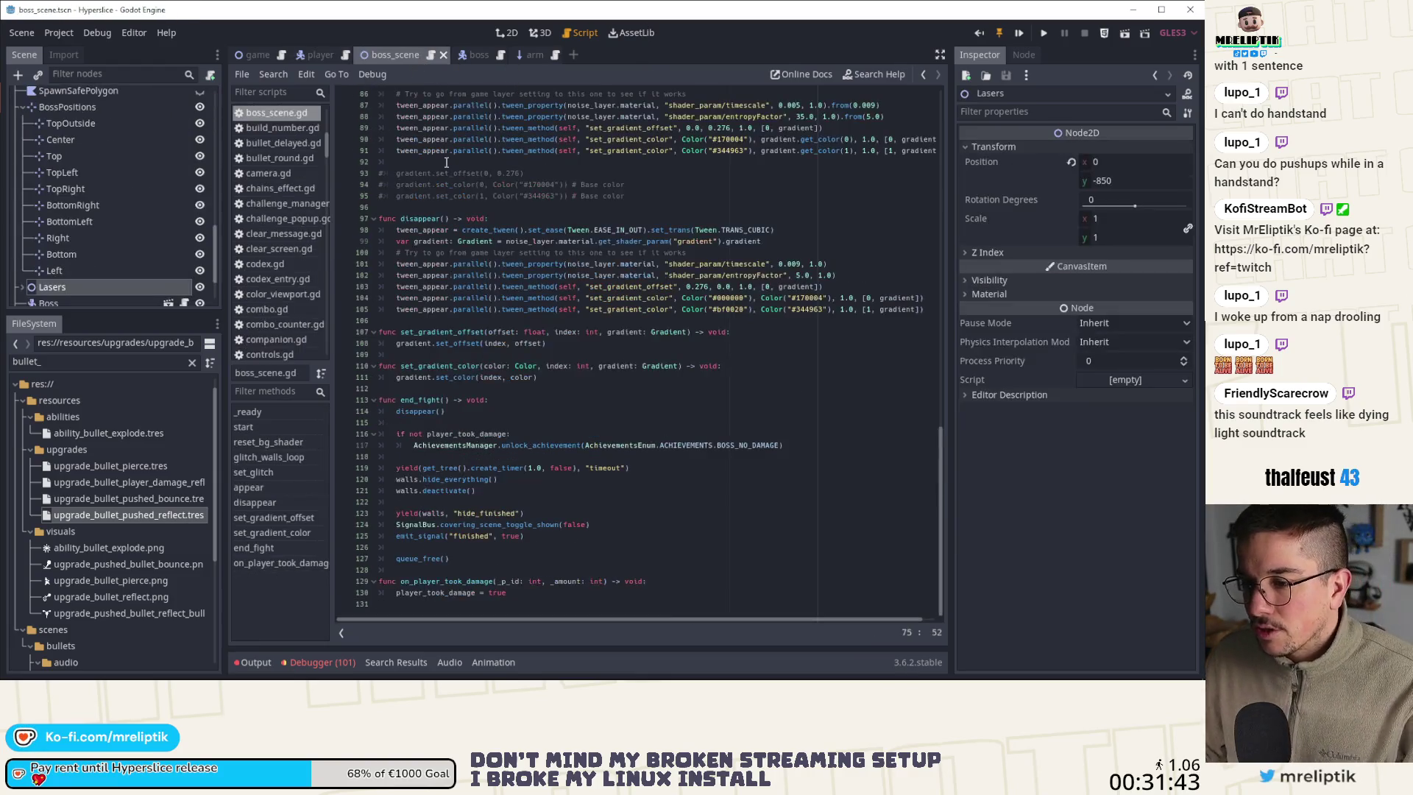
pyautogui.click(468, 56)
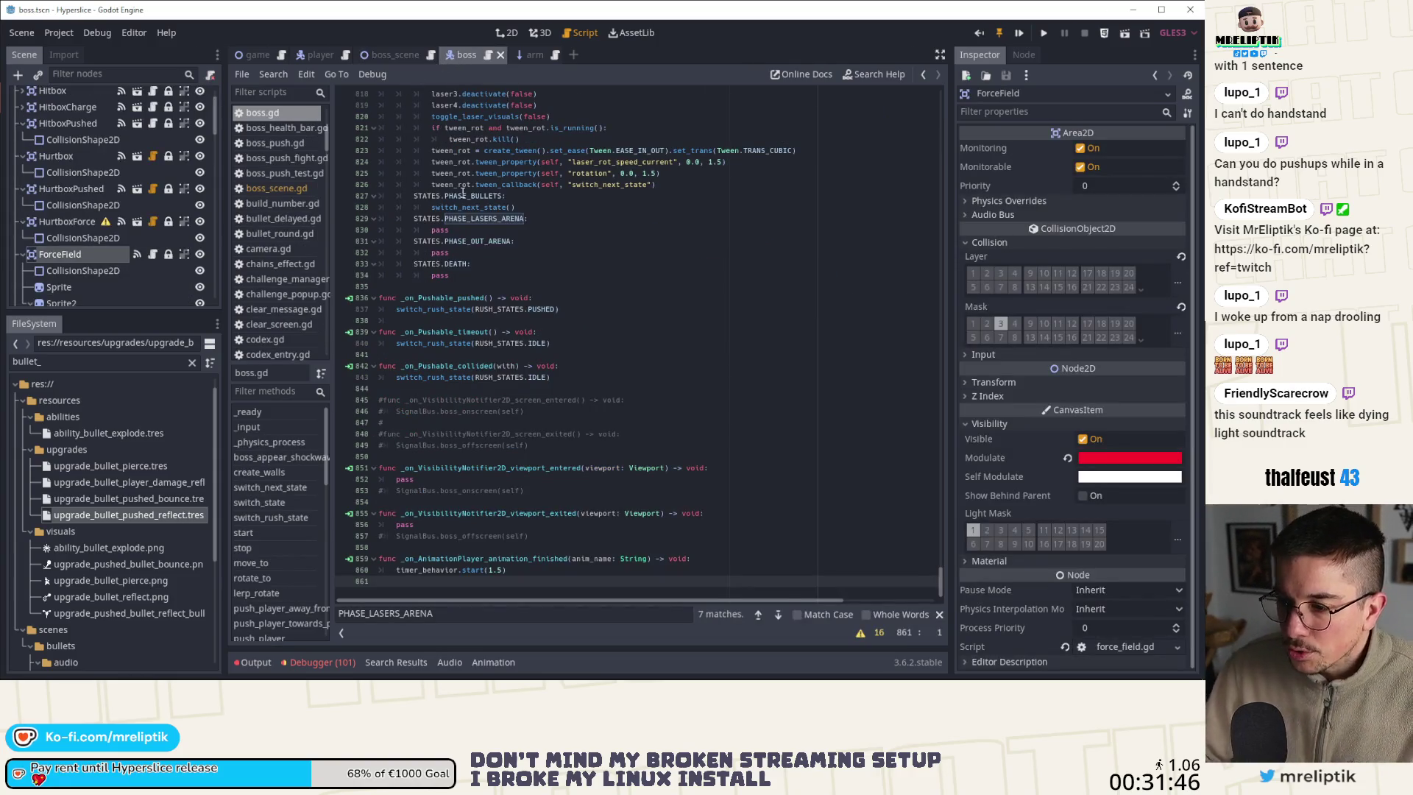
# Replace body with area and area.get_parent() on lines 44–46 of force_field.gd, then save
pyautogui.click(152, 254)
pyautogui.hotkey('ctrl', 's')
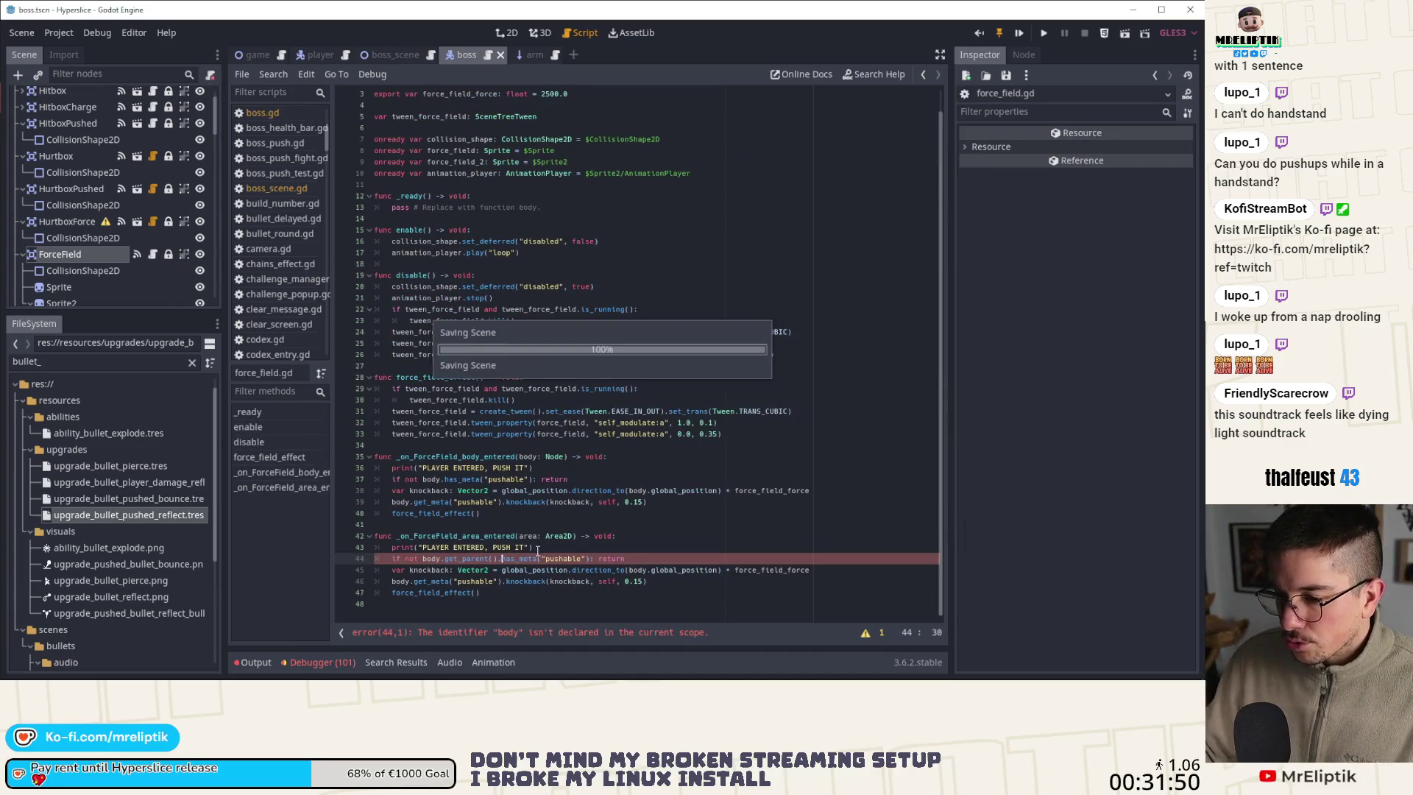
pyautogui.doubleClick(426, 559)
pyautogui.write('area')
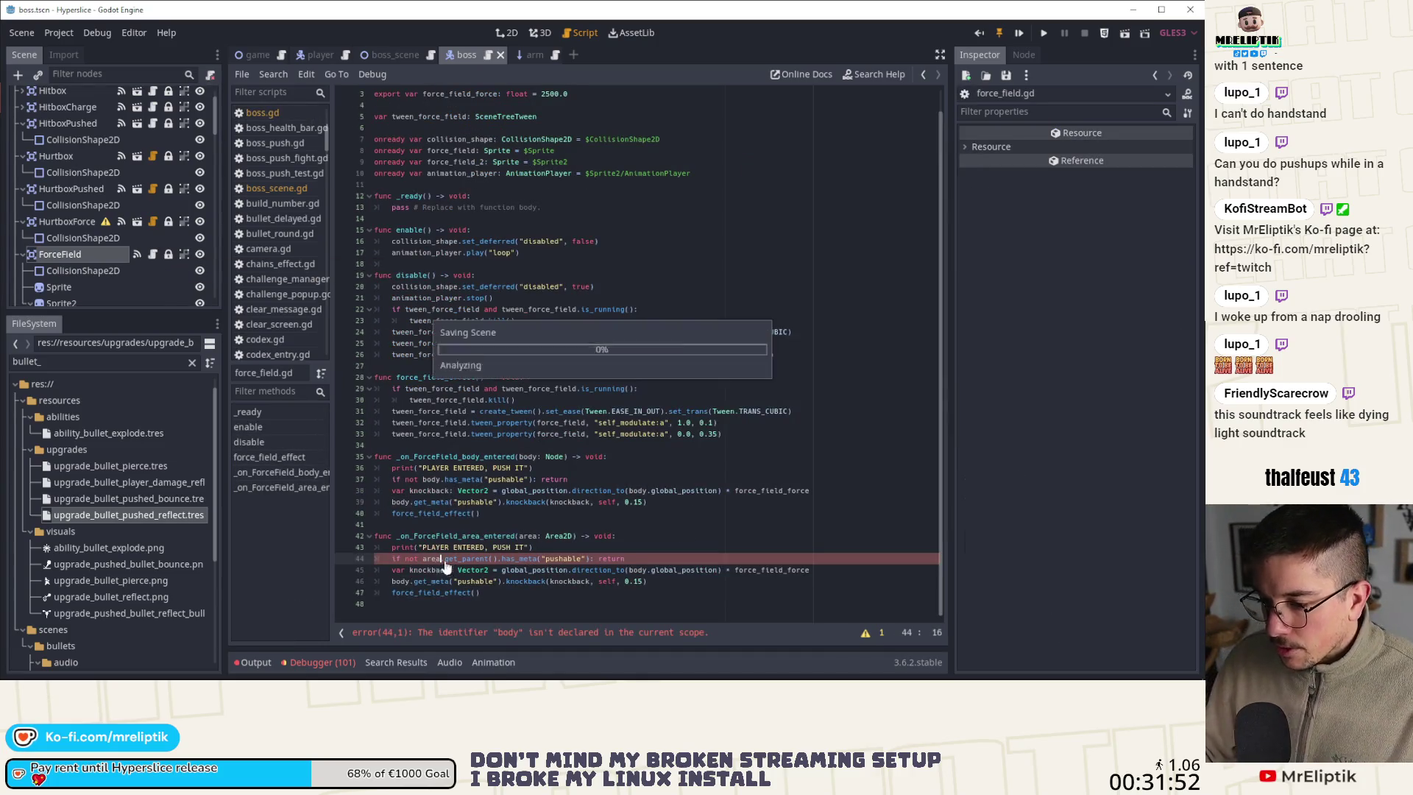
pyautogui.doubleClick(402, 581)
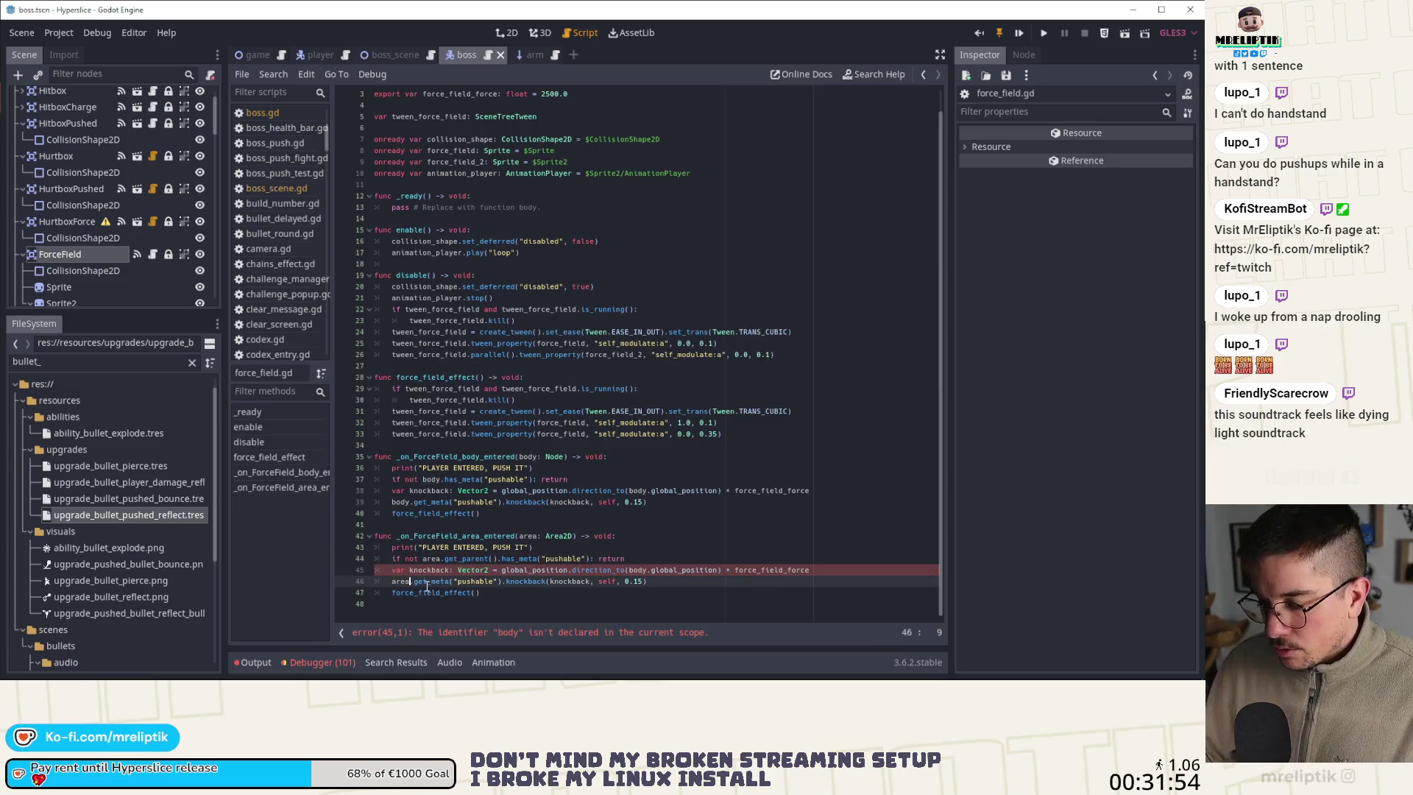
pyautogui.write('area.get_parent(')
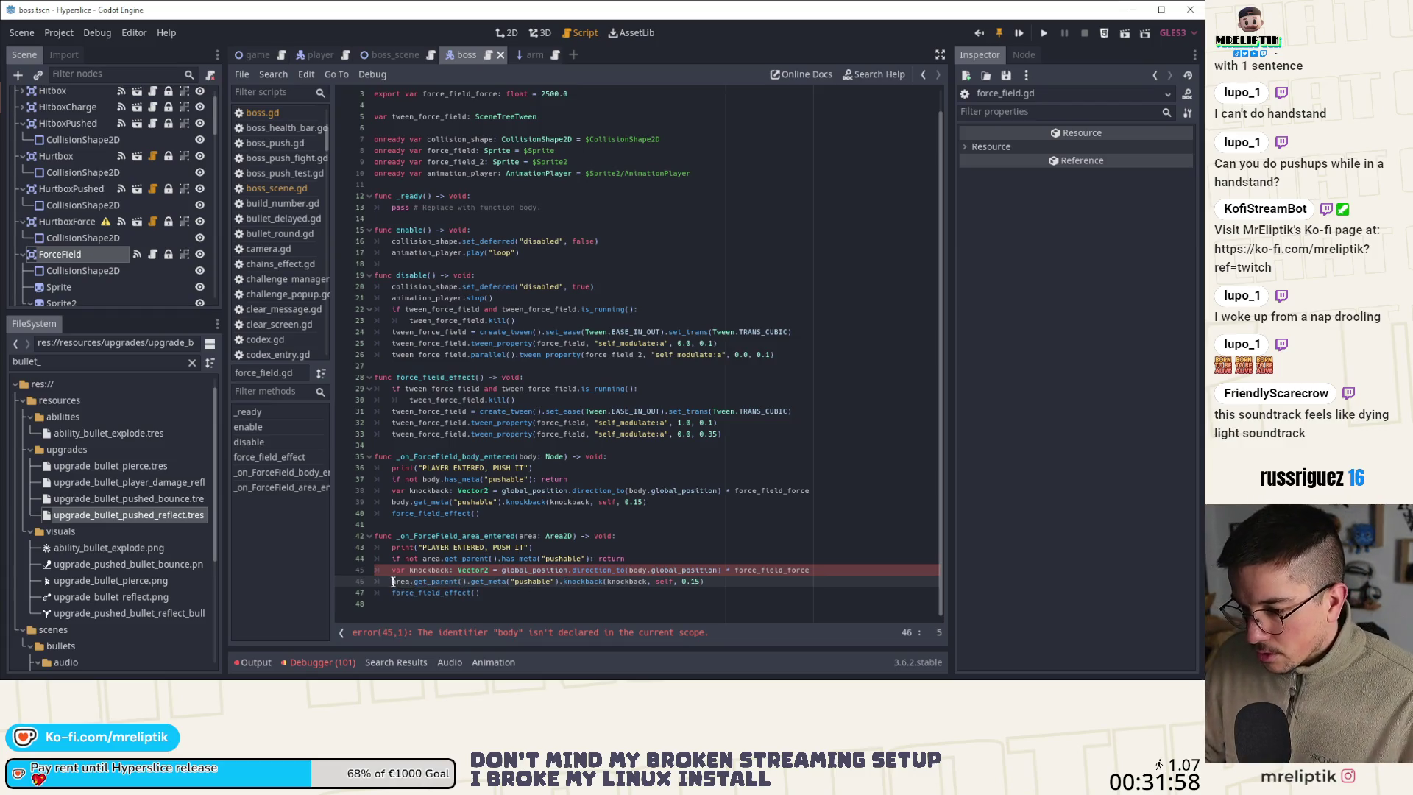
pyautogui.doubleClick(640, 571)
pyautogui.write('area')
pyautogui.hotkey('ctrl', 's')
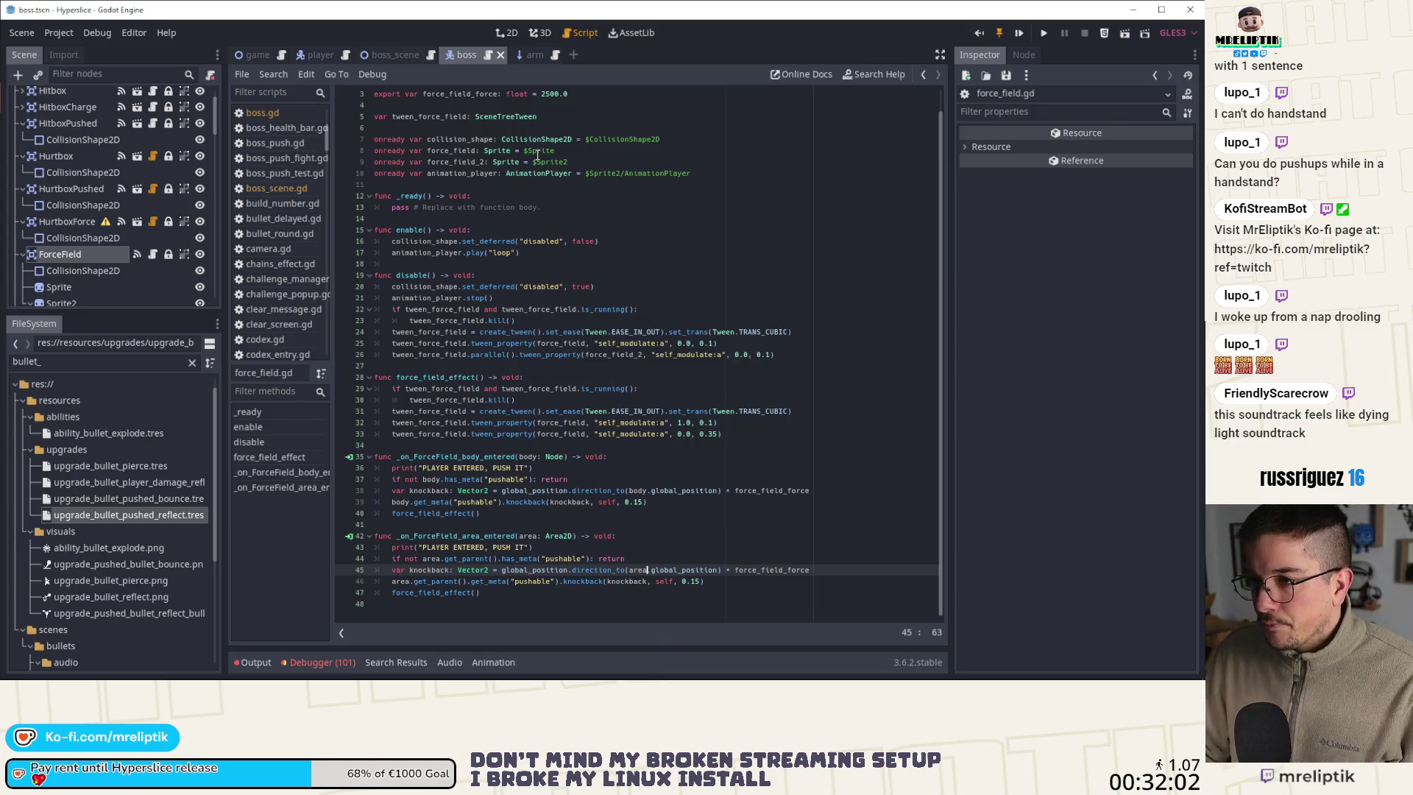
pyautogui.click(508, 33)
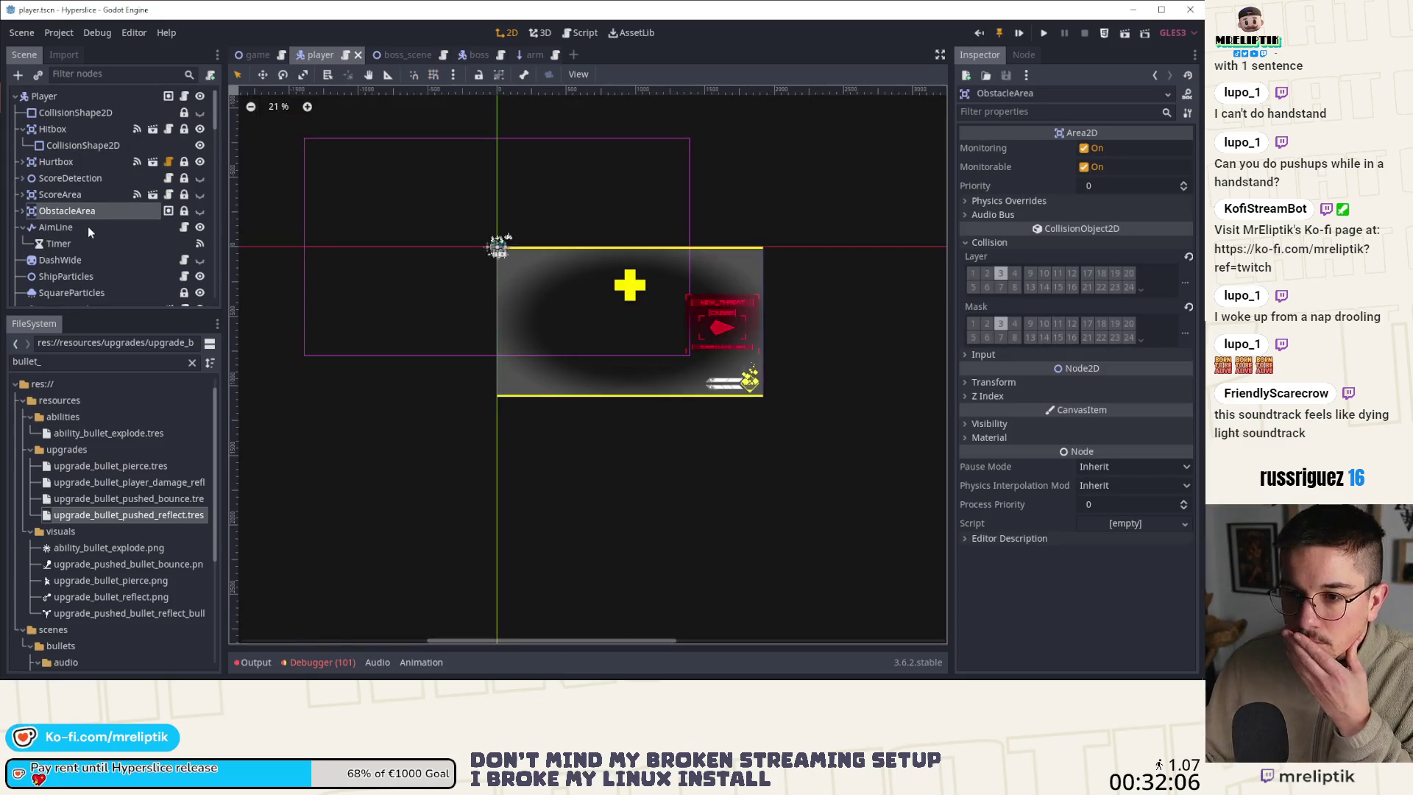
# Hide the player's ObstacleArea, save the player scene, and launch the game
pyautogui.click(87, 211)
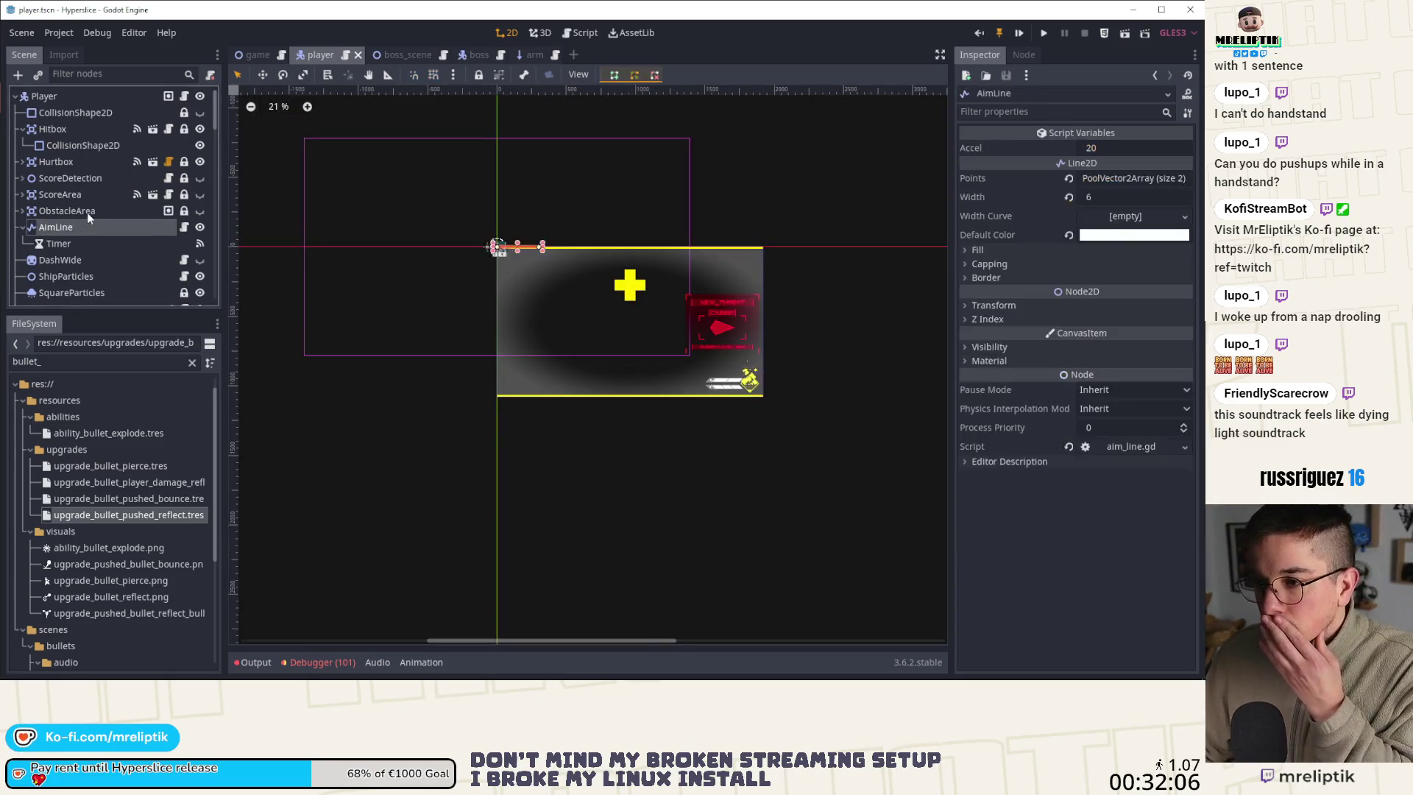
pyautogui.scroll(6, 482, 242)
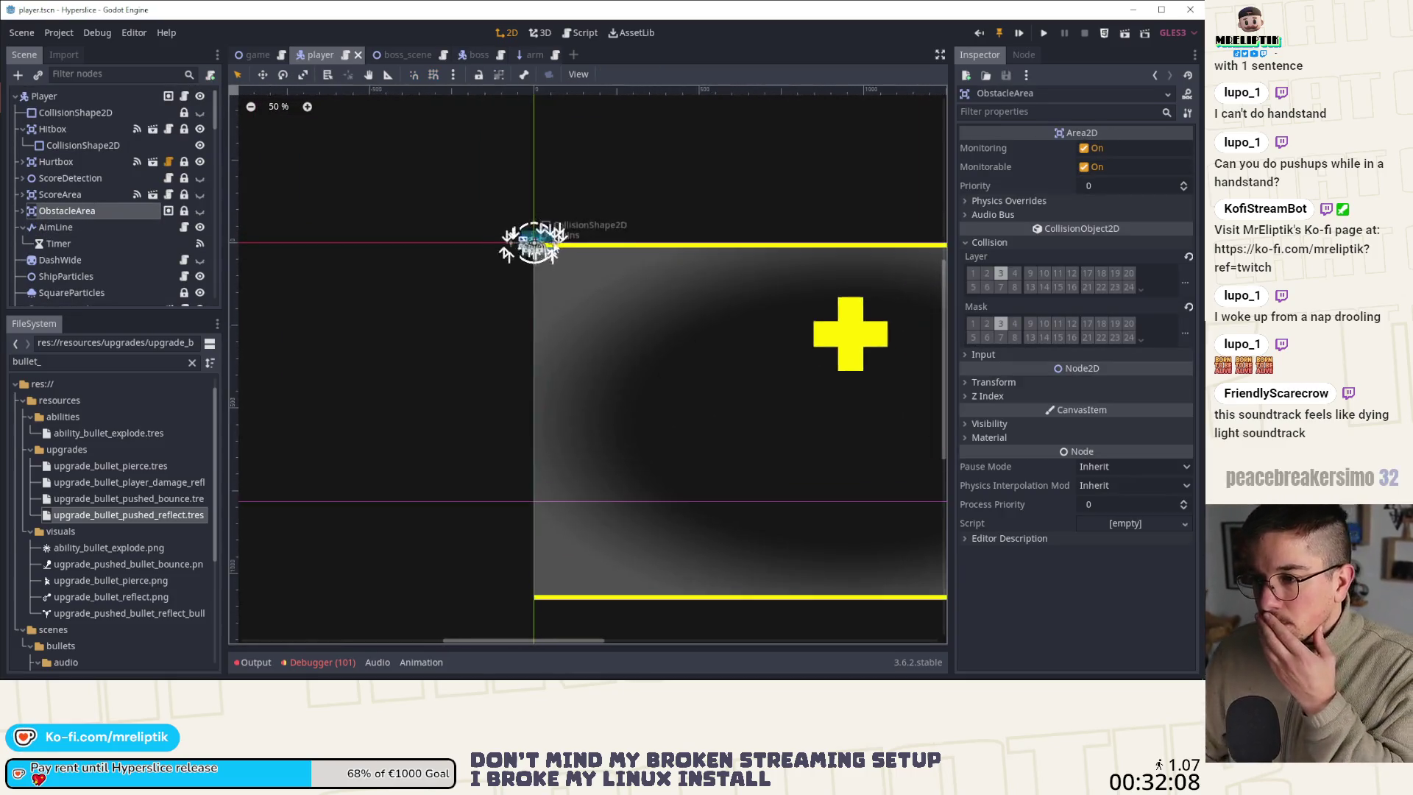
pyautogui.click(22, 210)
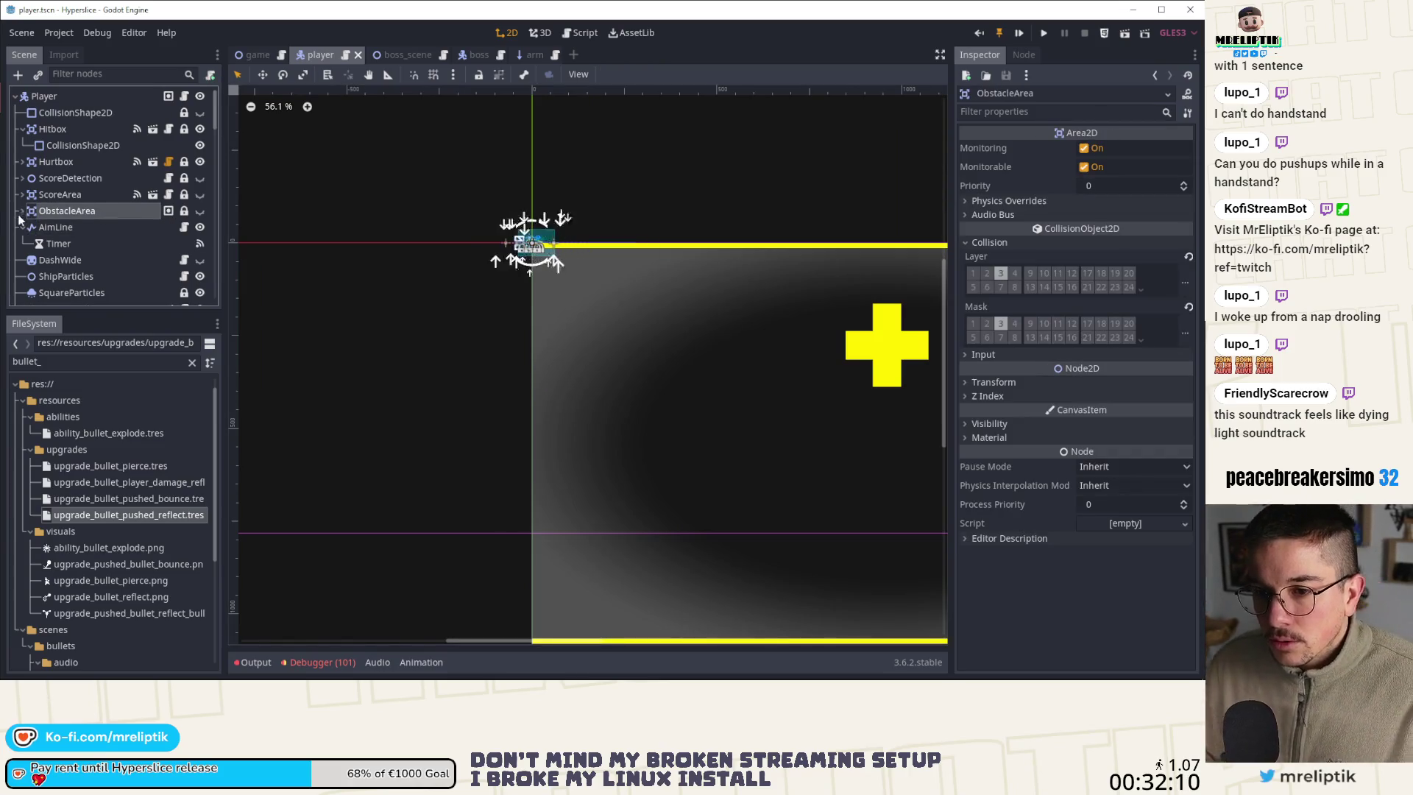
pyautogui.press('f')
pyautogui.click(110, 227)
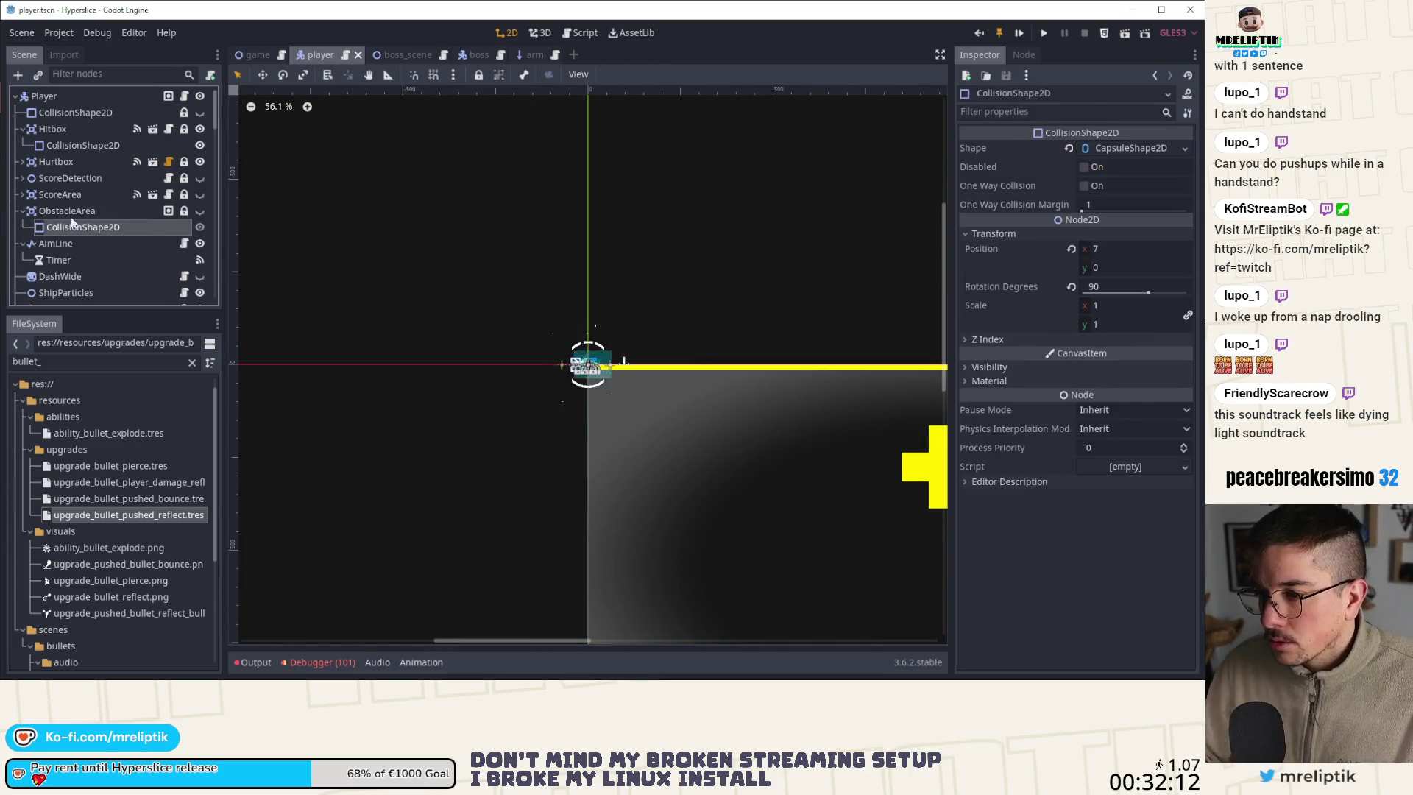
pyautogui.click(194, 213)
pyautogui.click(200, 212)
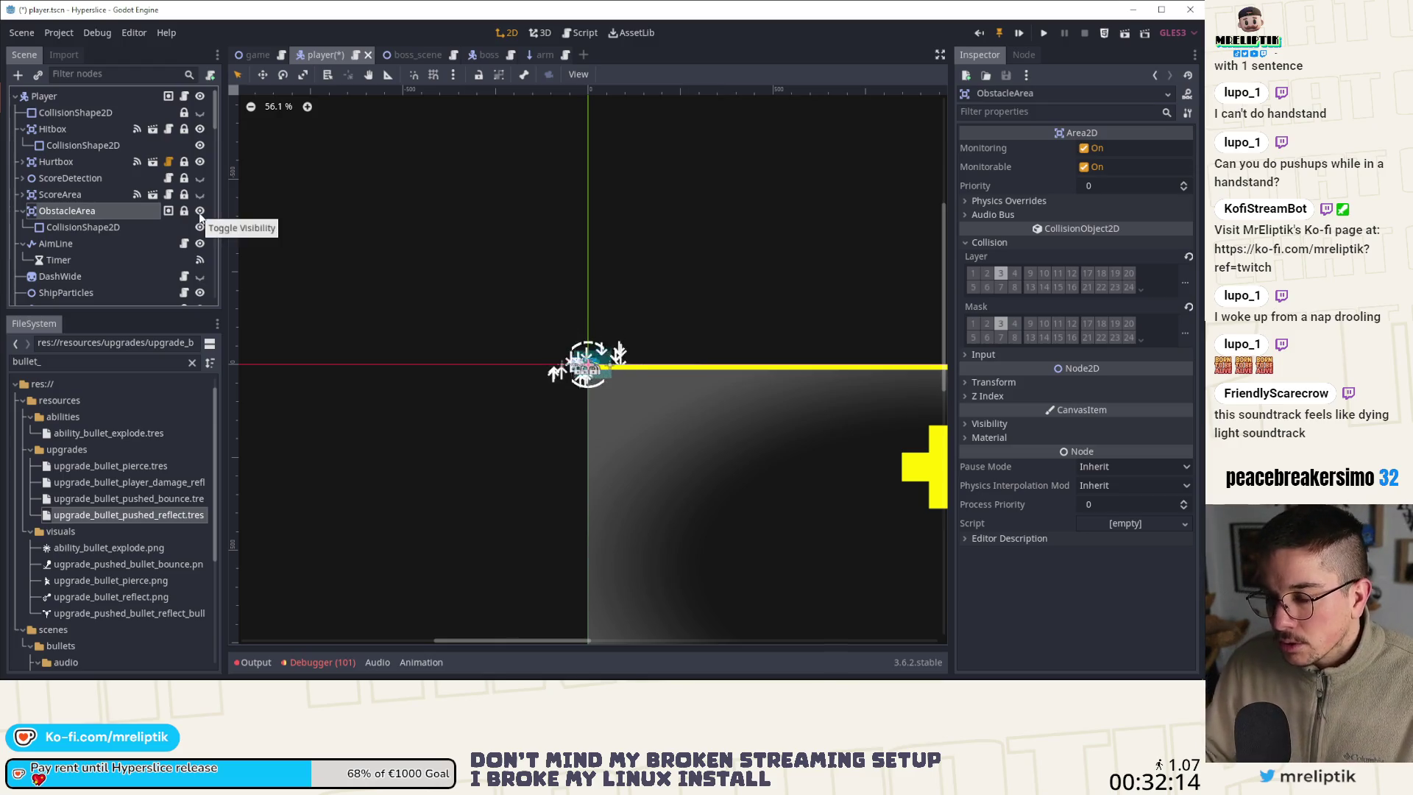
pyautogui.hotkey('ctrl', 's')
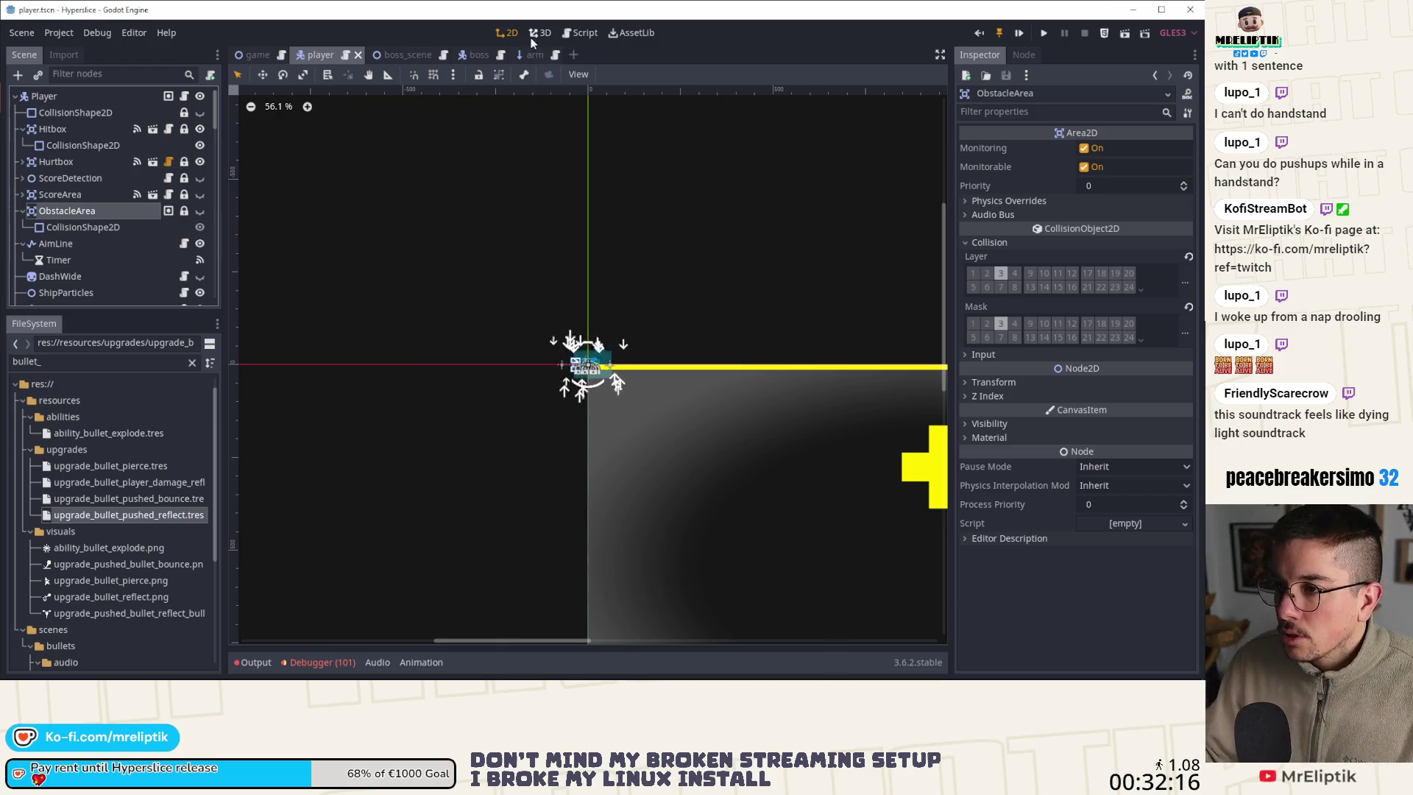
pyautogui.hotkey('ctrl', 's')
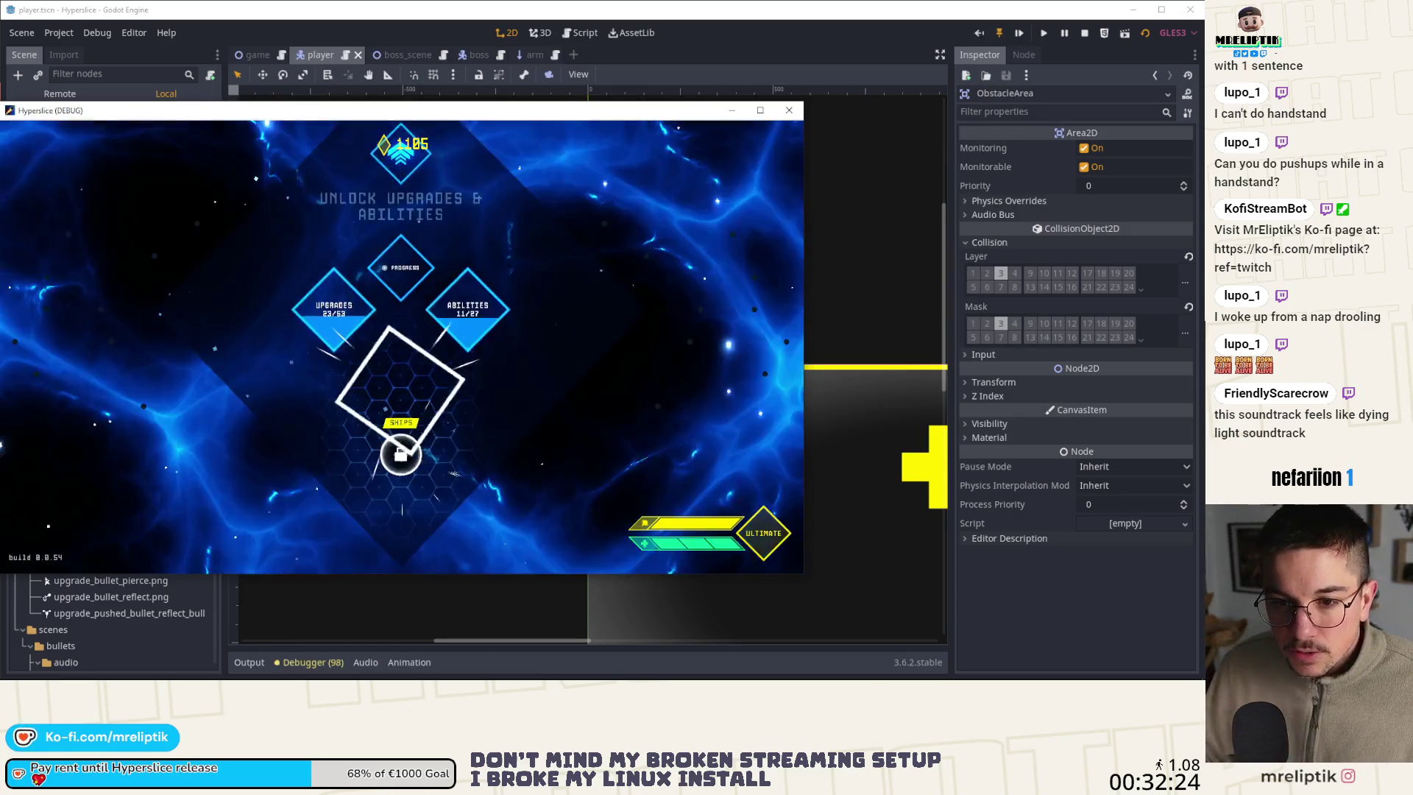
# Skip the splash, cancel the Exit? prompt, and leave the upgrades menu for ship selection
pyautogui.press('Escape')
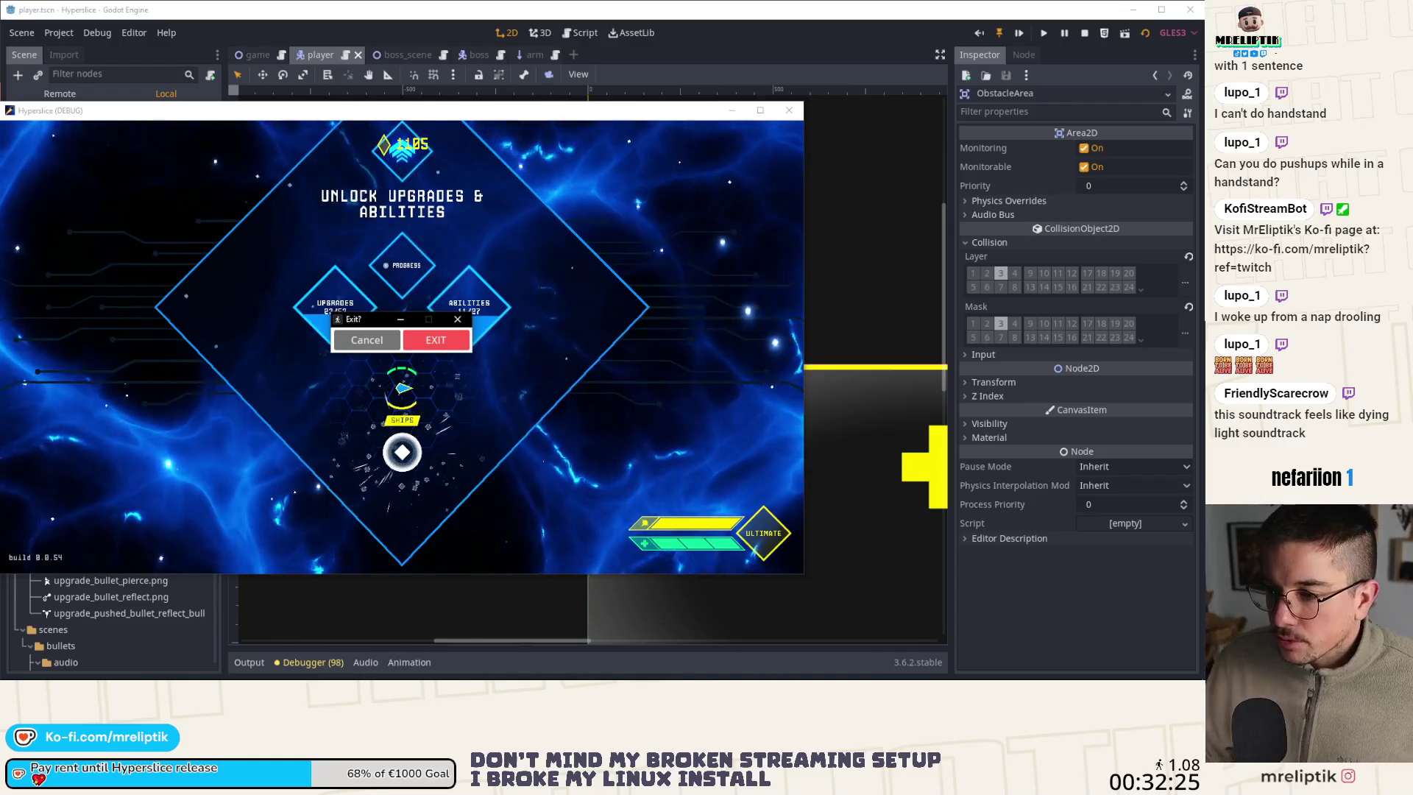
pyautogui.press('Escape')
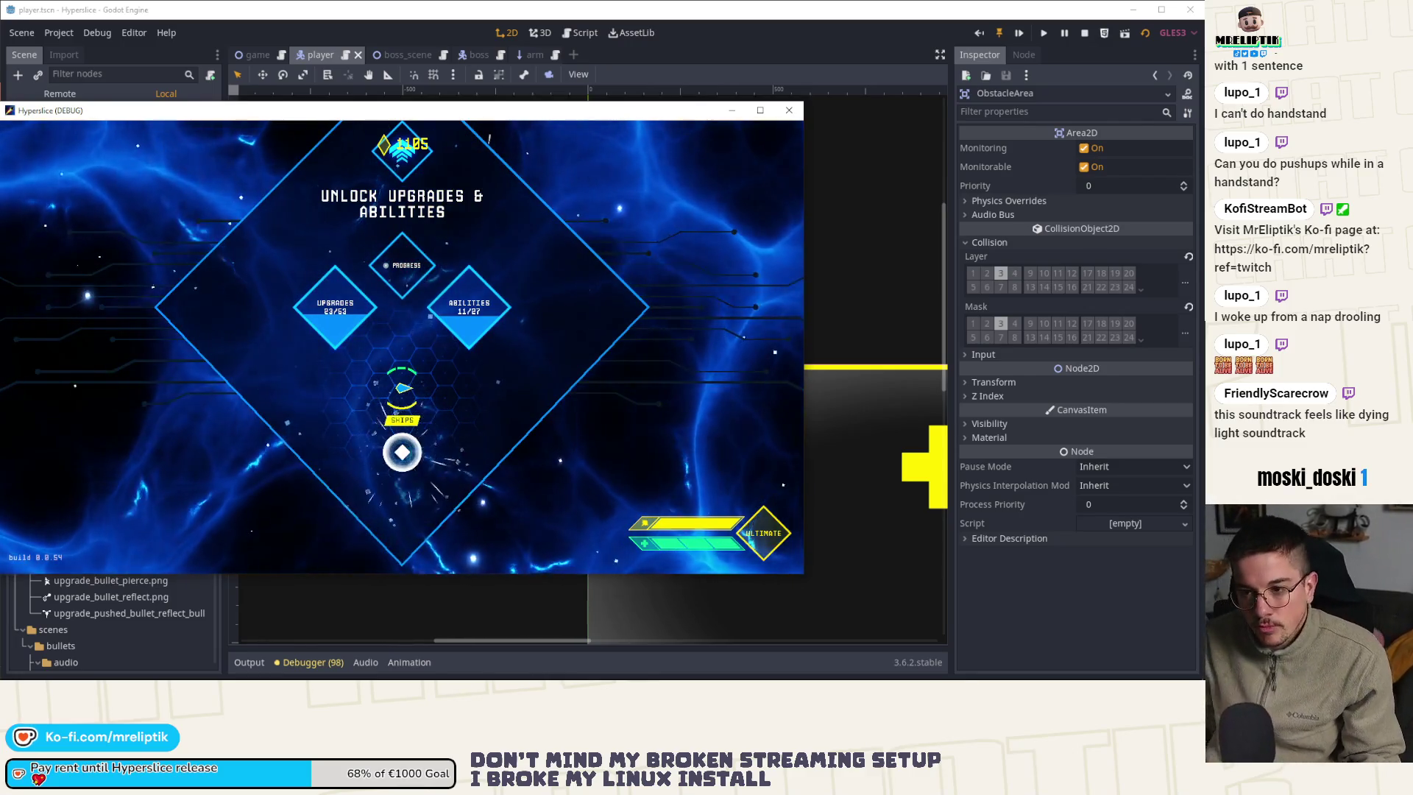
pyautogui.press('space')
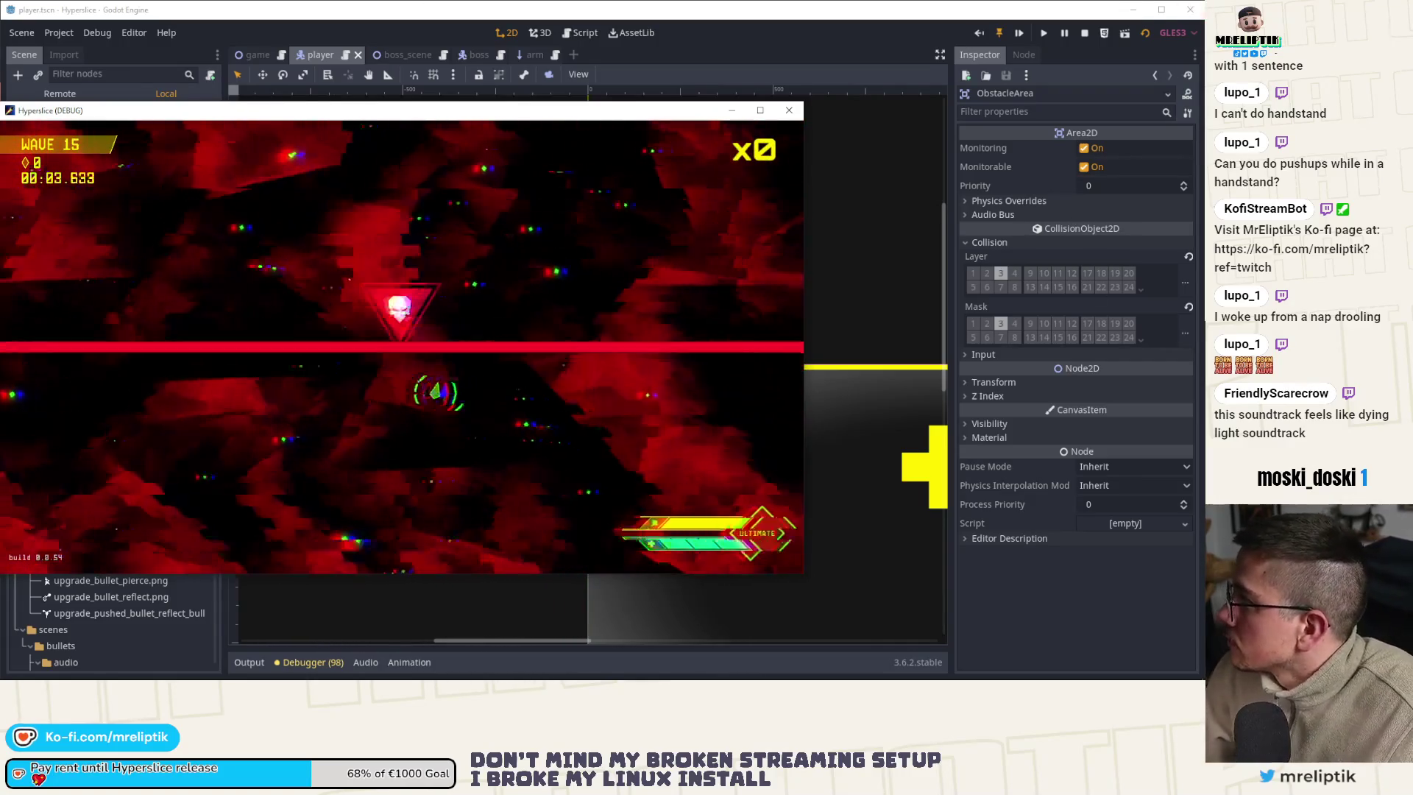
# Play wave 15 through to the boss fight
pyautogui.hotkey('alt', 'Tab')
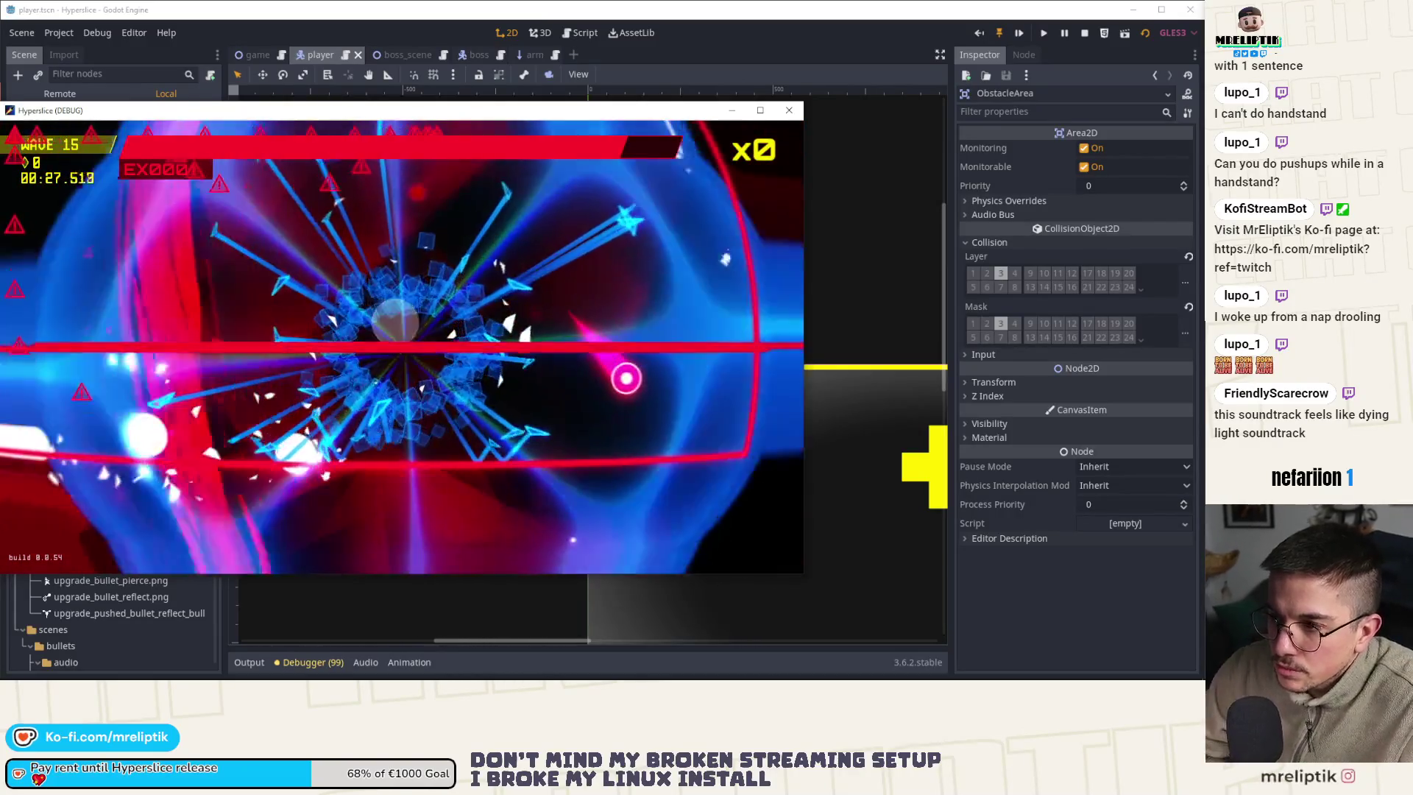
# Stop the game and return to the boss scene in the 2D view
pyautogui.press('F8')
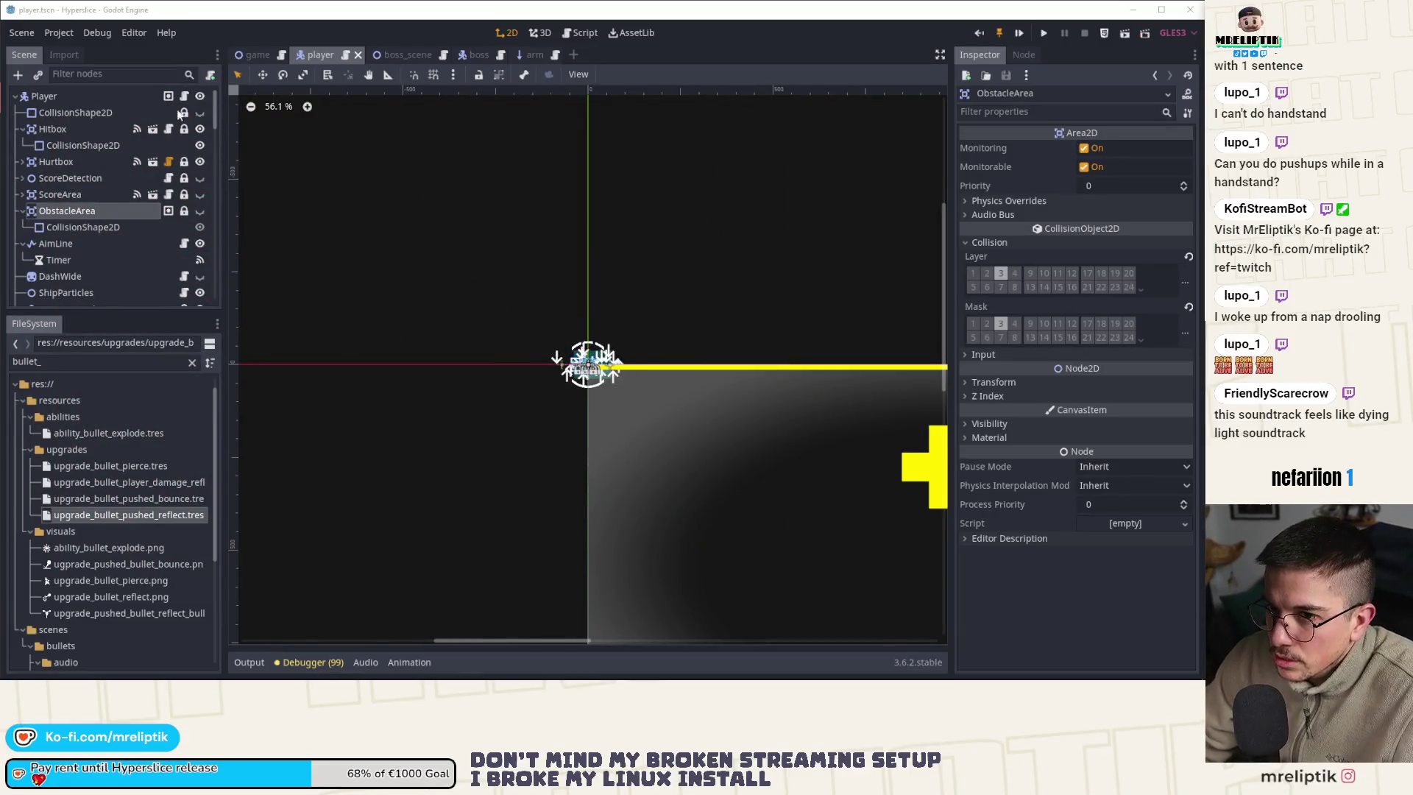
pyautogui.hotkey('ctrl', 'F3')
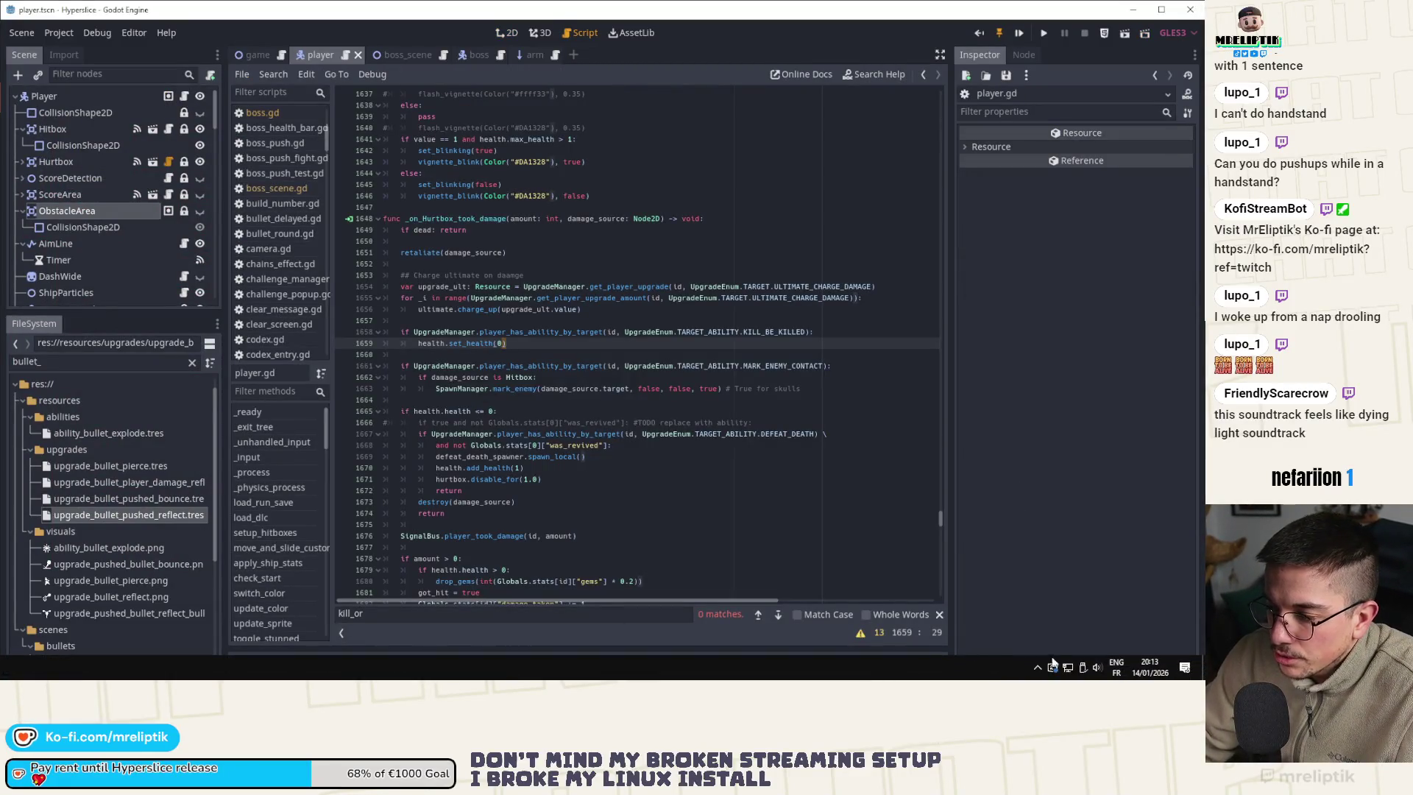
pyautogui.click(1039, 668)
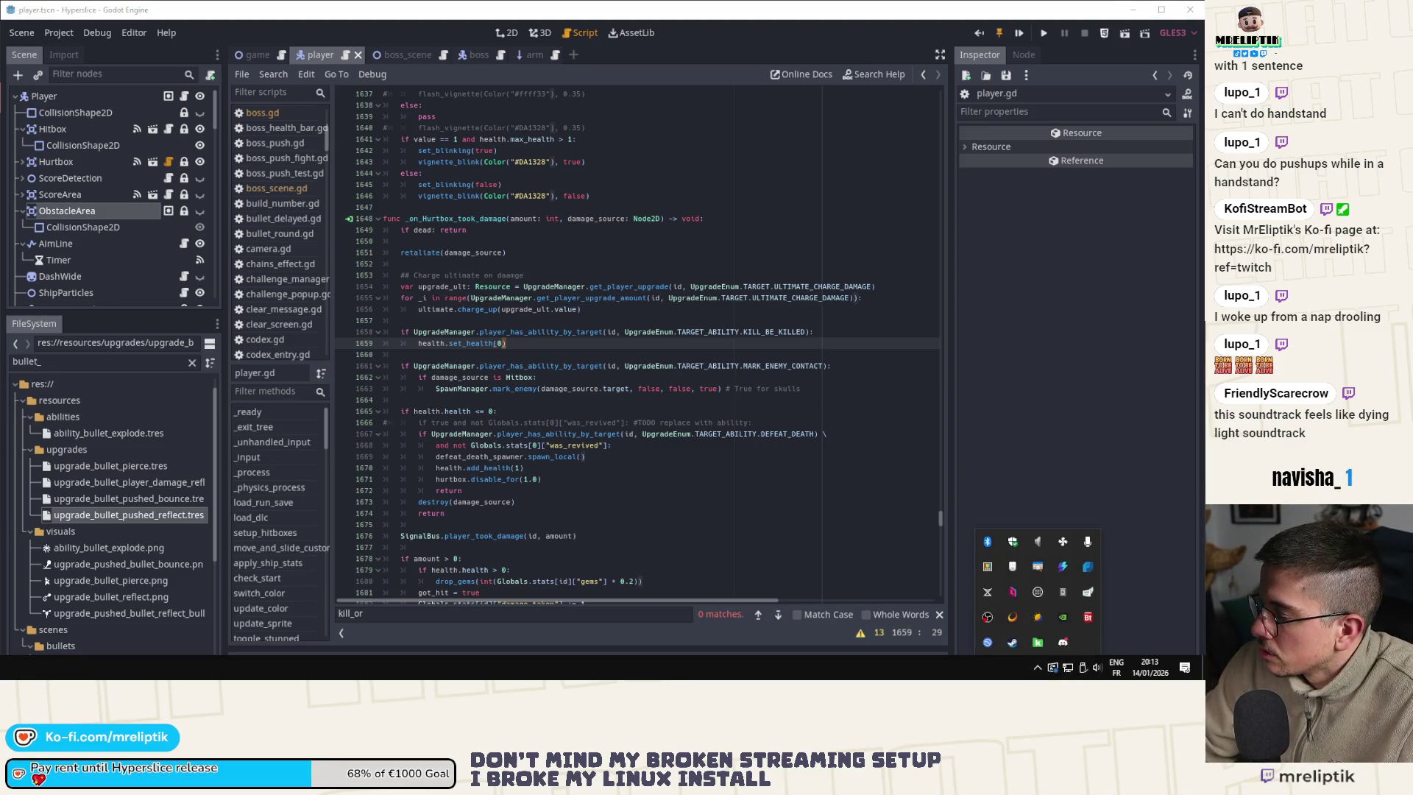
pyautogui.press('Escape')
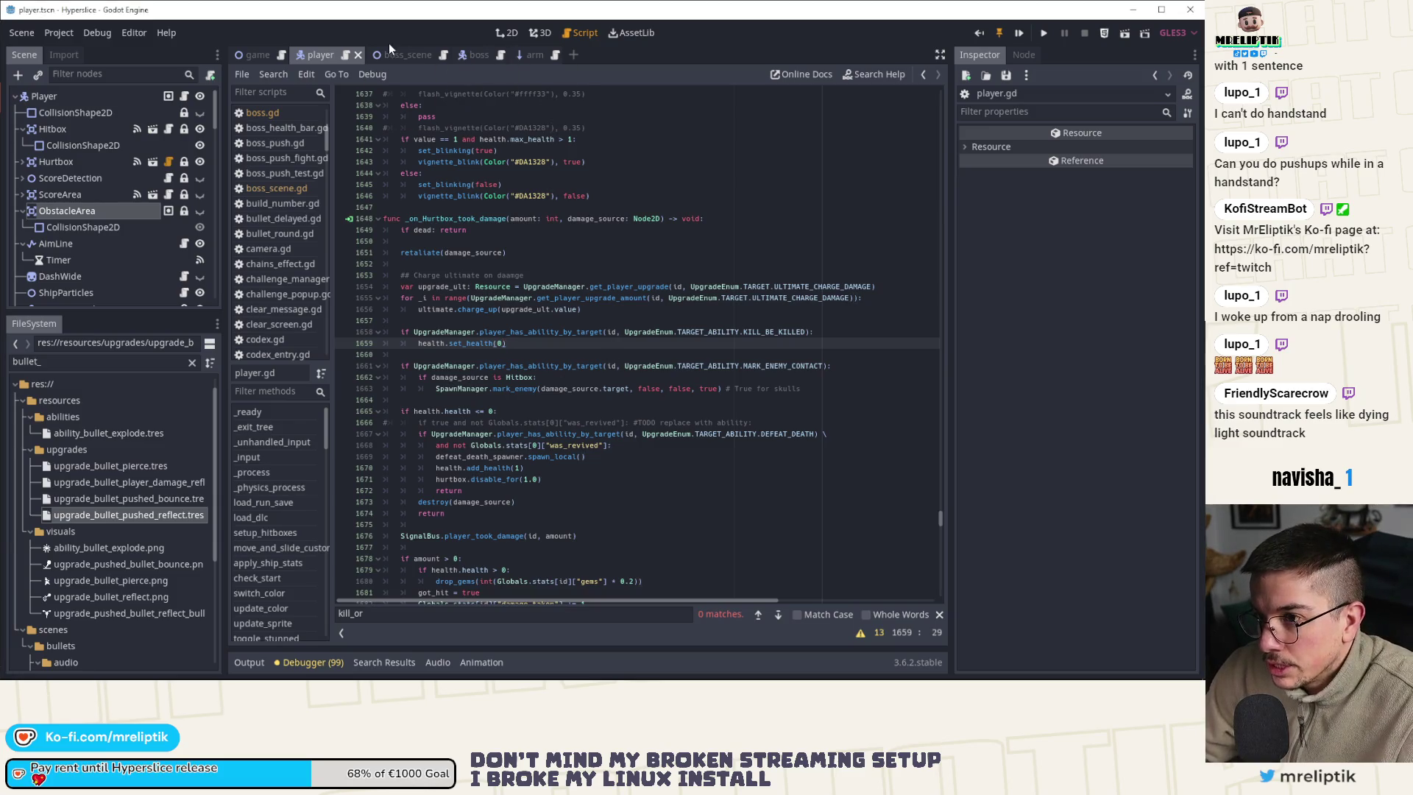
pyautogui.click(367, 57)
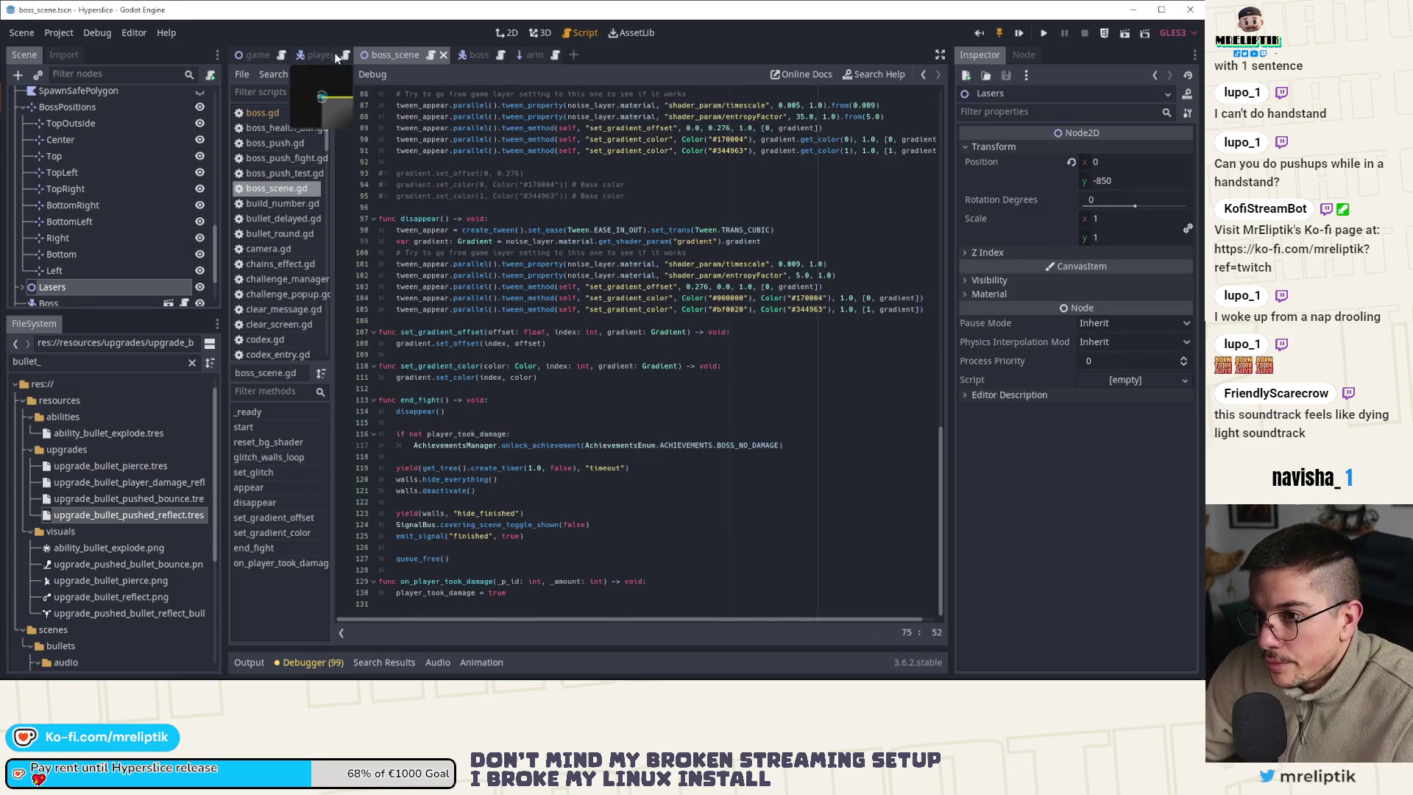
pyautogui.click(468, 56)
pyautogui.click(509, 33)
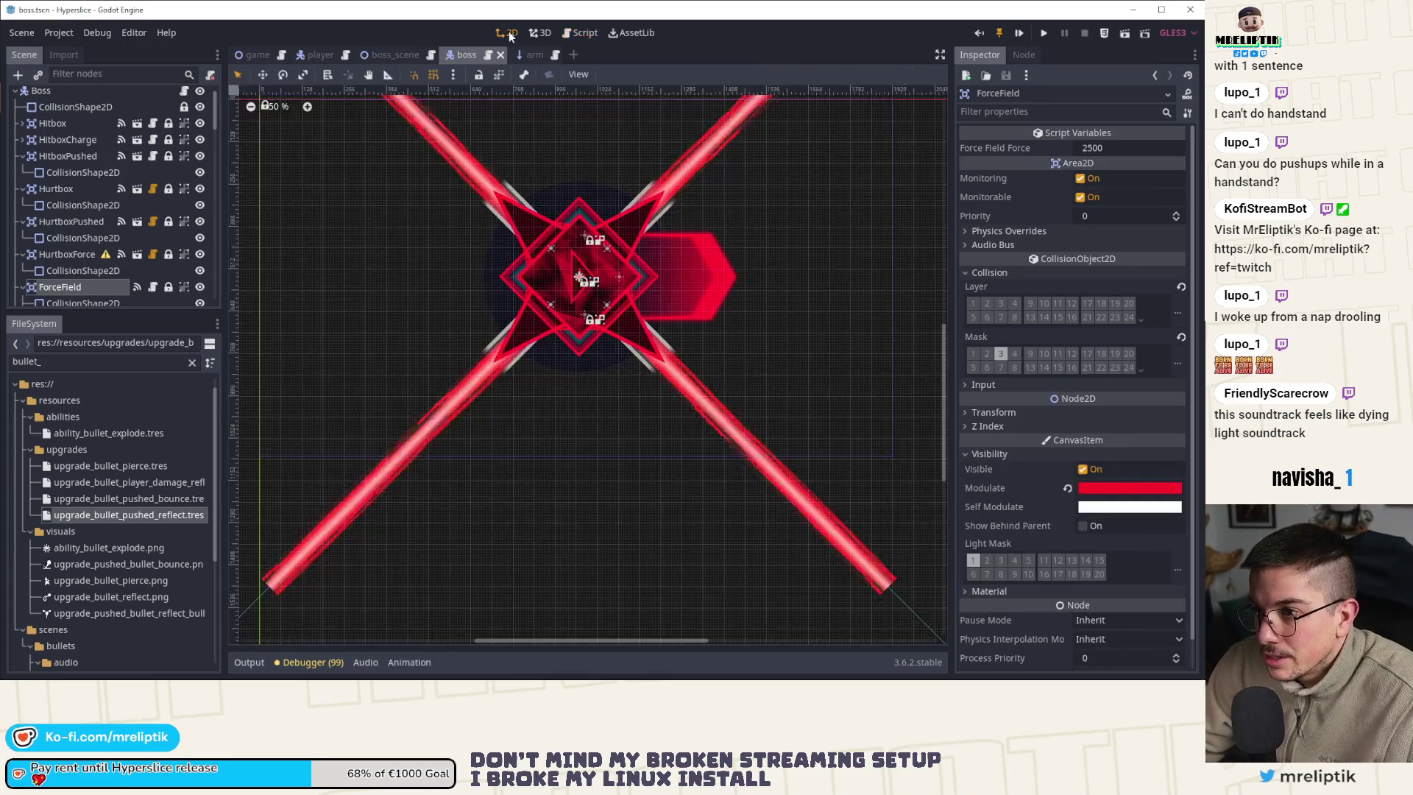
# Inspect the boss's HitboxPushed, Hurtbox and HurtboxPushed collision shapes
pyautogui.click(68, 153)
pyautogui.click(63, 177)
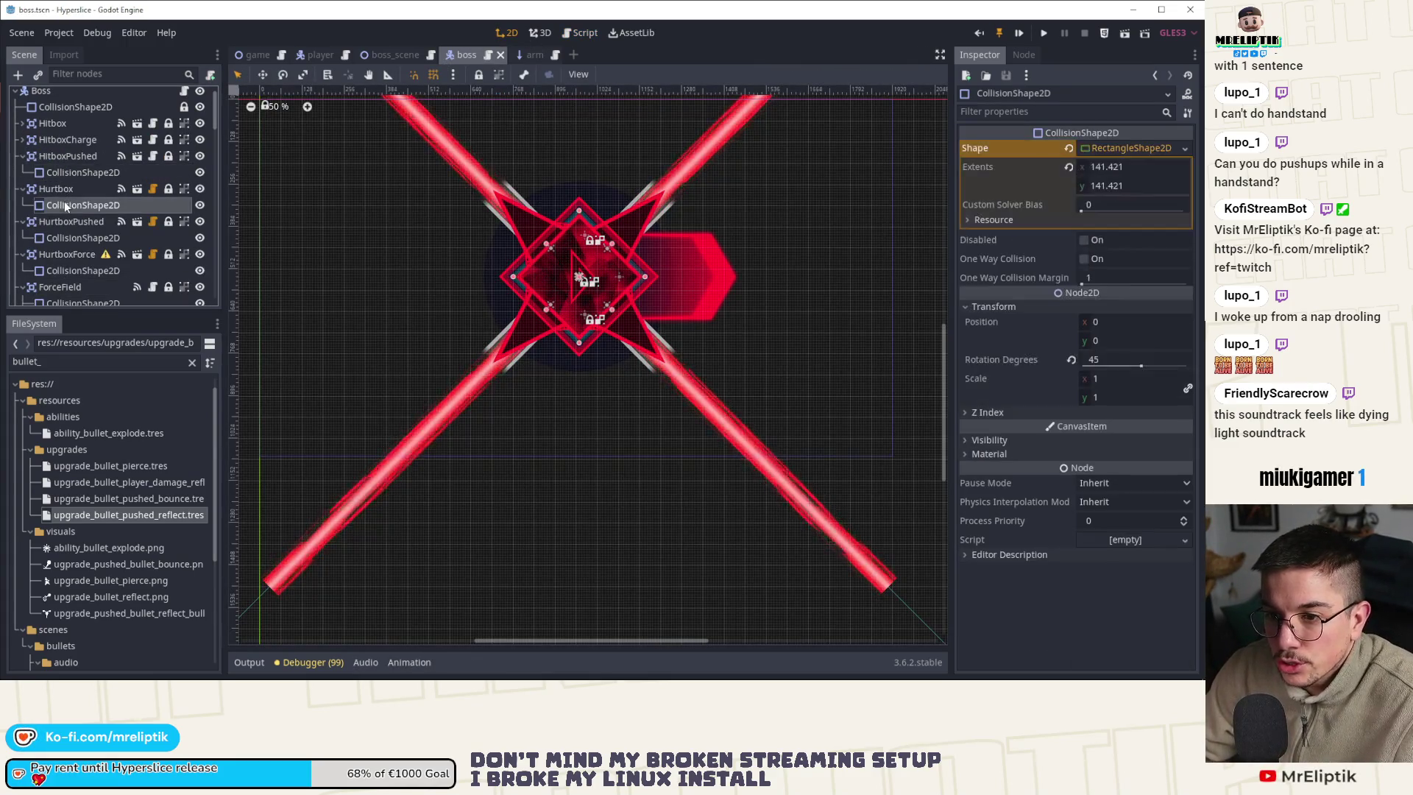
pyautogui.click(65, 190)
pyautogui.click(64, 206)
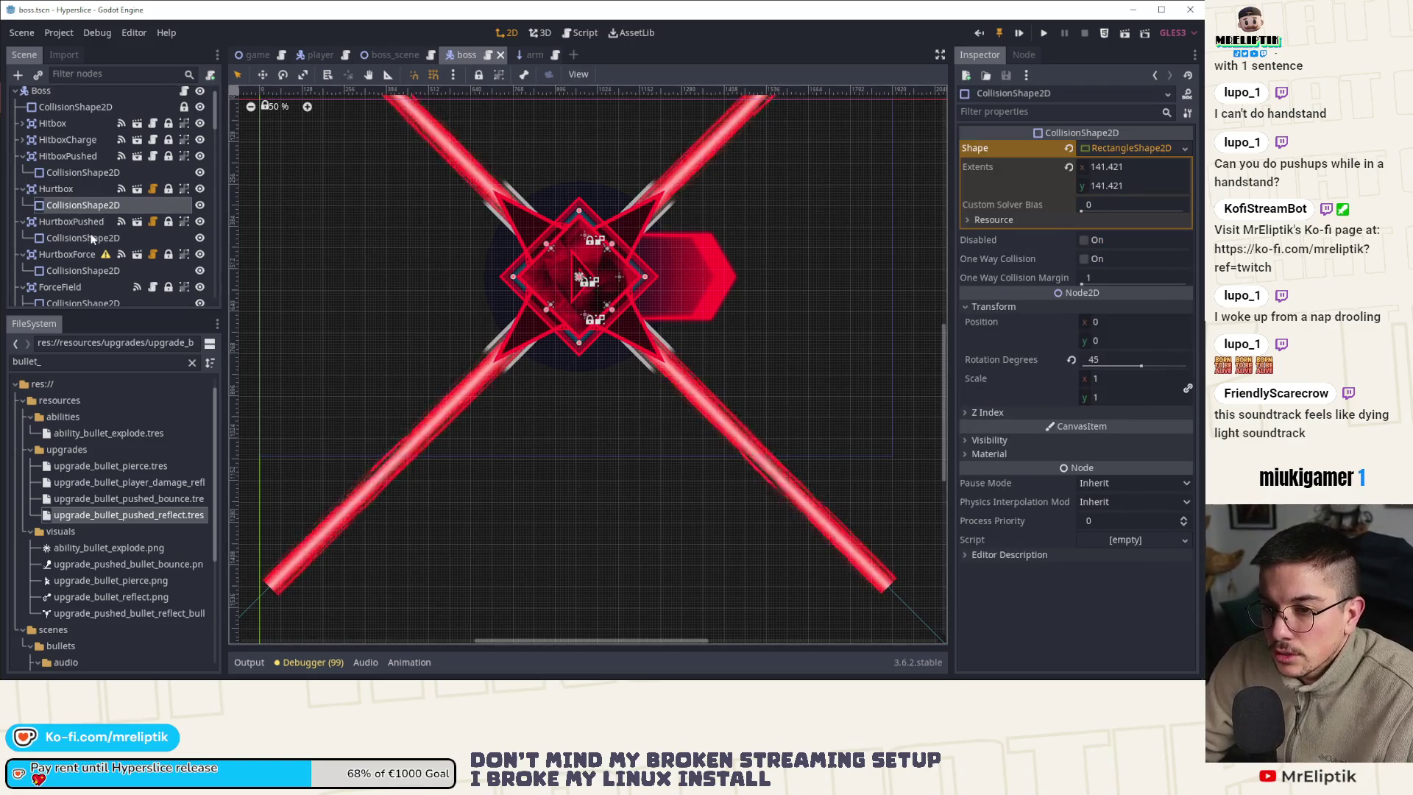
pyautogui.click(64, 237)
pyautogui.scroll(6, 574, 310)
# Add a CollisionShape2D child node under HurtboxPushed
pyautogui.rightClick(434, 322)
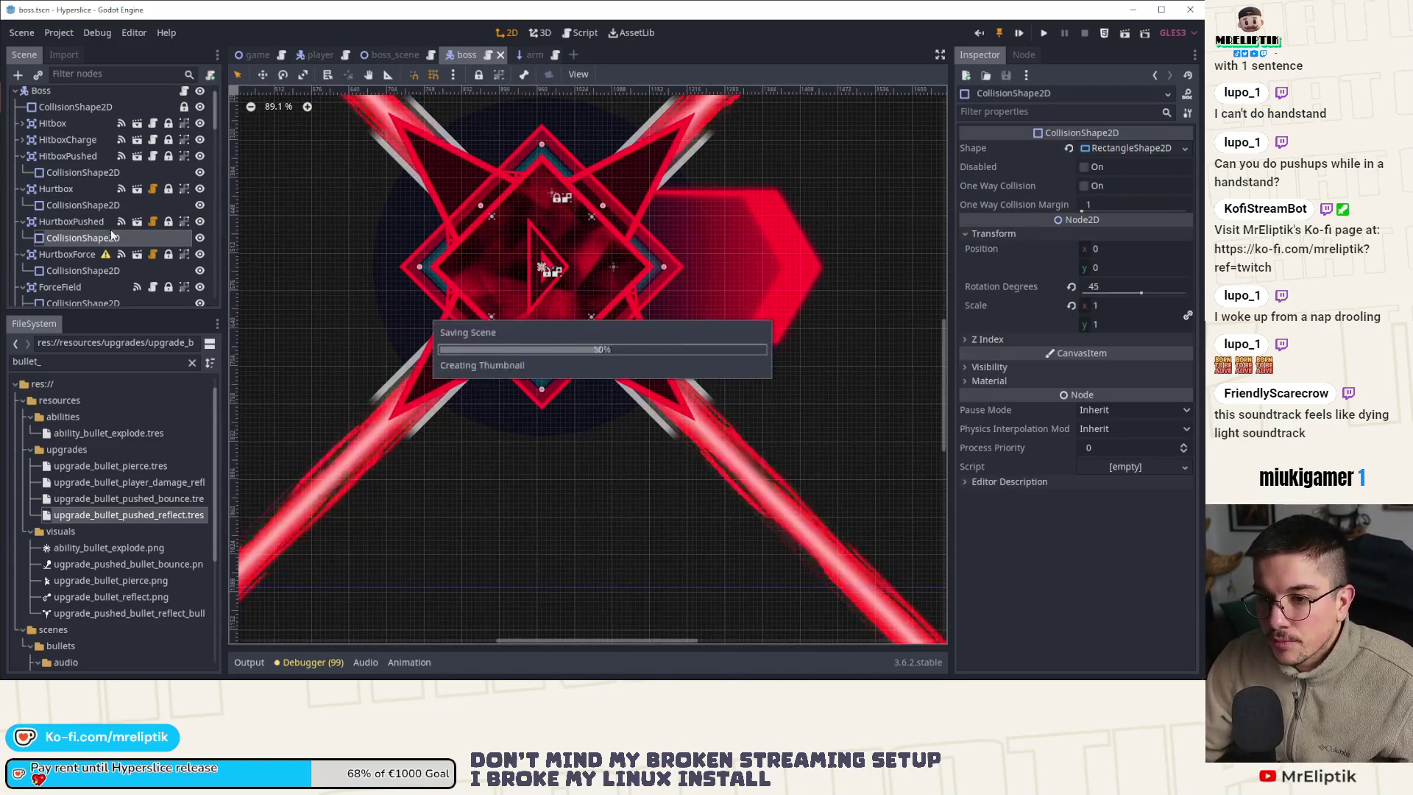
pyautogui.press('Escape')
pyautogui.rightClick(78, 222)
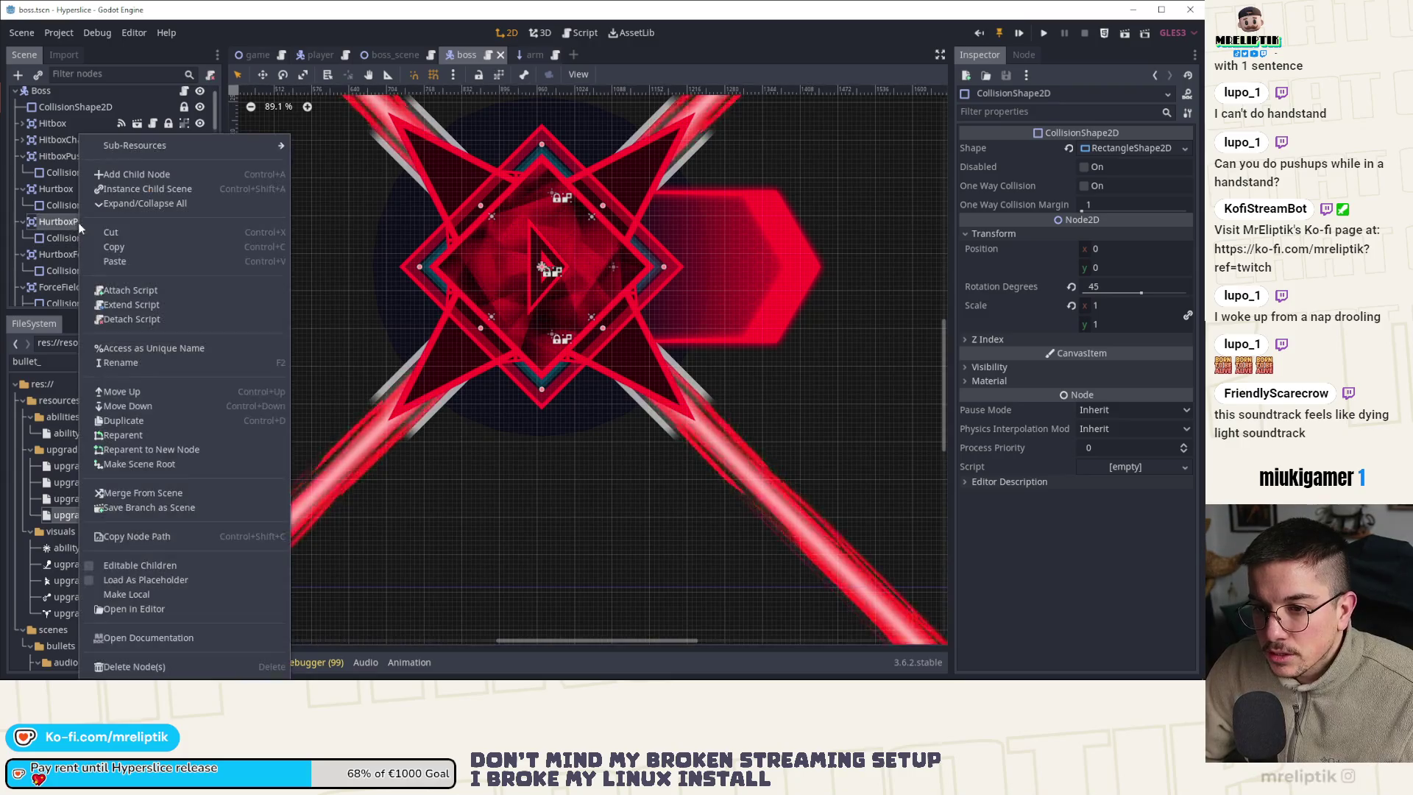
pyautogui.click(118, 173)
pyautogui.write('c')
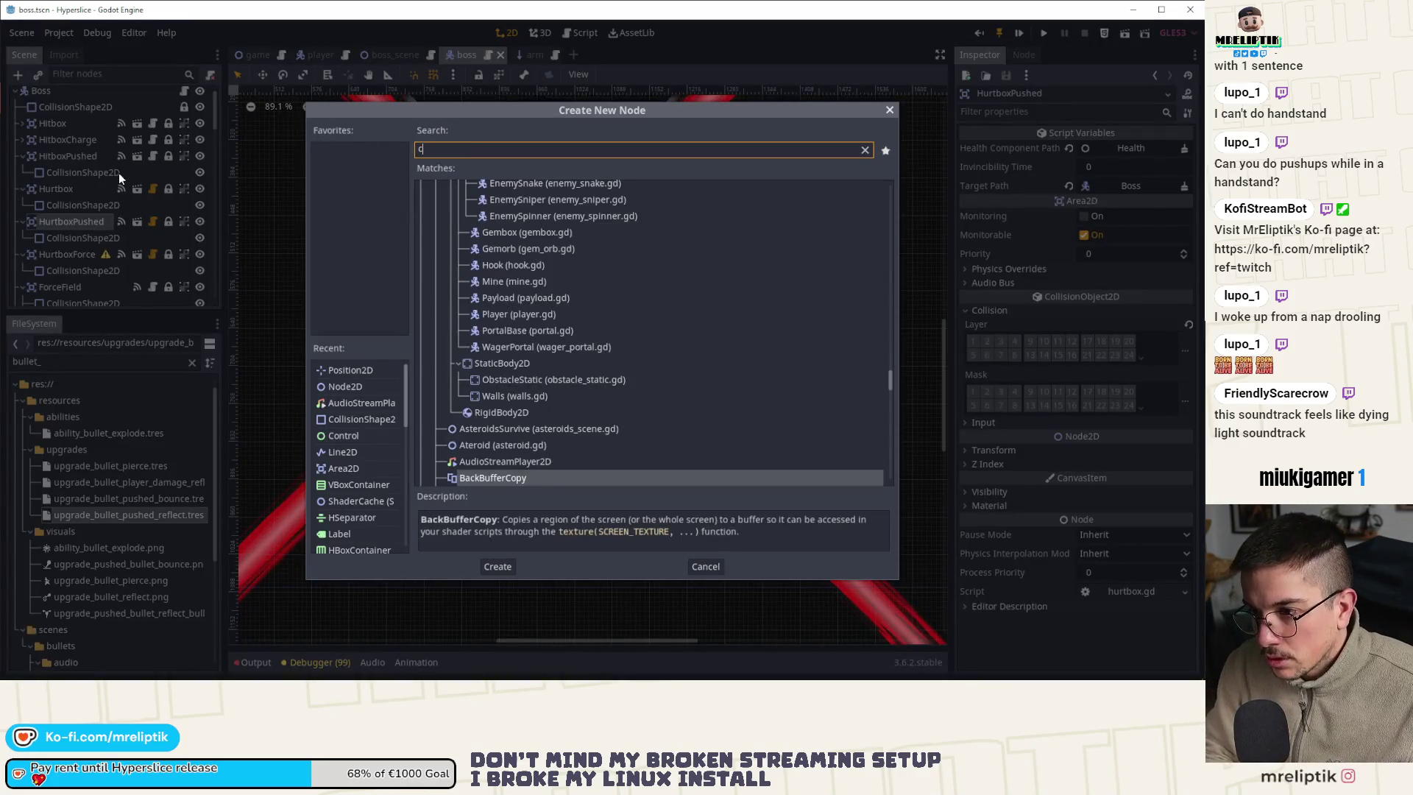
pyautogui.write('ollisio')
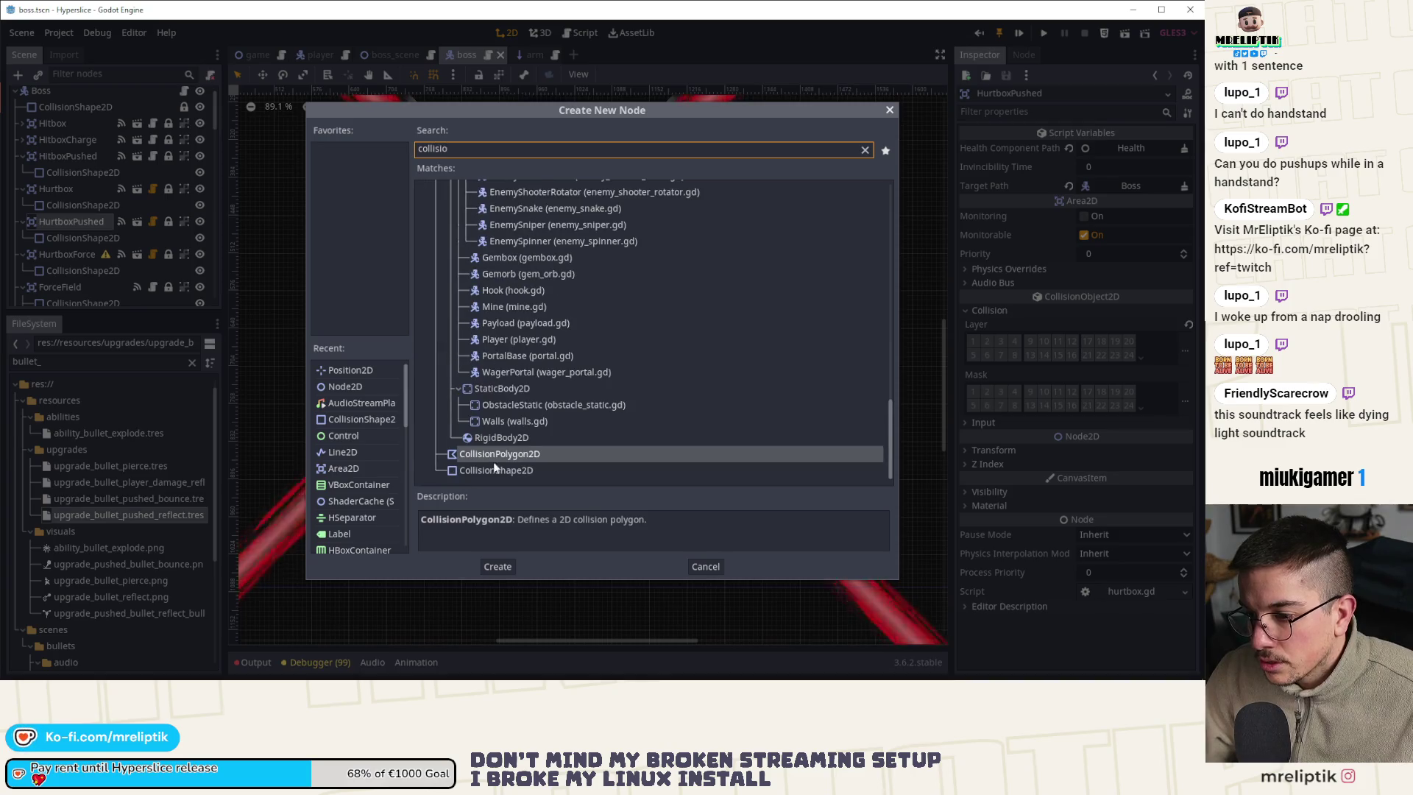
pyautogui.doubleClick(491, 470)
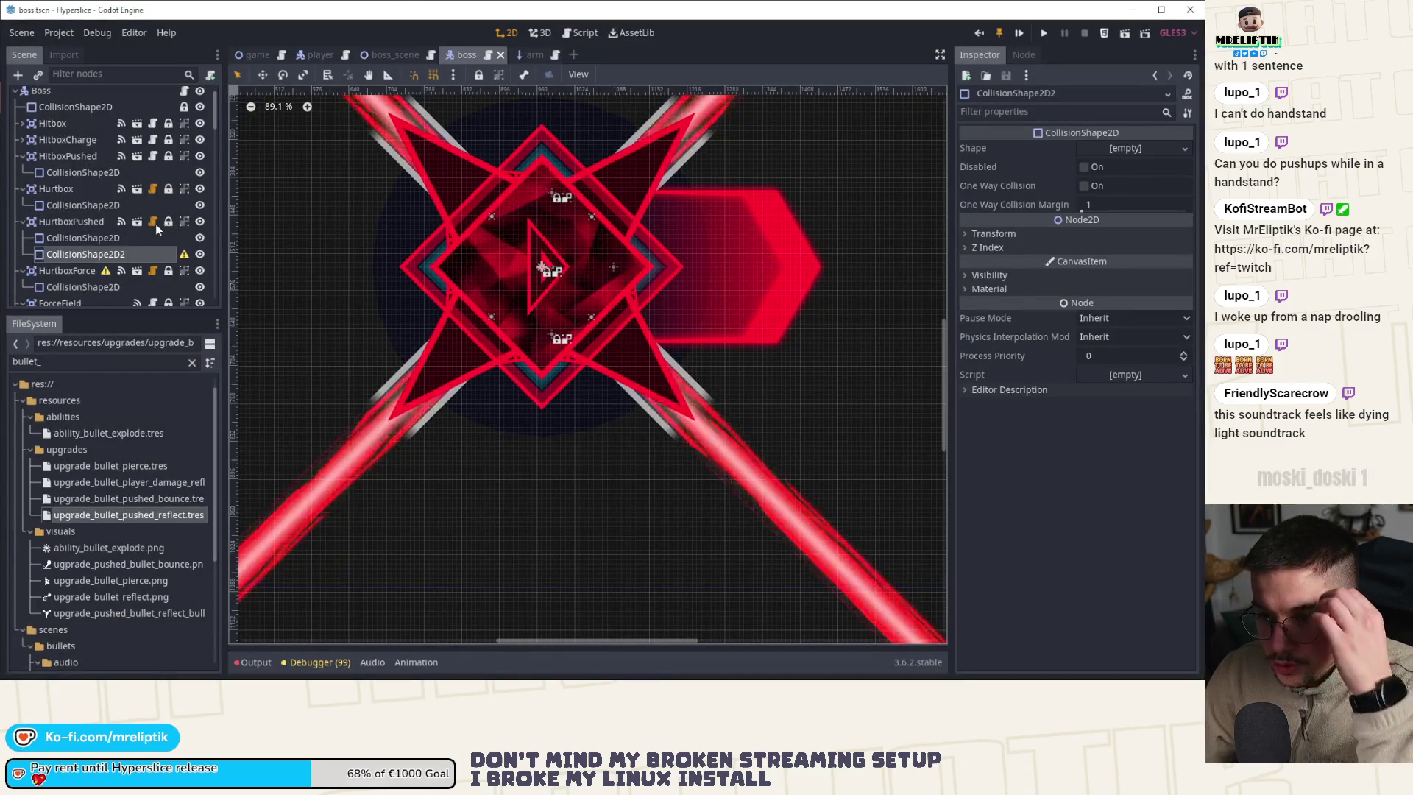
pyautogui.click(156, 223)
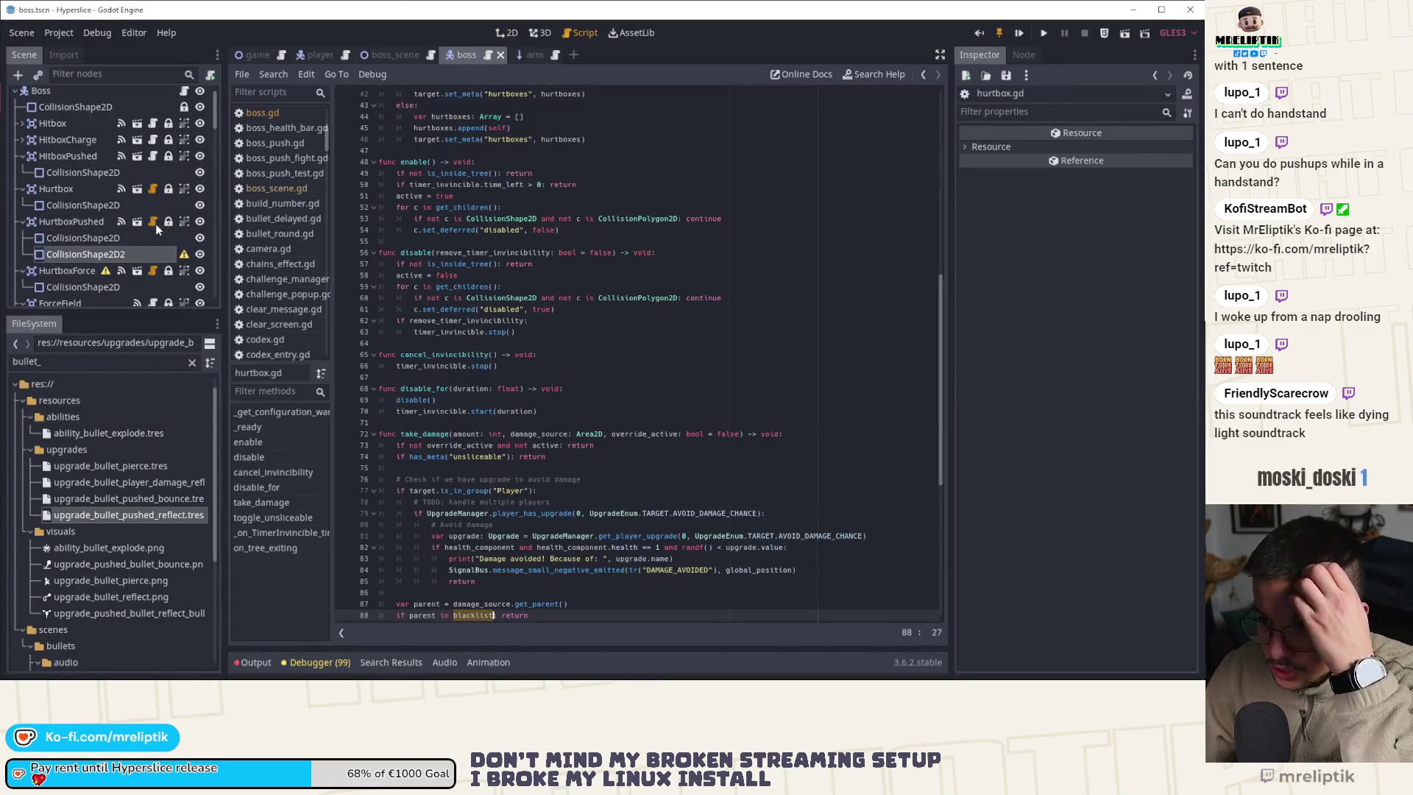
pyautogui.click(512, 37)
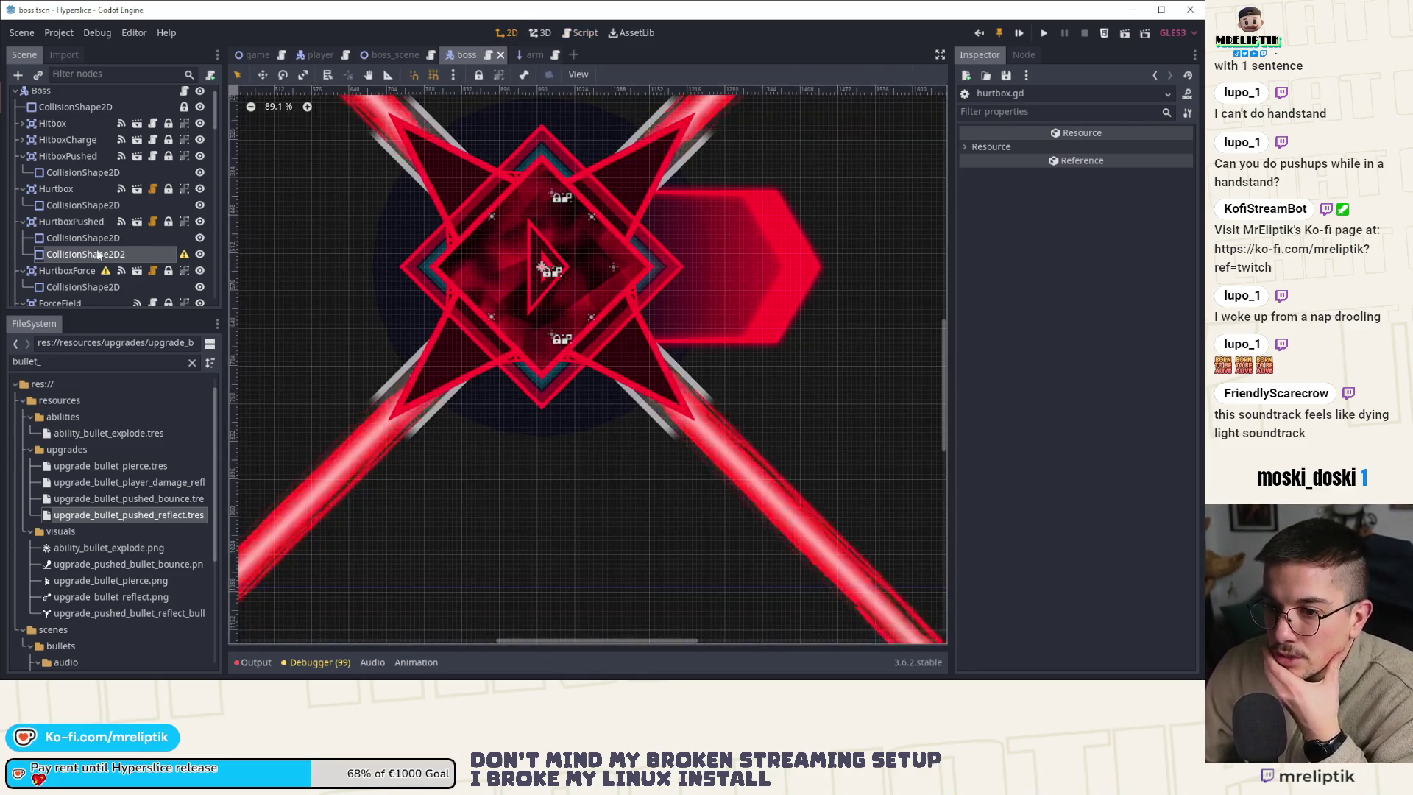
# Give CollisionShape2D2 a new RectangleShape2D and drag it wider
pyautogui.click(73, 258)
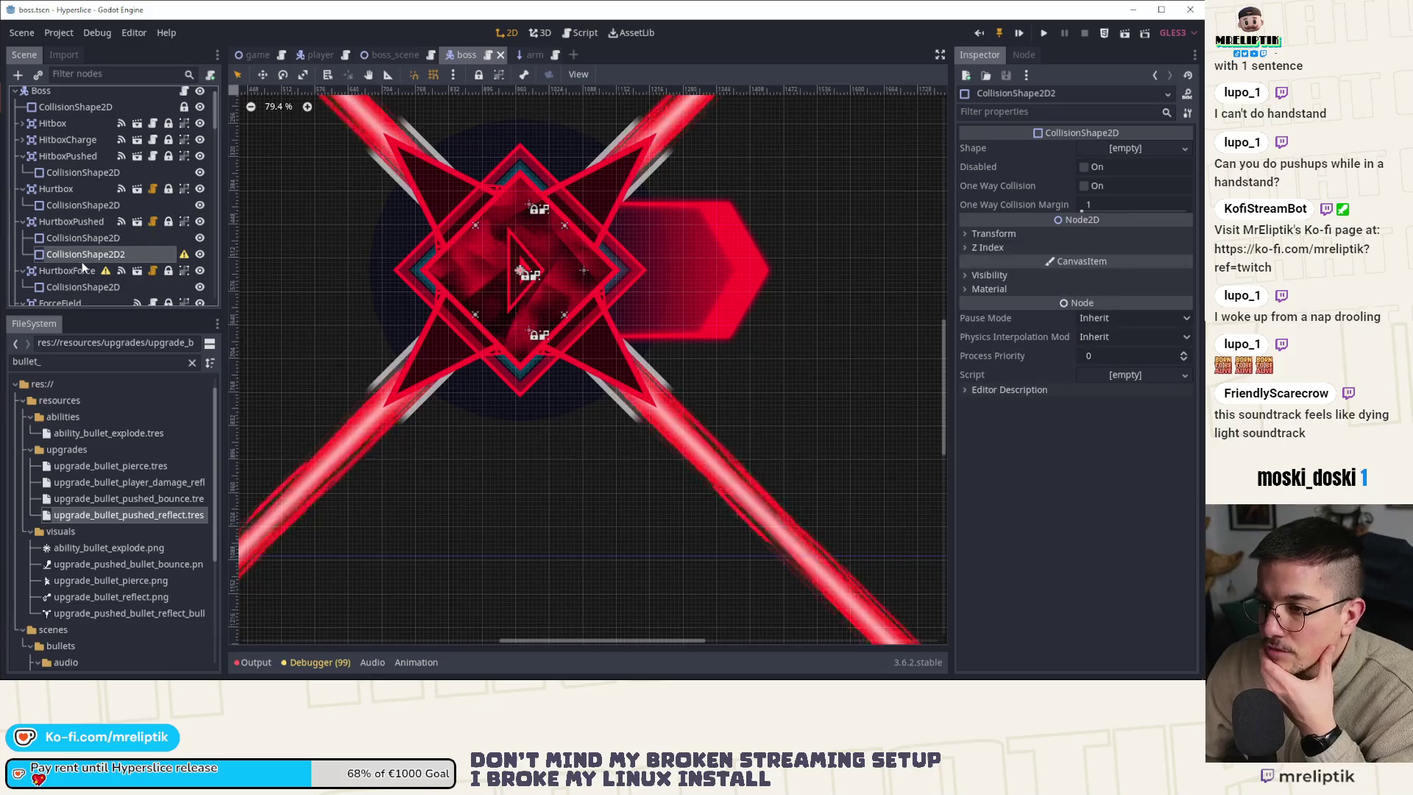
pyautogui.click(1129, 148)
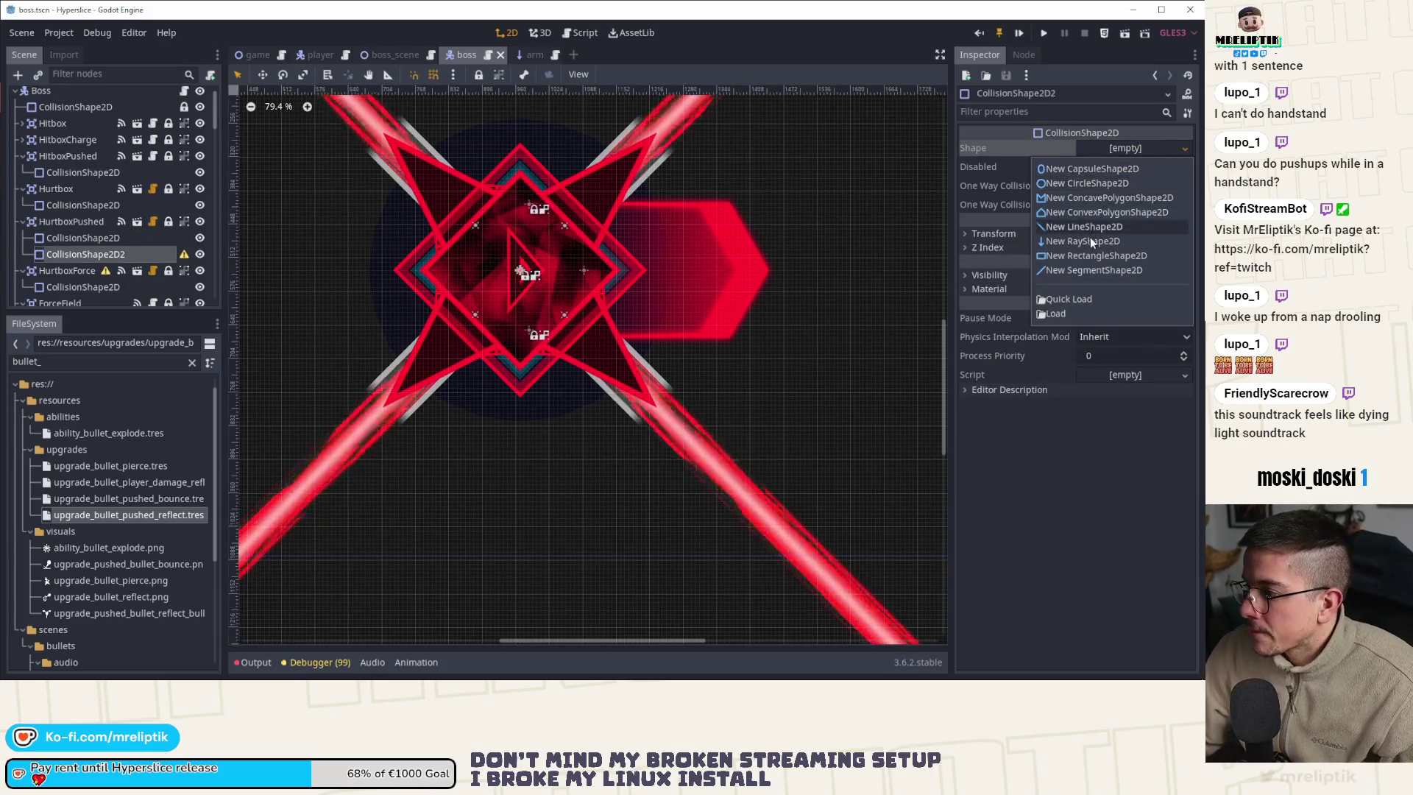
pyautogui.click(1089, 256)
pyautogui.moveTo(535, 273); pyautogui.dragTo(557, 273)
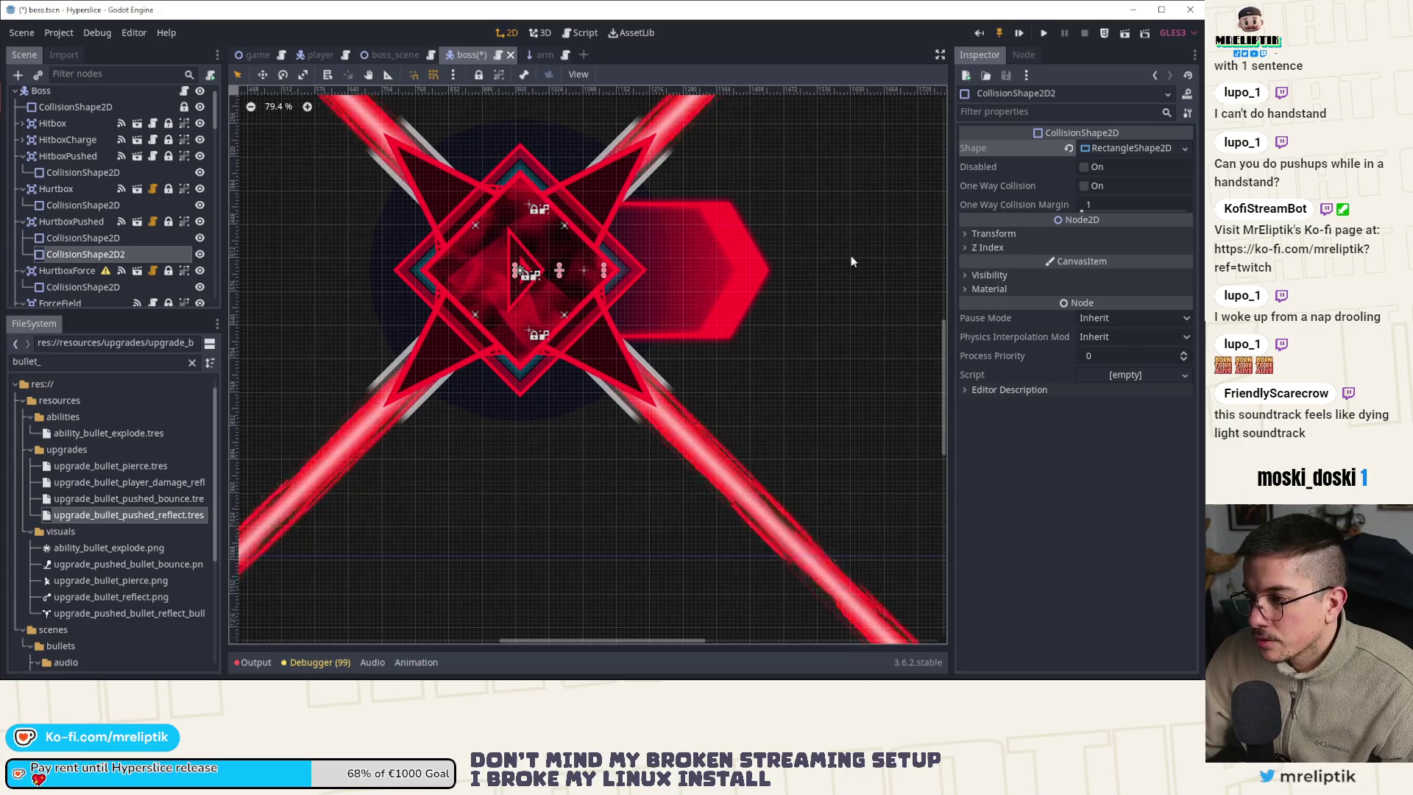
# Set CollisionShape2D2's rotation to 45 degrees in the Transform section
pyautogui.click(994, 234)
pyautogui.click(1113, 283)
pyautogui.write('45')
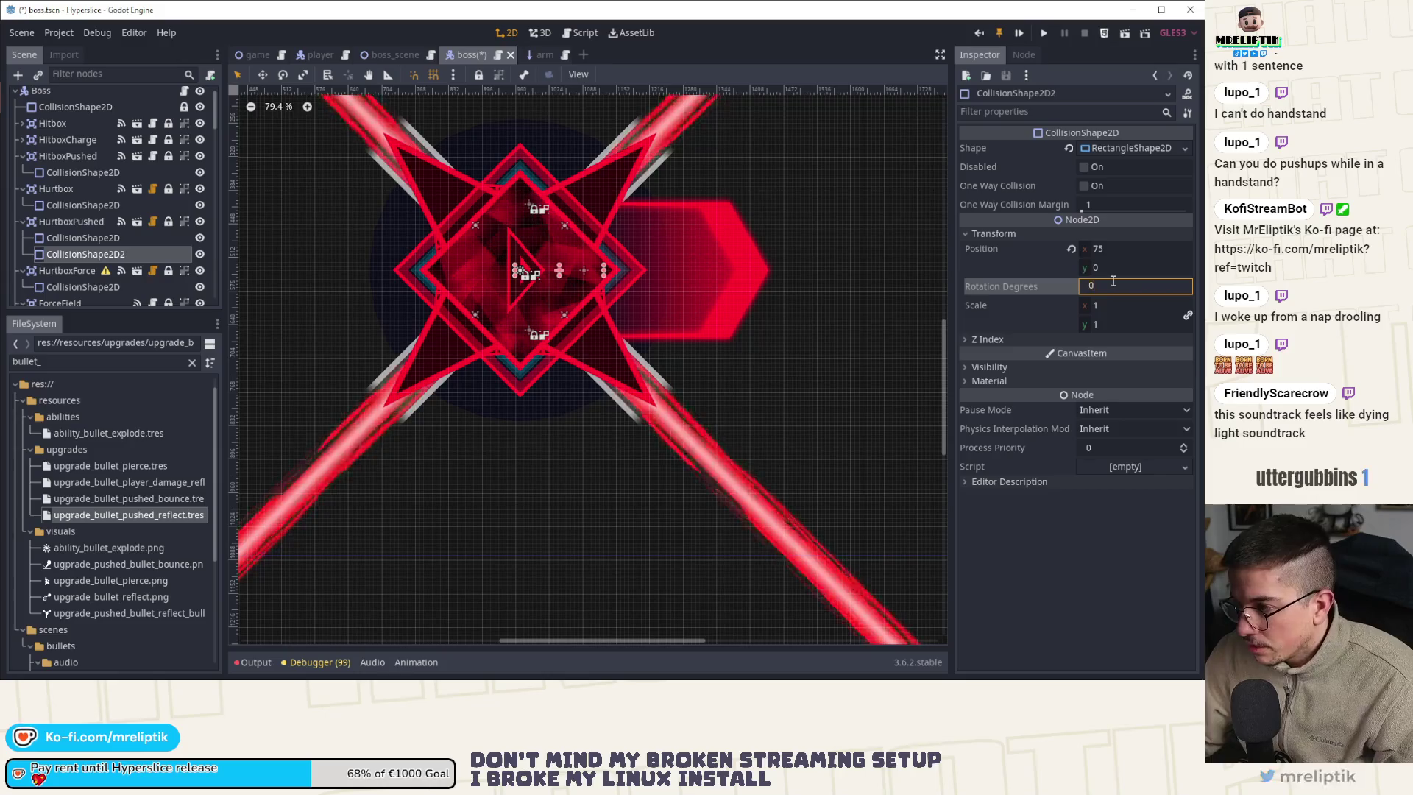
pyautogui.press('Return')
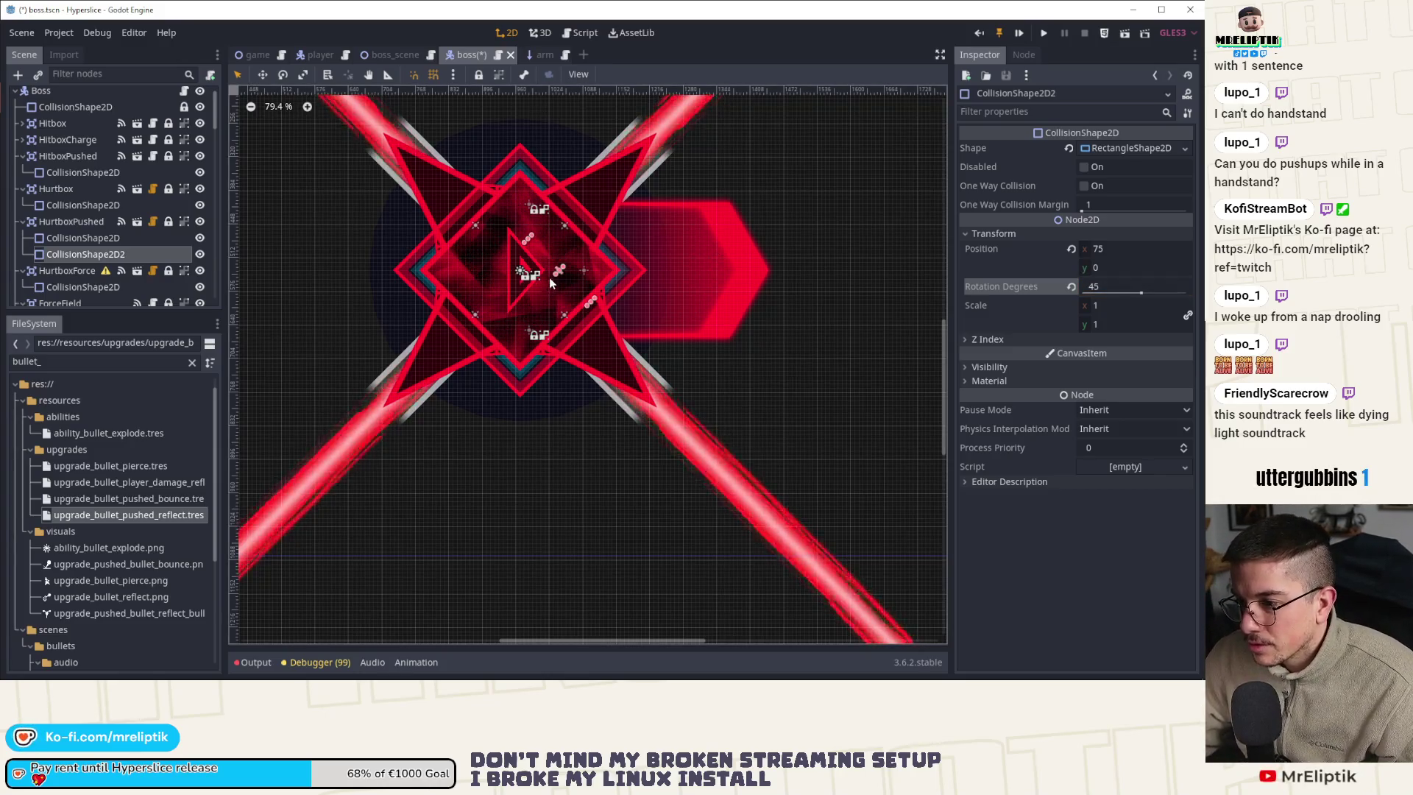
# Reselect CollisionShape2D2 from among the nodes overlapping the Spike sprite
pyautogui.click(562, 270)
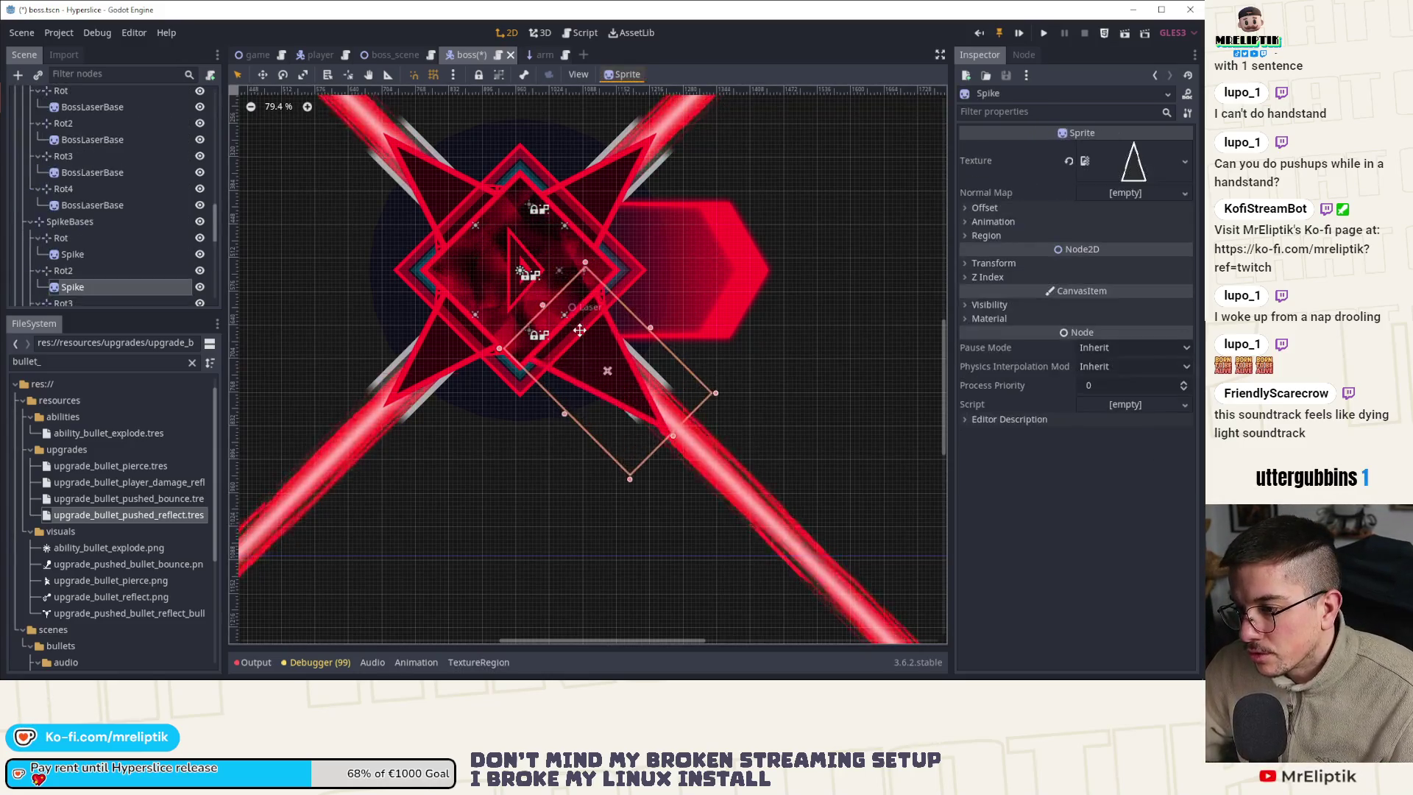
pyautogui.scroll(10, 122, 227)
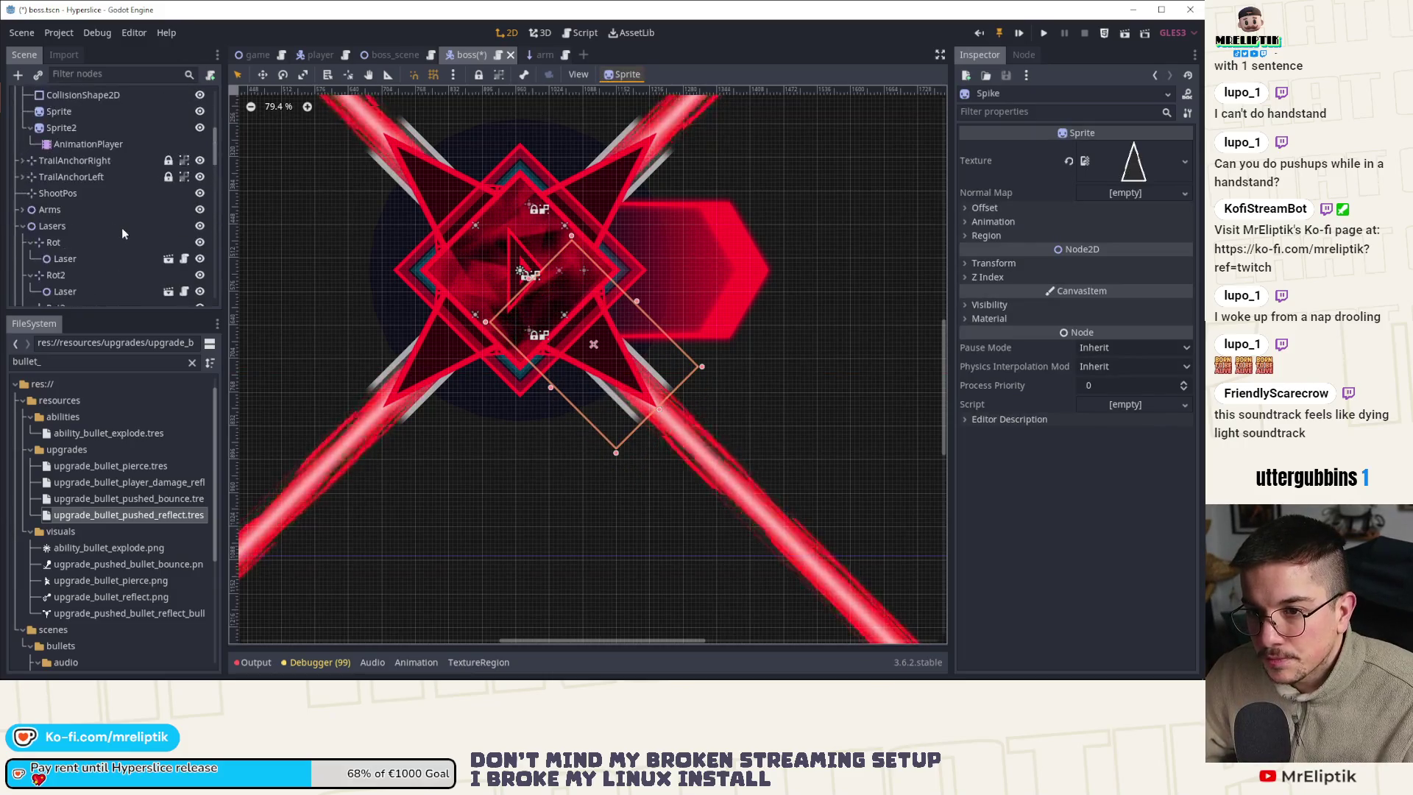
pyautogui.click(78, 260)
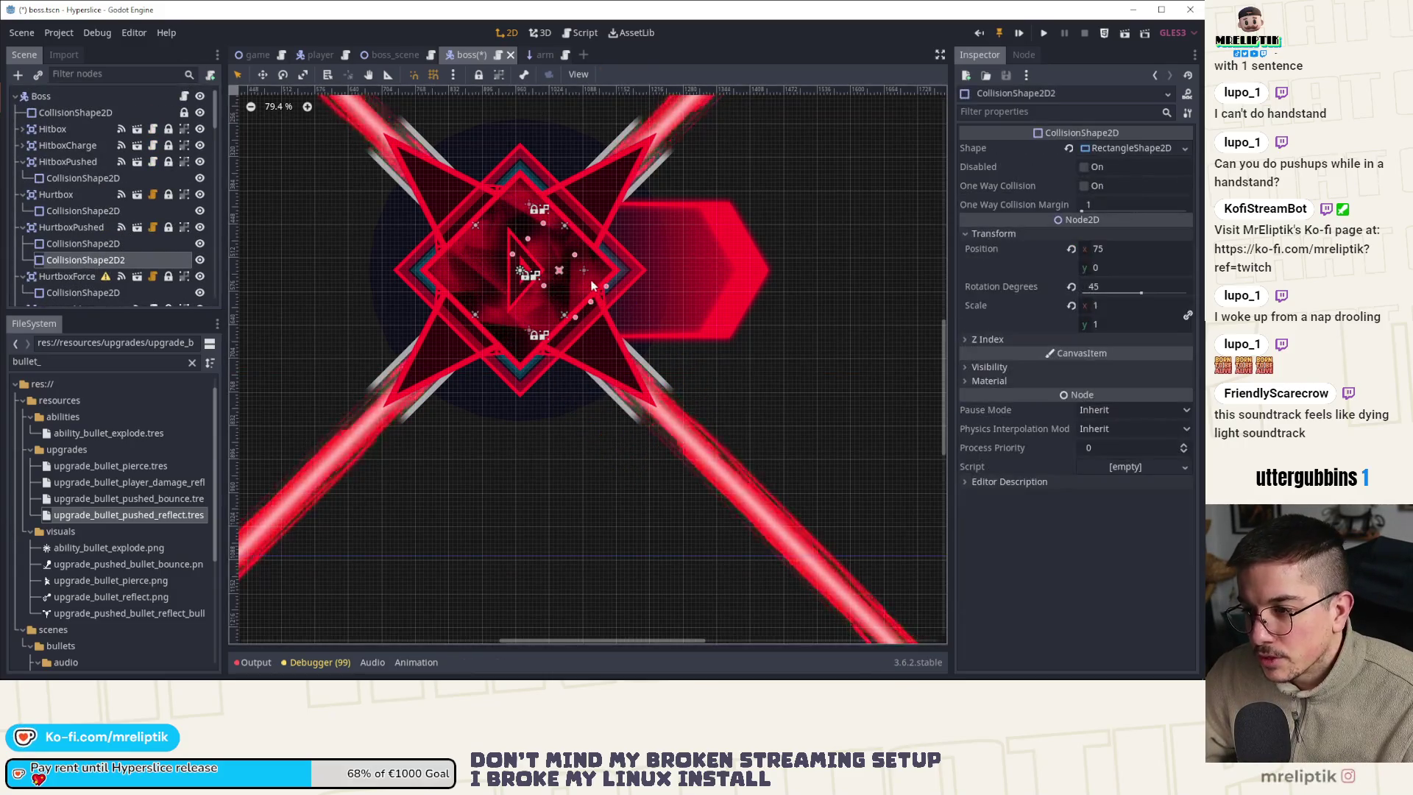
pyautogui.keyDown('alt'); pyautogui.rightClick(546, 266); pyautogui.keyUp('alt')
pyautogui.press('Escape')
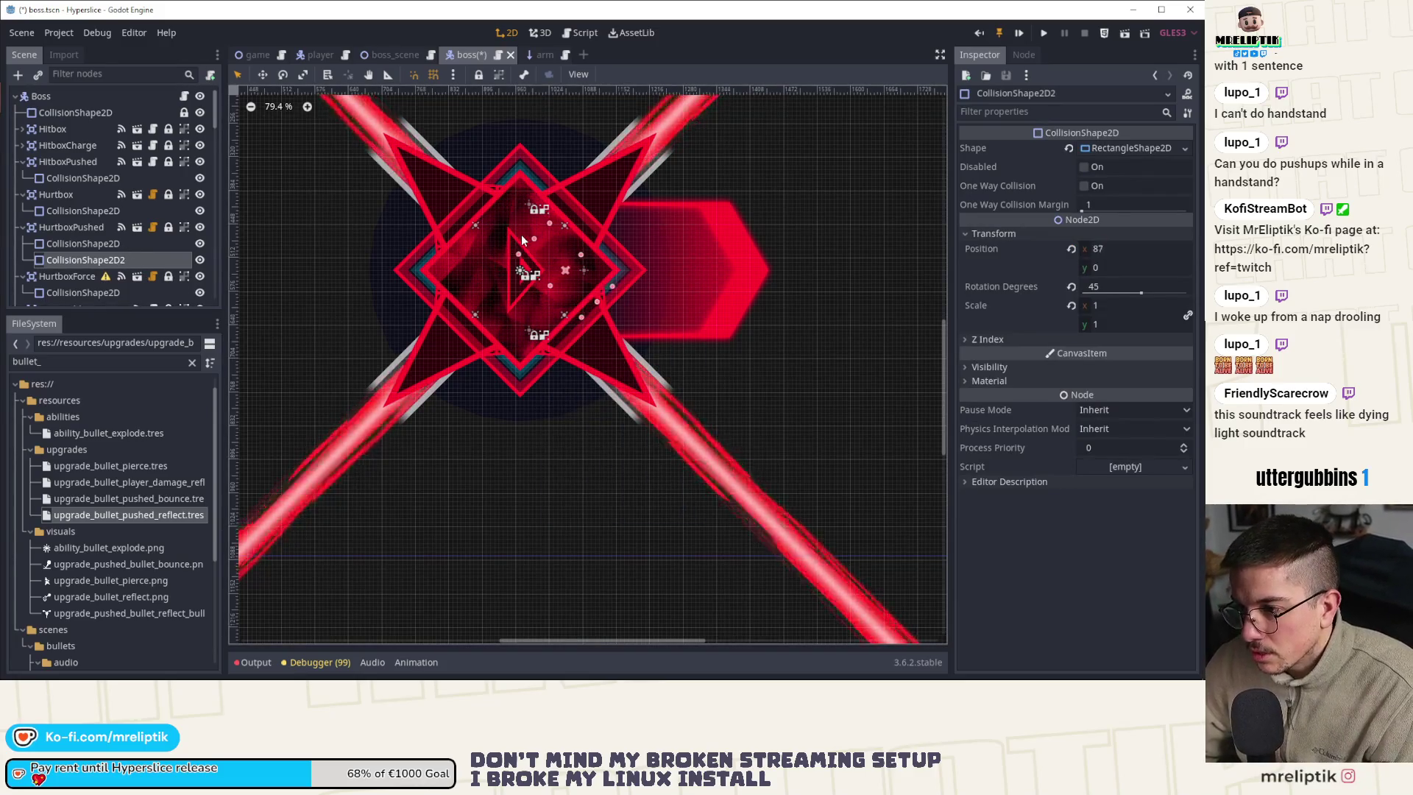
# Move the shape toward the lower-right spike and save the scene
pyautogui.moveTo(559, 276)
pyautogui.mouseDown()
pyautogui.moveTo(581, 276)
pyautogui.moveTo(583, 301)
pyautogui.mouseUp()
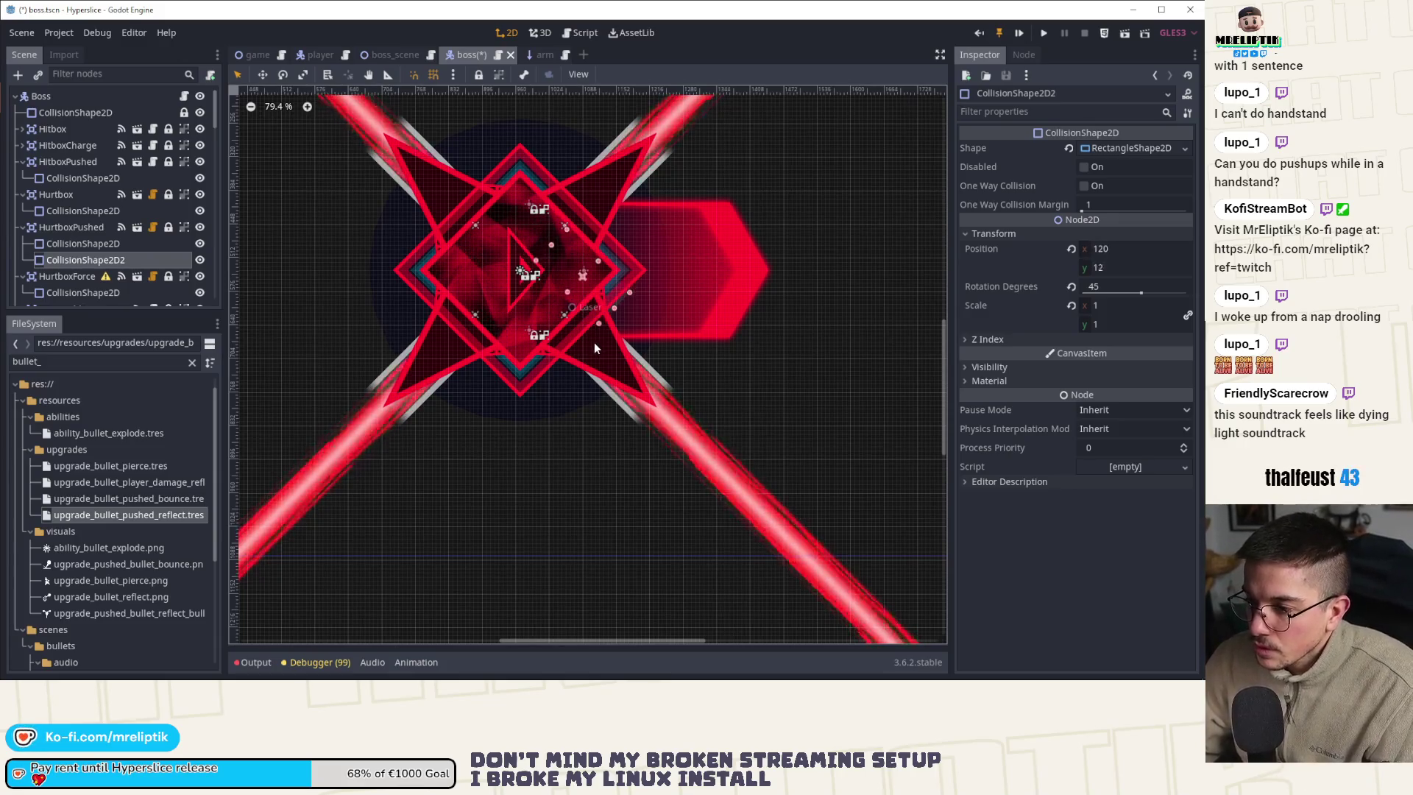
pyautogui.moveTo(596, 356); pyautogui.dragTo(632, 384)
pyautogui.press('Right')
pyautogui.press('Right')
pyautogui.press('Right')
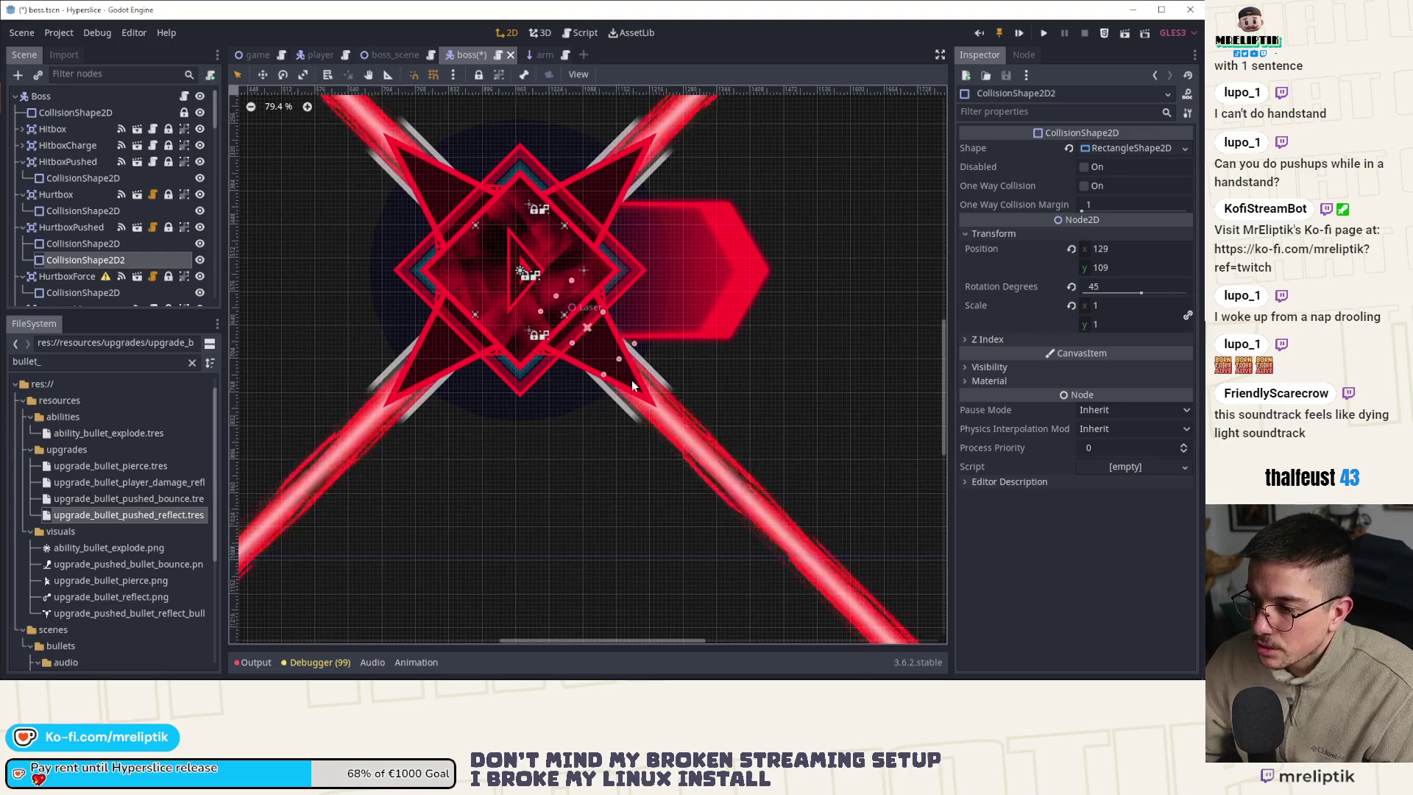
pyautogui.press('Down')
pyautogui.press('Down')
pyautogui.press('Down')
pyautogui.press('Right')
pyautogui.press('Right')
pyautogui.press('Right')
pyautogui.press('Down')
pyautogui.press('Down')
pyautogui.press('Down')
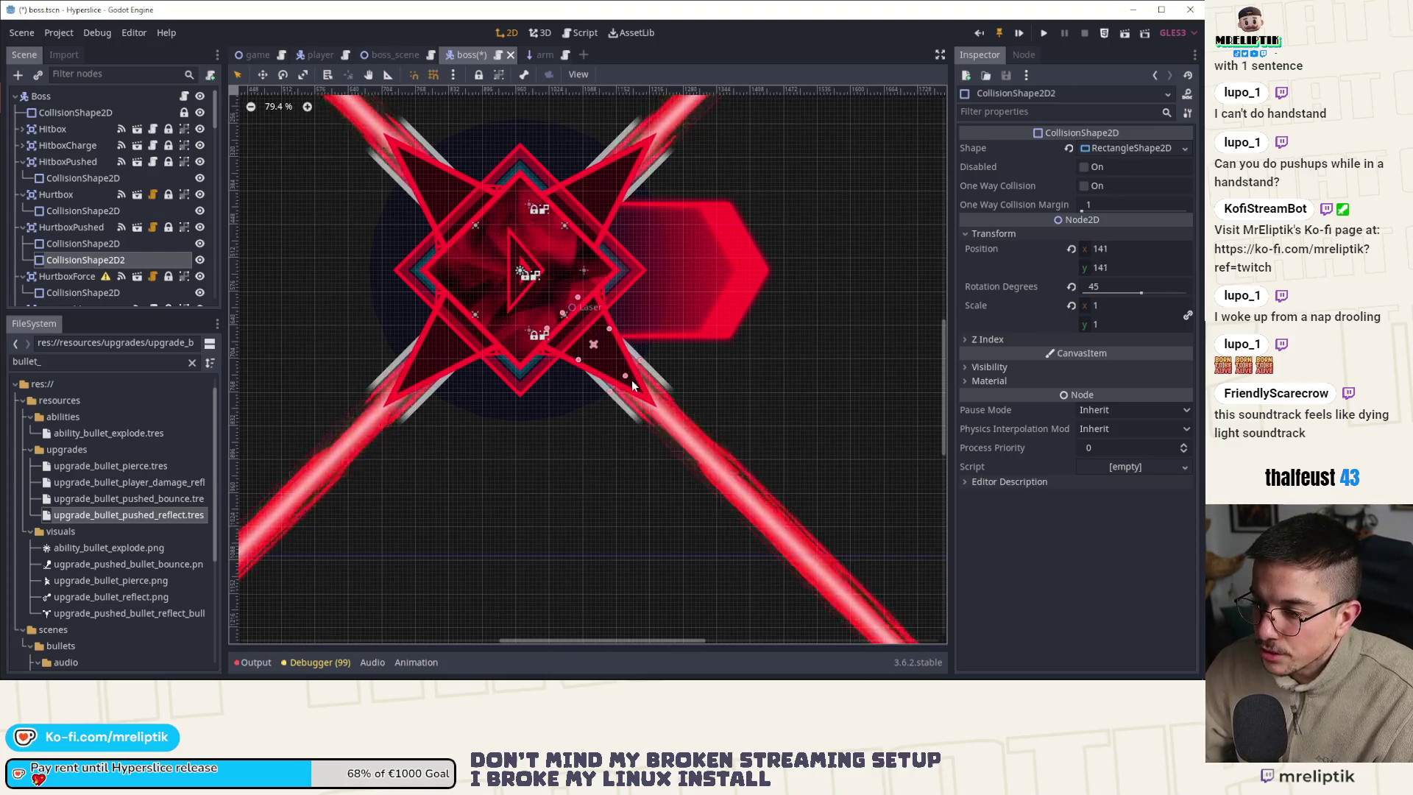
pyautogui.press('Right')
pyautogui.press('Right')
pyautogui.press('Right')
pyautogui.press('Down')
pyautogui.press('Down')
pyautogui.press('Down')
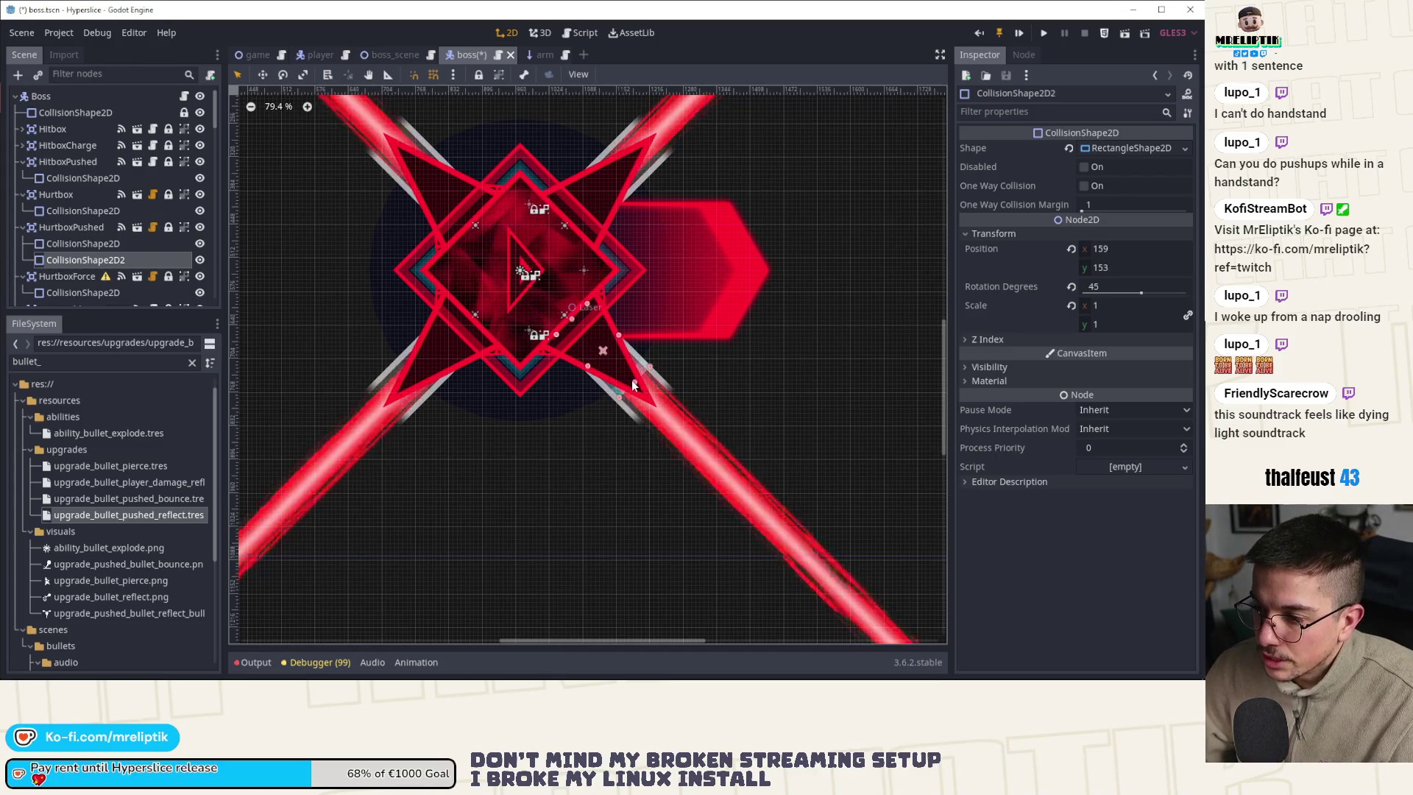
pyautogui.press('Right')
pyautogui.press('Right')
pyautogui.press('Right')
pyautogui.press('Down')
pyautogui.press('Down')
pyautogui.press('Down')
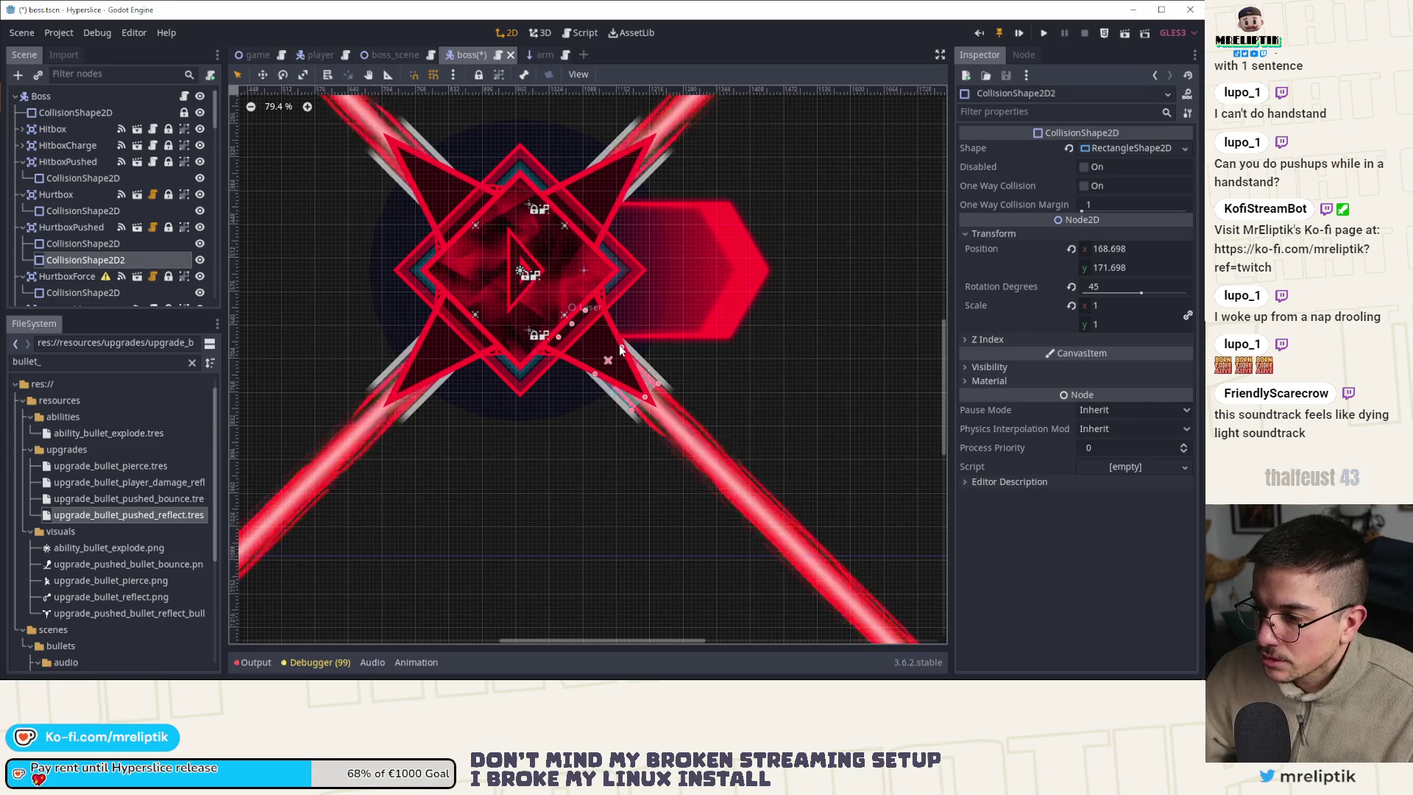
pyautogui.hotkey('ctrl', 's')
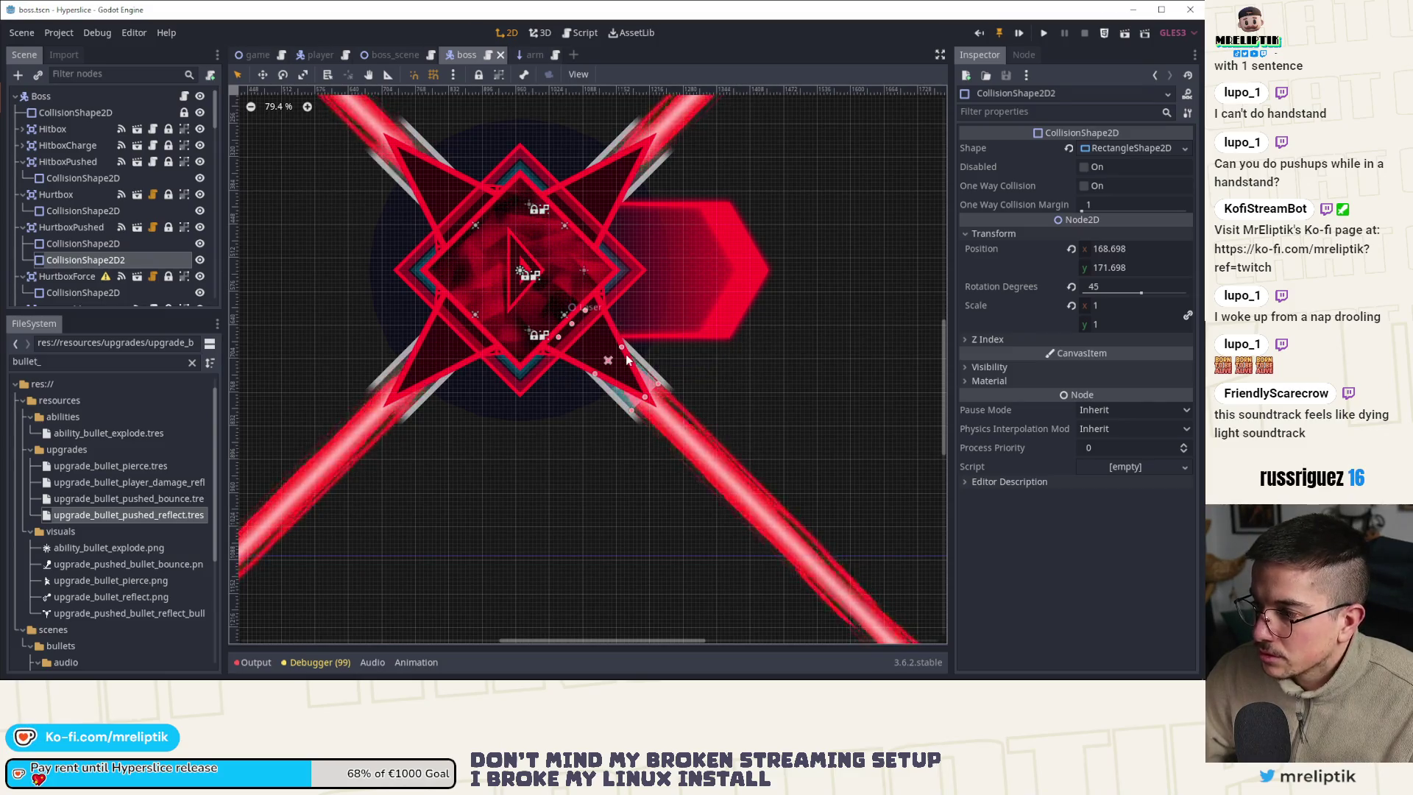
# Set the shape's position to exactly 170, 170 and save the boss scene
pyautogui.click(1144, 249)
pyautogui.write('1')
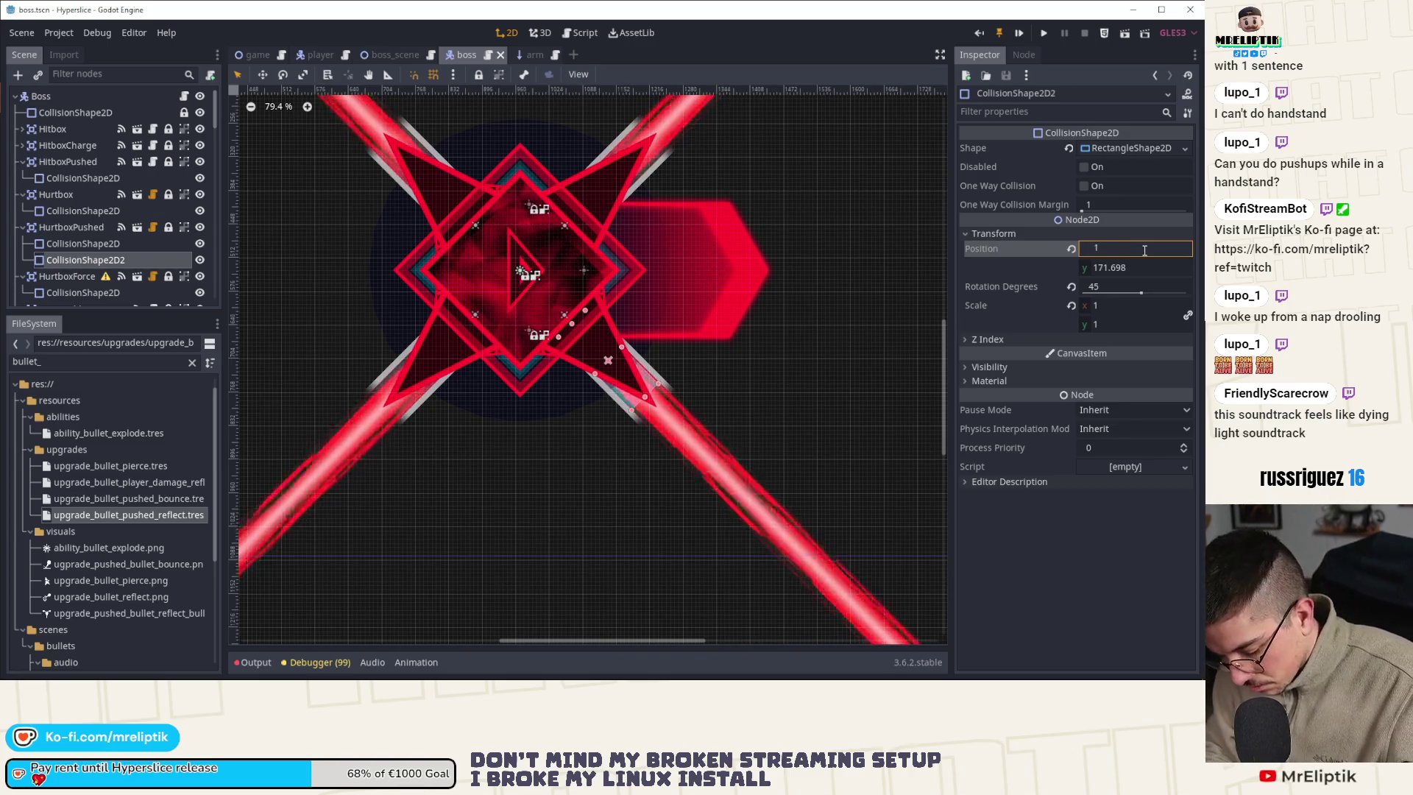
pyautogui.write('70')
pyautogui.press('Tab')
pyautogui.write('1')
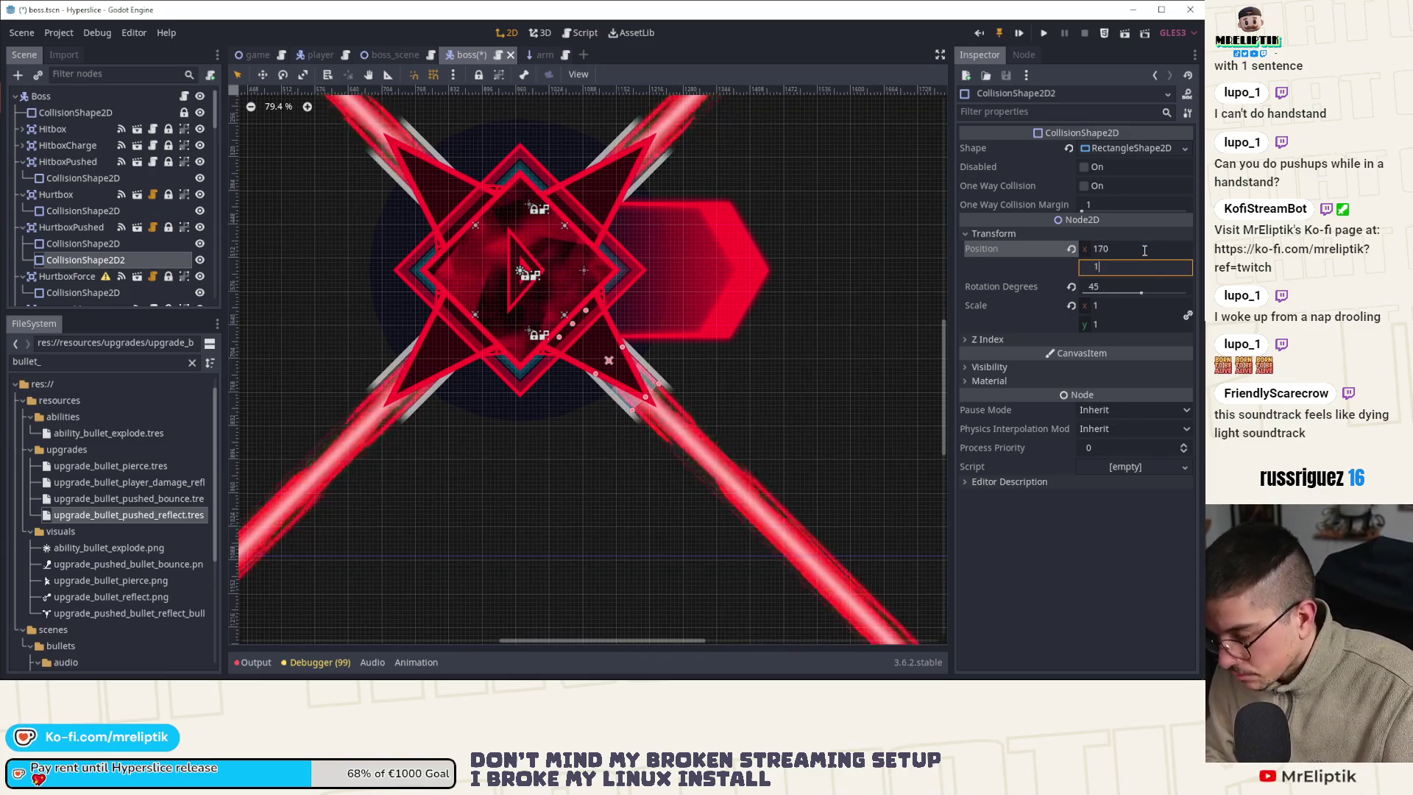
pyautogui.press('Return')
pyautogui.hotkey('ctrl', 's')
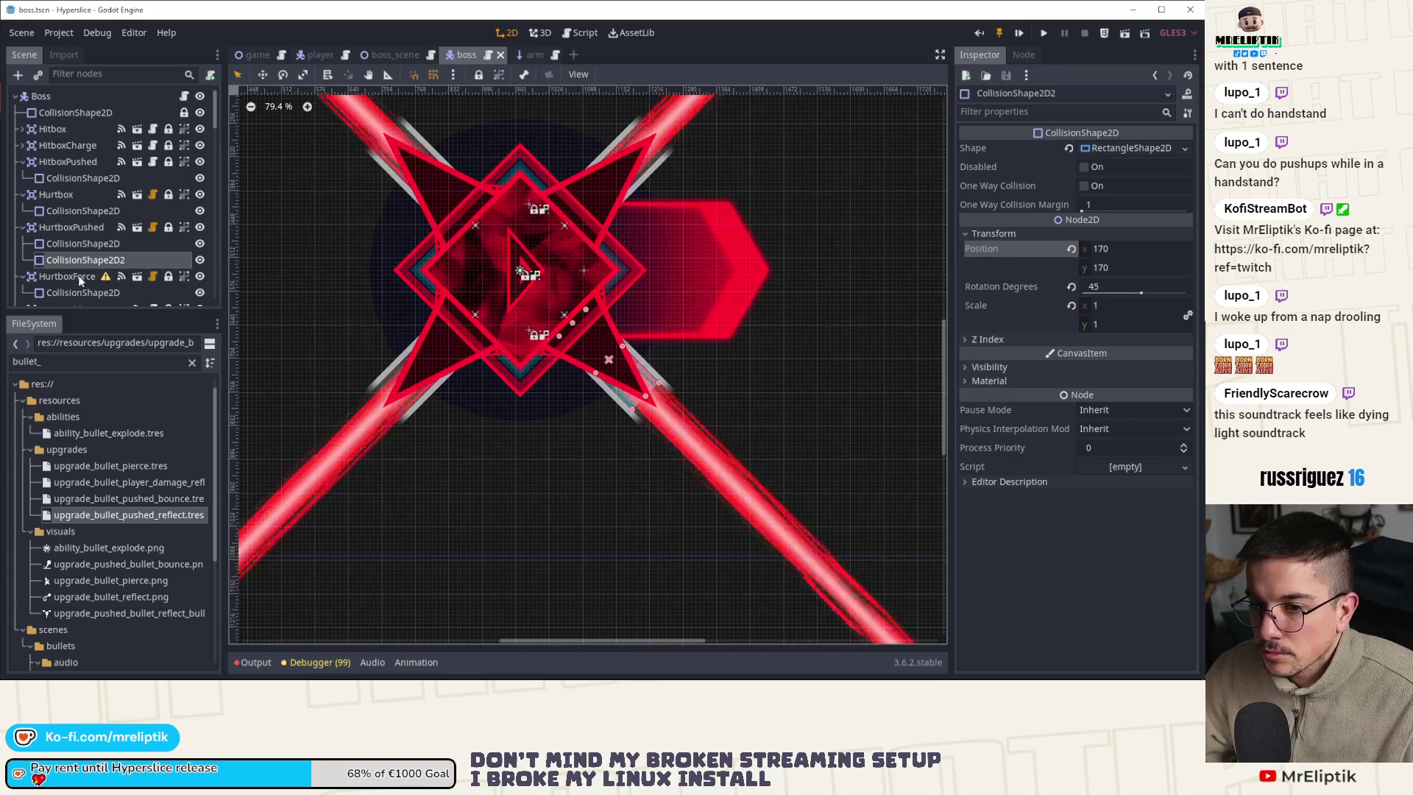
# Duplicate the rectangle collision shape, save, and review the shapes under HurtboxPushed
pyautogui.hotkey('ctrl', 'd')
pyautogui.hotkey('ctrl', 'd')
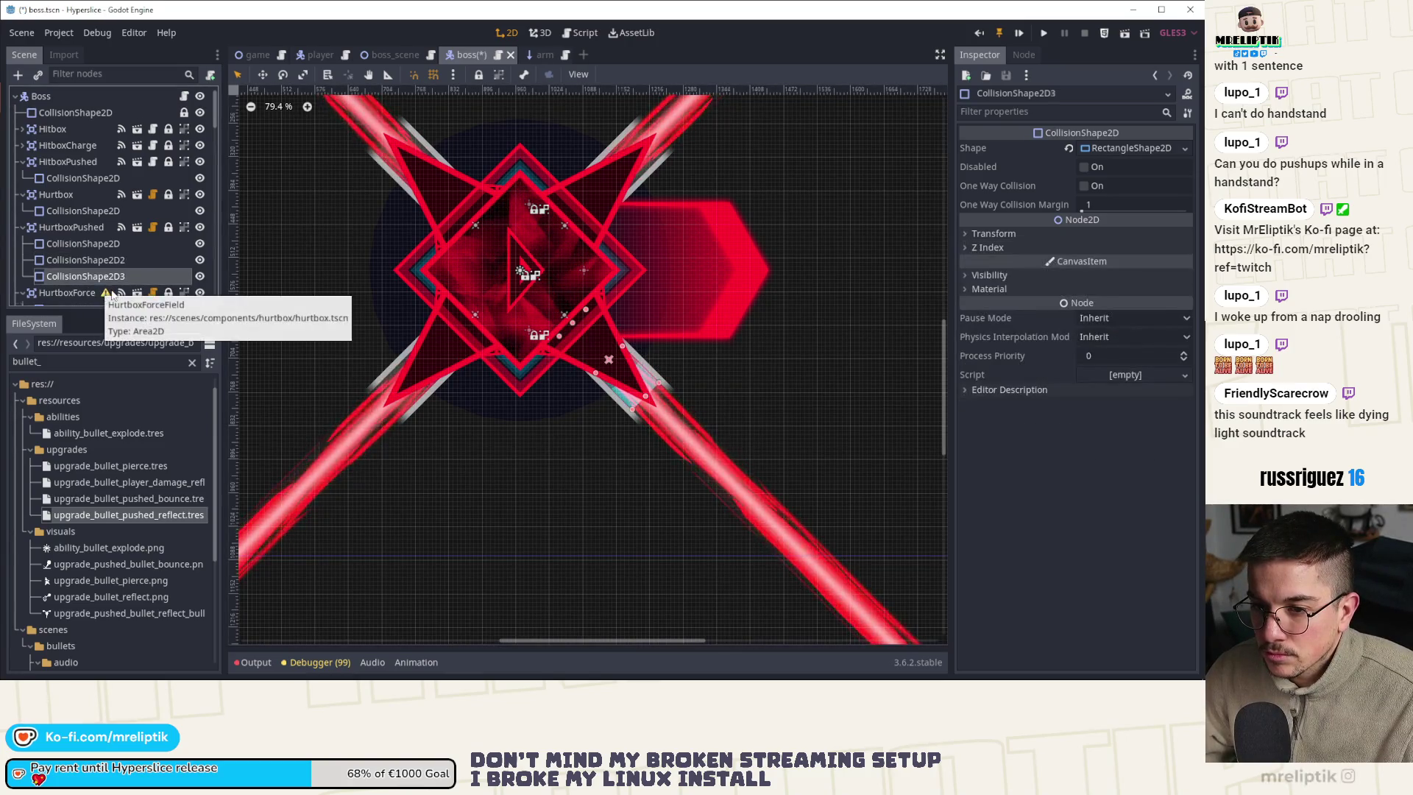
pyautogui.hotkey('ctrl', 's')
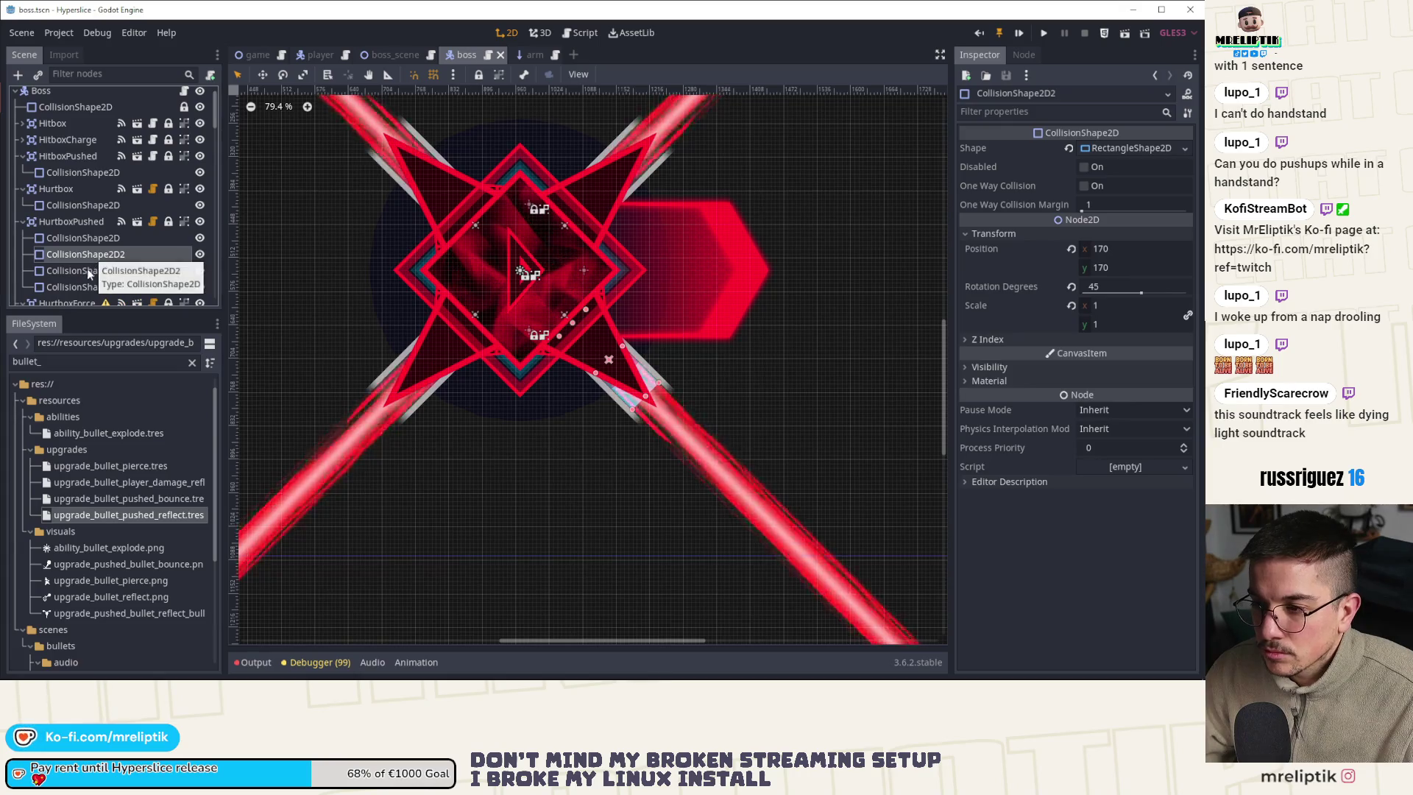
pyautogui.click(88, 270)
pyautogui.click(96, 239)
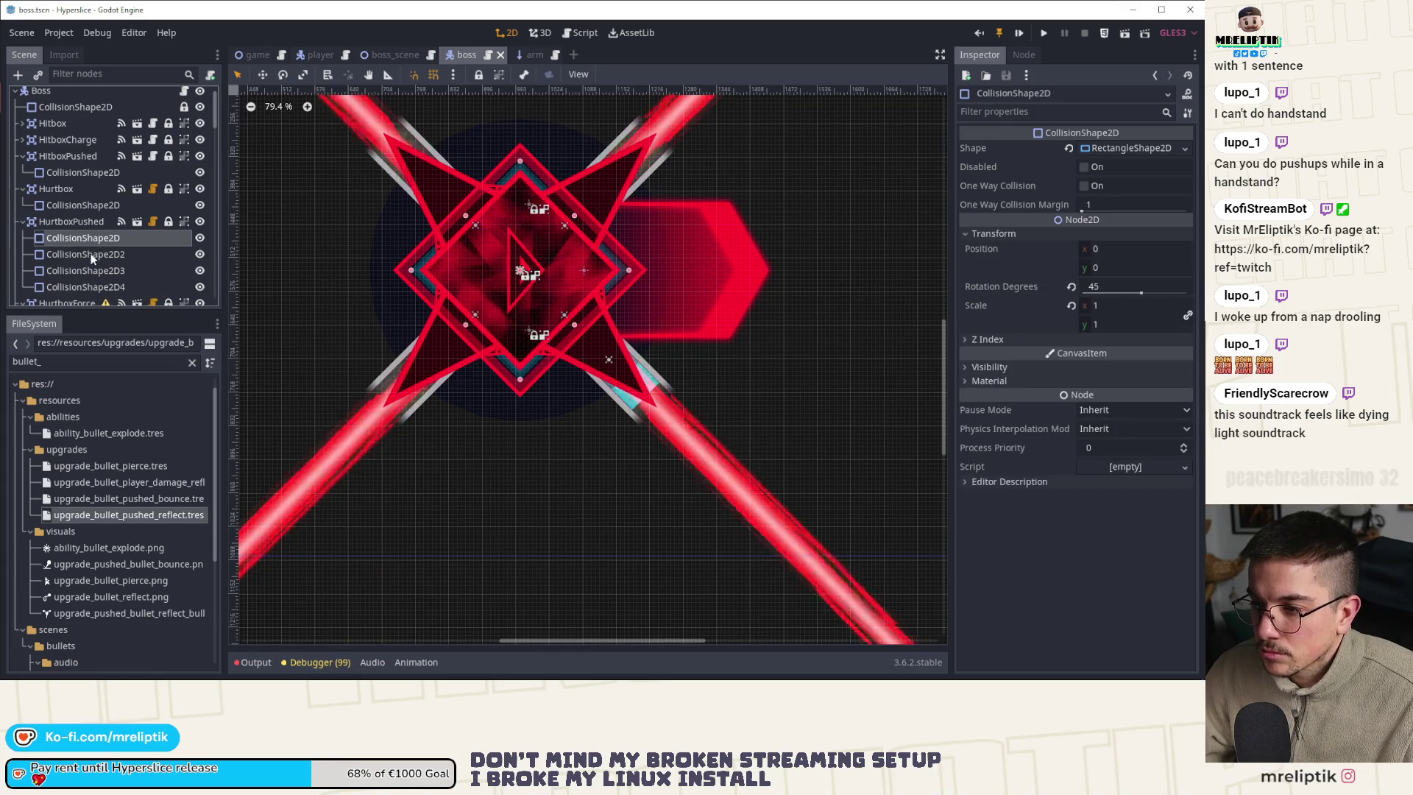
pyautogui.click(92, 256)
# Mirror CollisionShape2D2 and CollisionShape2D3 to x -170, adjusting rotation, saving after each
pyautogui.click(1100, 249)
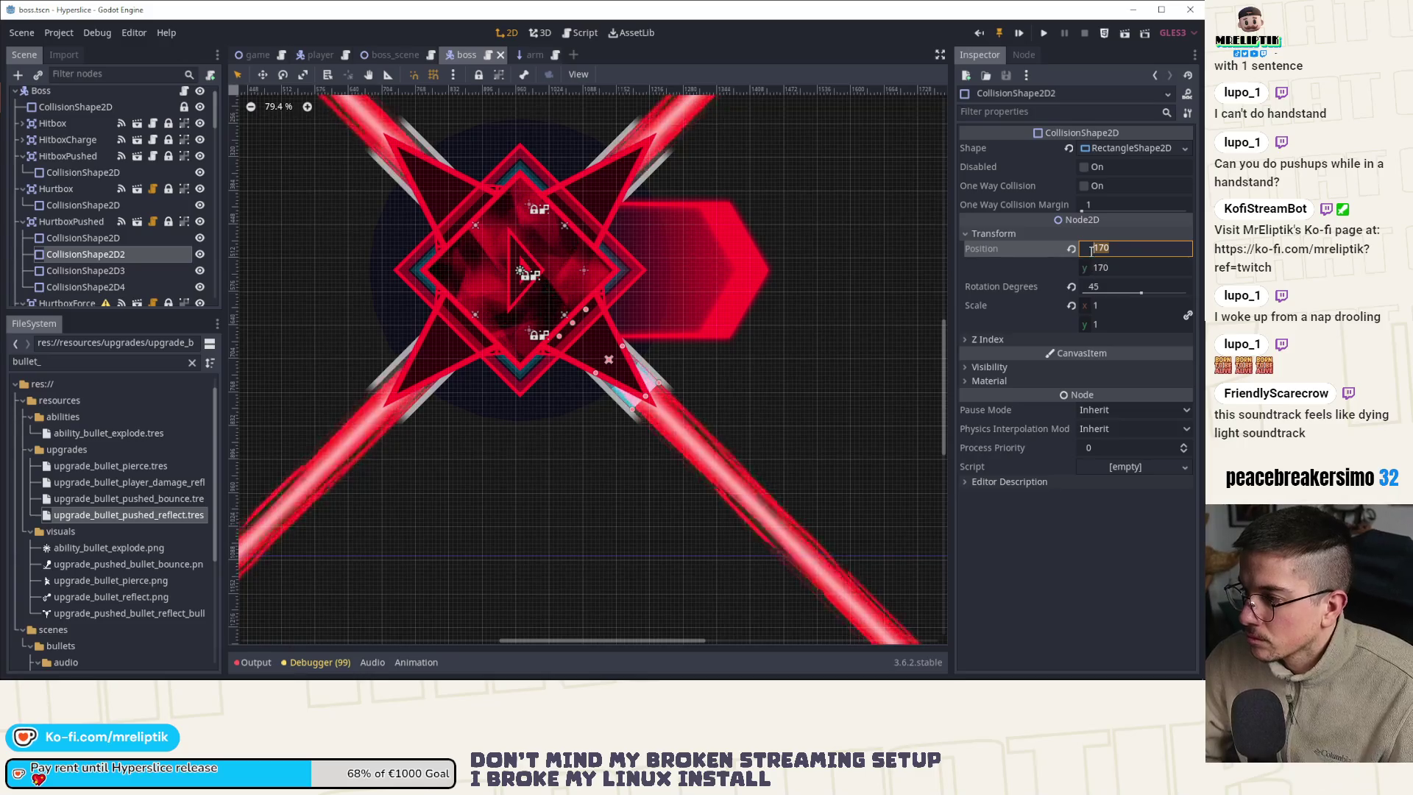
pyautogui.write('-')
pyautogui.press('Return')
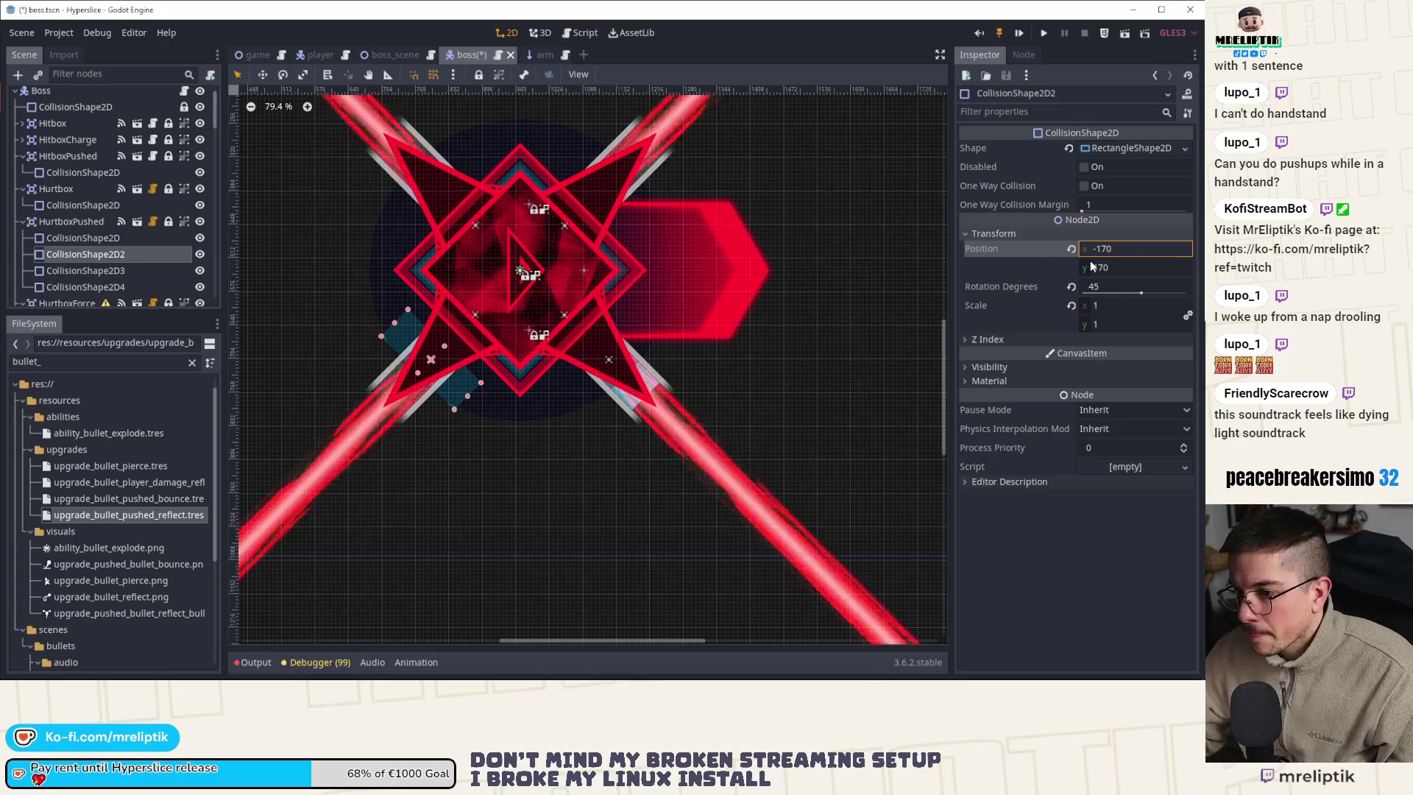
pyautogui.moveTo(1106, 289); pyautogui.dragTo(1110, 285)
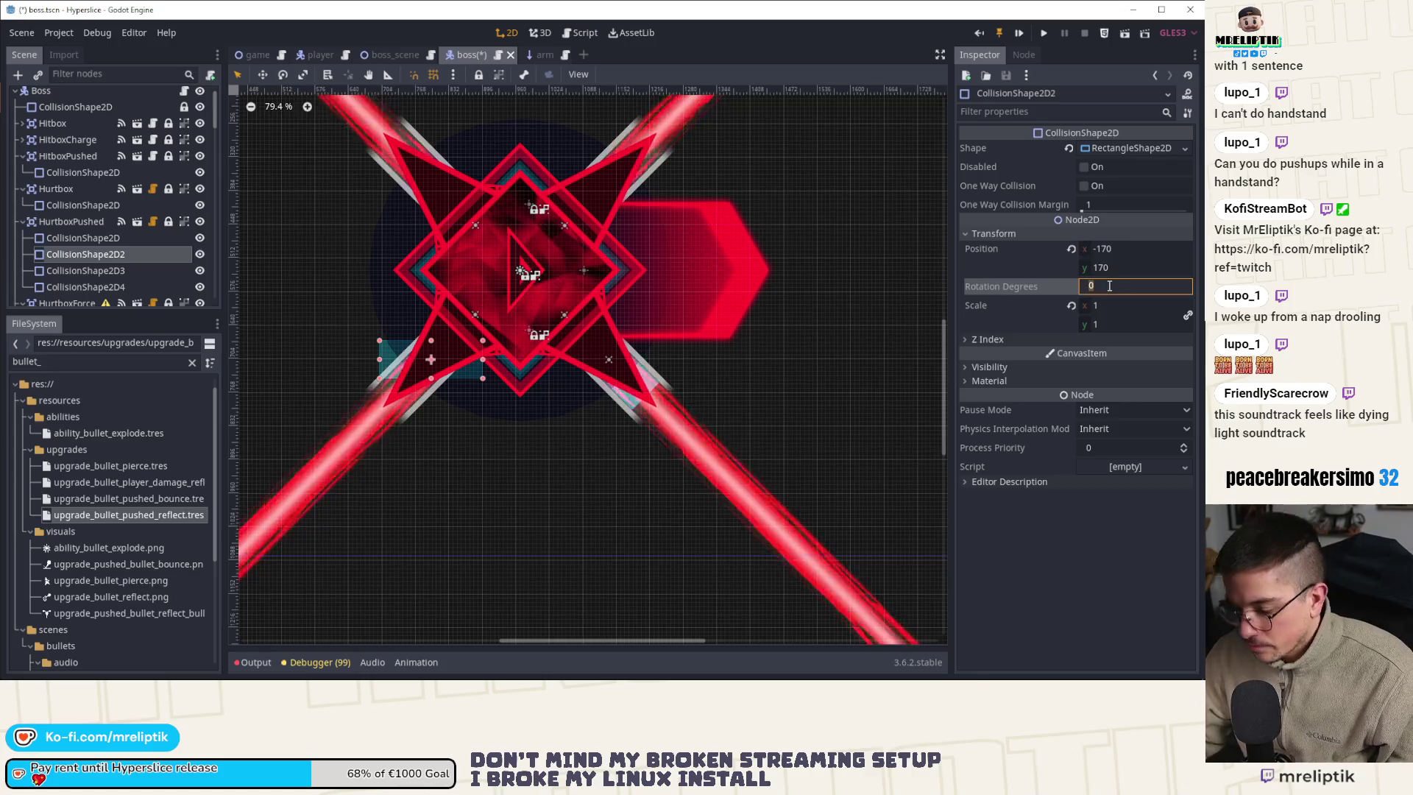
pyautogui.write('-45')
pyautogui.hotkey('ctrl', 's')
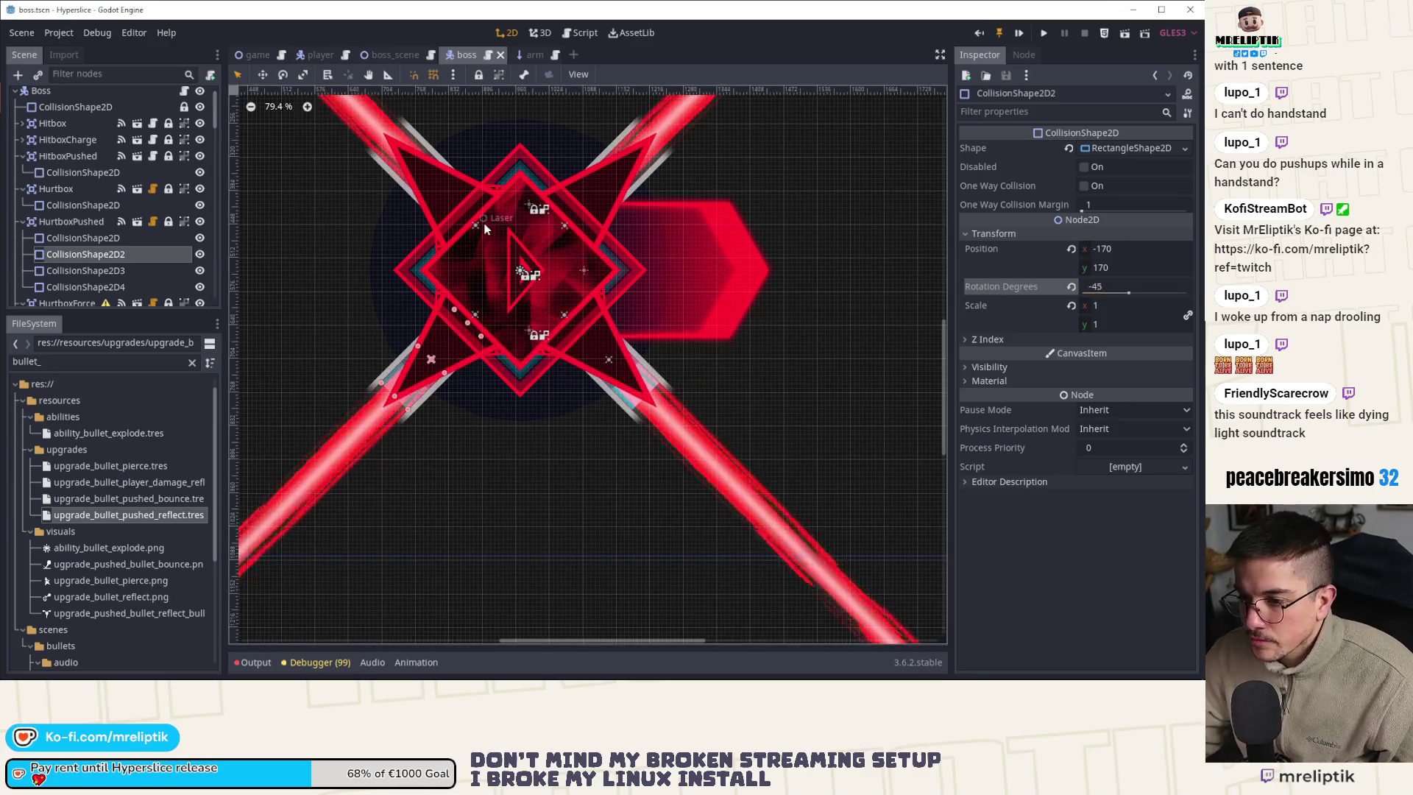
pyautogui.click(140, 272)
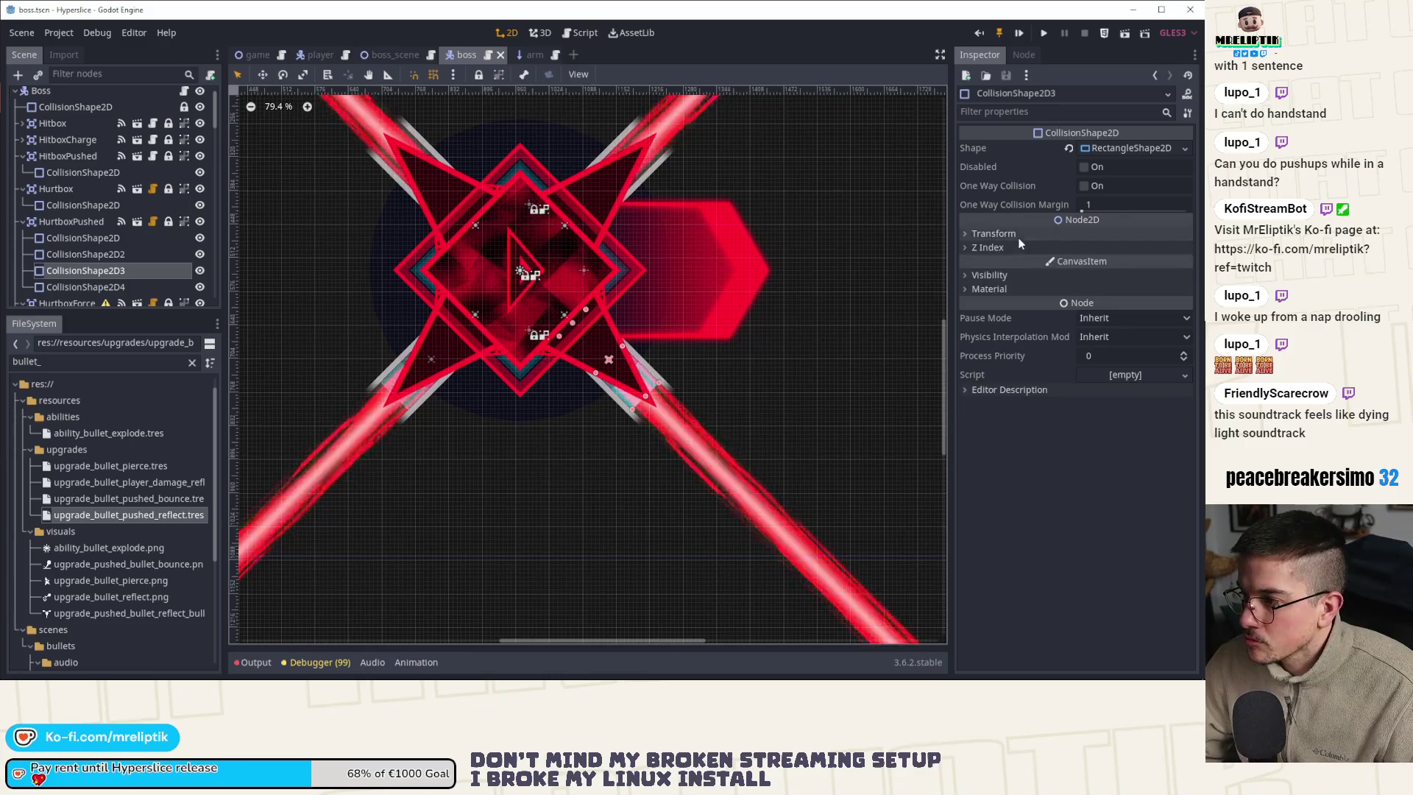
pyautogui.click(1096, 253)
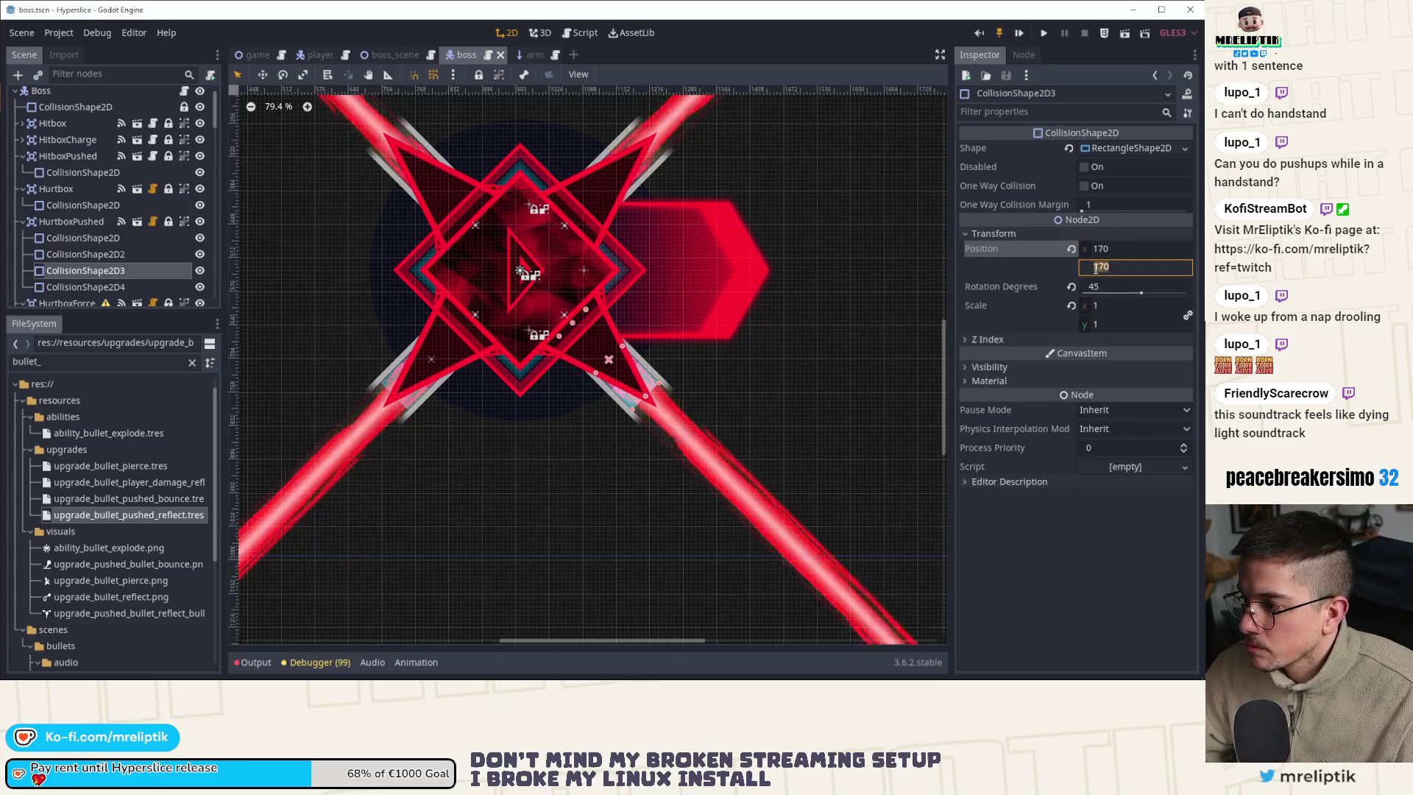
pyautogui.write('-')
pyautogui.press('Return')
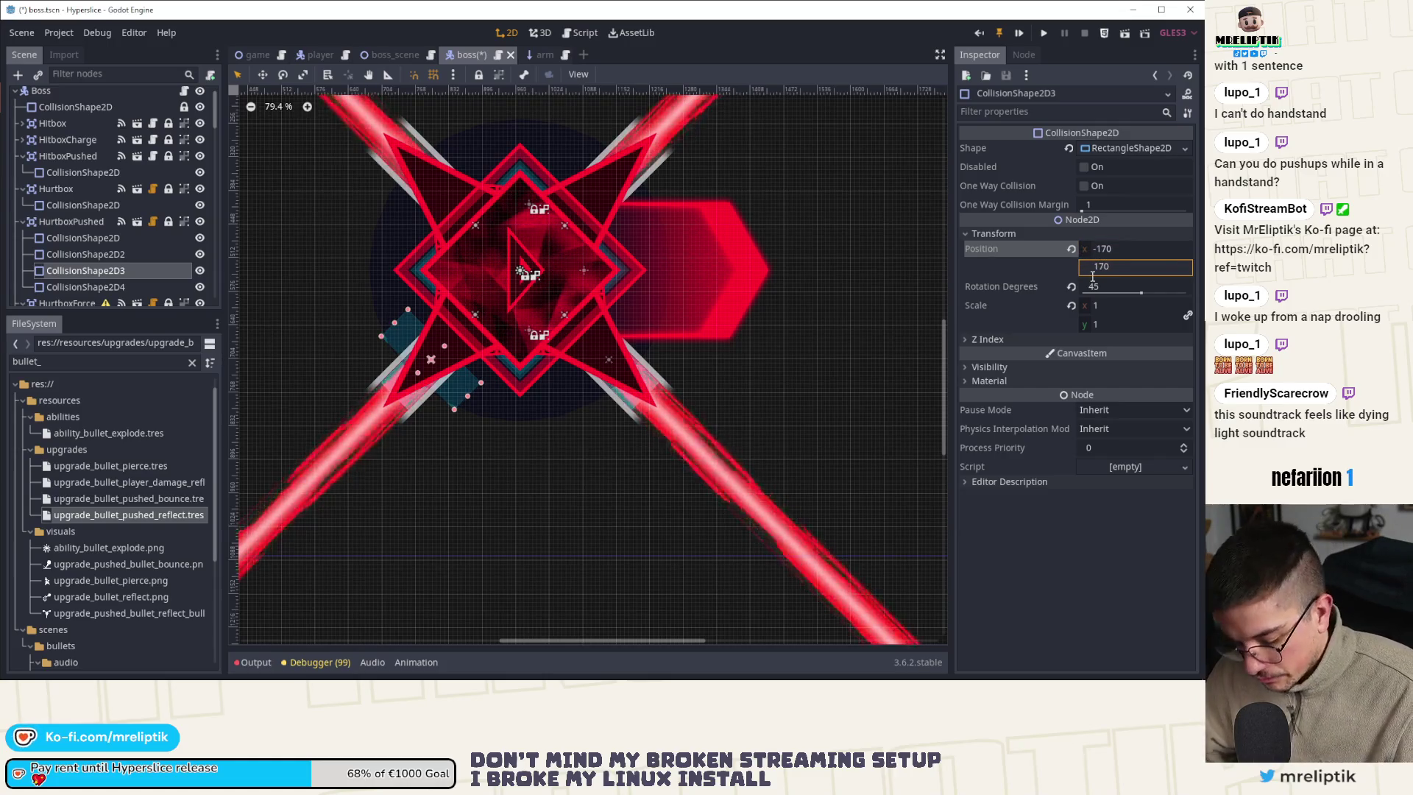
pyautogui.hotkey('ctrl', 's')
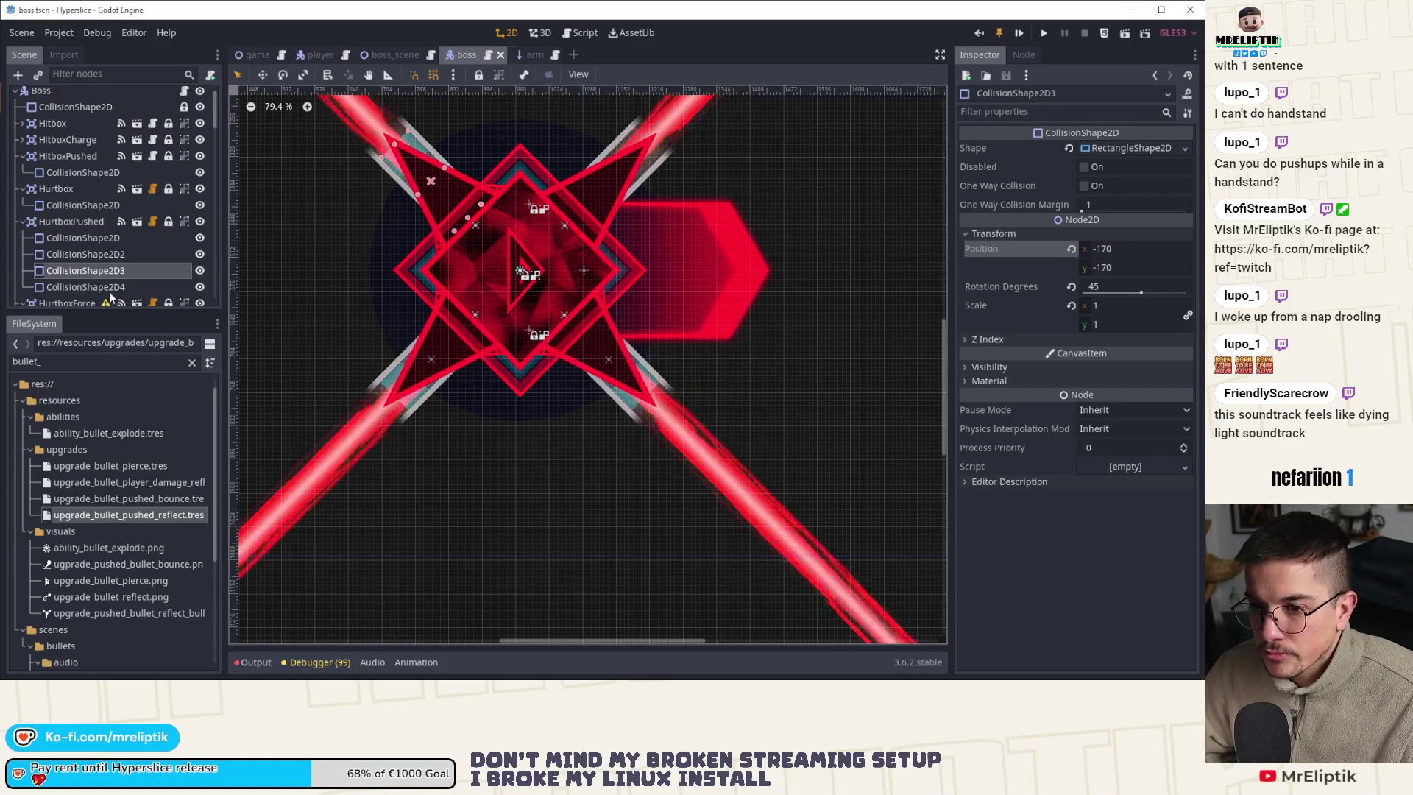
# Check the existing shapes' transforms, then duplicate CollisionShape2D3 and save
pyautogui.click(111, 287)
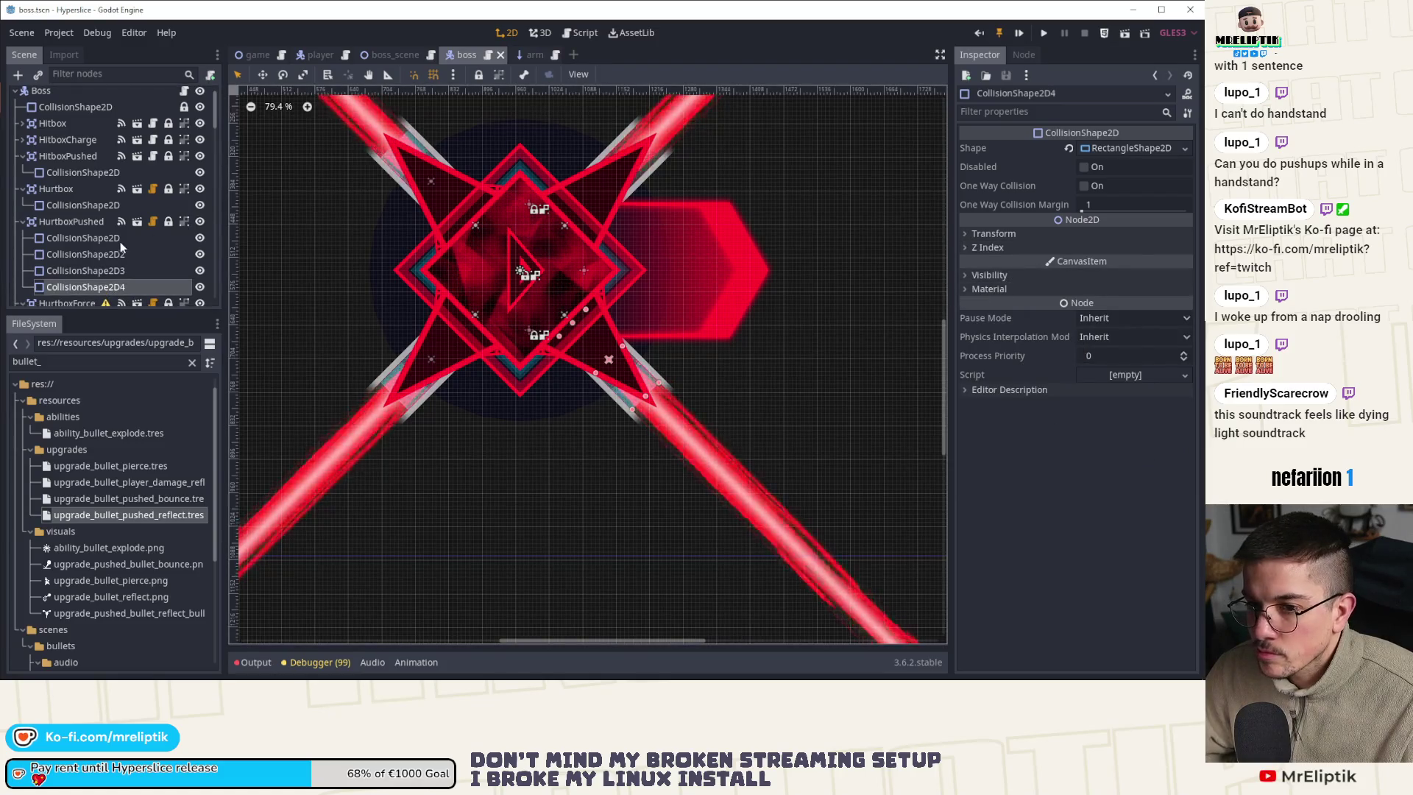
pyautogui.click(104, 254)
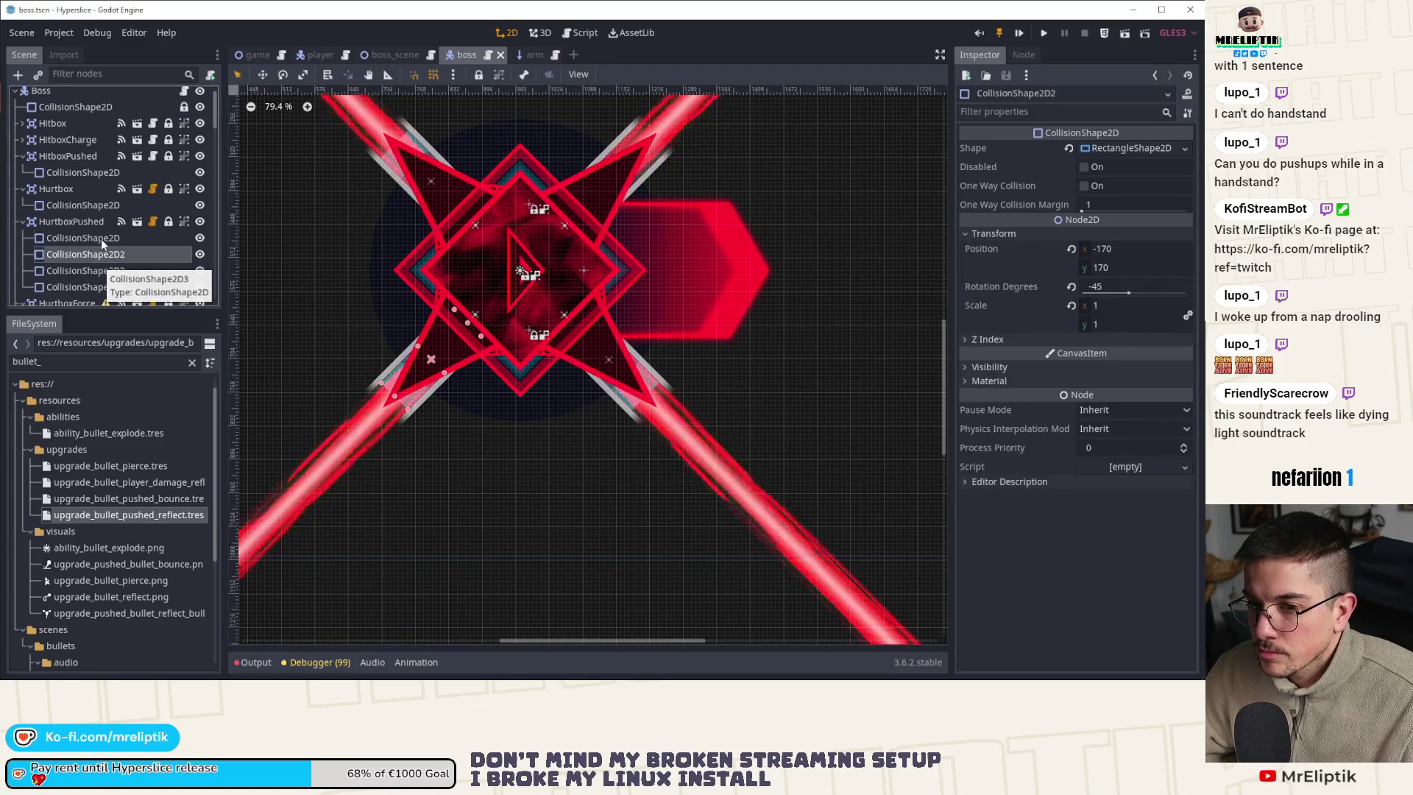
pyautogui.click(92, 271)
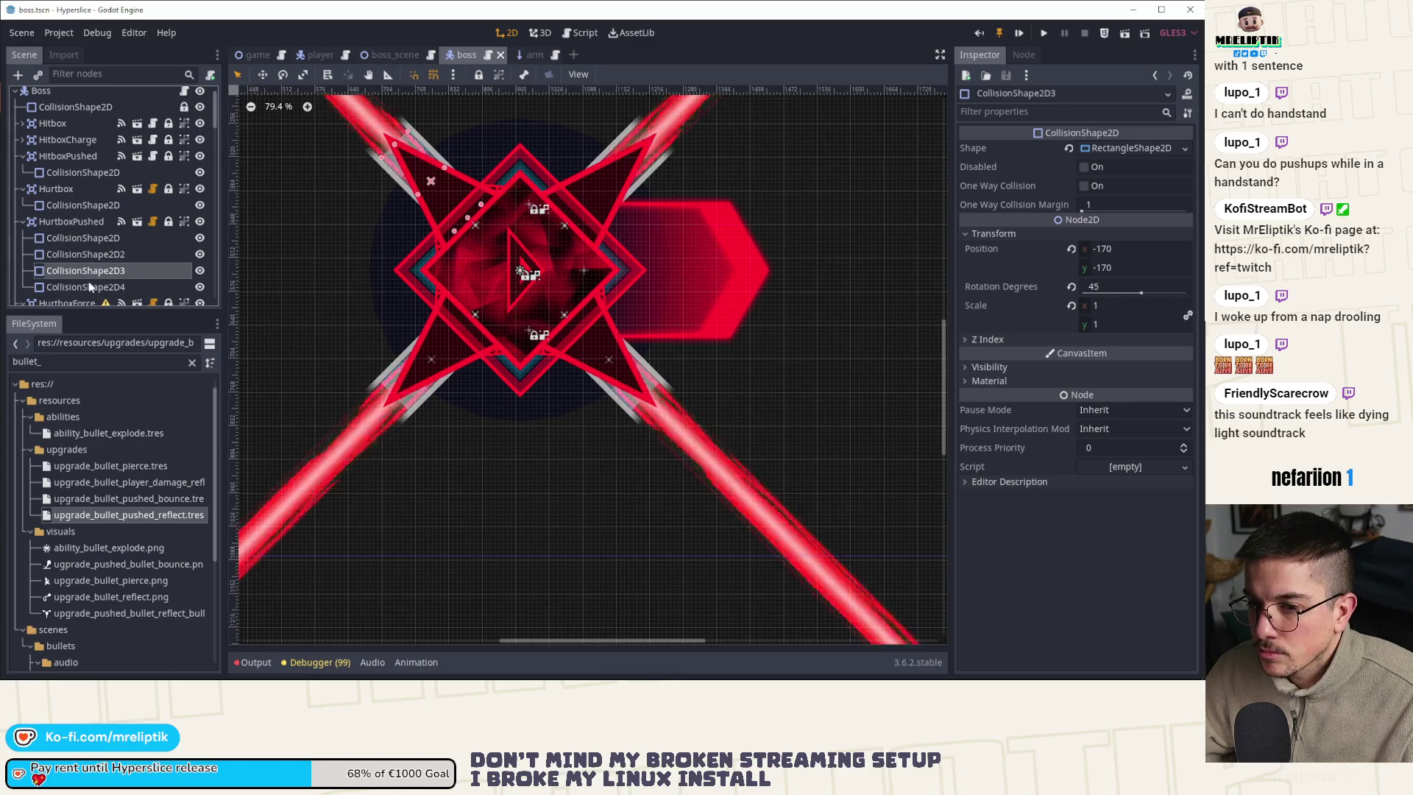
pyautogui.hotkey('ctrl', 'd')
pyautogui.hotkey('ctrl', 's')
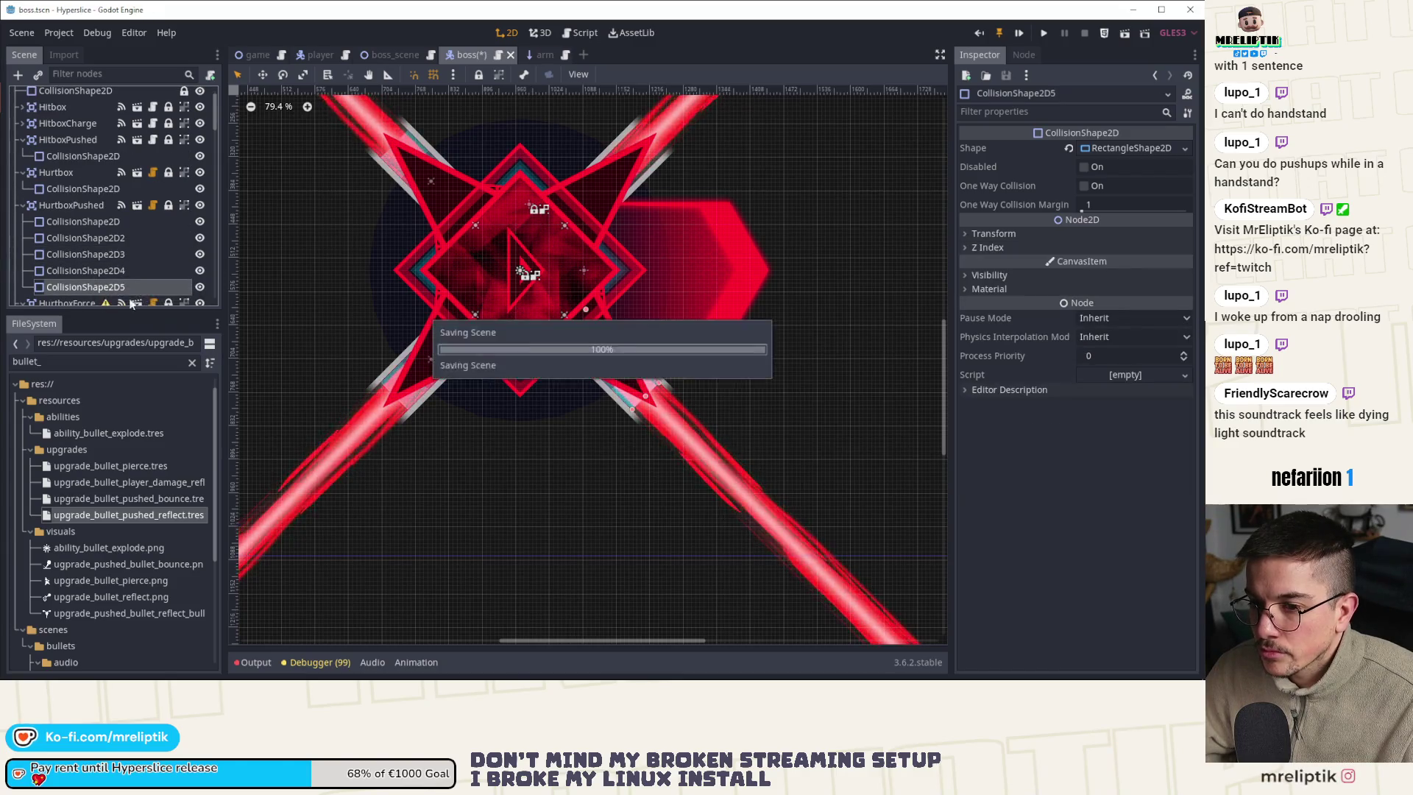
# Give the new shape position y -170 and rotation -45, then save
pyautogui.click(965, 233)
pyautogui.click(1096, 249)
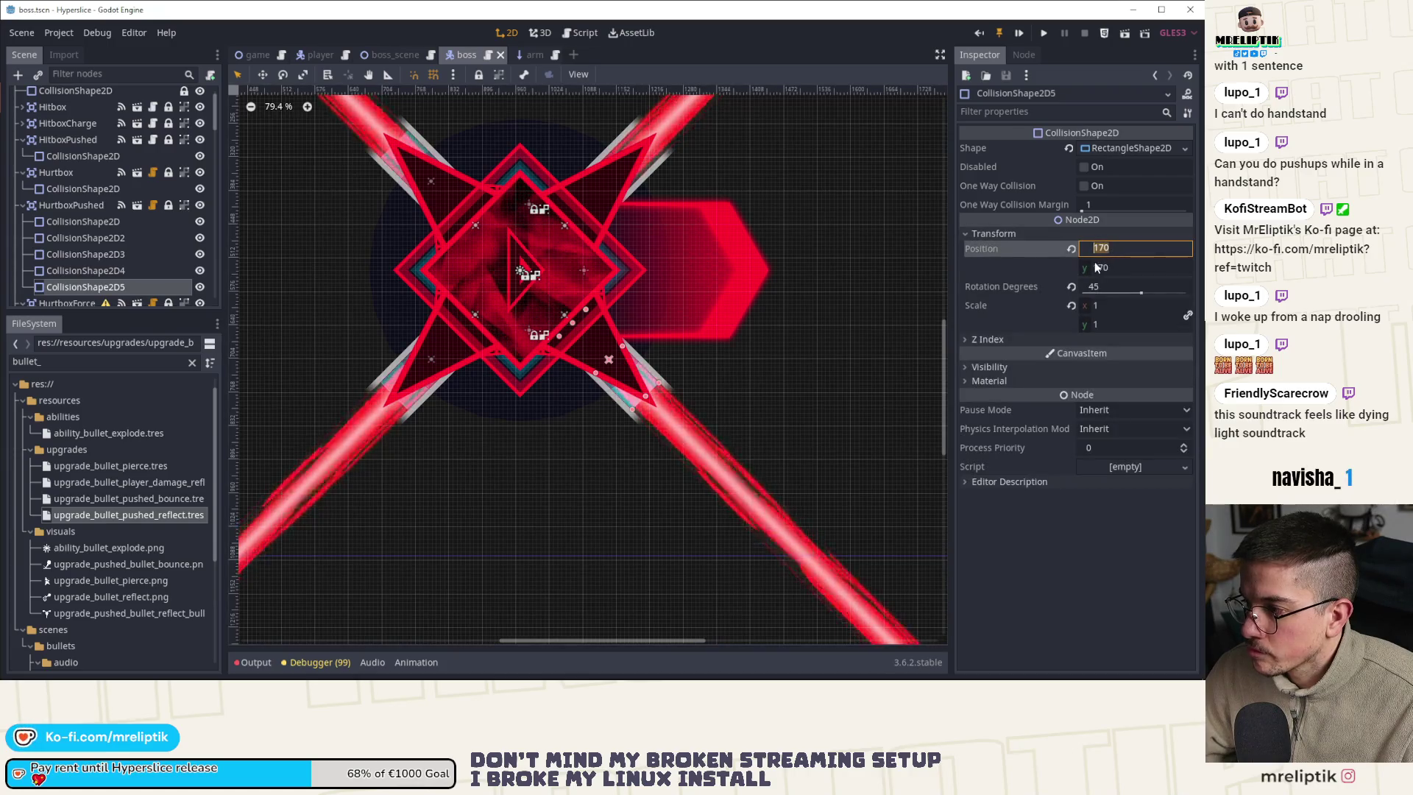
pyautogui.click(1095, 267)
pyautogui.write('-170')
pyautogui.press('Return')
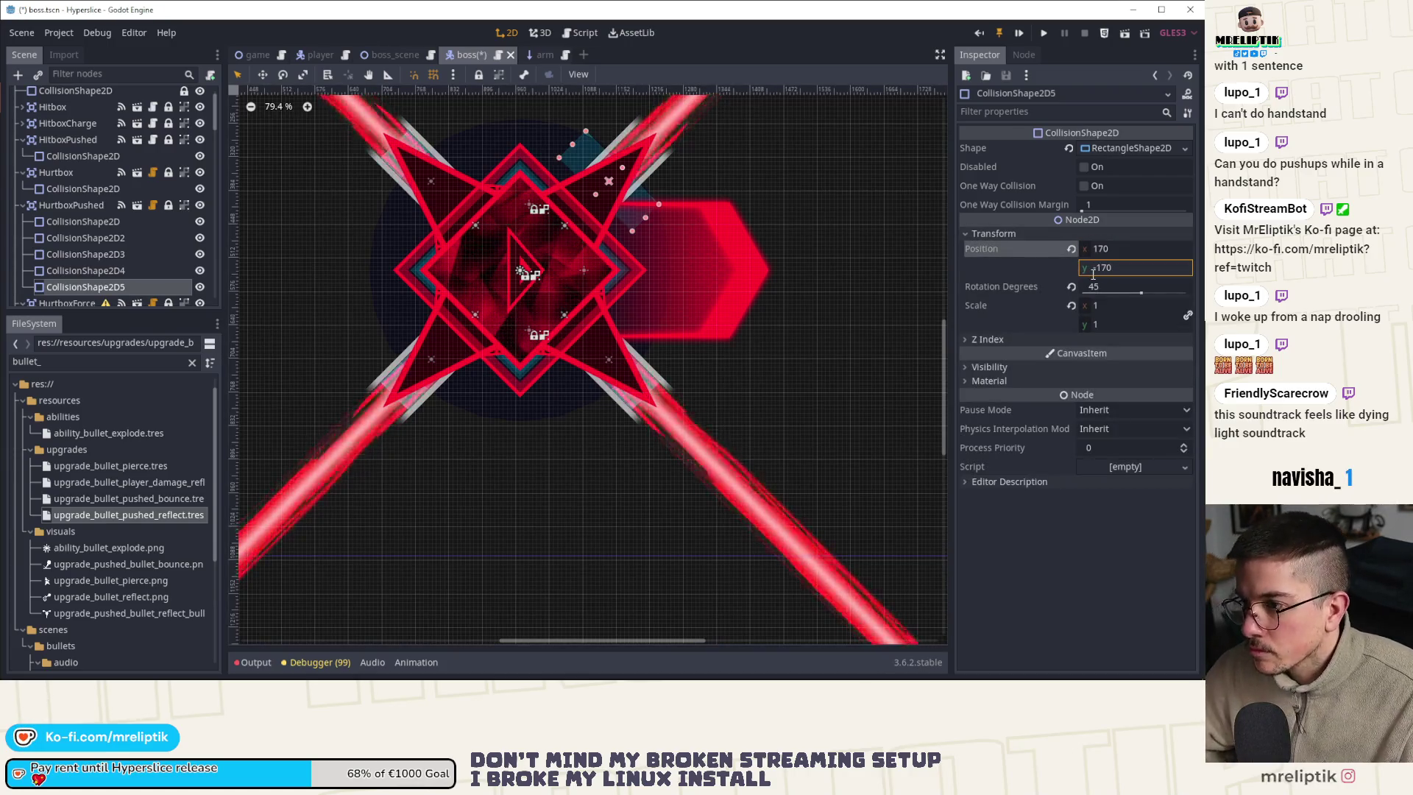
pyautogui.click(1114, 286)
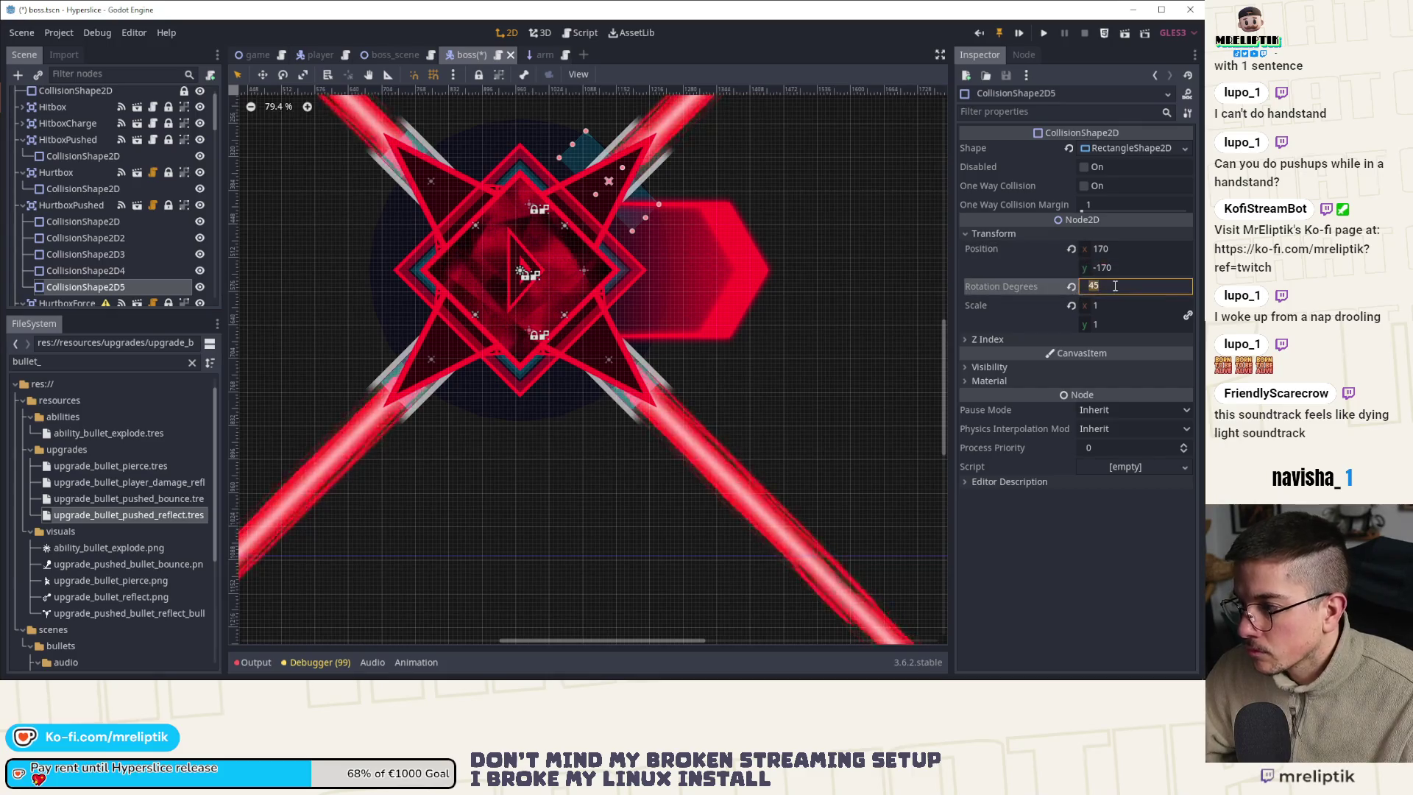
pyautogui.write('-45')
pyautogui.press('Return')
pyautogui.hotkey('ctrl', 's')
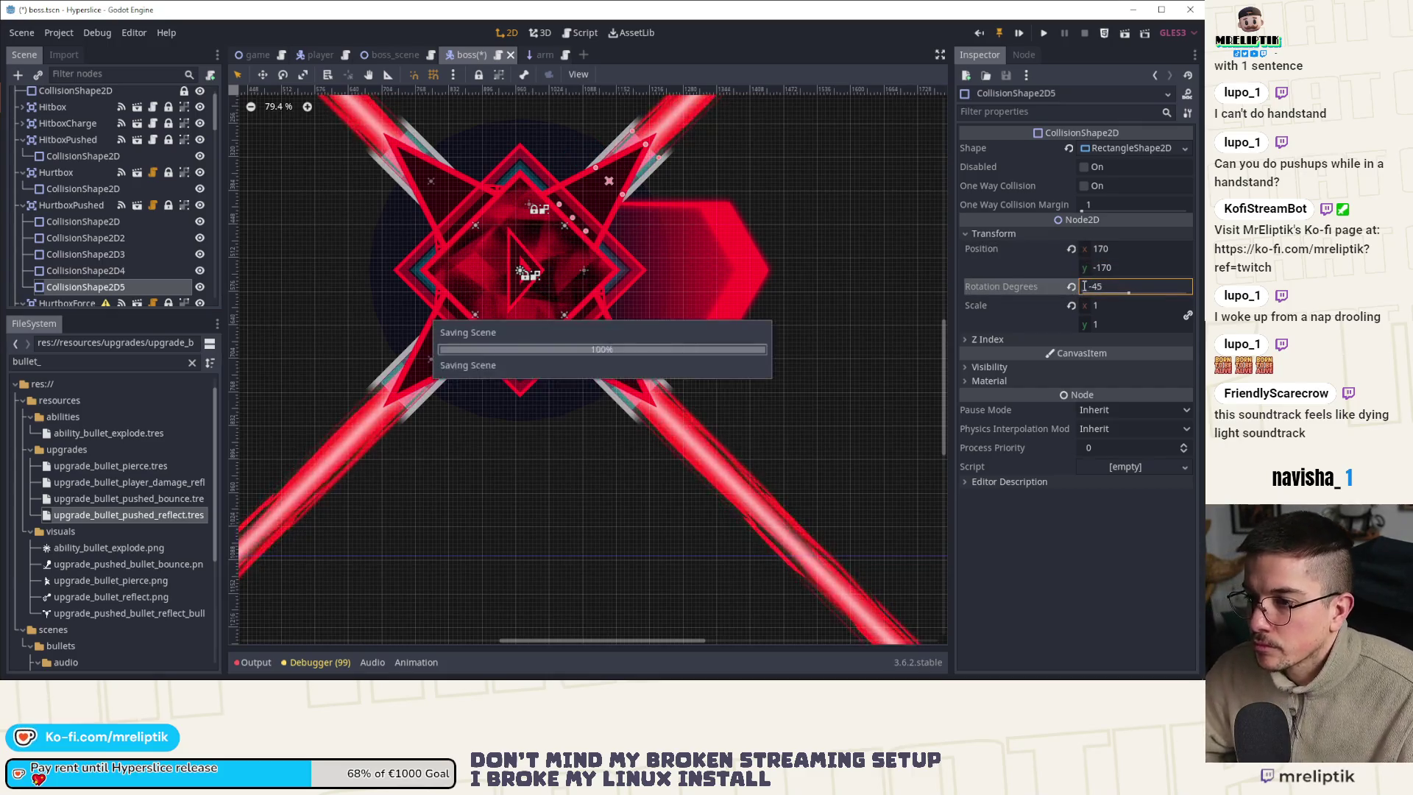
# Collapse HurtboxPushed's child shapes in the scene tree
pyautogui.click(23, 208)
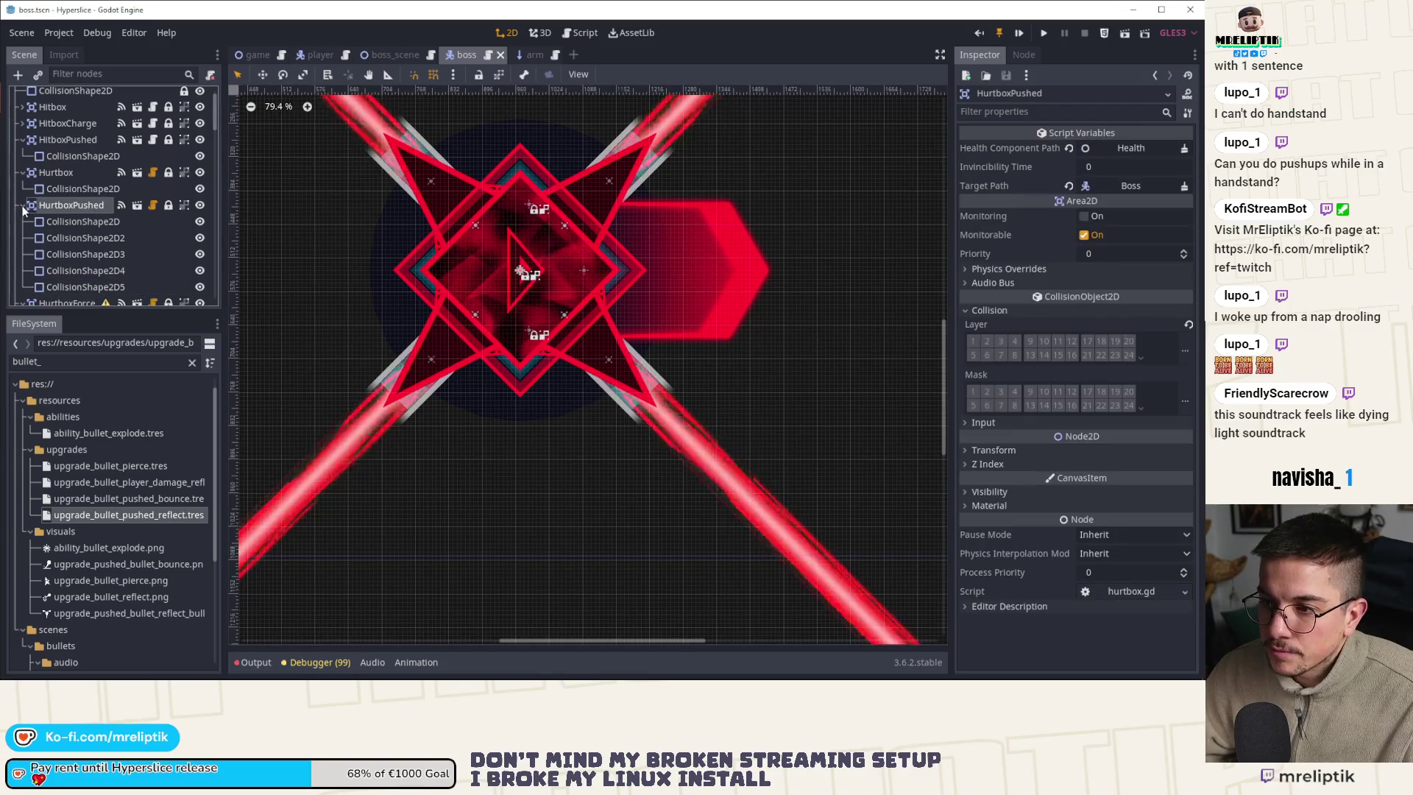
pyautogui.click(23, 205)
pyautogui.scroll(-3, 681, 259)
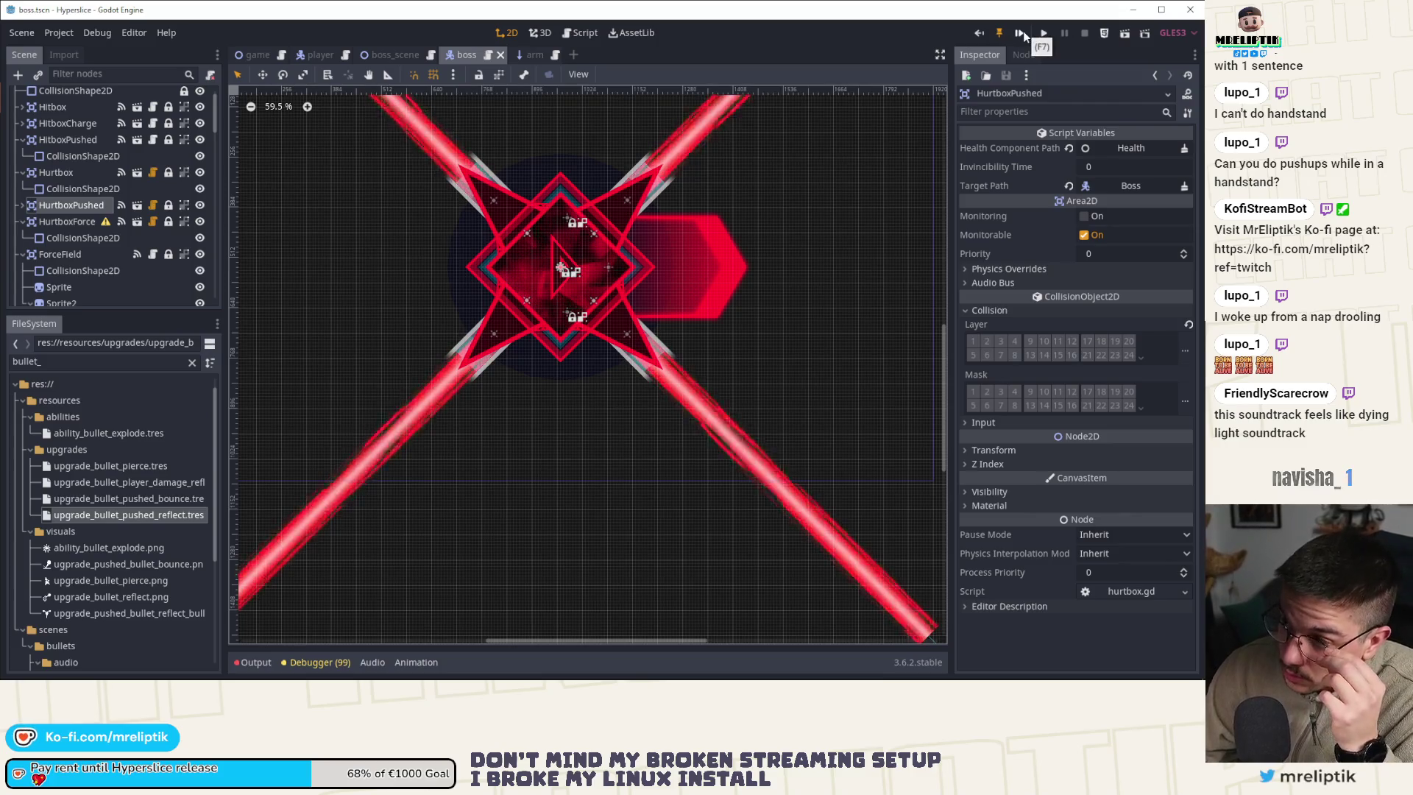
pyautogui.scroll(2, 120, 136)
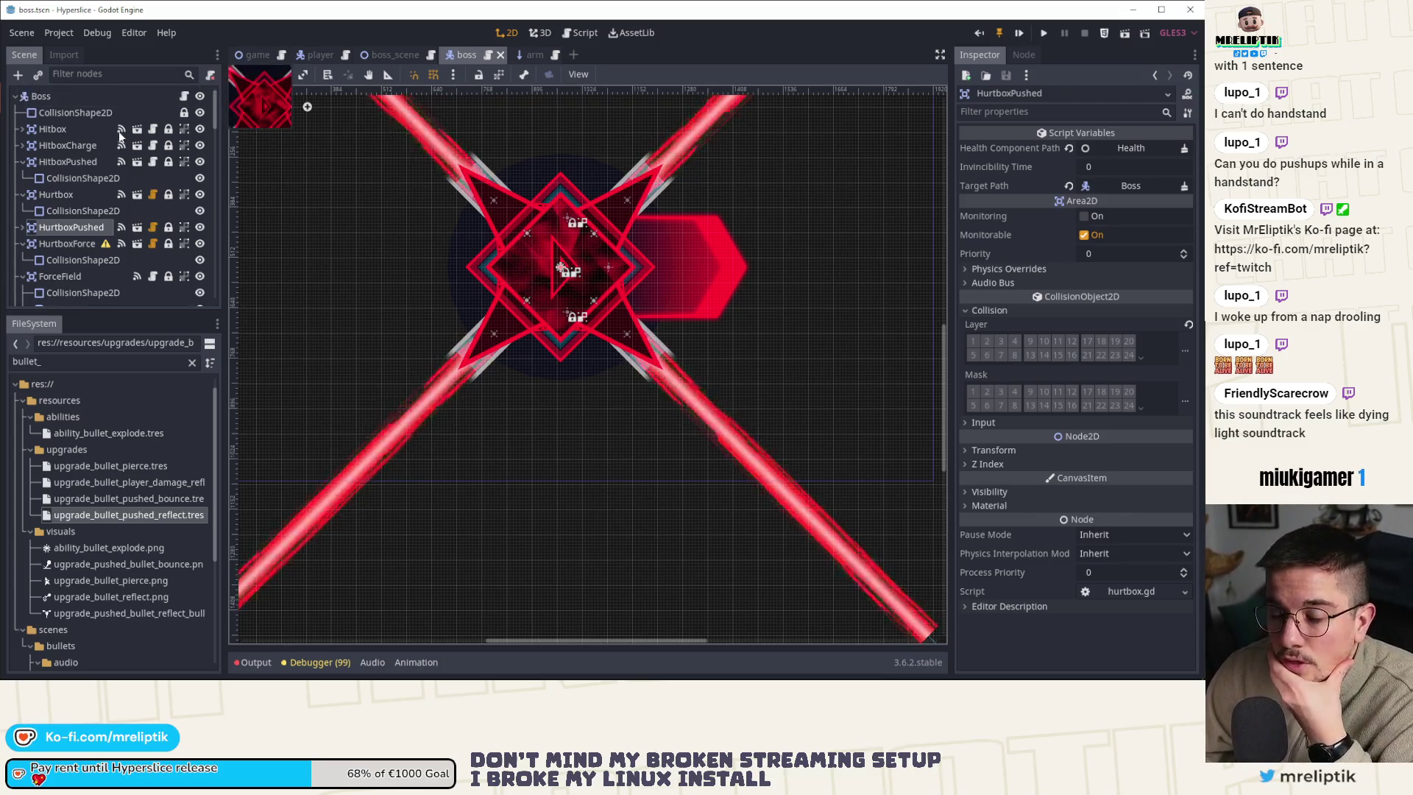
# Open boss.gd and select PHASE_RUSH on line 106
pyautogui.click(184, 97)
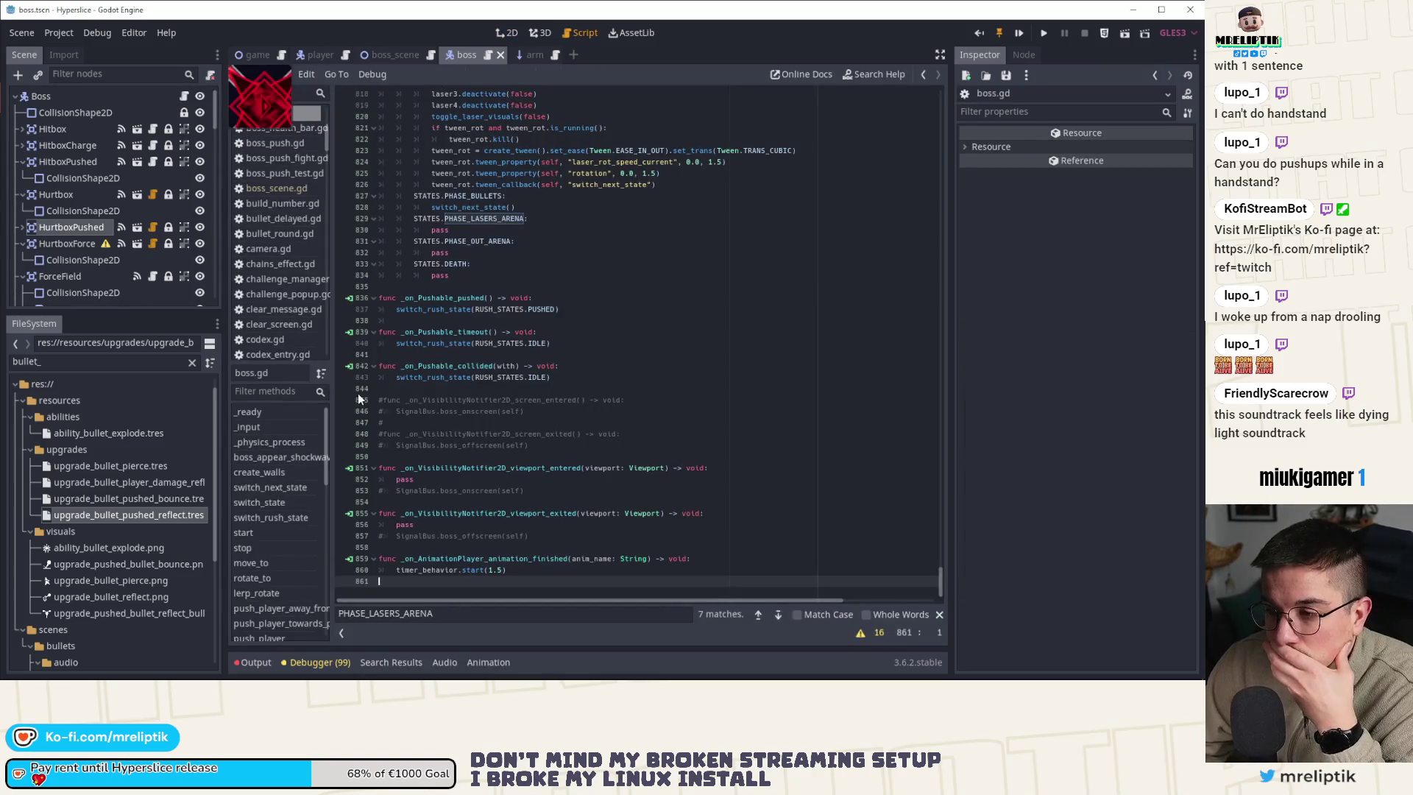
pyautogui.scroll(8, 662, 330)
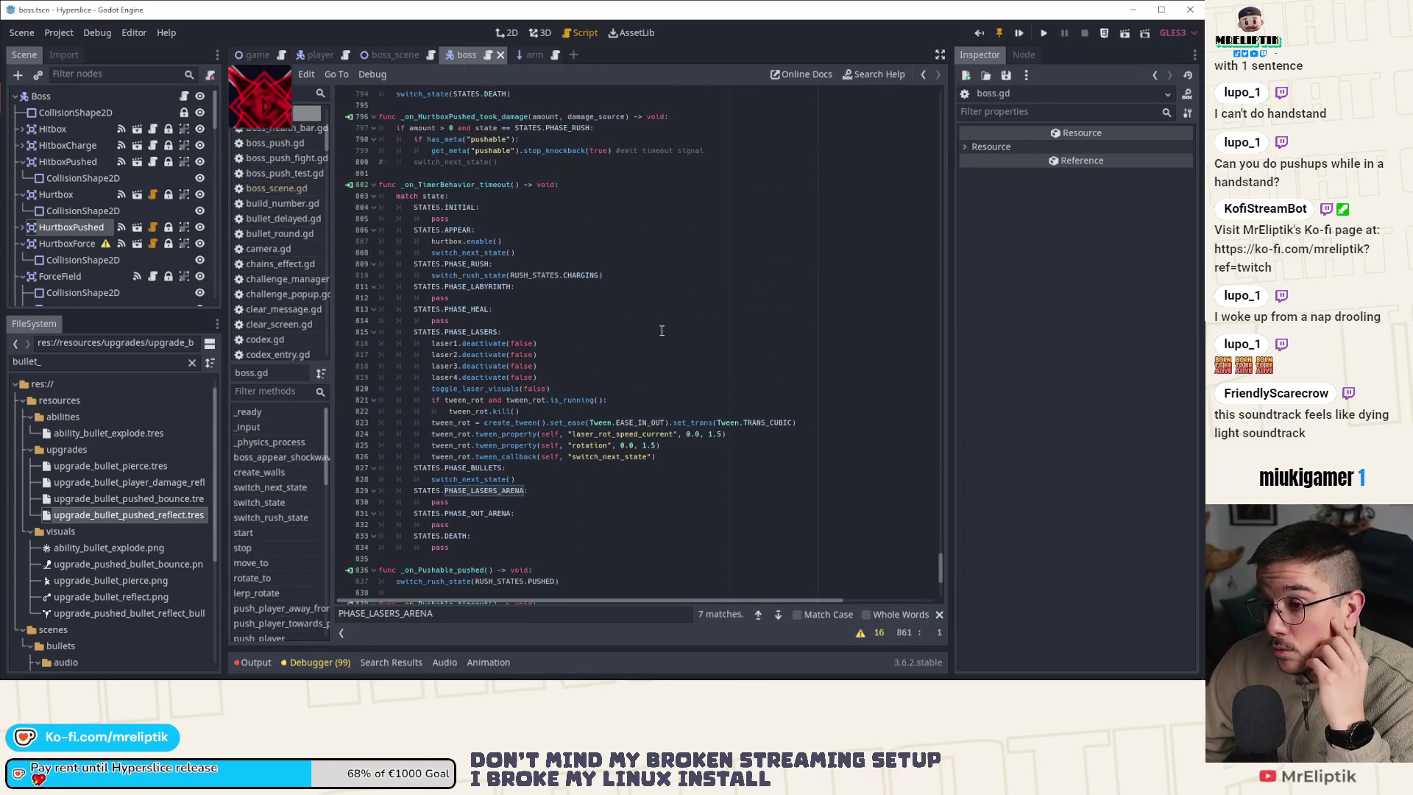
pyautogui.scroll(5, 583, 339)
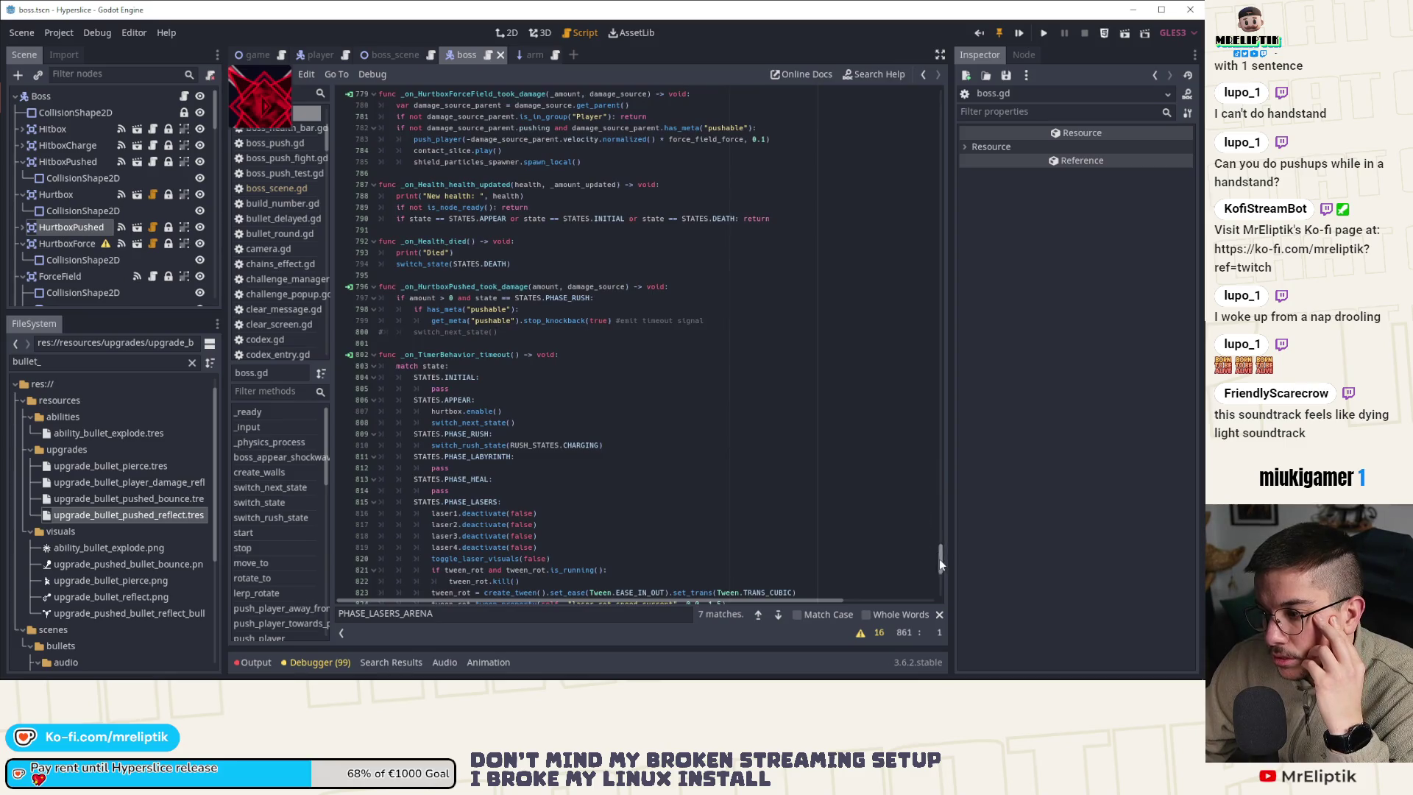
pyautogui.moveTo(940, 560); pyautogui.dragTo(923, 99)
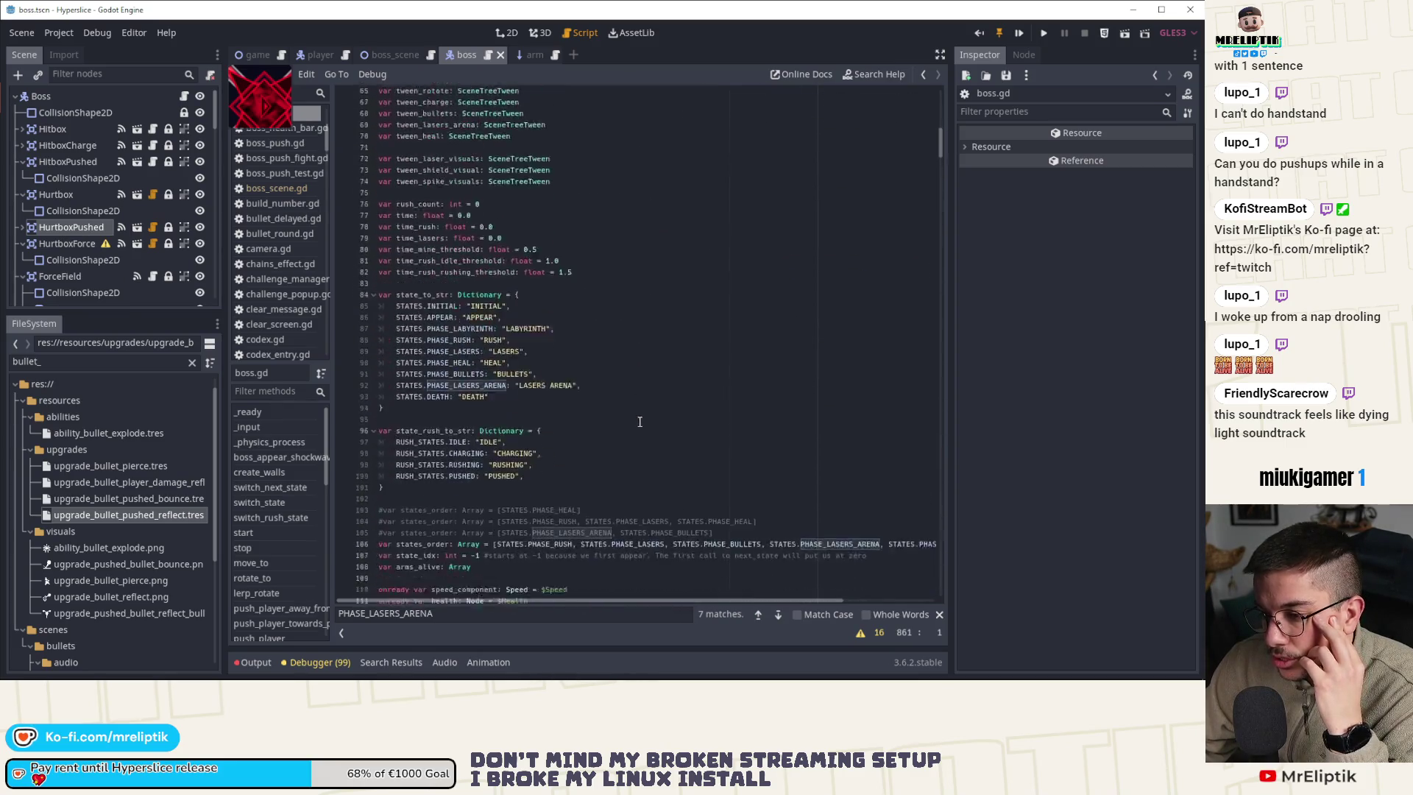
pyautogui.scroll(-8, 640, 422)
pyautogui.doubleClick(638, 298)
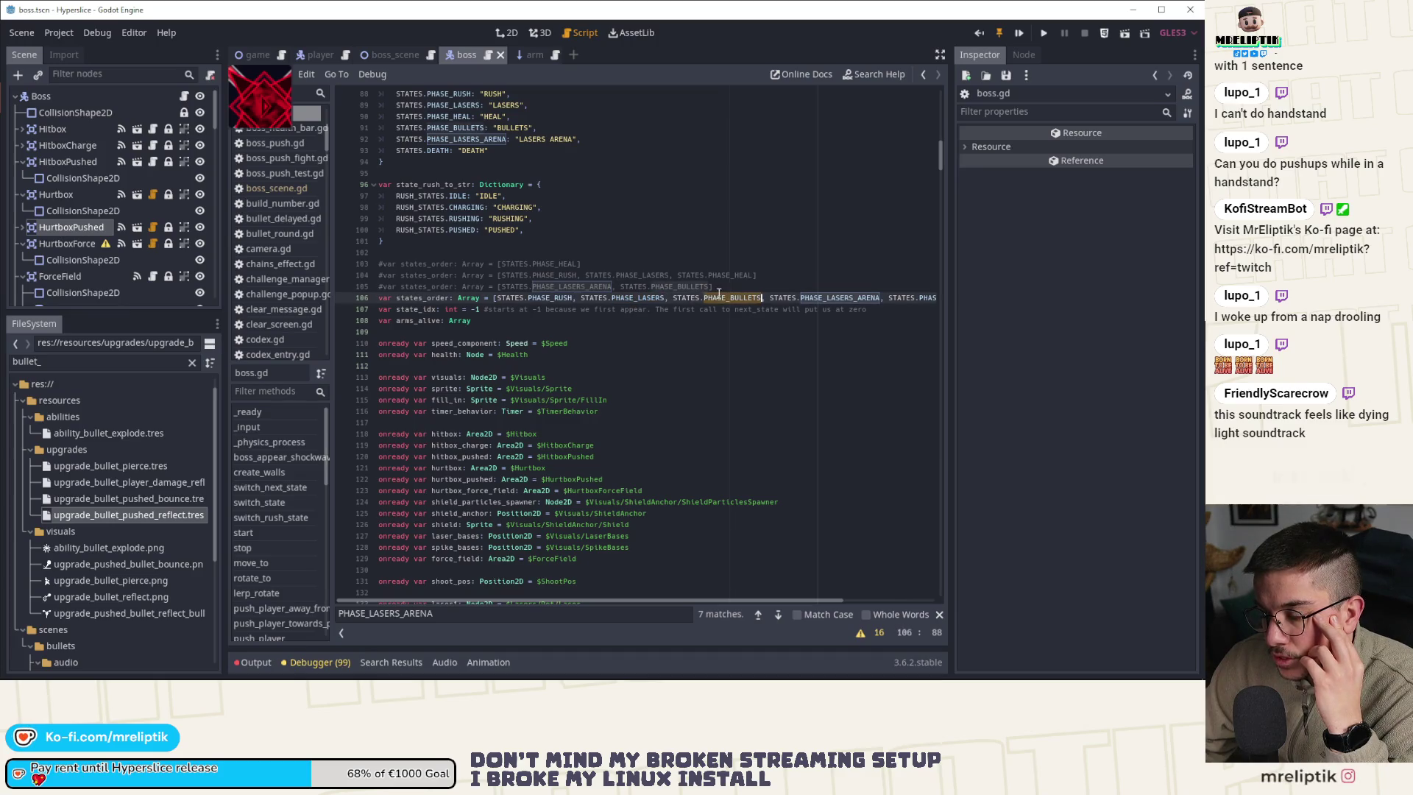
pyautogui.doubleClick(556, 298)
# Search for PHASE_RUSH and step through matches to line 809
pyautogui.hotkey('ctrl', 'f')
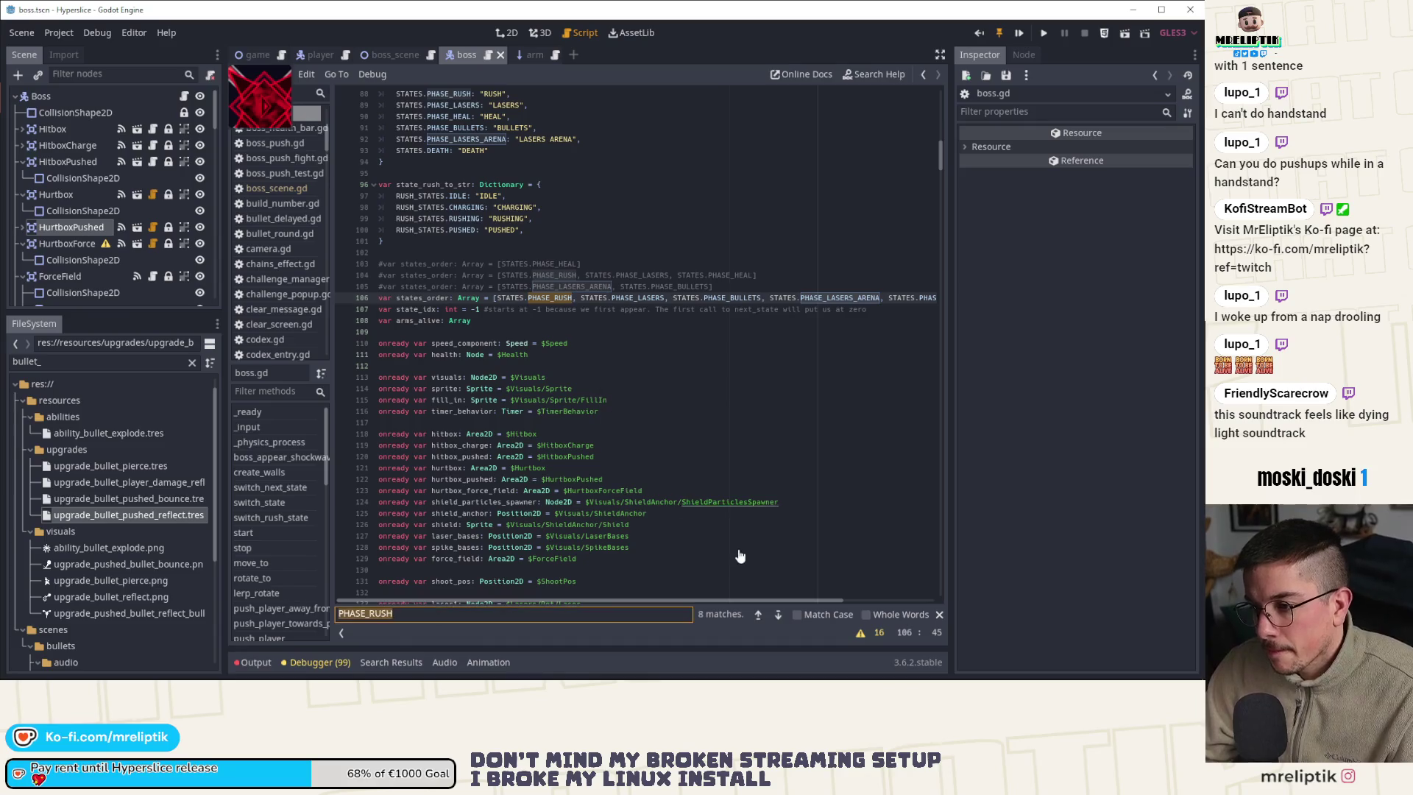
pyautogui.click(778, 614)
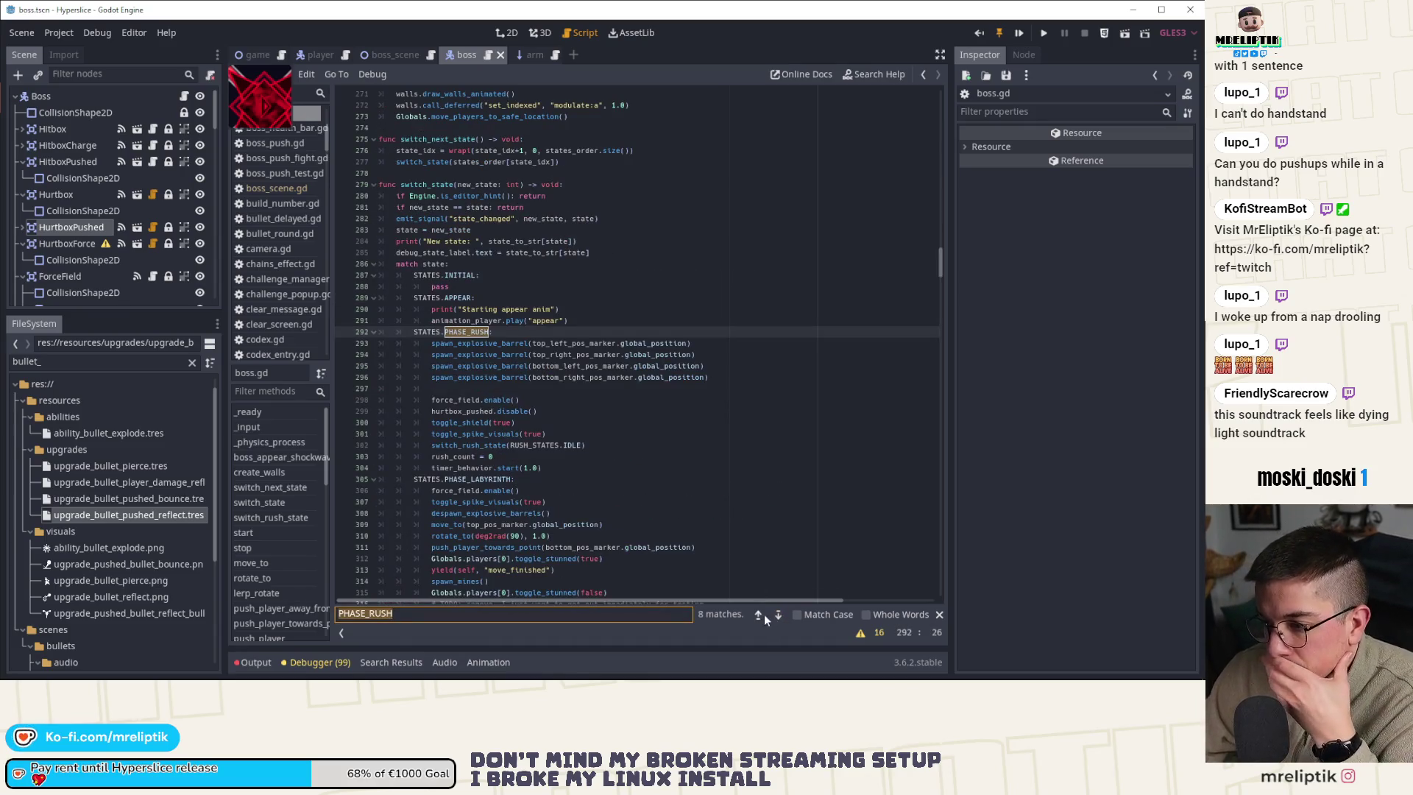
pyautogui.click(756, 613)
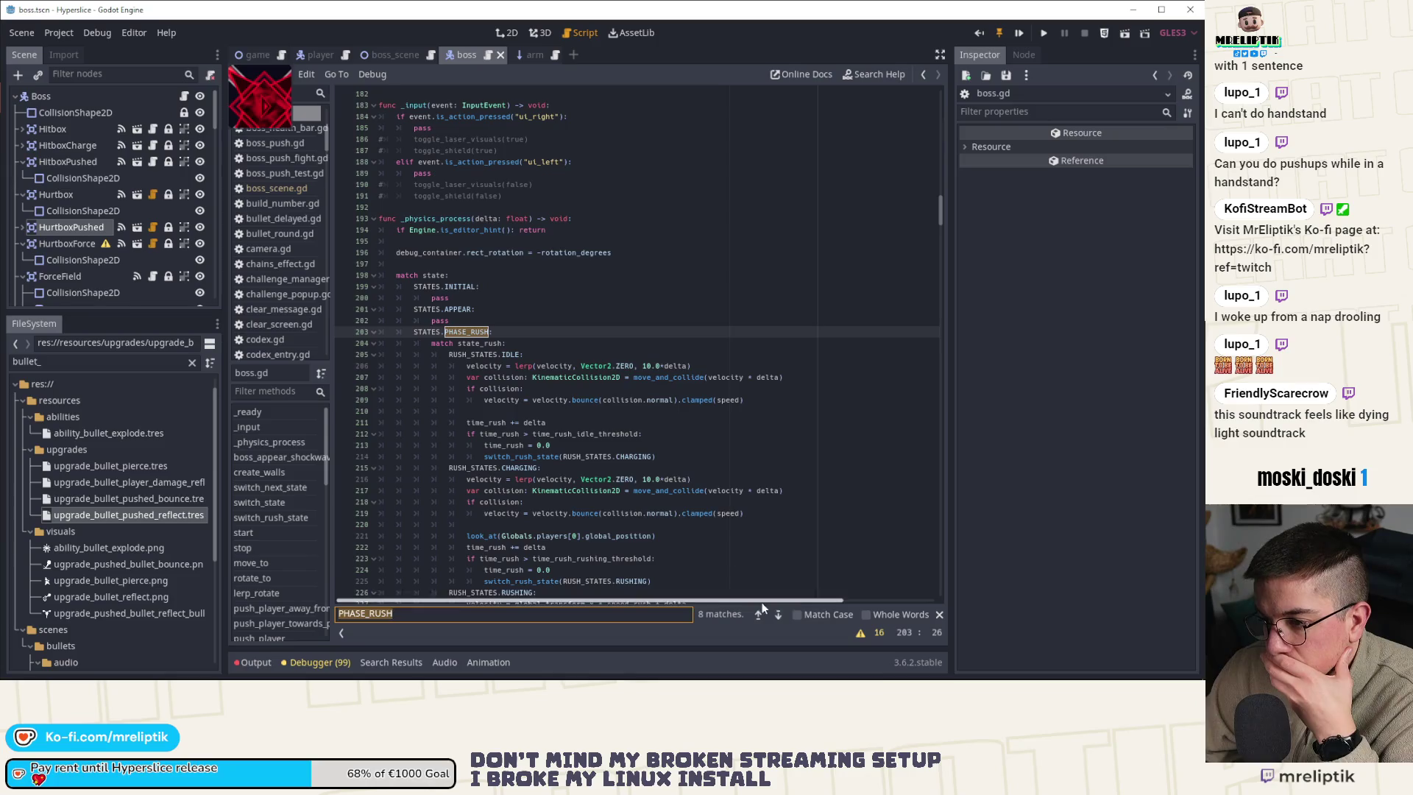
pyautogui.click(778, 614)
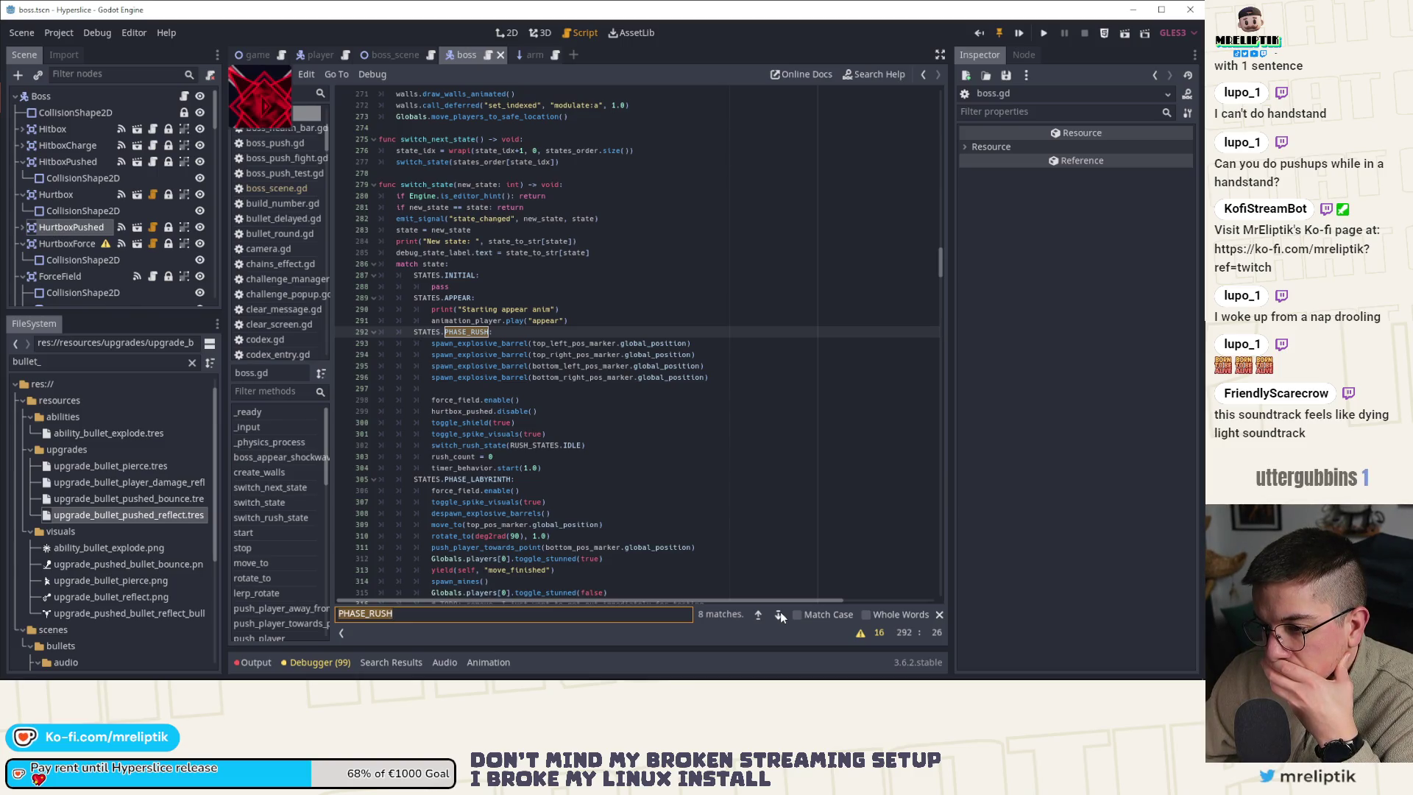
pyautogui.click(780, 615)
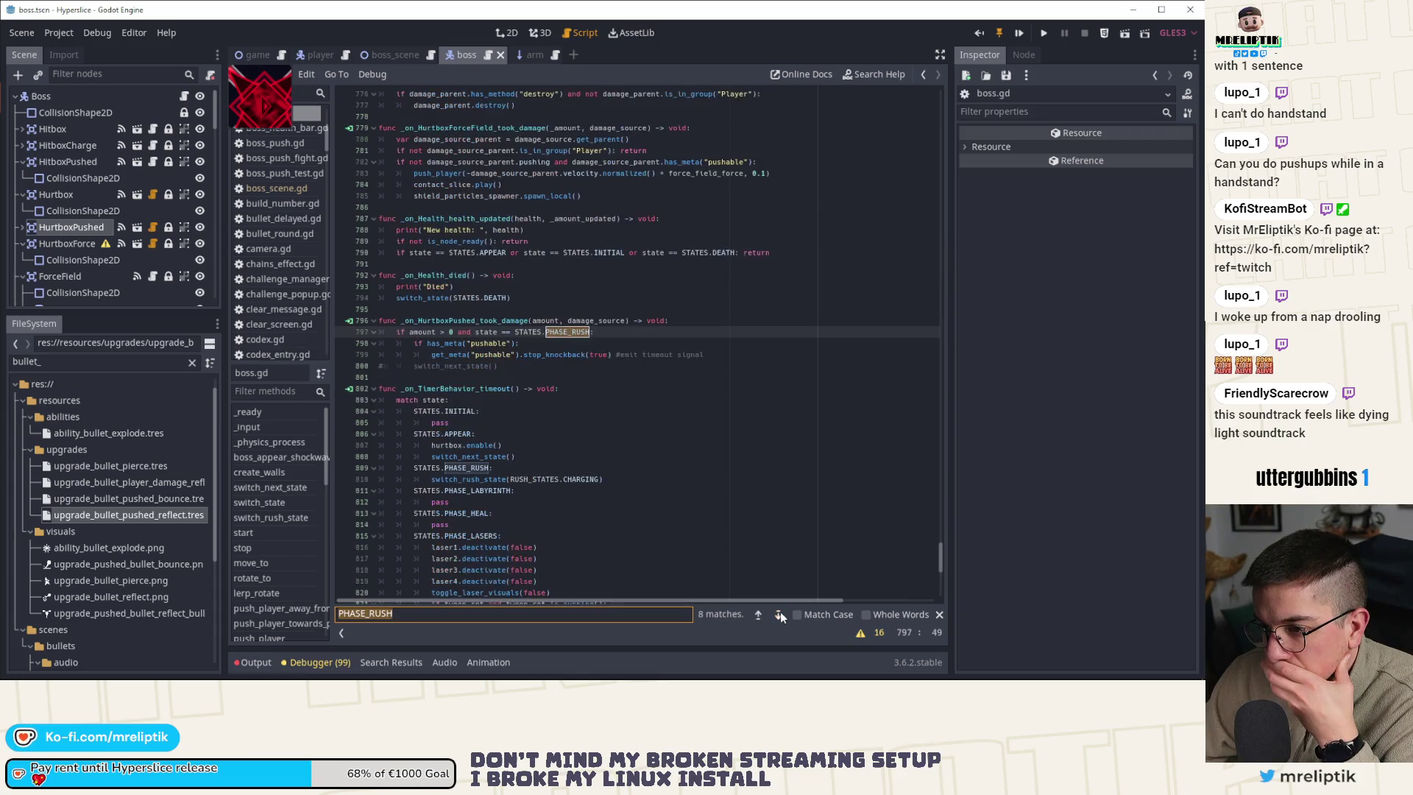
pyautogui.click(780, 614)
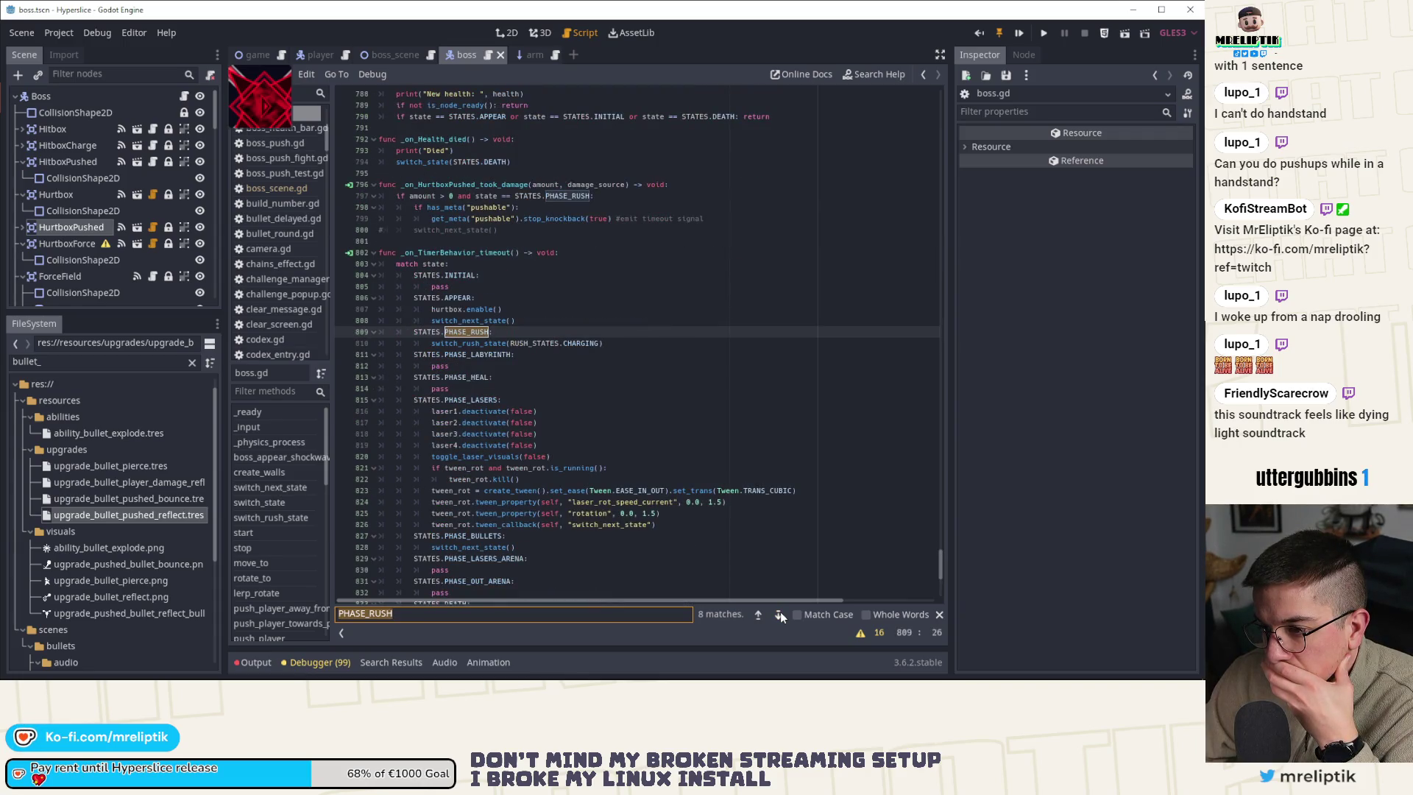
pyautogui.moveTo(603, 340); pyautogui.dragTo(445, 344)
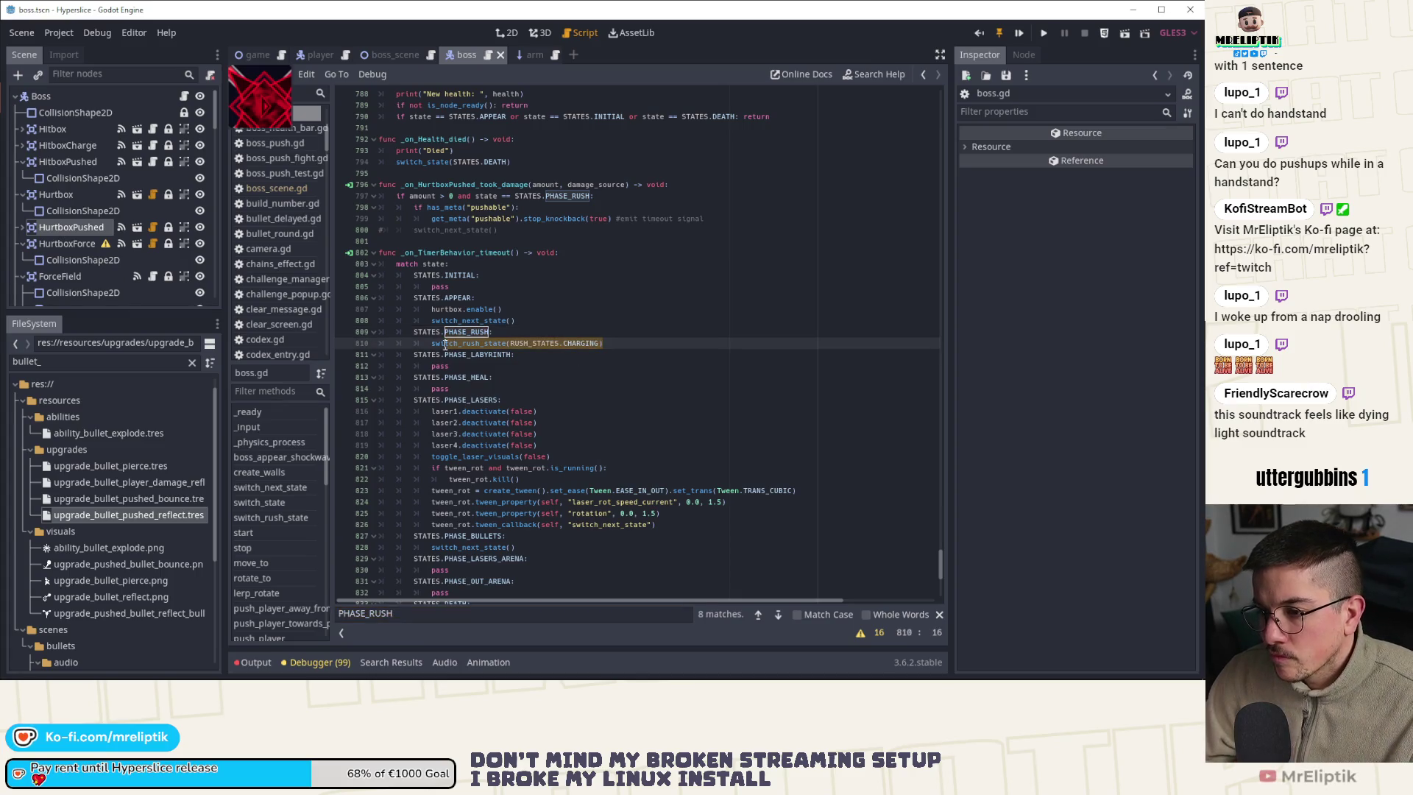
pyautogui.write('pass')
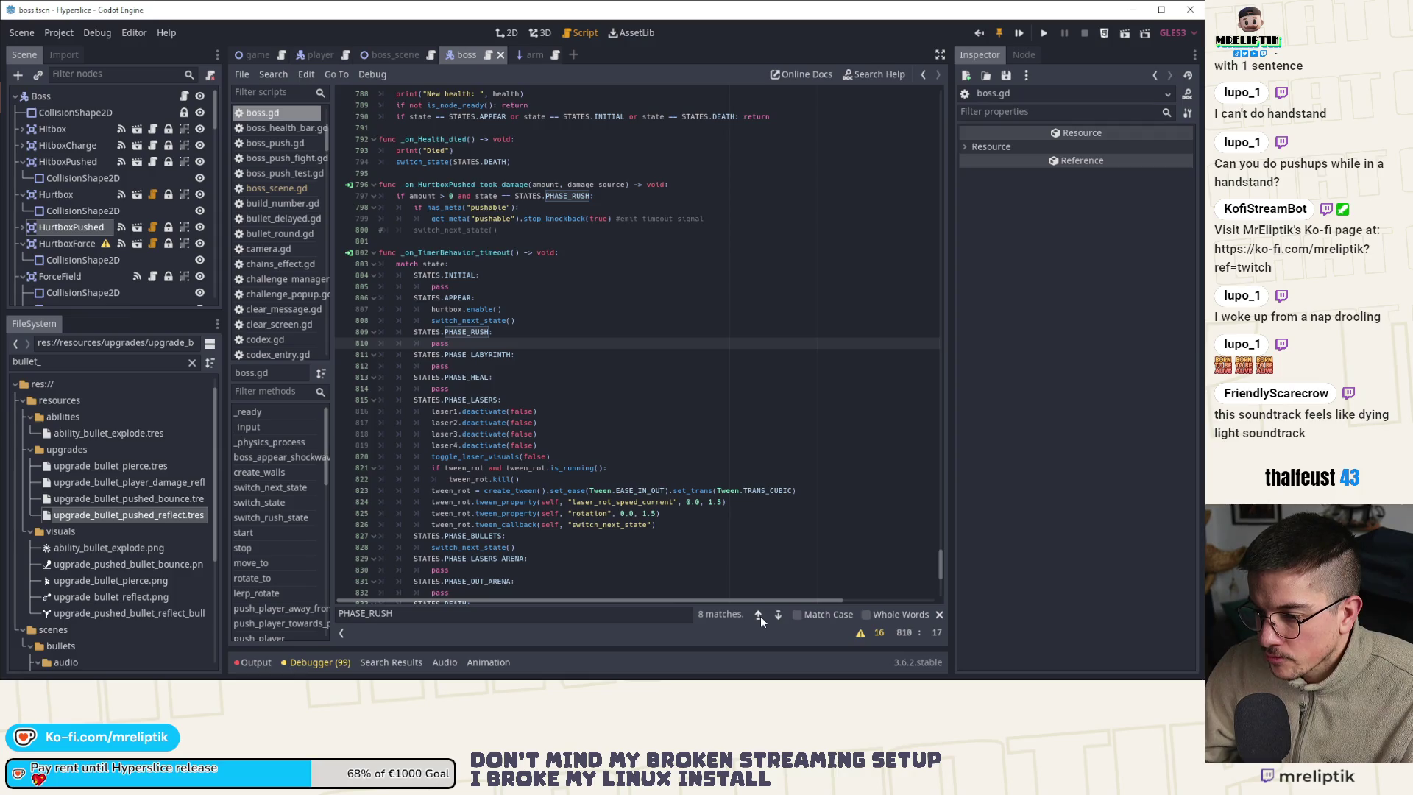
pyautogui.click(760, 616)
pyautogui.click(759, 614)
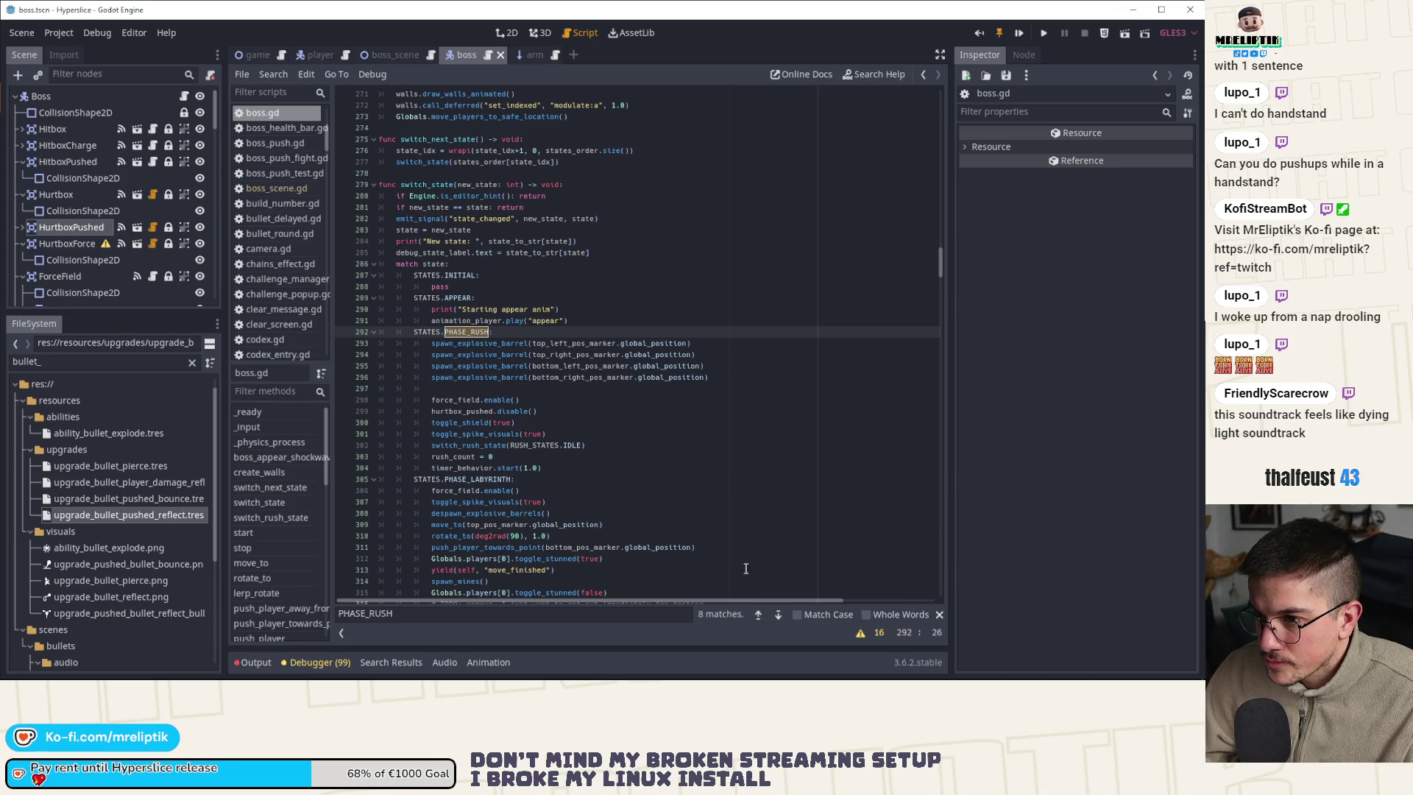
pyautogui.click(581, 470)
pyautogui.press('Return')
pyautogui.write('switch_rush_state(RUSH_STATES.CHARGING)')
pyautogui.press('Up')
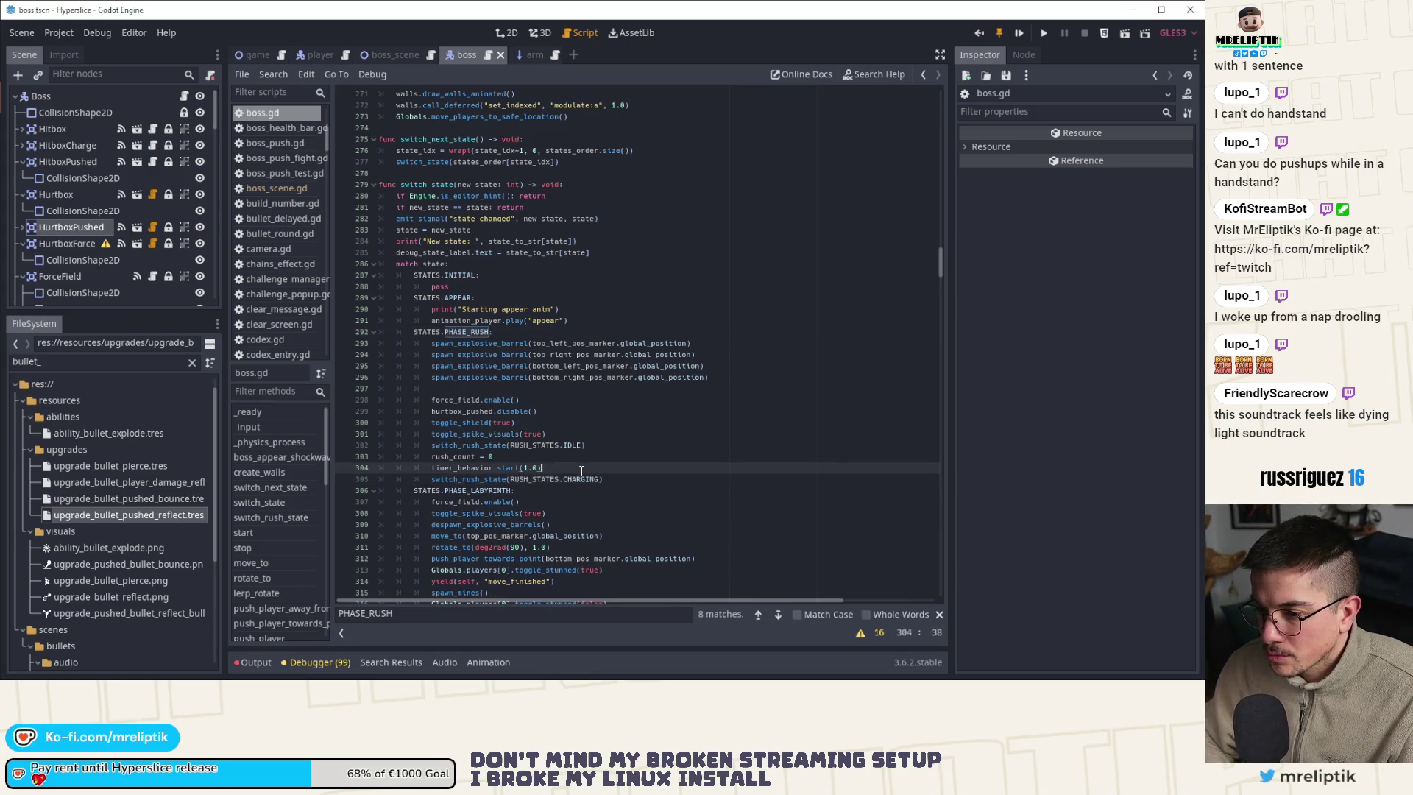
pyautogui.hotkey('ctrl', 'x')
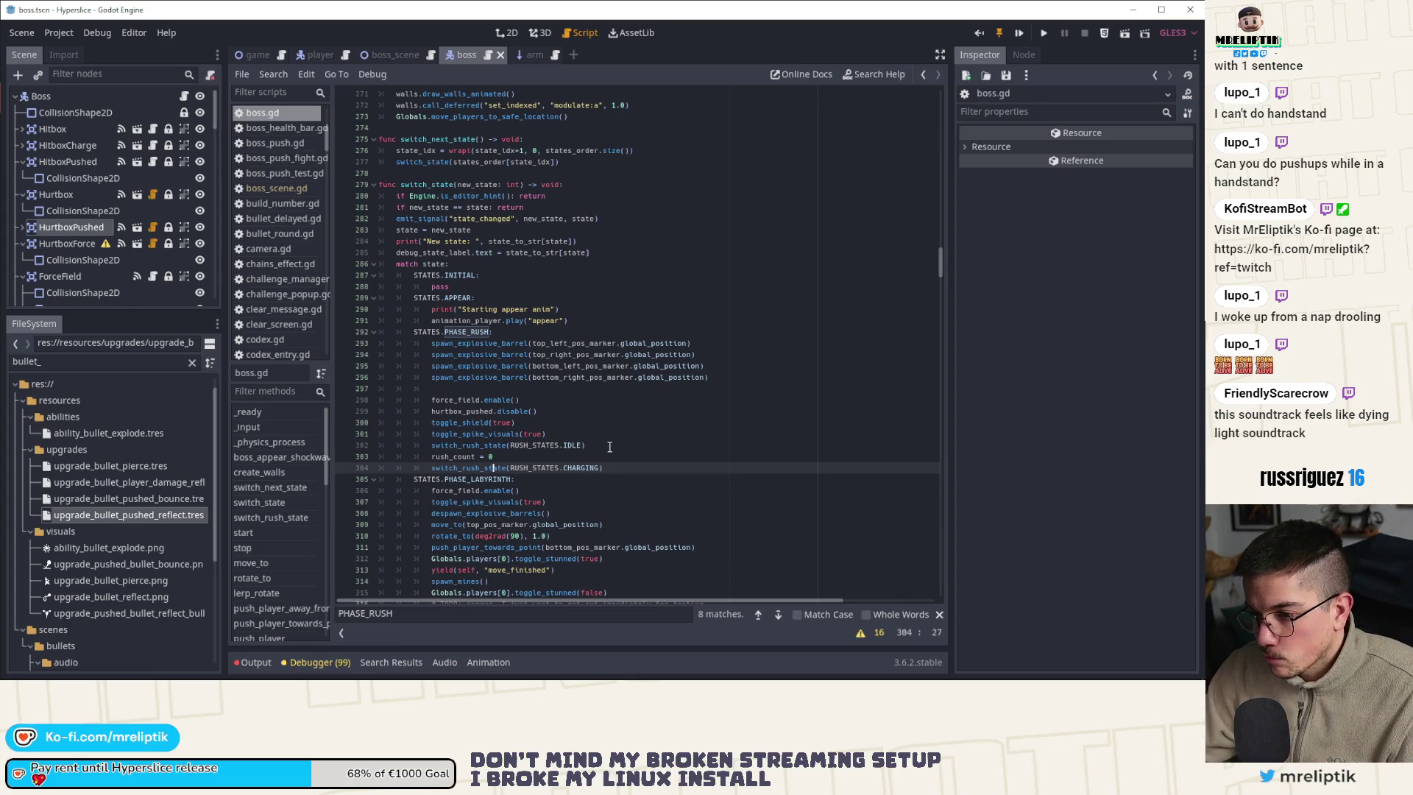
pyautogui.click(609, 444)
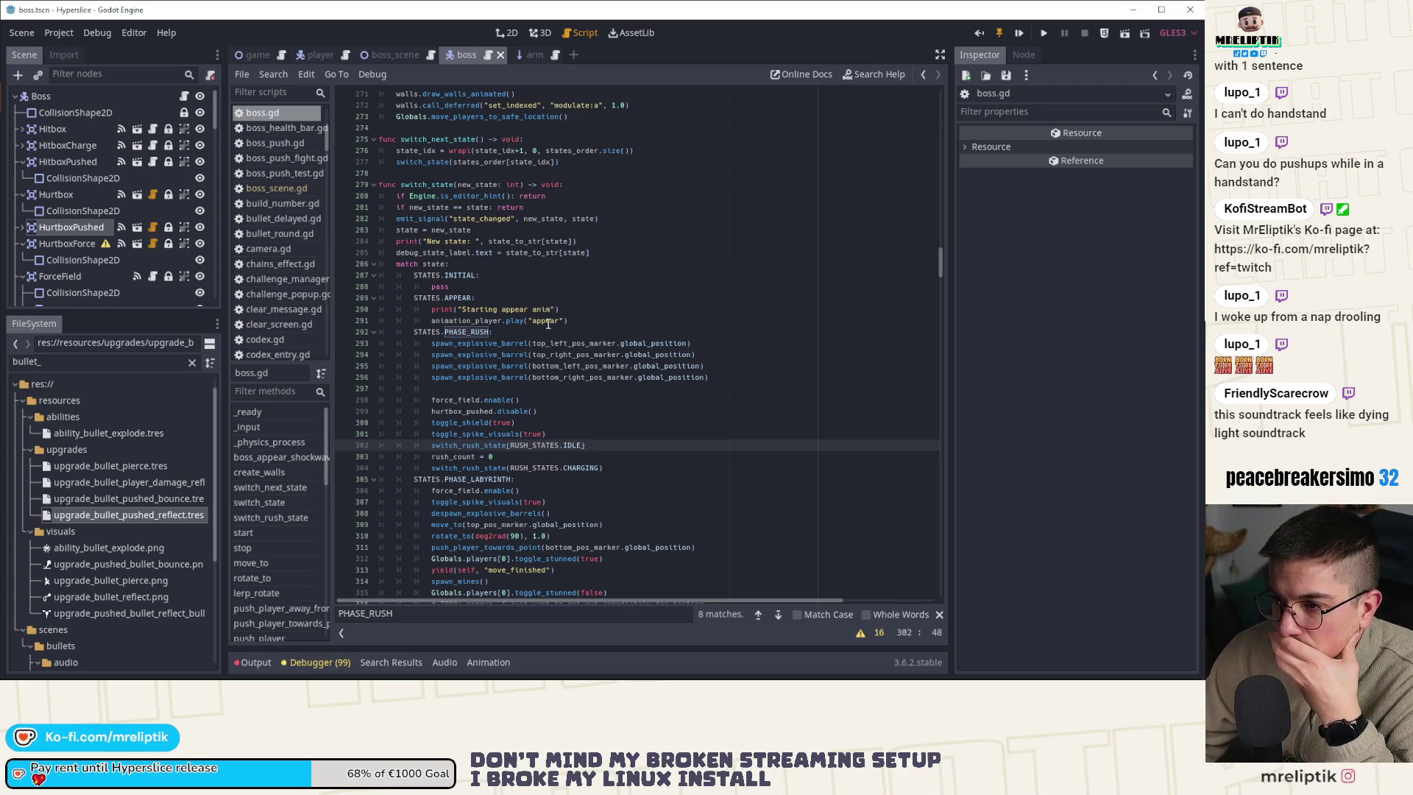
# Jump between switch_rush_state and _physics_process, following the call on line 233
pyautogui.click(278, 519)
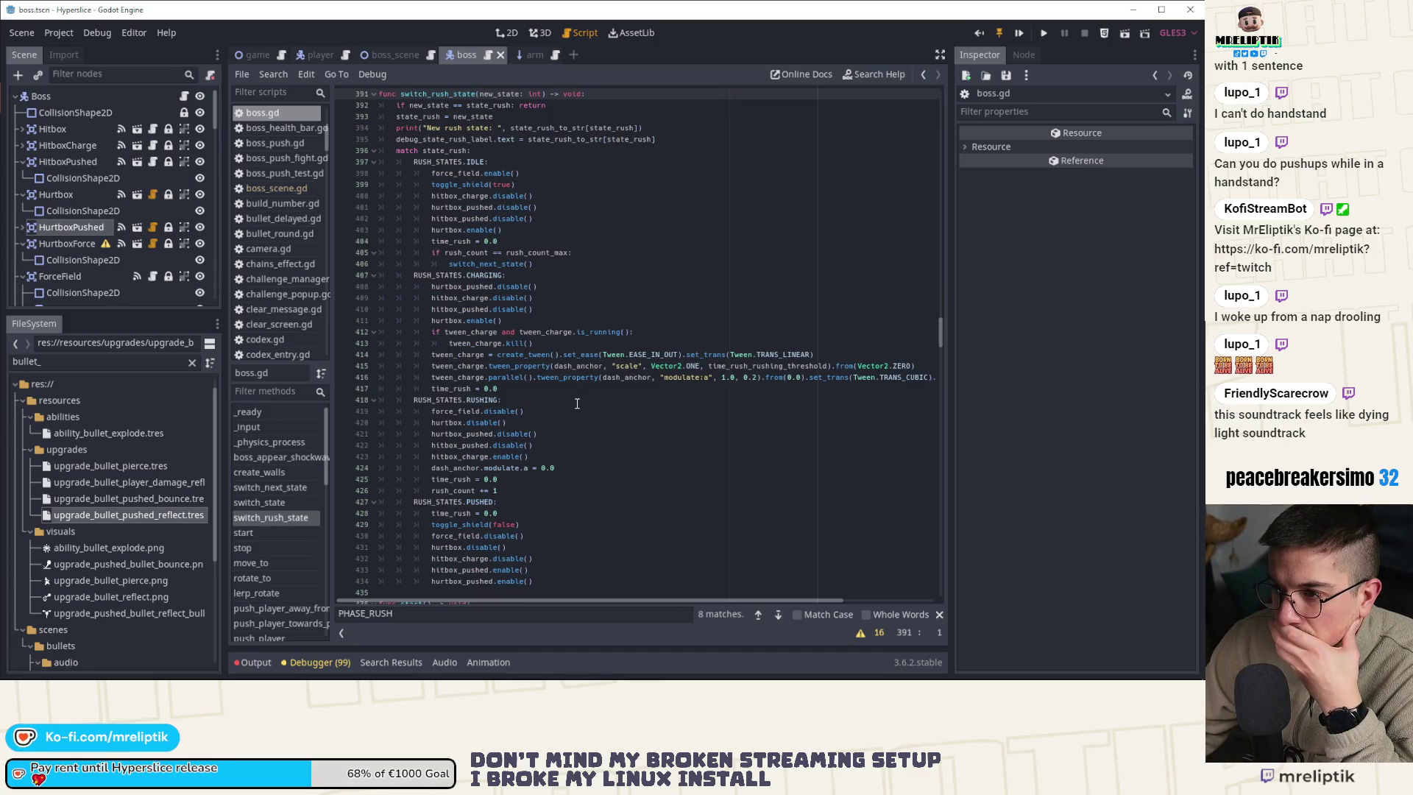
pyautogui.scroll(10, 577, 403)
pyautogui.click(291, 444)
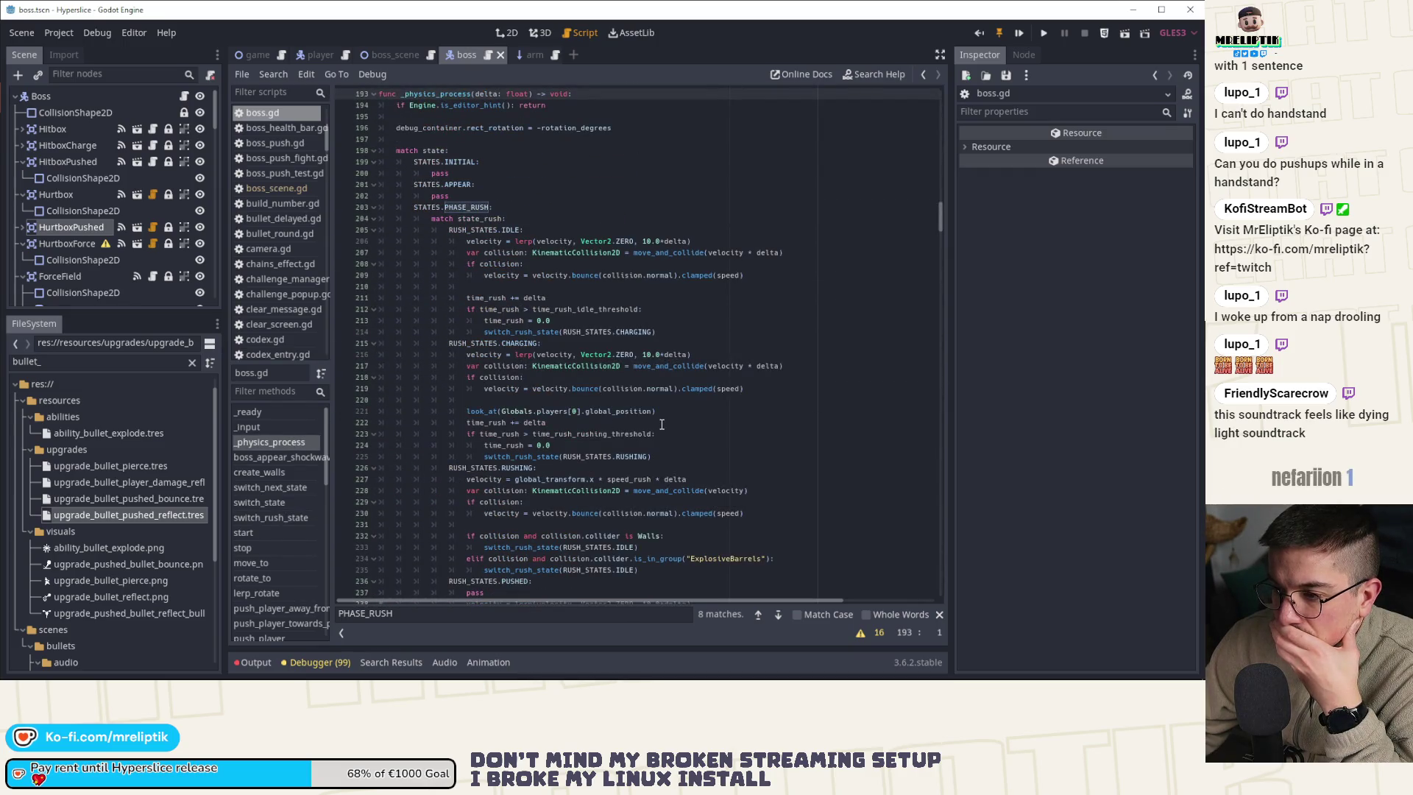
pyautogui.scroll(-1, 662, 425)
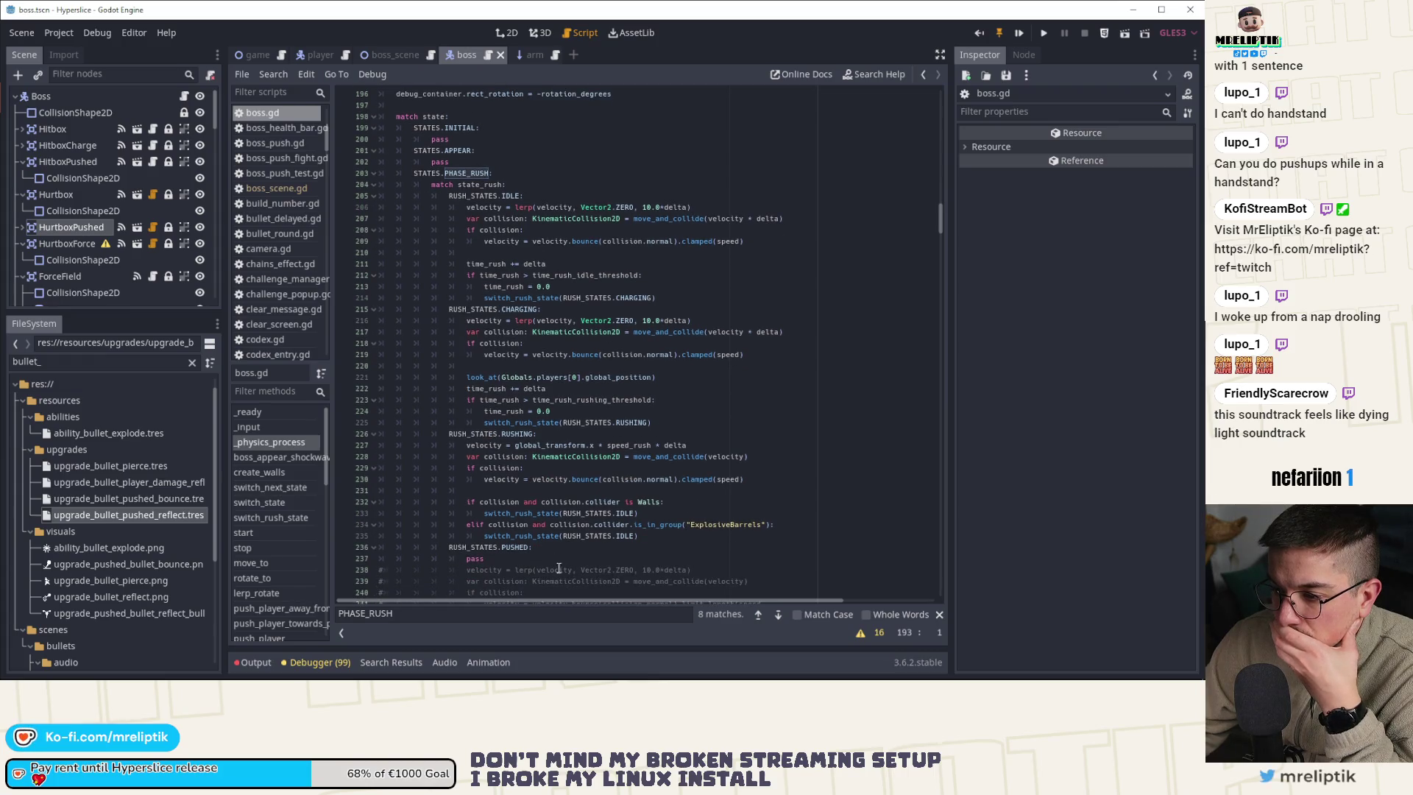
pyautogui.doubleClick(537, 514)
pyautogui.keyDown('ctrl'); pyautogui.click(527, 515); pyautogui.keyUp('ctrl')
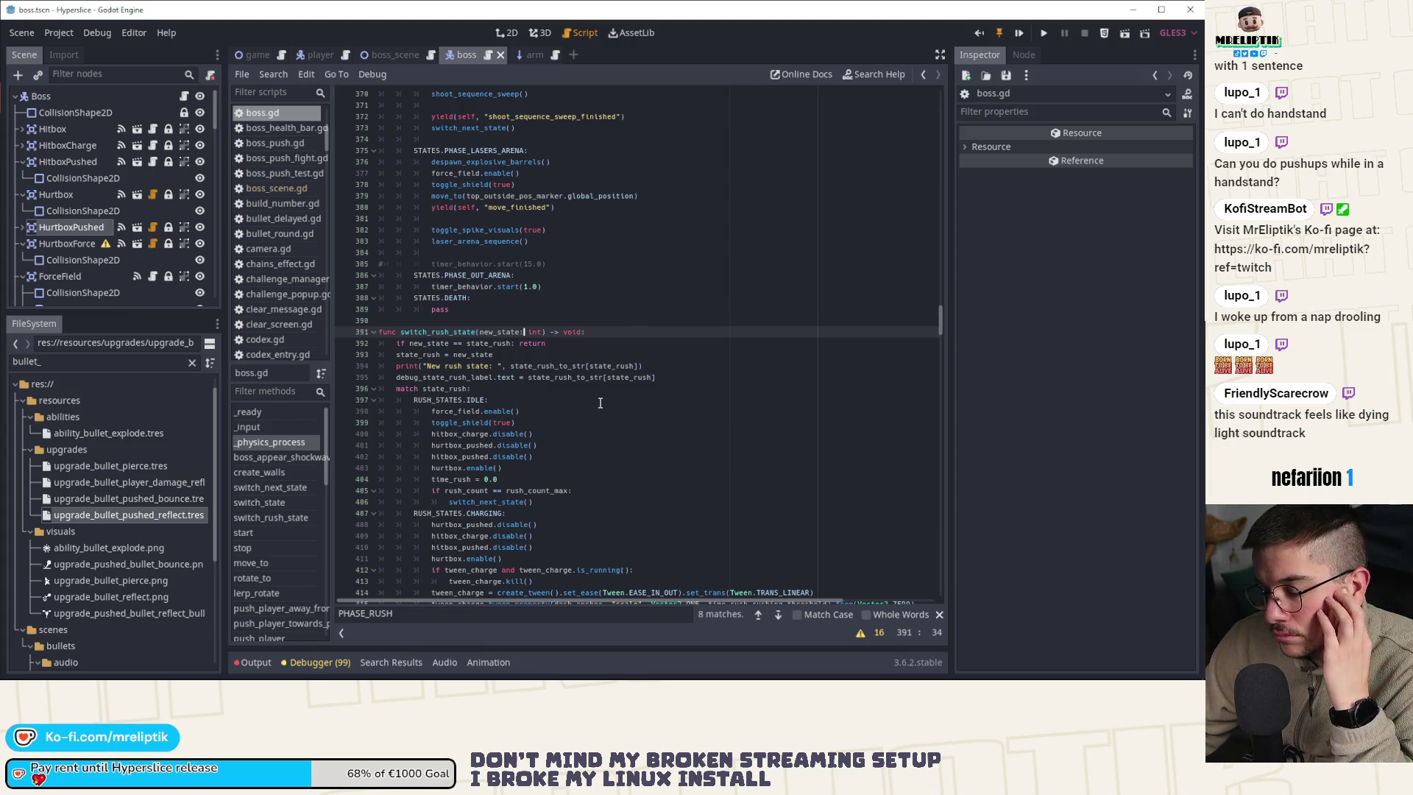
# Search the script for time_rush starting from line 404
pyautogui.doubleClick(450, 479)
pyautogui.hotkey('ctrl', 'f')
pyautogui.click(758, 614)
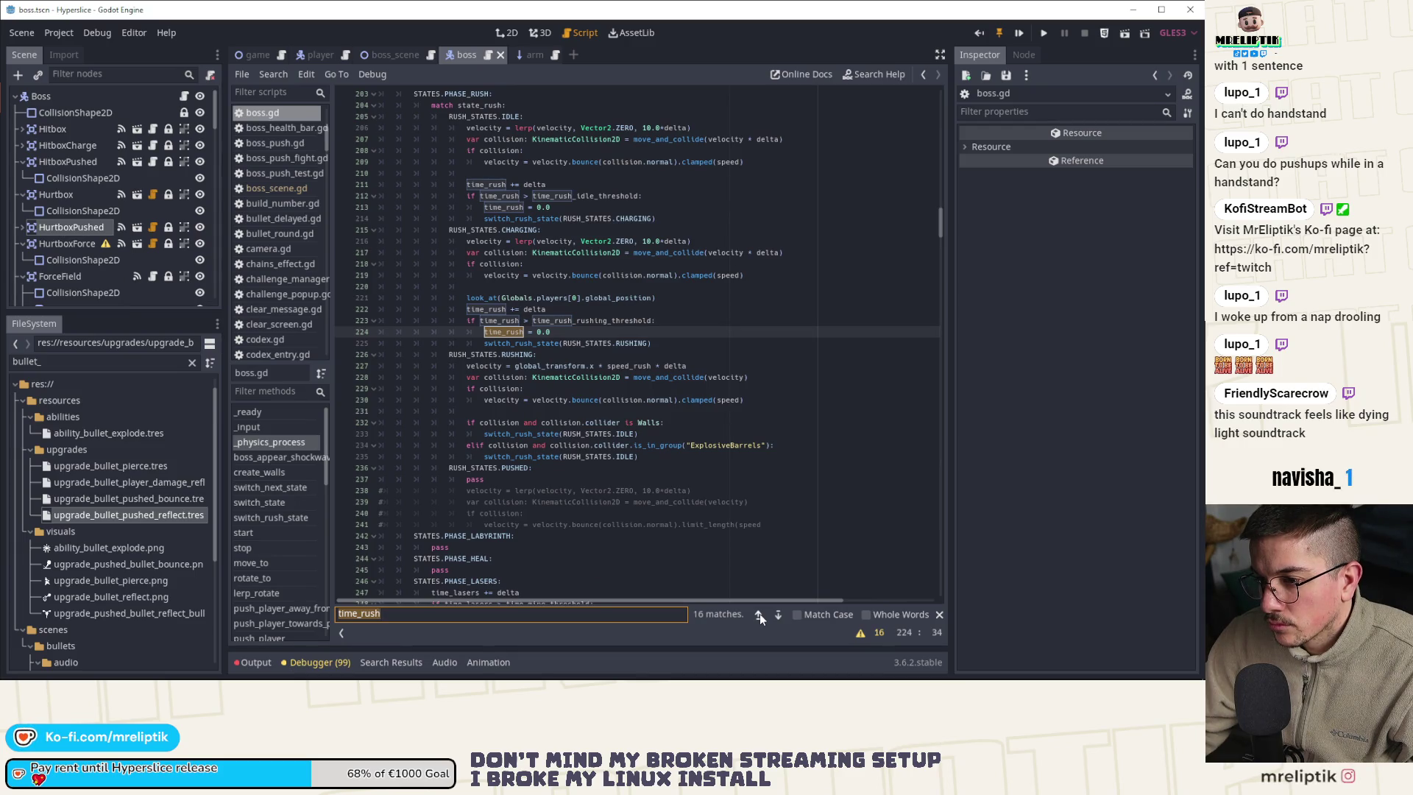
# Step backward through all the time_rush matches, wrapping around the script
pyautogui.click(758, 614)
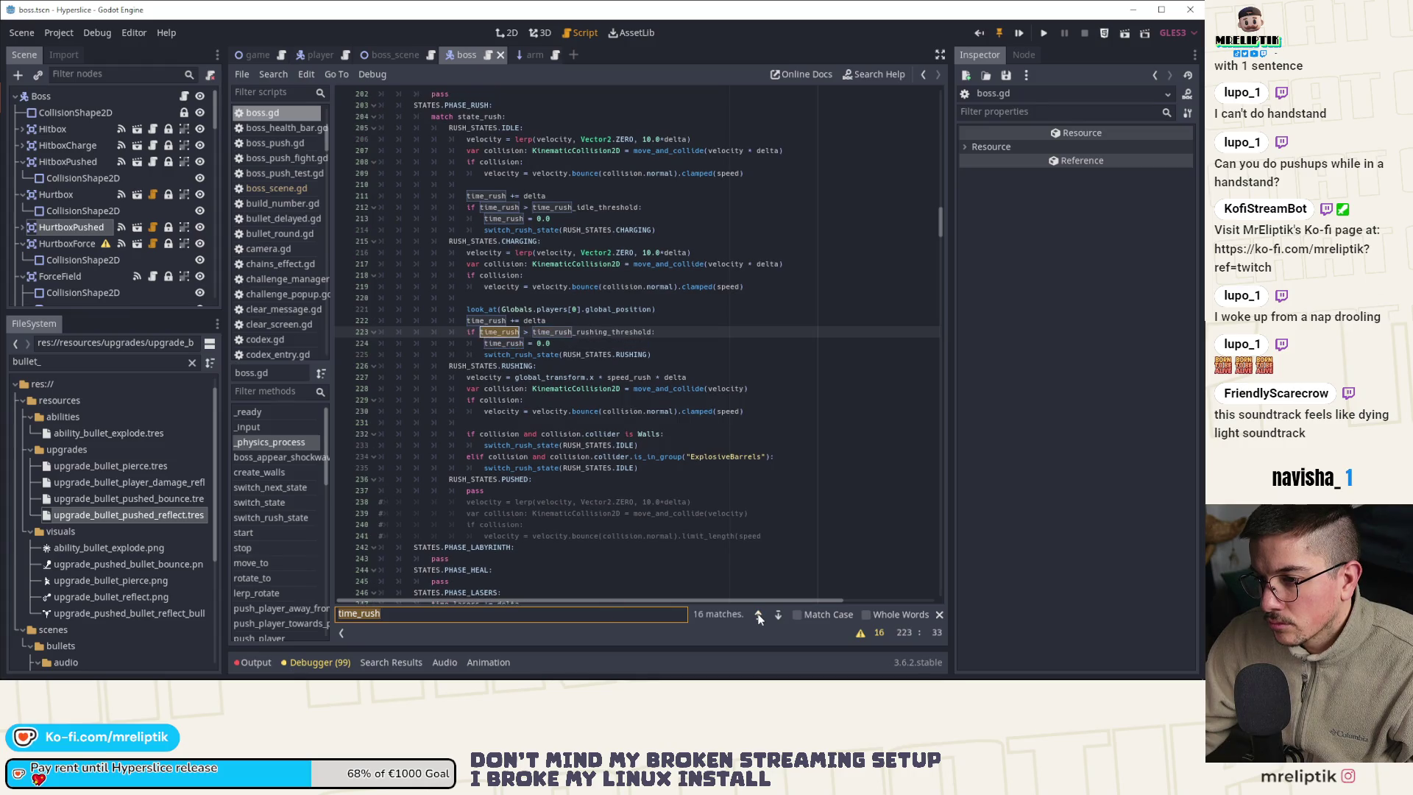
pyautogui.click(758, 615)
pyautogui.click(758, 615)
pyautogui.click(758, 614)
pyautogui.click(757, 614)
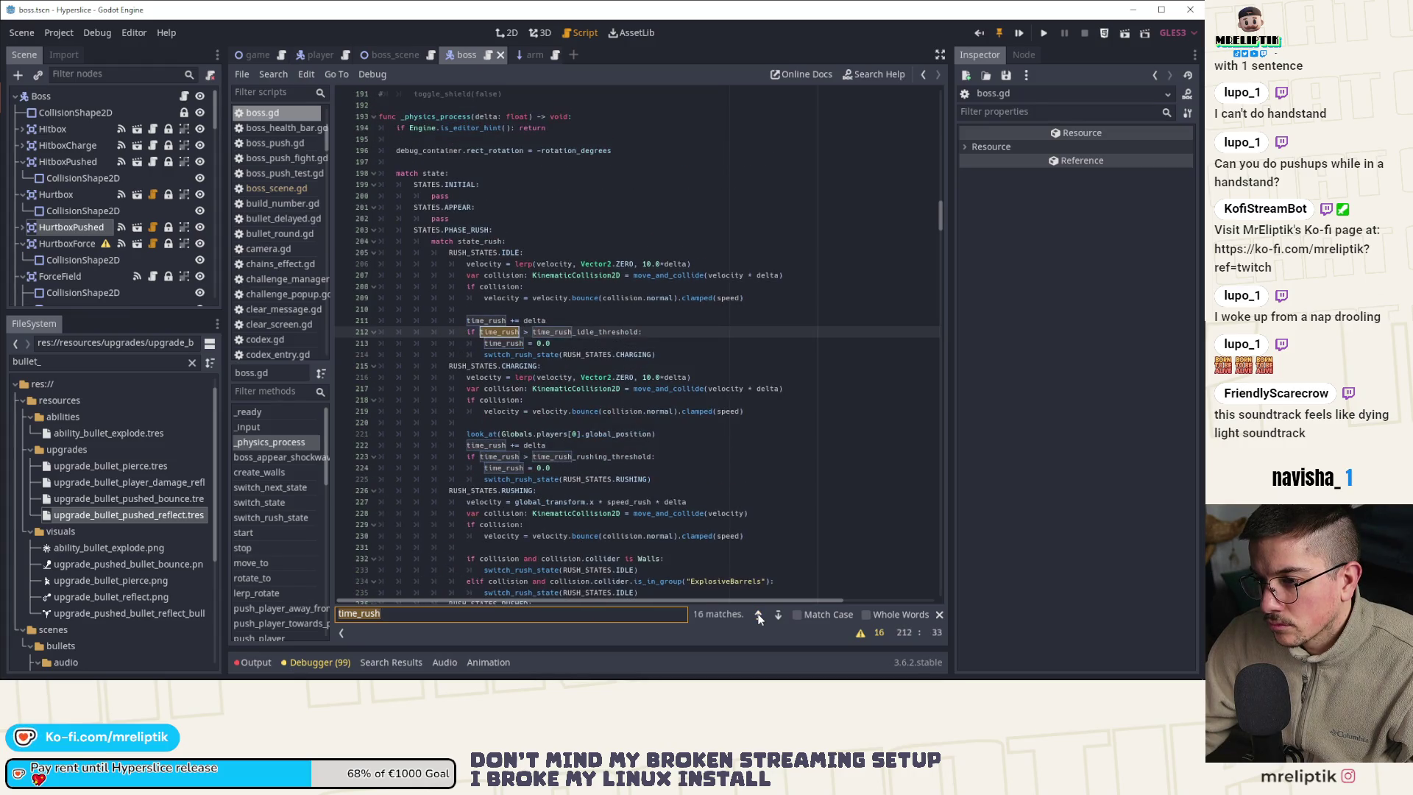
pyautogui.click(758, 615)
pyautogui.click(757, 614)
pyautogui.click(757, 615)
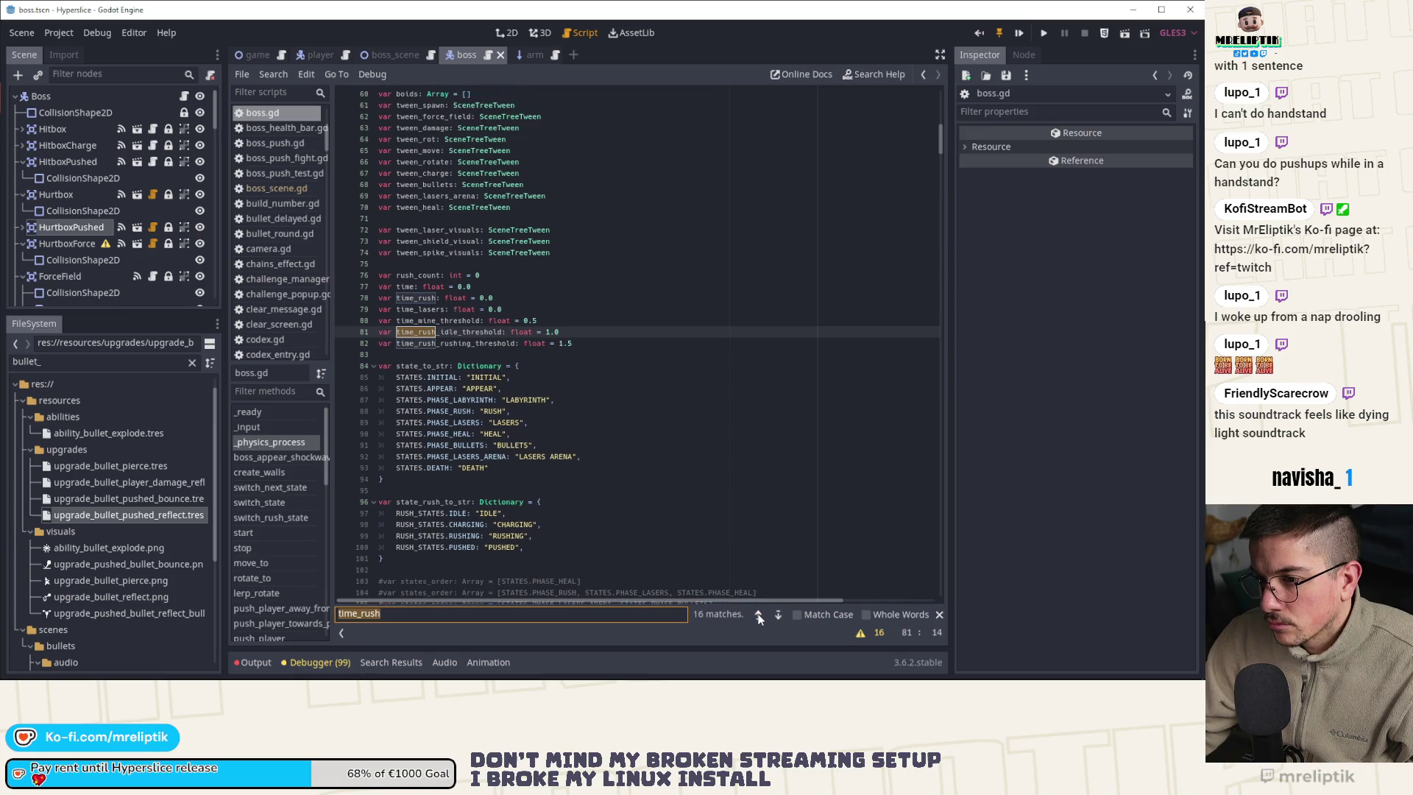
pyautogui.click(758, 614)
pyautogui.click(758, 614)
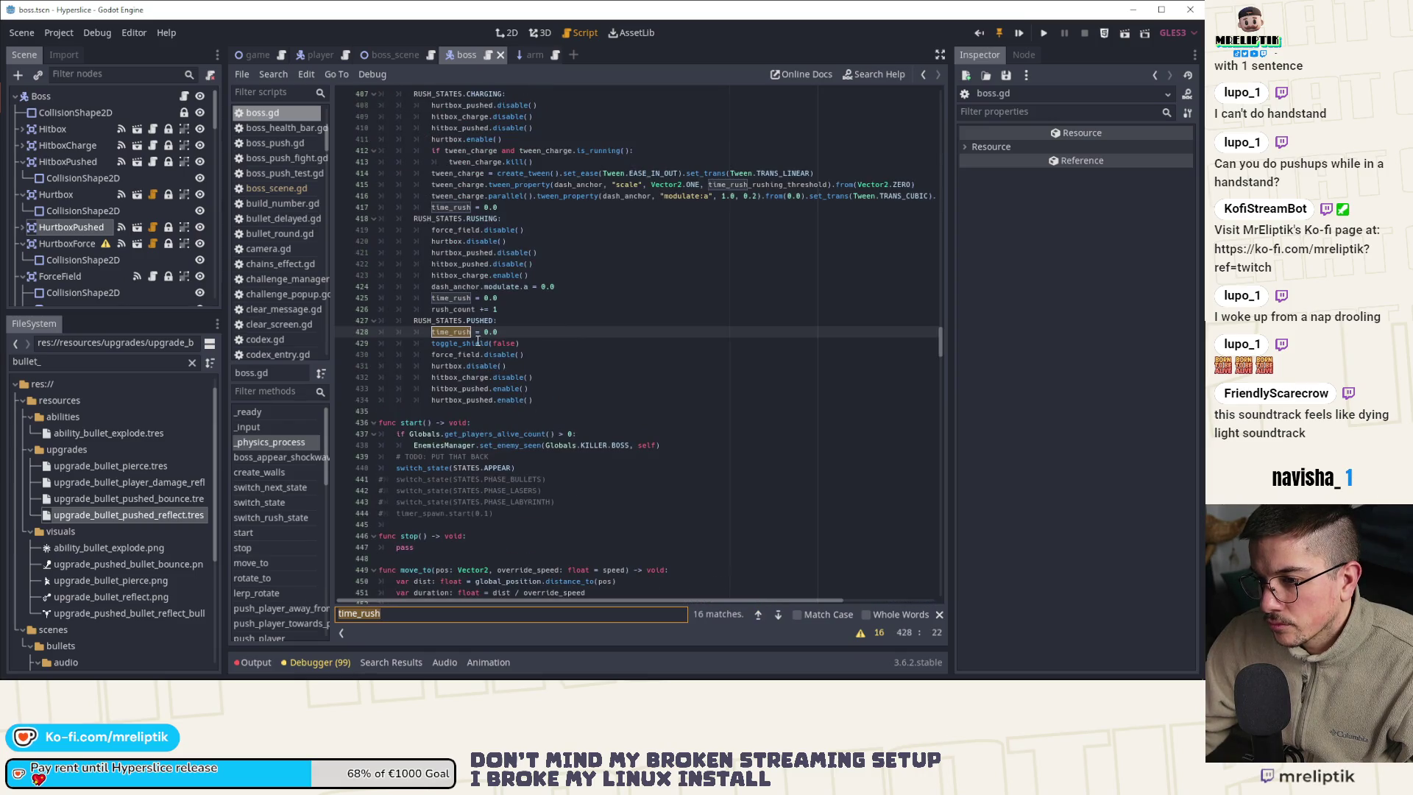
pyautogui.click(758, 614)
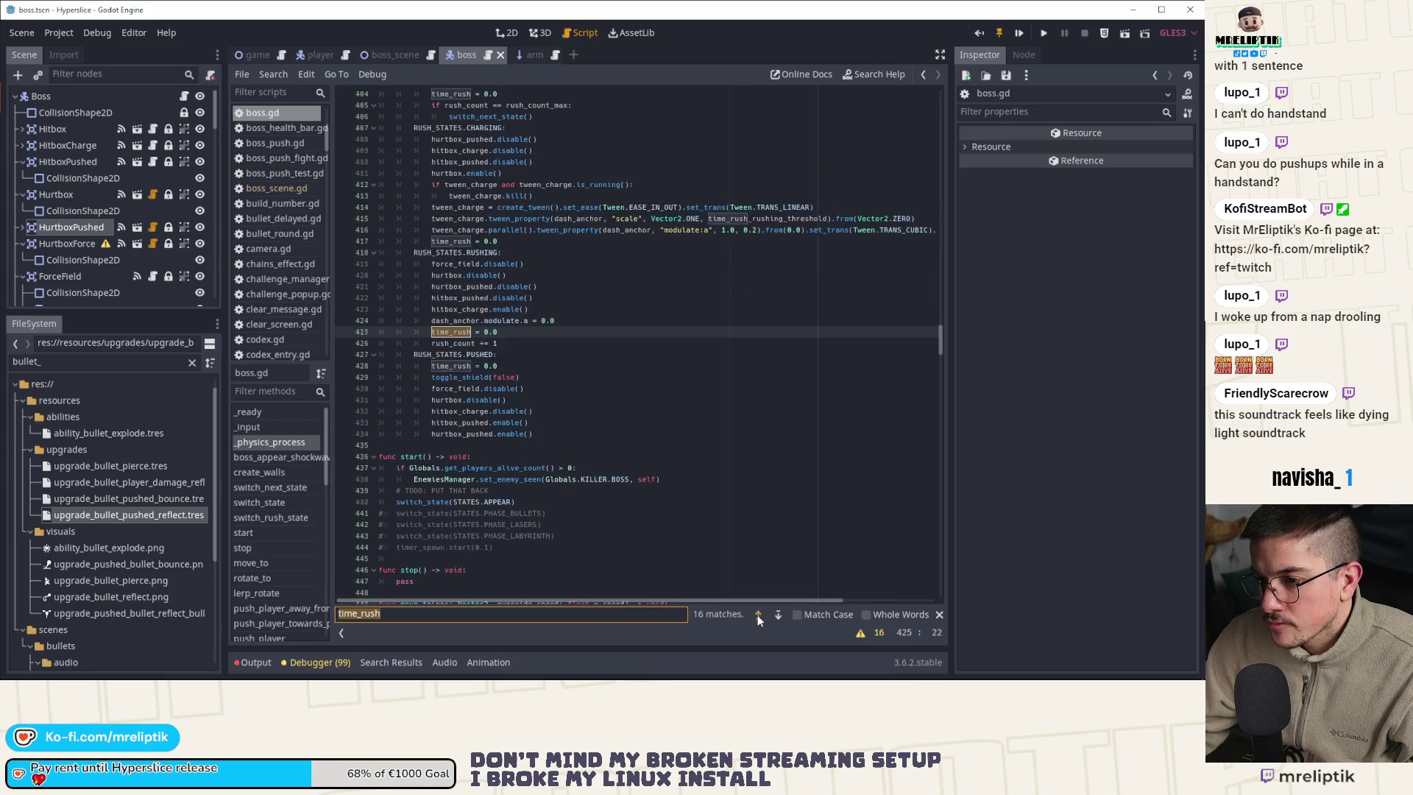
pyautogui.click(757, 615)
pyautogui.click(757, 614)
pyautogui.click(757, 615)
pyautogui.click(758, 614)
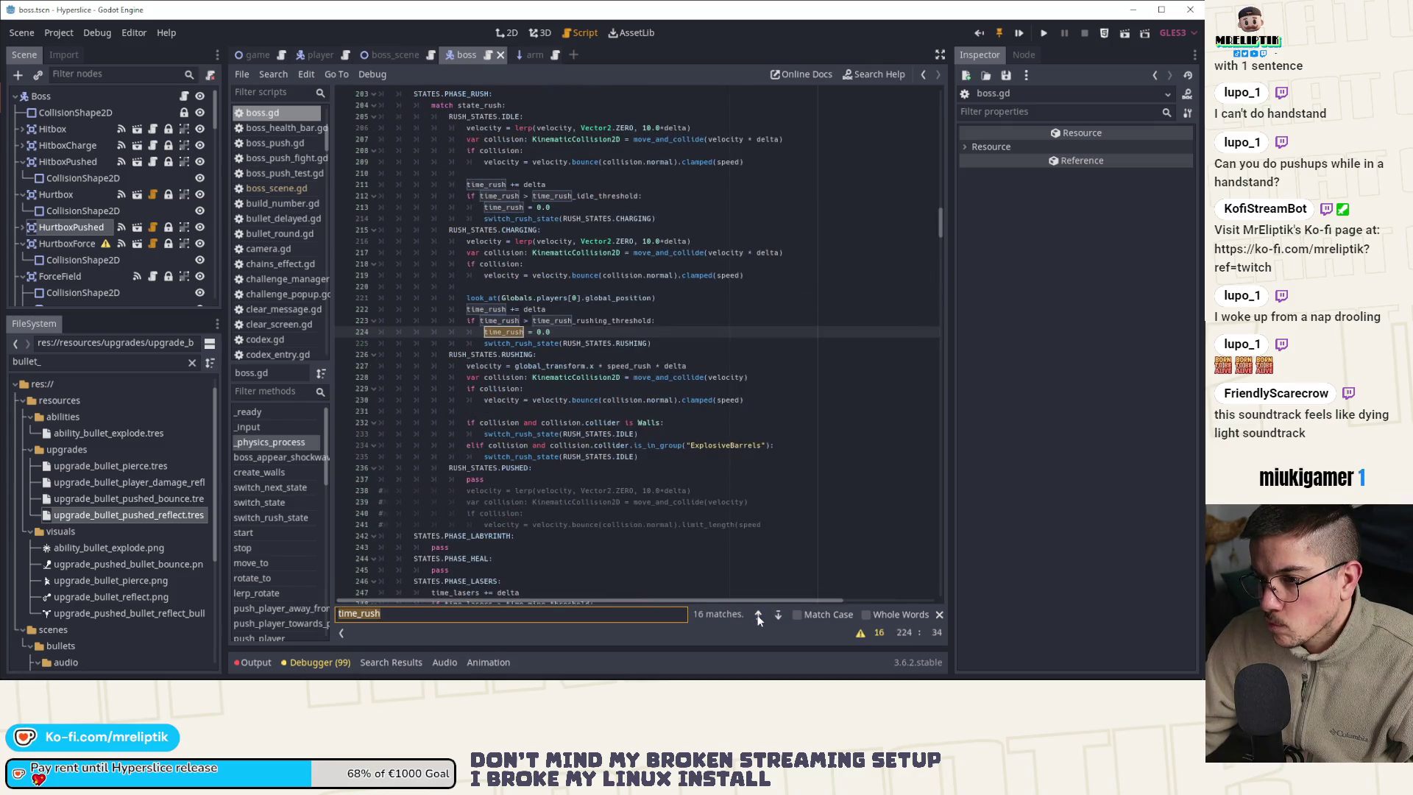
pyautogui.click(758, 614)
pyautogui.click(758, 615)
pyautogui.click(758, 614)
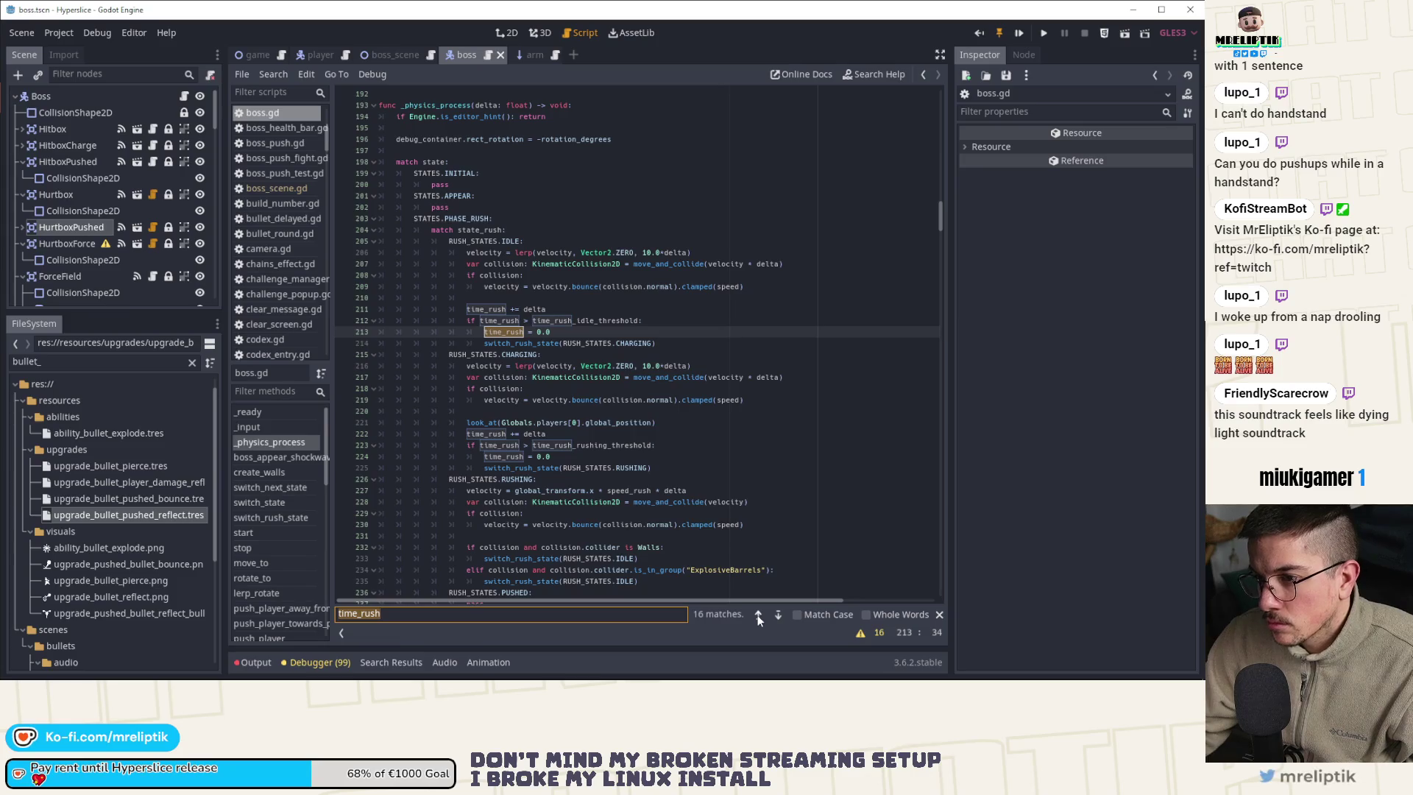
pyautogui.click(757, 614)
pyautogui.click(758, 614)
pyautogui.click(758, 614)
pyautogui.click(758, 615)
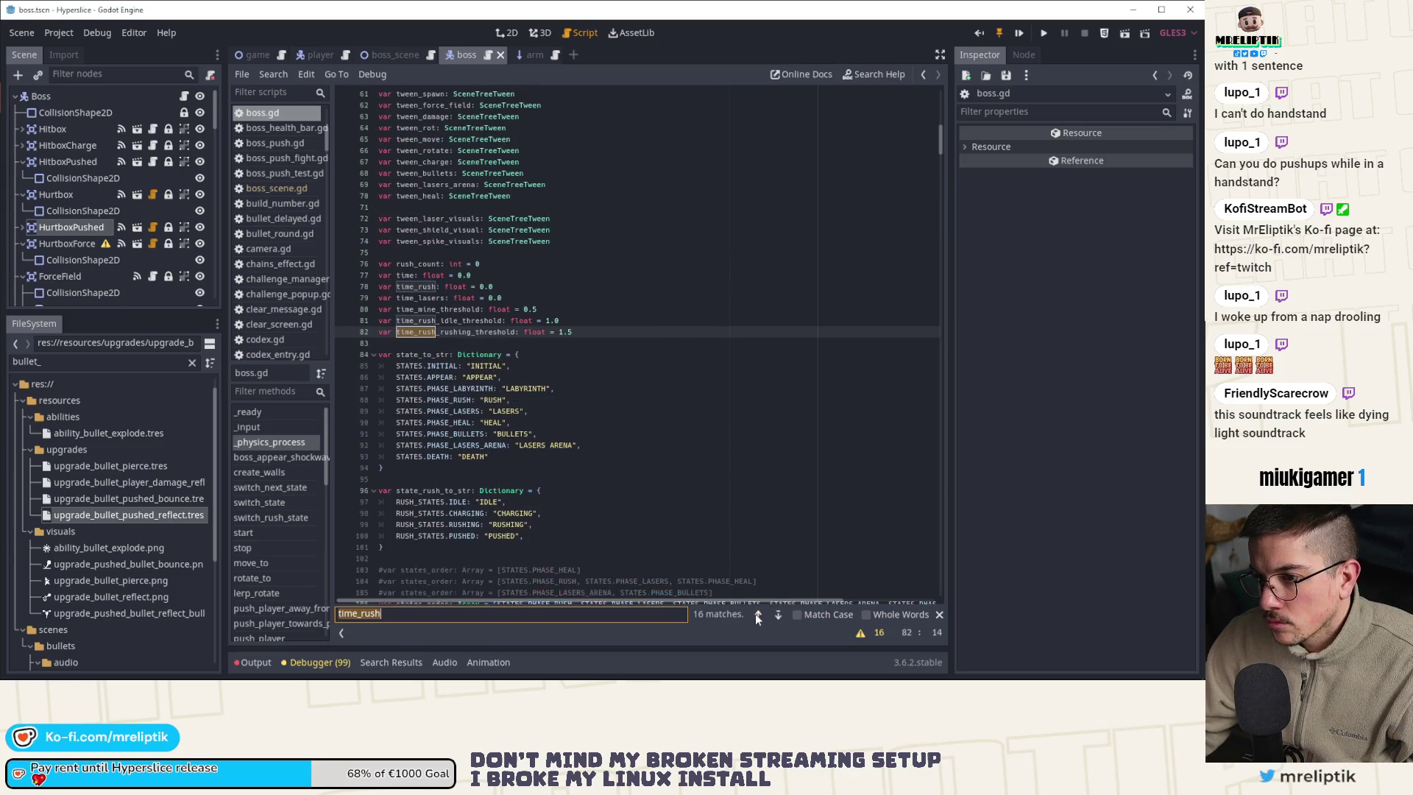
# Run a case-sensitive whole-word search for time, visiting lines 77 and 355
pyautogui.click(415, 275)
pyautogui.hotkey('ctrl', 'f')
pyautogui.click(813, 615)
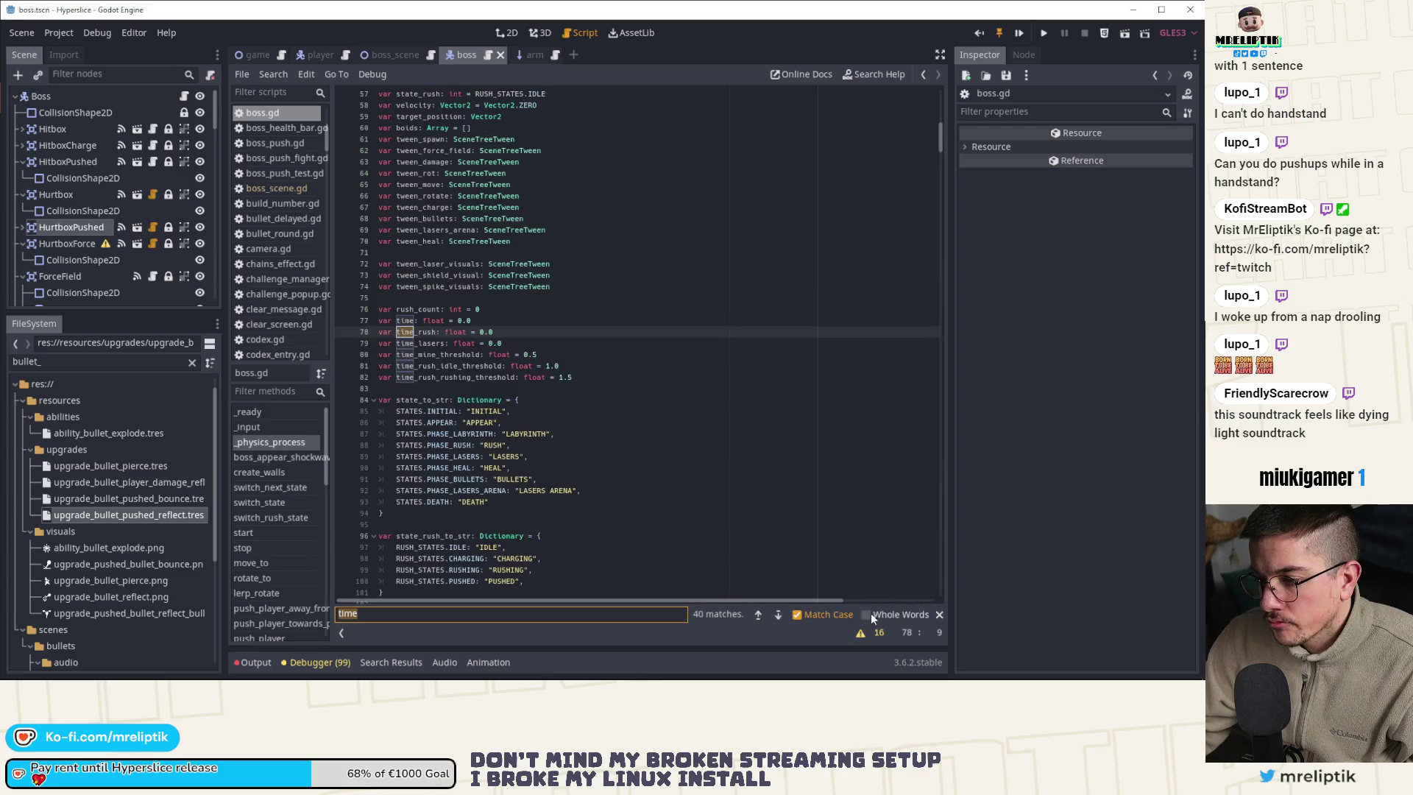
pyautogui.click(883, 615)
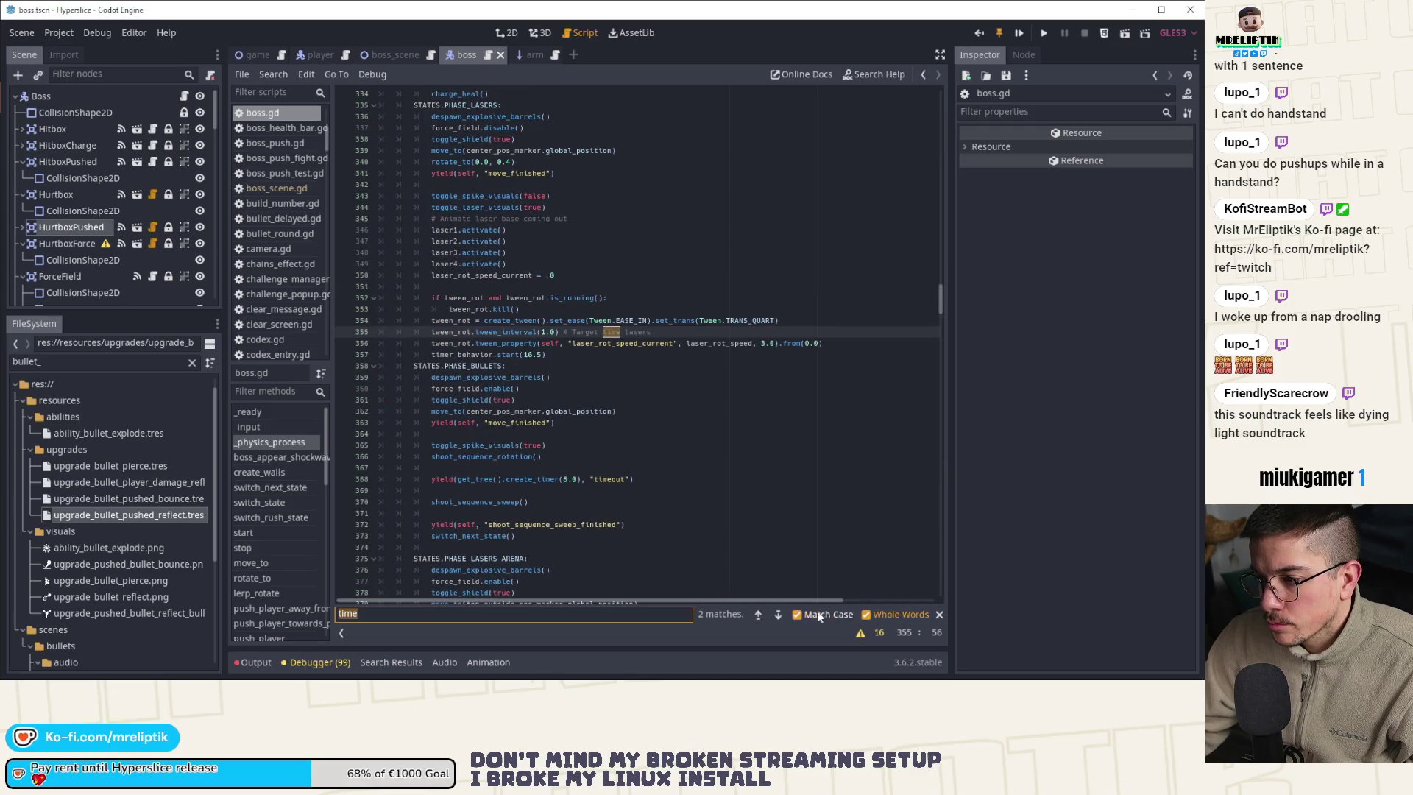
pyautogui.click(778, 615)
pyautogui.click(783, 615)
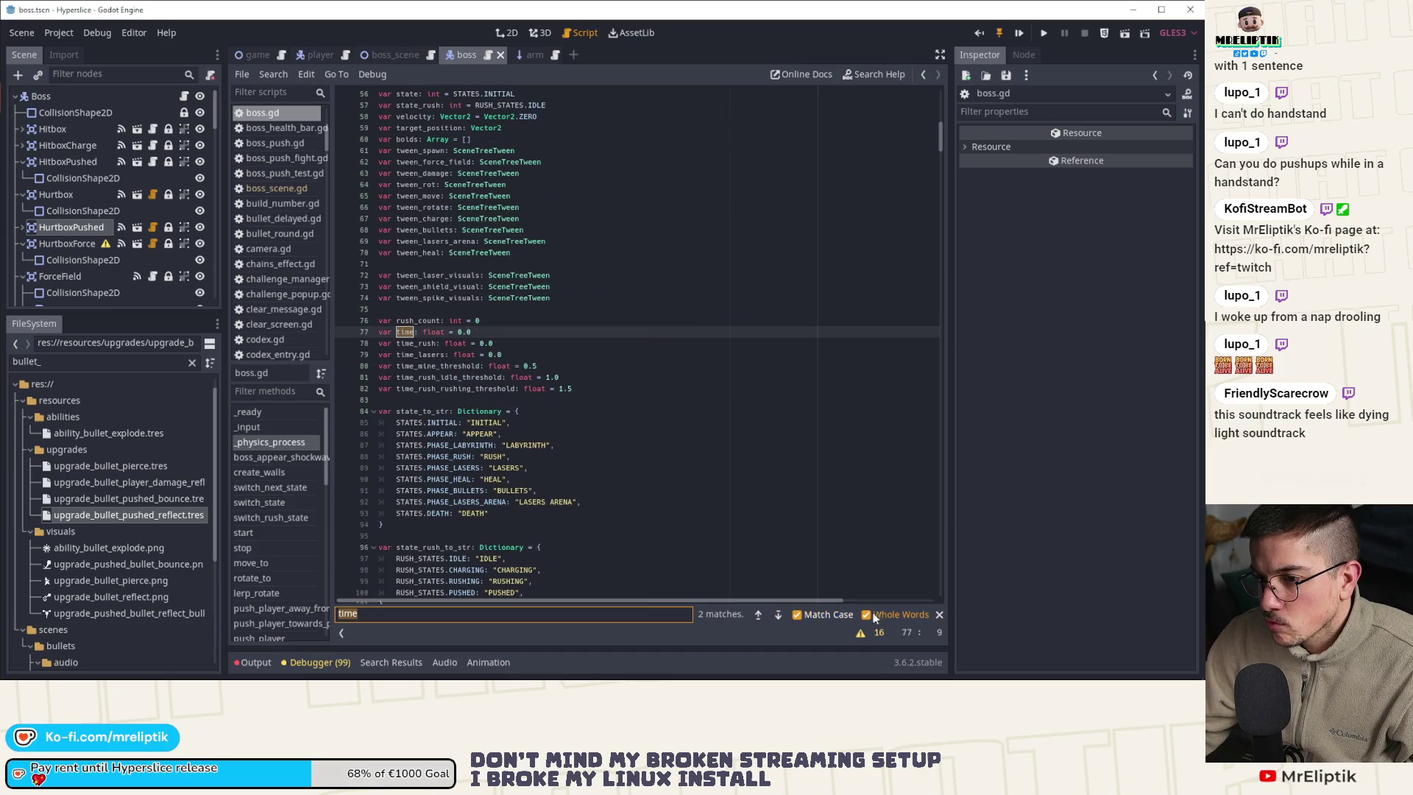
pyautogui.click(777, 615)
# Close the search and return to _physics_process
pyautogui.press('Escape')
pyautogui.scroll(-15, 607, 406)
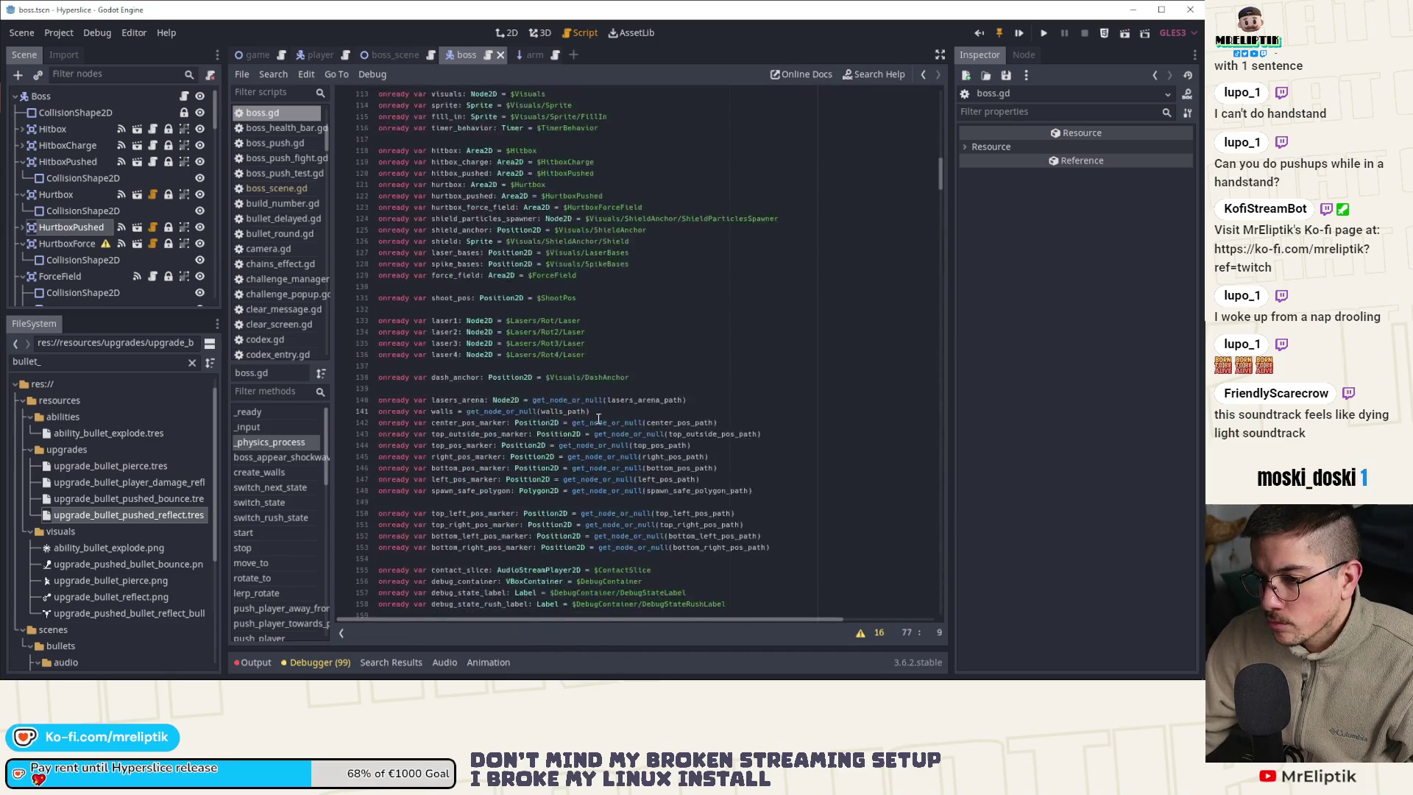
pyautogui.click(284, 444)
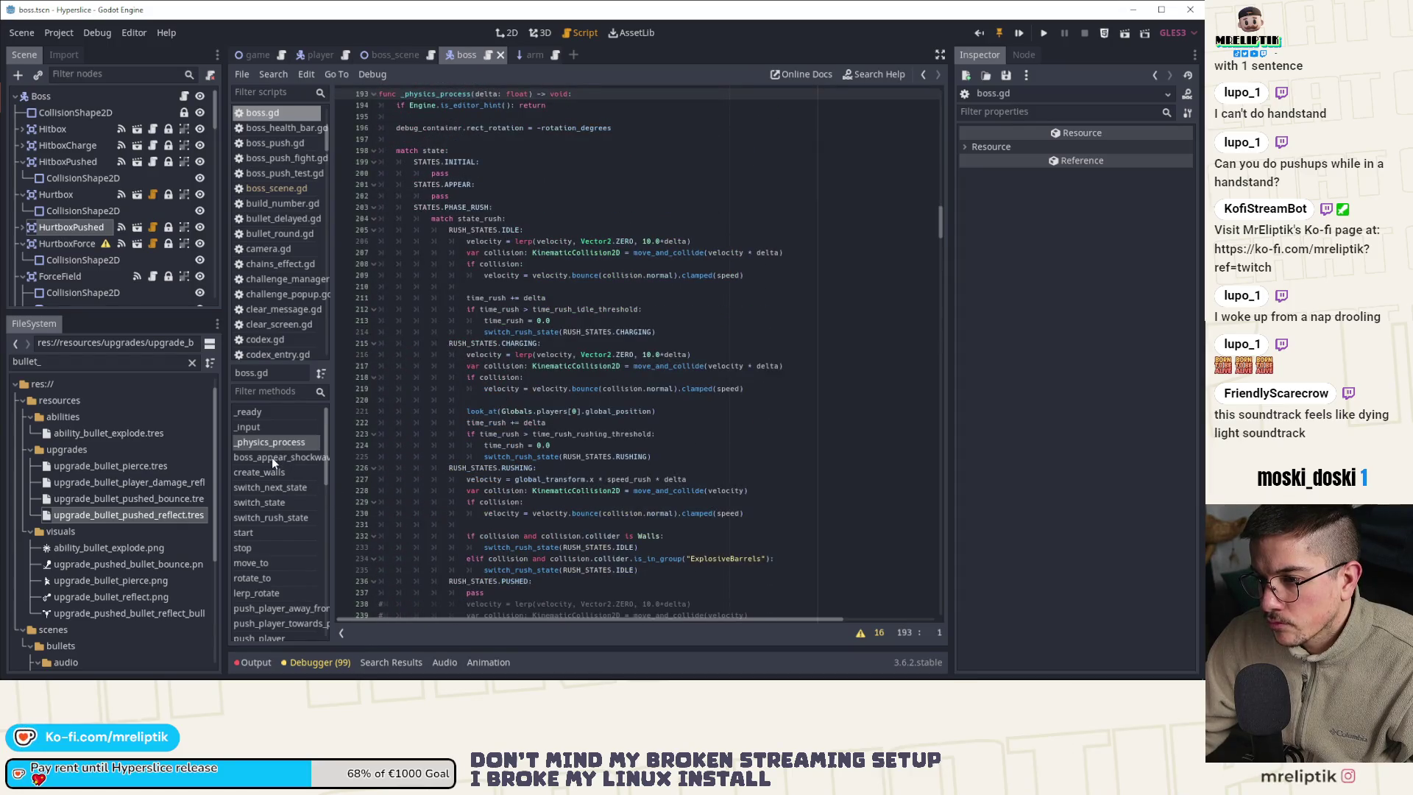
# Jump to boss_appear_shockwave_started, then back to _physics_process and scroll its rush-state code
pyautogui.click(267, 459)
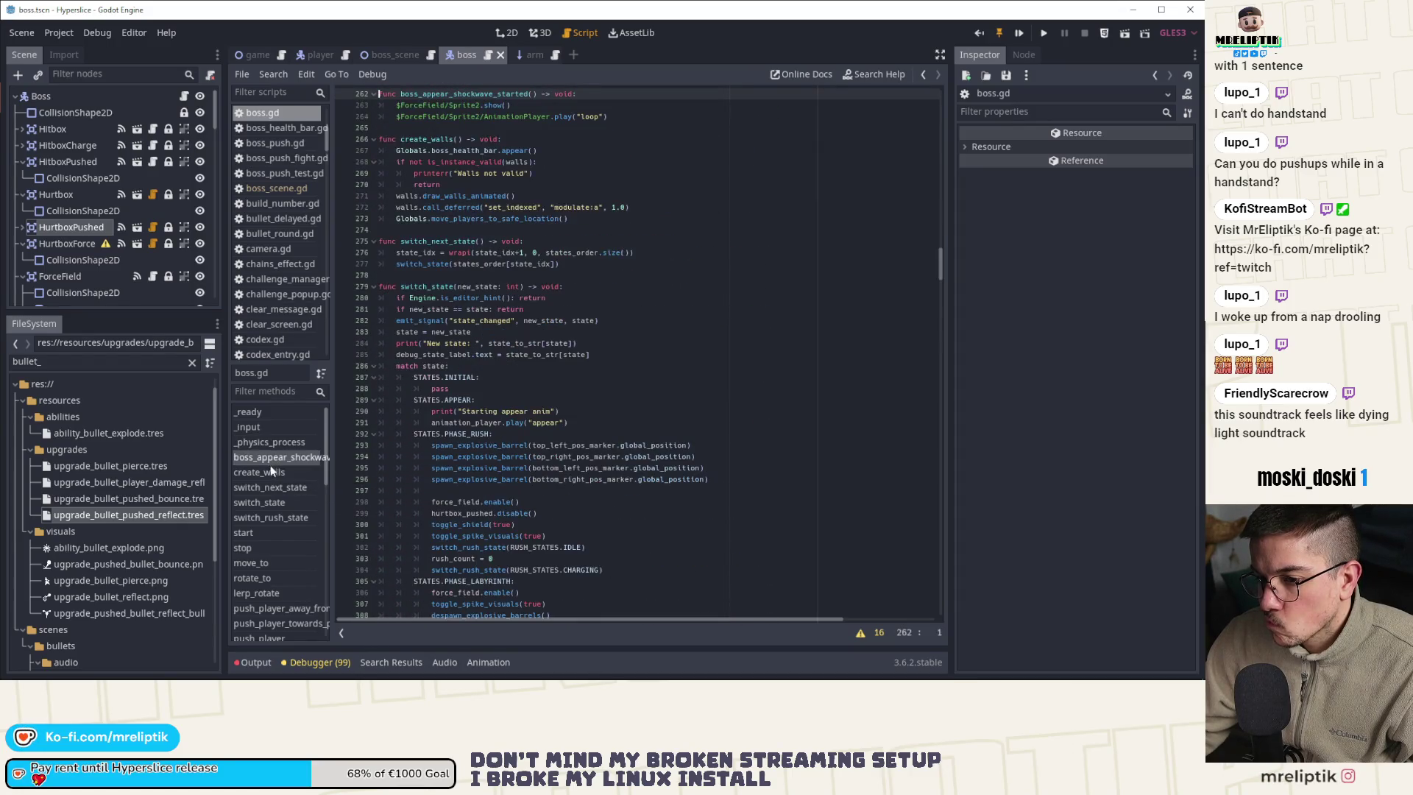
pyautogui.click(272, 443)
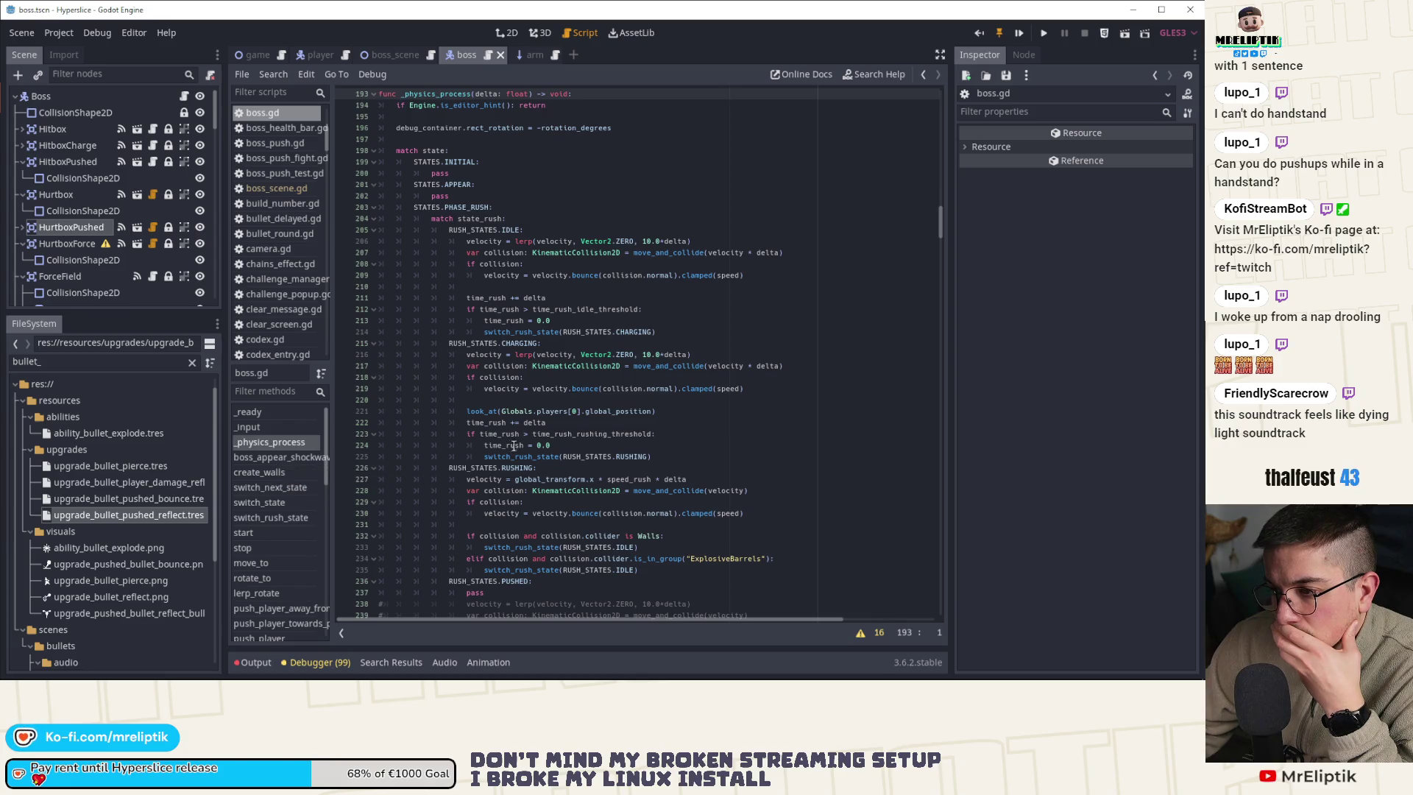
pyautogui.scroll(-3, 560, 445)
pyautogui.scroll(-7, 560, 445)
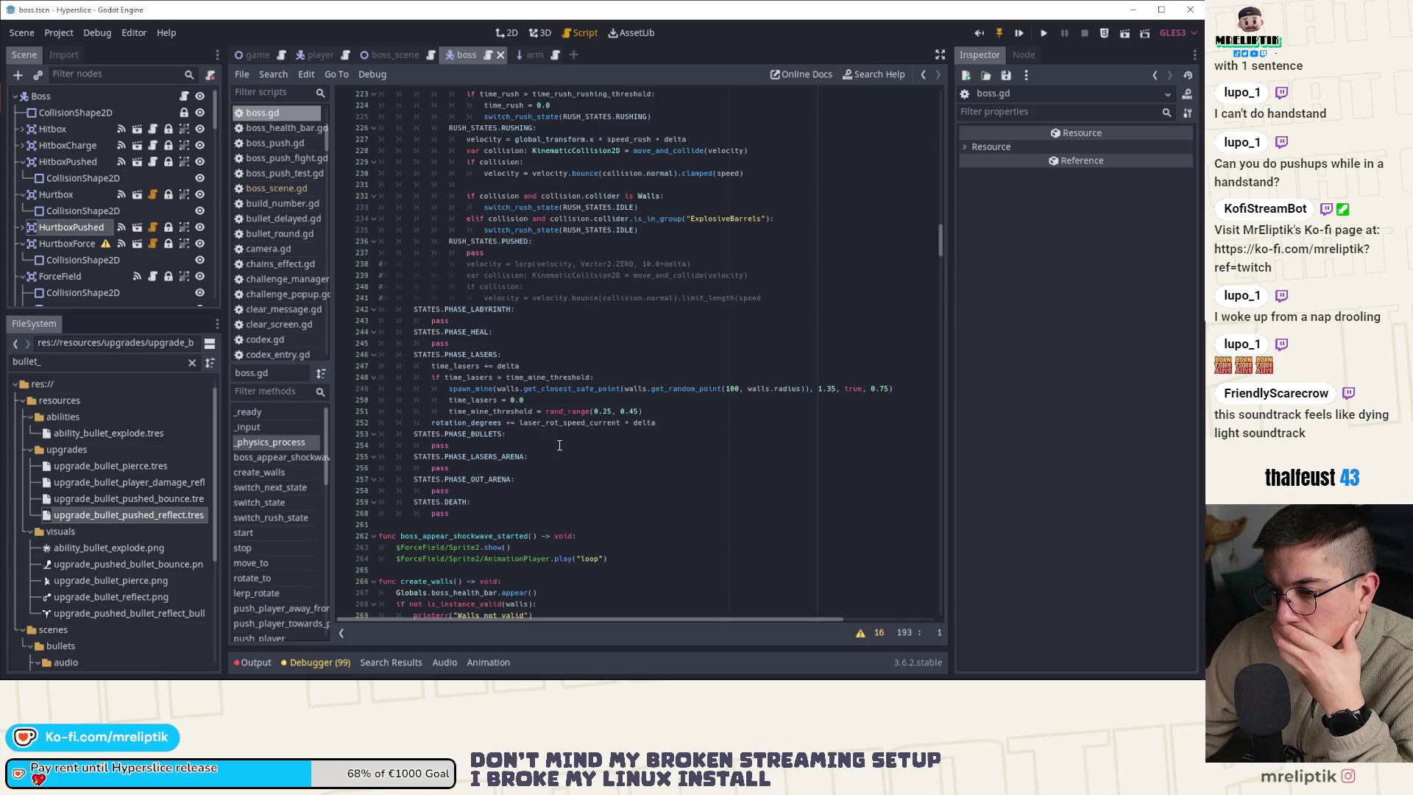
# Comment out the idle rush-state switch on line 302 of switch_state and launch a playtest
pyautogui.scroll(-9, 559, 445)
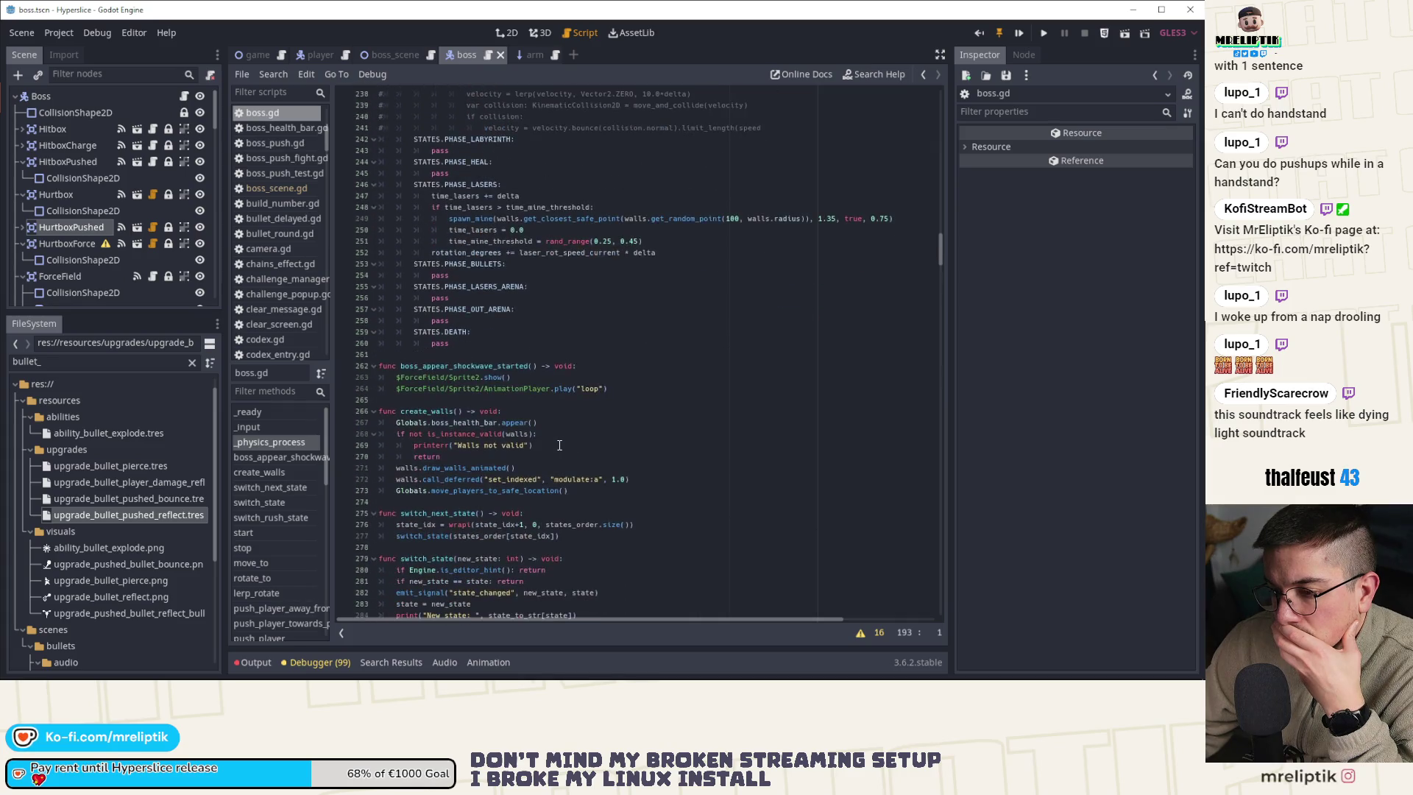
pyautogui.click(275, 459)
pyautogui.click(271, 498)
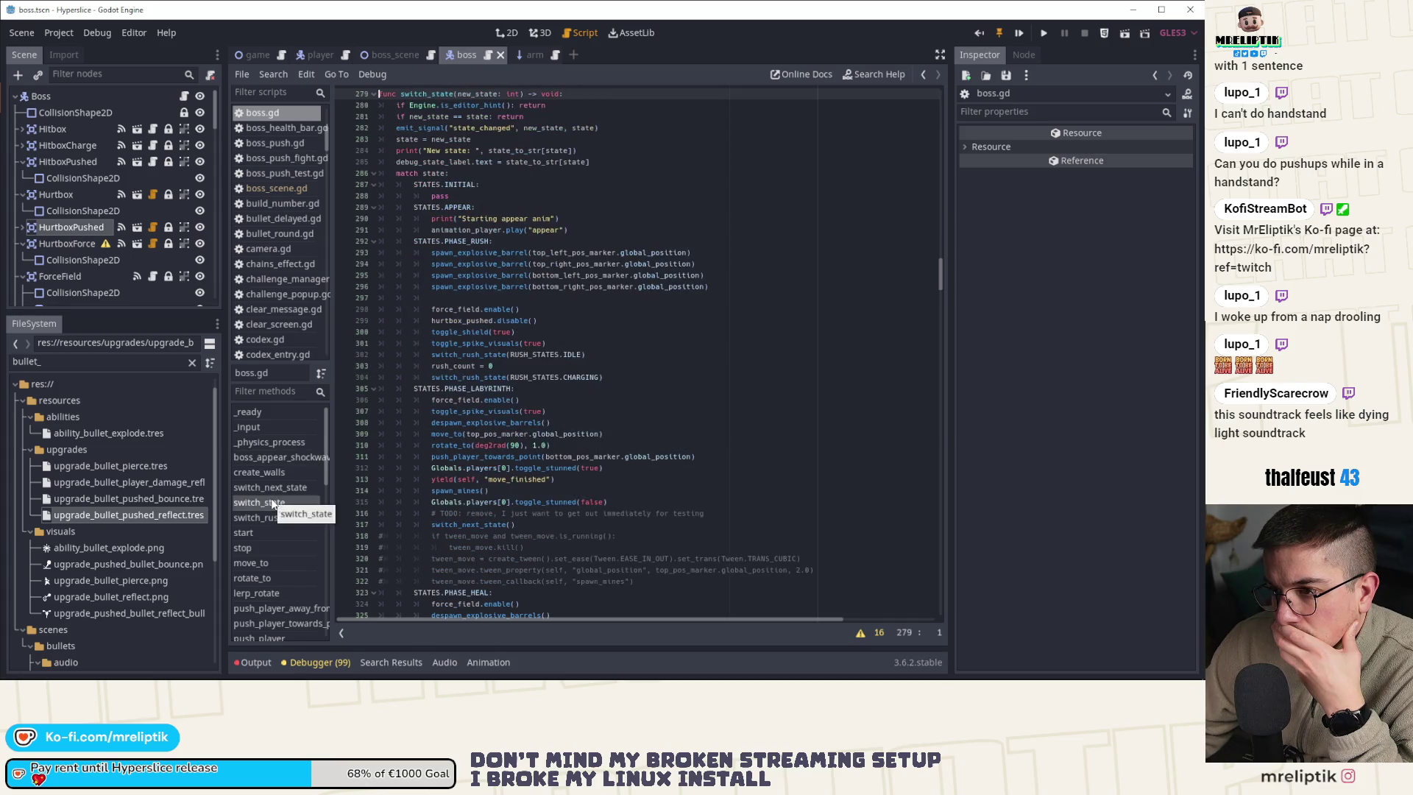
pyautogui.click(578, 343)
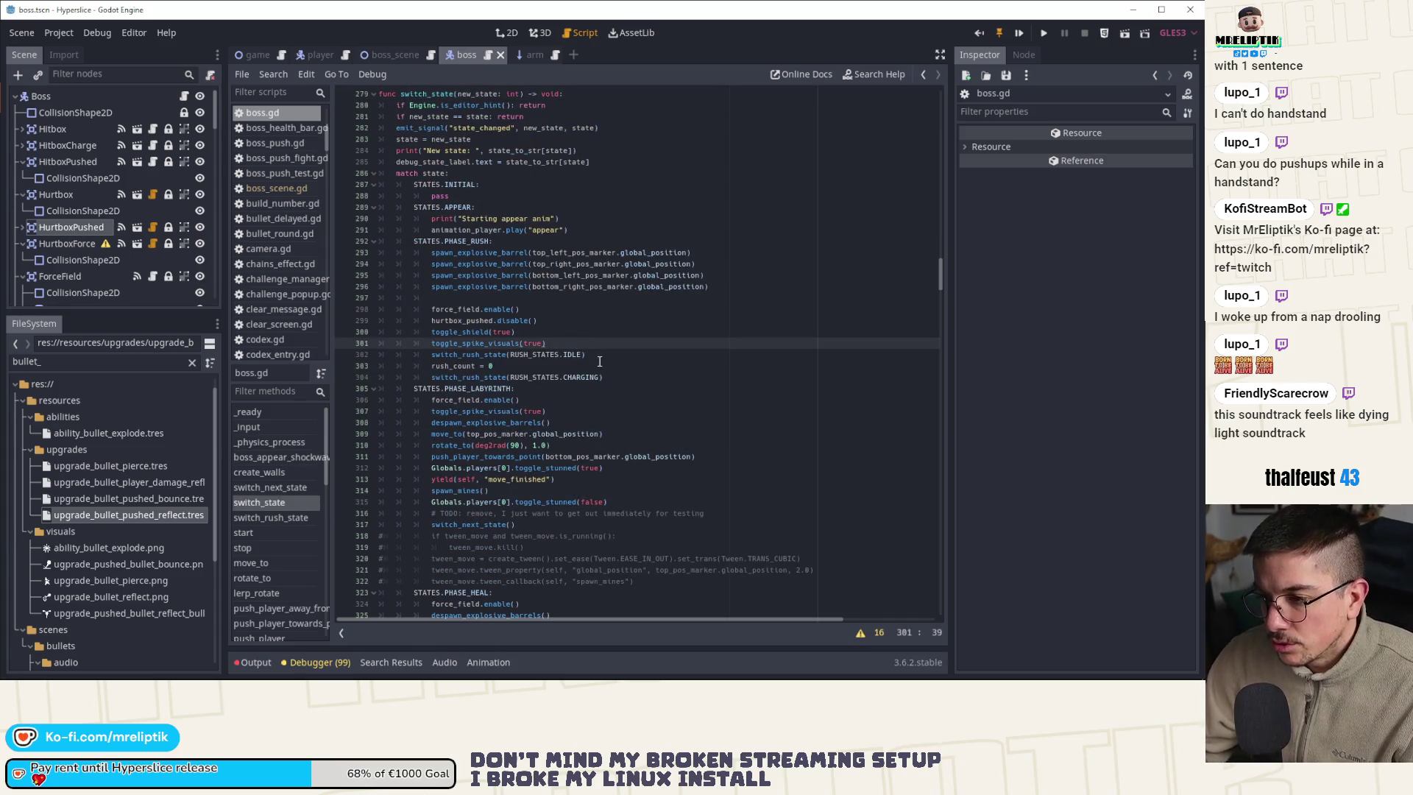
pyautogui.click(603, 356)
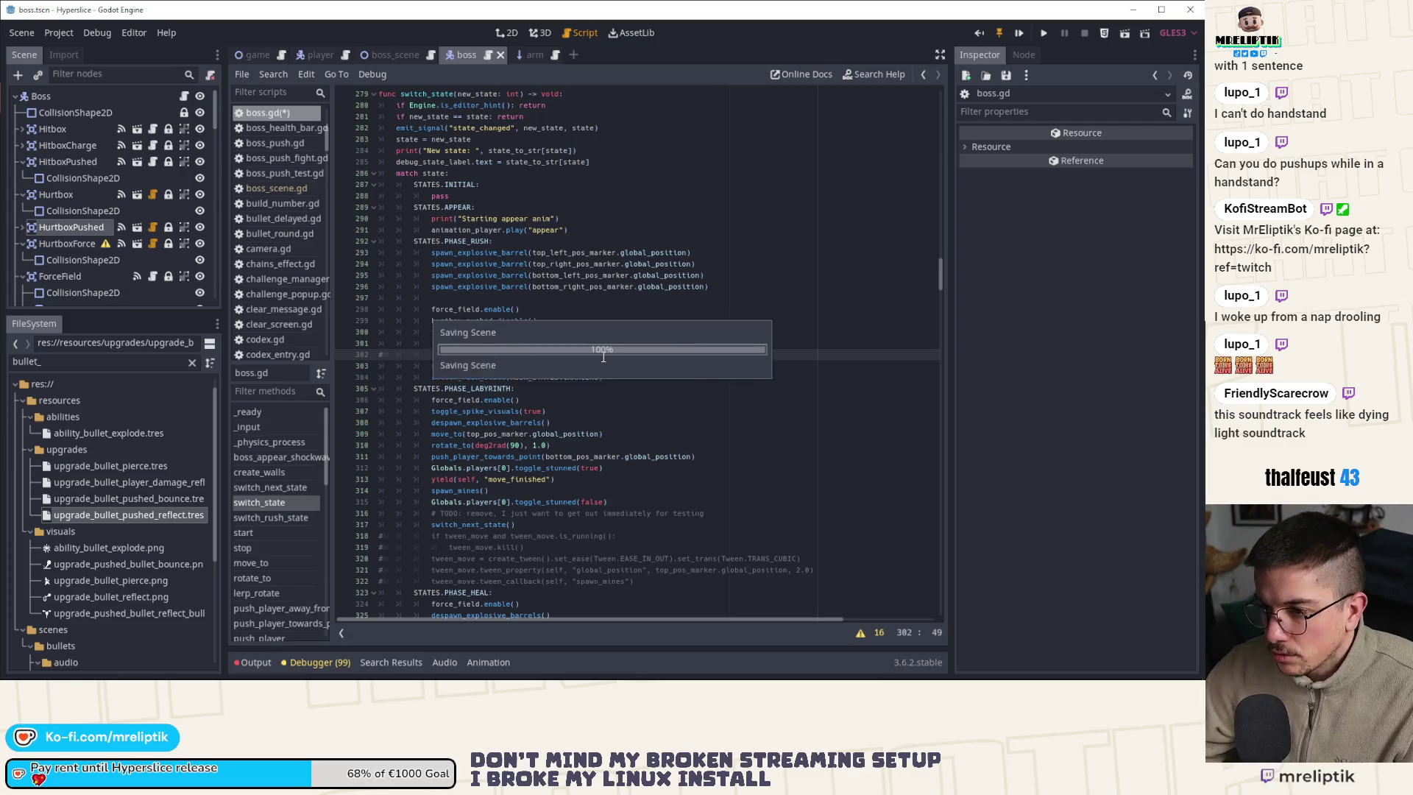
pyautogui.hotkey('ctrl', 'k')
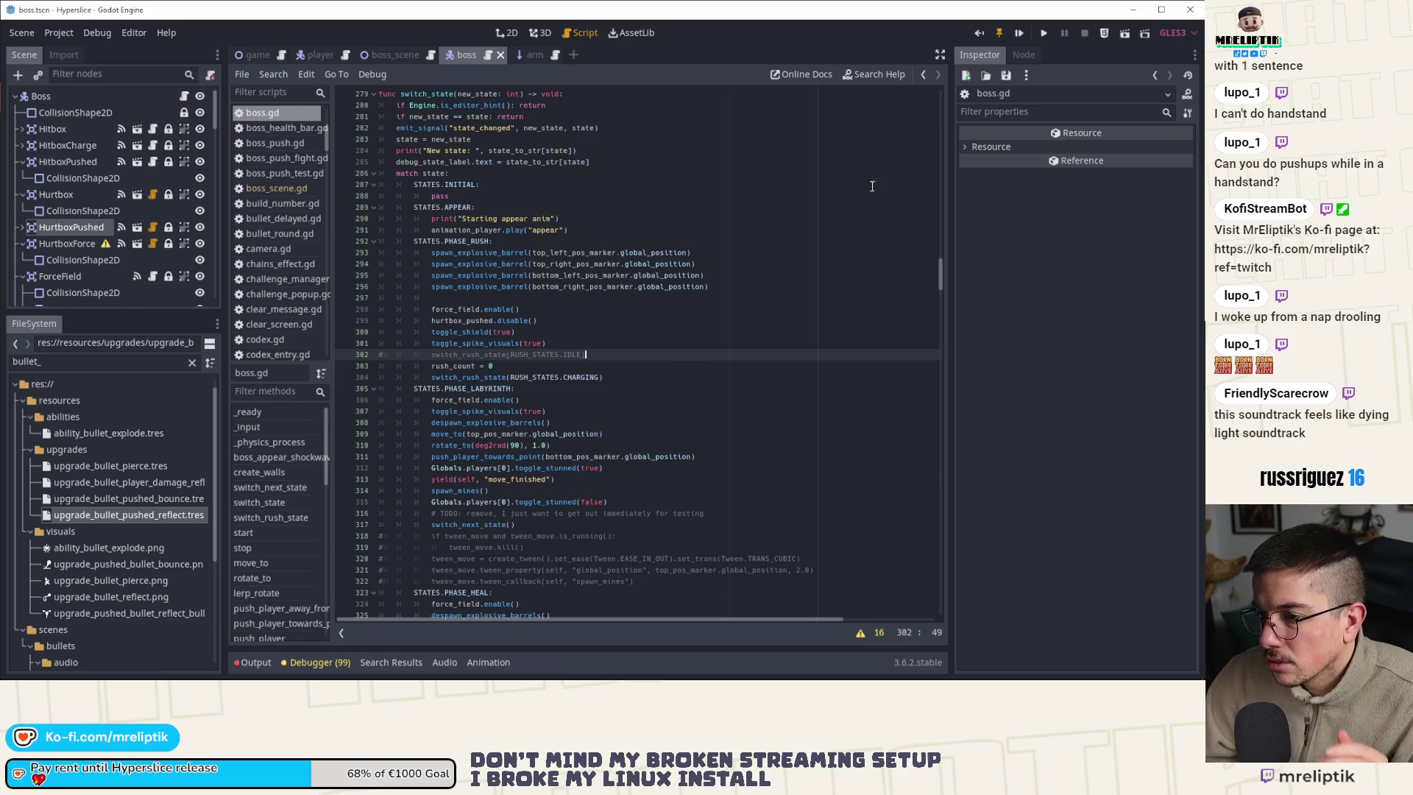
pyautogui.click(1019, 37)
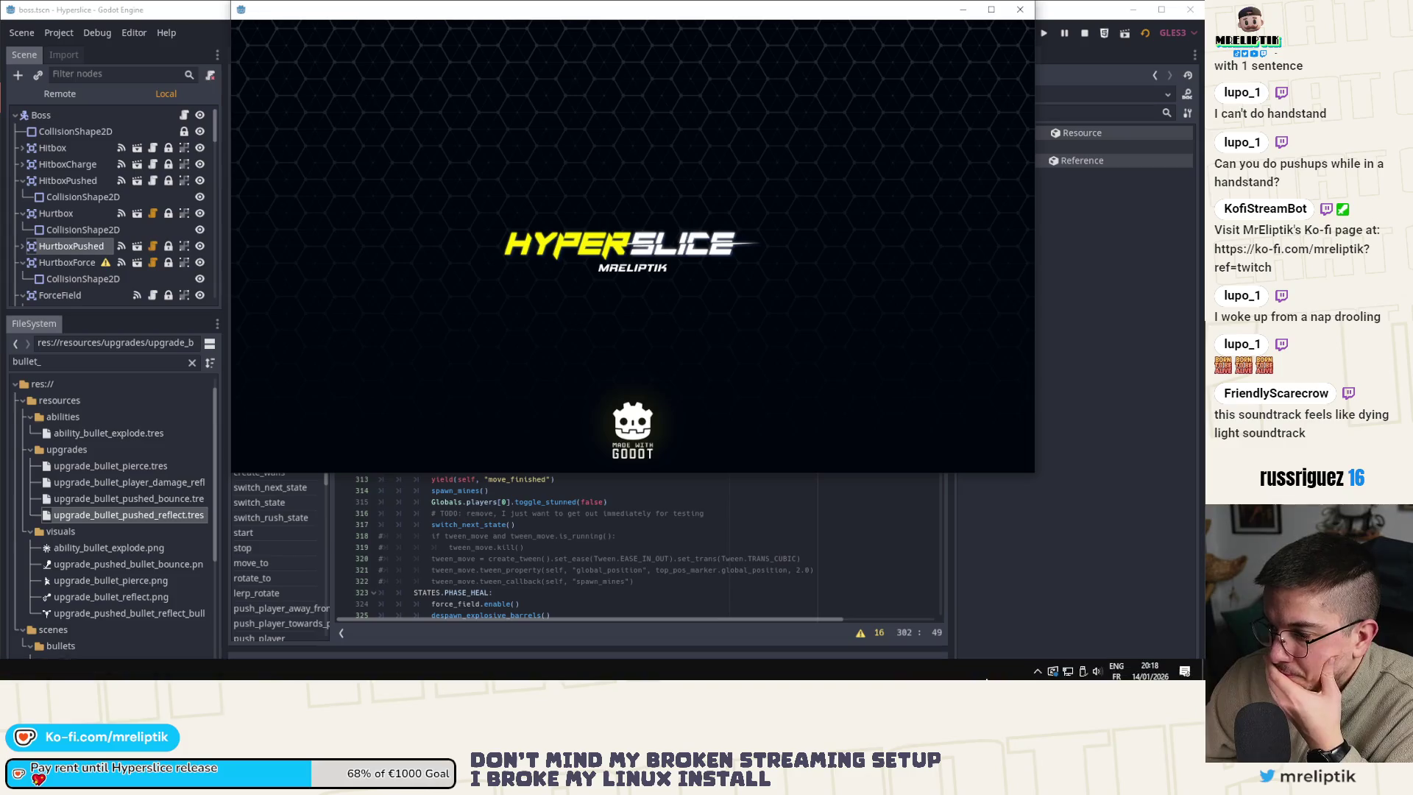
# Clear the Action Center notifications, start the wave 15 run, and pause it
pyautogui.click(1185, 671)
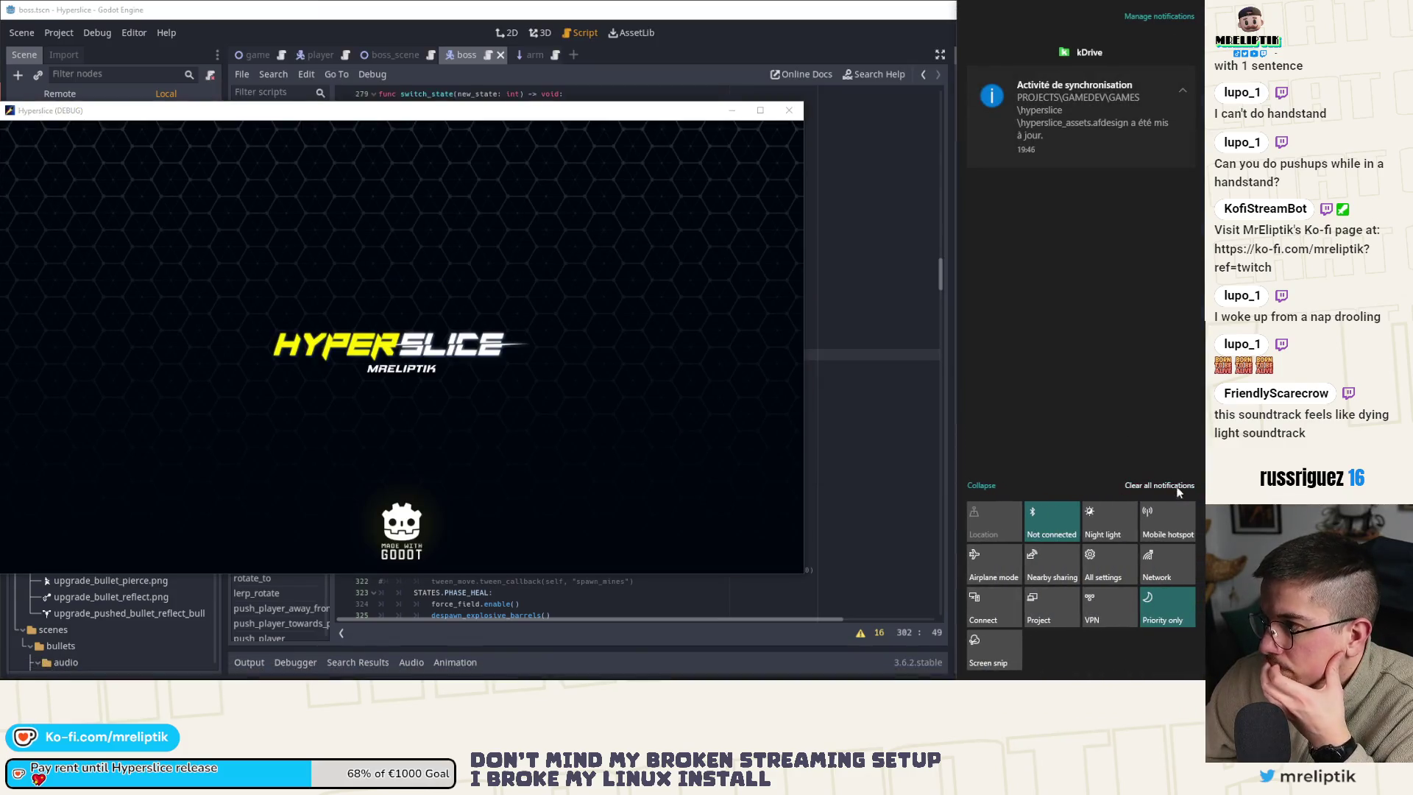
pyautogui.click(1175, 487)
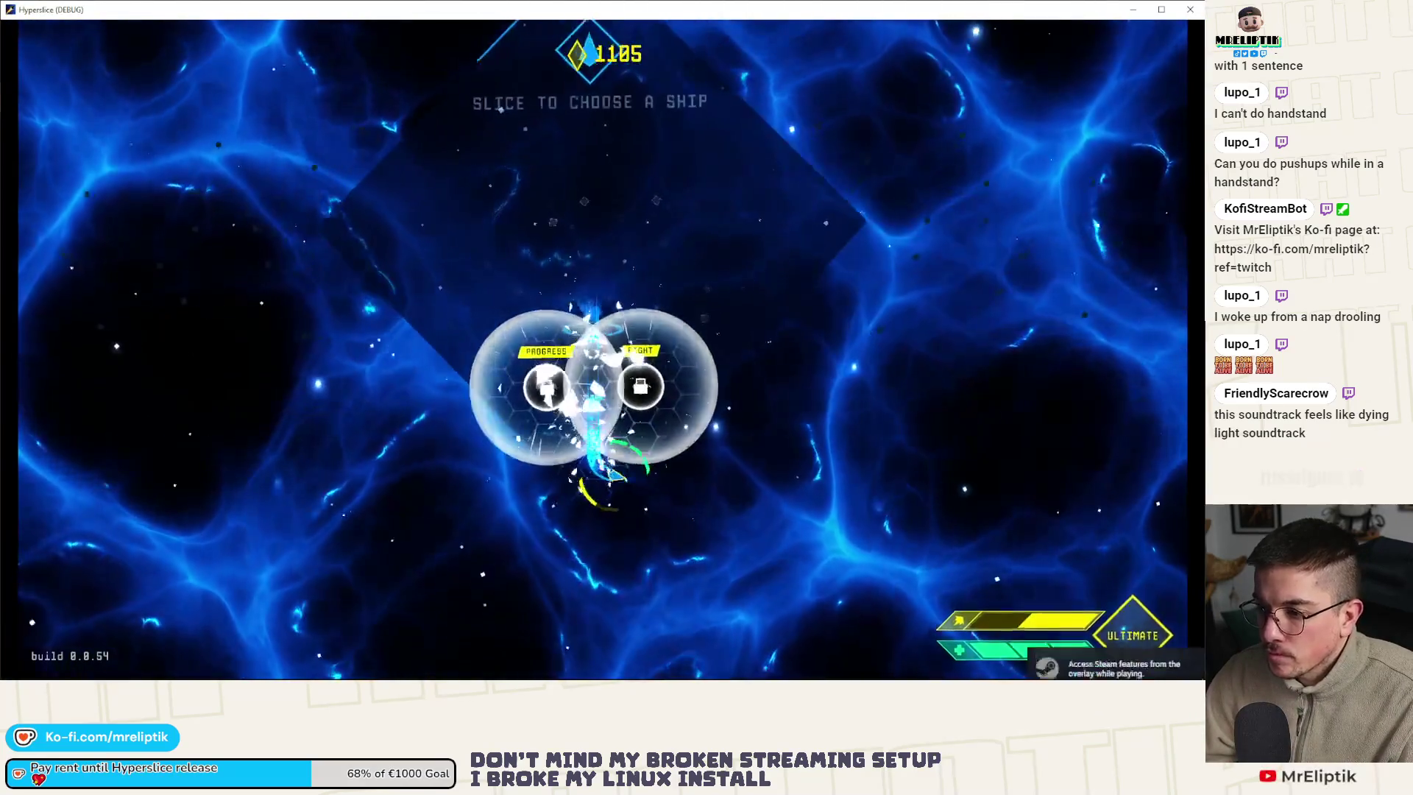
pyautogui.click(568, 426)
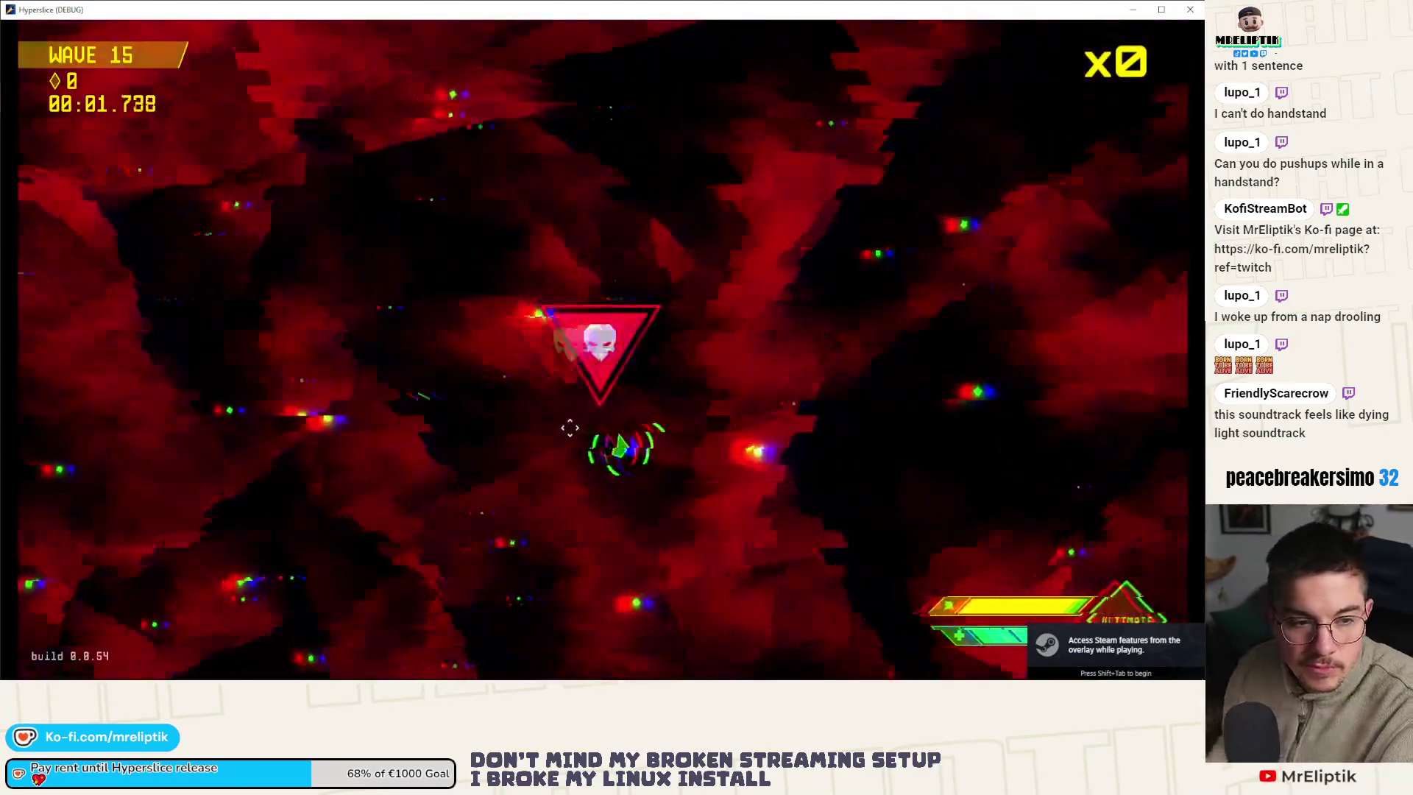
pyautogui.press('Escape')
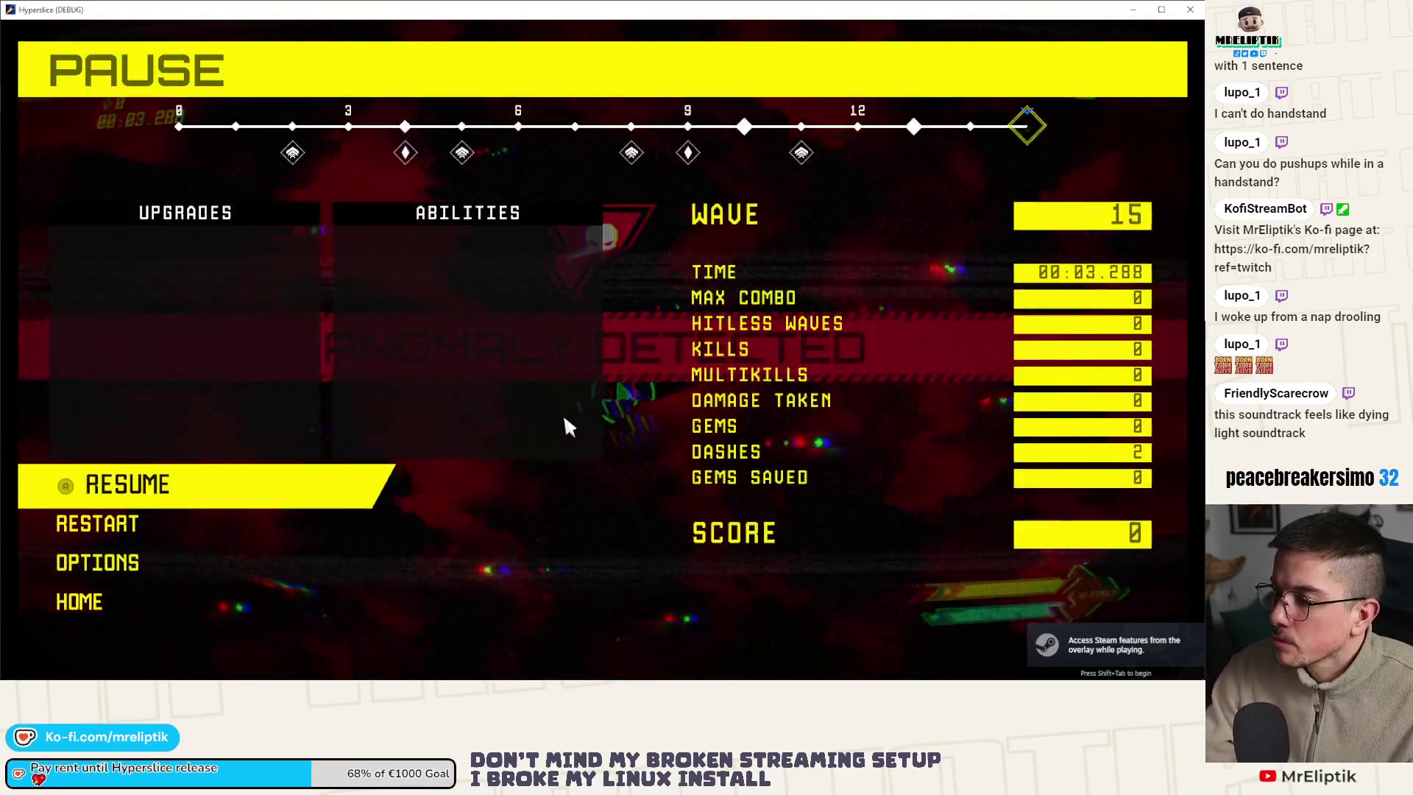
pyautogui.hotkey('alt', 'Tab')
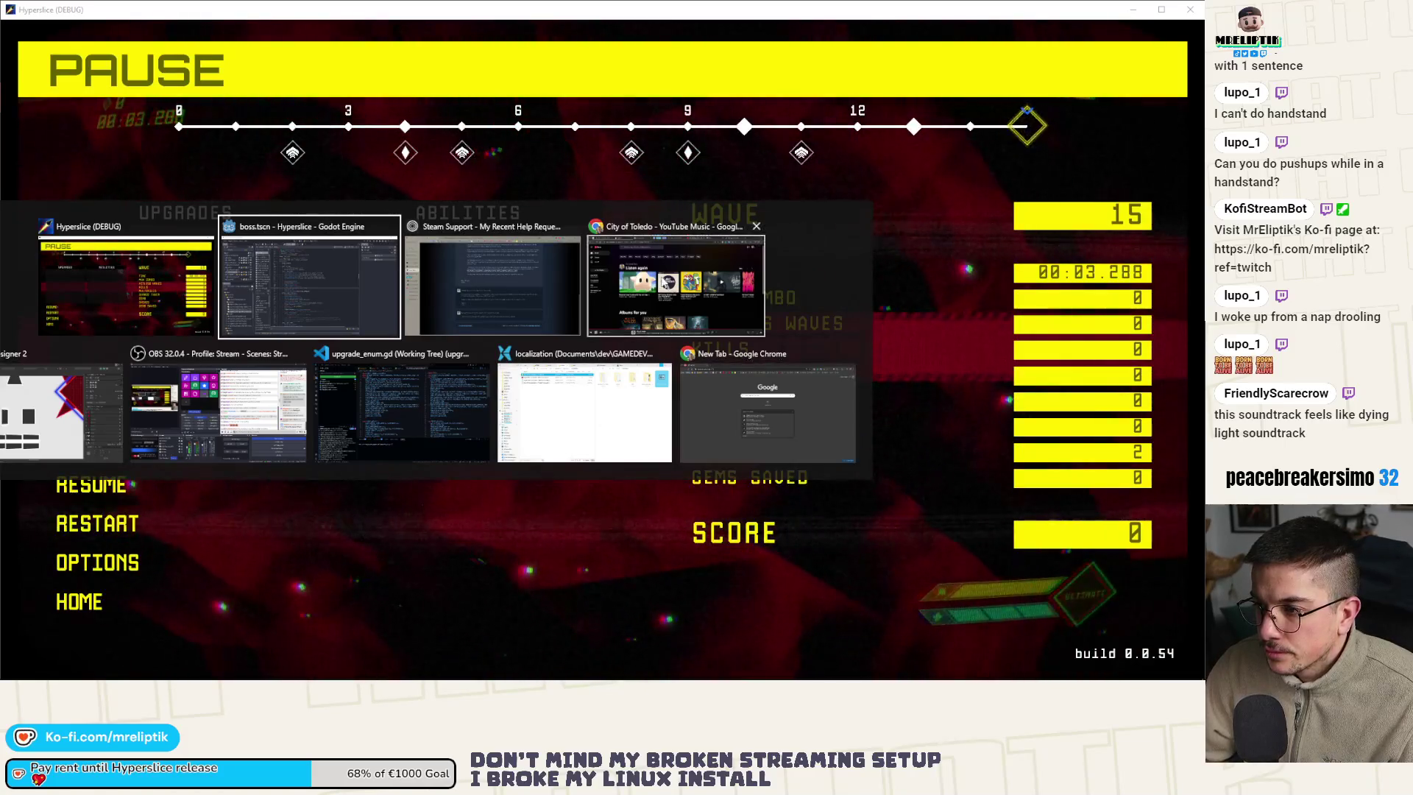
pyautogui.press('Escape')
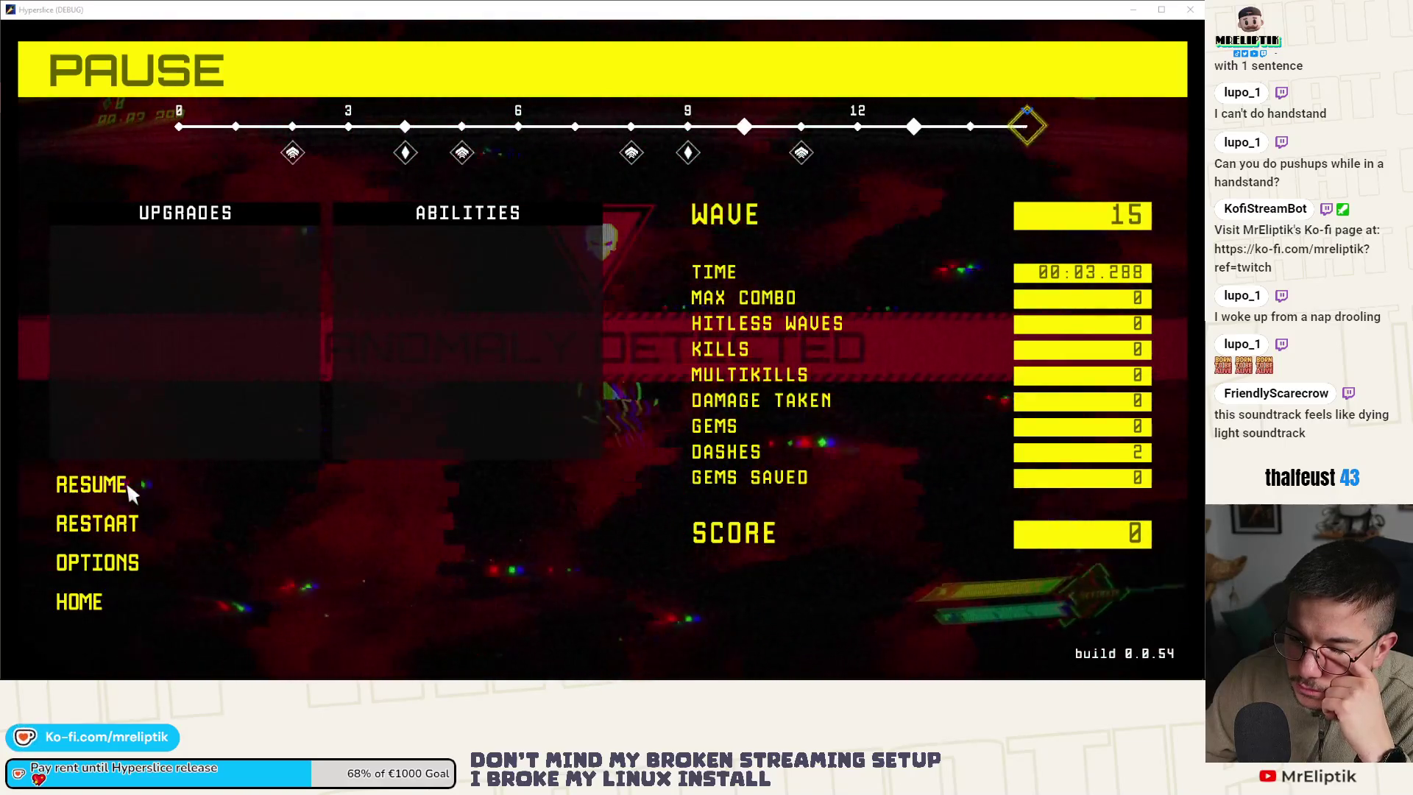
# Resume wave 15, pause during the EX0001 boss intro, then resume the fight
pyautogui.click(127, 482)
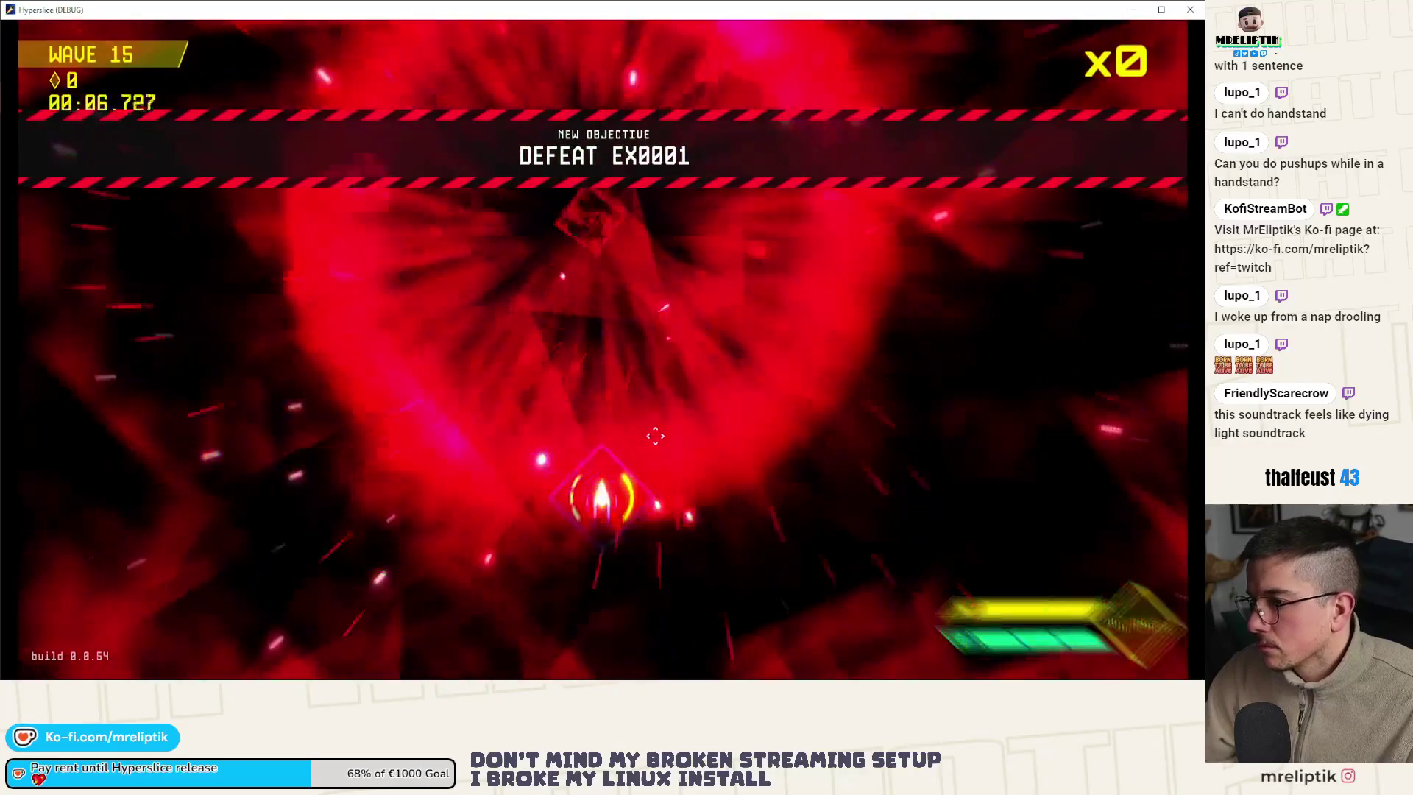
pyautogui.press('Escape')
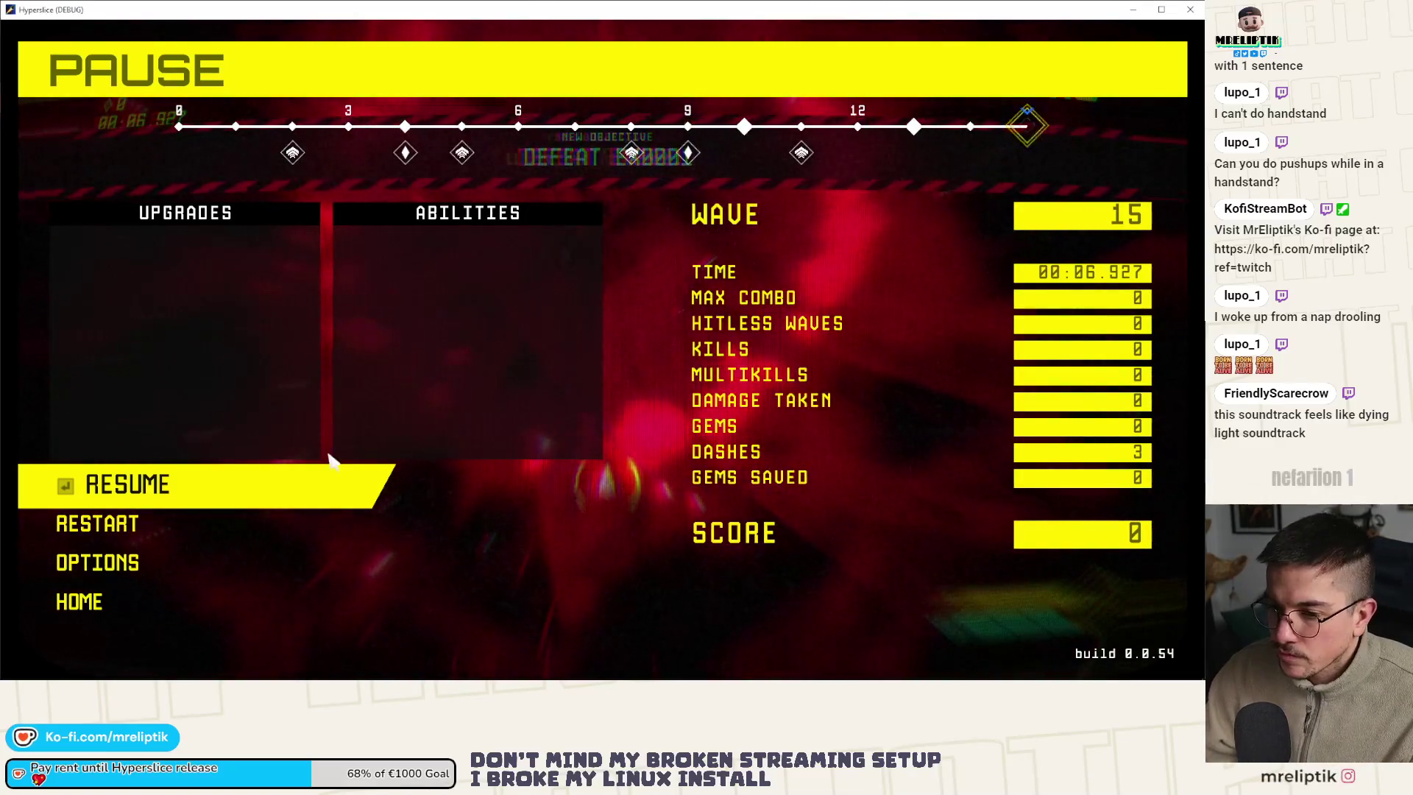
pyautogui.click(340, 479)
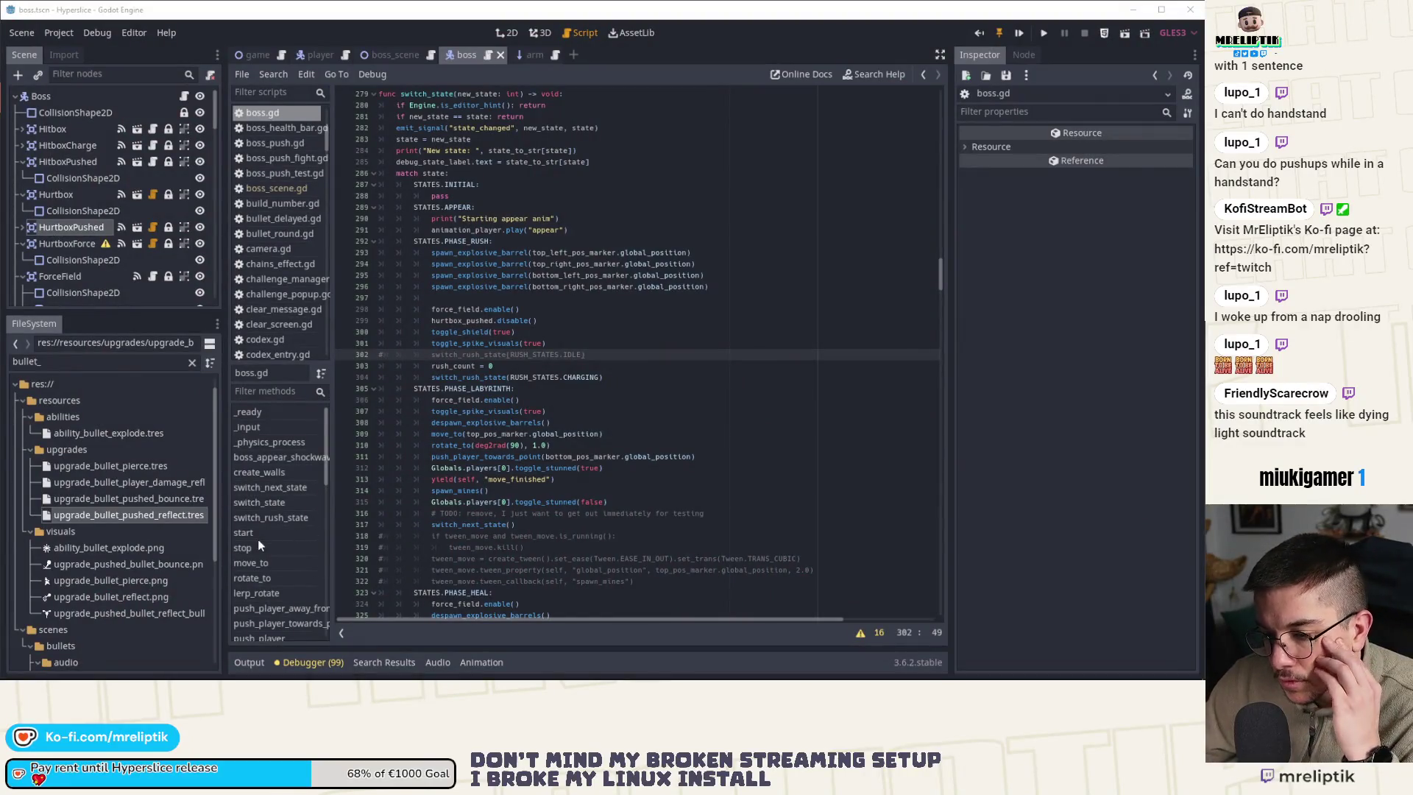
# Jump to _on_Pushable_pushed from the methods list and place the caret after its header
pyautogui.scroll(-6, 261, 537)
pyautogui.scroll(-3, 276, 555)
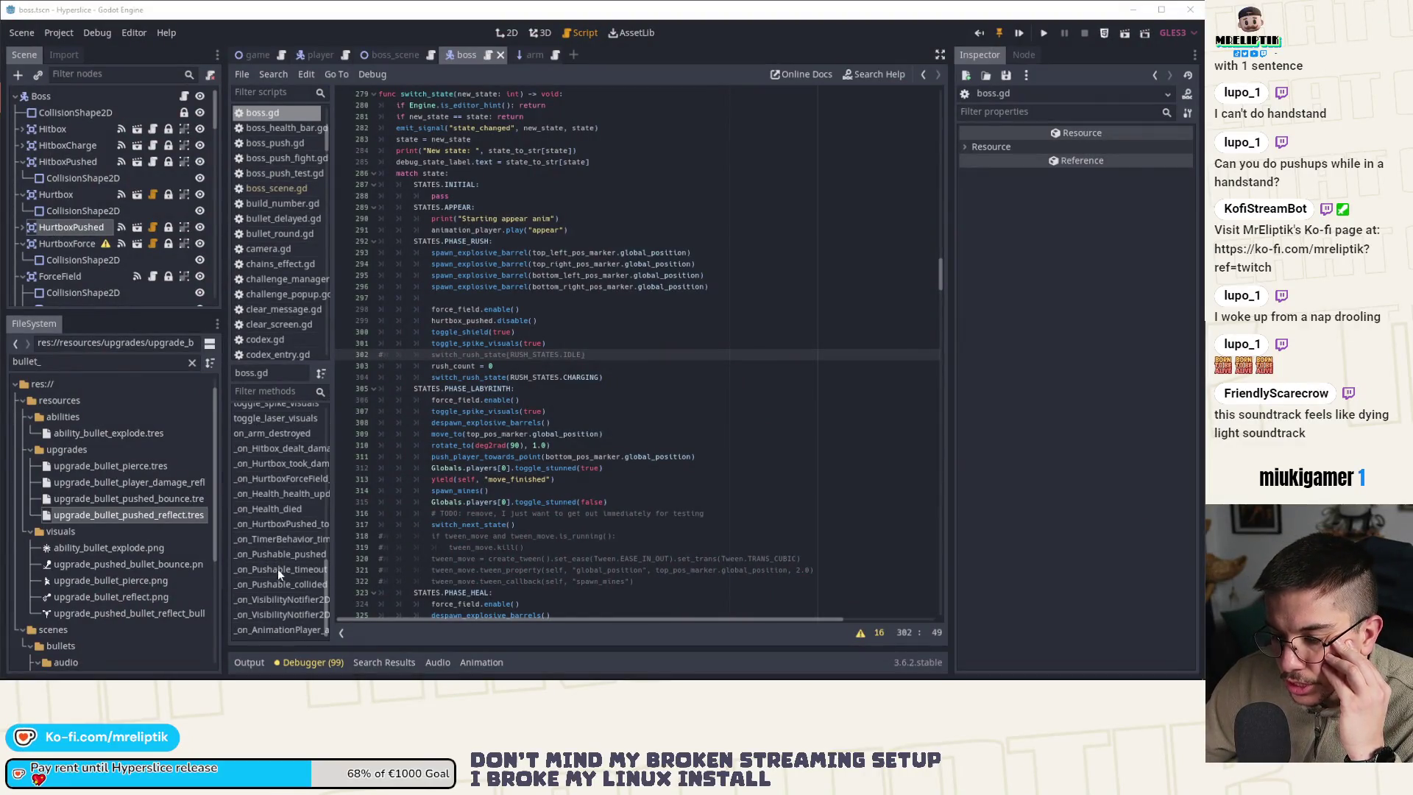
pyautogui.click(286, 554)
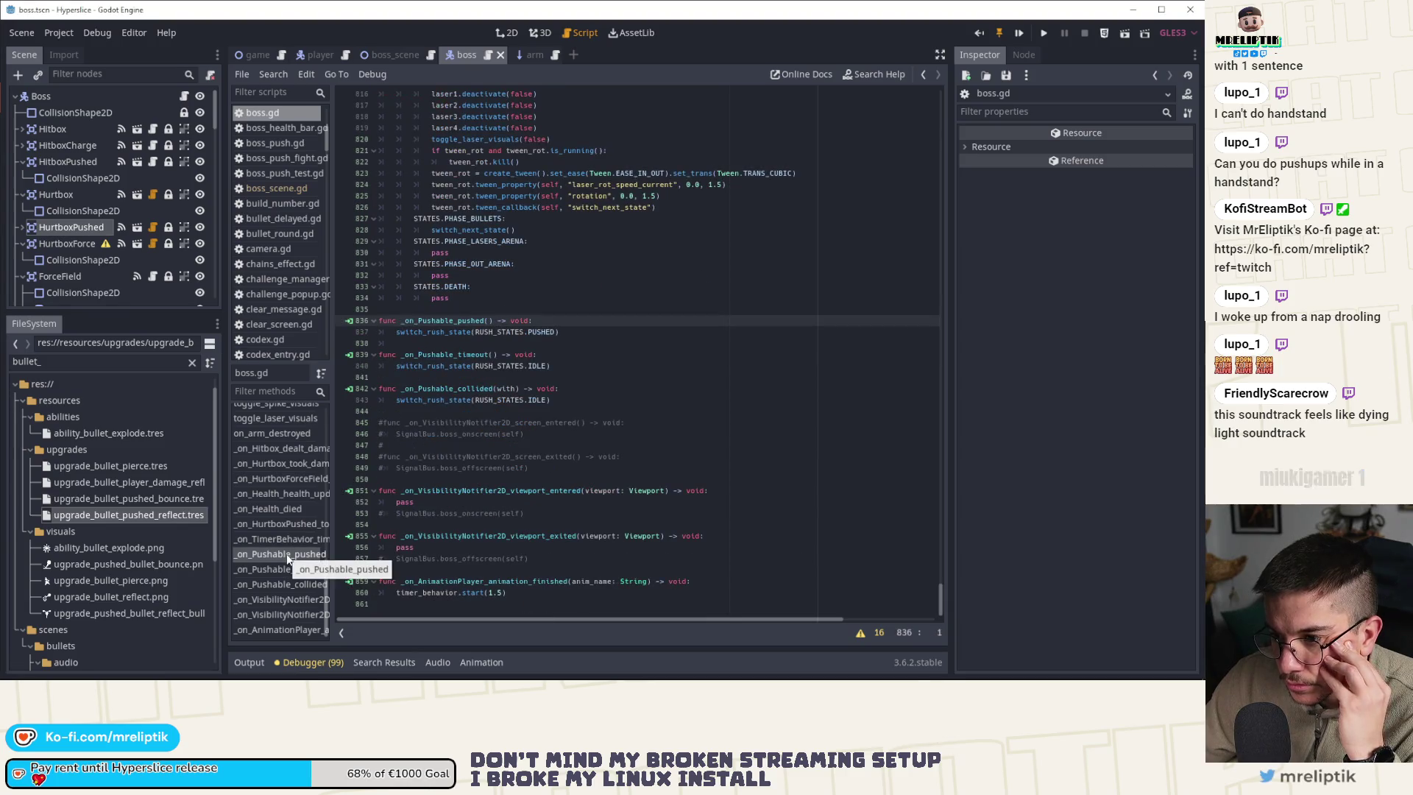
pyautogui.doubleClick(446, 332)
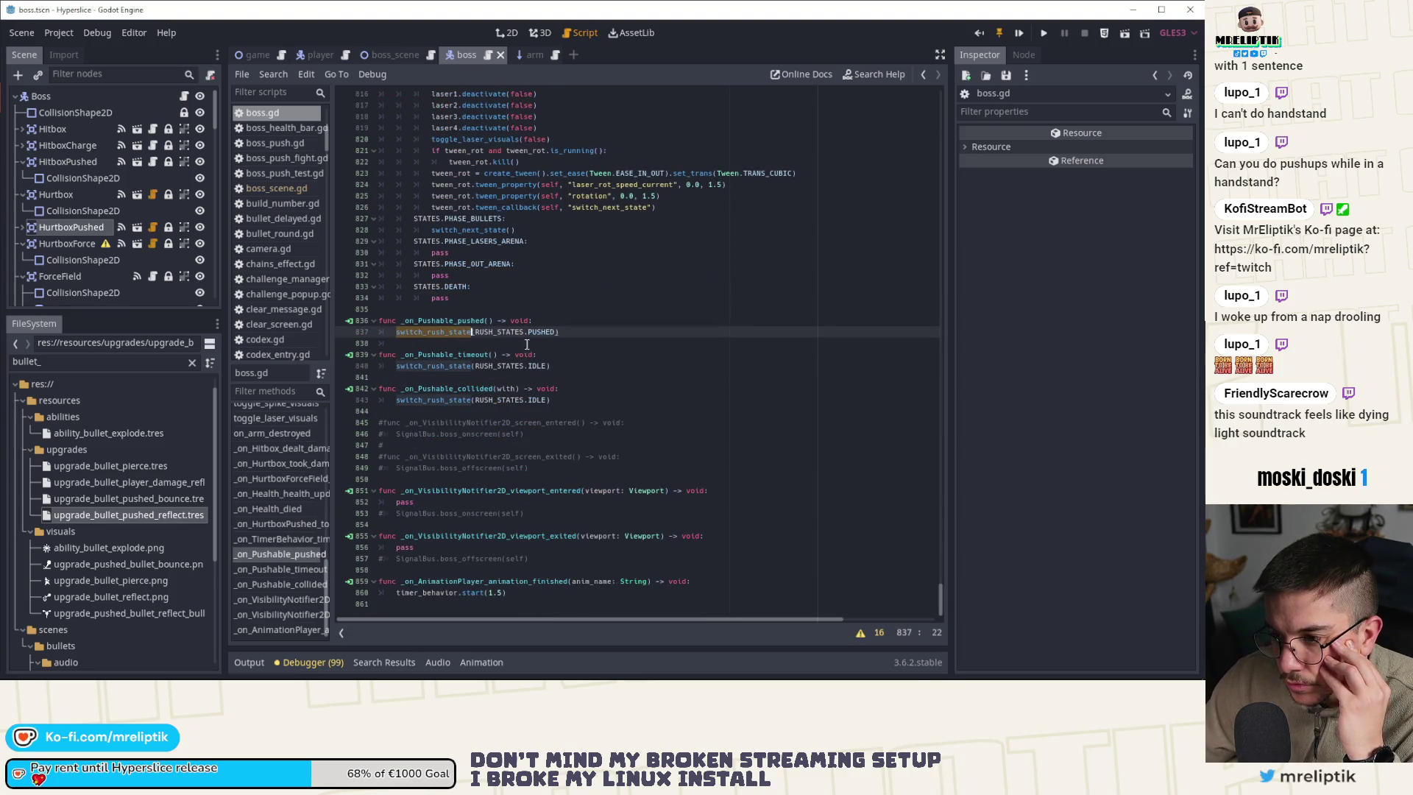
pyautogui.click(566, 317)
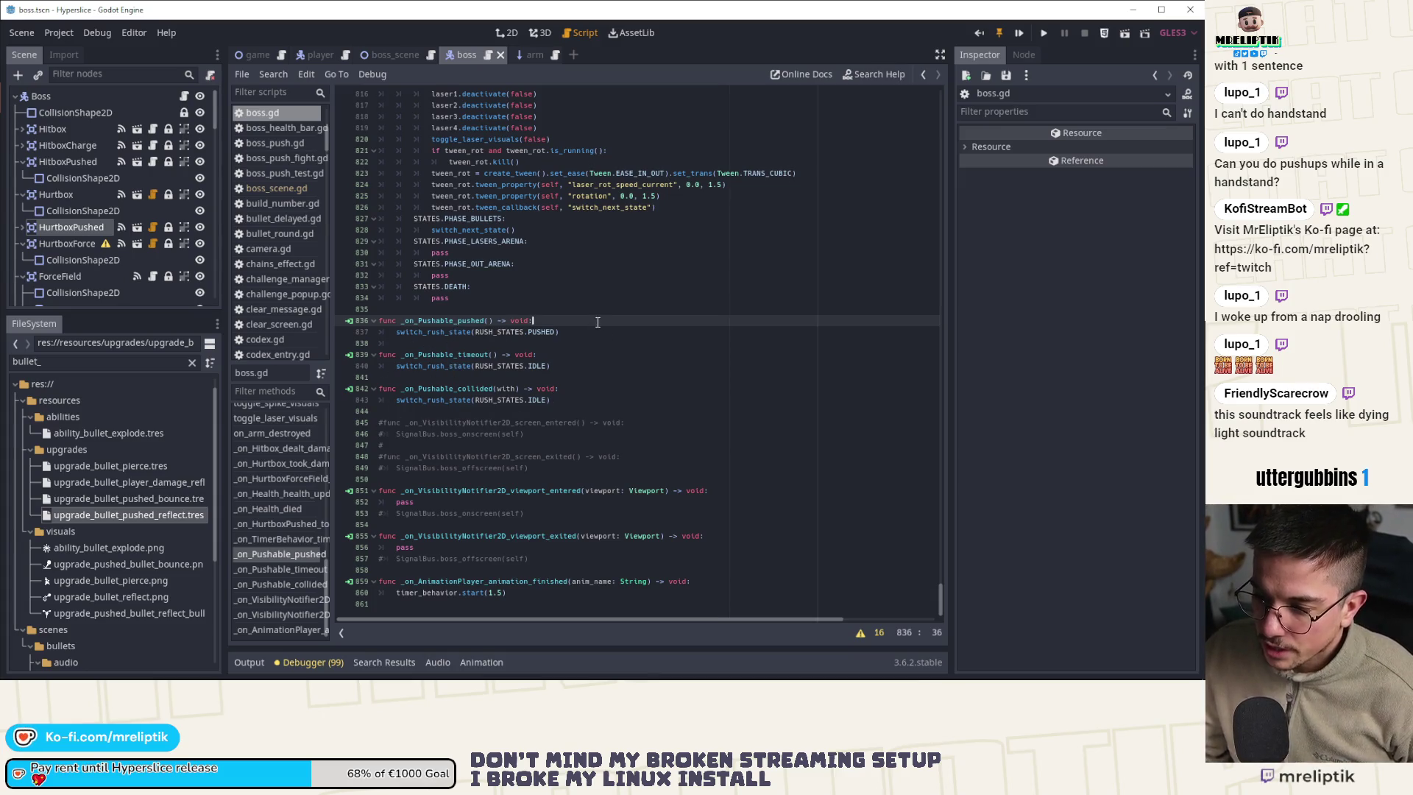
# Add an 'if state != STATES.PHASE_RUSH: return' guard line to _on_Pushable_pushed
pyautogui.press('Return')
pyautogui.write('if')
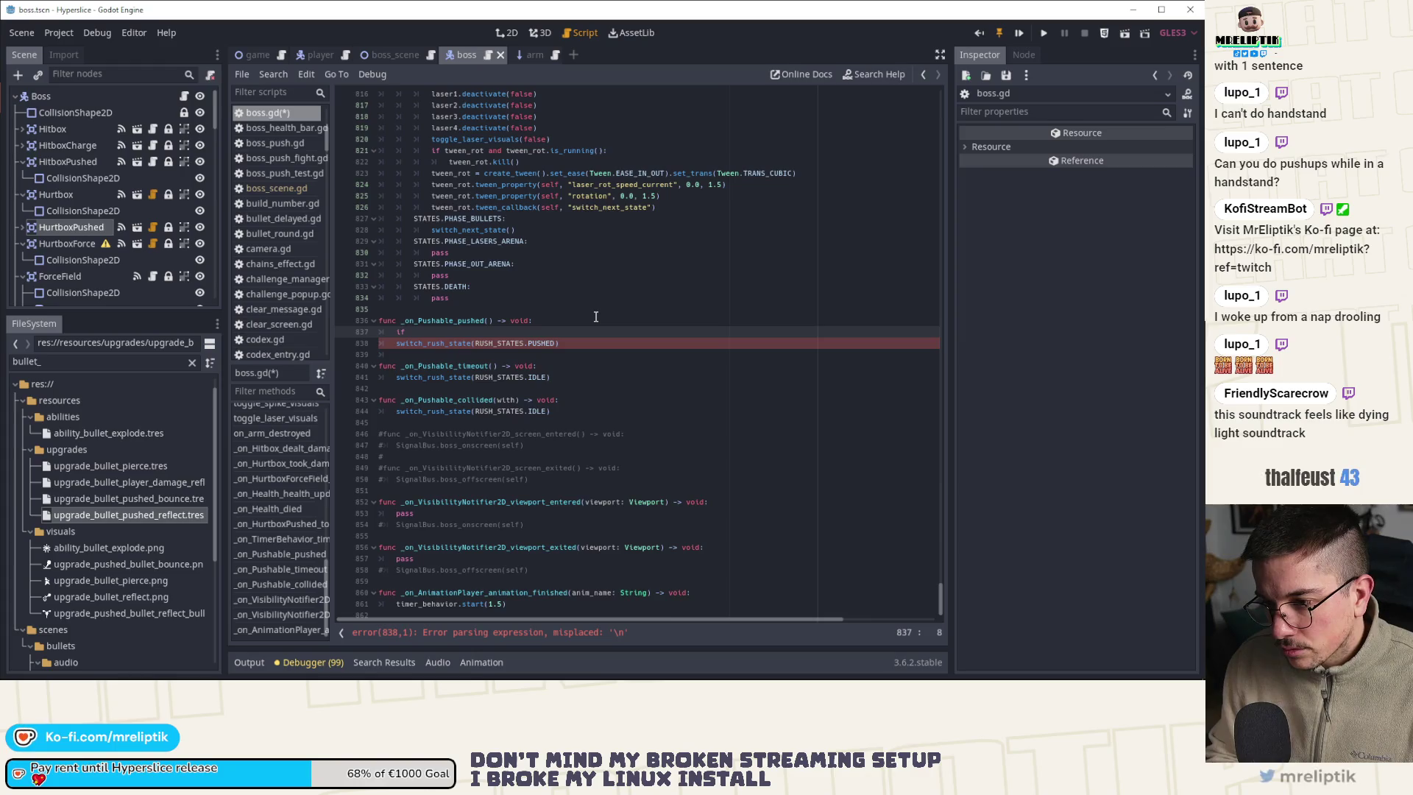
pyautogui.write('rota')
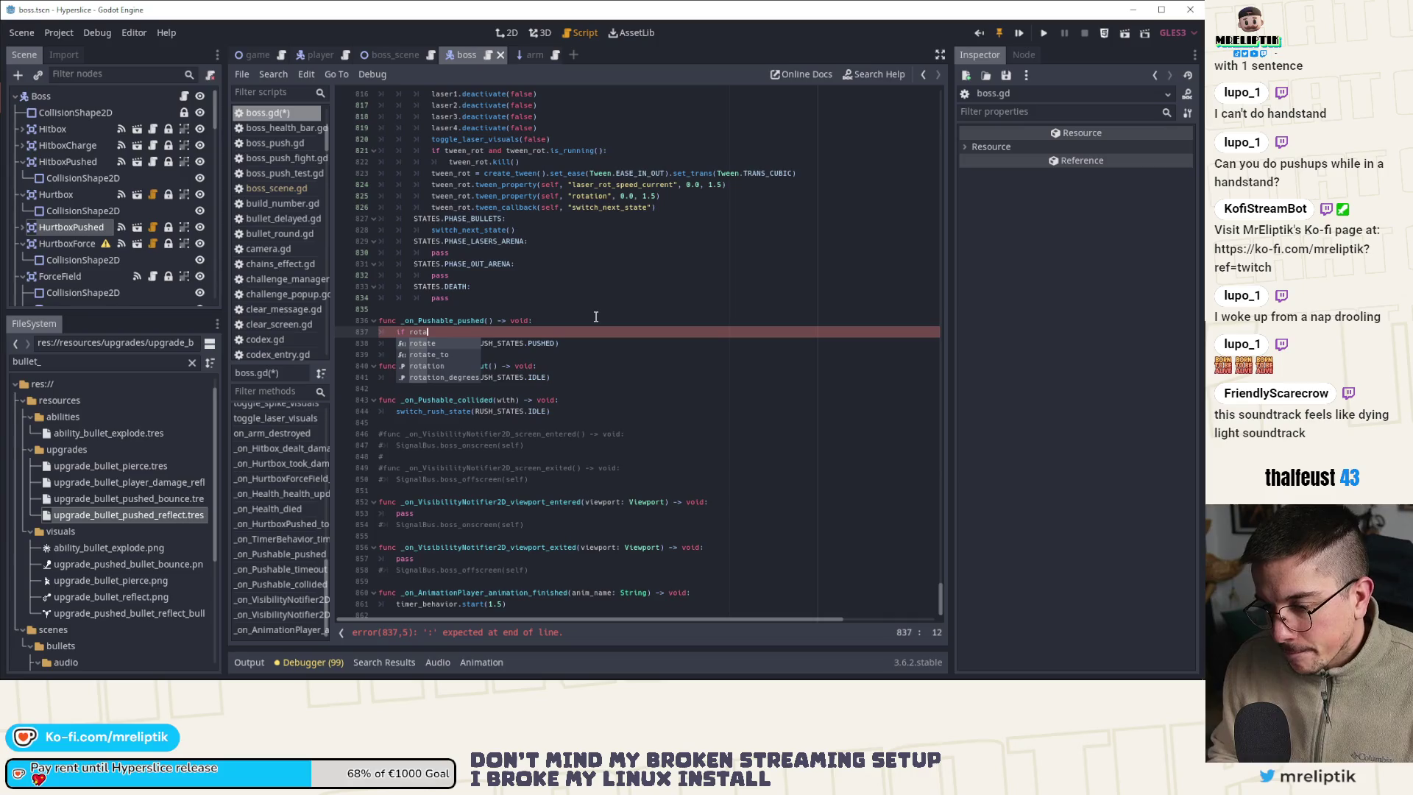
pyautogui.press('BackSpace')
pyautogui.press('BackSpace')
pyautogui.press('BackSpace')
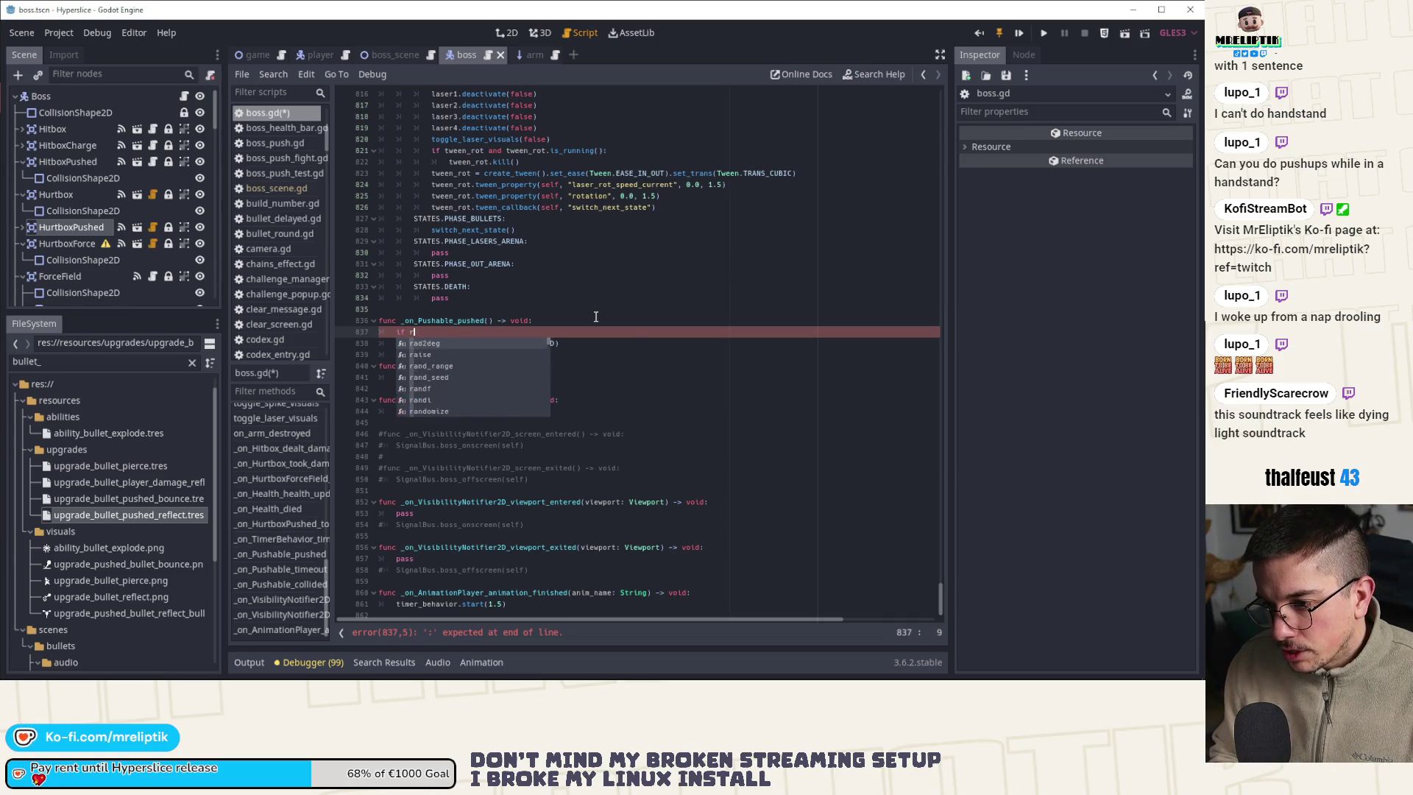
pyautogui.write('stat')
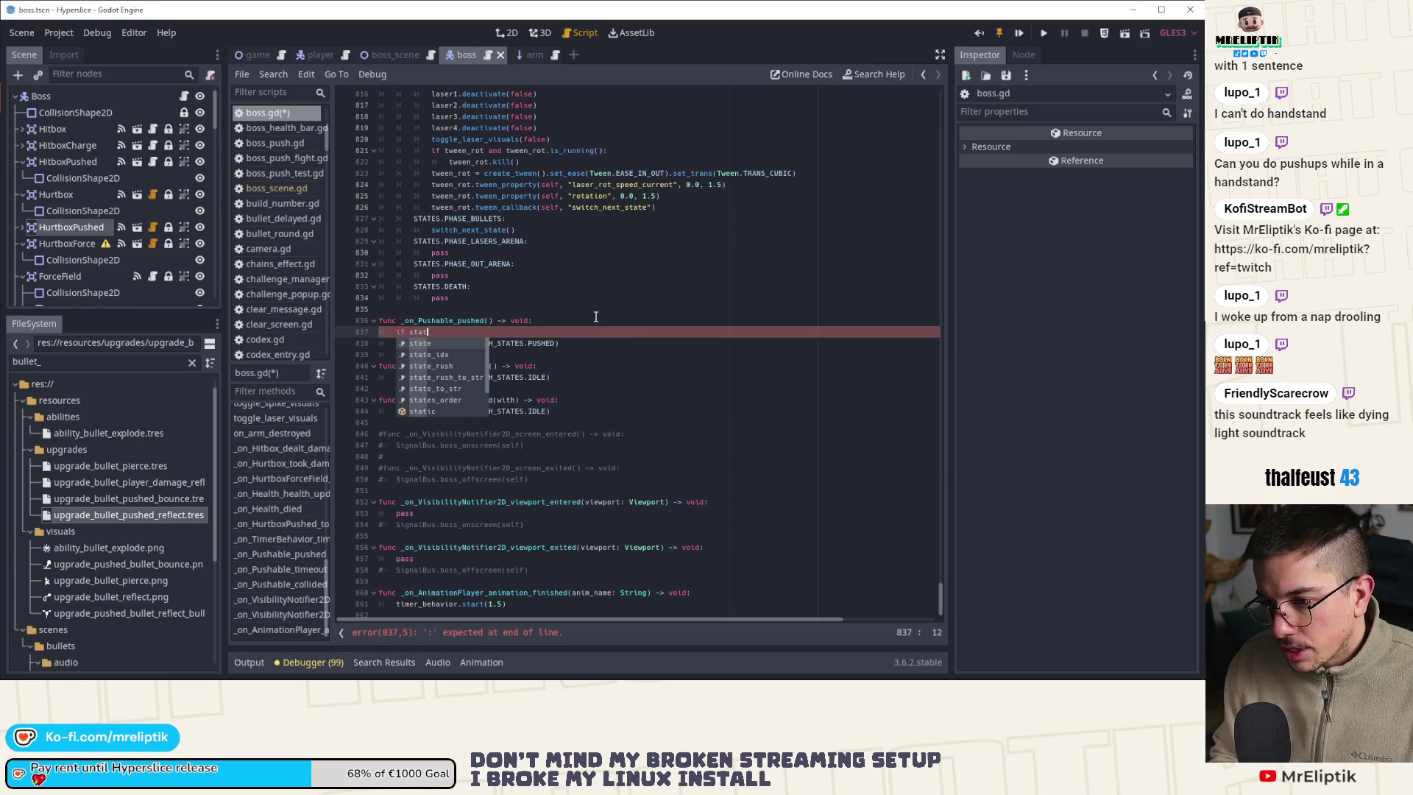
pyautogui.write('e ==STATES')
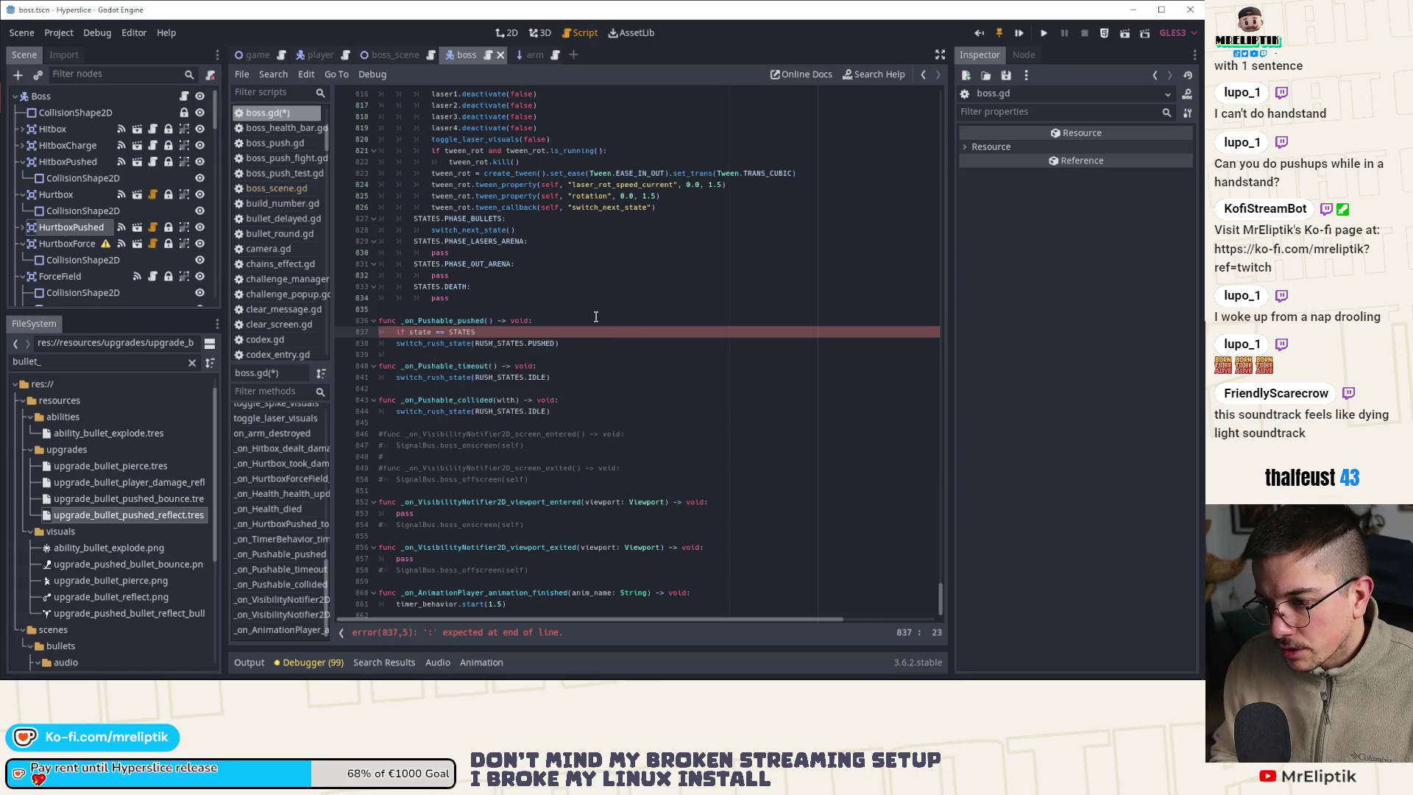
pyautogui.write('.')
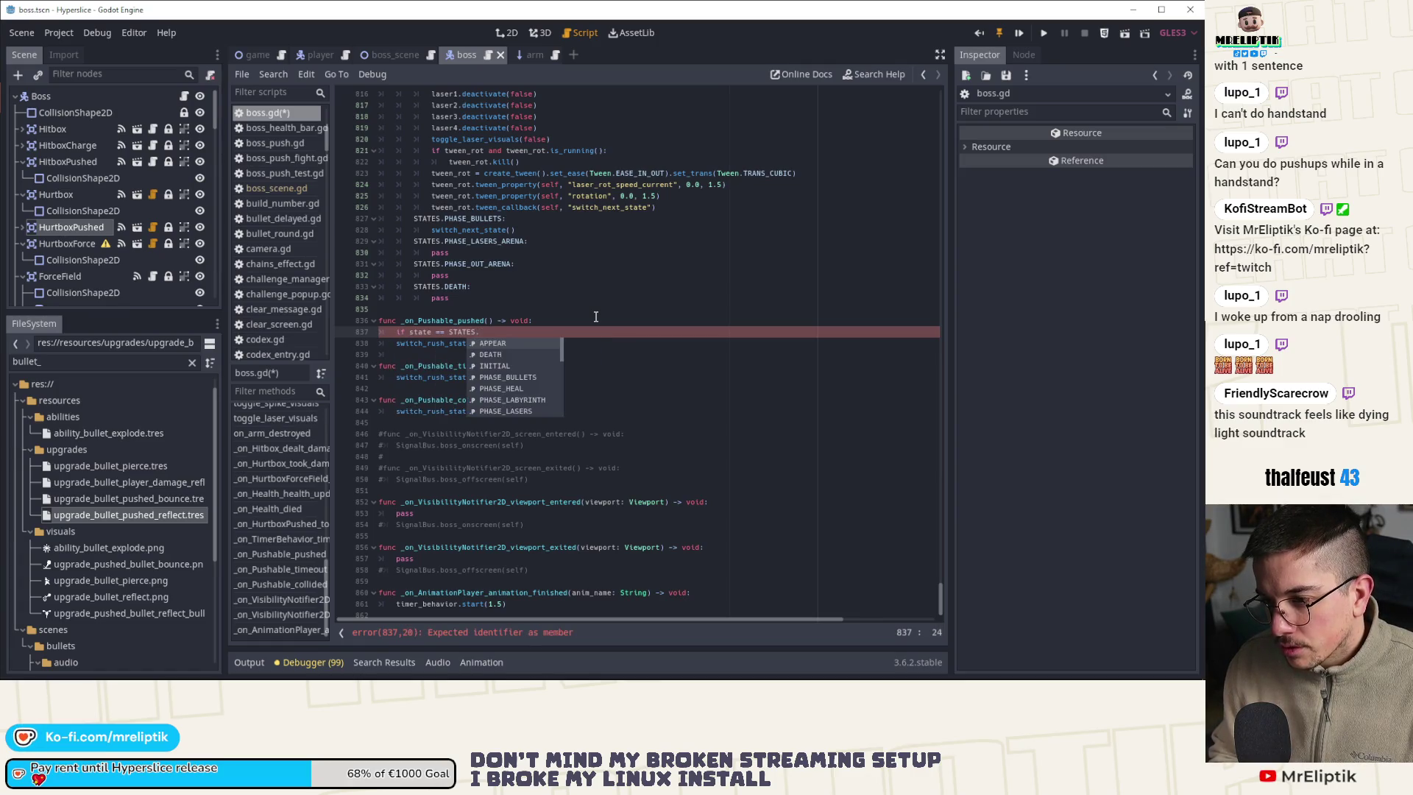
pyautogui.write('PHASE_RUSH')
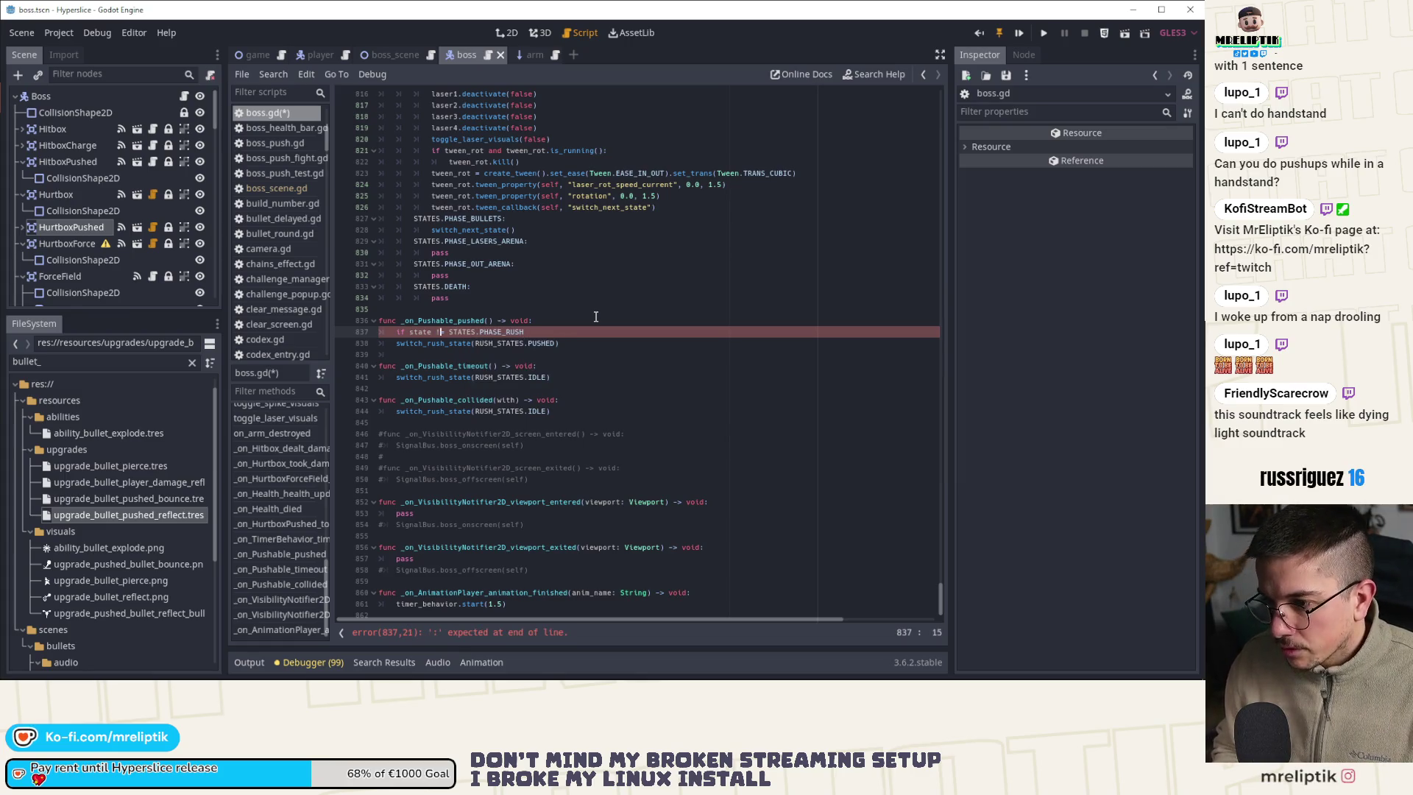
pyautogui.write('.')
pyautogui.press('End')
pyautogui.write(':')
pyautogui.press('Return')
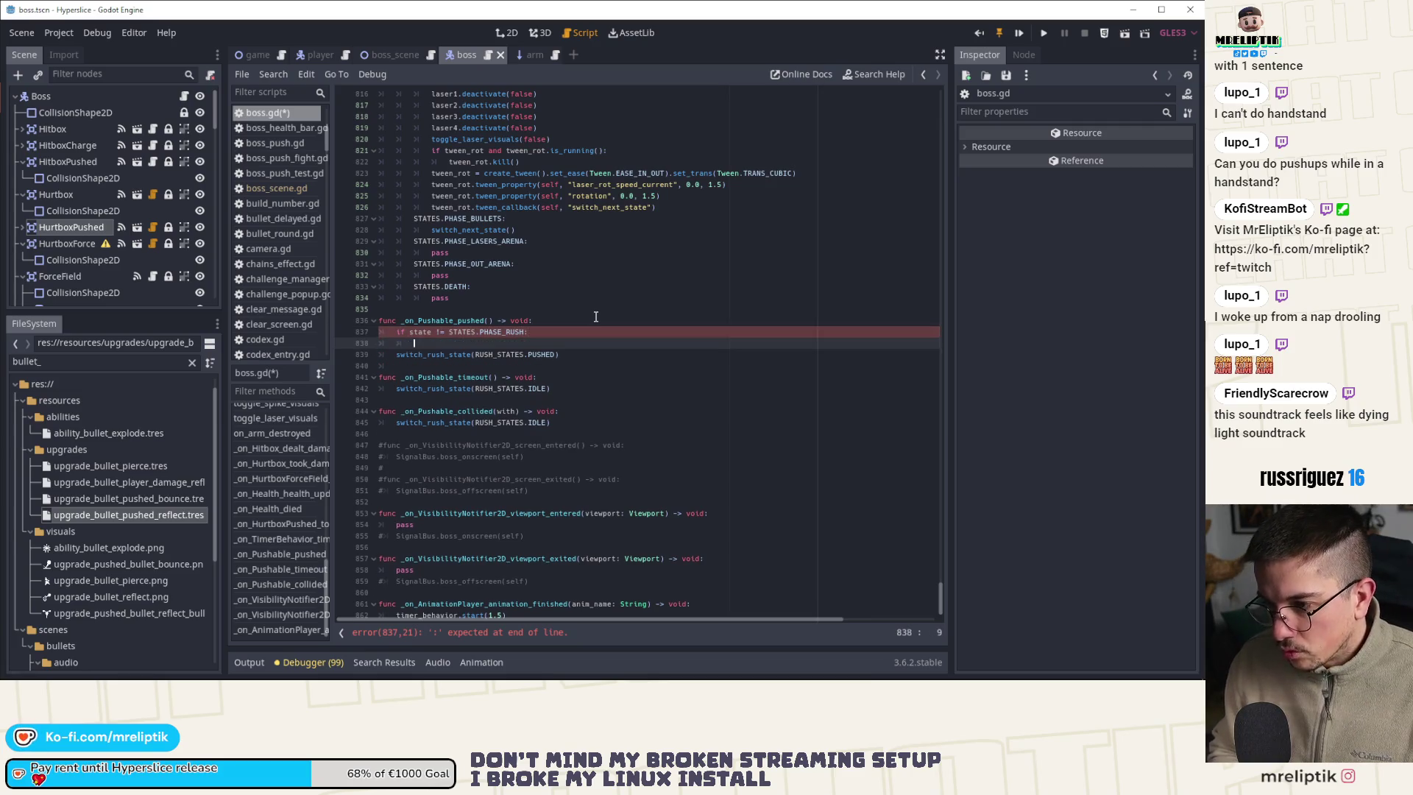
pyautogui.write('sr')
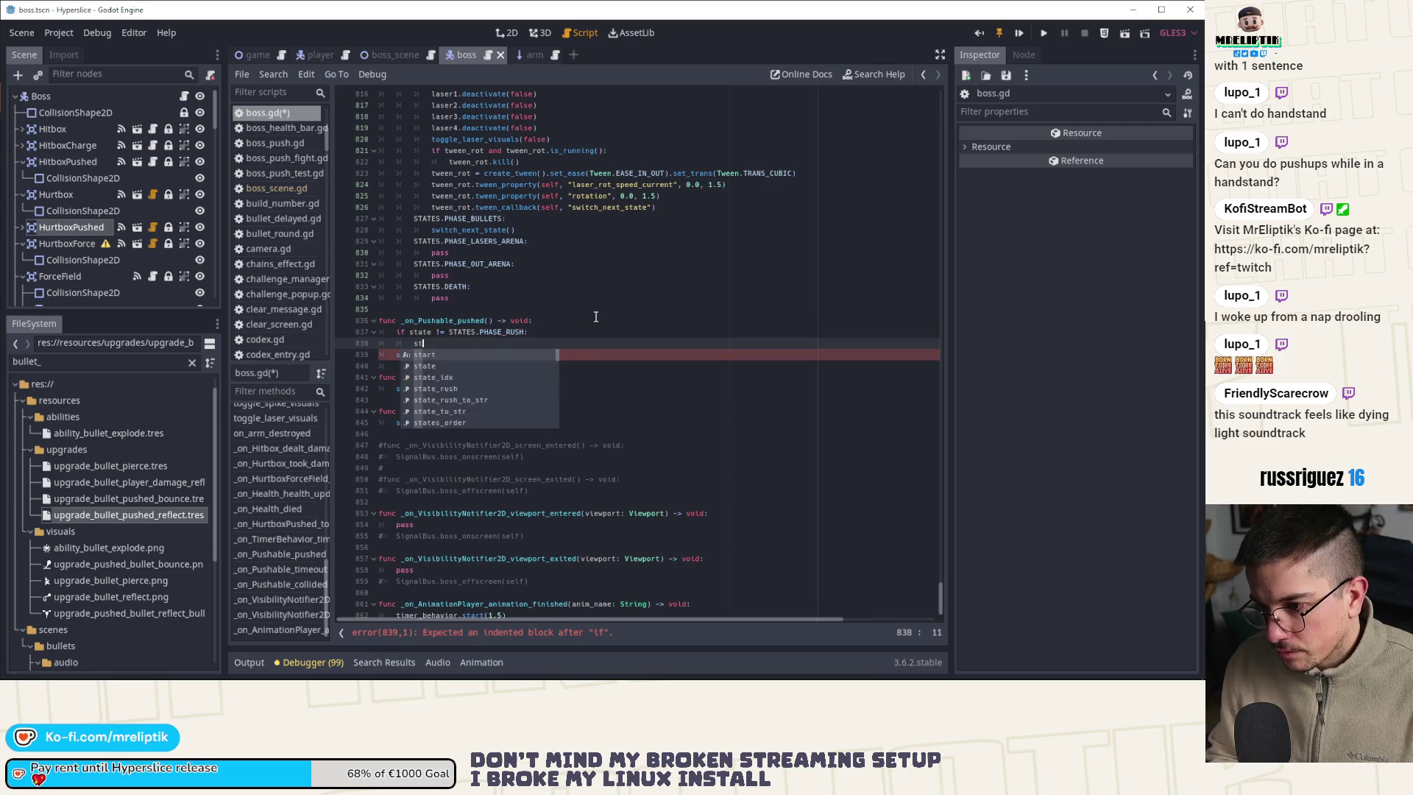
pyautogui.press('Escape')
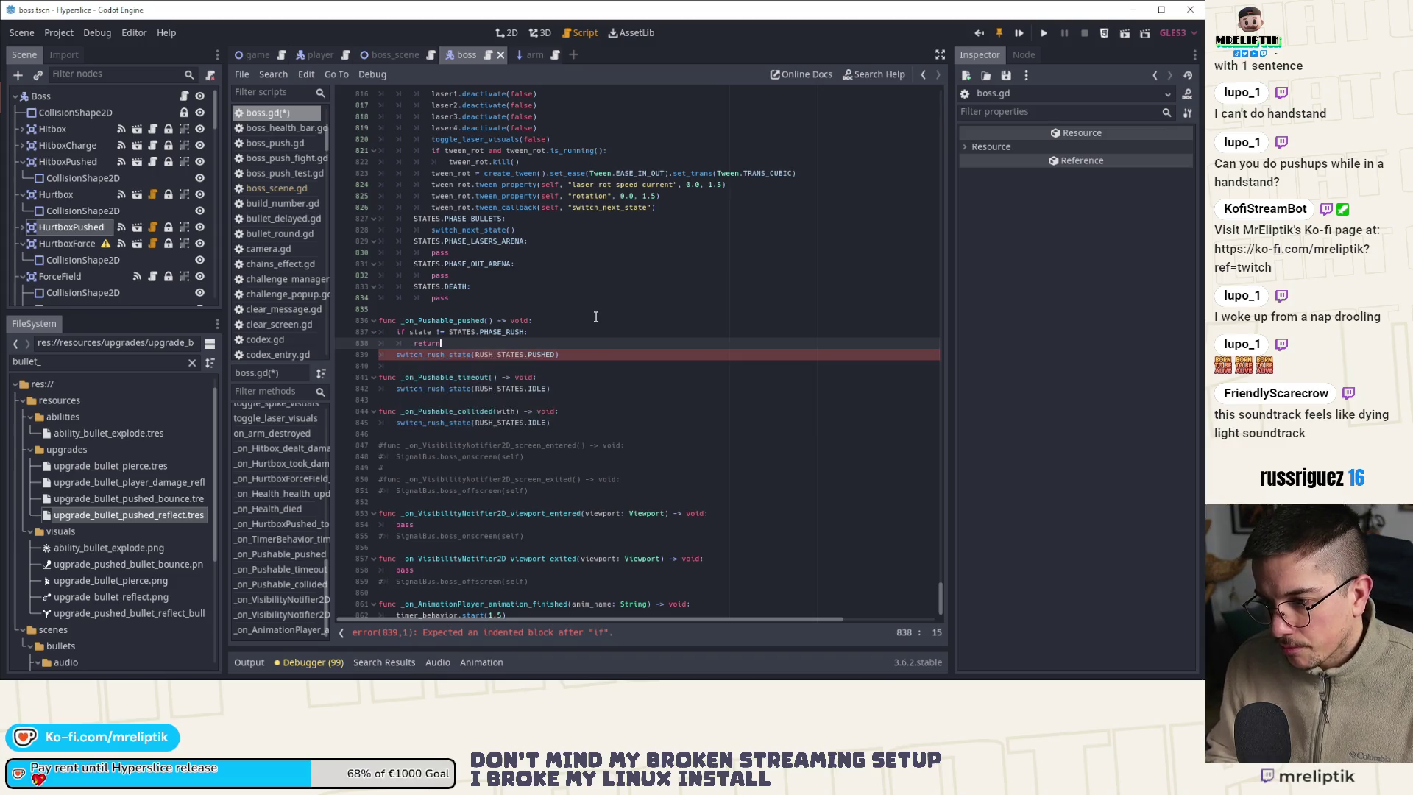
pyautogui.press('Home')
pyautogui.press('BackSpace')
pyautogui.press('BackSpace')
pyautogui.press('BackSpace')
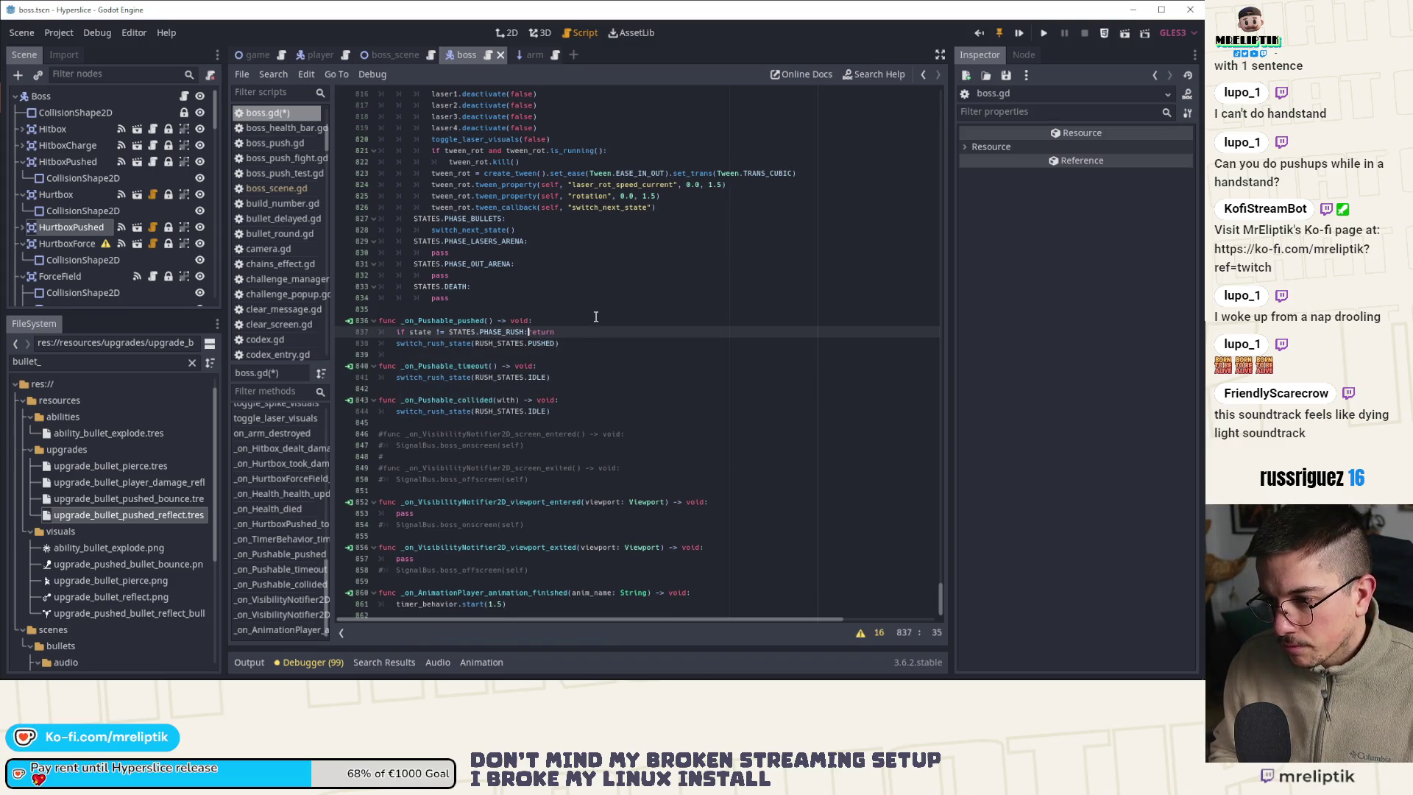
# Copy the same guard into _on_Pushable_timeout and _on_Pushable_collided, then save boss.gd
pyautogui.hotkey('ctrl', 'c')
pyautogui.press('Down')
pyautogui.press('Down')
pyautogui.press('Down')
pyautogui.hotkey('ctrl', 'v')
pyautogui.press('Down')
pyautogui.press('Down')
pyautogui.press('Down')
pyautogui.hotkey('ctrl', 'v')
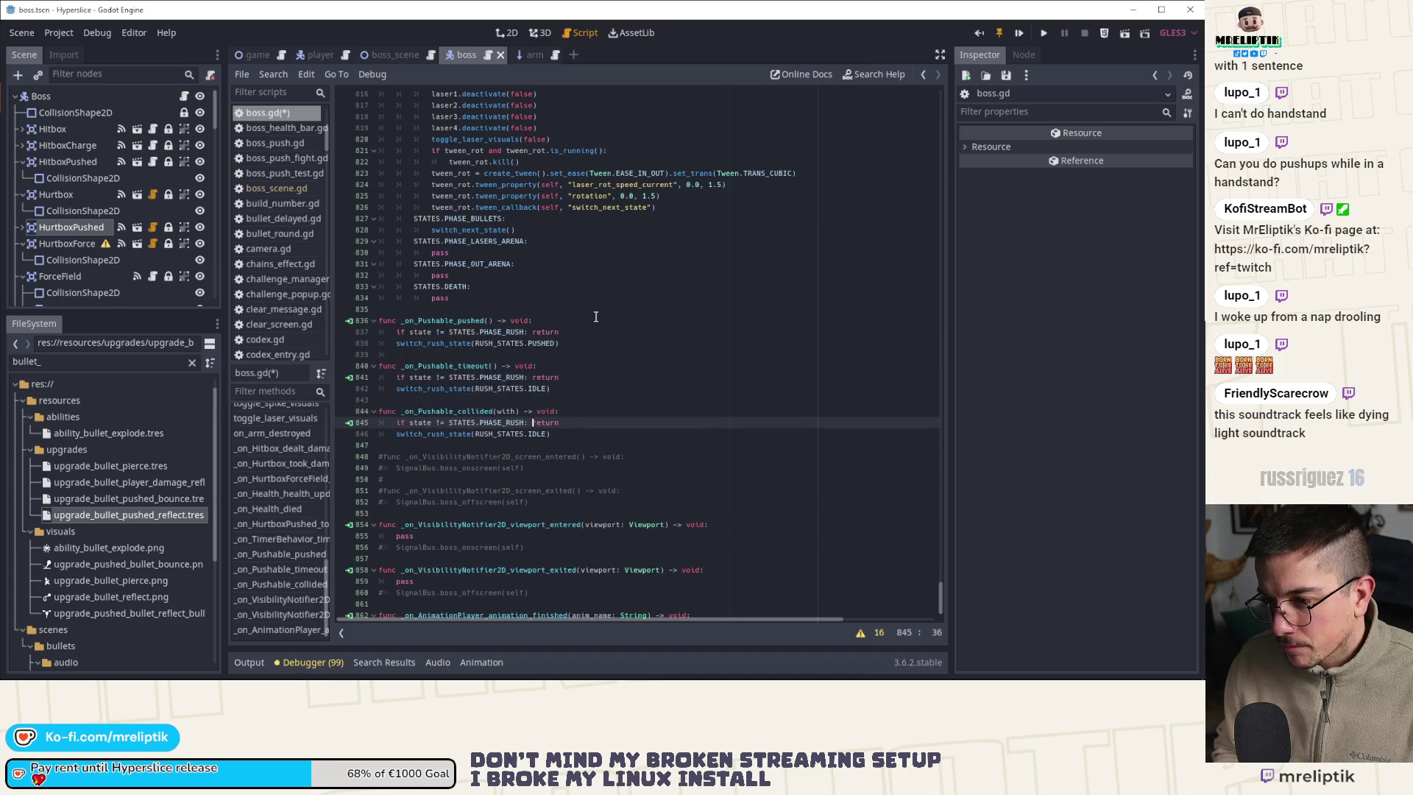
pyautogui.hotkey('ctrl', 's')
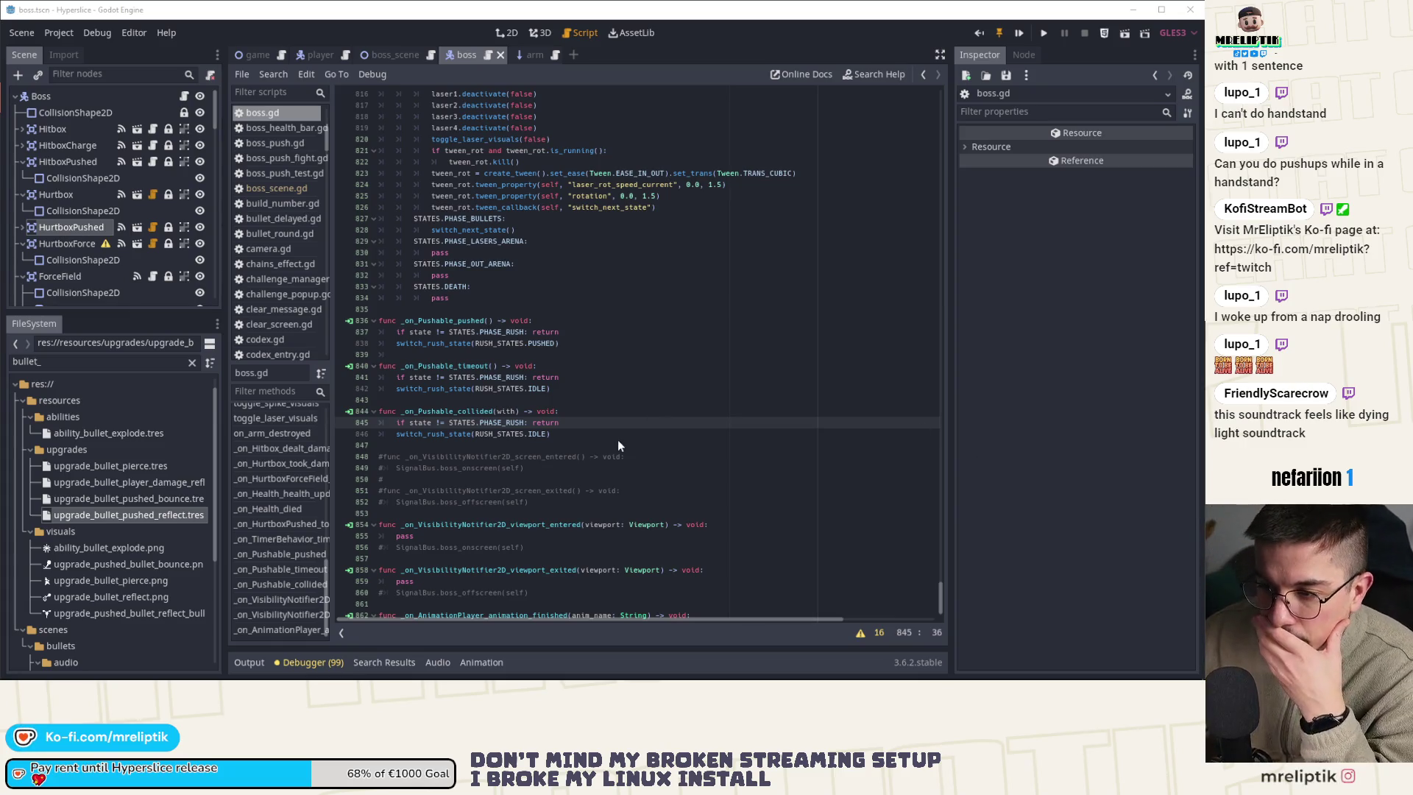
# Run a wave 15 playtest for about 31 seconds, then pause and close the game window
pyautogui.click(629, 390)
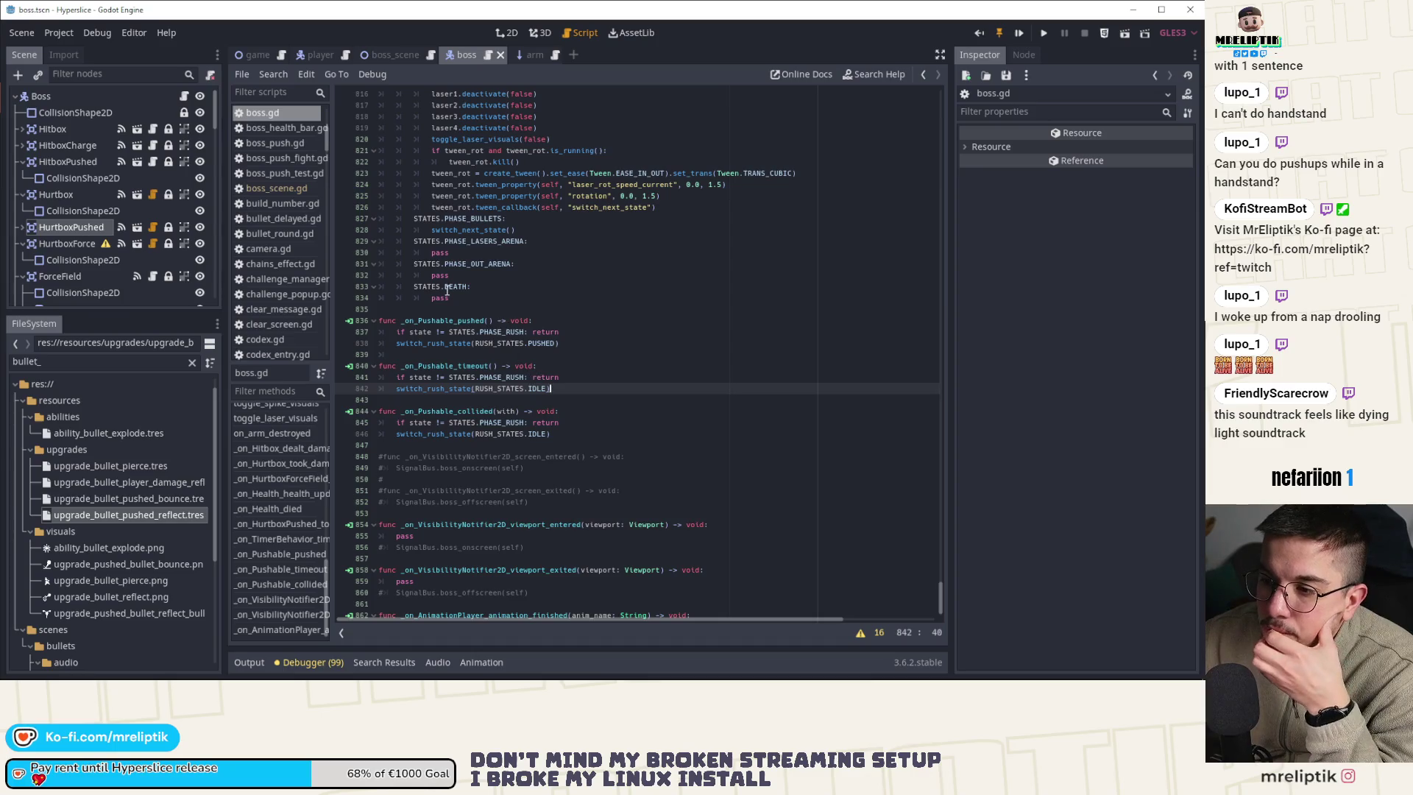
pyautogui.click(77, 229)
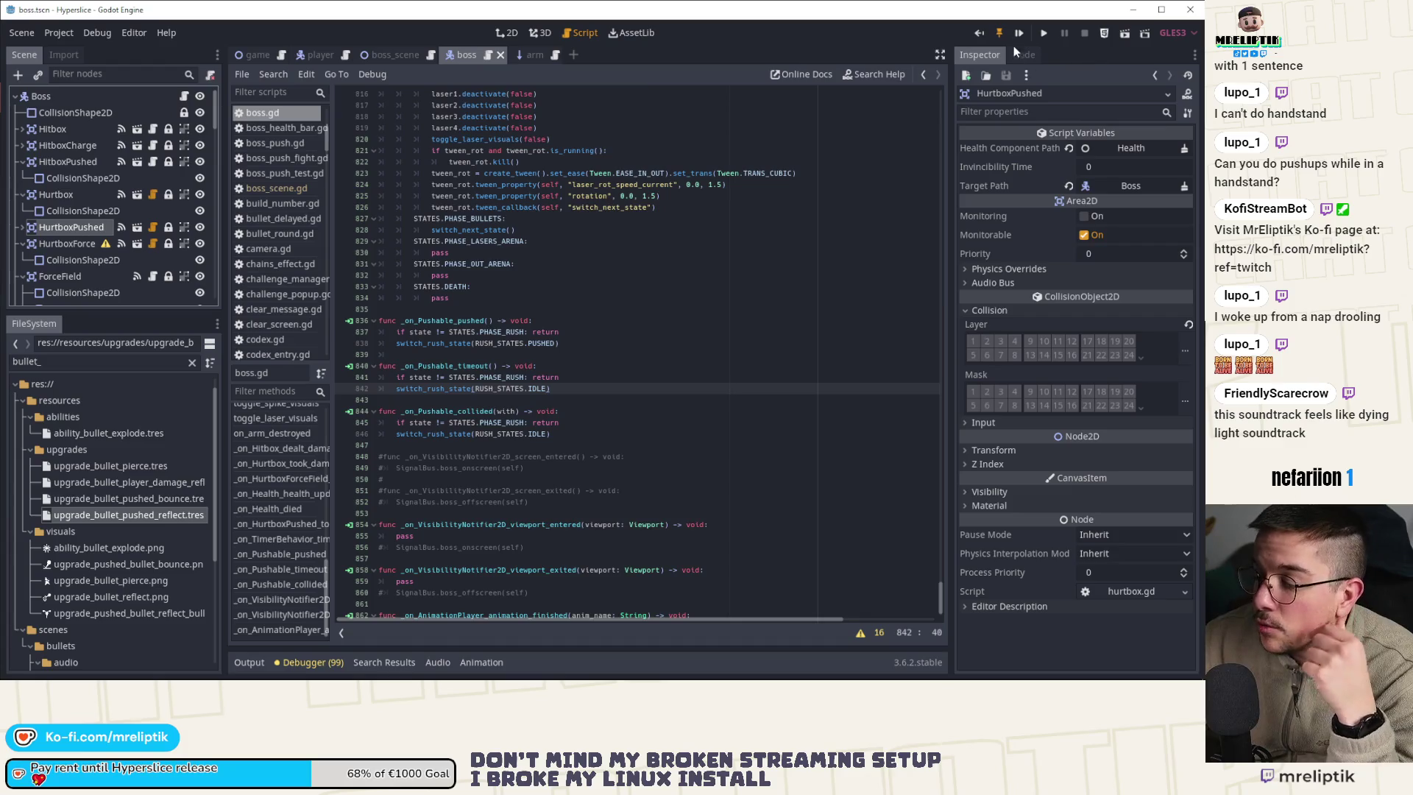
pyautogui.press('F5')
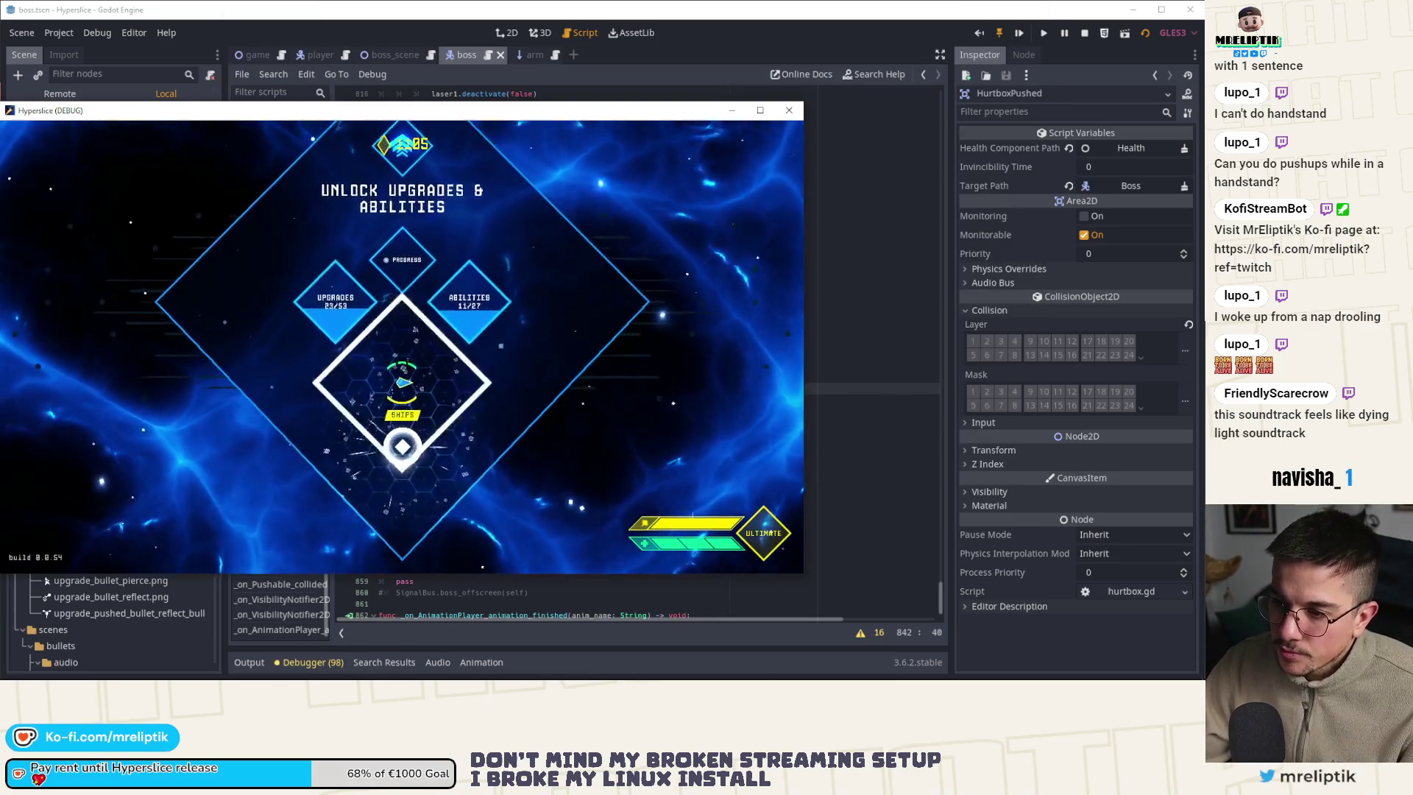
pyautogui.click(452, 417)
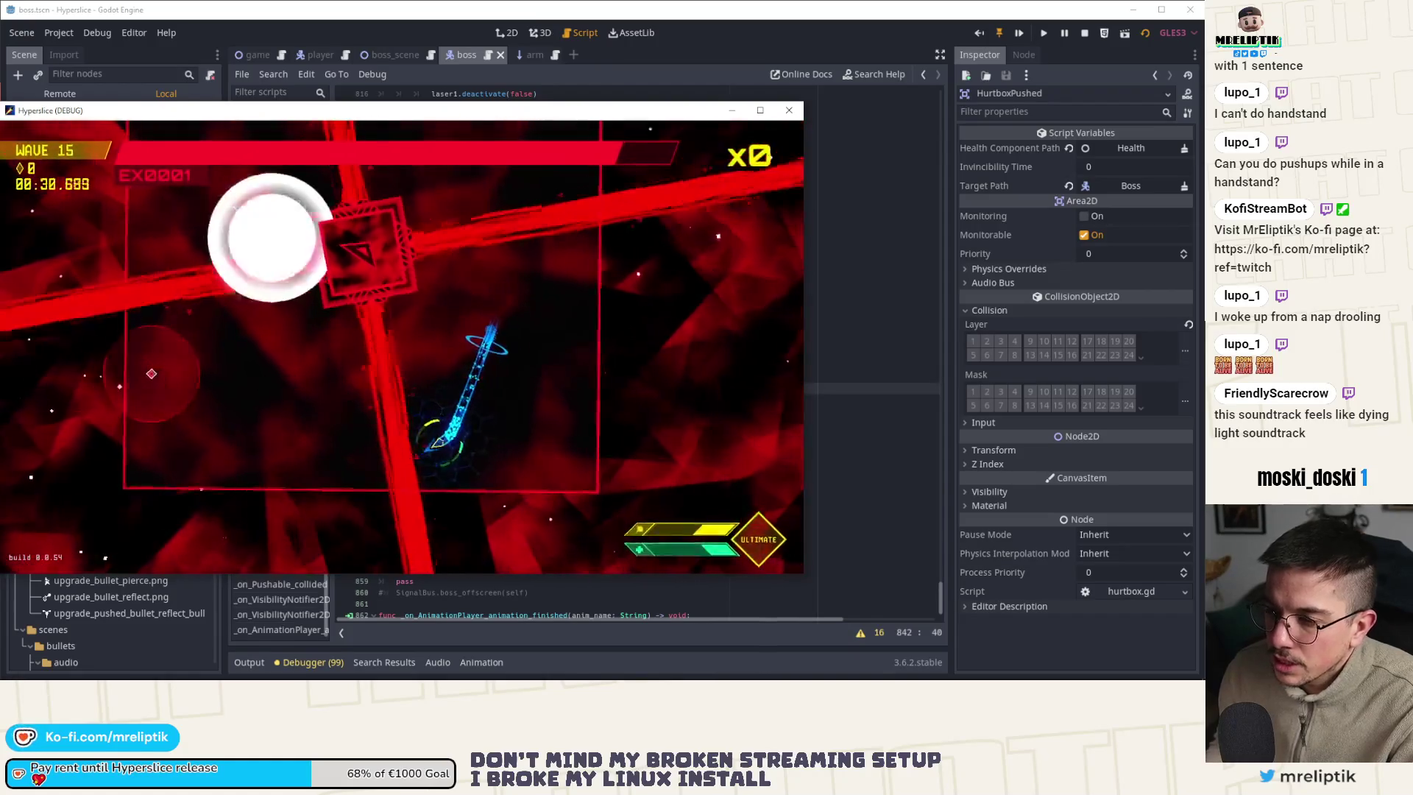
pyautogui.press('Escape')
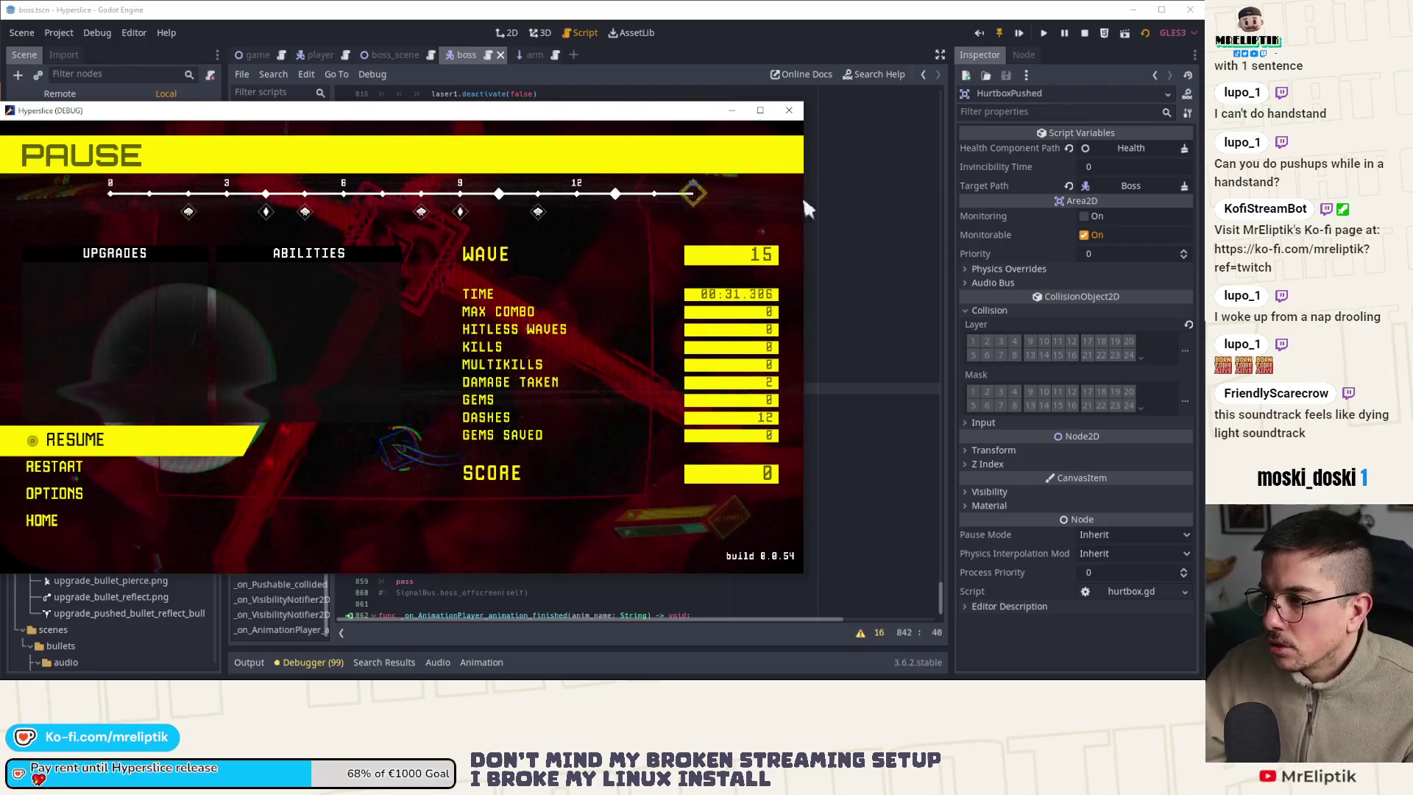
pyautogui.click(789, 110)
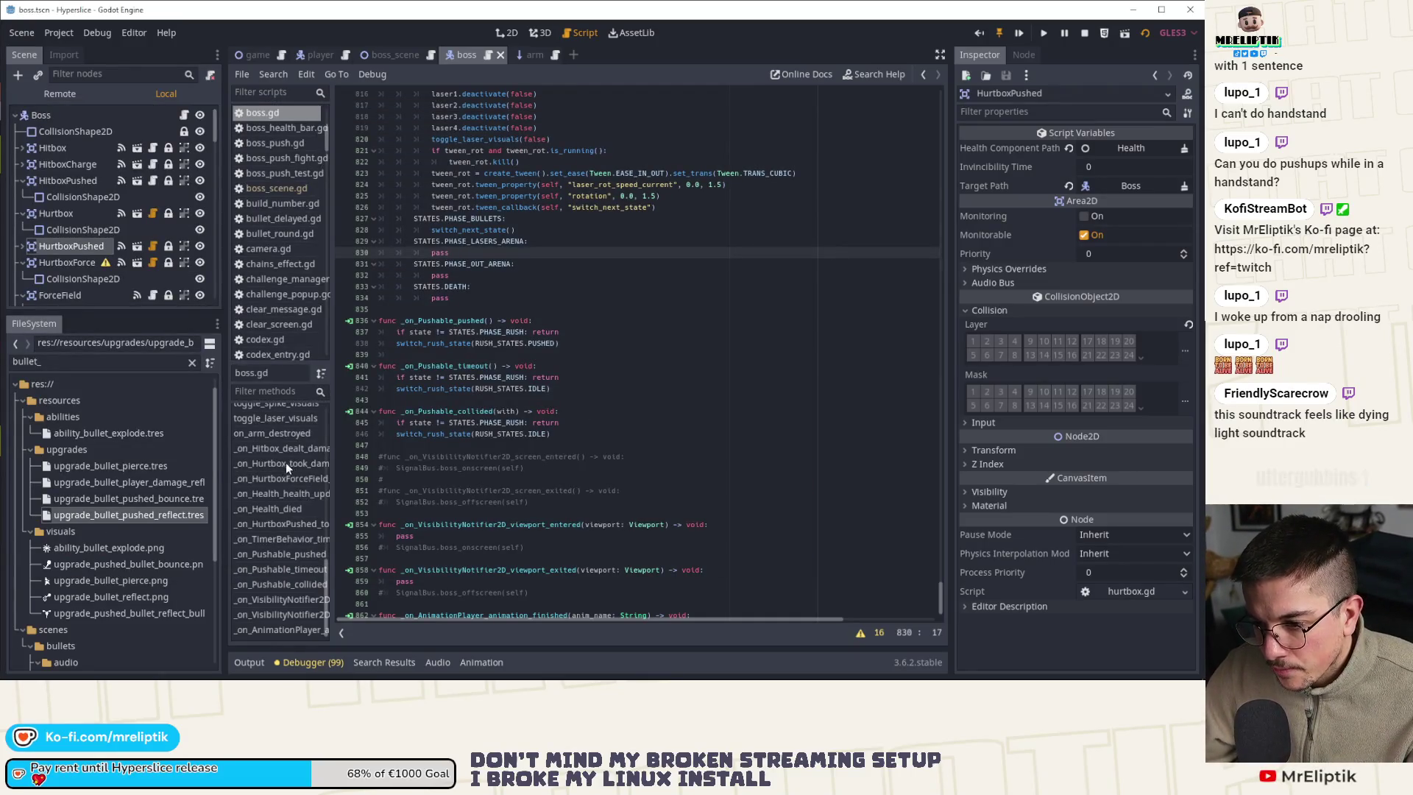
# Jump via spawn_mines to switch_state and scroll down to its STATES.PHASE_LABYRINTH block
pyautogui.scroll(3, 272, 519)
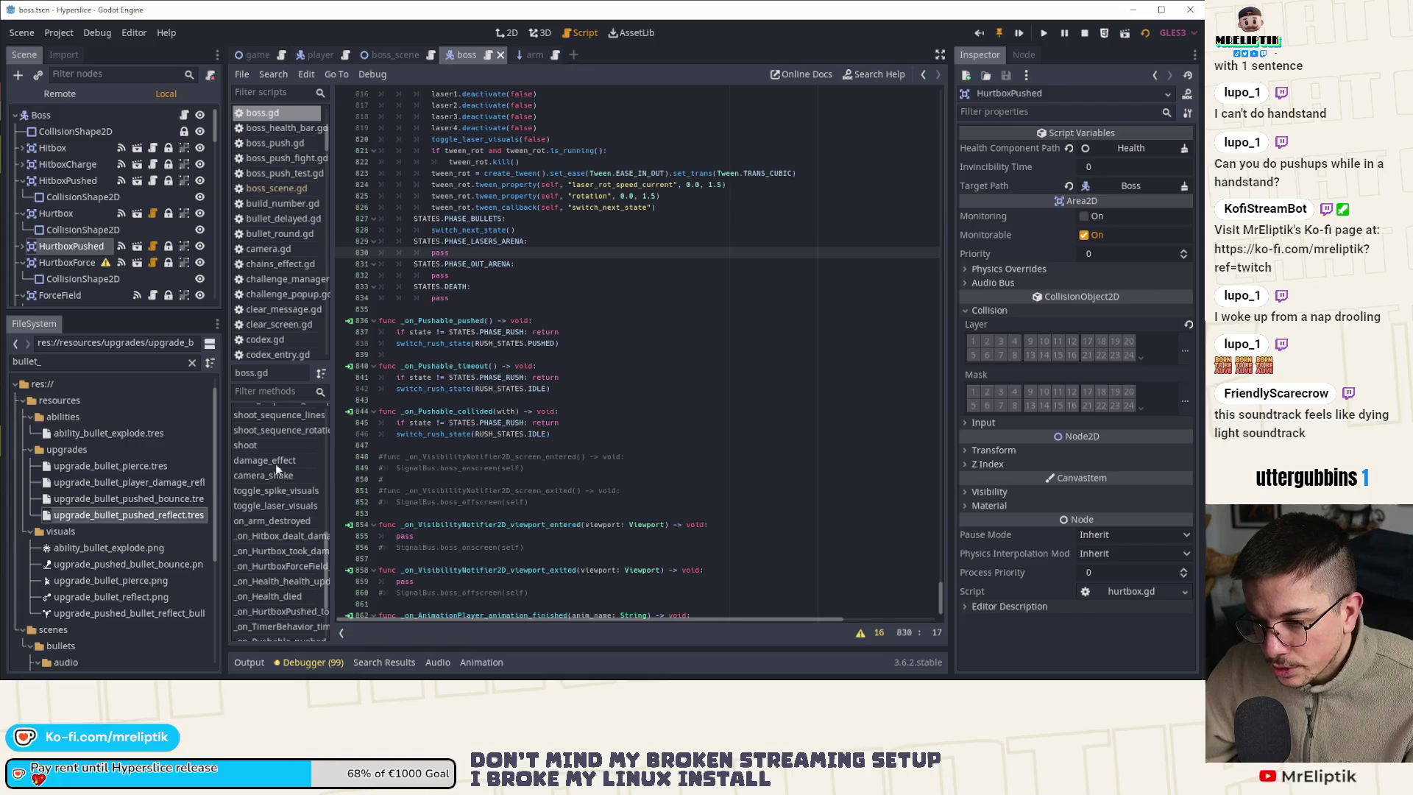
pyautogui.scroll(2, 277, 471)
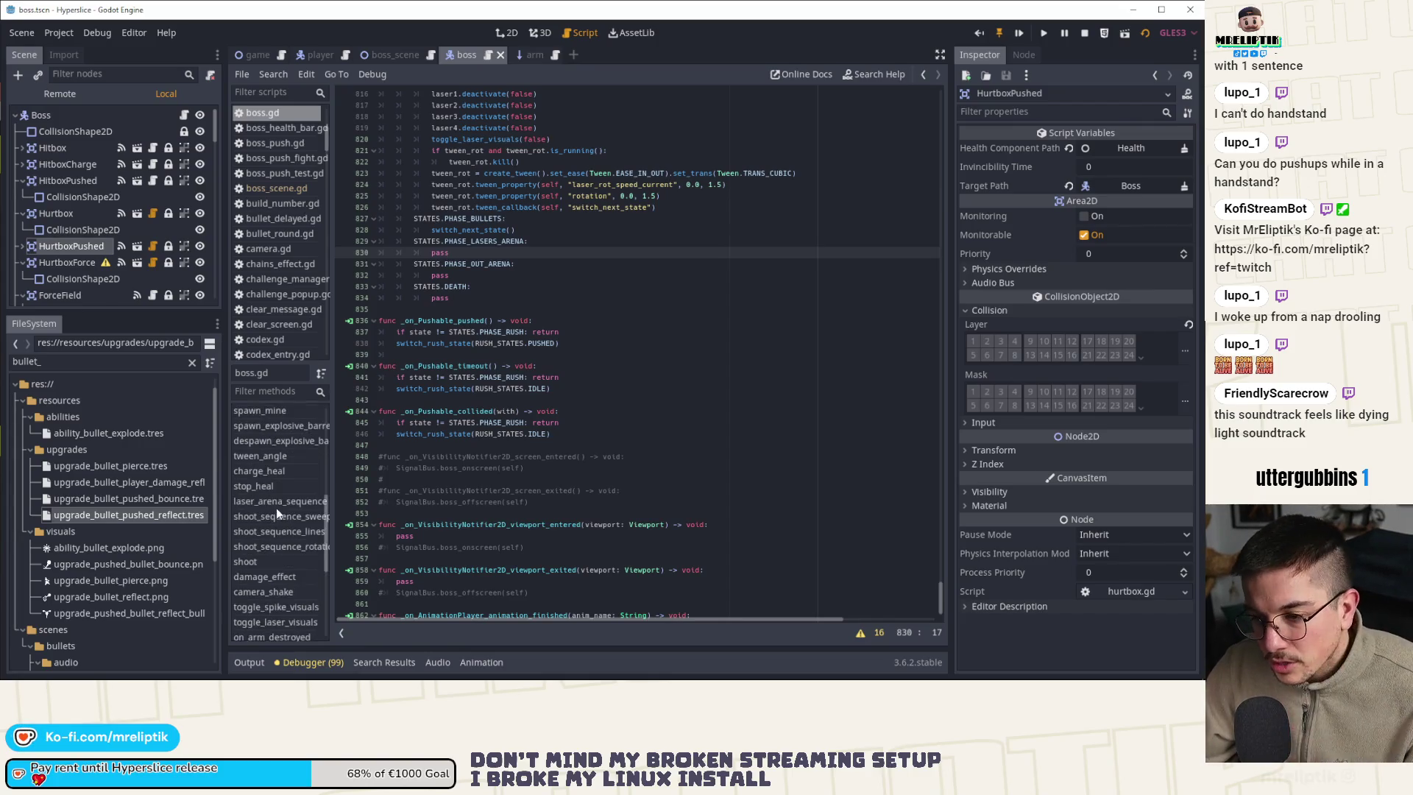
pyautogui.scroll(3, 280, 494)
pyautogui.scroll(2, 279, 500)
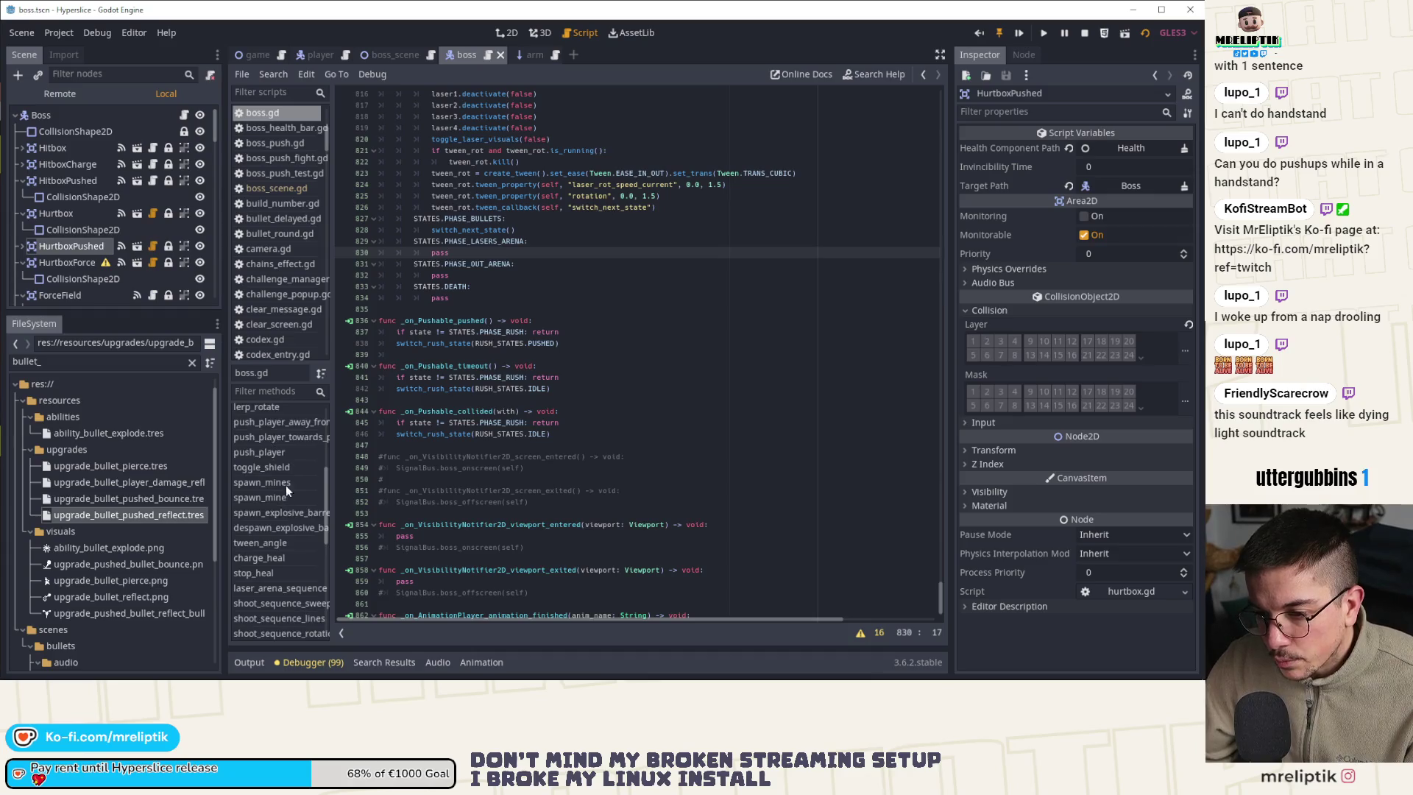
pyautogui.click(272, 484)
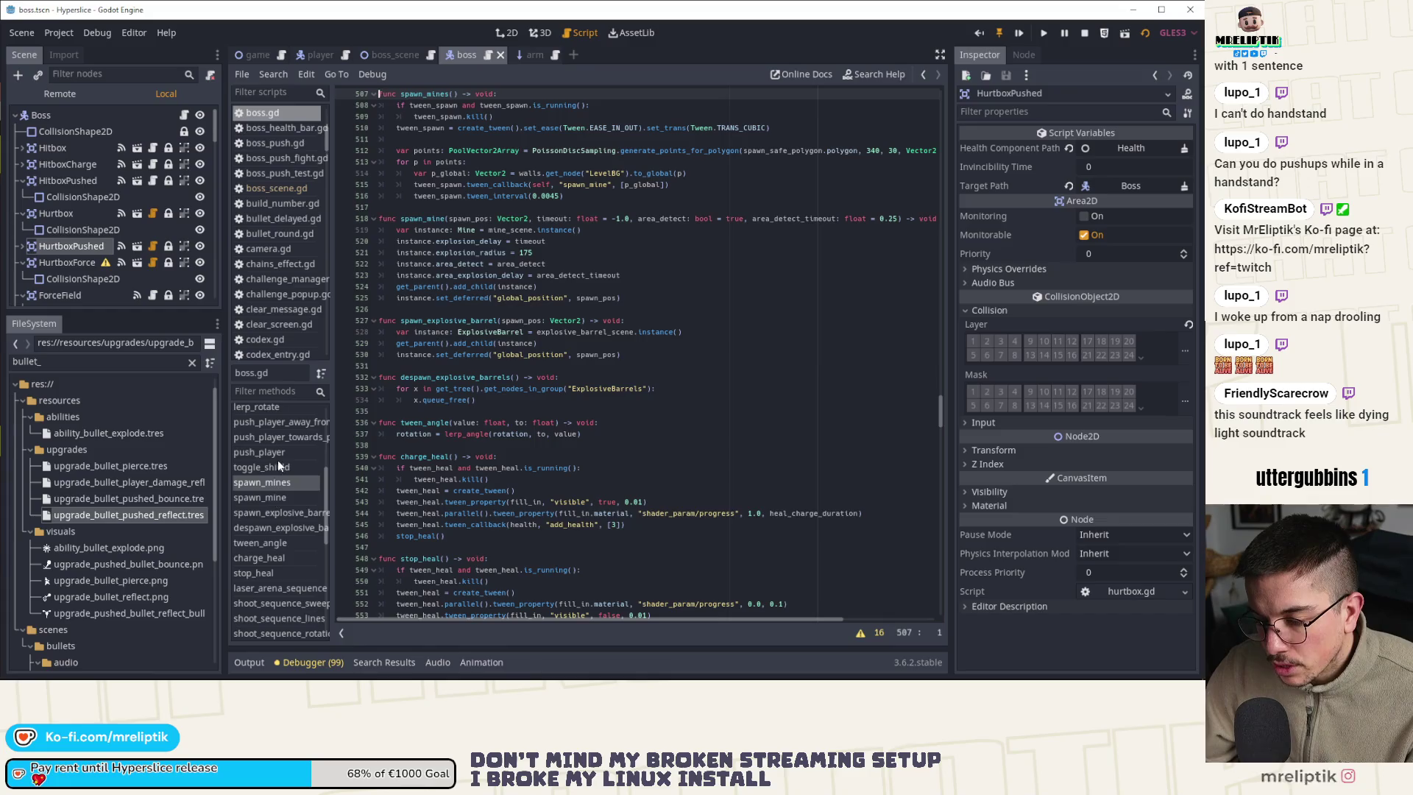
pyautogui.scroll(5, 273, 485)
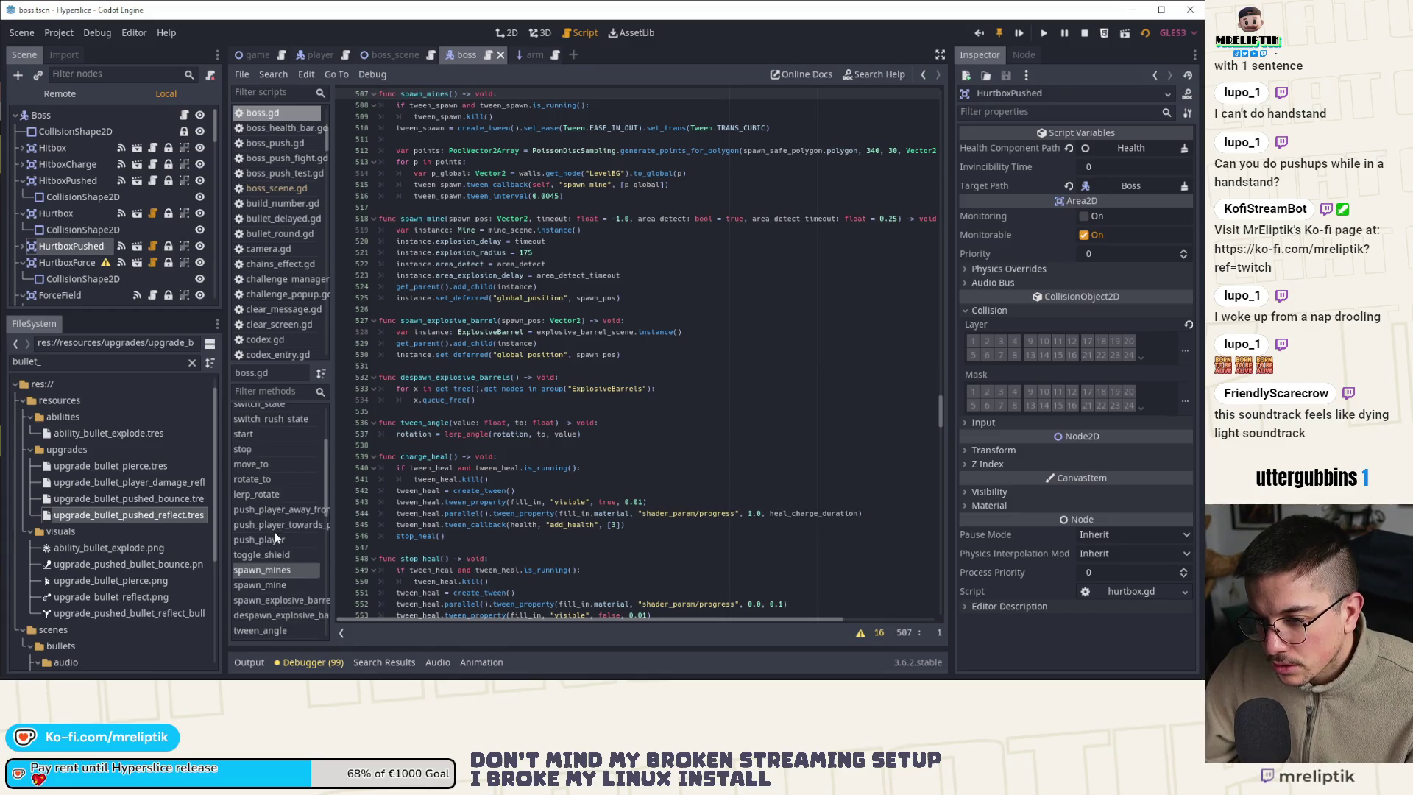
pyautogui.click(279, 462)
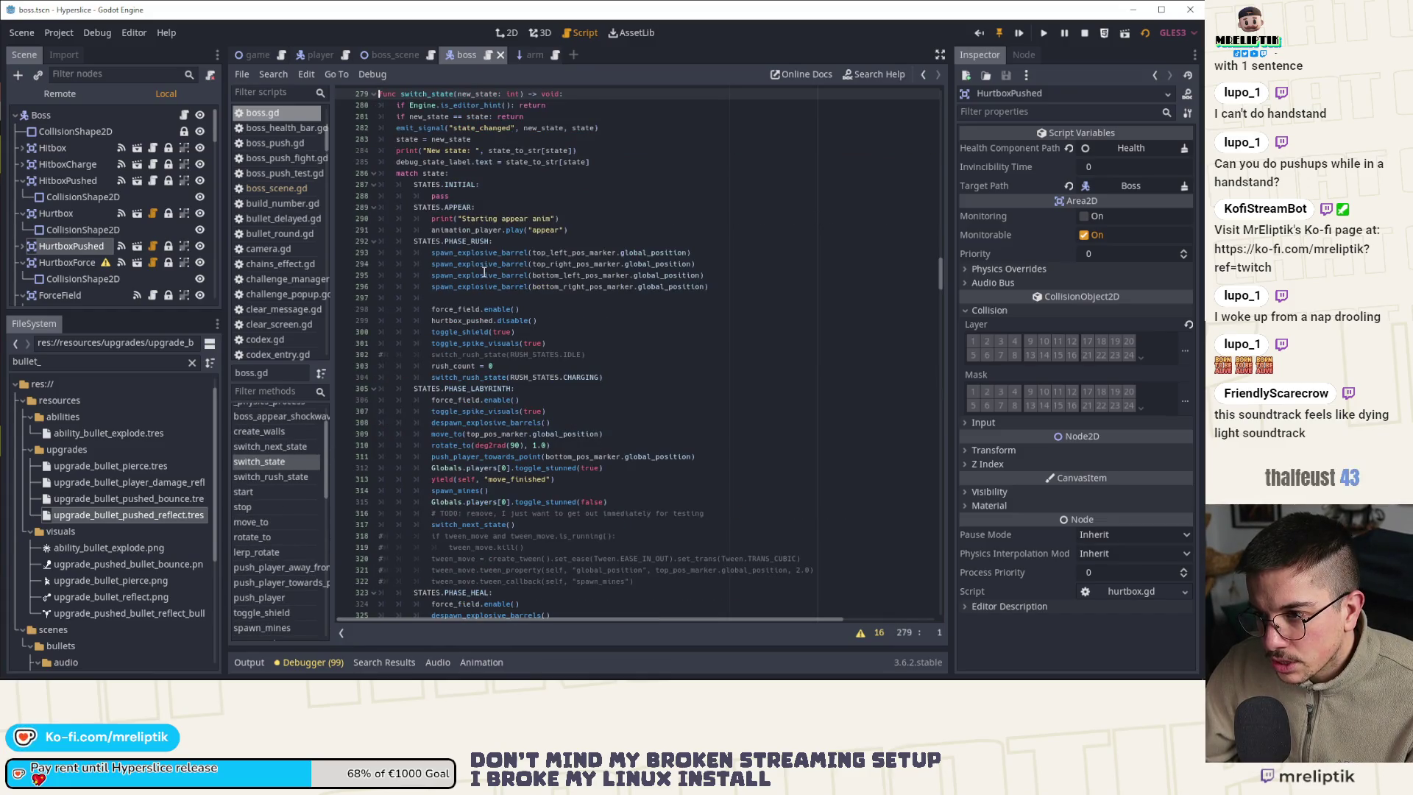
pyautogui.scroll(-4, 484, 338)
pyautogui.scroll(-2, 484, 338)
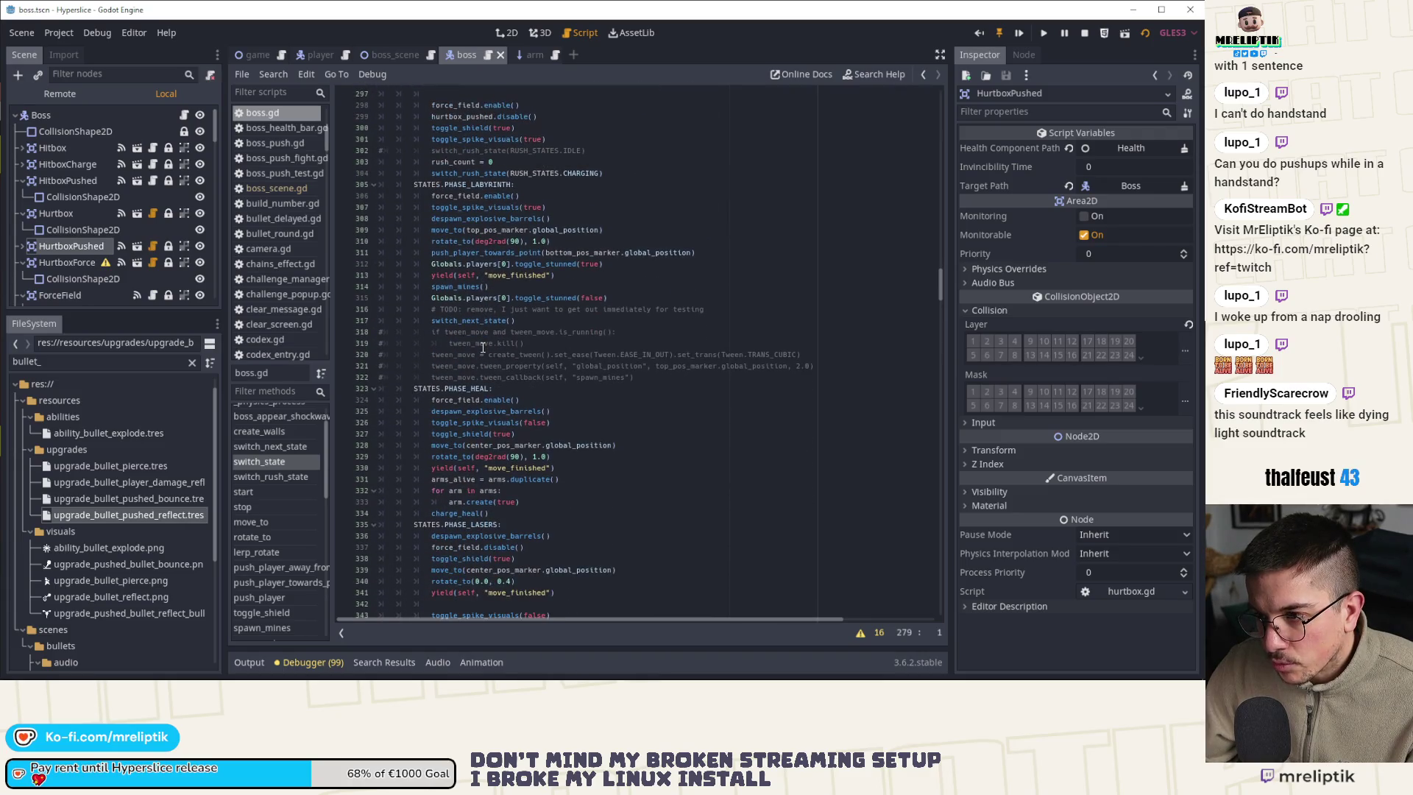
pyautogui.scroll(-4, 480, 331)
# Fold the labyrinth block, delete the commented tween_move lines 318–322, and run the project
pyautogui.scroll(4, 466, 253)
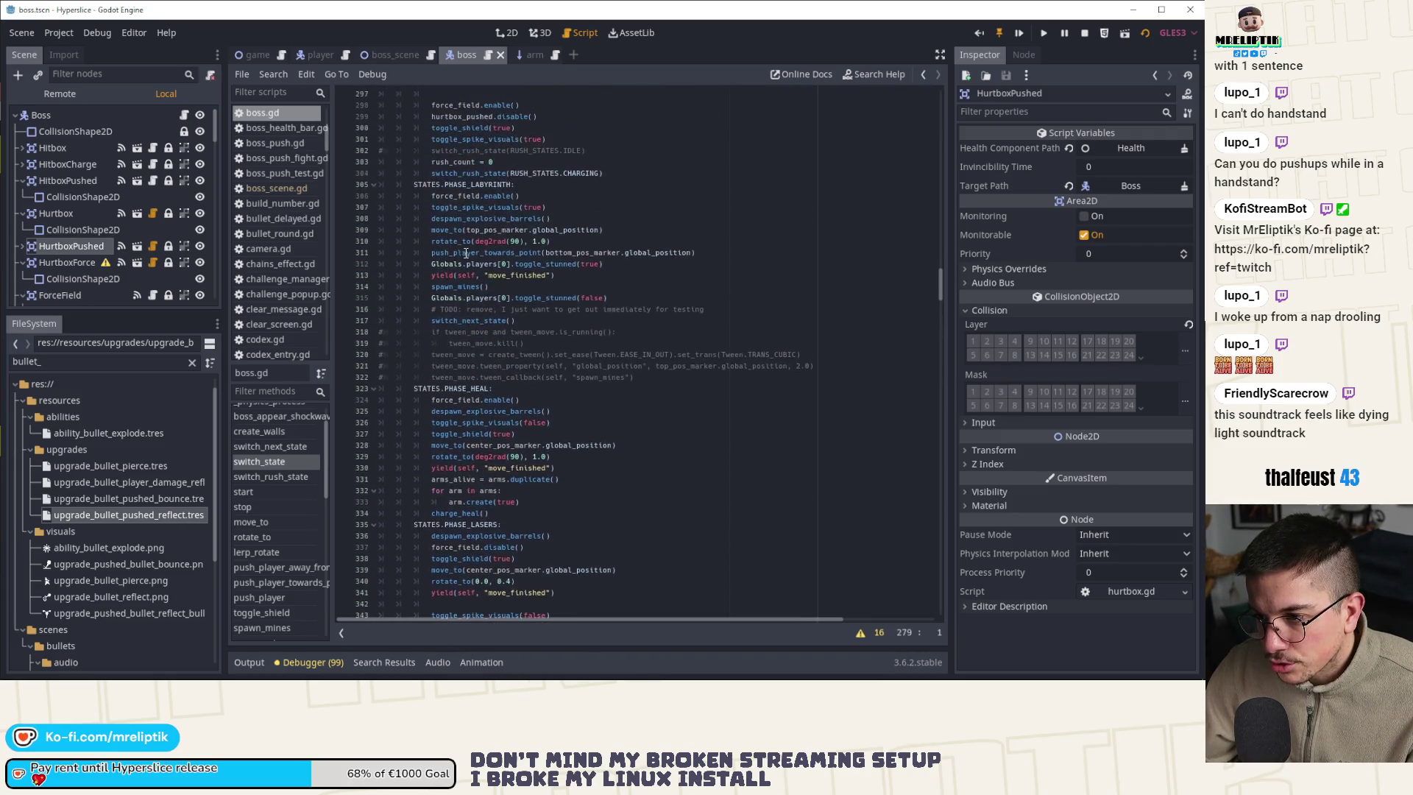
pyautogui.click(373, 184)
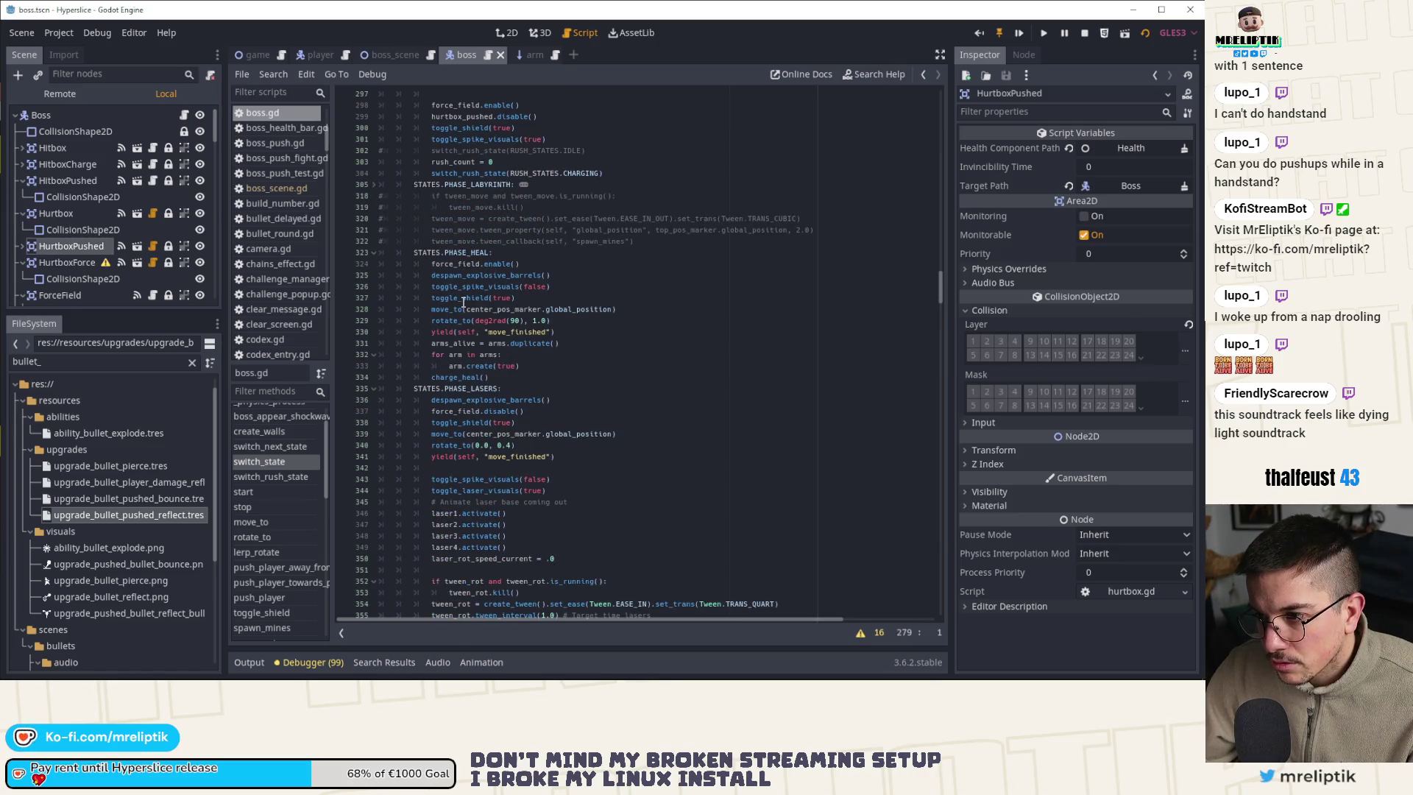
pyautogui.moveTo(660, 241)
pyautogui.mouseDown()
pyautogui.moveTo(457, 241)
pyautogui.moveTo(359, 197)
pyautogui.mouseUp()
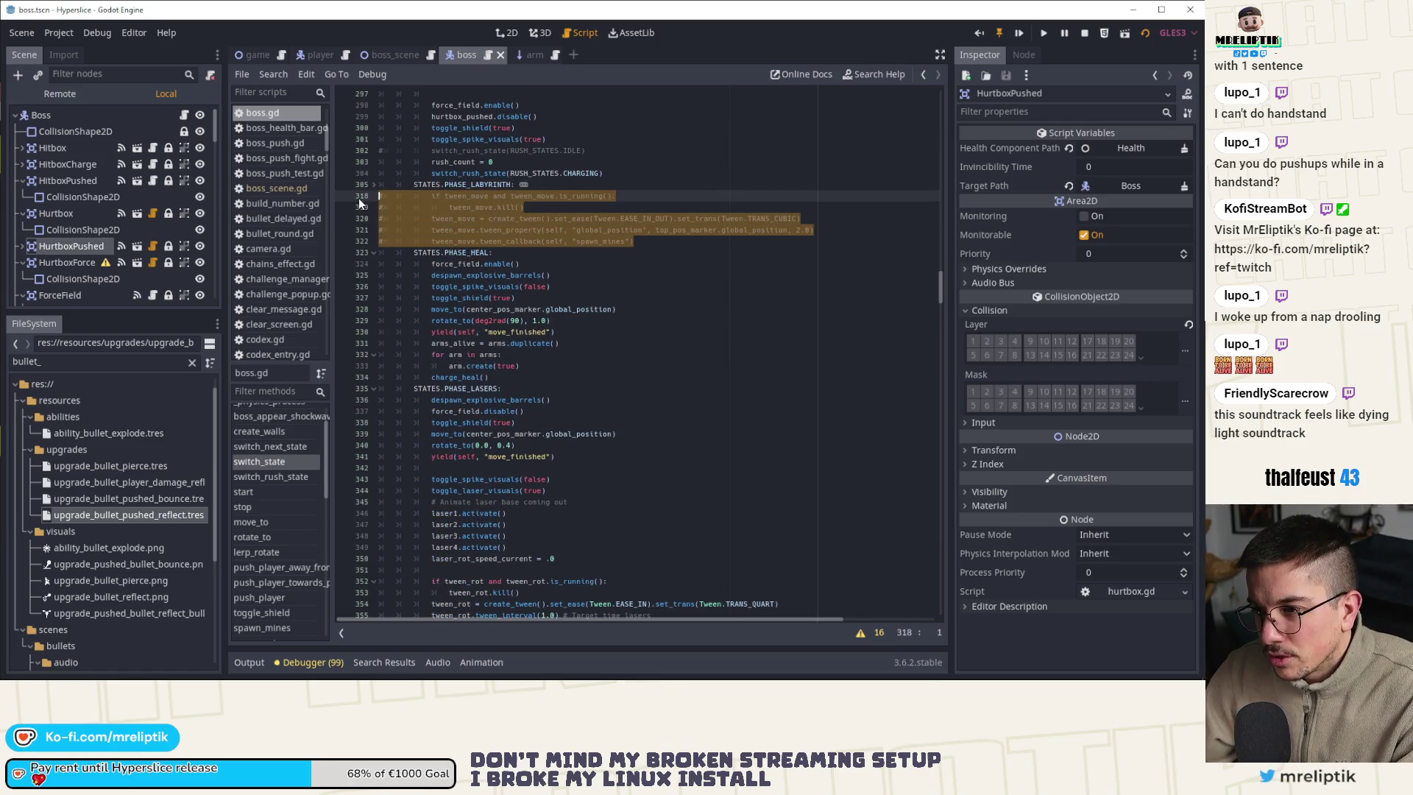
pyautogui.press('BackSpace')
pyautogui.press('F5')
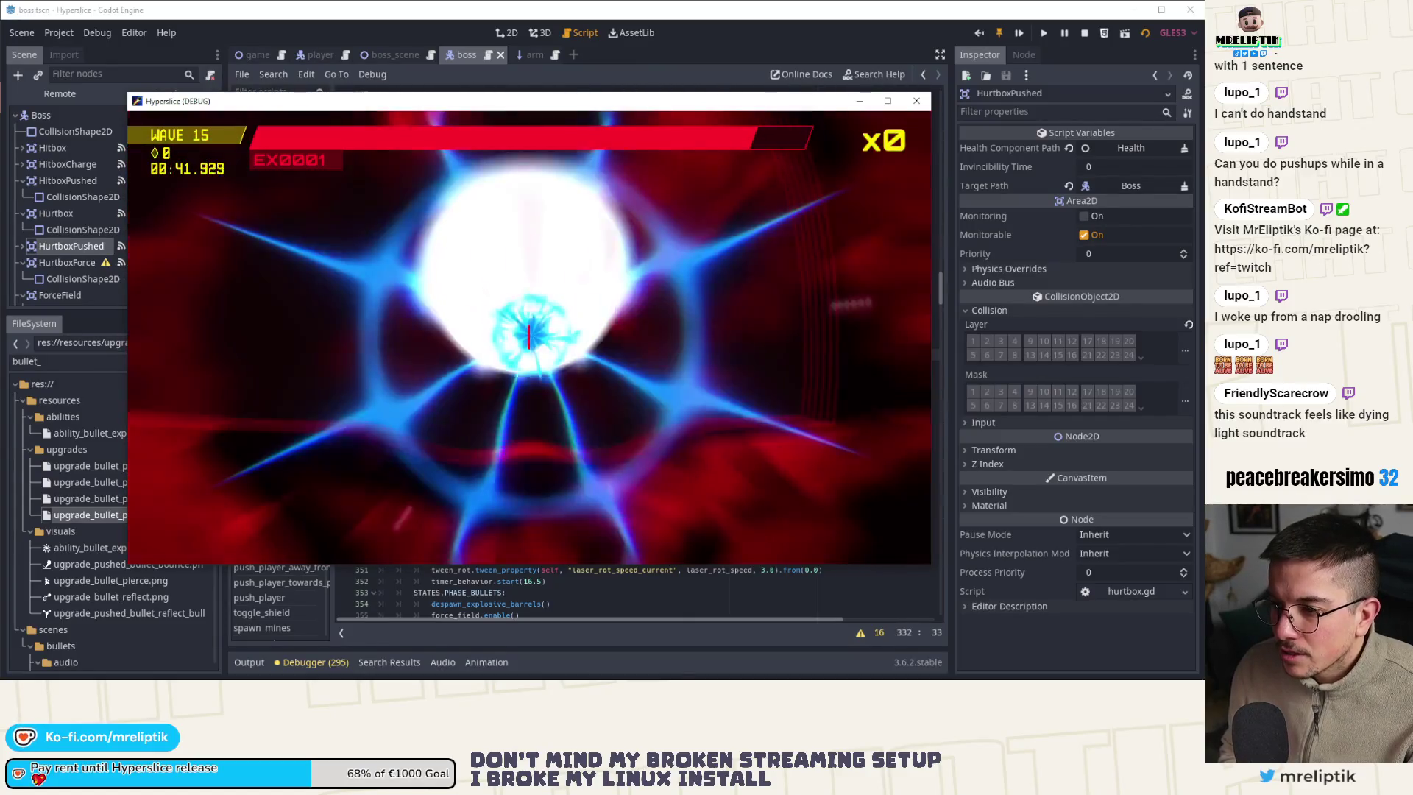
# Start and pause the boss fight, then change the laser phase's toggle_shield(true) to false
pyautogui.press('w')
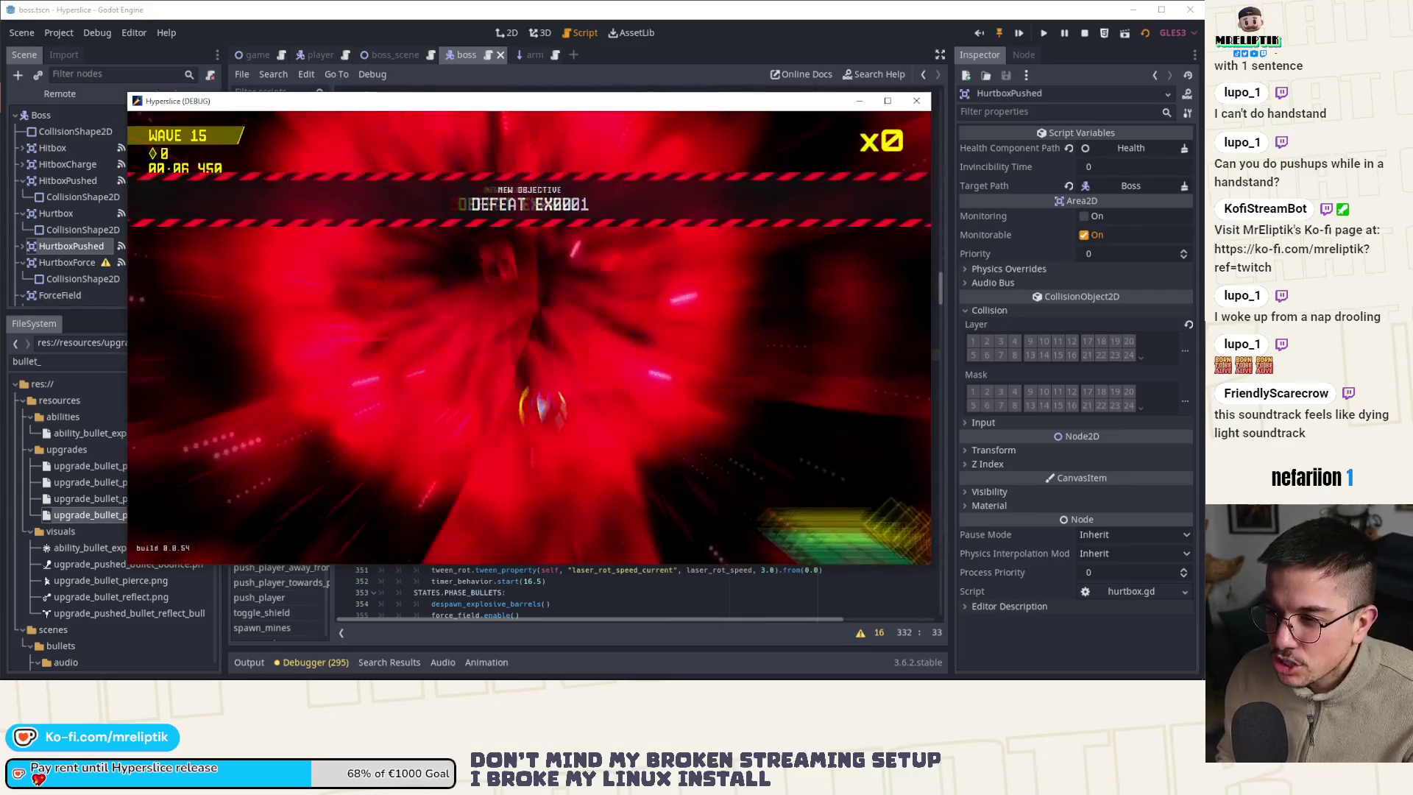
pyautogui.press('Escape')
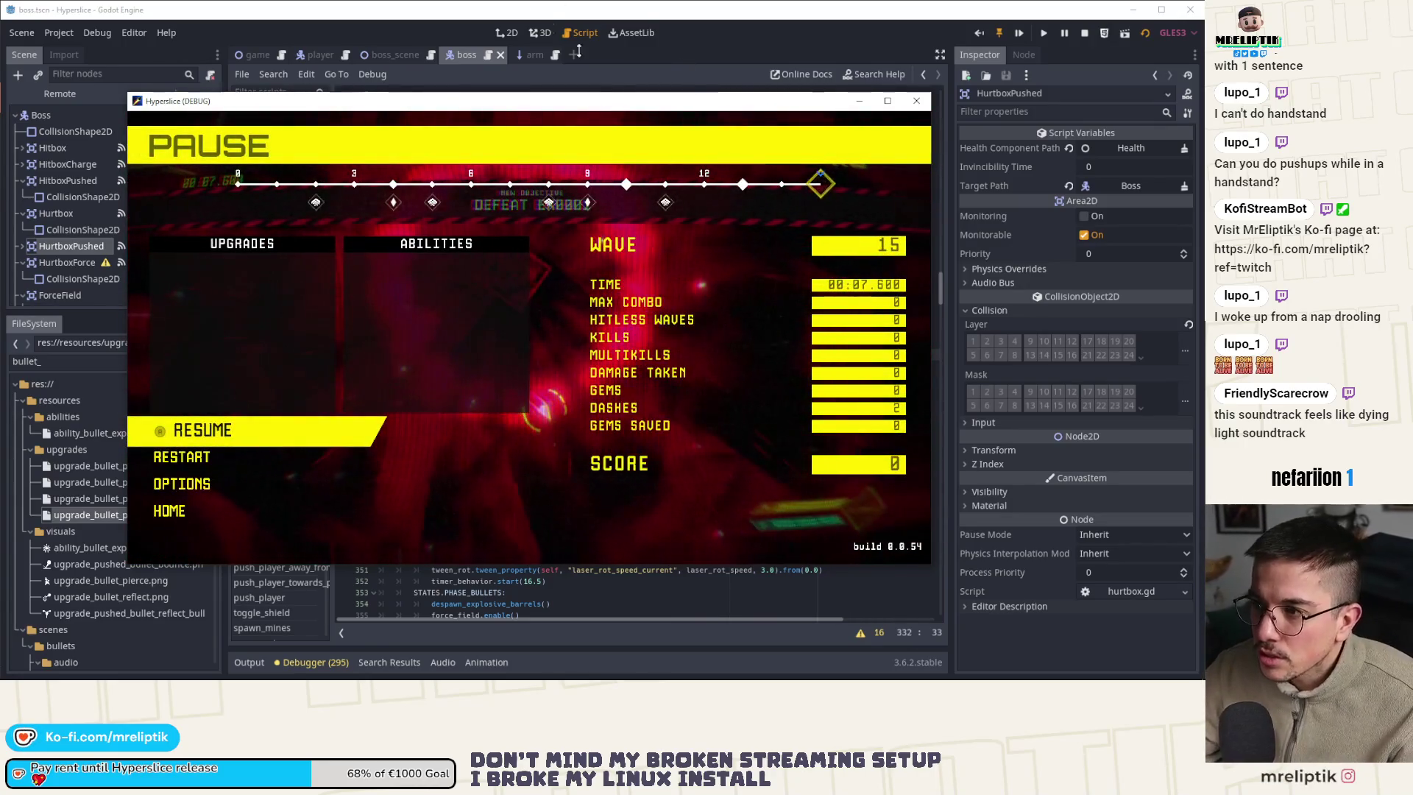
pyautogui.press('F8')
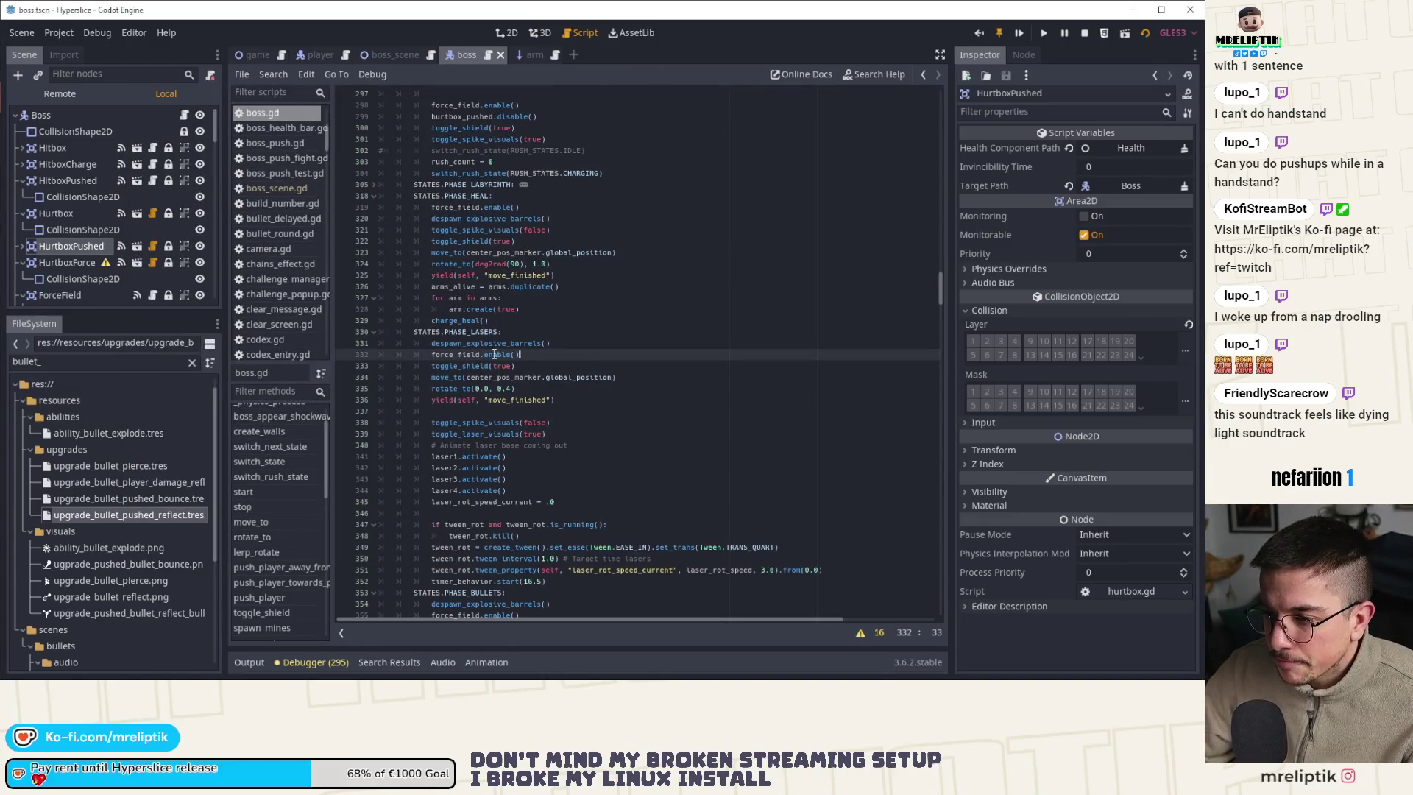
pyautogui.doubleClick(503, 365)
pyautogui.write('false')
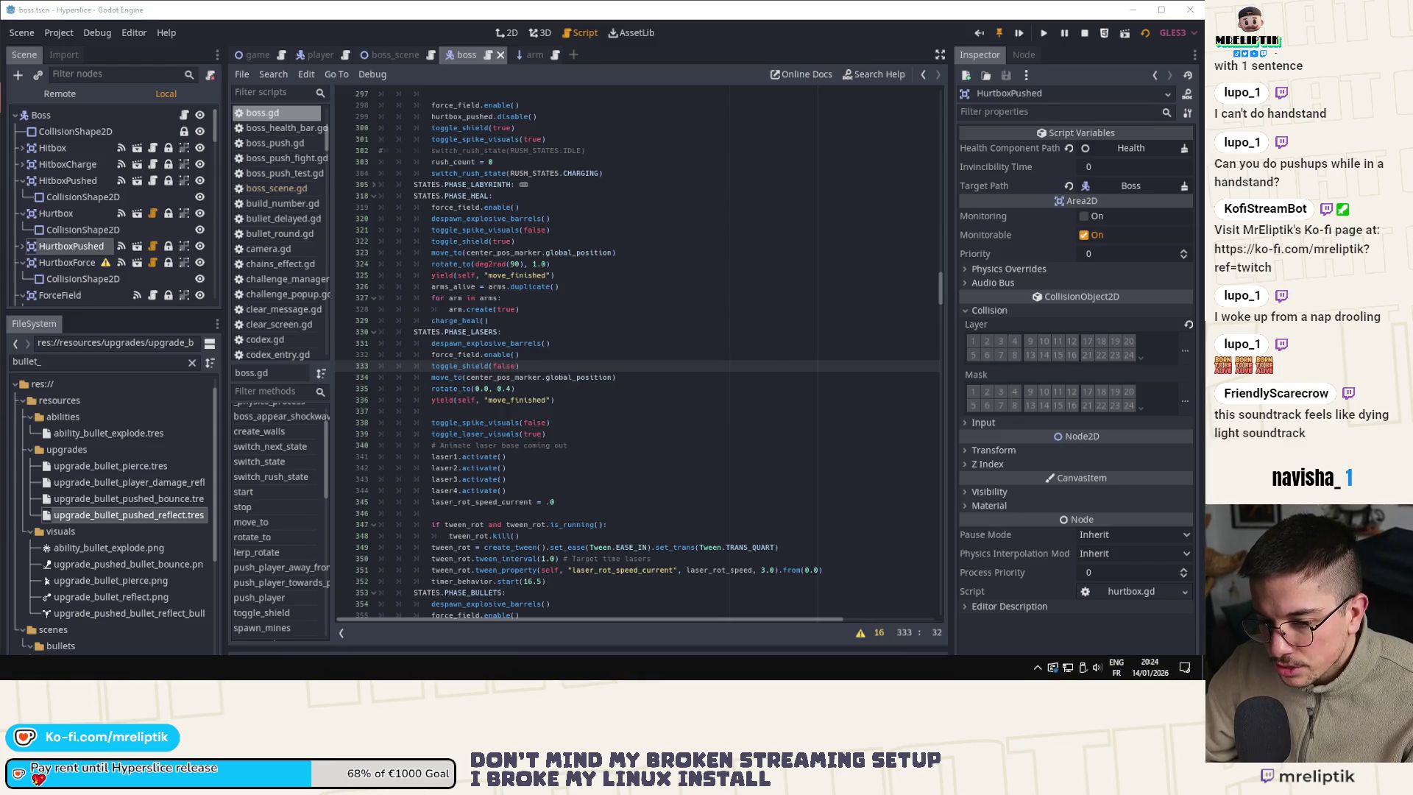
pyautogui.press('super+Up')
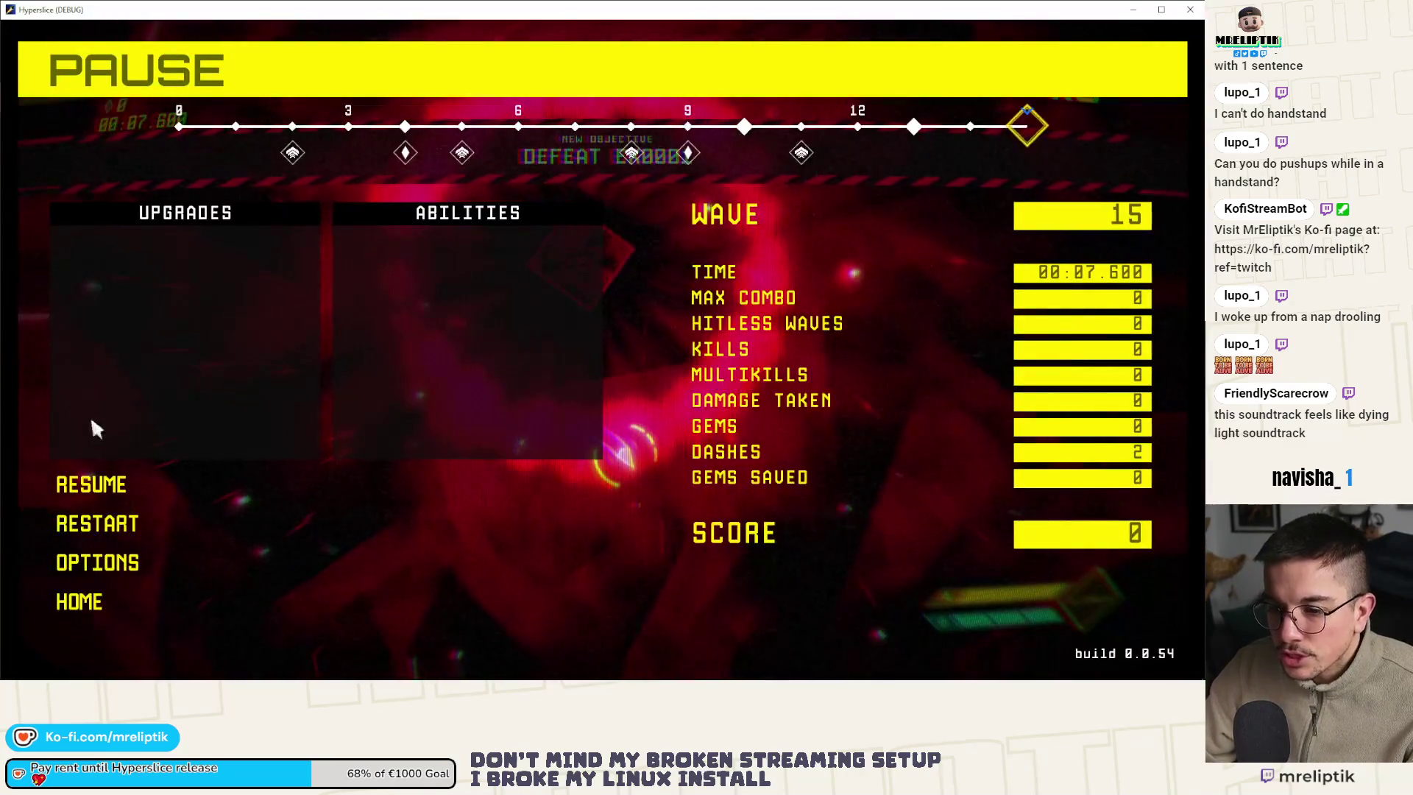
# Resume the wave 15 run, play into the crossing-laser attack, pause, and resume again
pyautogui.click(118, 483)
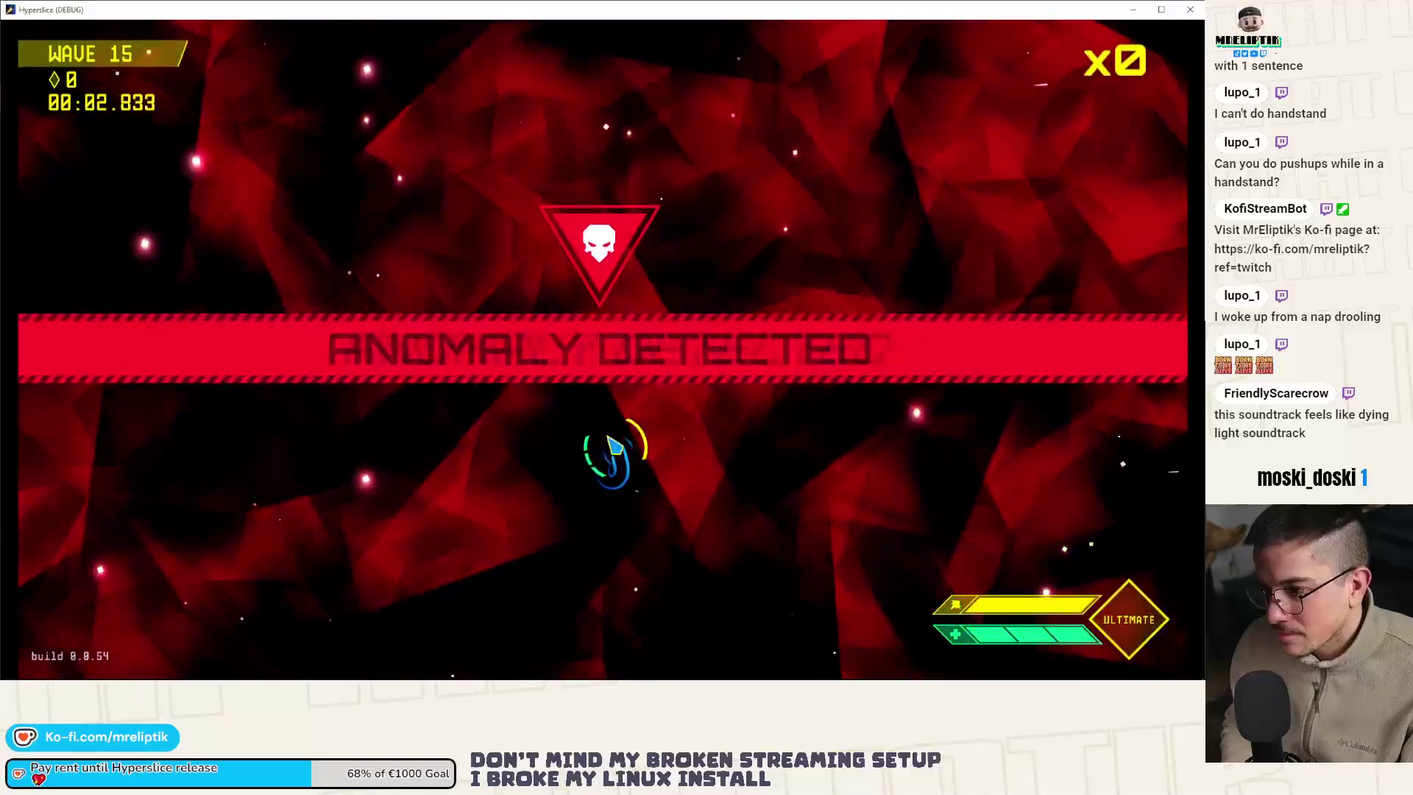
pyautogui.press('Escape')
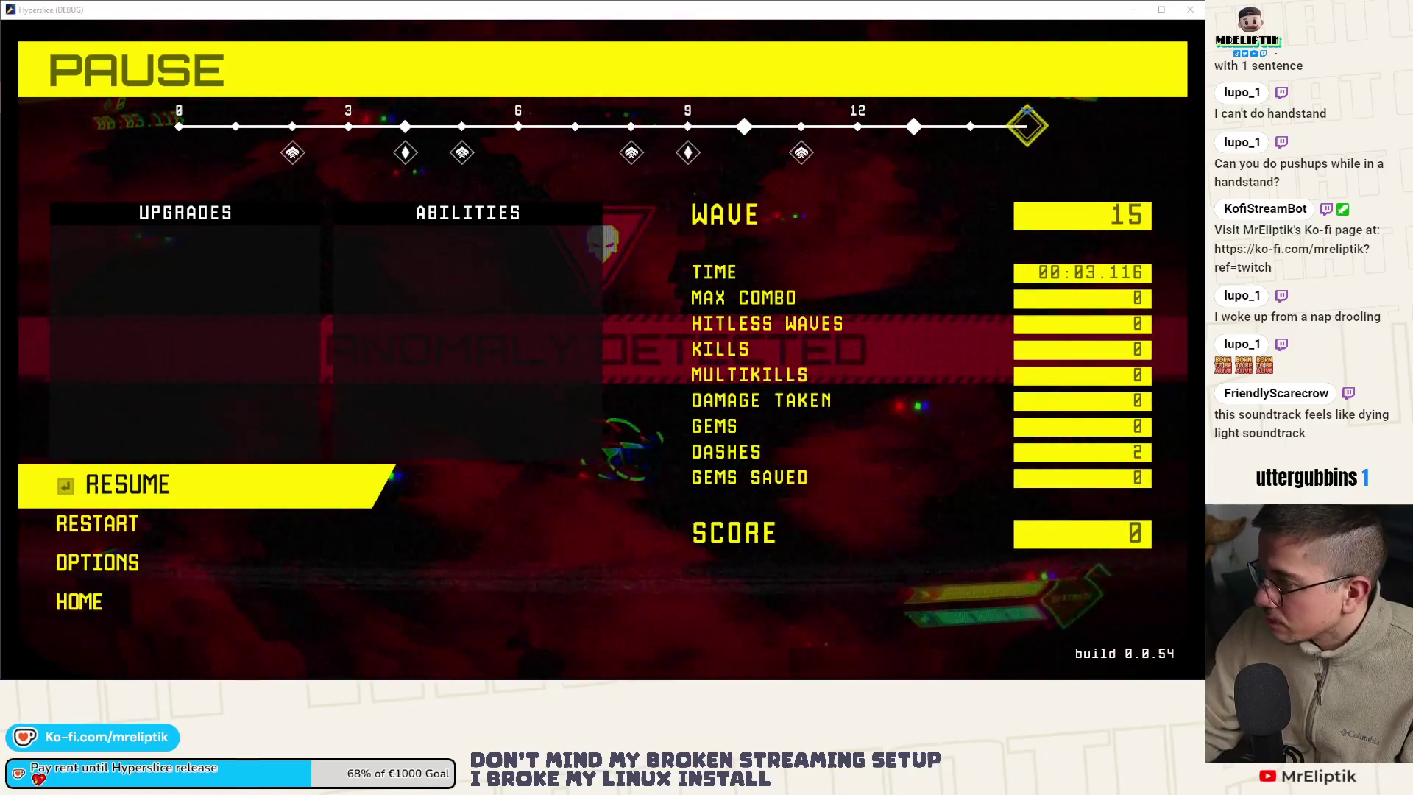
pyautogui.click(229, 482)
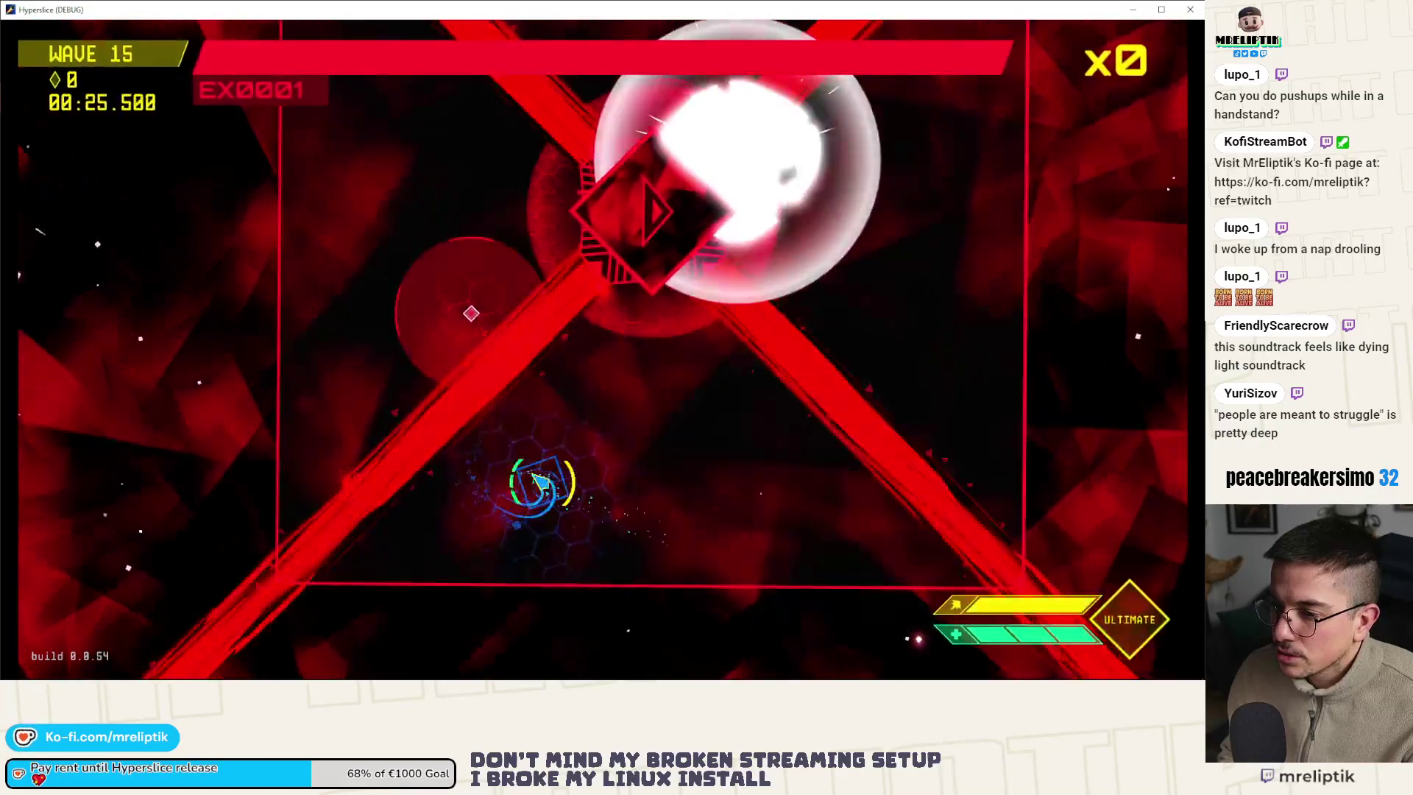
# Pause the game during the laser phase and switch back to boss.gd's PHASE_LASERS code
pyautogui.press('Escape')
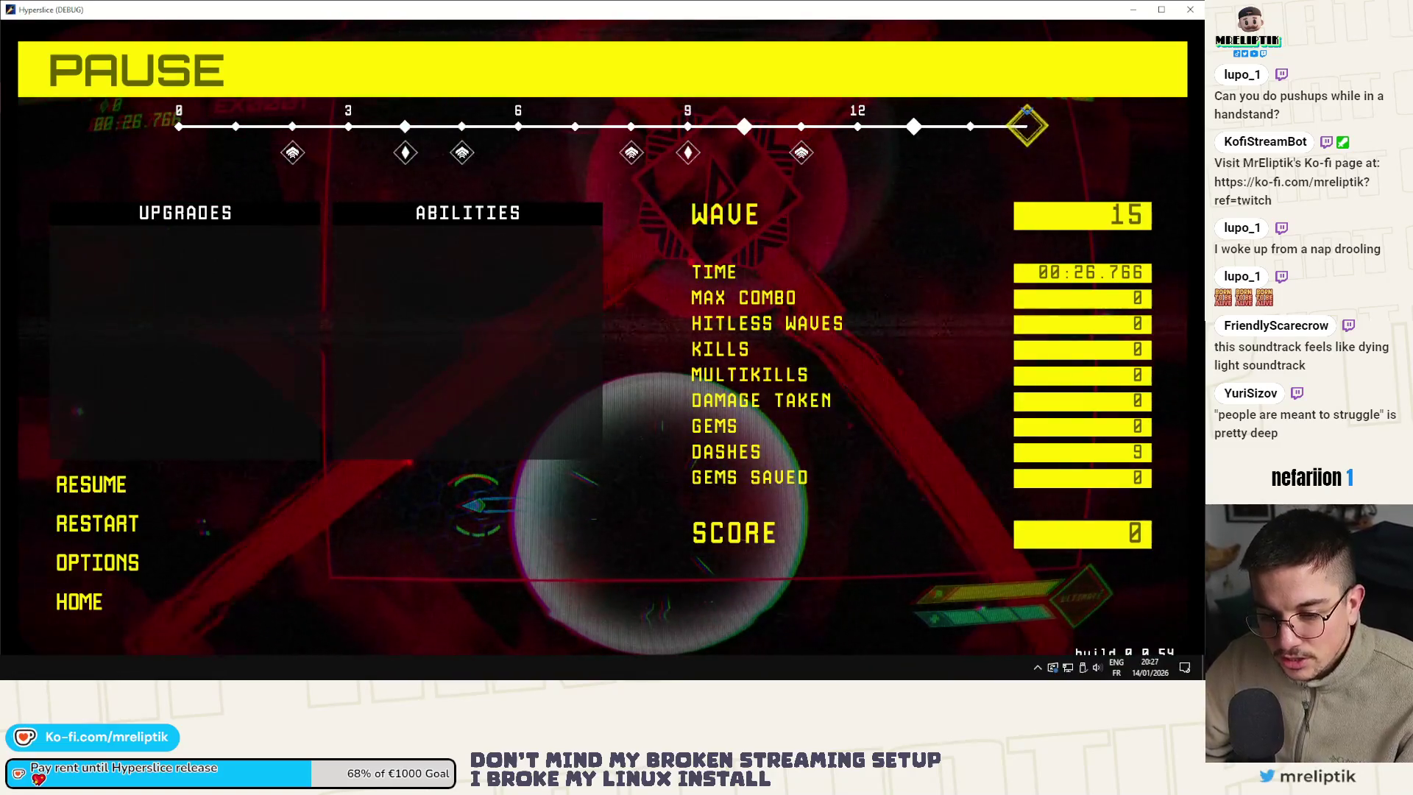
pyautogui.hotkey('alt', 'Tab')
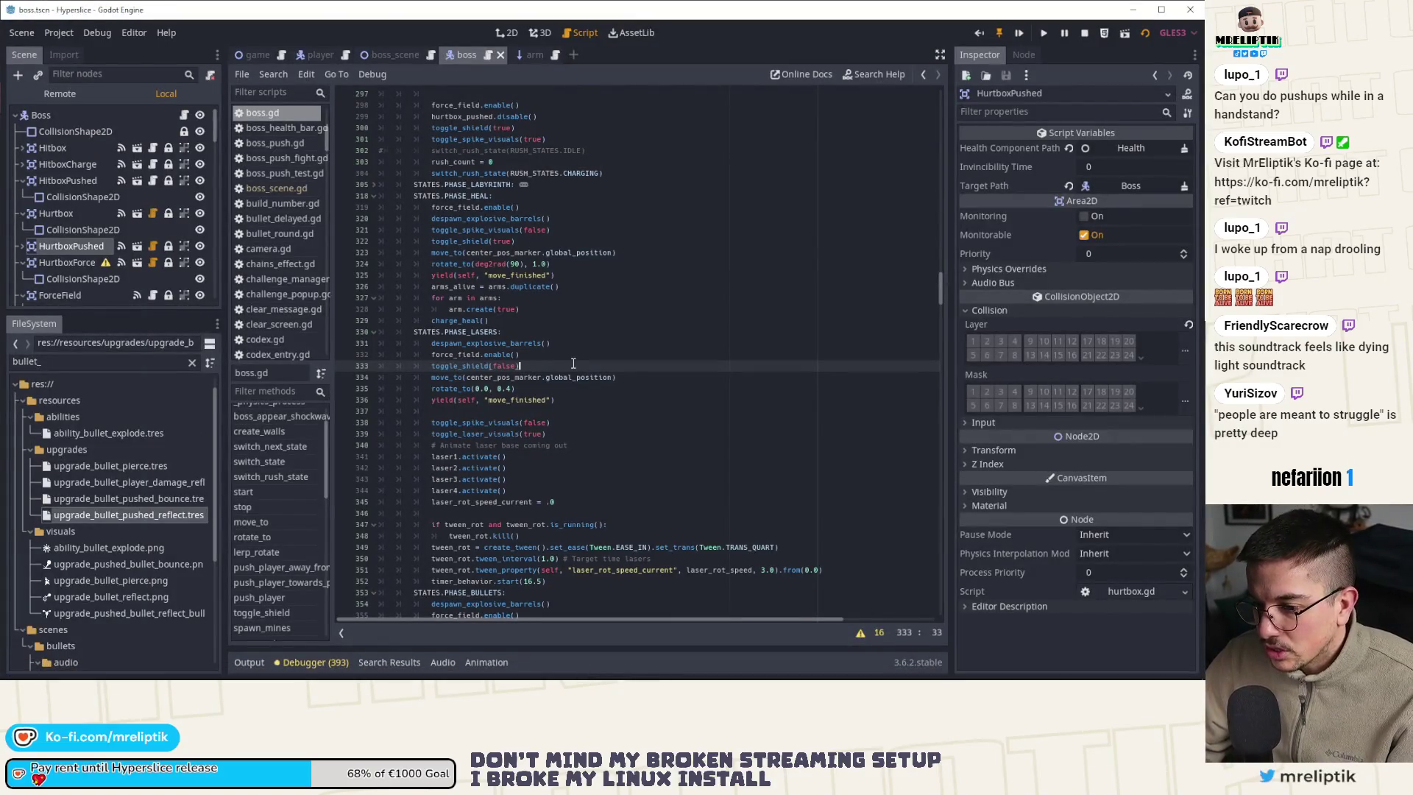
# Search boss.gd for 'count' and step through three of its matches
pyautogui.hotkey('ctrl', 'f')
pyautogui.write('push')
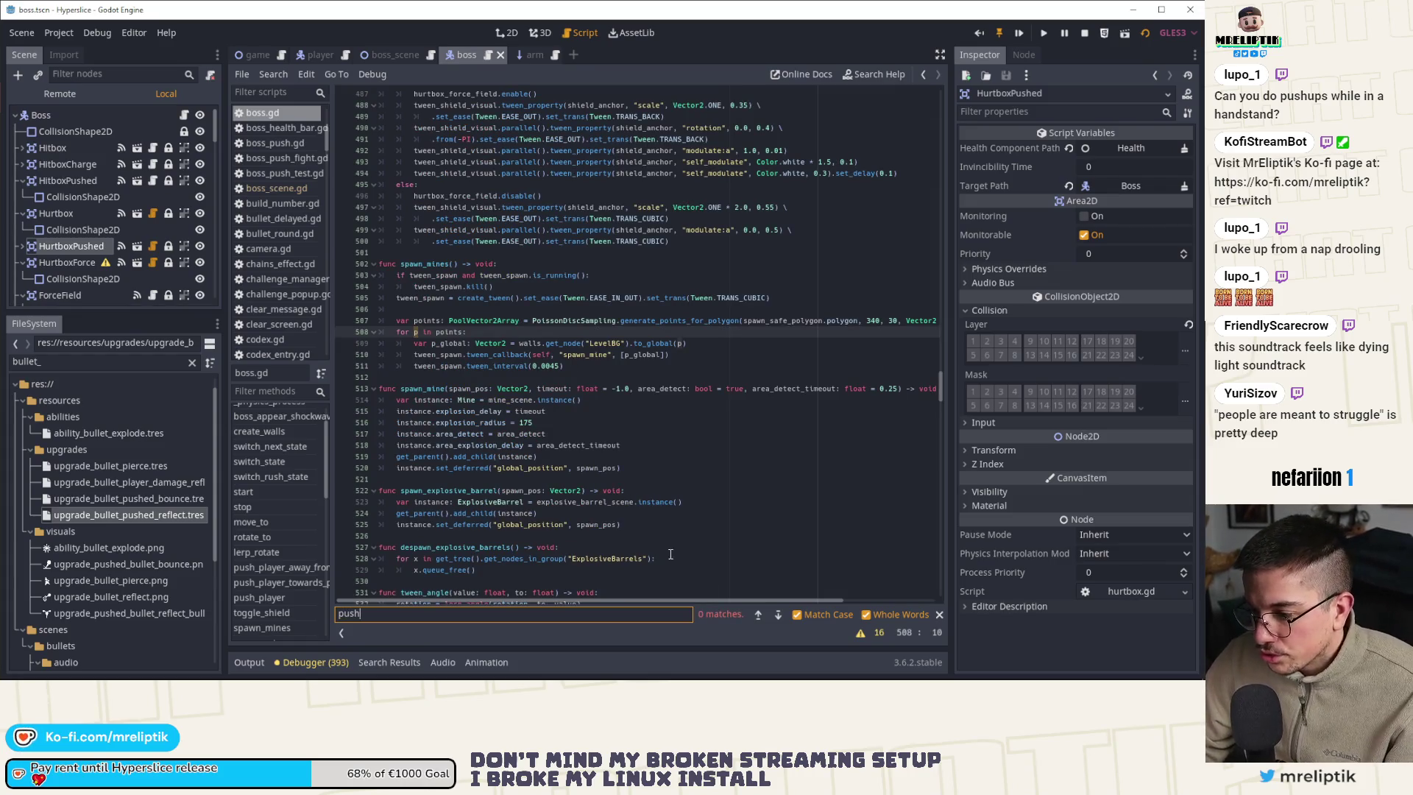
pyautogui.press('BackSpace')
pyautogui.press('BackSpace')
pyautogui.press('BackSpace')
pyautogui.write('count')
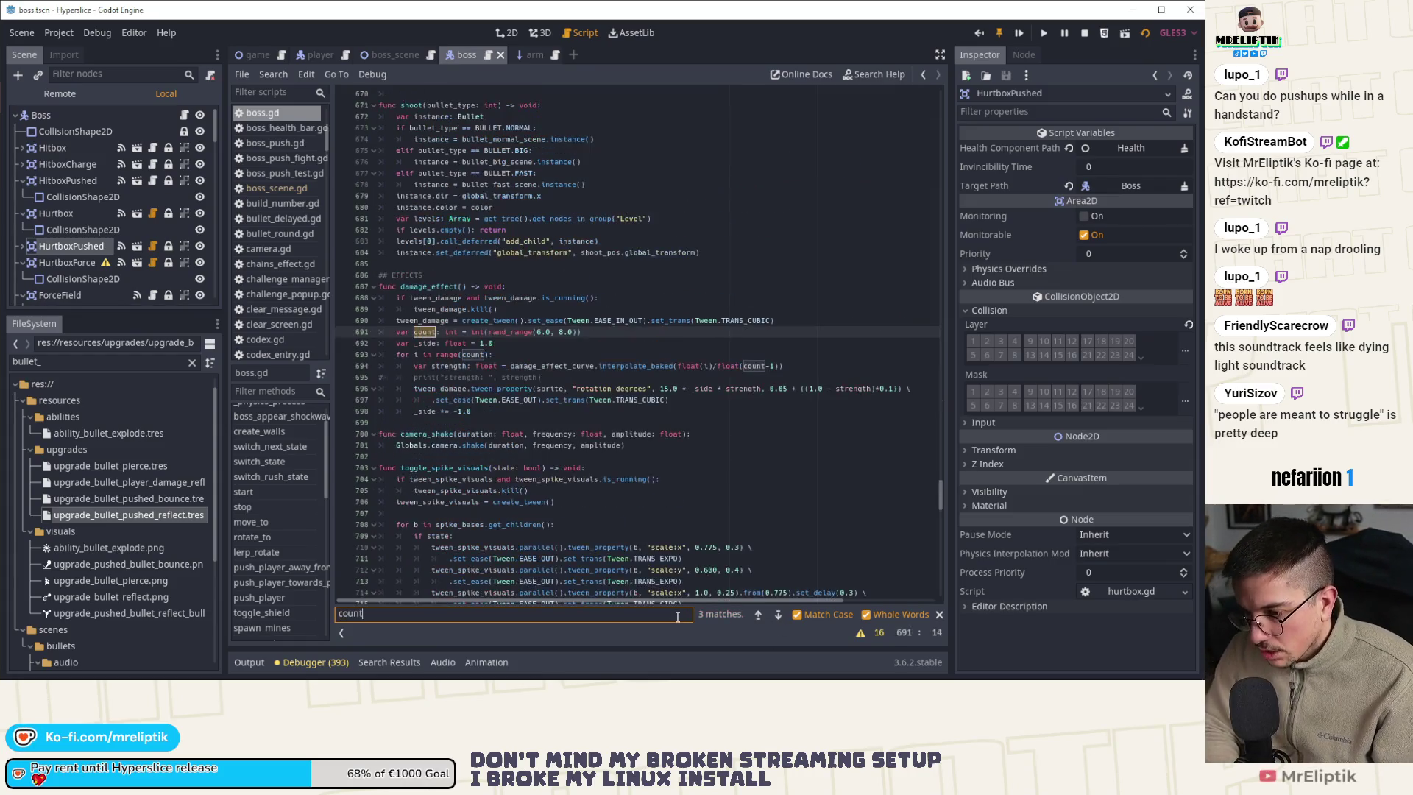
pyautogui.click(778, 615)
pyautogui.click(778, 615)
pyautogui.click(779, 615)
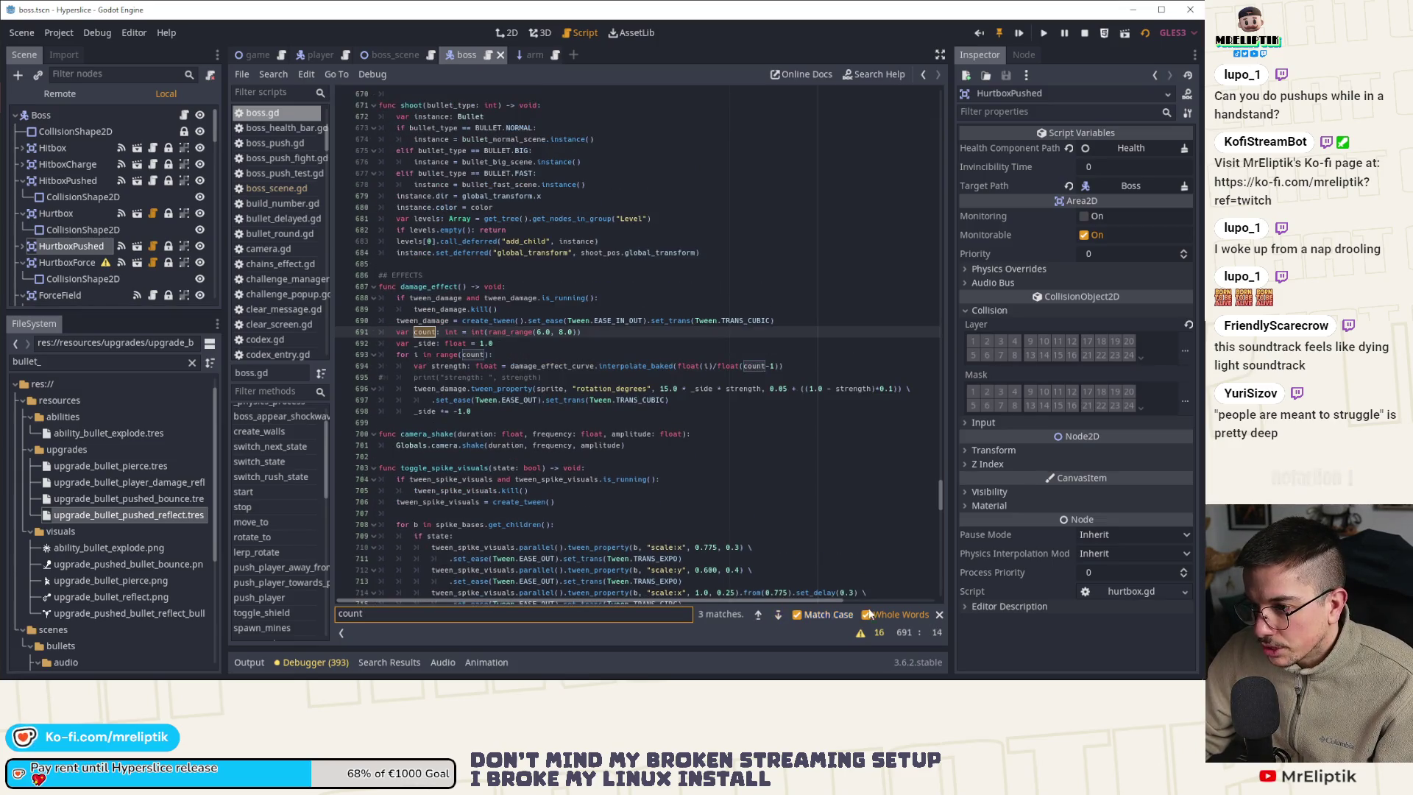
pyautogui.click(939, 616)
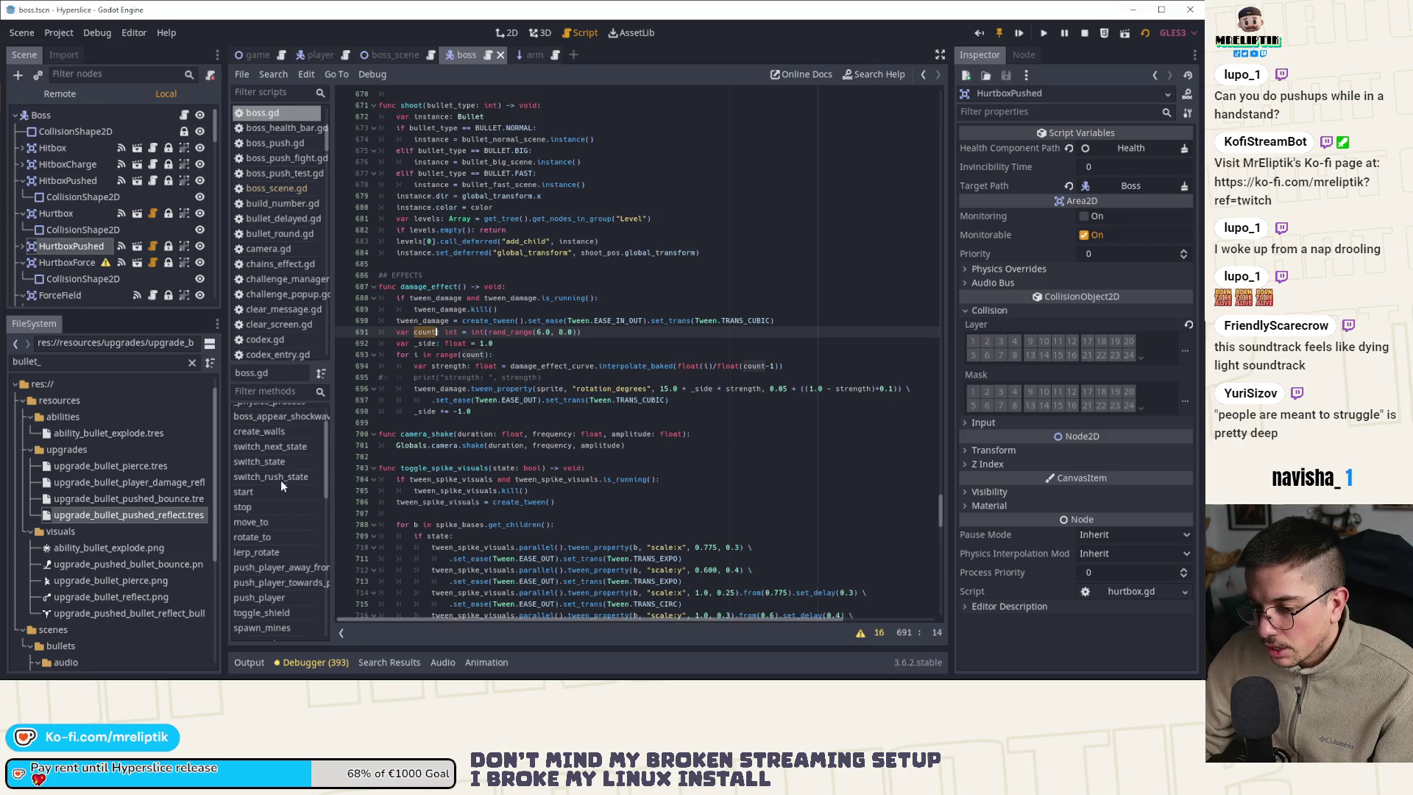
# Open the Boss node's script and jump to the switch_next_state function at line 275
pyautogui.scroll(3, 279, 527)
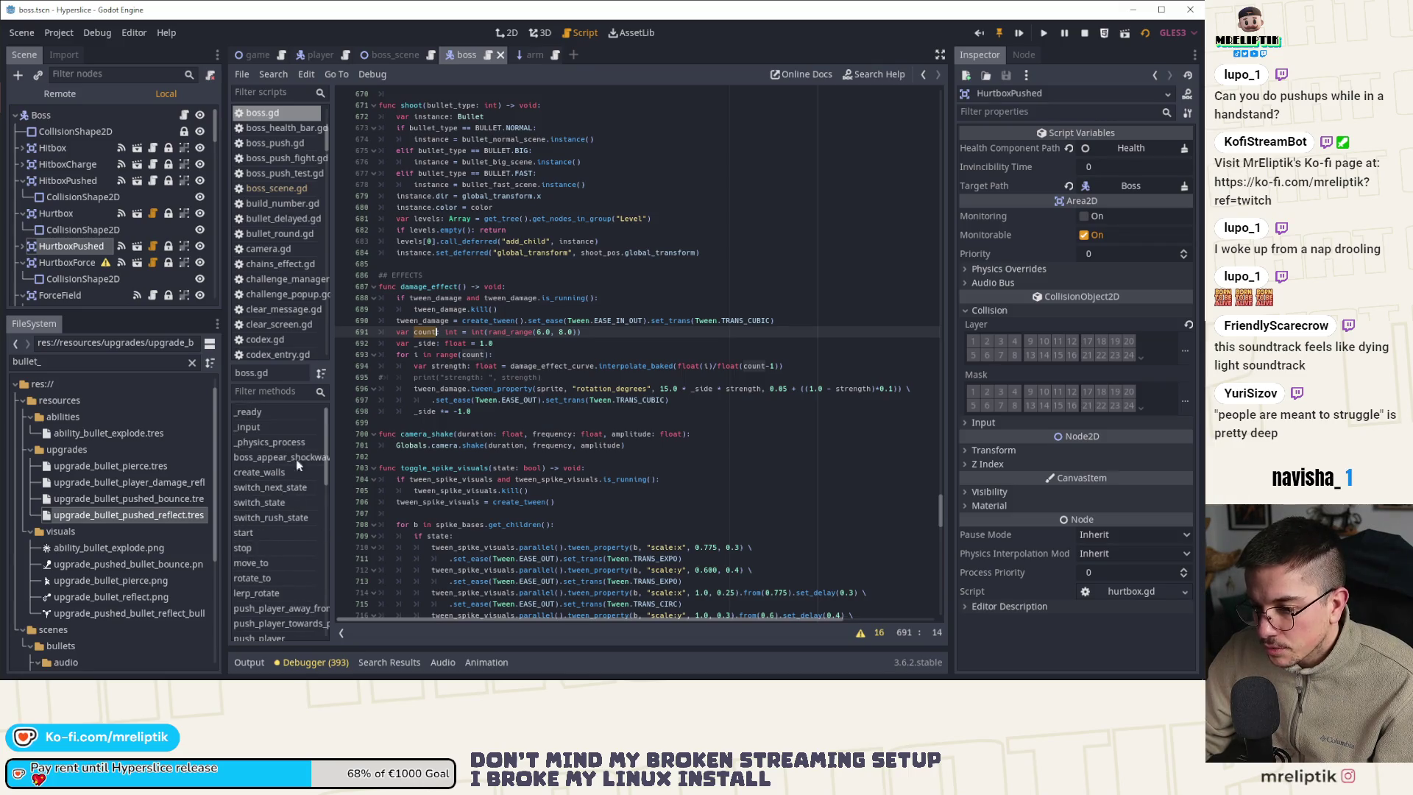
pyautogui.scroll(-3, 291, 523)
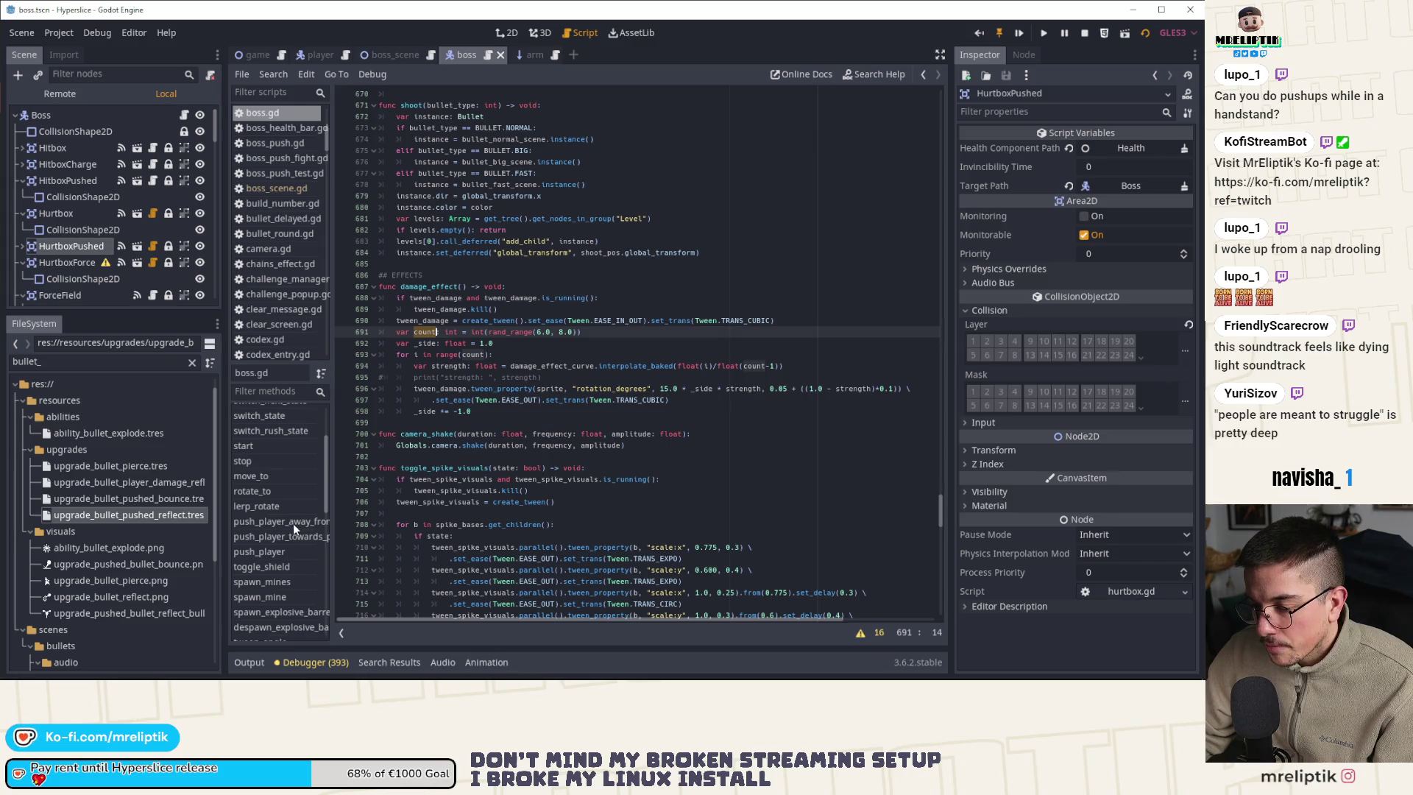
pyautogui.scroll(5, 557, 466)
pyautogui.scroll(4, 557, 466)
pyautogui.scroll(1, 266, 569)
pyautogui.scroll(2, 266, 569)
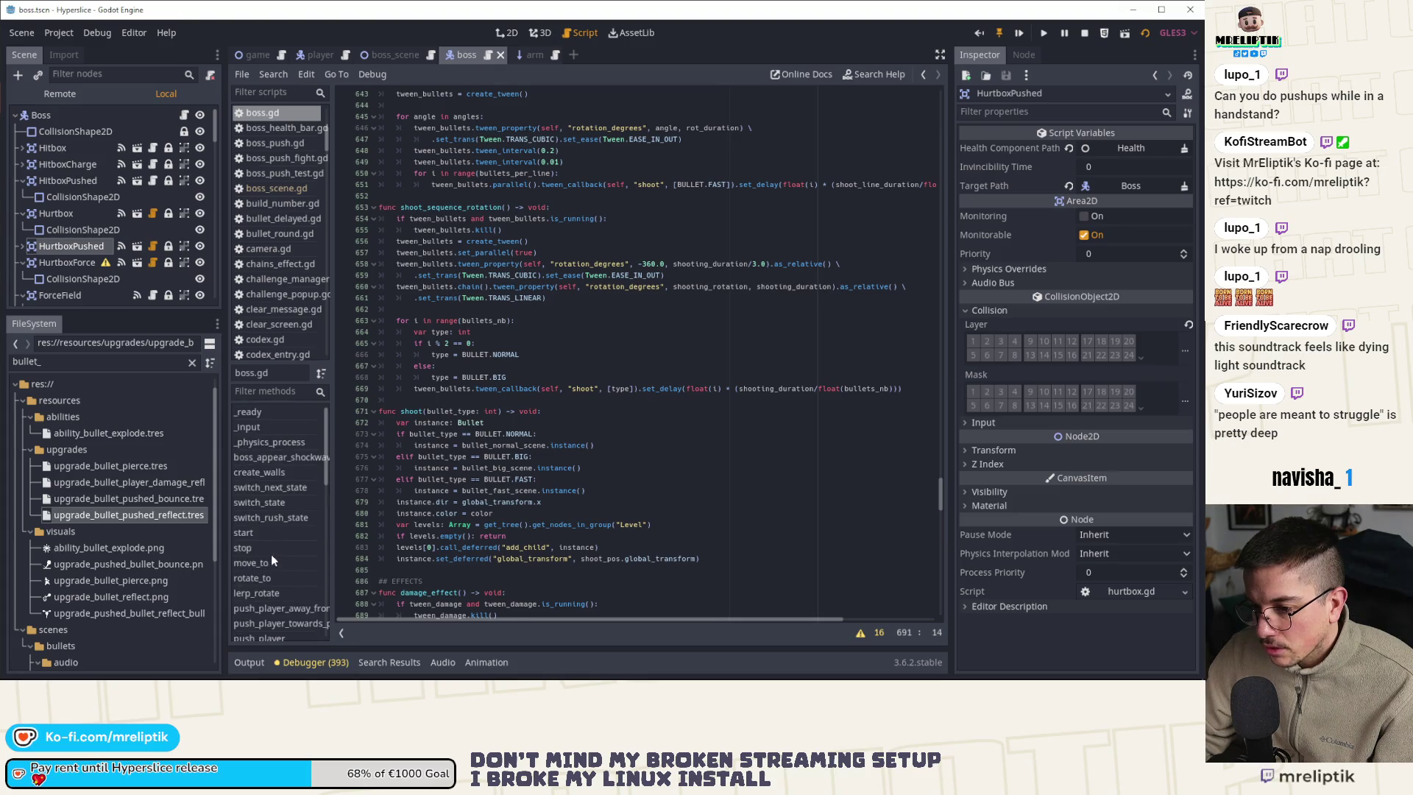
pyautogui.click(184, 116)
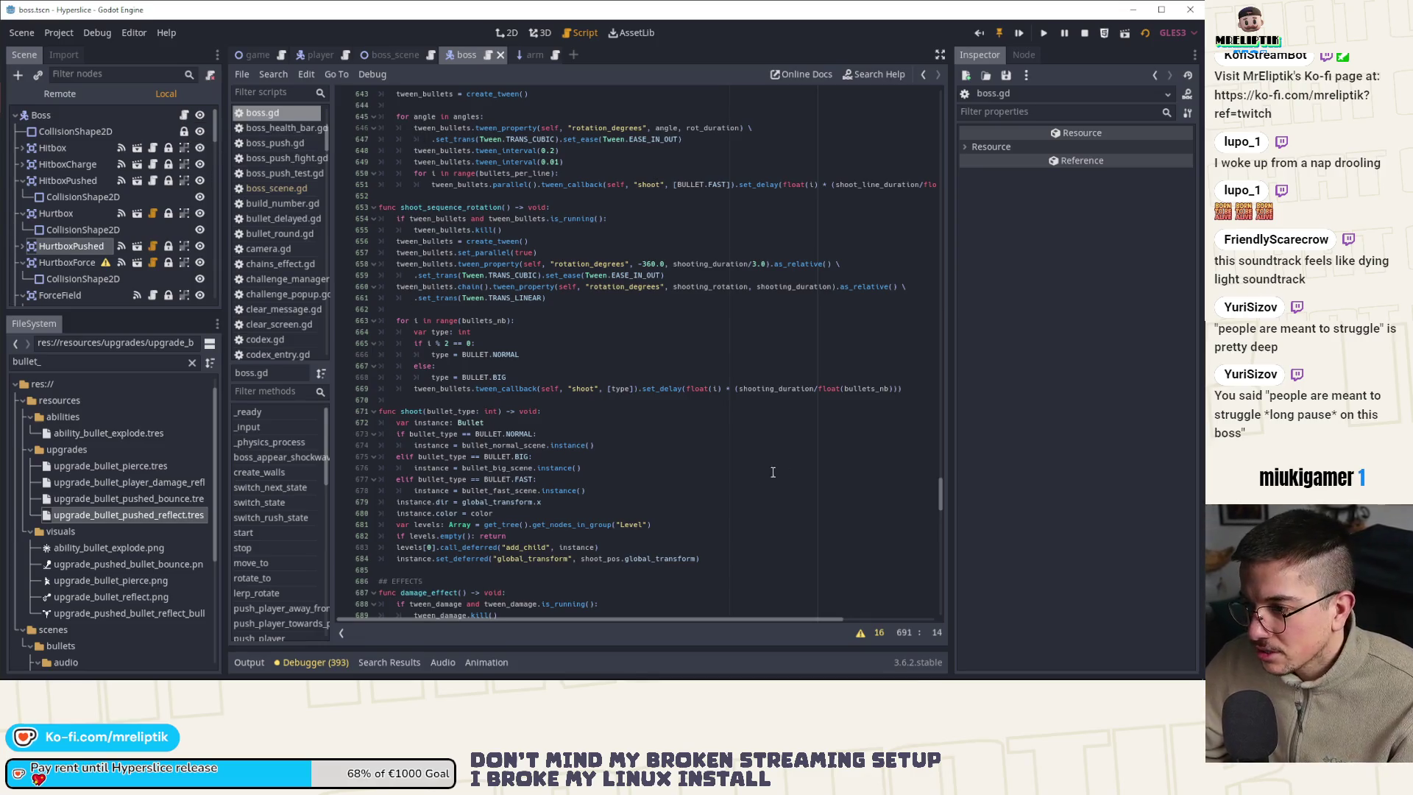
pyautogui.scroll(8, 629, 340)
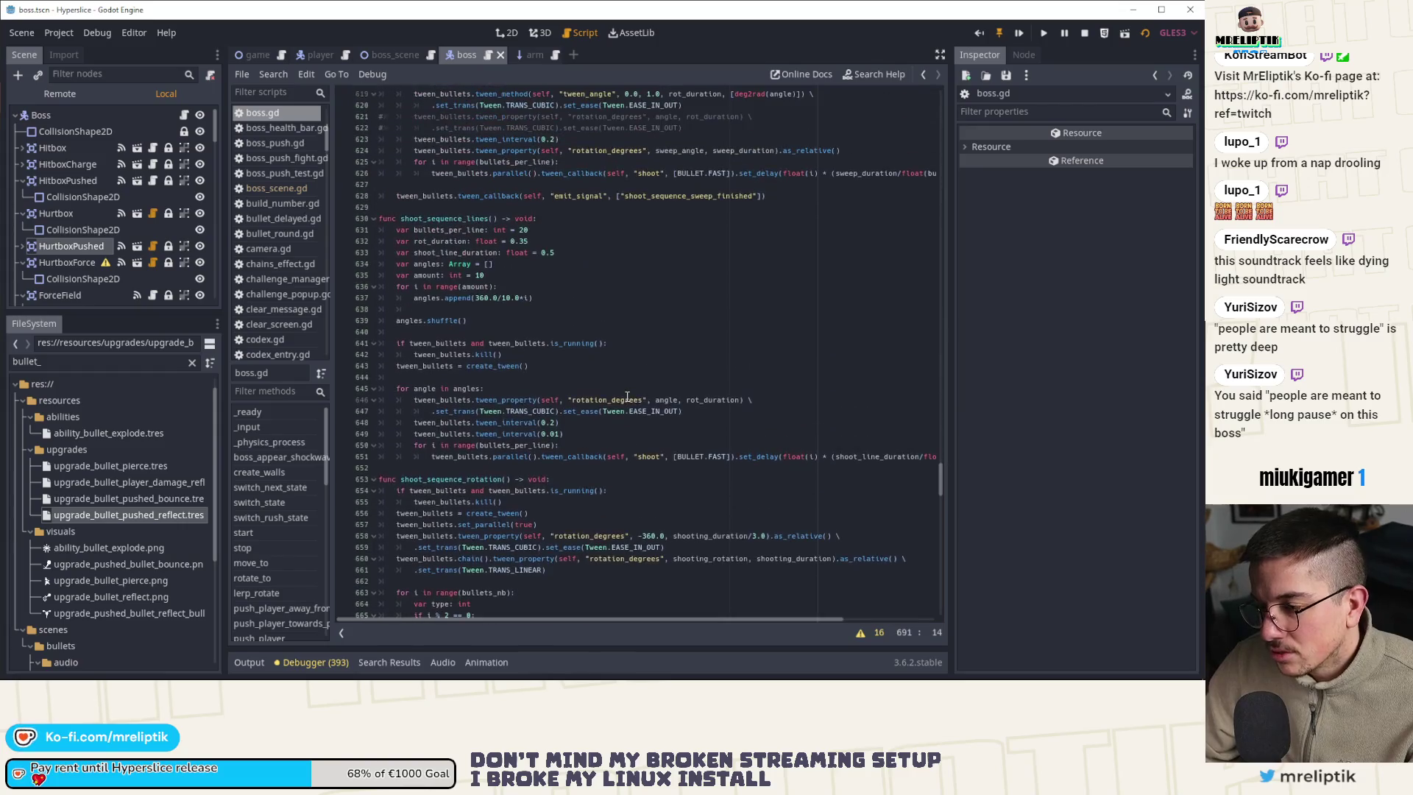
pyautogui.scroll(11, 625, 416)
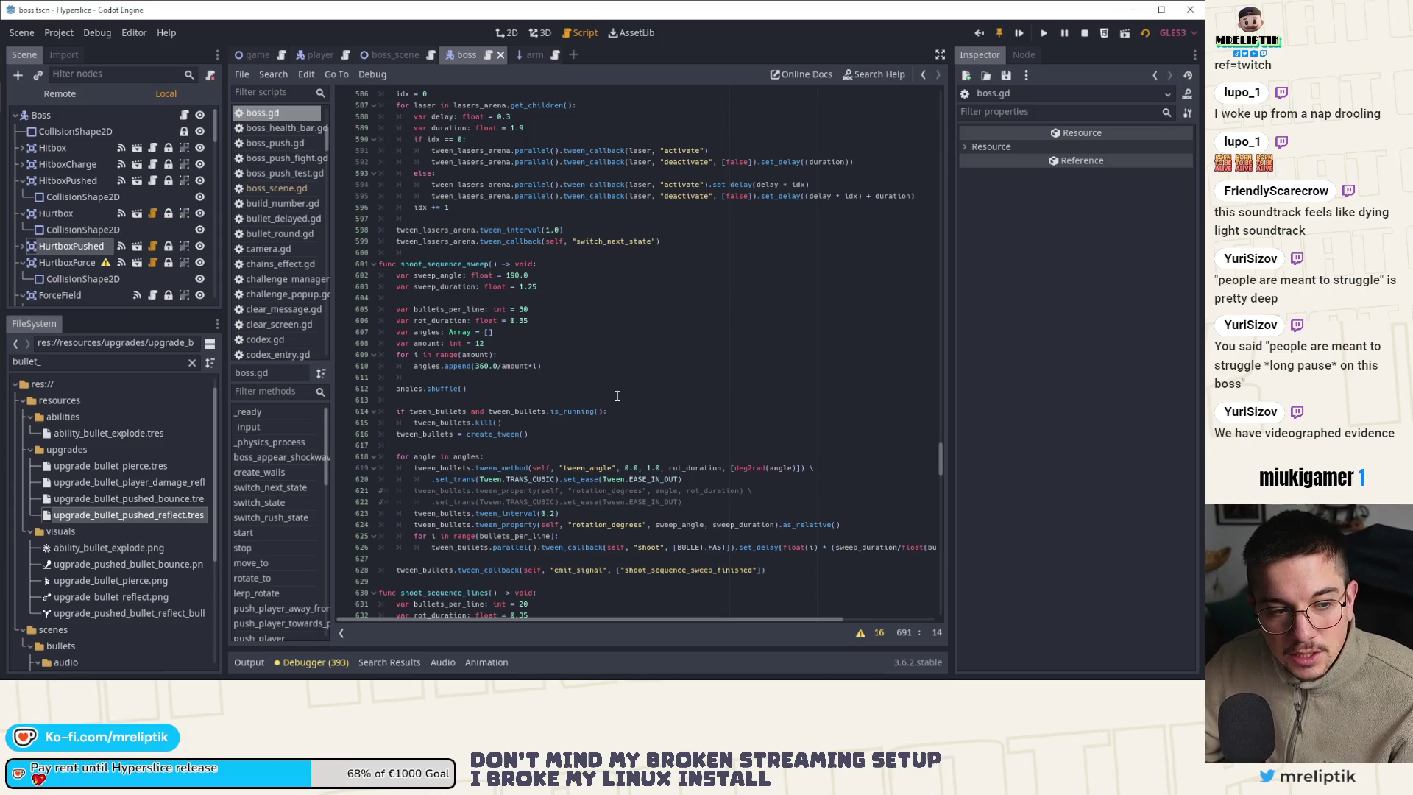
pyautogui.scroll(10, 617, 396)
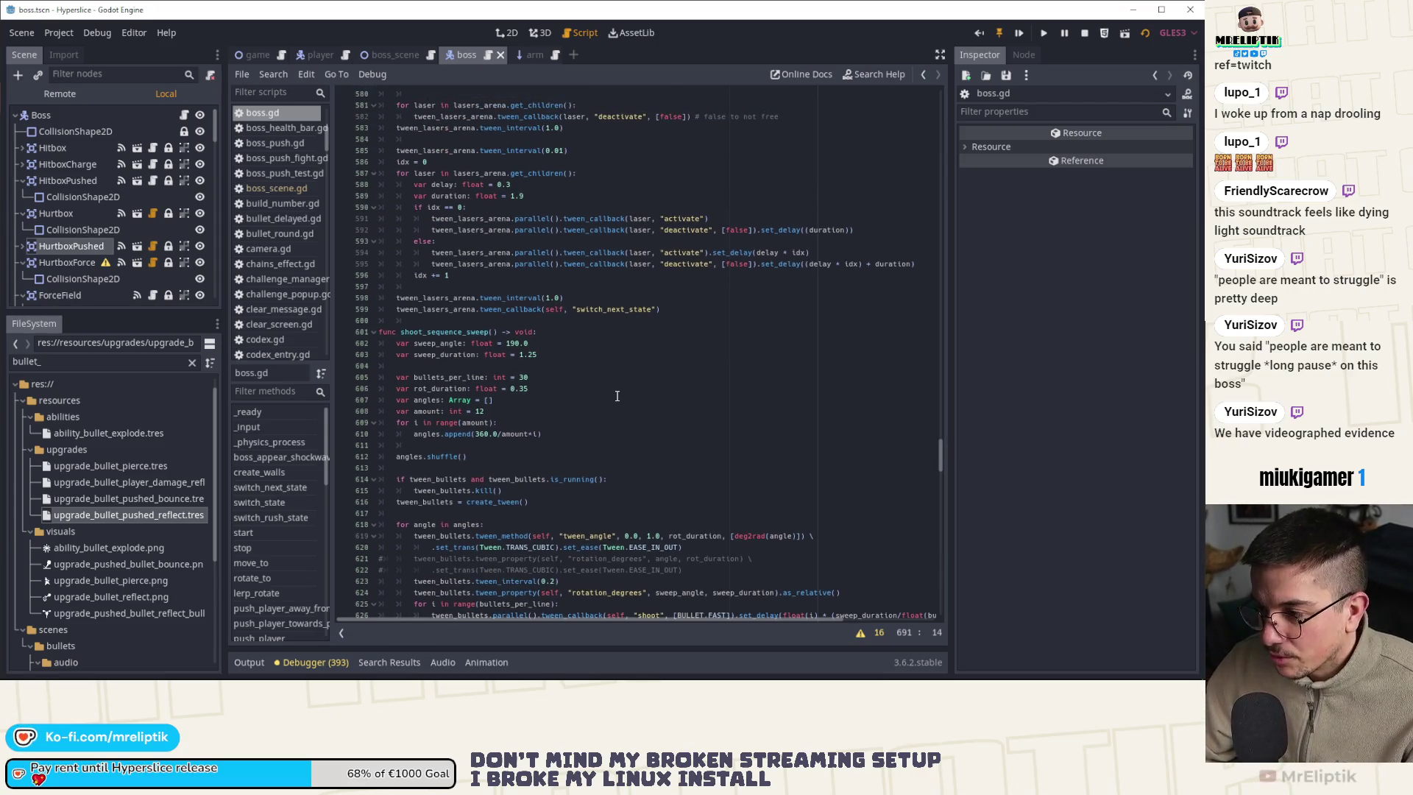
pyautogui.scroll(19, 617, 396)
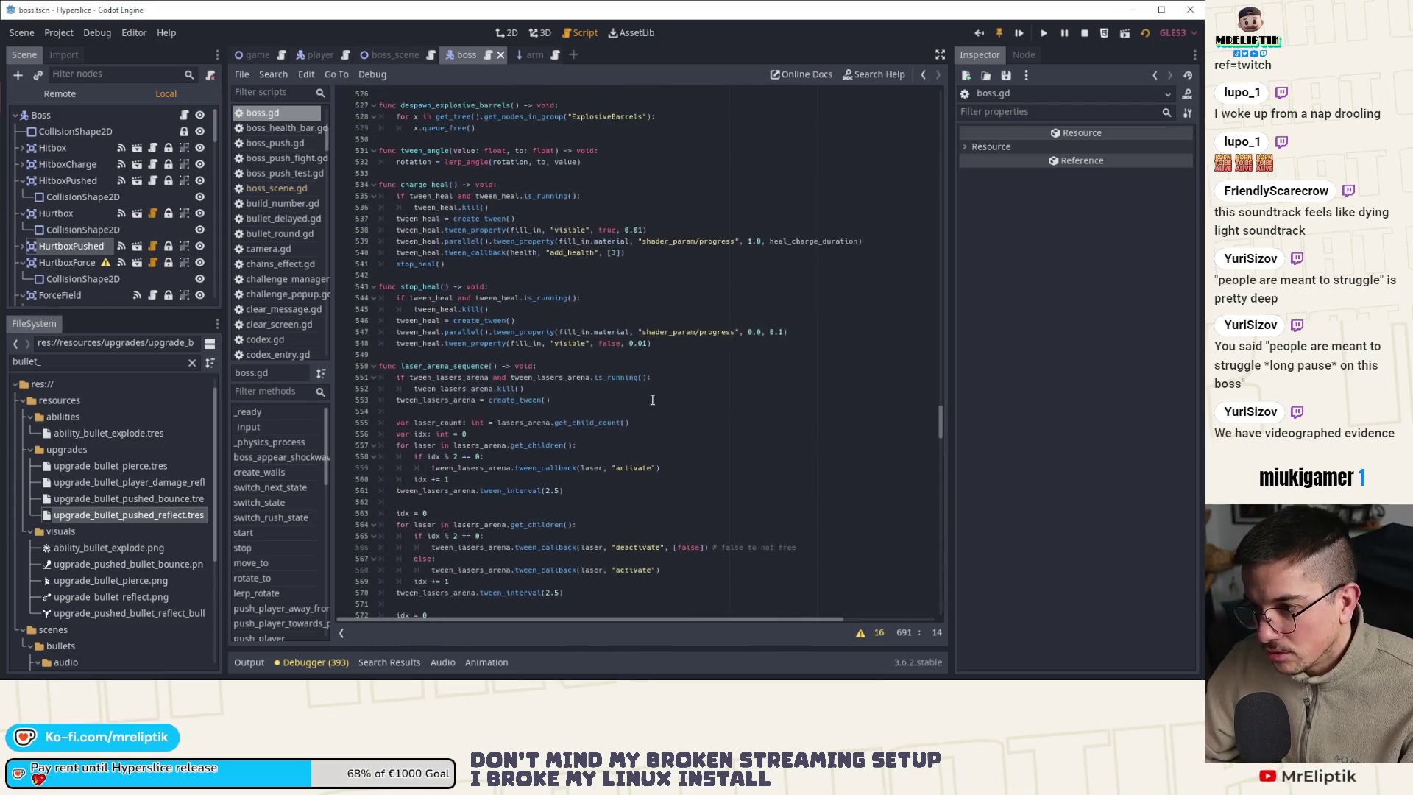
pyautogui.scroll(14, 667, 367)
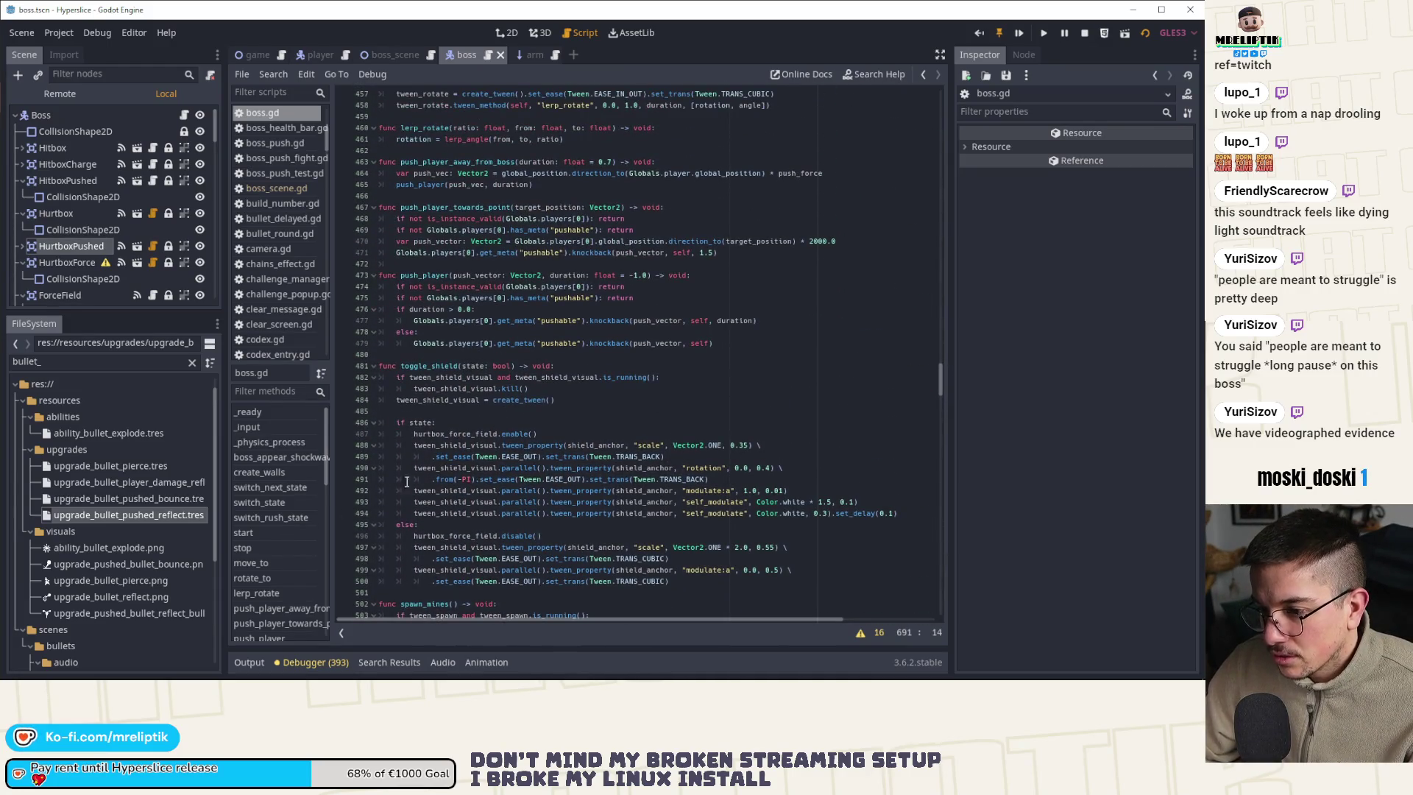
pyautogui.scroll(14, 414, 481)
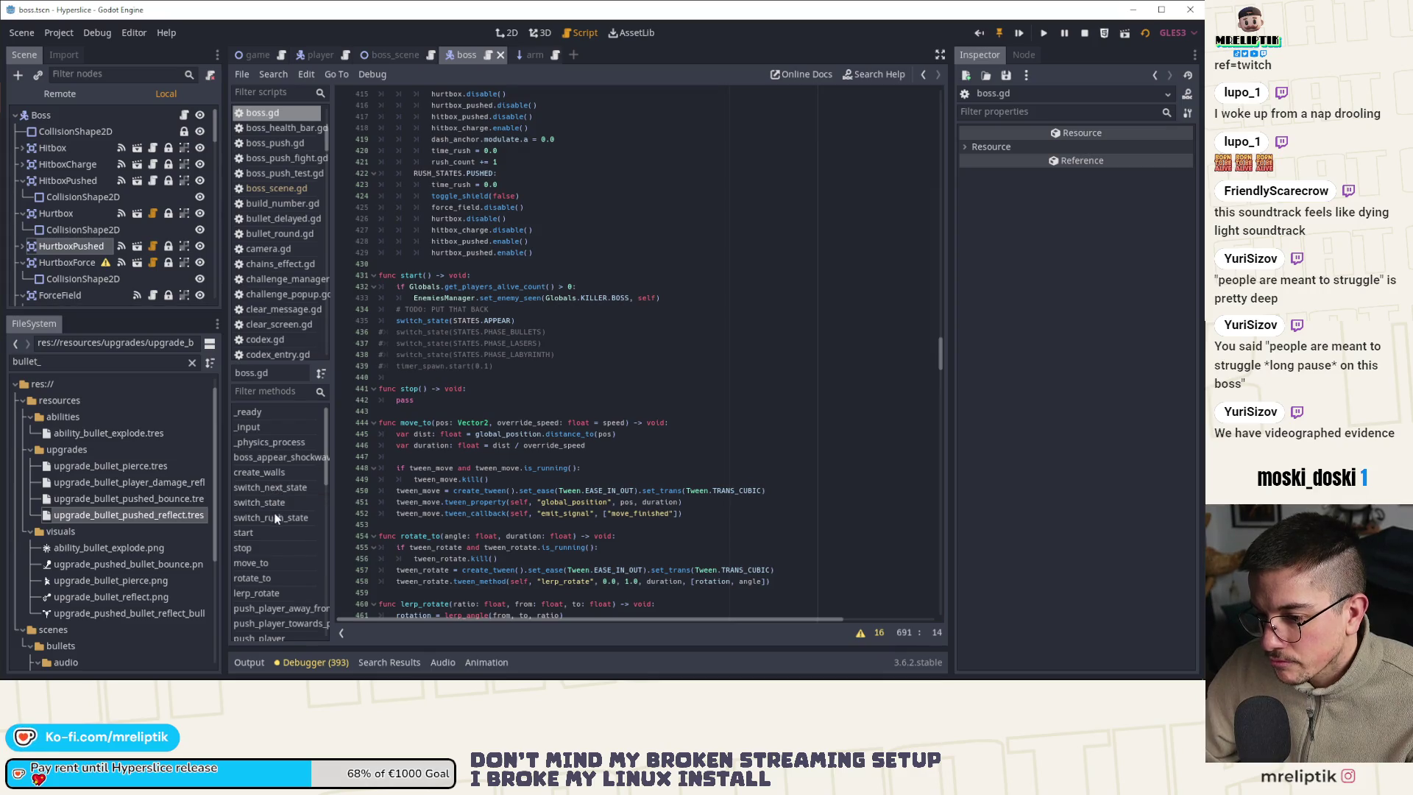
pyautogui.click(280, 488)
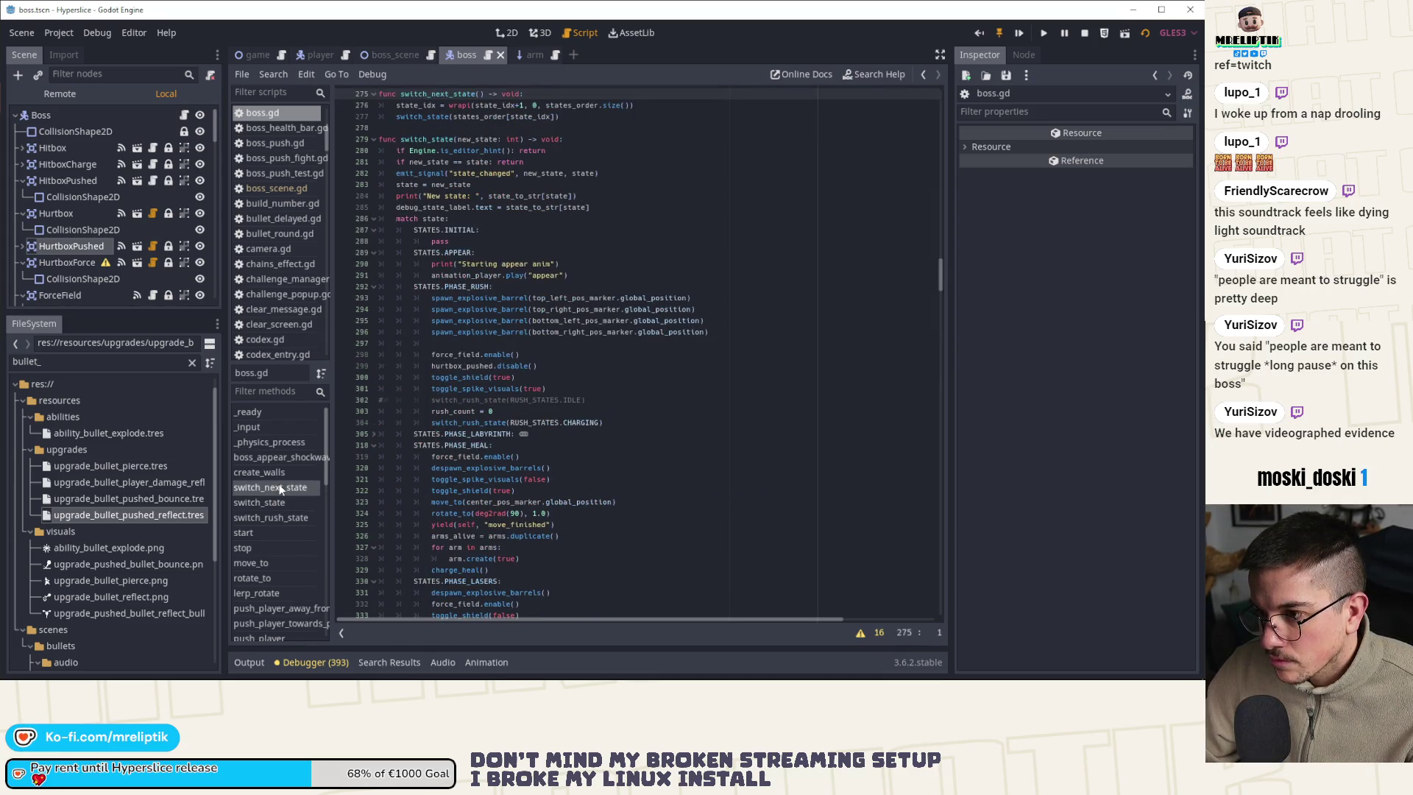
# Search boss.gd for the whole word rush_count and step through its 4 matches
pyautogui.doubleClick(444, 412)
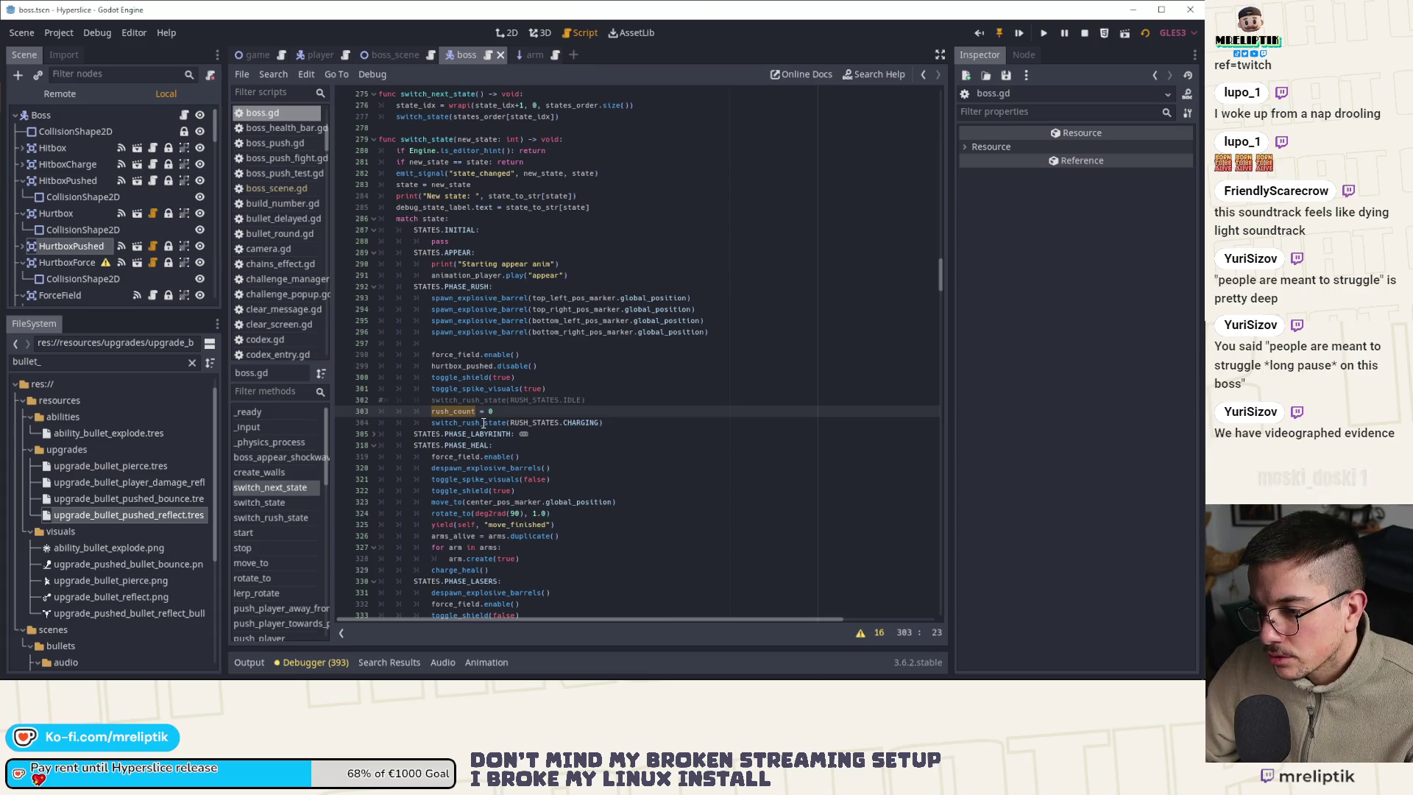
pyautogui.hotkey('ctrl', 'f')
pyautogui.keyDown('ctrl'); pyautogui.click(471, 424); pyautogui.keyUp('ctrl')
pyautogui.scroll(-2, 549, 411)
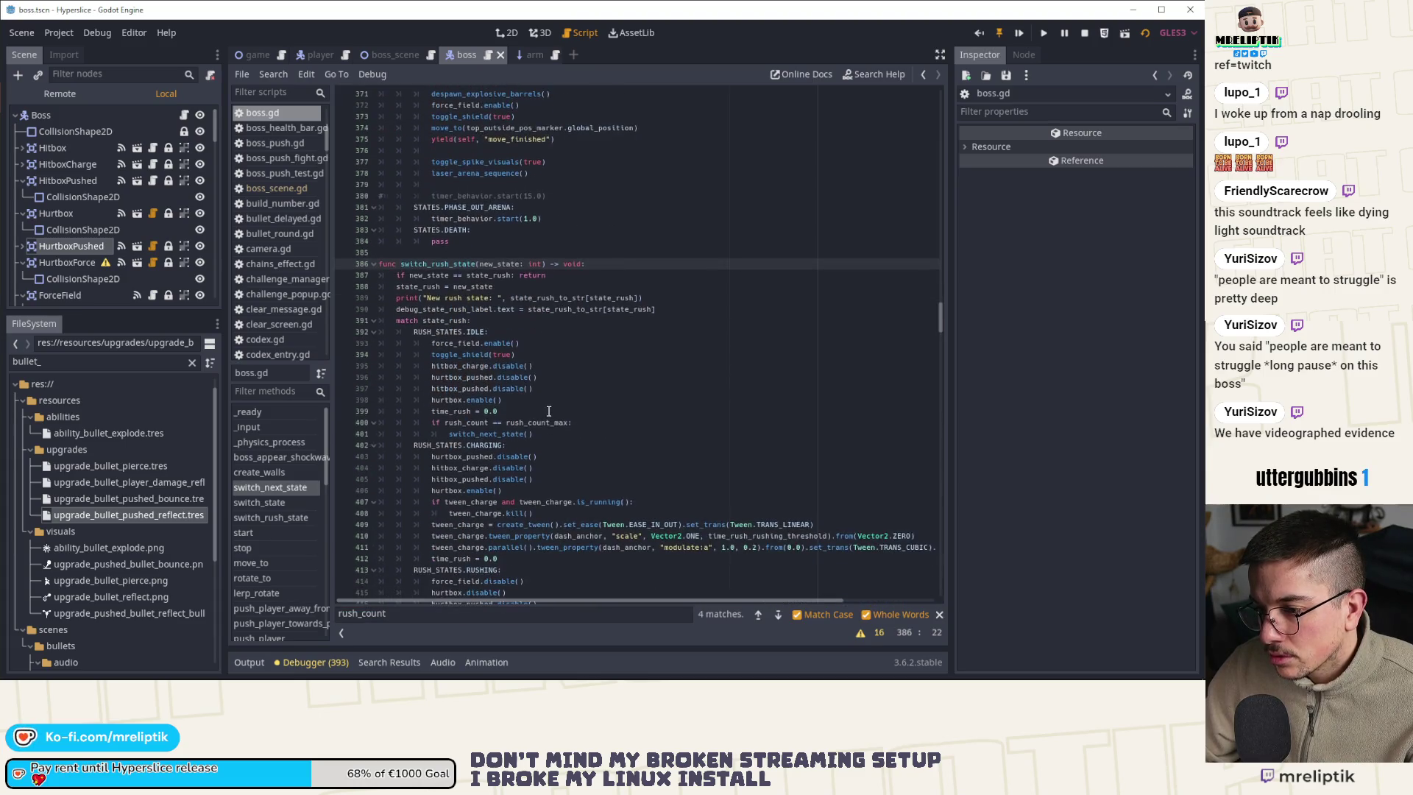
pyautogui.press('F3')
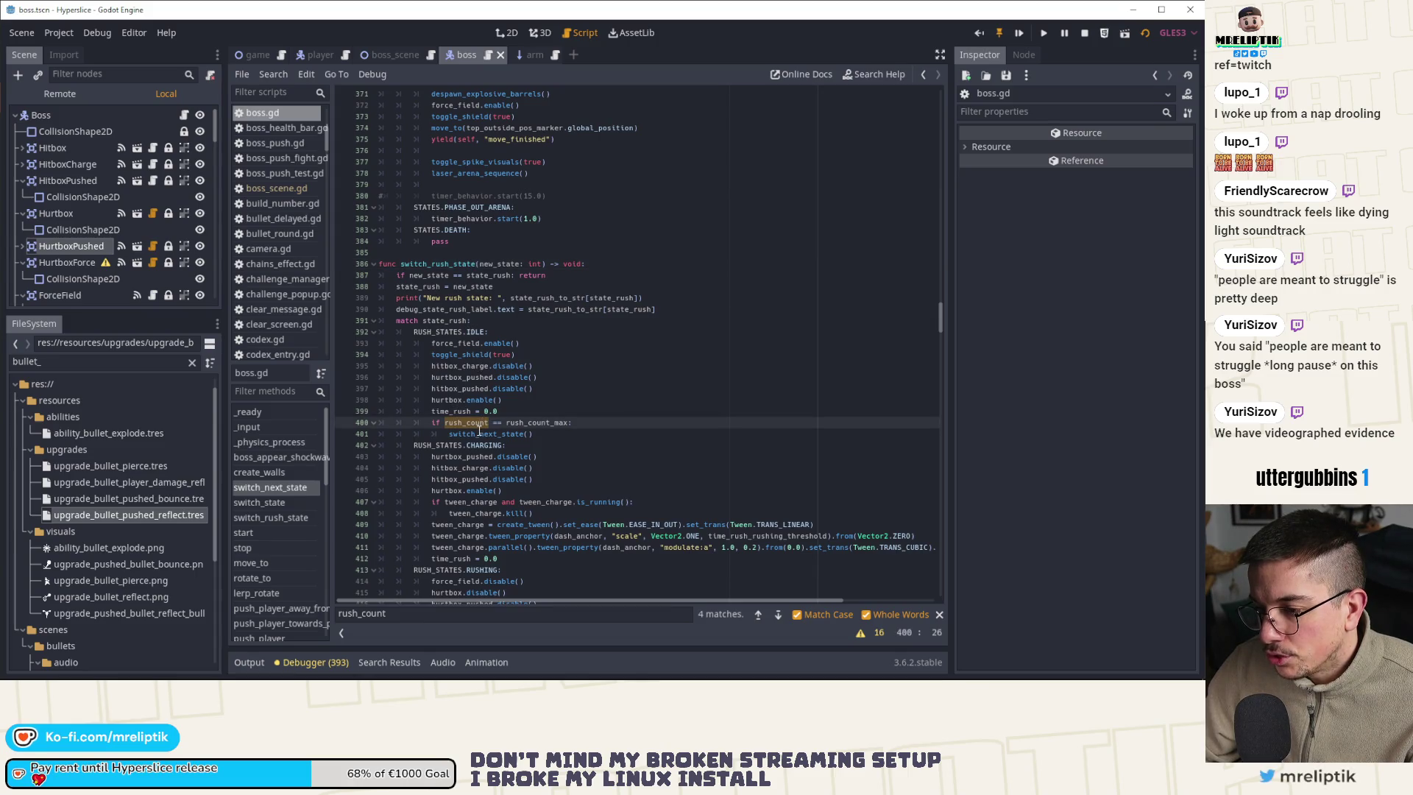
pyautogui.scroll(-6, 488, 461)
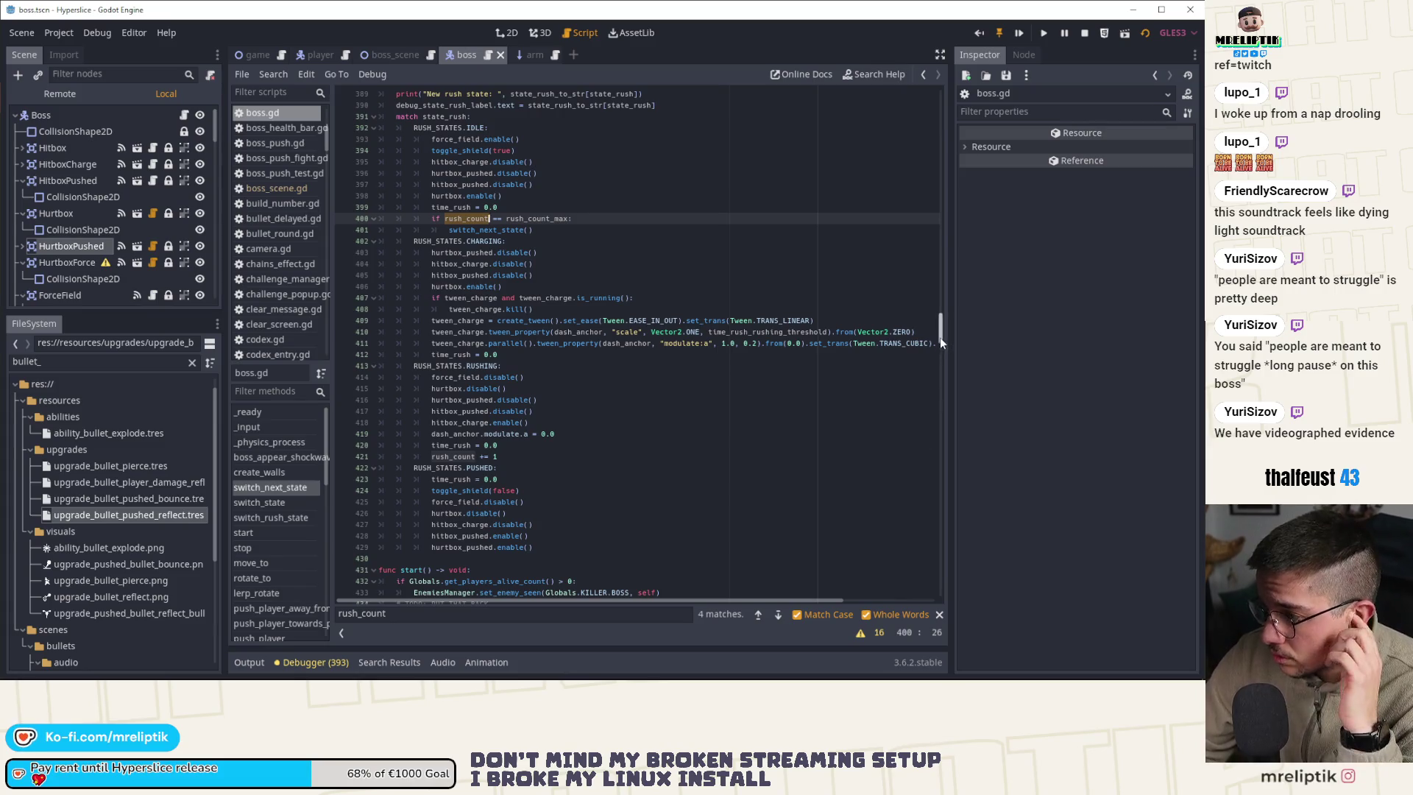
# Move up to _physics_process's RUSH_STATES.IDLE code and place the caret on line 206's lerp
pyautogui.moveTo(940, 337); pyautogui.dragTo(940, 234)
pyautogui.scroll(1, 696, 337)
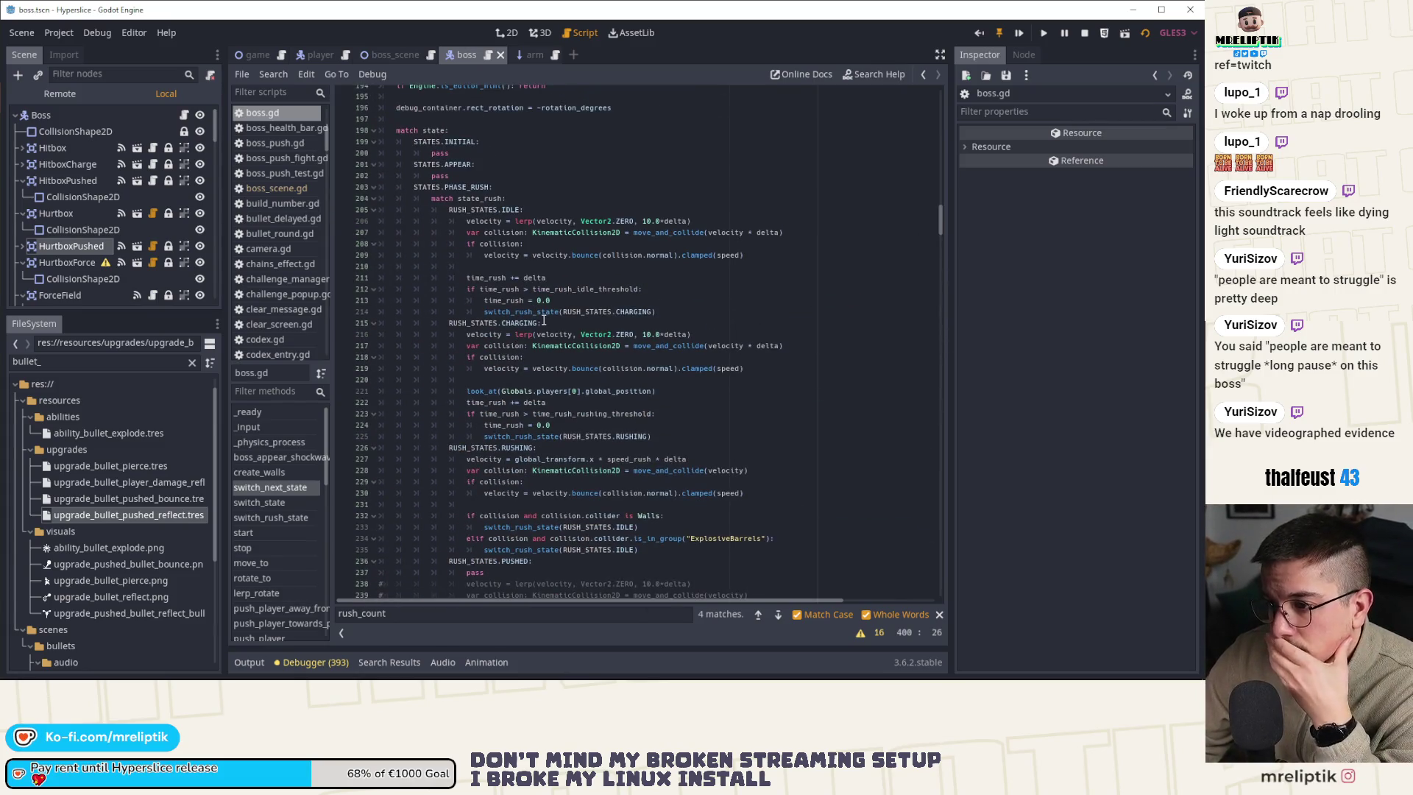
pyautogui.scroll(-2, 507, 405)
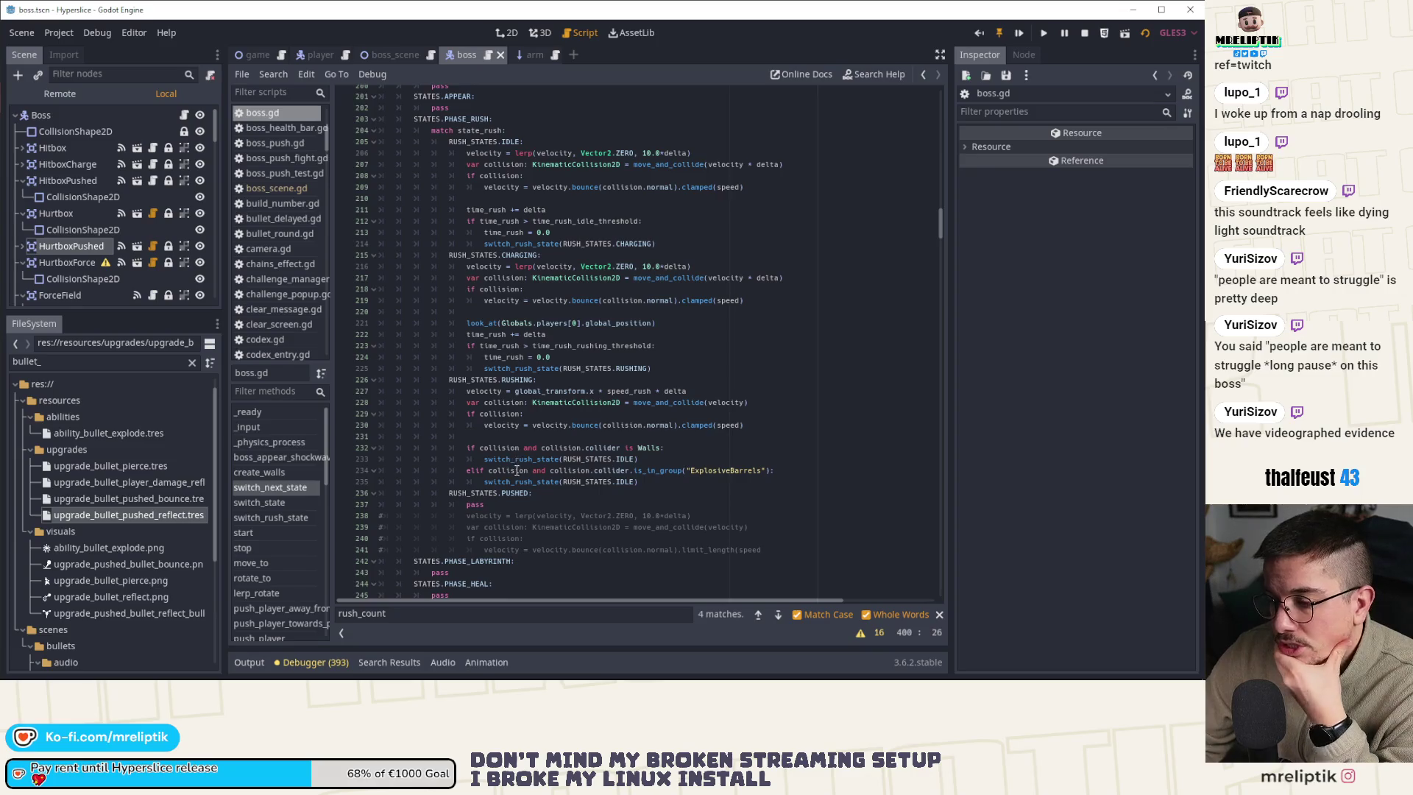
pyautogui.doubleClick(585, 459)
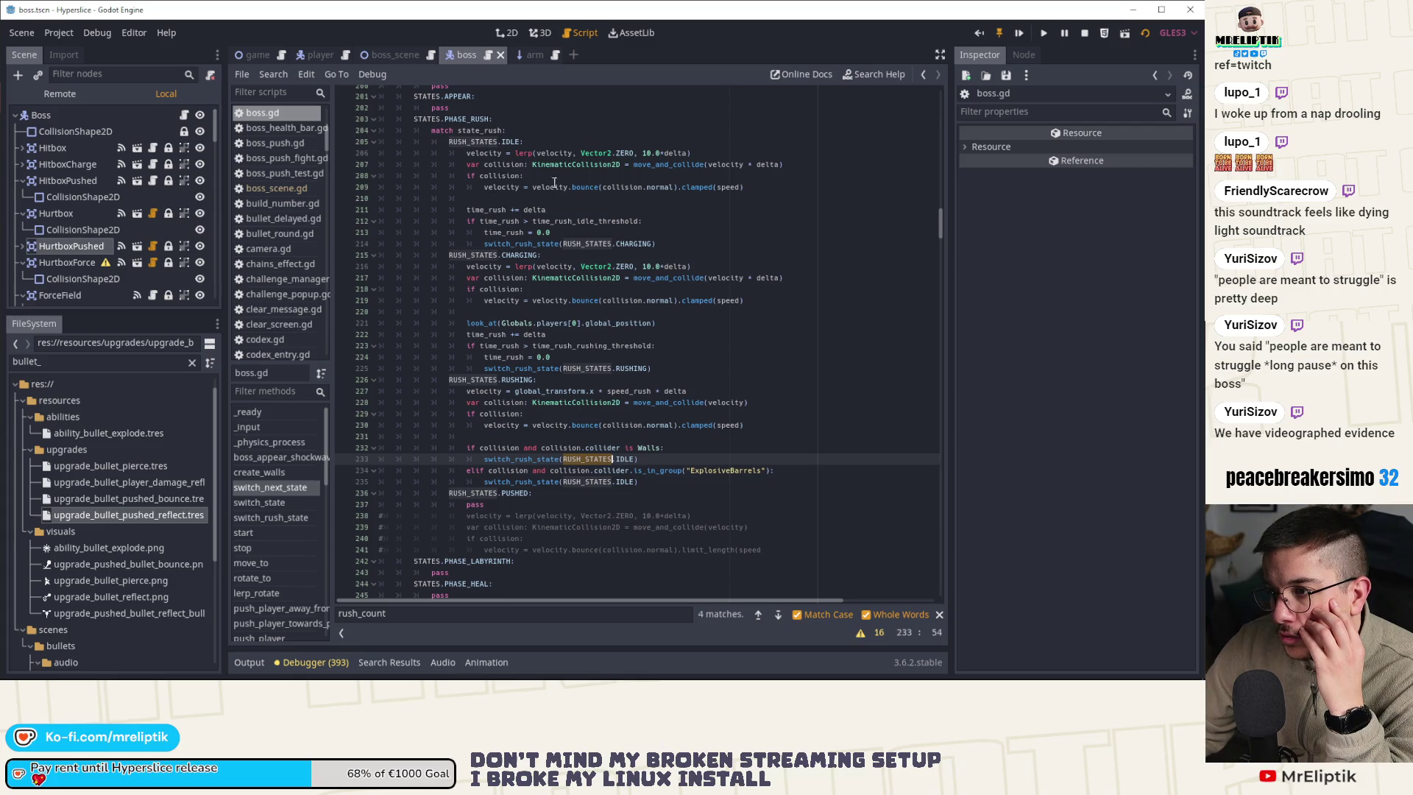
pyautogui.click(661, 154)
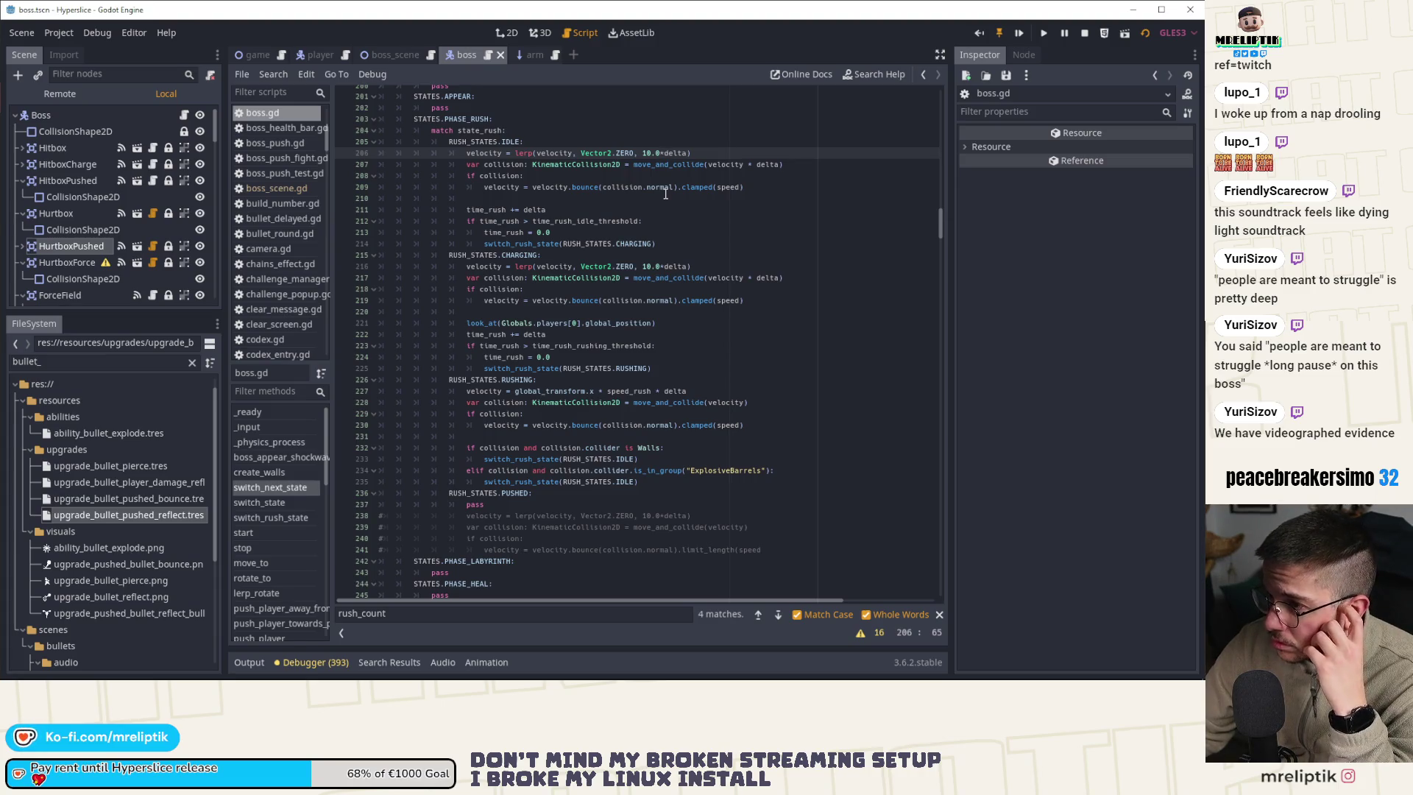
# Change the rush-idle lerp factor from 10.0 to 5.0*delta and save boss.gd
pyautogui.press('BackSpace')
pyautogui.press('BackSpace')
pyautogui.press('BackSpace')
pyautogui.write('5.0')
pyautogui.hotkey('ctrl', 's')
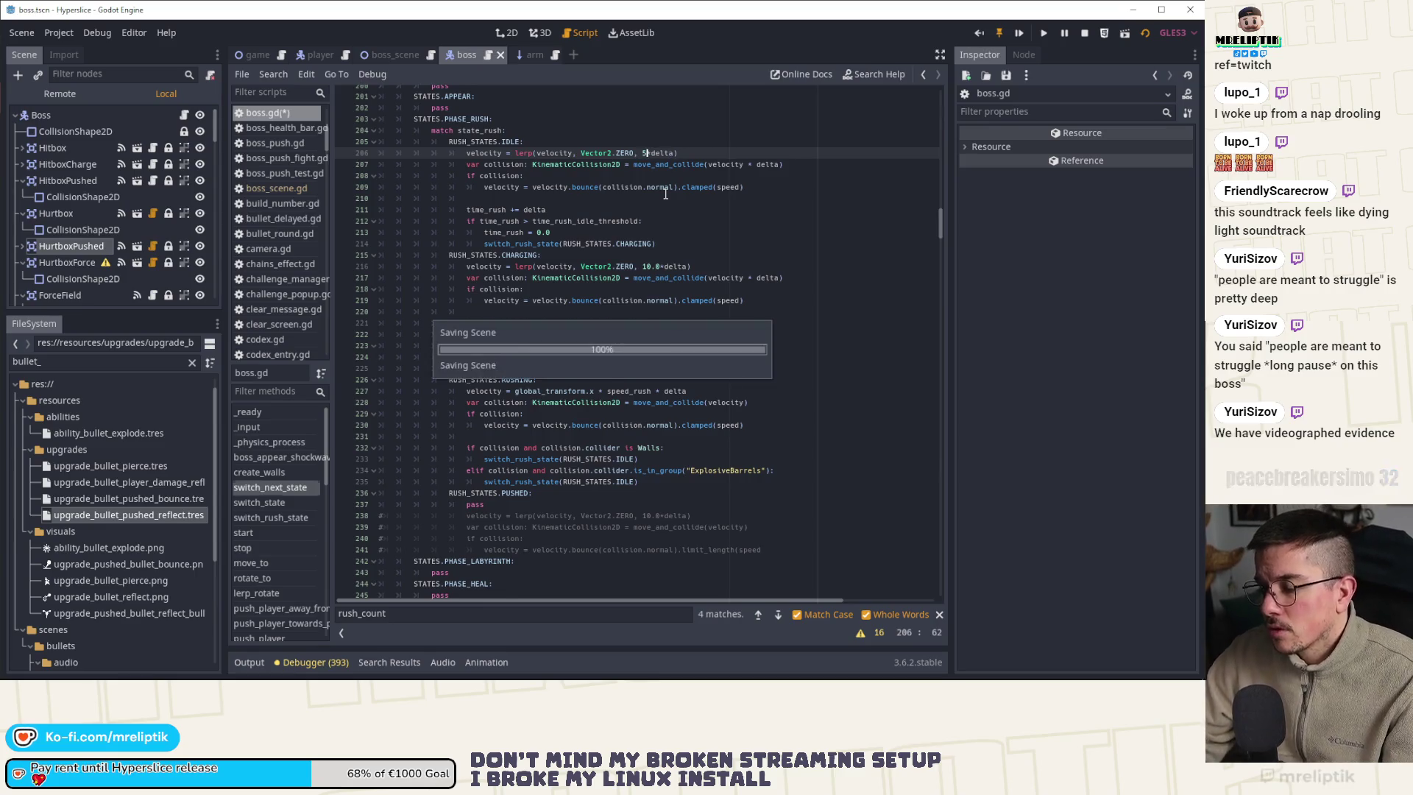
pyautogui.hotkey('ctrl', 's')
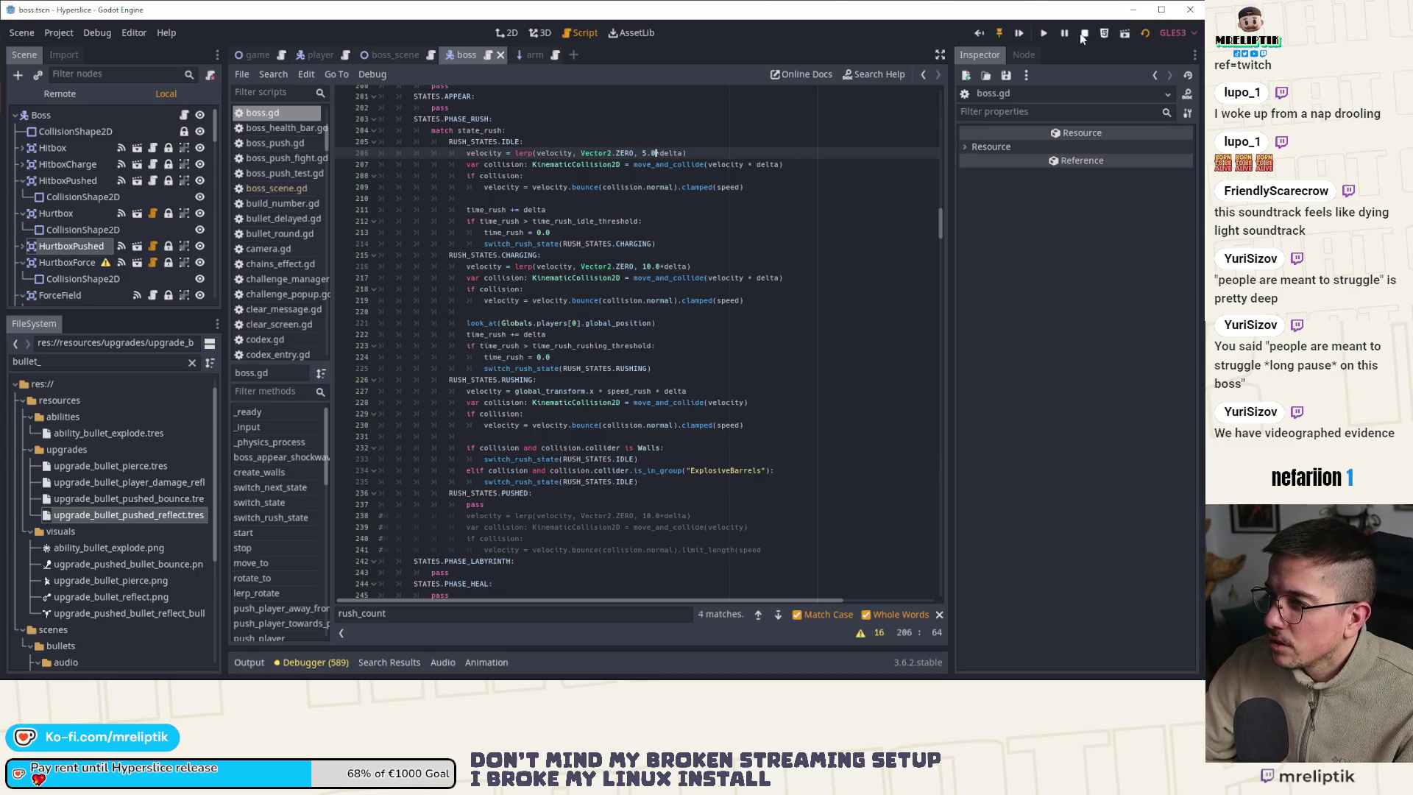
# Restart Hyperslice maximized and play into the wave 15 EX0001 boss fight
pyautogui.click(1083, 33)
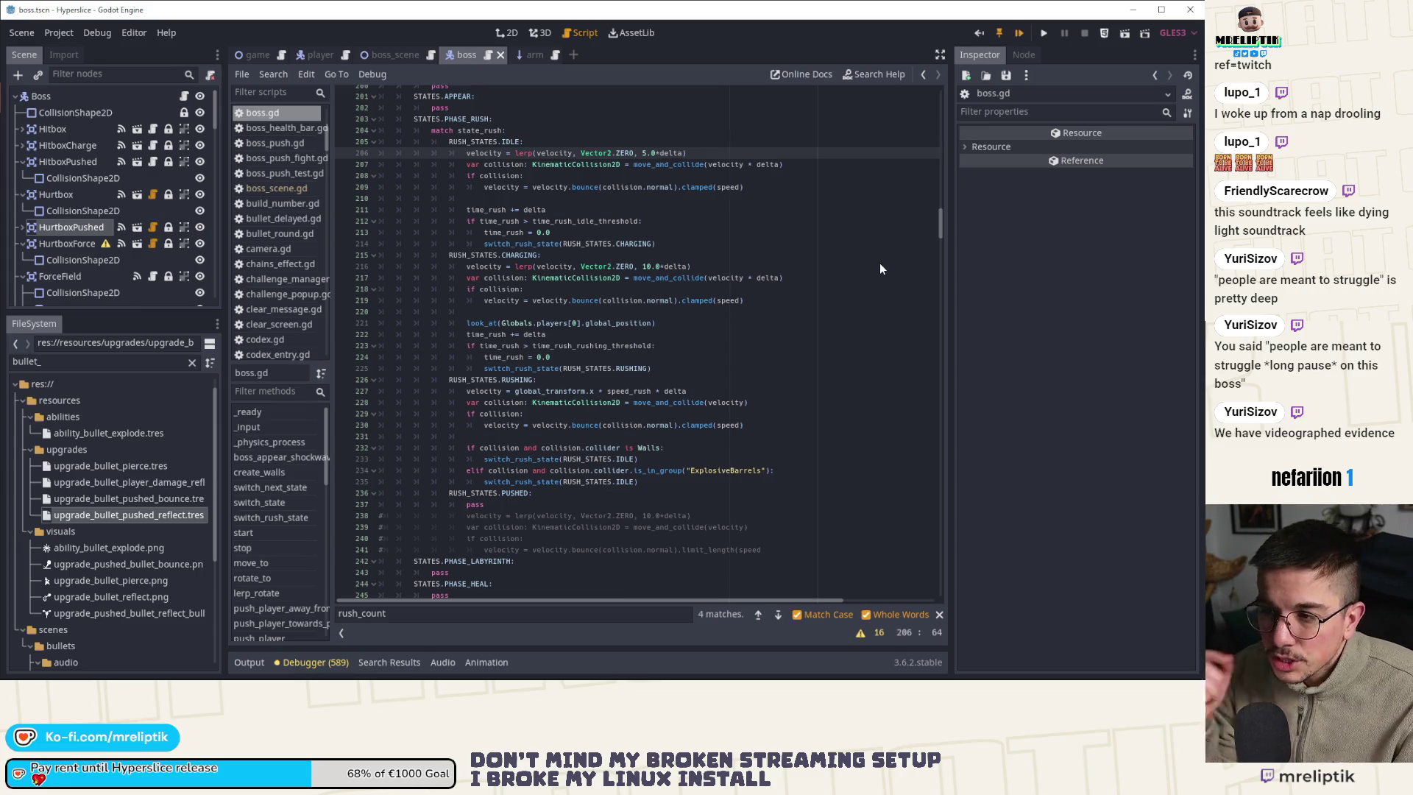
pyautogui.press('F5')
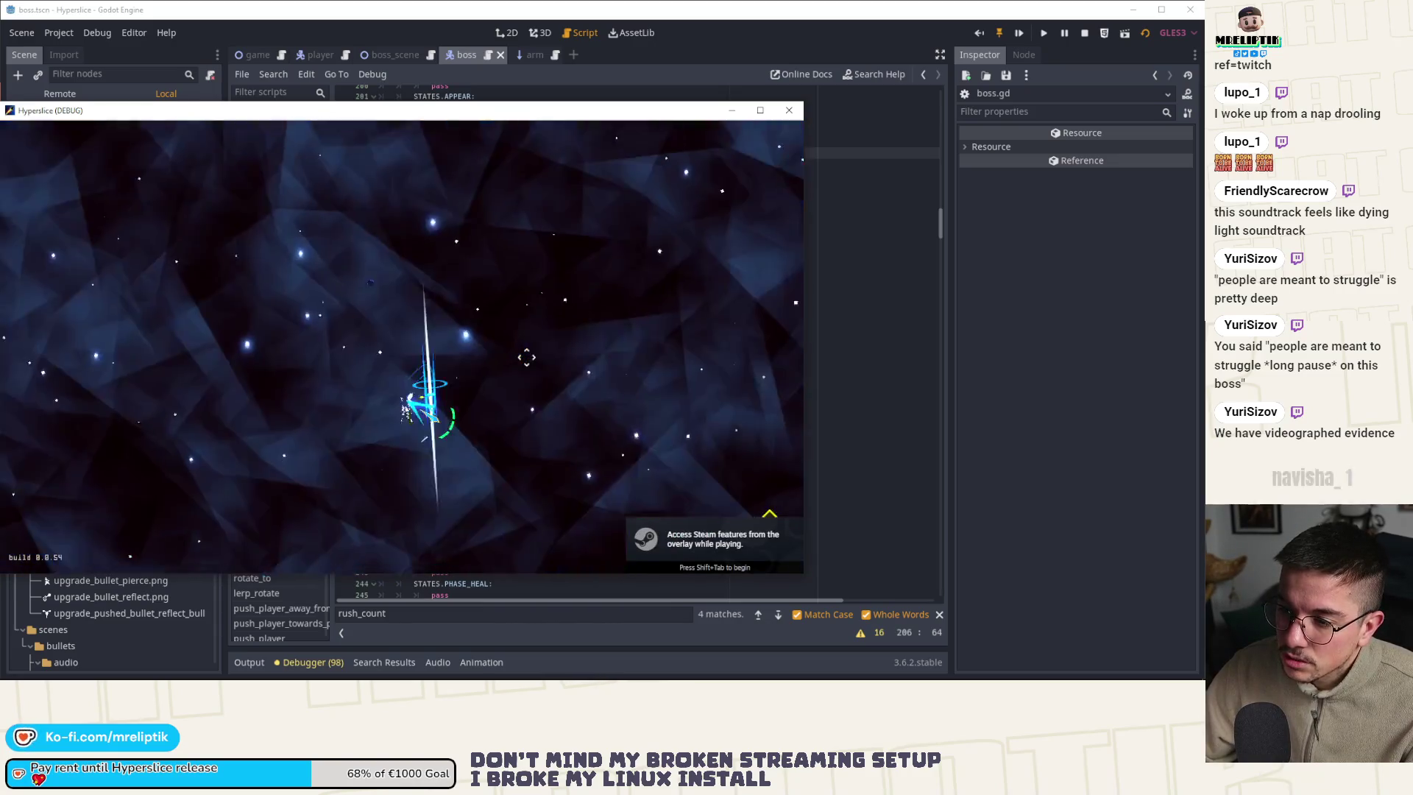
pyautogui.press('super+Up')
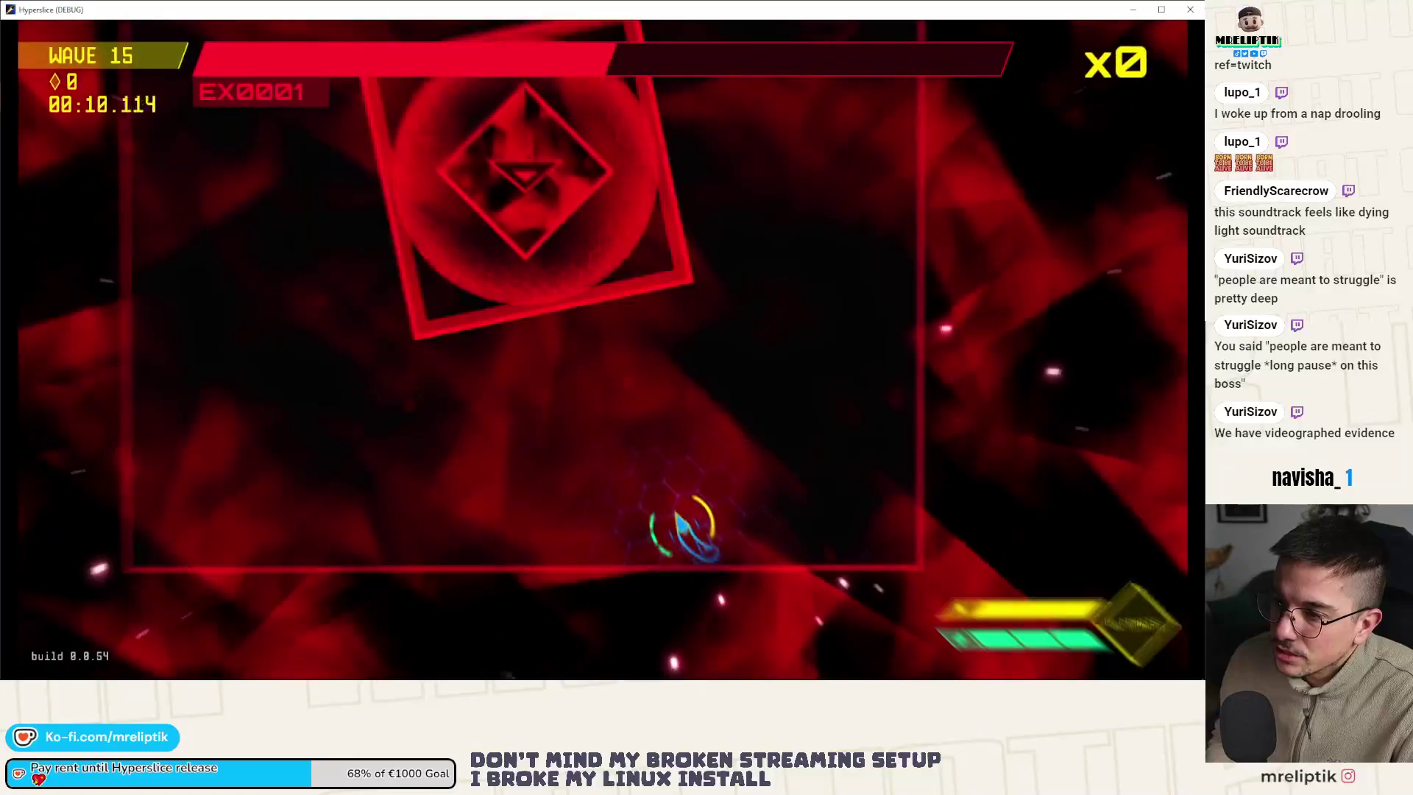
pyautogui.press('a')
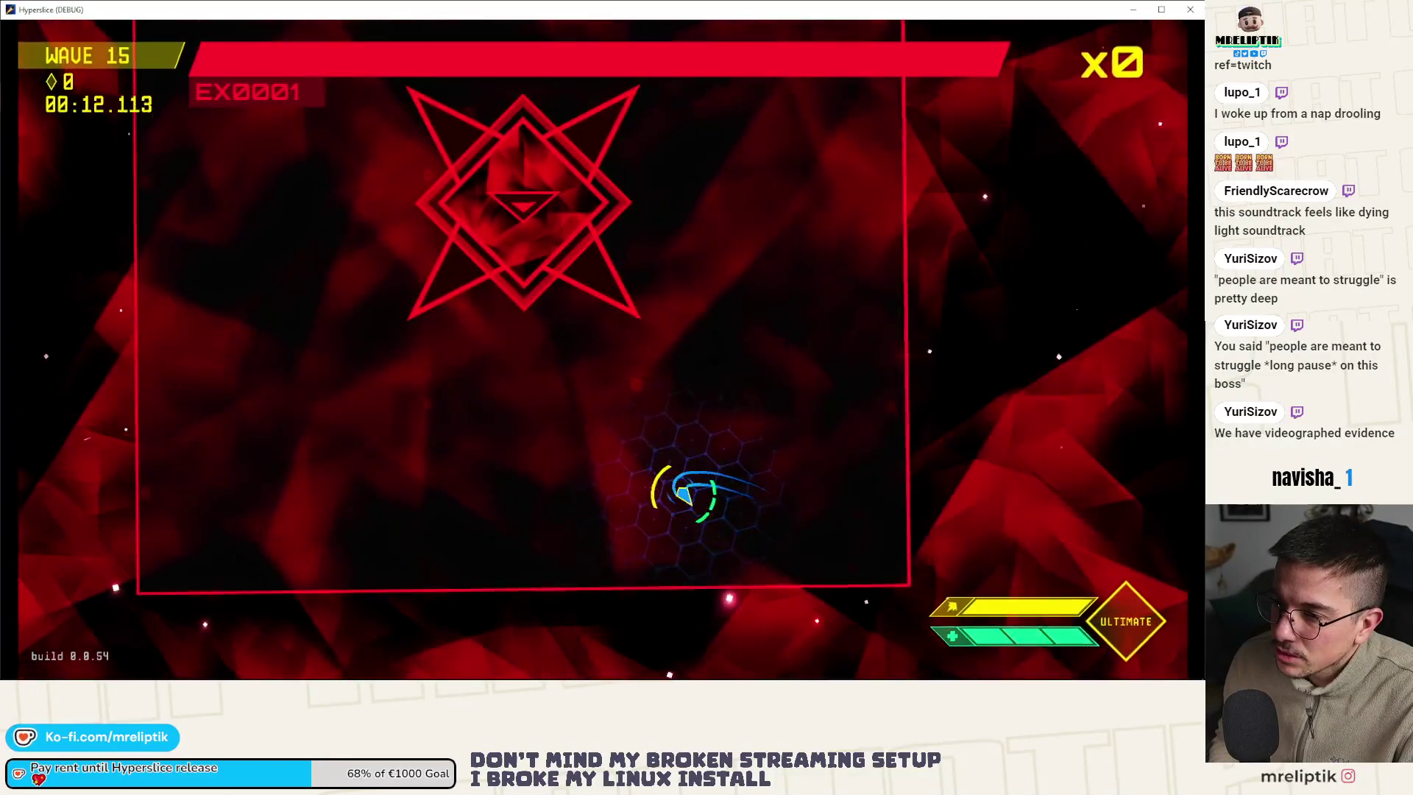
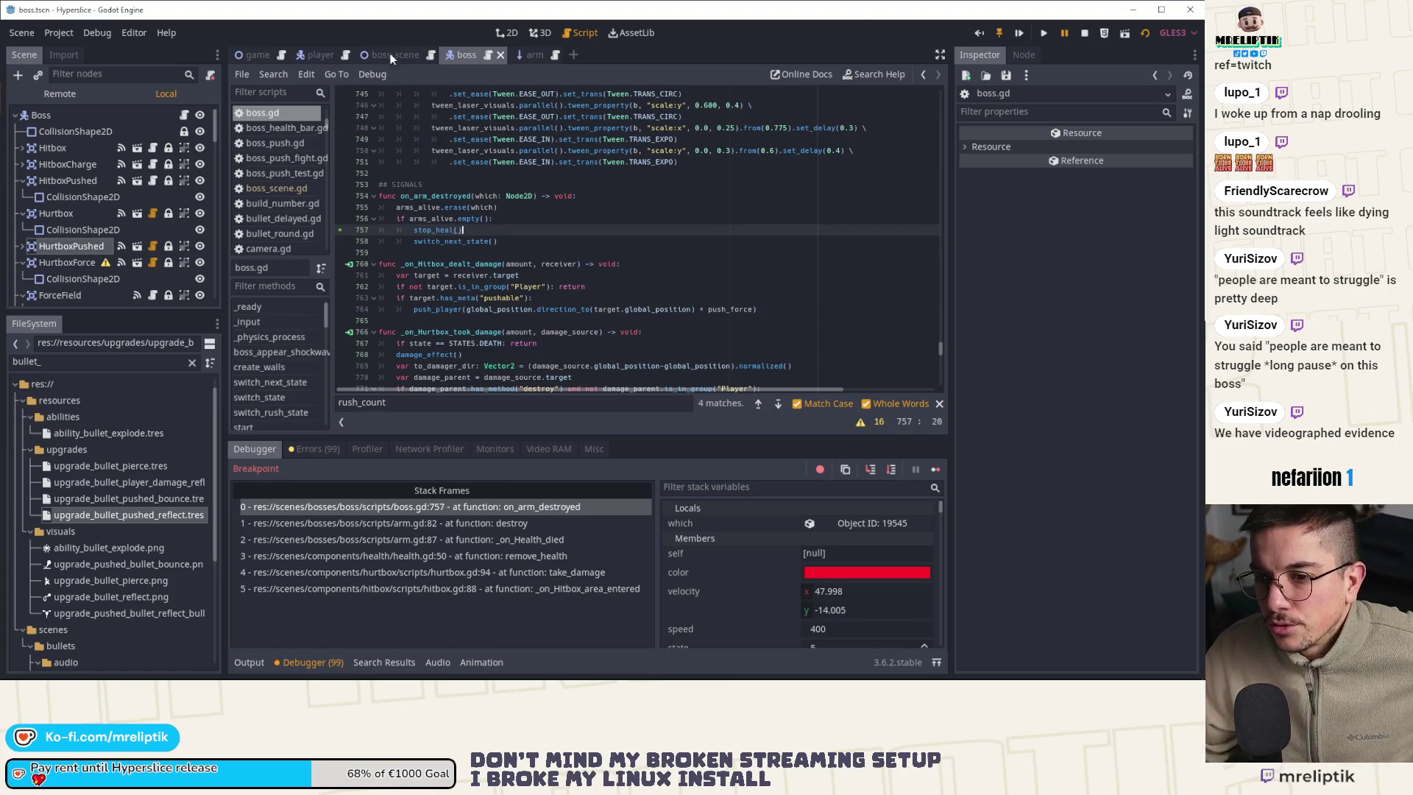
# Compare the running game's remote scene tree with the local boss scene tree
pyautogui.click(510, 30)
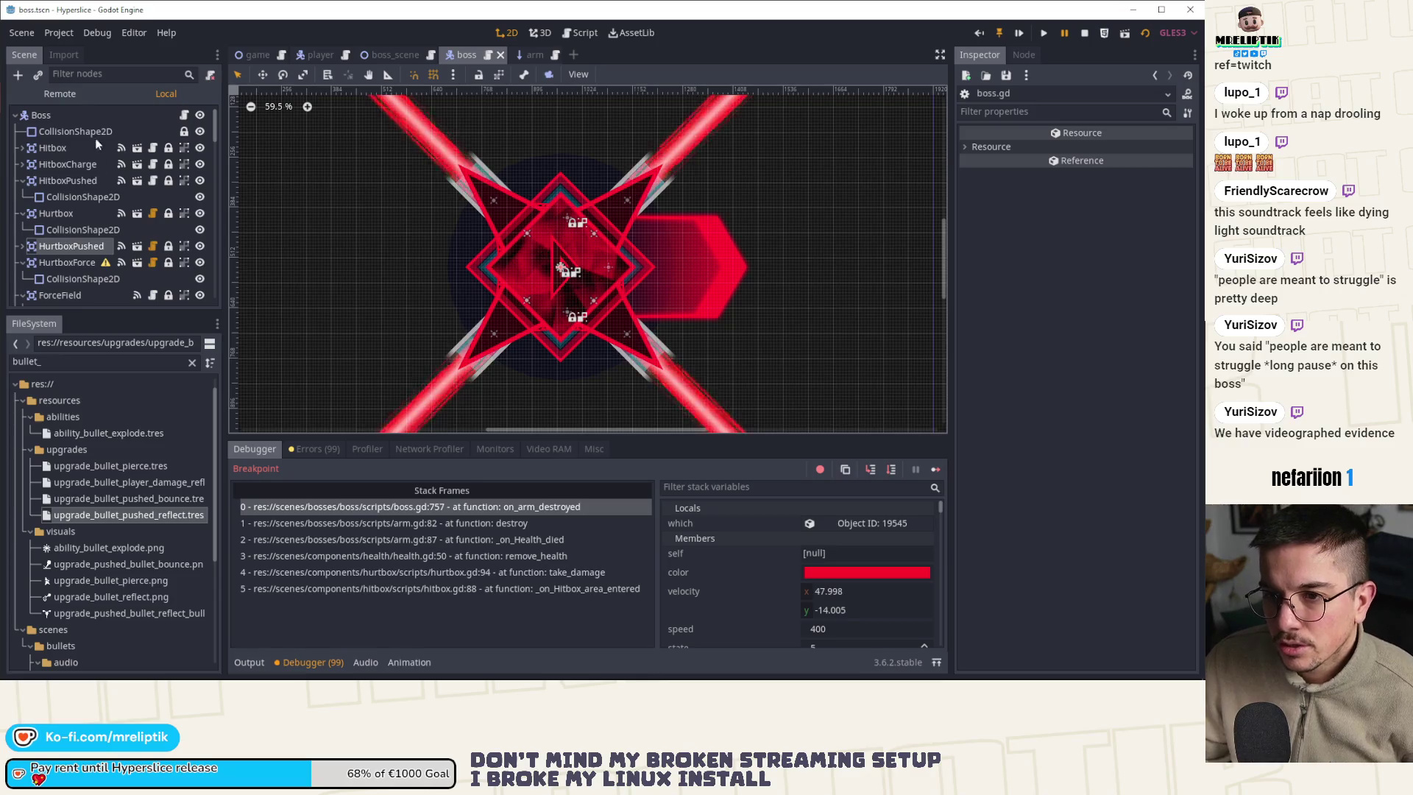
pyautogui.click(76, 94)
pyautogui.click(151, 91)
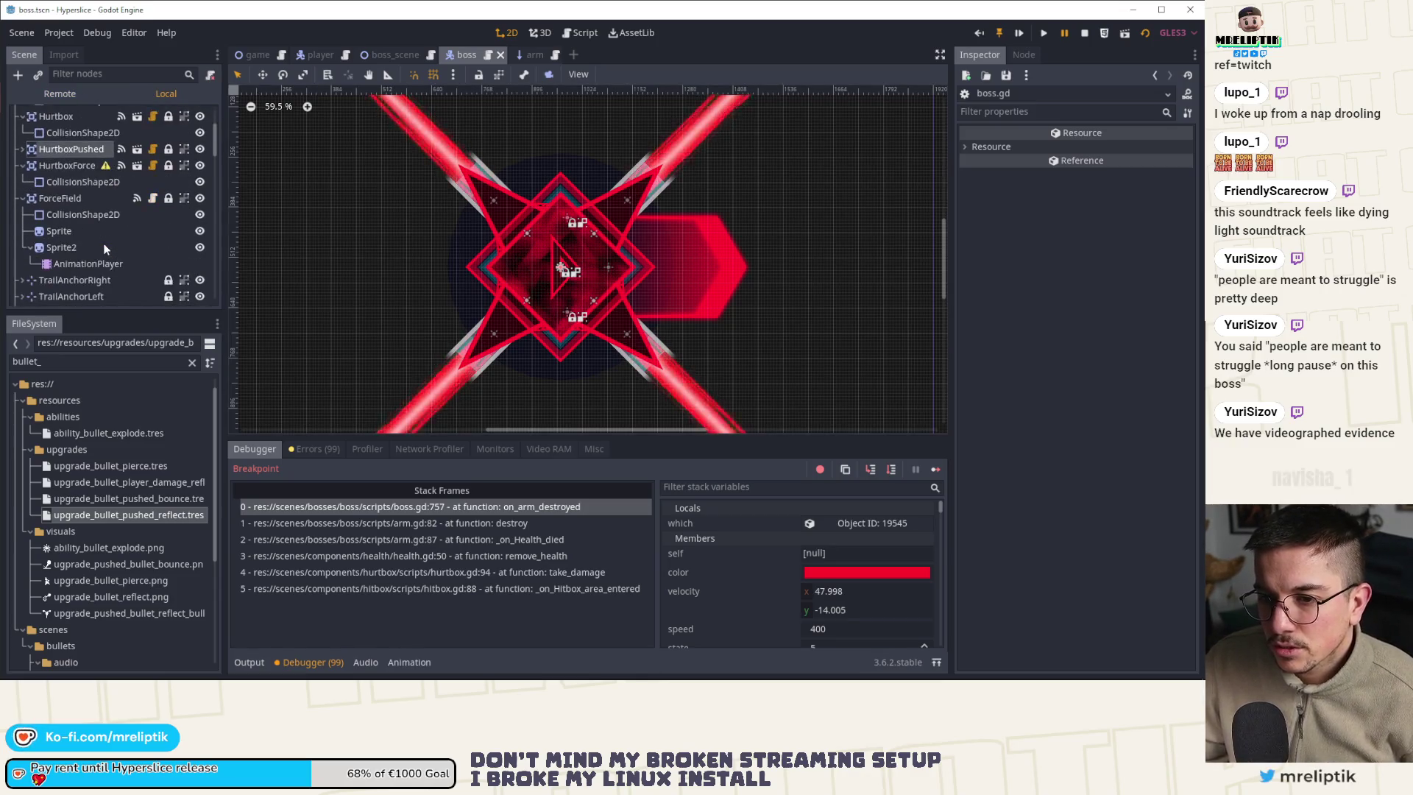
pyautogui.scroll(-5, 82, 236)
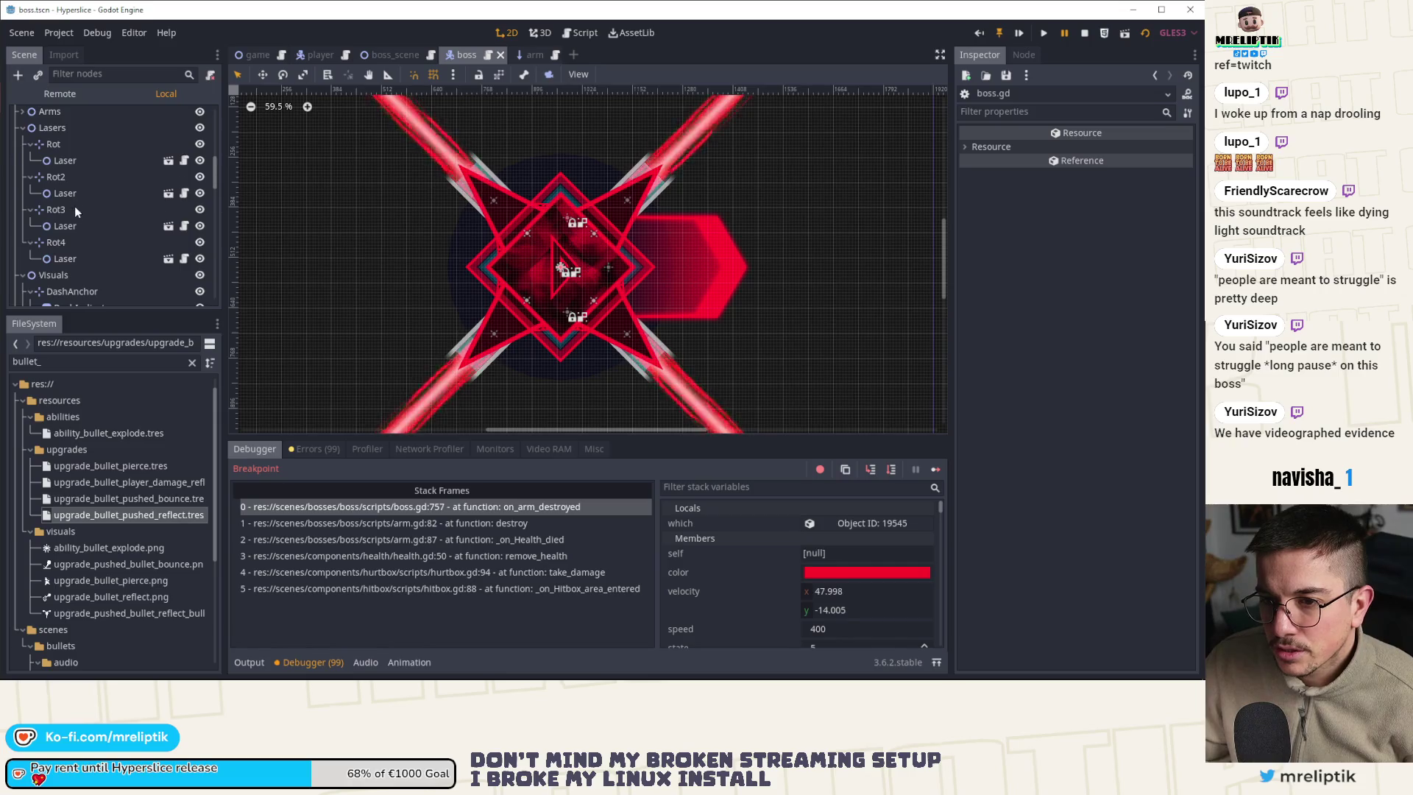
pyautogui.scroll(-1, 75, 218)
# Preview the FillIn sprite's fill shader at Progress about 0.55, hide it again, and save the boss scene
pyautogui.click(75, 235)
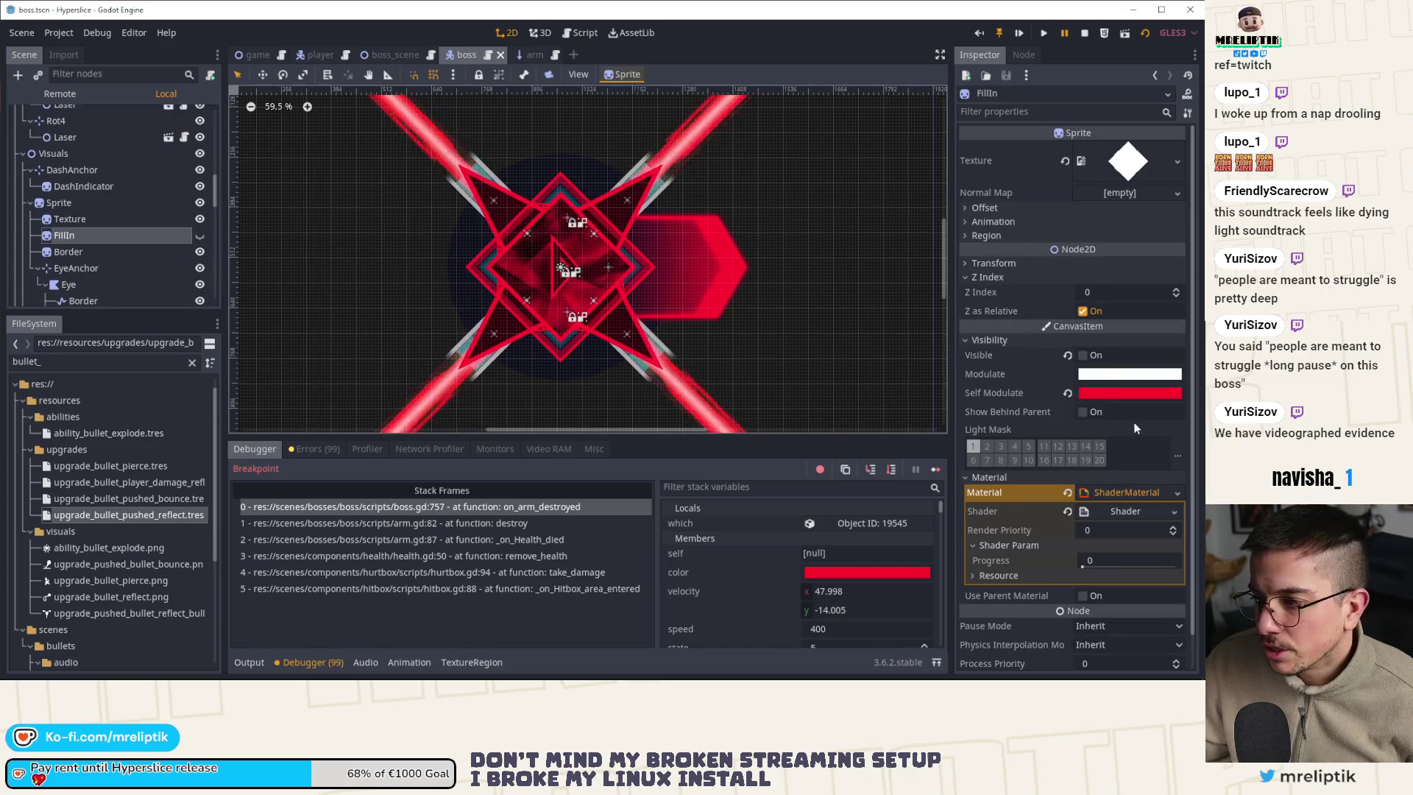
pyautogui.click(1093, 356)
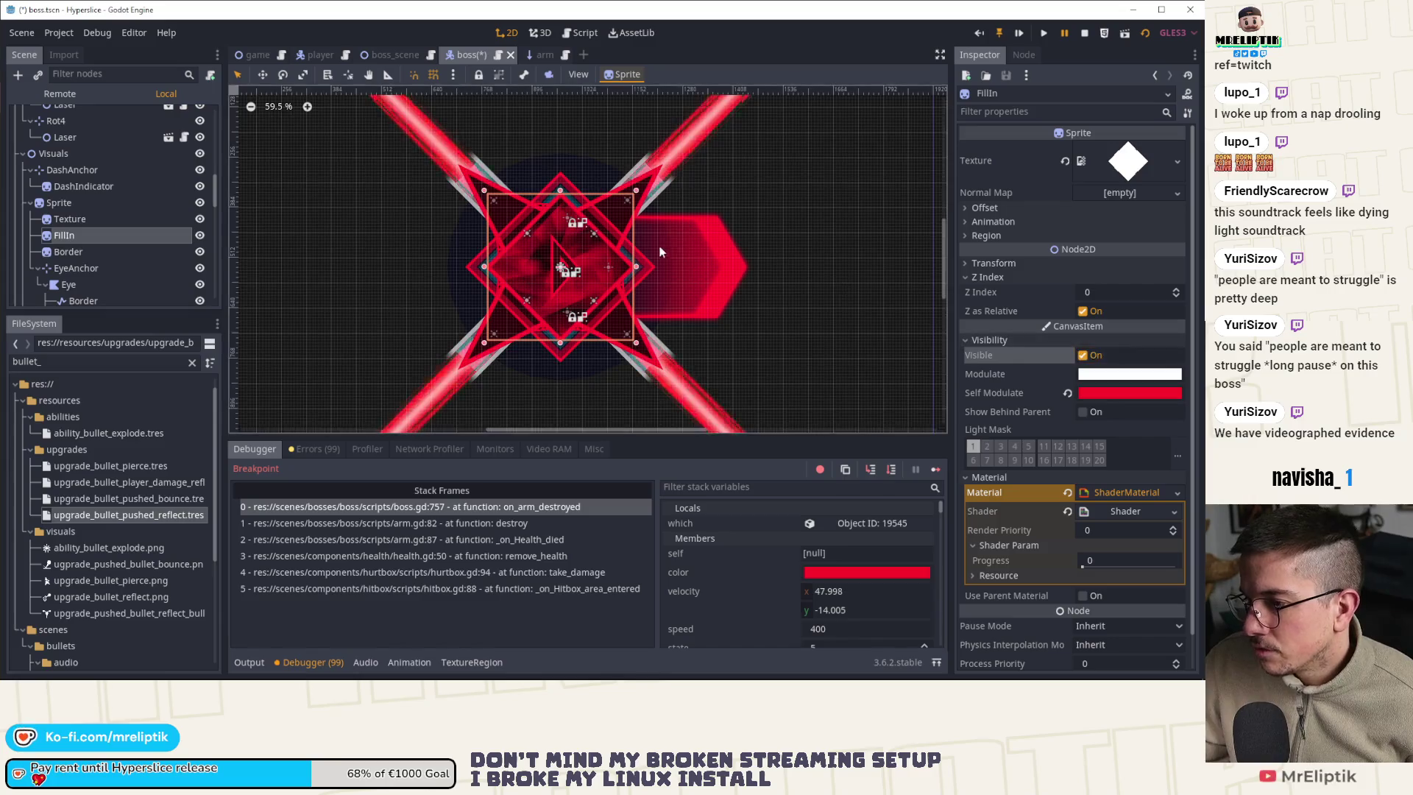
pyautogui.scroll(5, 615, 257)
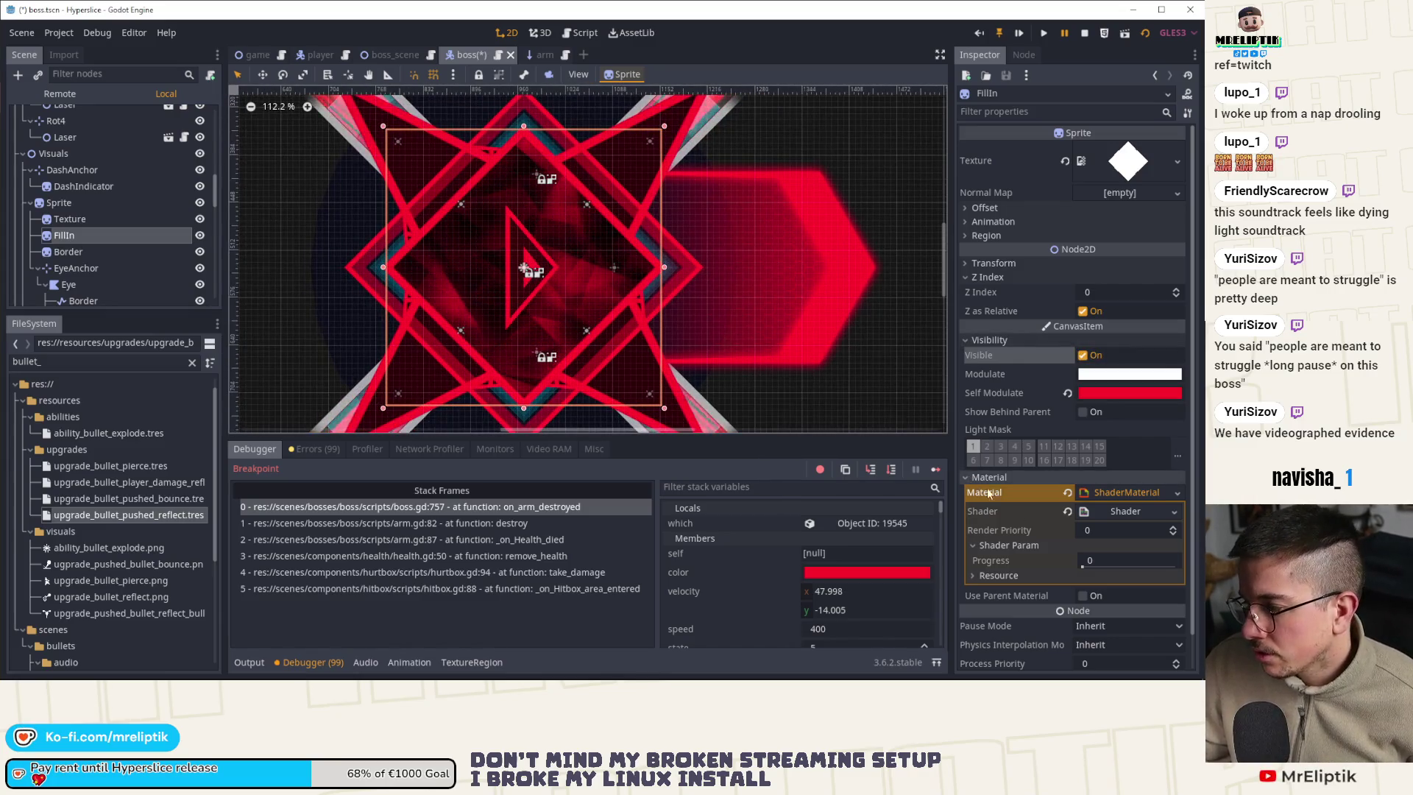
pyautogui.moveTo(1082, 566)
pyautogui.mouseDown()
pyautogui.moveTo(1133, 566)
pyautogui.moveTo(1082, 566)
pyautogui.mouseUp()
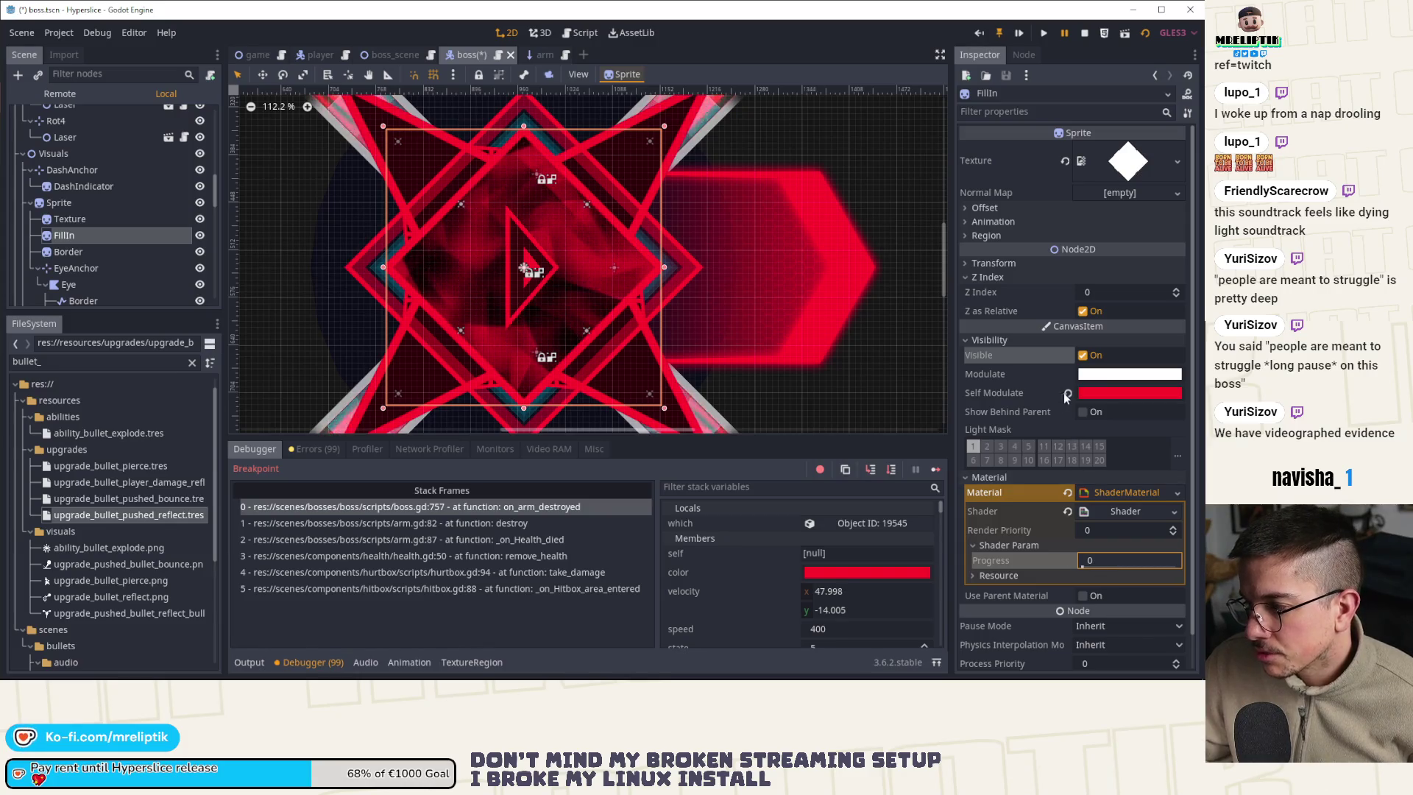
pyautogui.click(1082, 355)
pyautogui.hotkey('ctrl', 's')
# Open the boss script and step into the stop_heal function
pyautogui.scroll(5, 134, 204)
pyautogui.scroll(3, 153, 175)
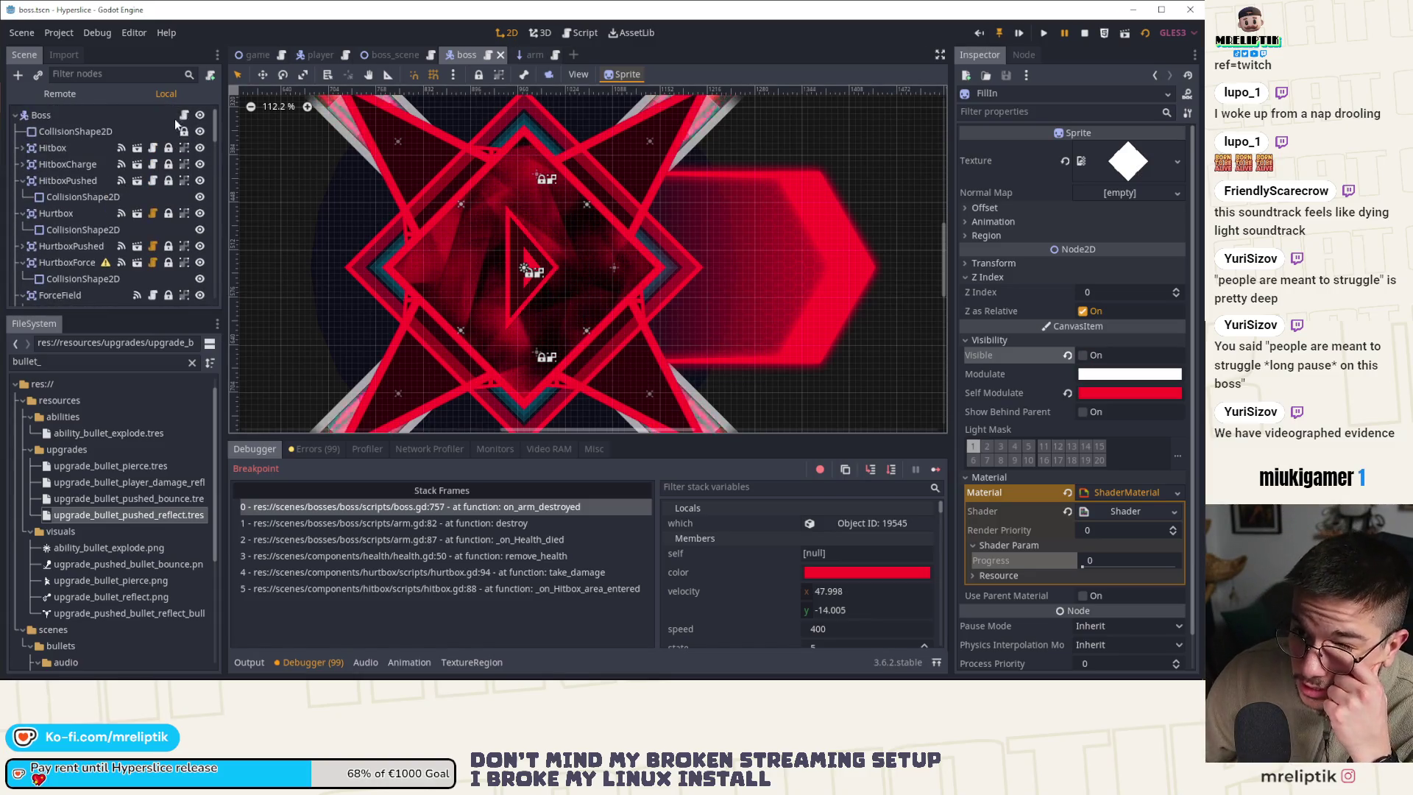
pyautogui.click(183, 114)
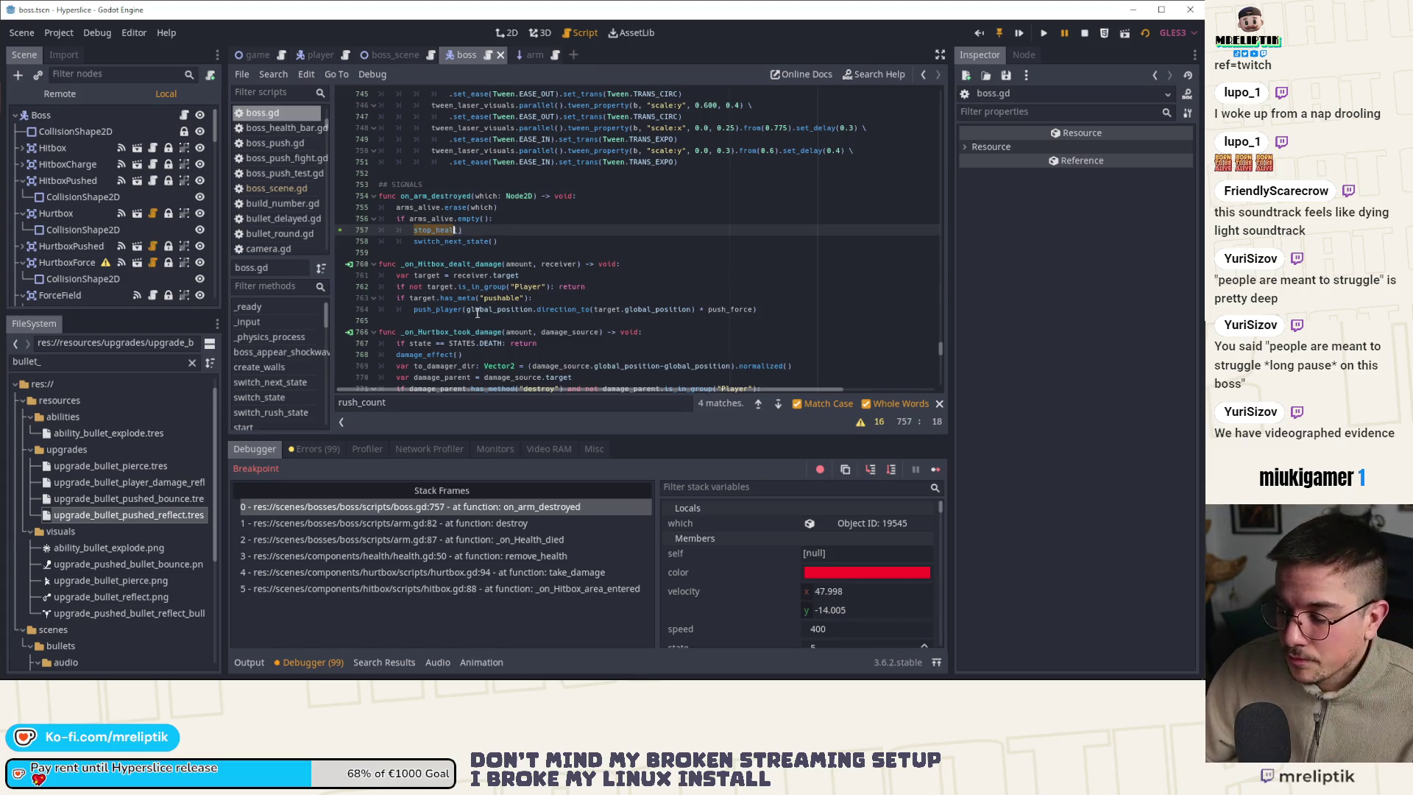
pyautogui.click(871, 468)
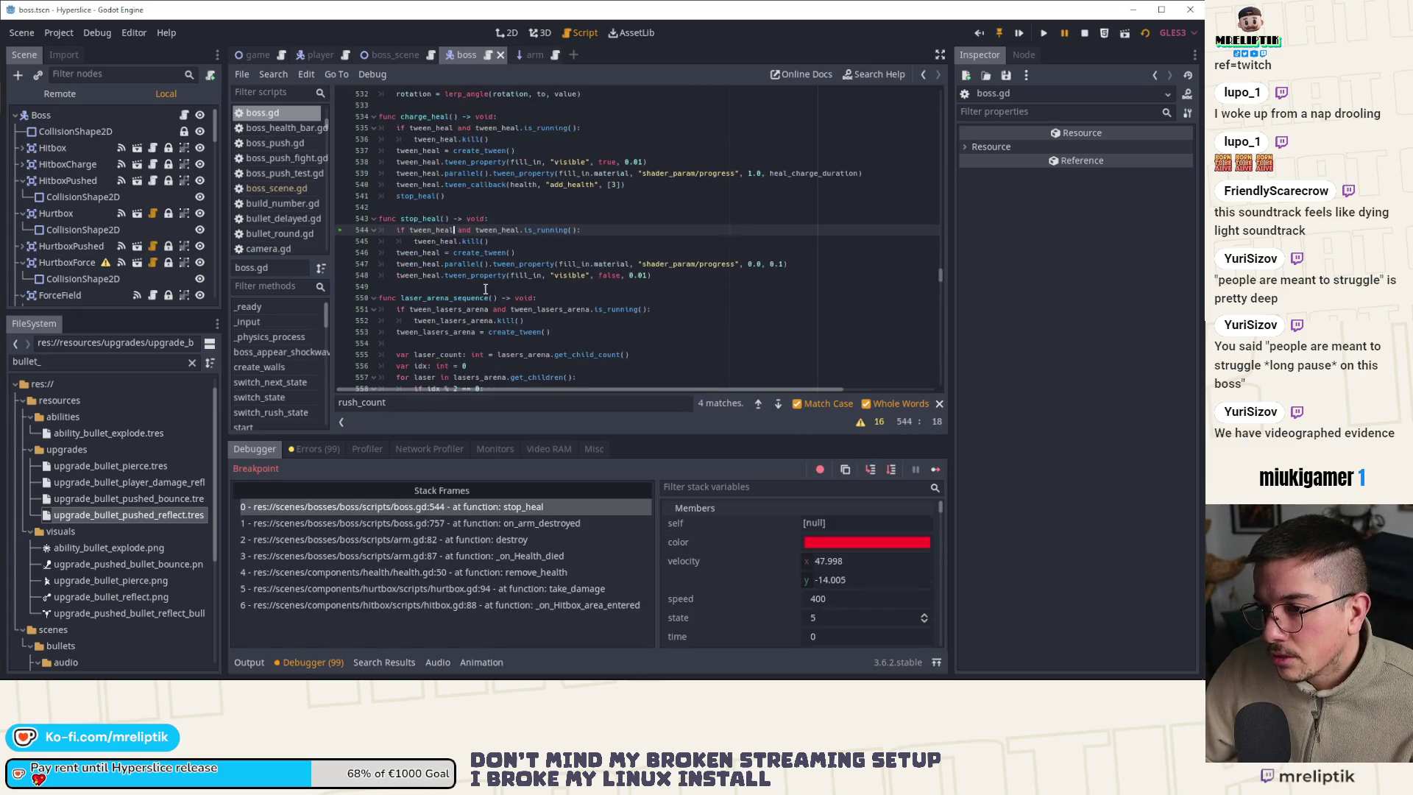
# Inspect the tween_heal and fill_in references on lines 538–540 of charge_heal
pyautogui.doubleClick(422, 184)
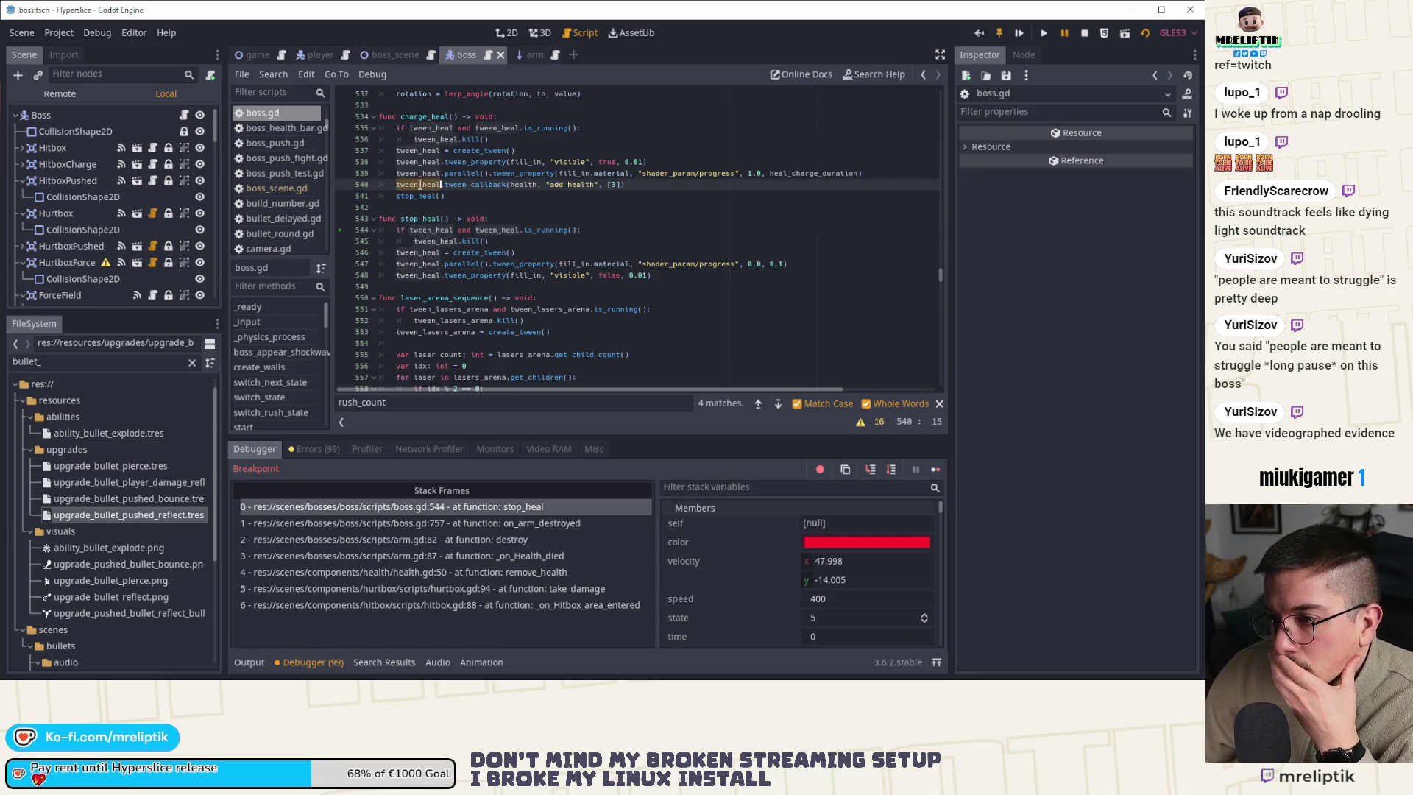
pyautogui.click(472, 163)
pyautogui.doubleClick(528, 162)
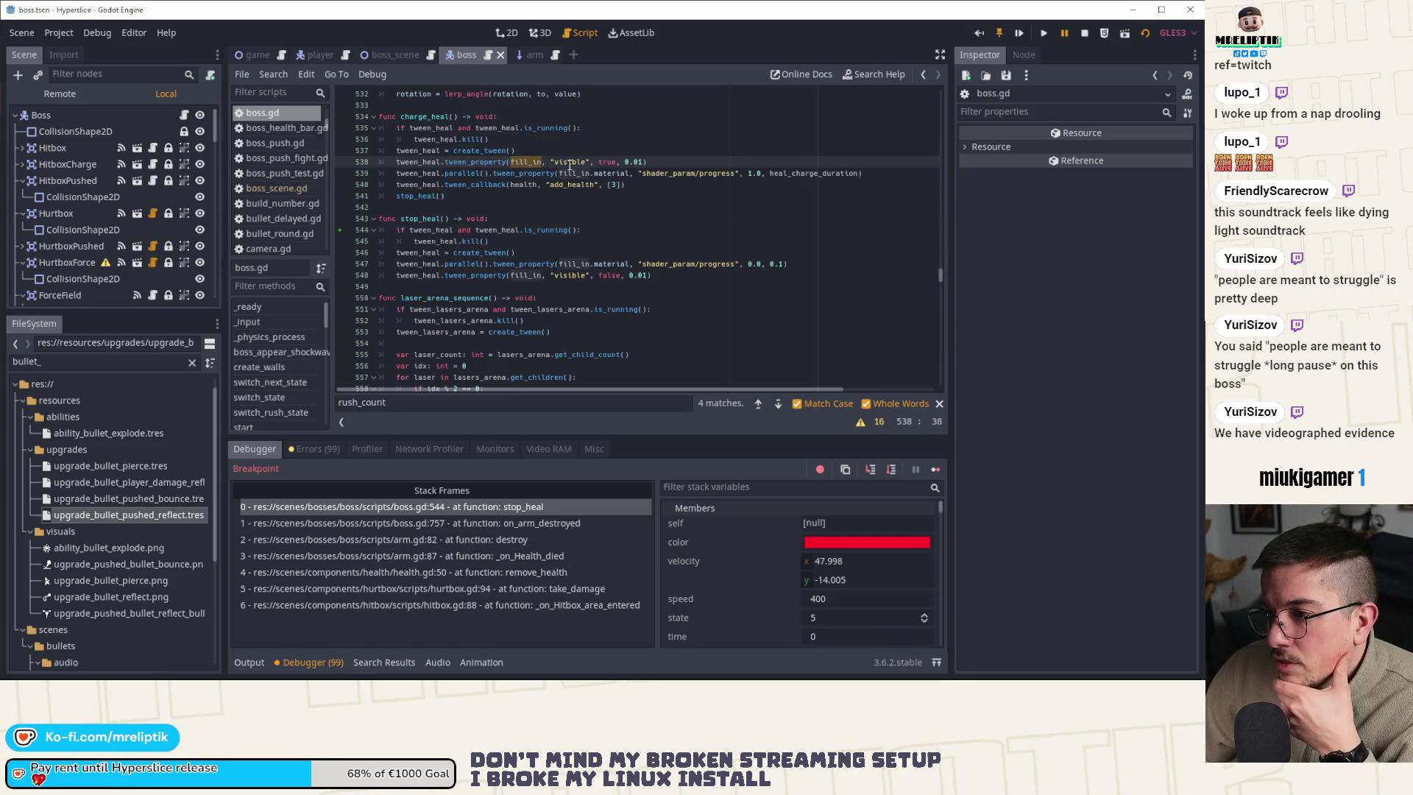
pyautogui.doubleClick(568, 174)
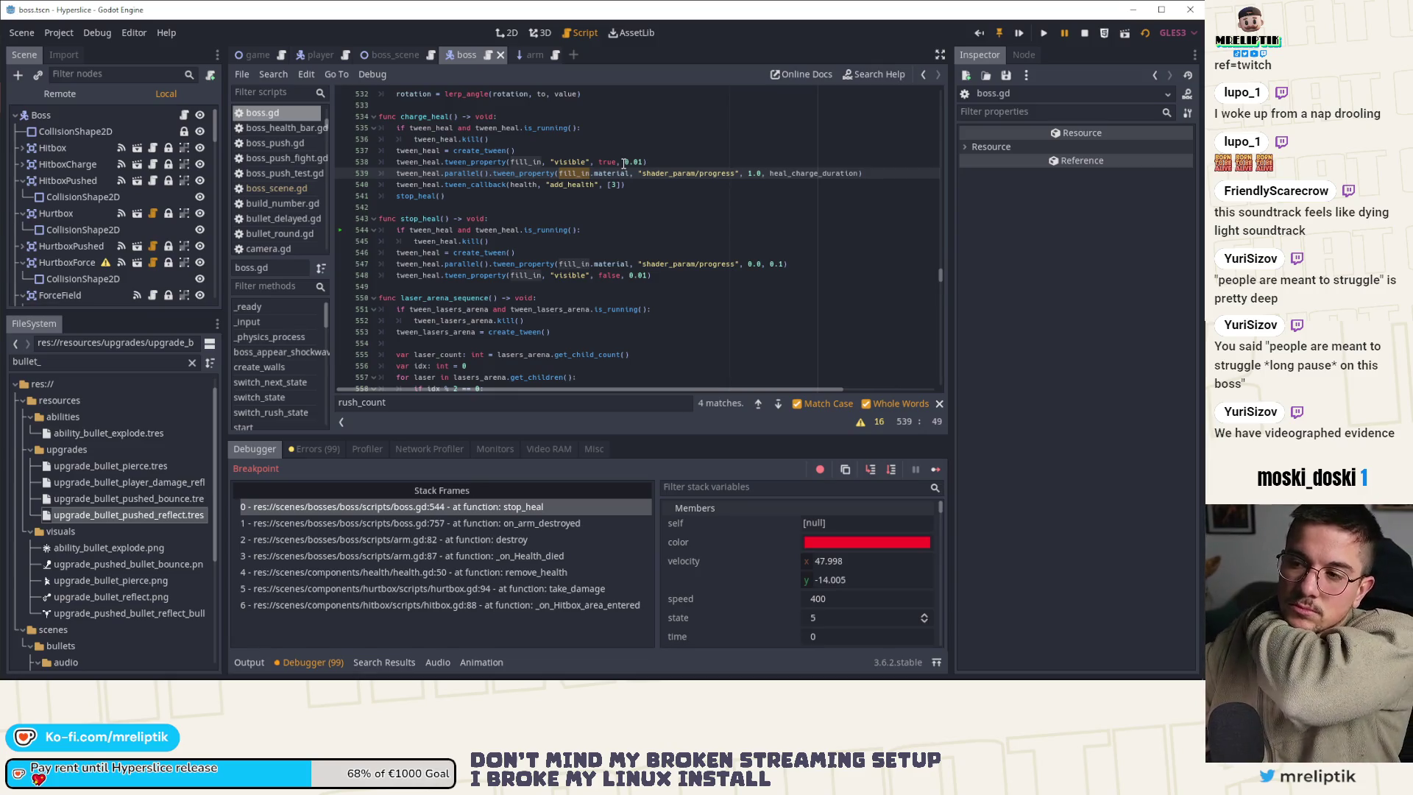
pyautogui.click(414, 196)
pyautogui.click(398, 185)
# Duplicate the callback line as tween_callback(self, "stop_heal"), remove the old stop_heal() call, and save
pyautogui.hotkey('ctrl', 'shift', 'd')
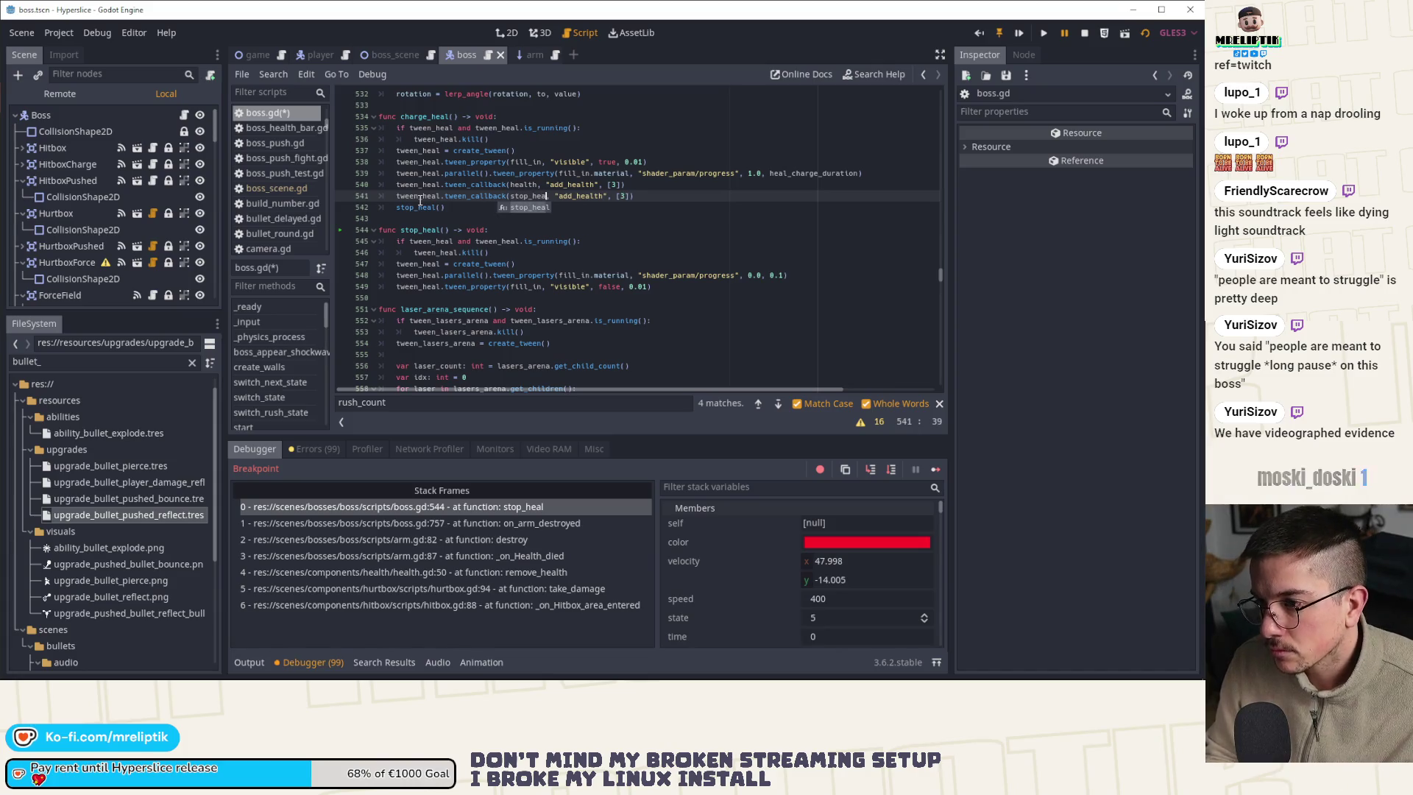
pyautogui.press('BackSpace')
pyautogui.press('BackSpace')
pyautogui.press('BackSpace')
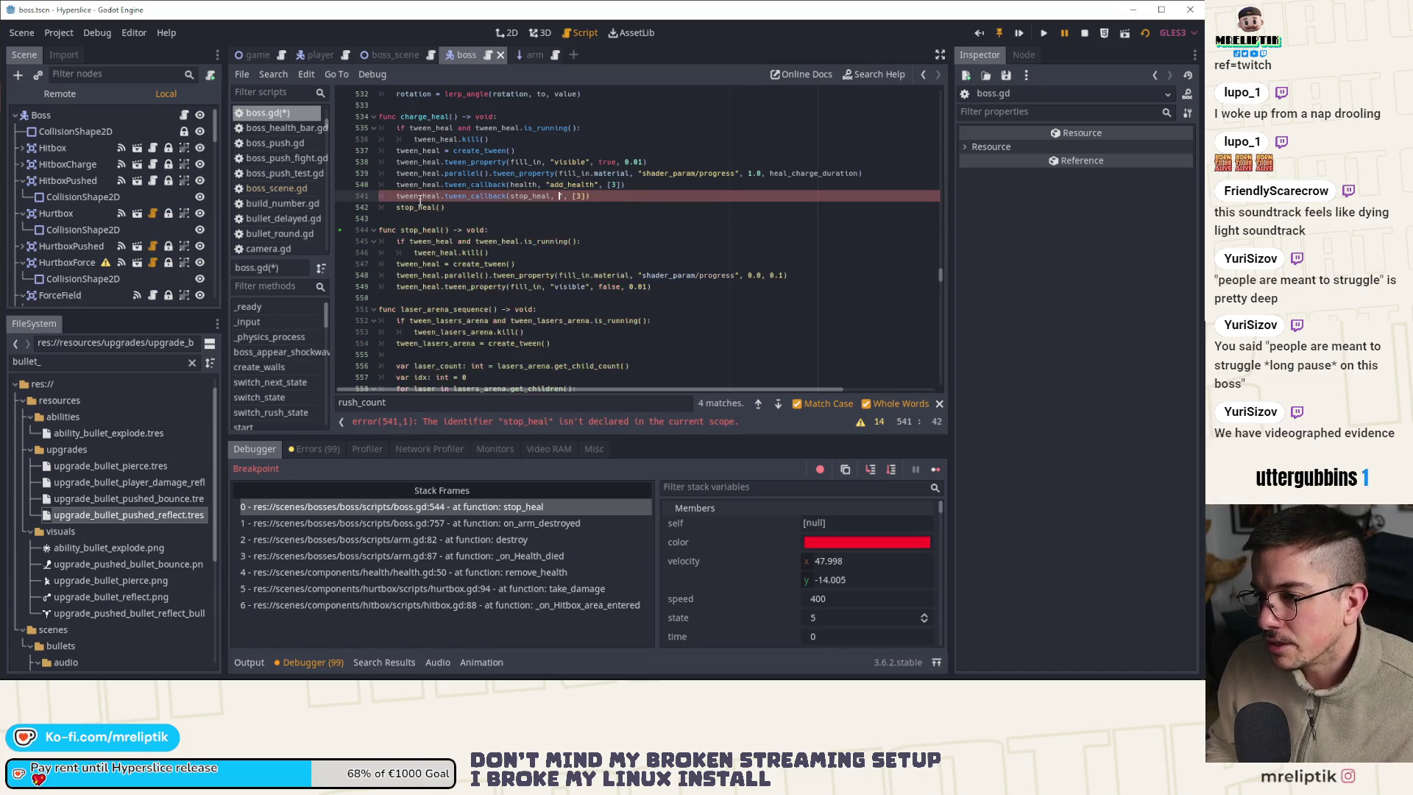
pyautogui.press('Down')
pyautogui.hotkey('ctrl', 'x')
pyautogui.press('Up')
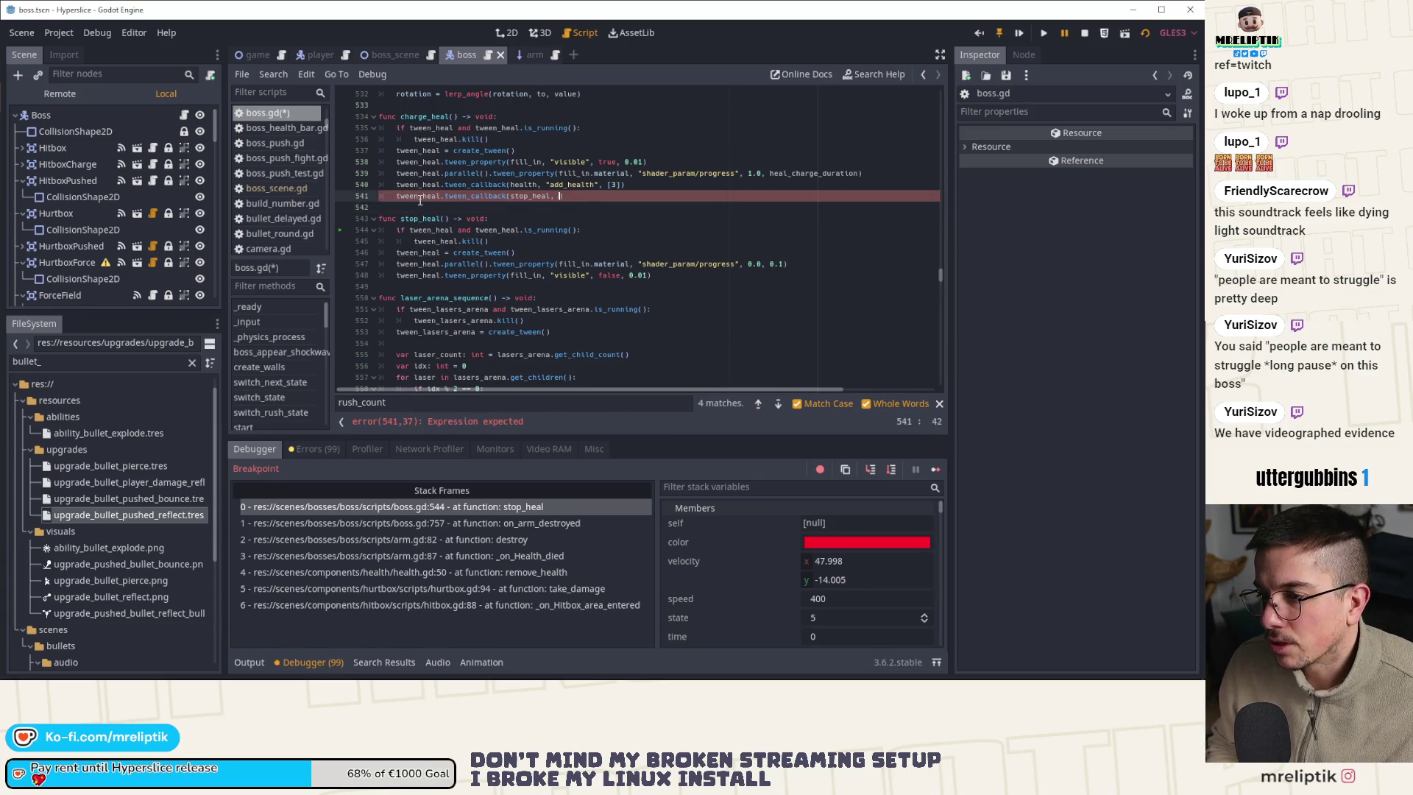
pyautogui.hotkey('ctrl', 's')
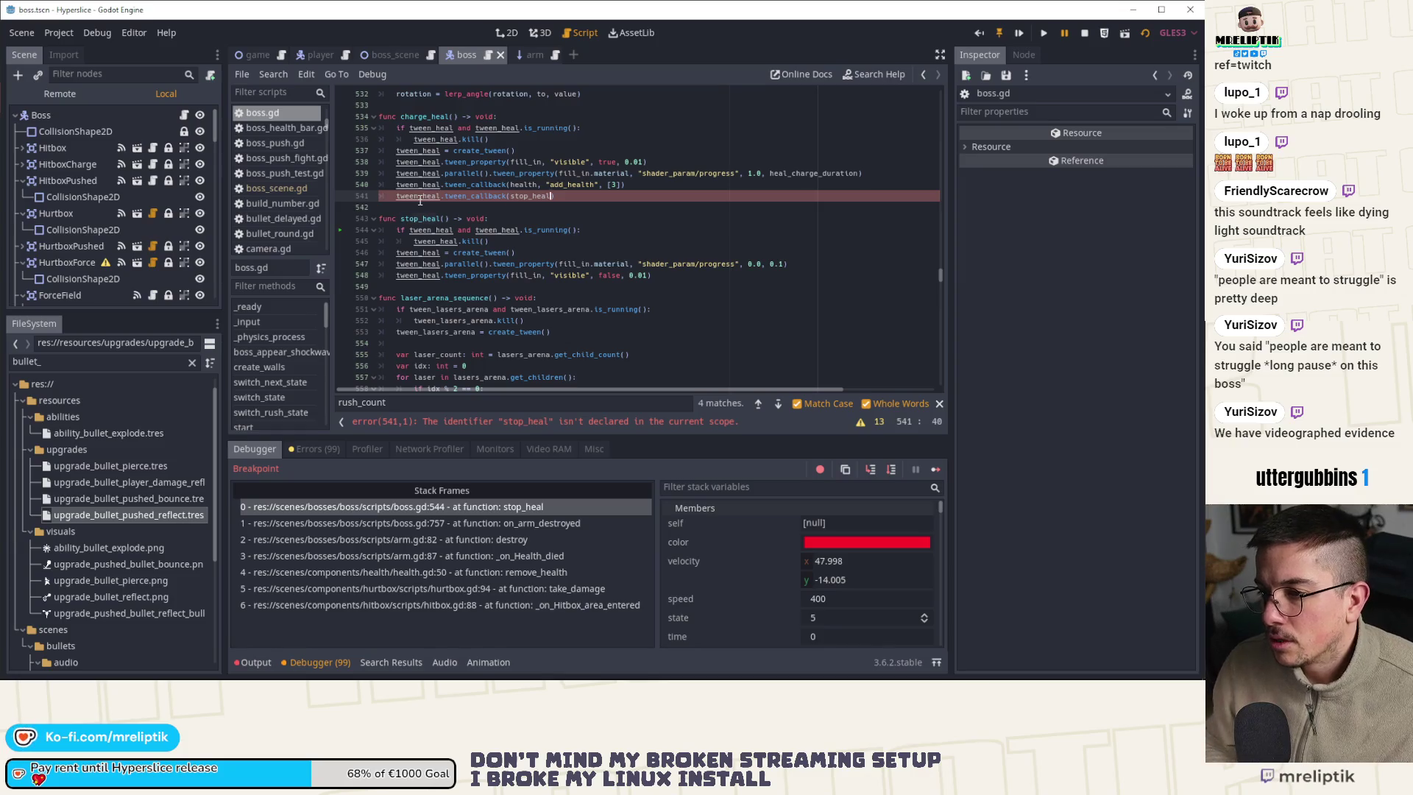
pyautogui.press('BackSpace')
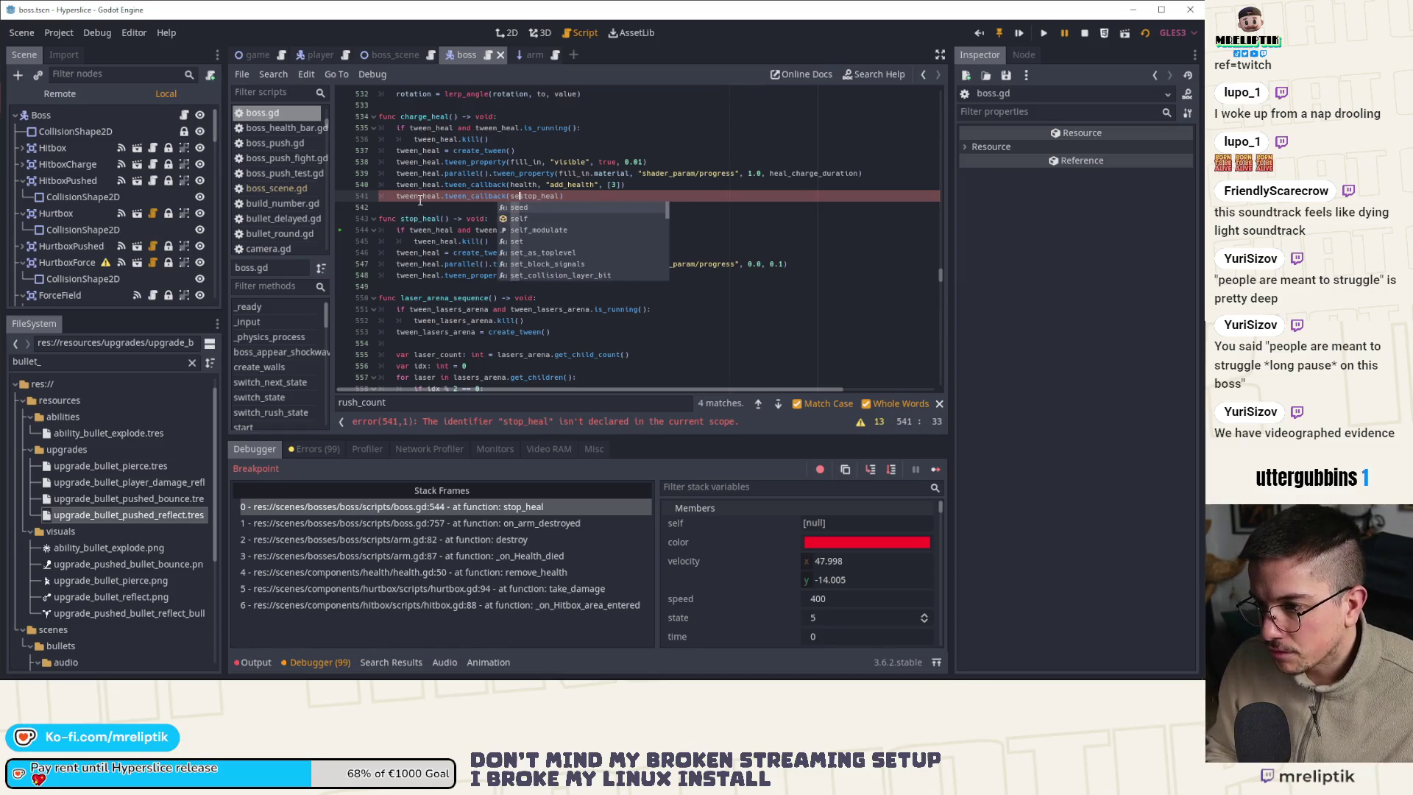
pyautogui.write('lf"')
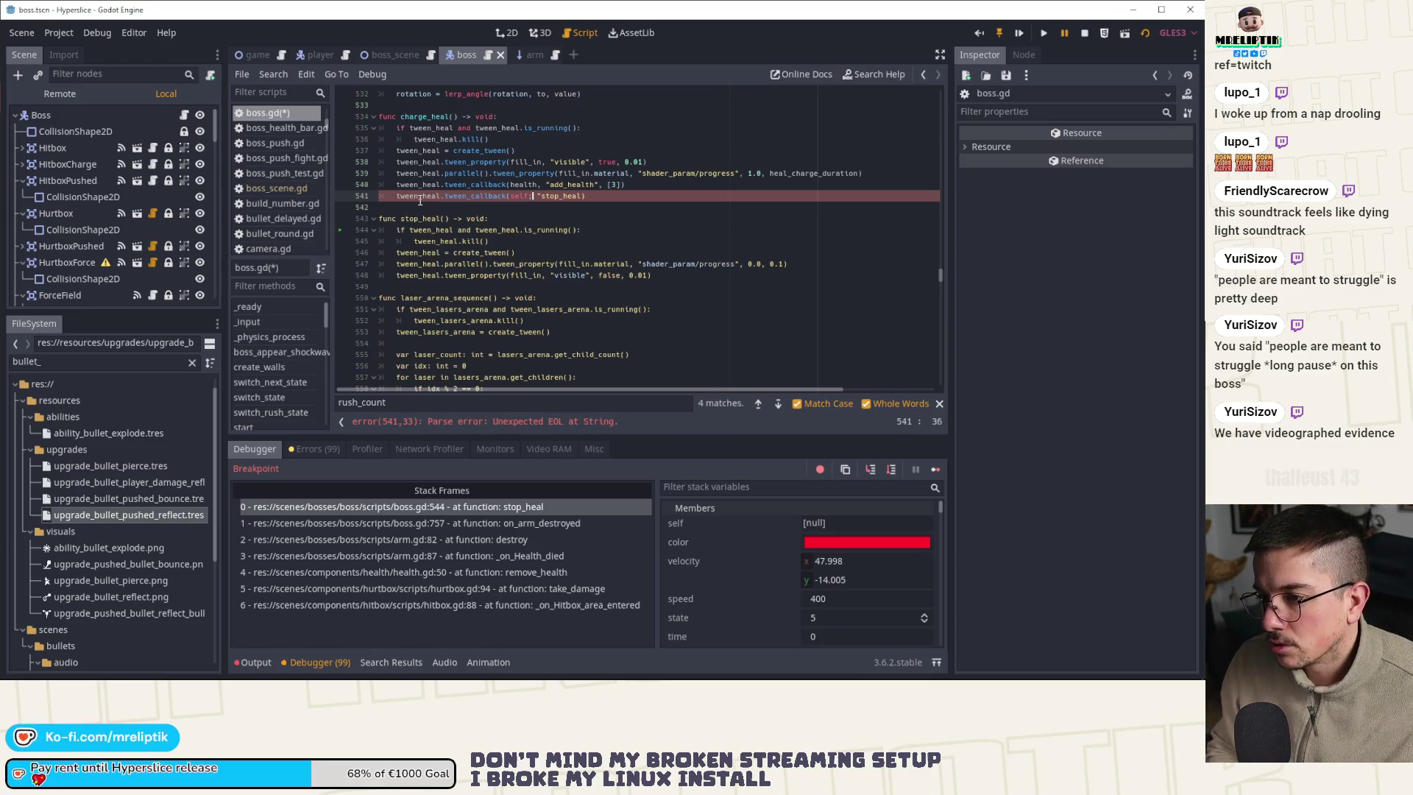
pyautogui.write(',')
pyautogui.click(581, 195)
pyautogui.write('"')
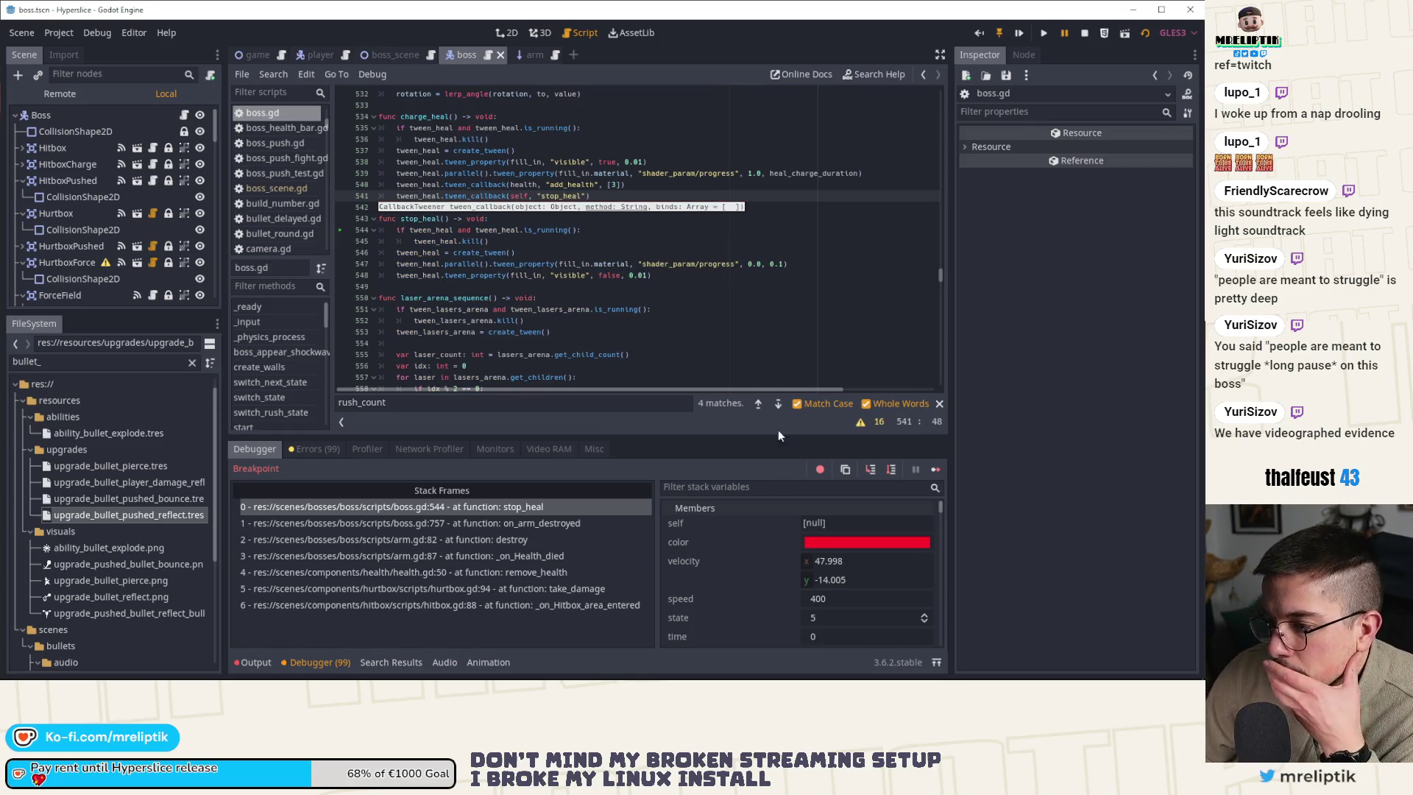
pyautogui.click(779, 403)
# Check the rush_count match on line 303, then step through stop_heal back to on_arm_destroyed
pyautogui.click(779, 404)
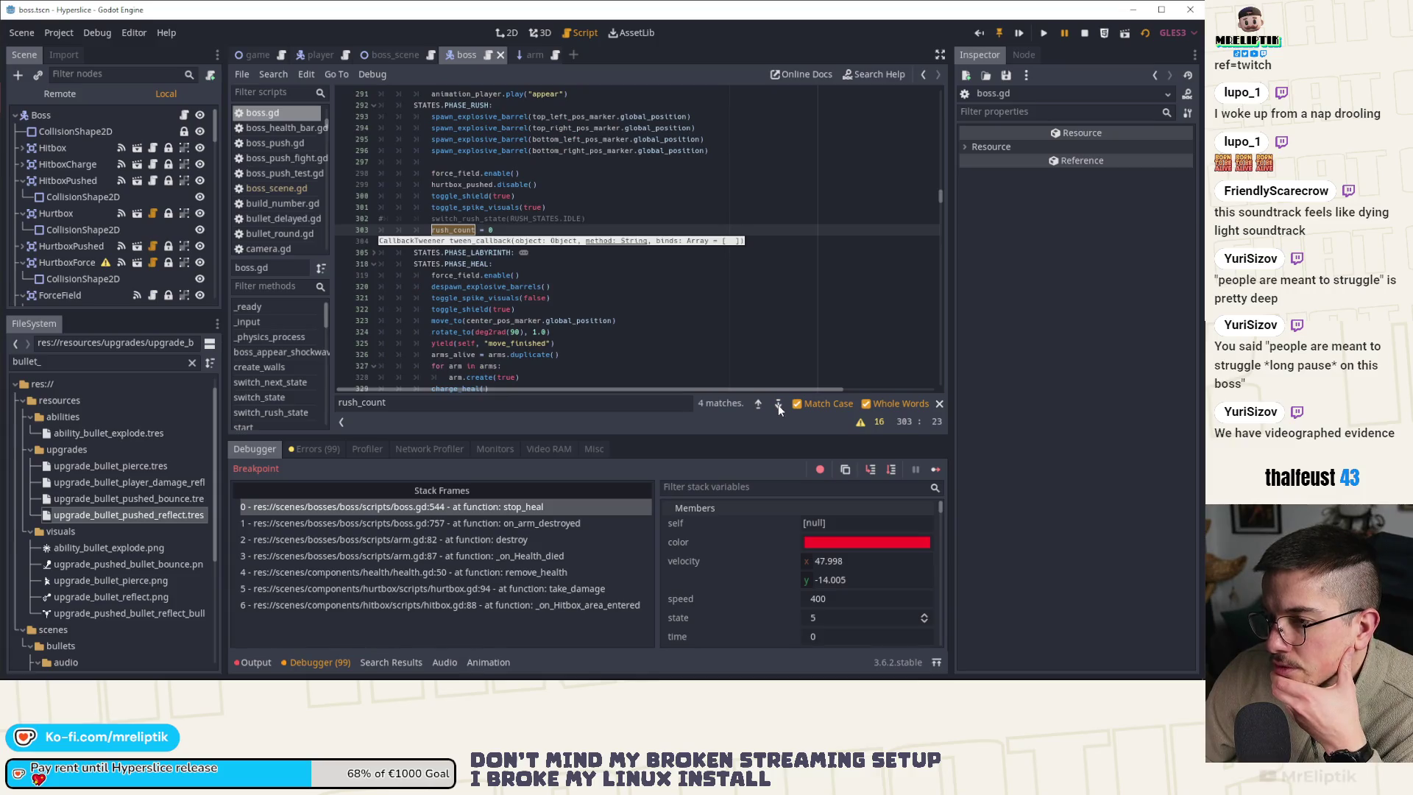
pyautogui.click(873, 469)
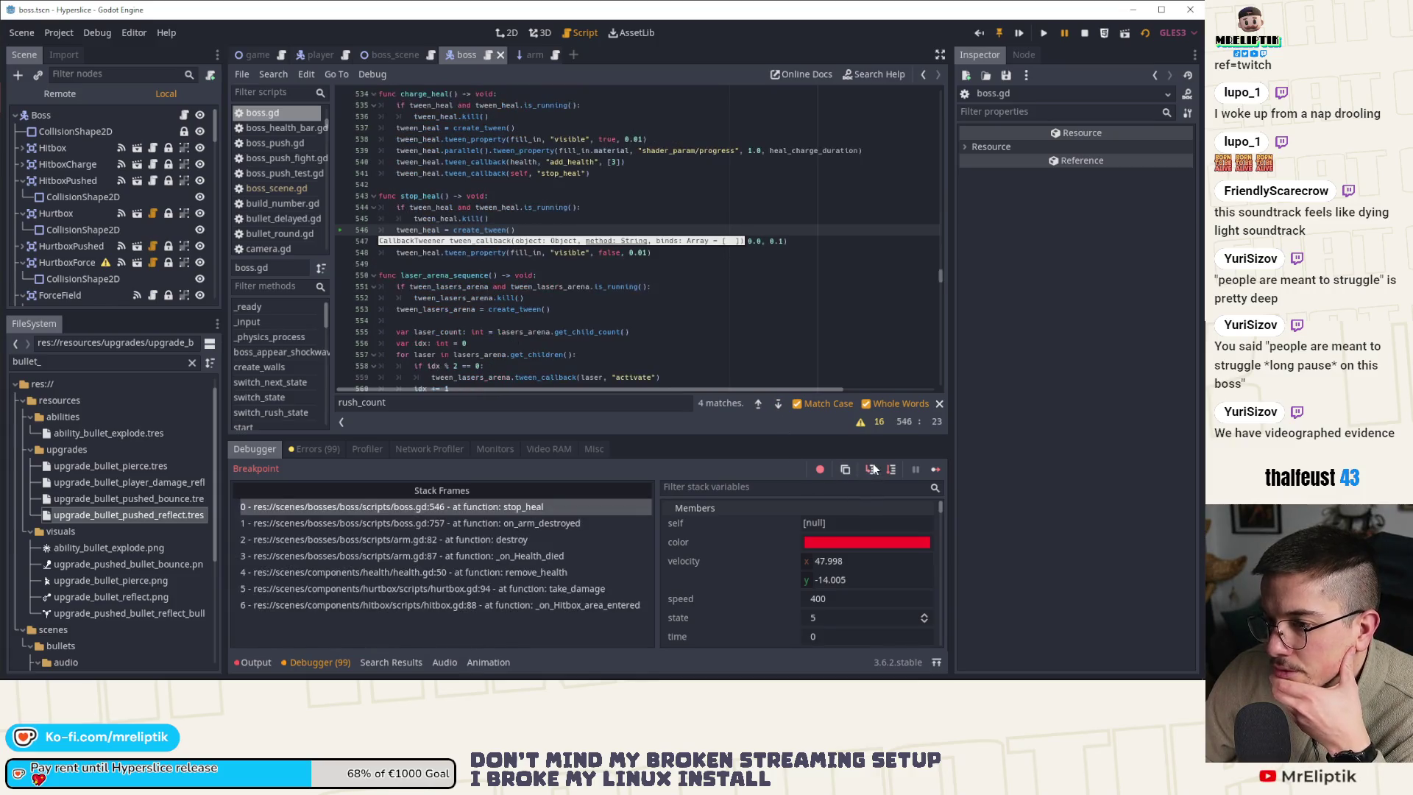
pyautogui.click(873, 469)
pyautogui.click(873, 469)
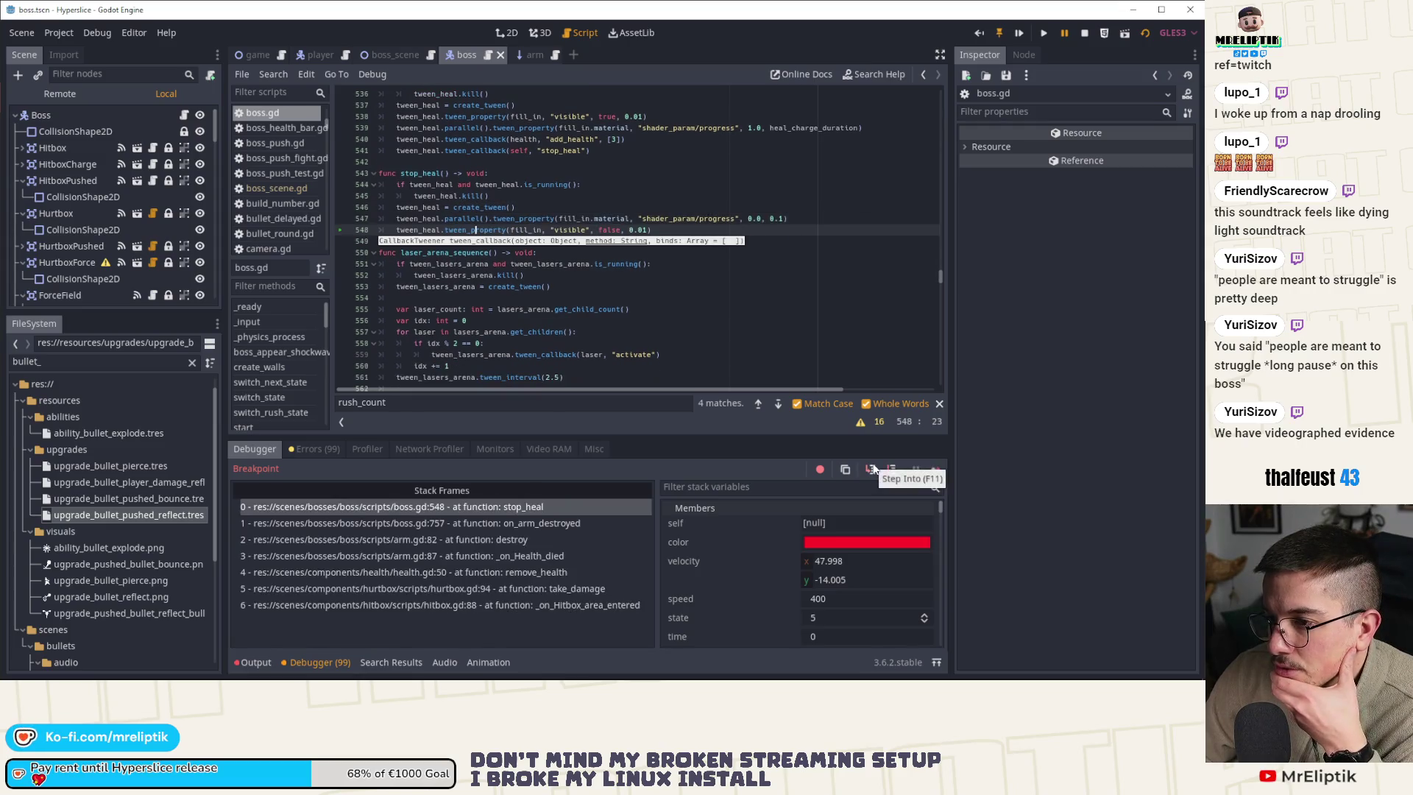
pyautogui.click(873, 469)
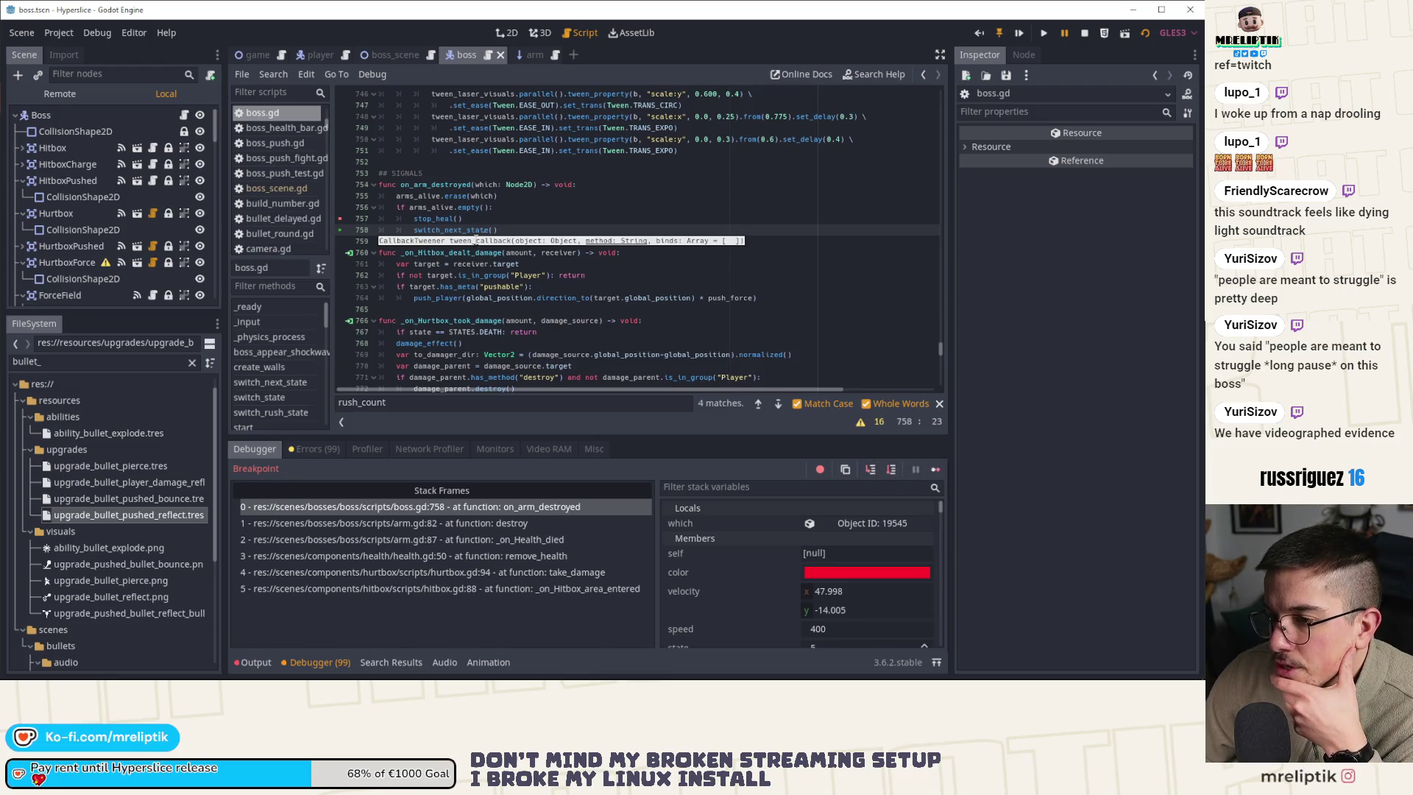
# Step into switch_next_state and through switch_state, glancing at the output log along the way
pyautogui.click(870, 469)
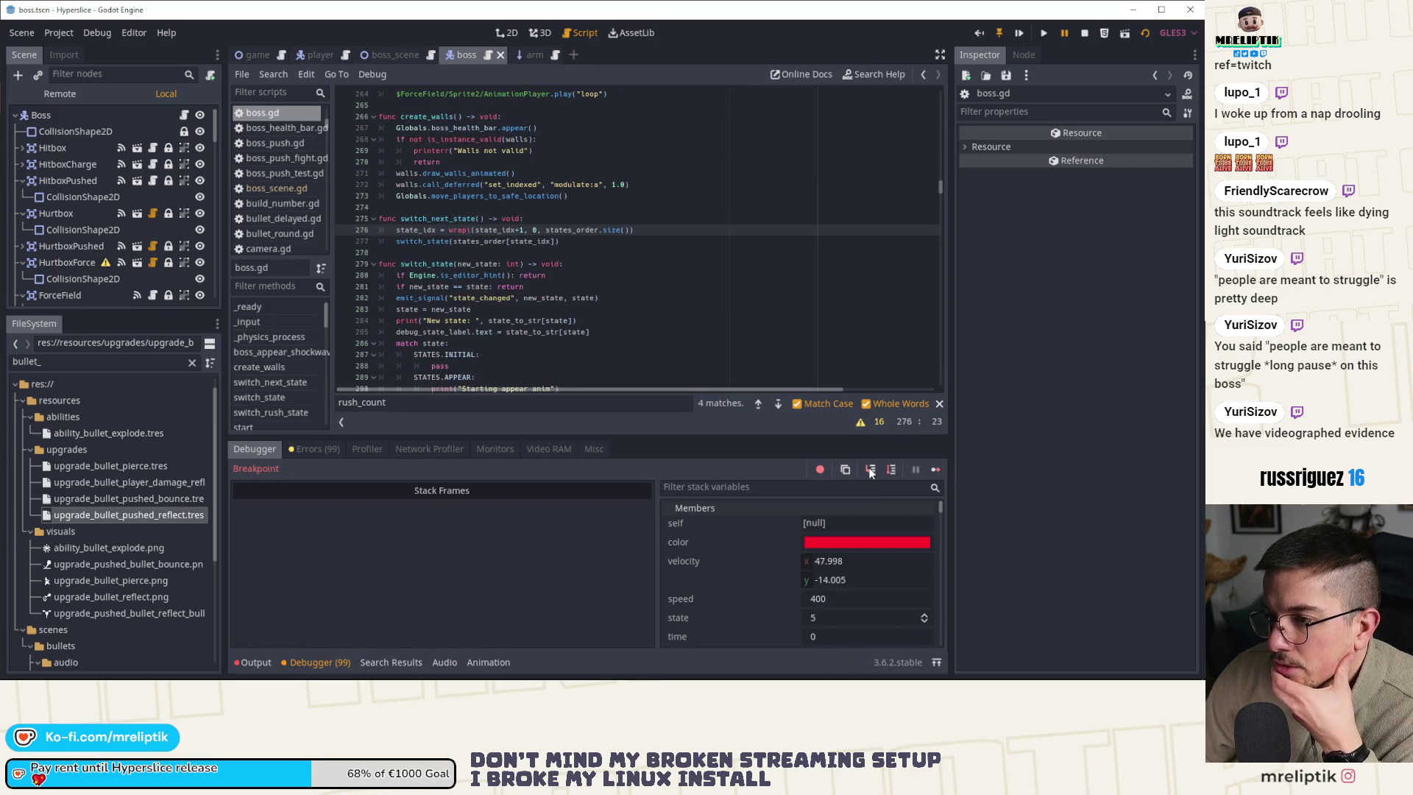
pyautogui.click(871, 469)
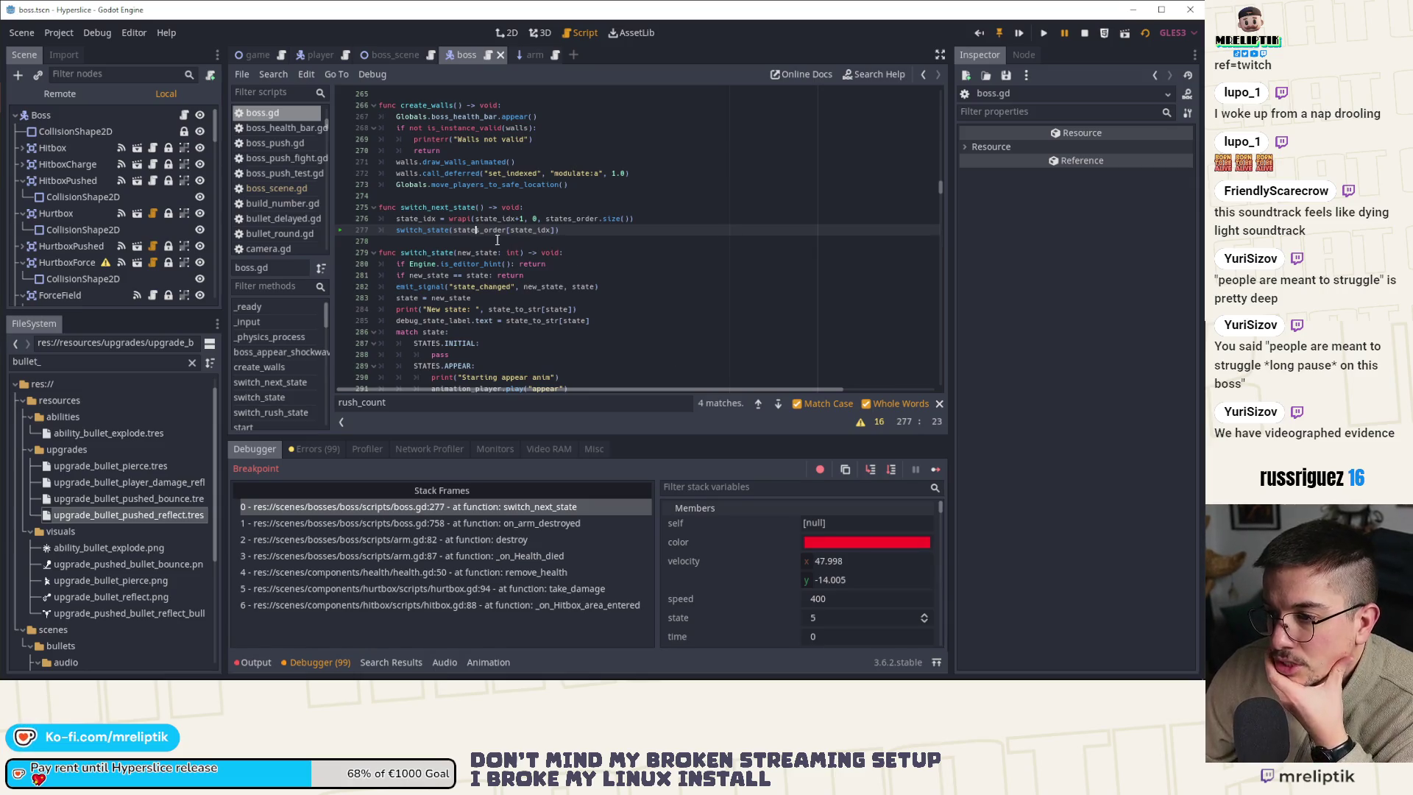
pyautogui.moveTo(494, 230)
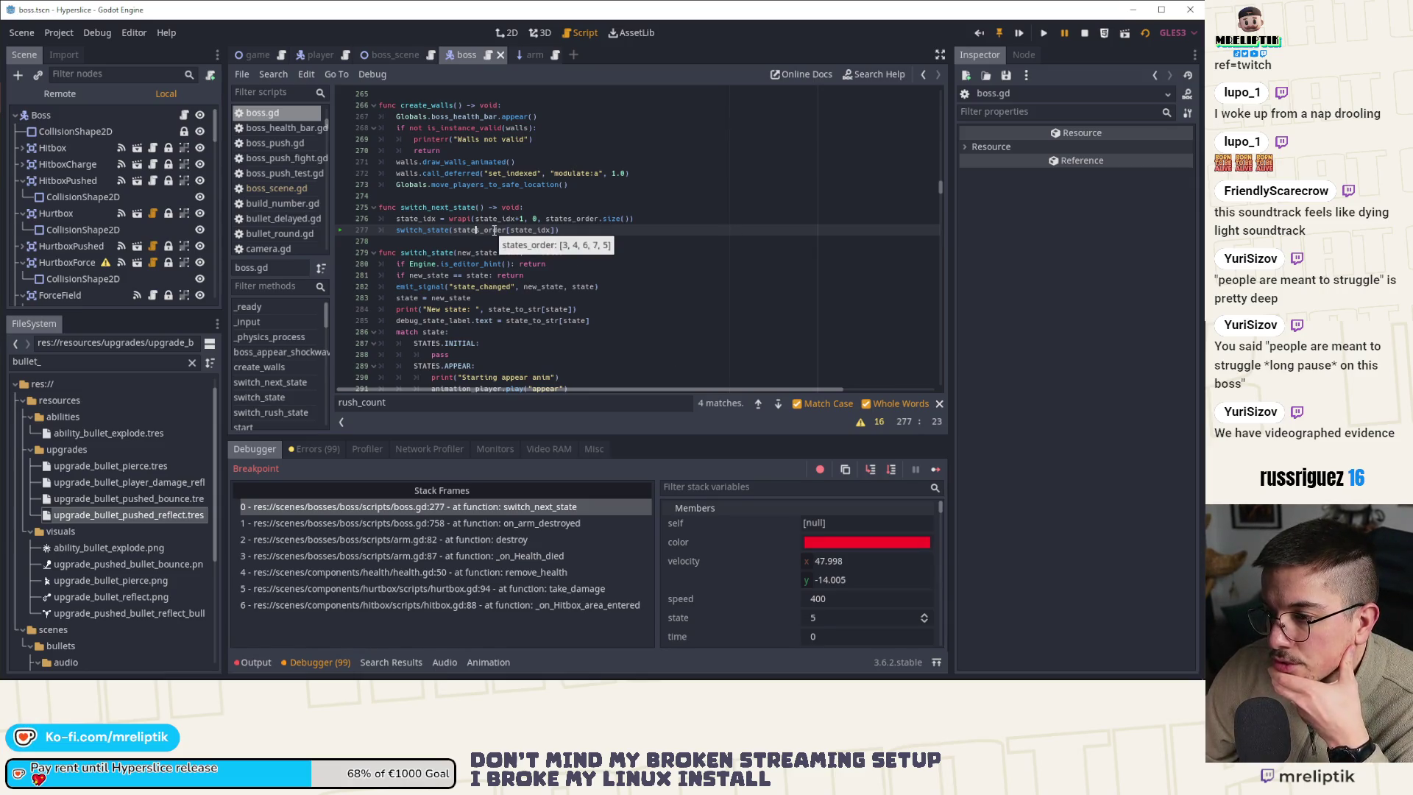
pyautogui.click(870, 471)
pyautogui.click(870, 471)
pyautogui.click(870, 470)
pyautogui.click(869, 471)
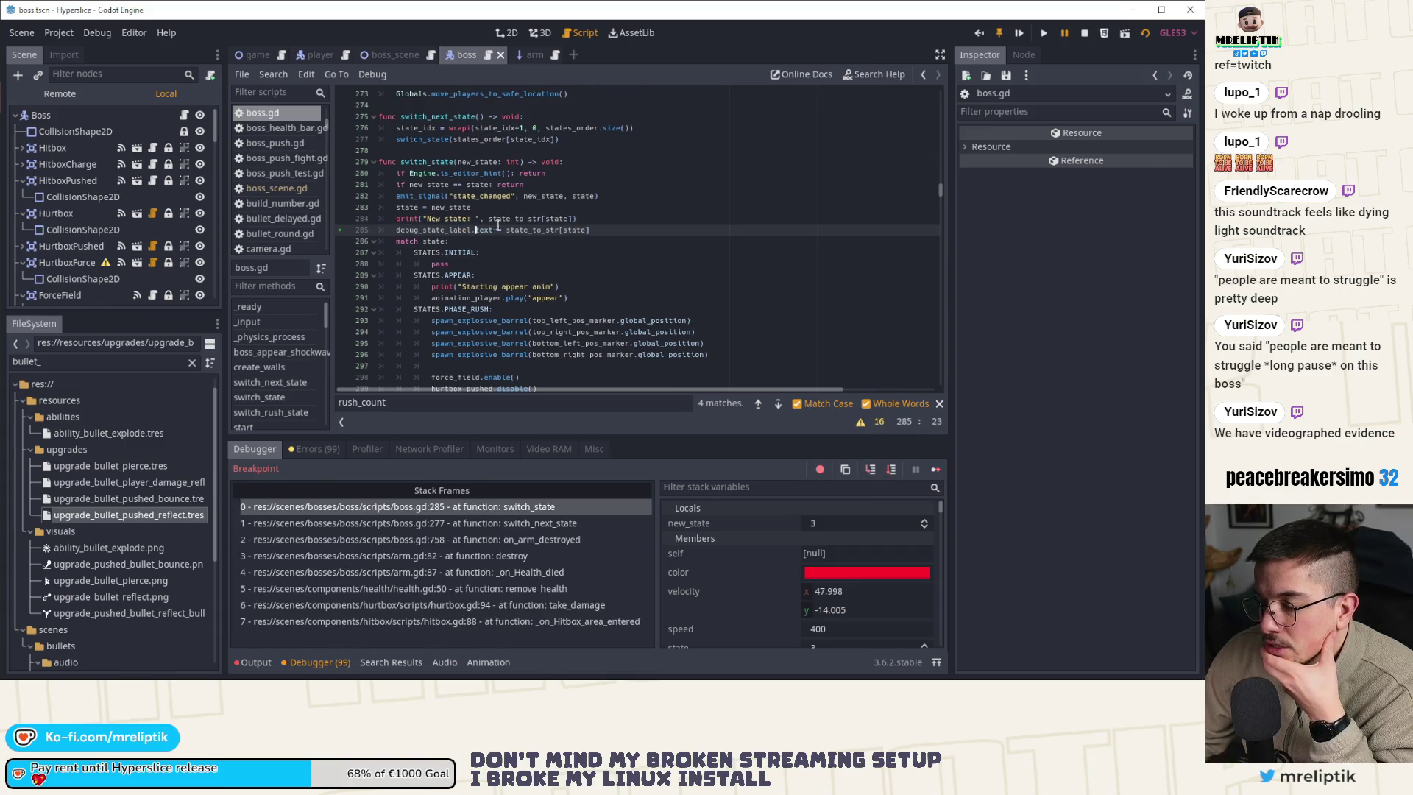
pyautogui.click(256, 663)
pyautogui.click(256, 663)
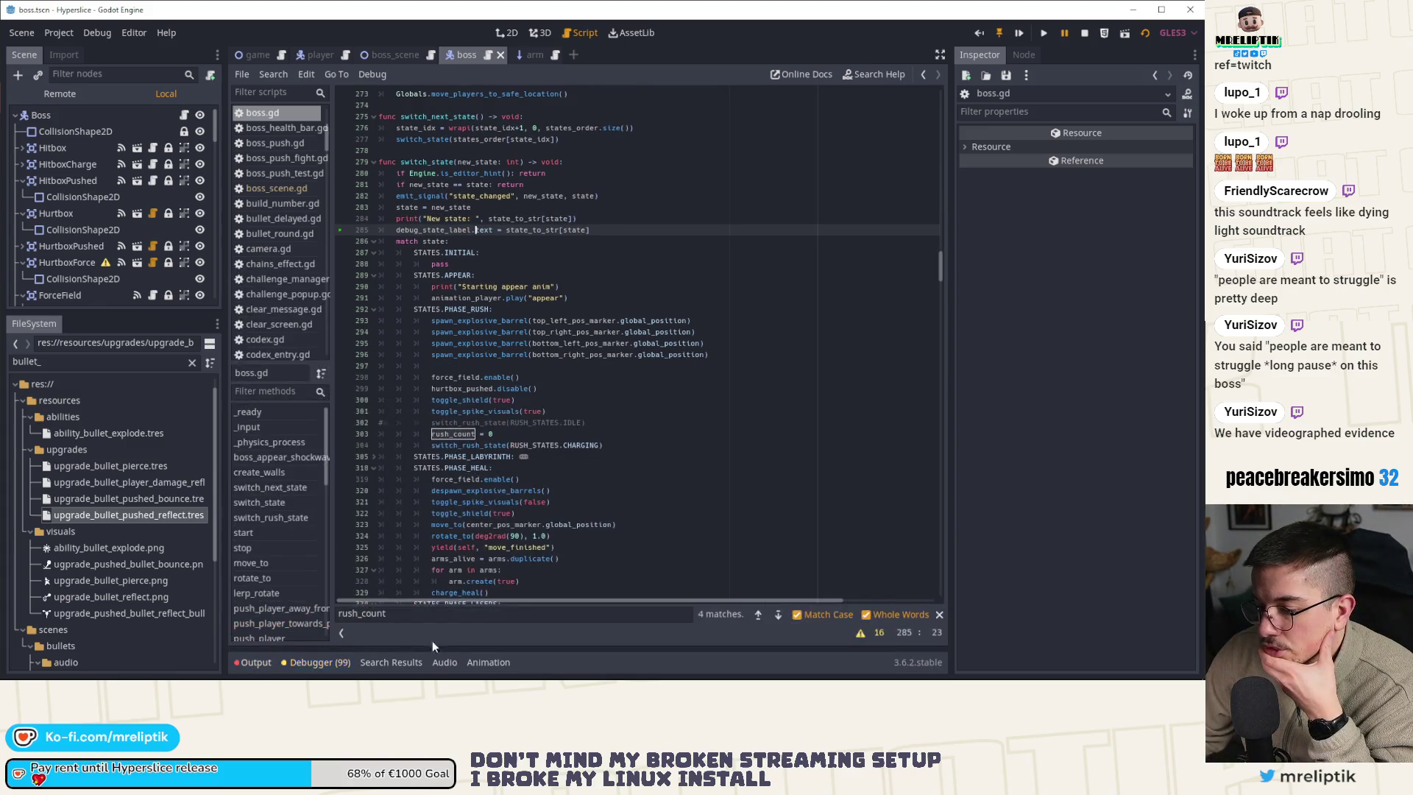
pyautogui.click(318, 660)
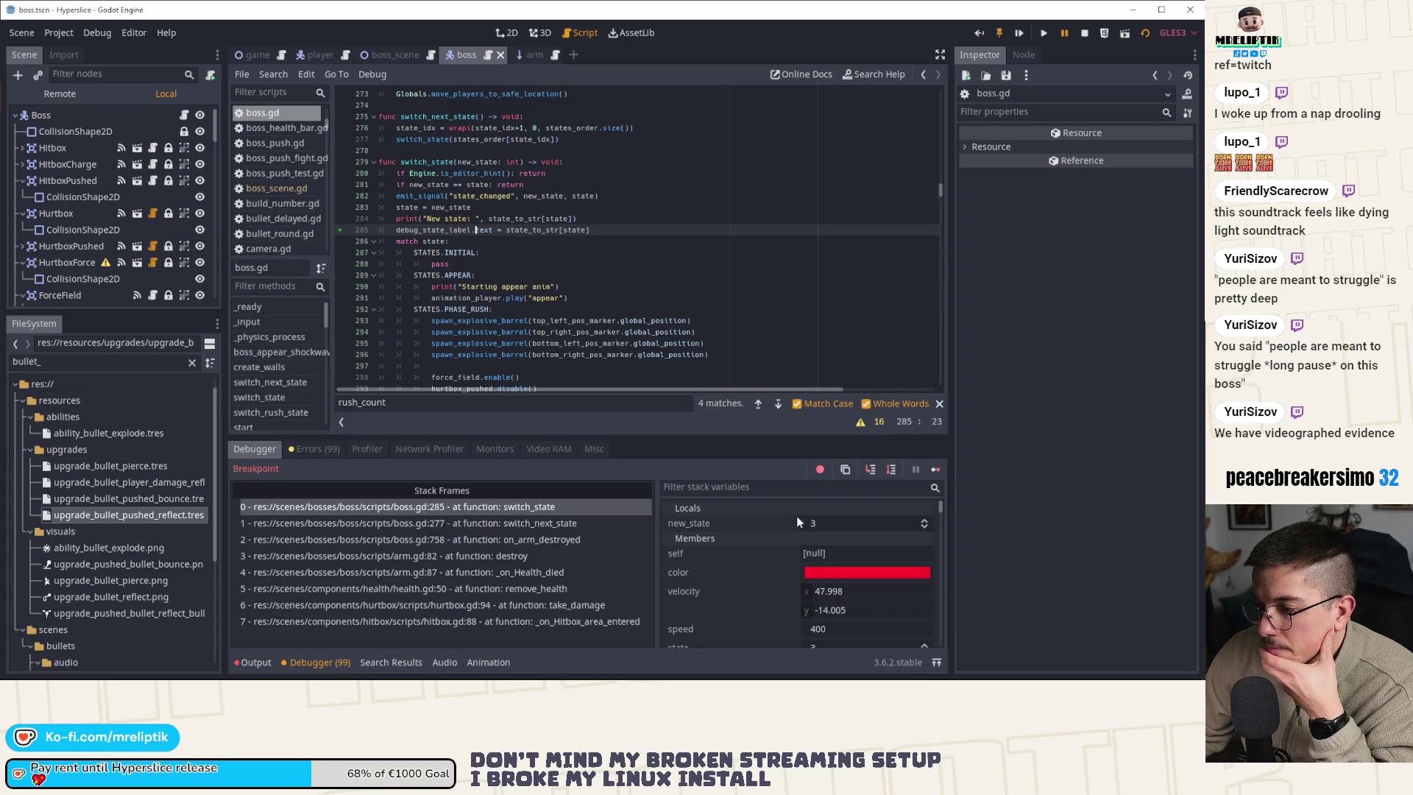
pyautogui.click(873, 471)
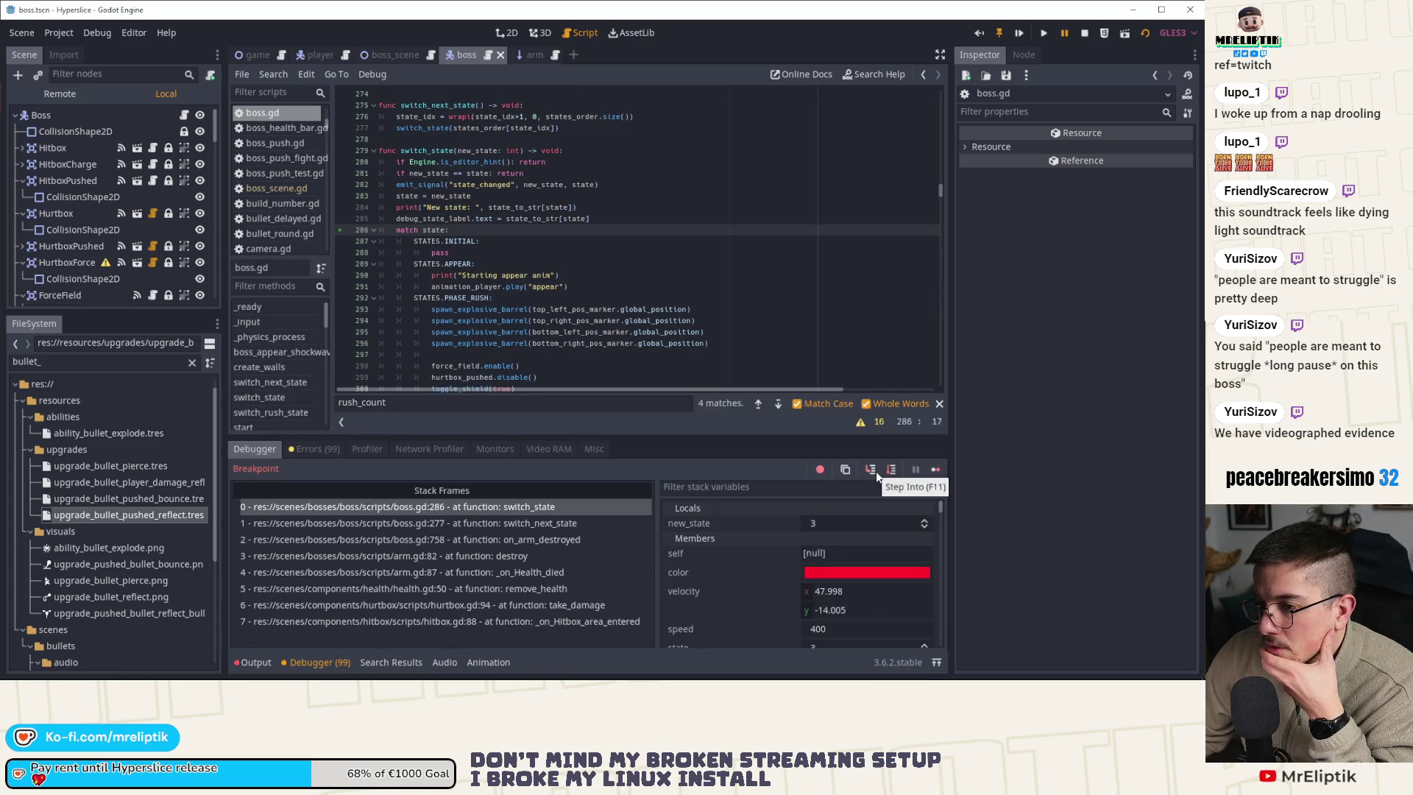
# Step through the PHASE_RUSH setup and explosive barrel spawns down to the rush_count reset line
pyautogui.click(876, 471)
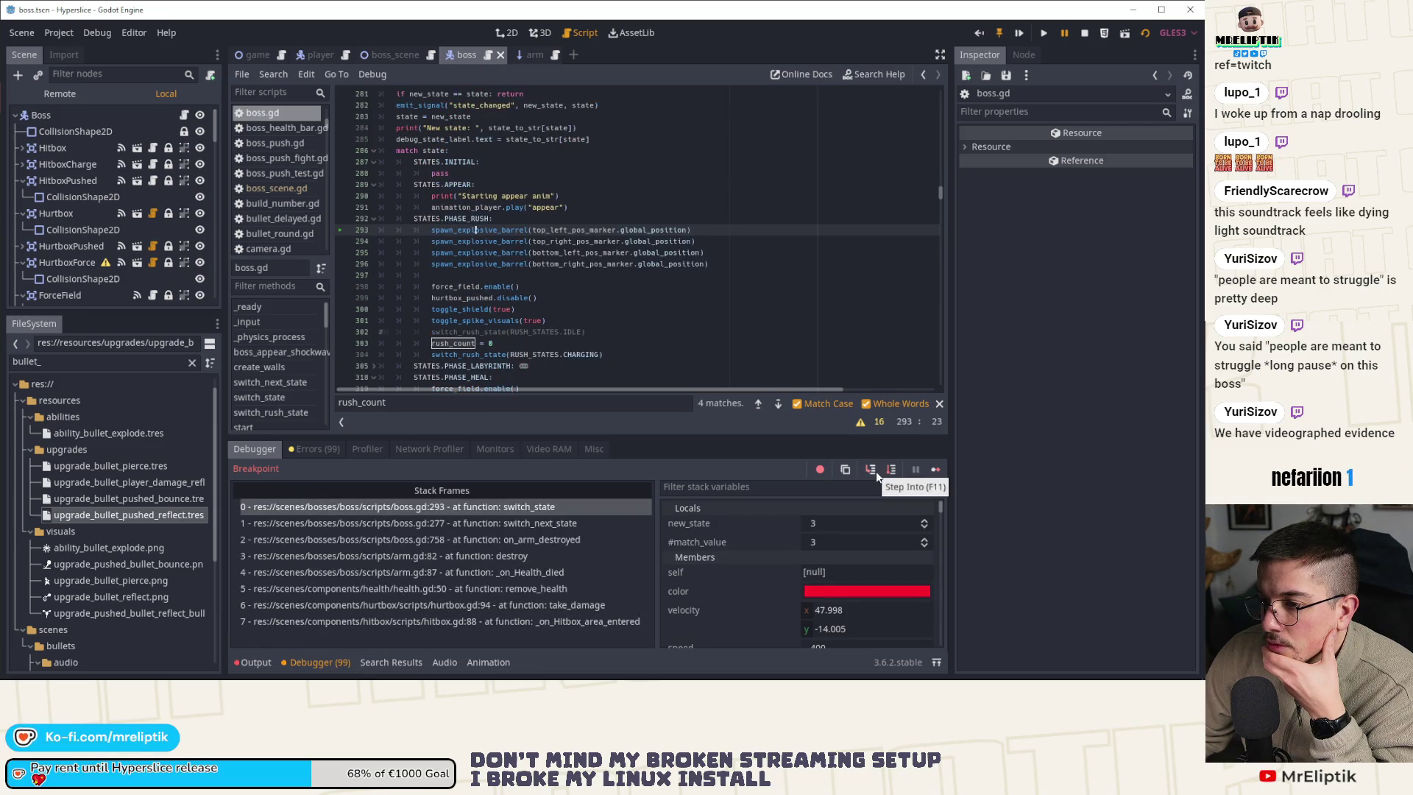
pyautogui.click(875, 471)
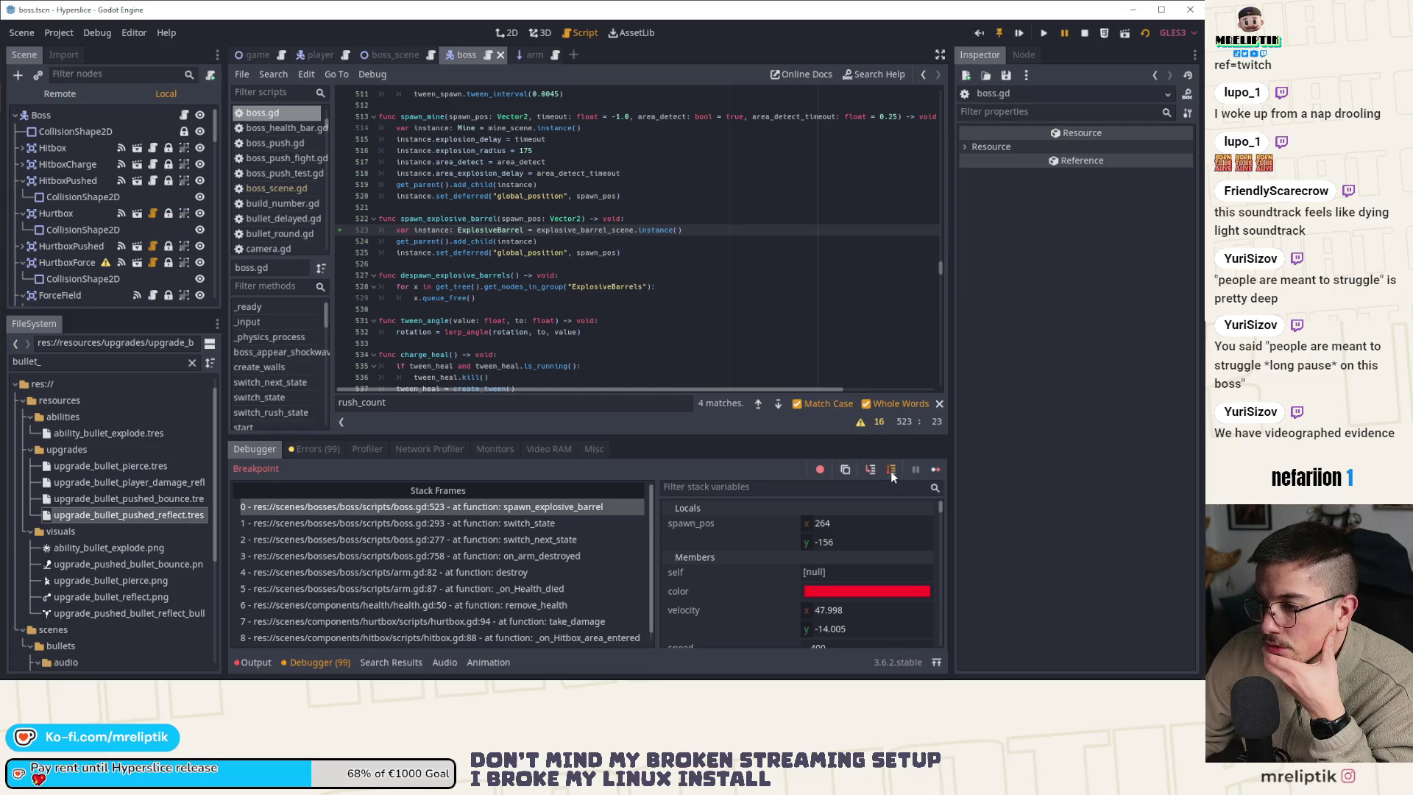
pyautogui.click(892, 470)
pyautogui.click(892, 471)
pyautogui.click(892, 471)
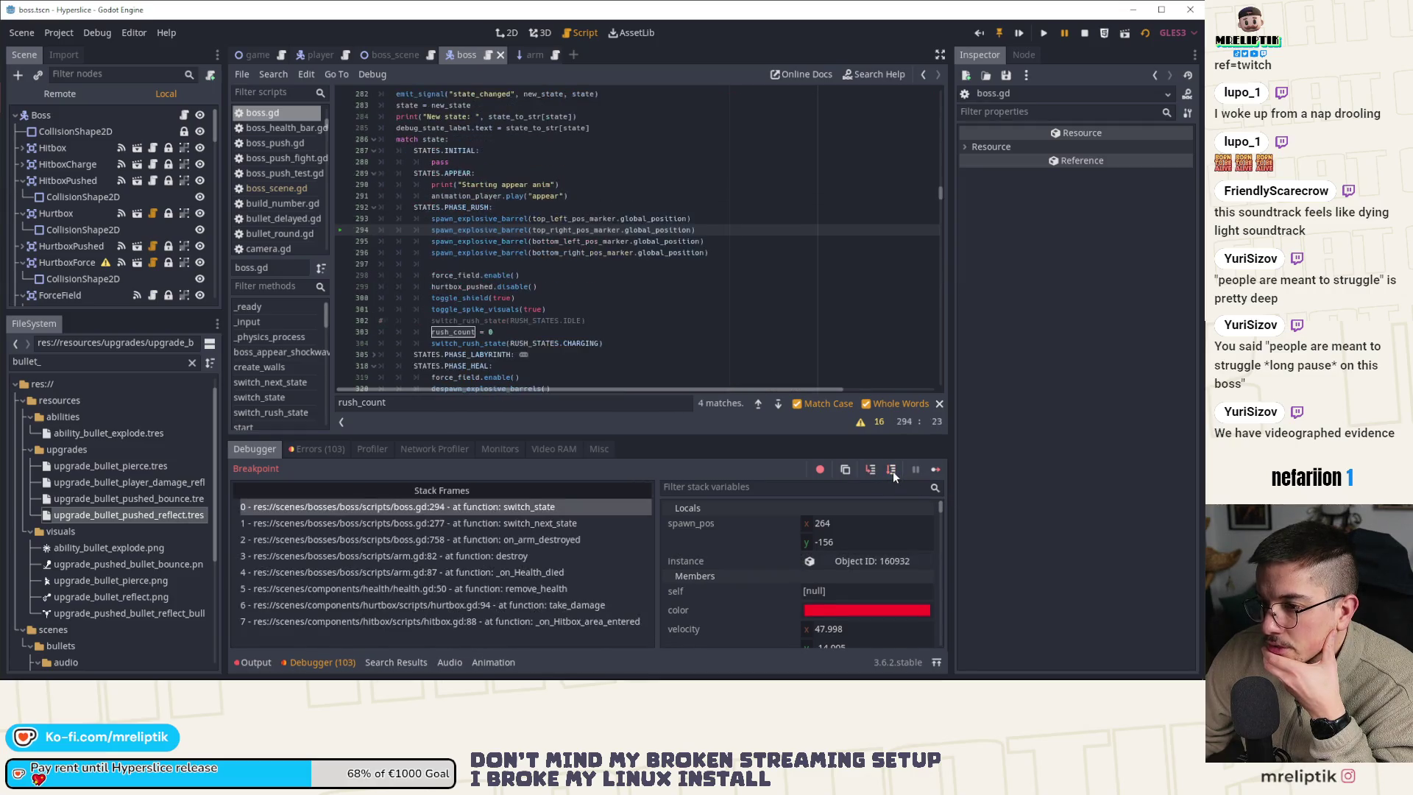
pyautogui.click(893, 471)
pyautogui.click(893, 471)
pyautogui.click(893, 471)
pyautogui.click(893, 471)
pyautogui.click(893, 471)
pyautogui.click(893, 471)
pyautogui.click(893, 470)
pyautogui.click(893, 471)
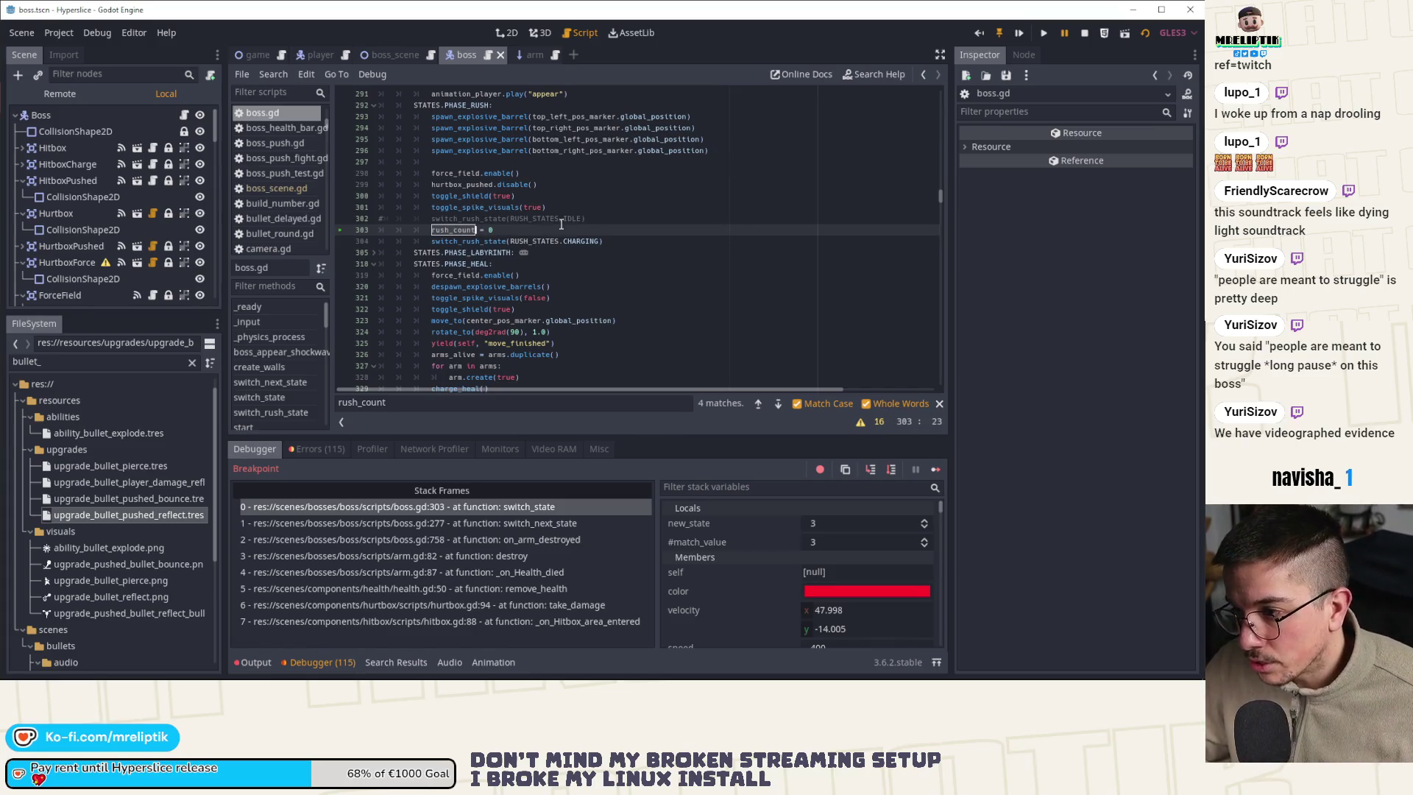
# Inspect the rush_count check on line 400 of switch_rush_state and the Errors list, then stop the game
pyautogui.scroll(-1, 275, 386)
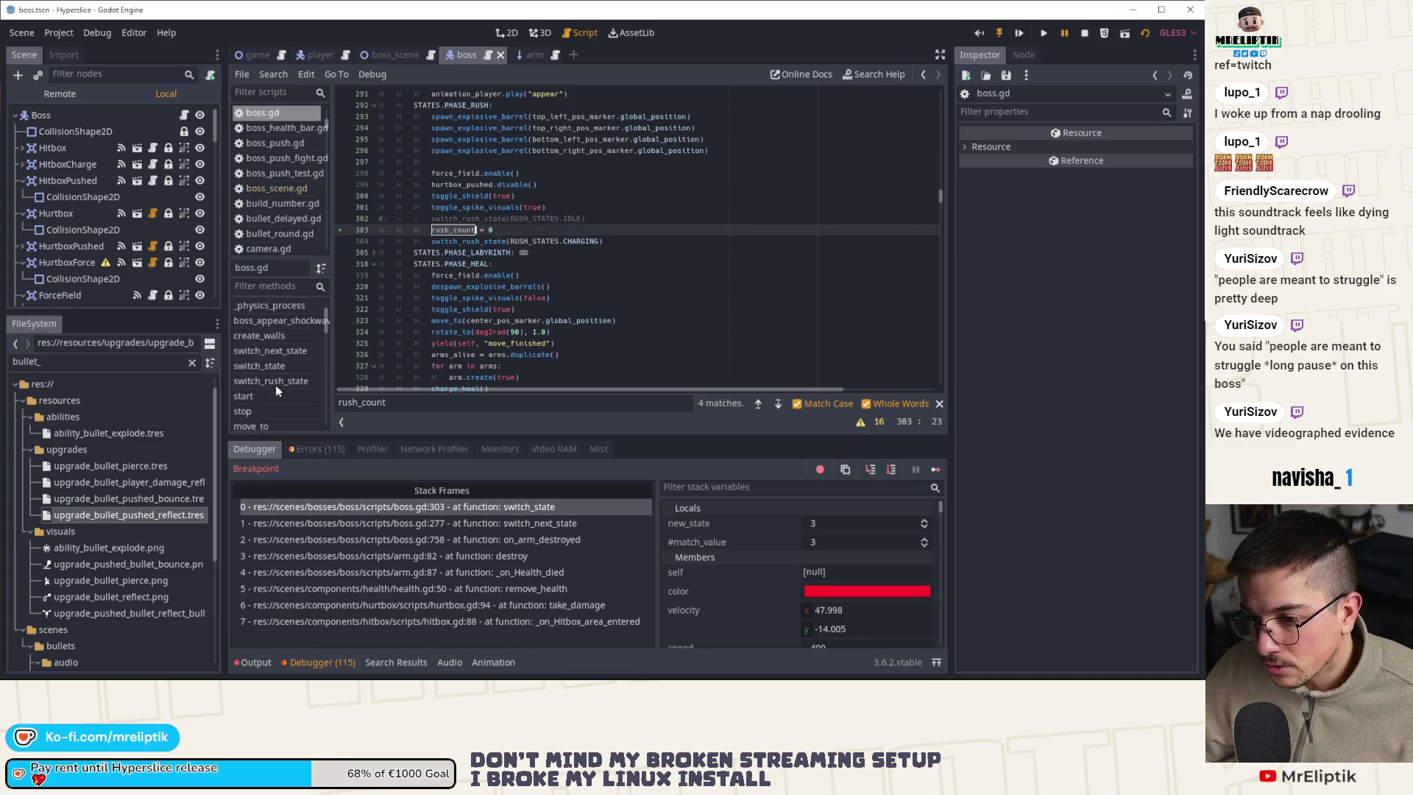
pyautogui.click(271, 381)
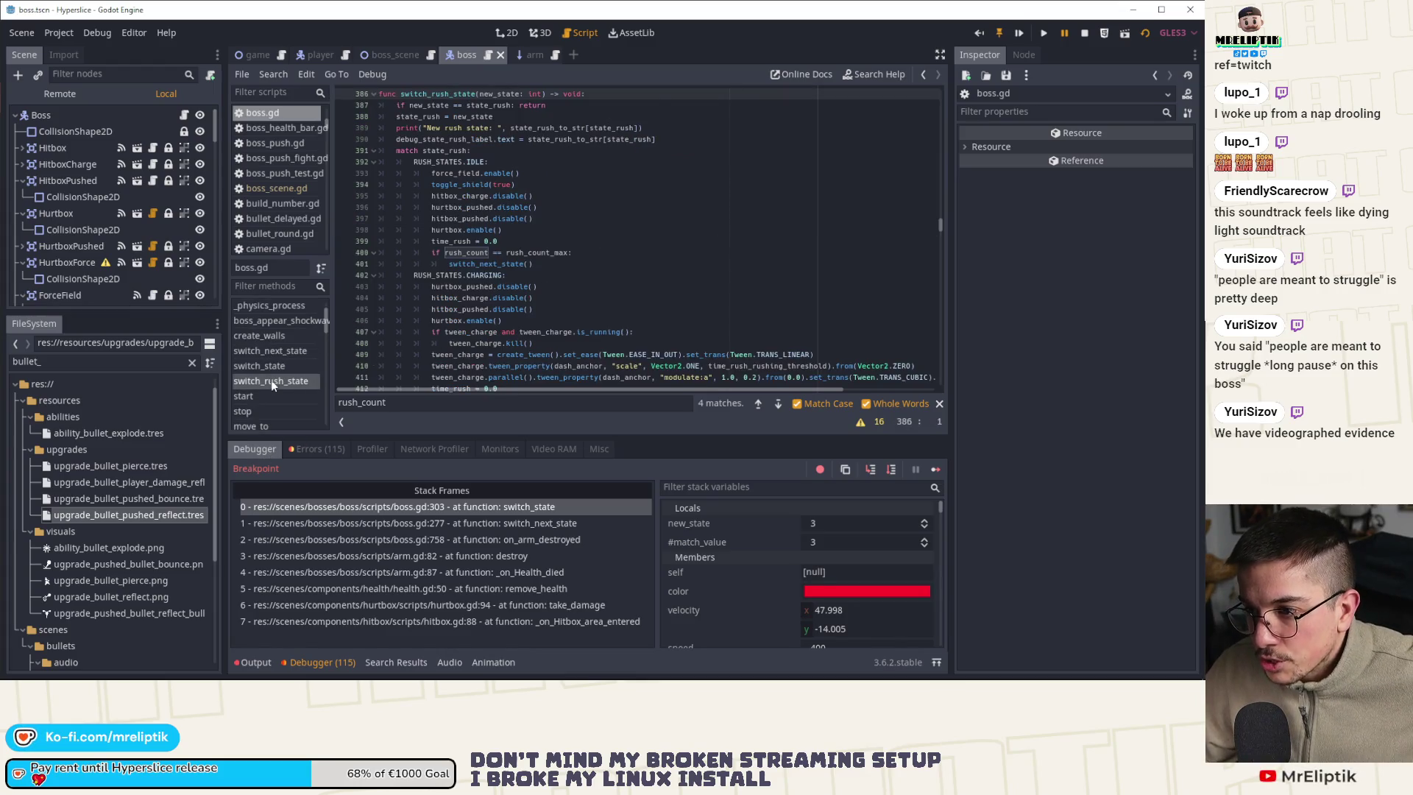
pyautogui.doubleClick(464, 253)
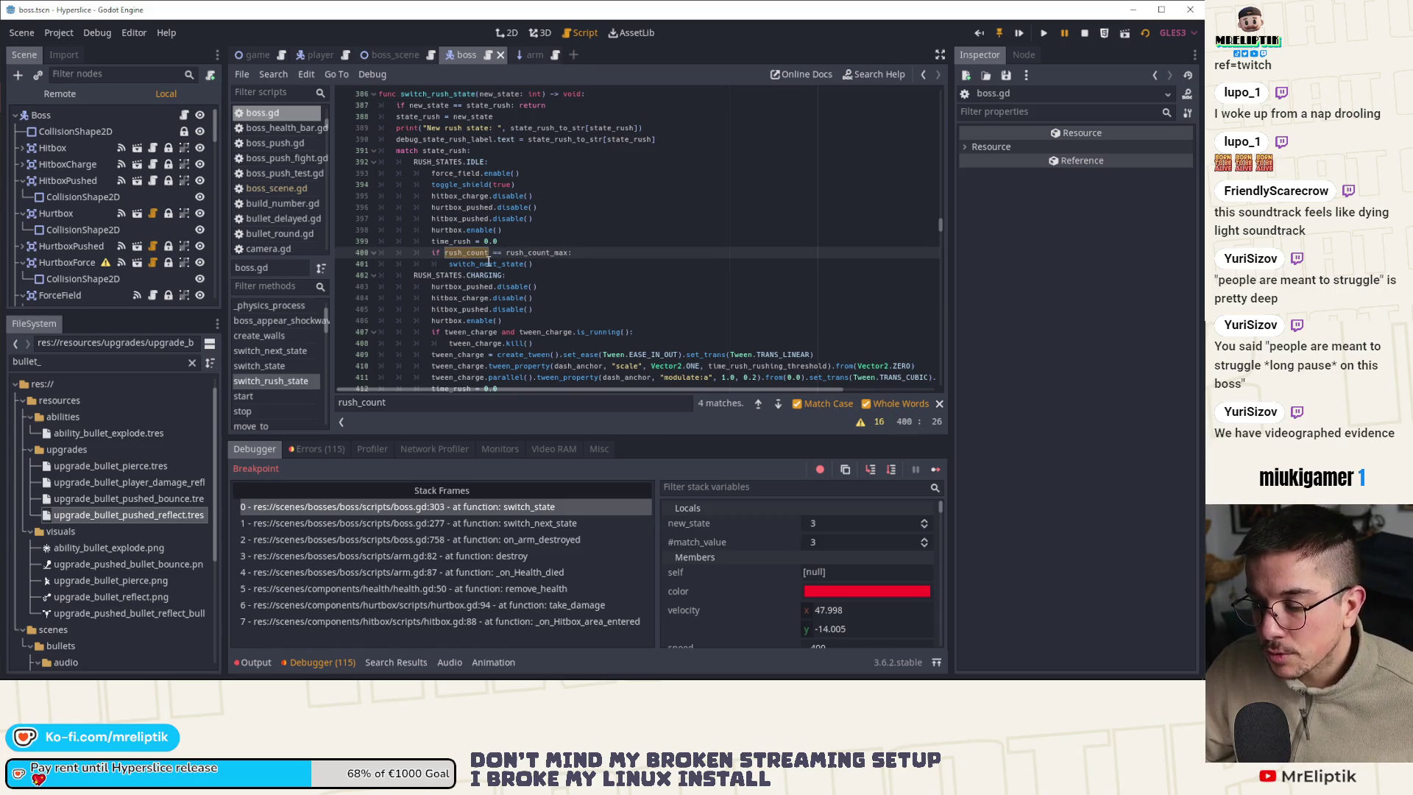
pyautogui.click(313, 448)
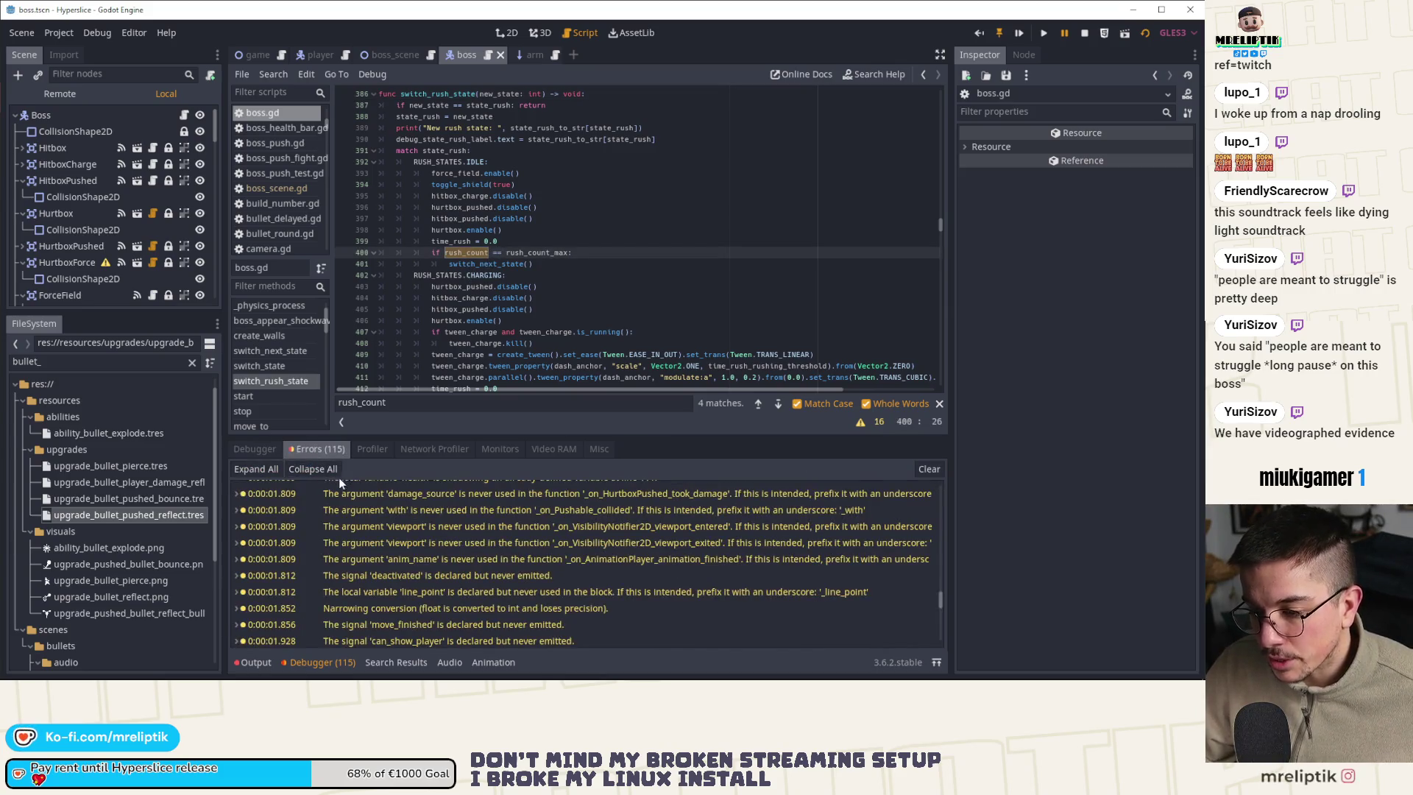
pyautogui.scroll(-2, 366, 528)
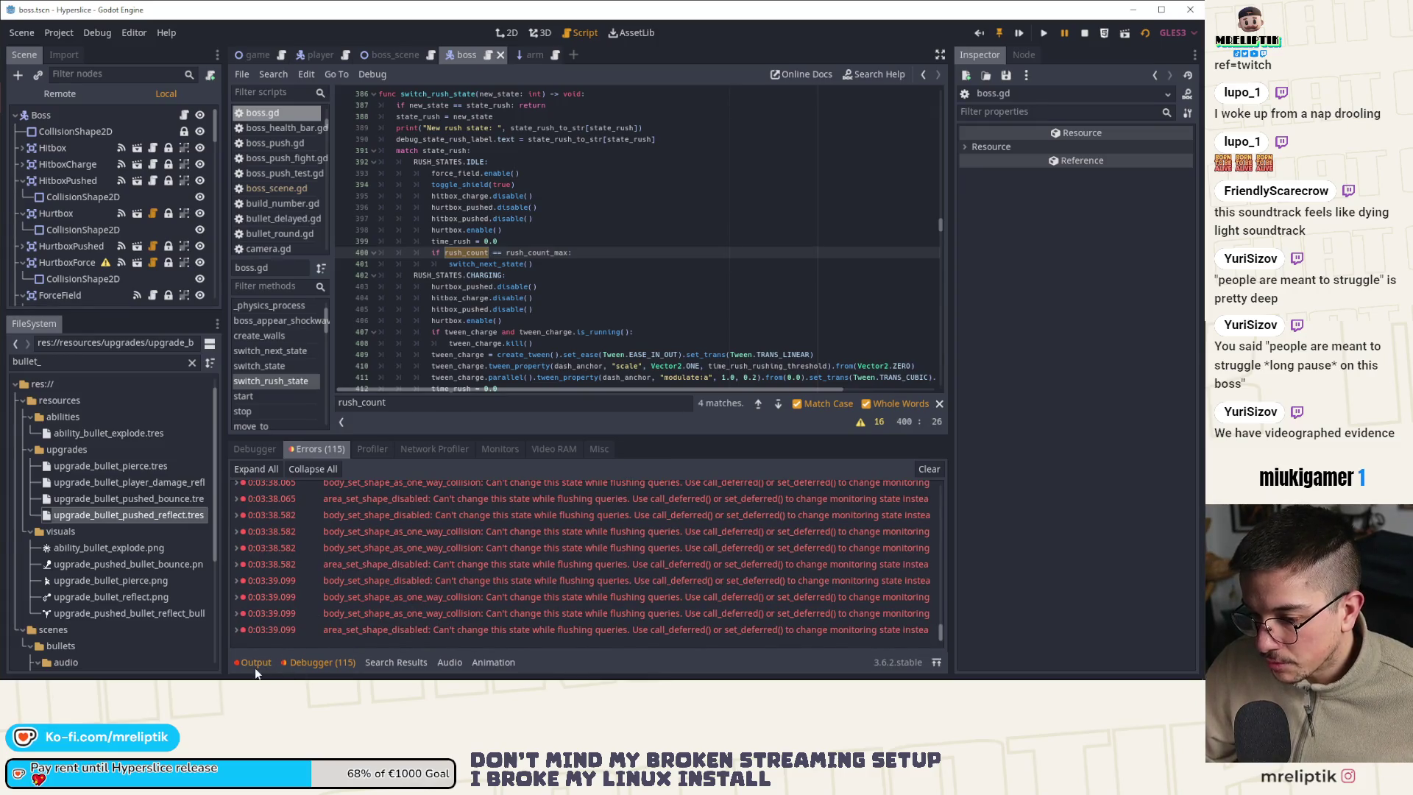
pyautogui.click(318, 662)
pyautogui.click(1080, 33)
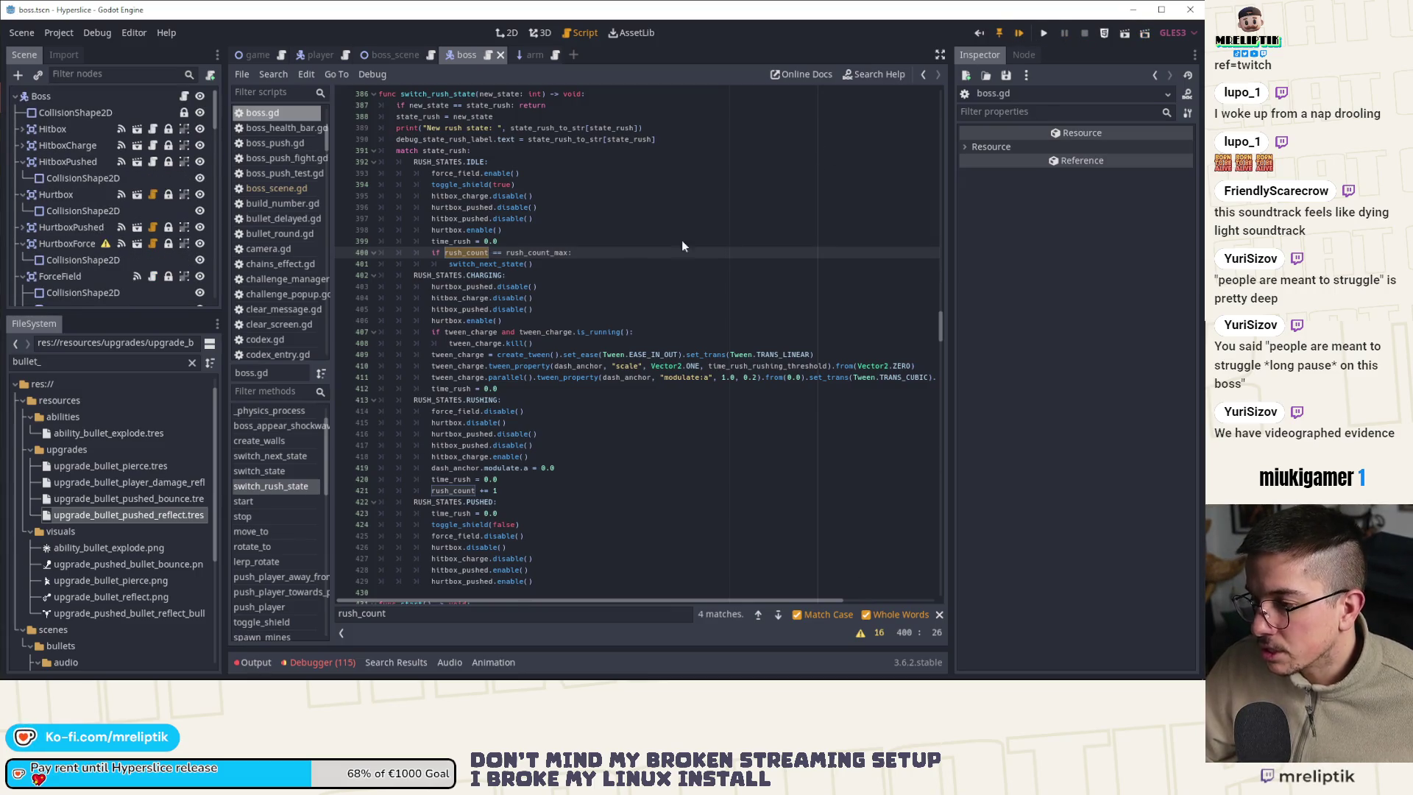
# Relaunch Hyperslice maximized, play to wave 15's laser phase, pause at 00:26.870, and return to Godot
pyautogui.press('F5')
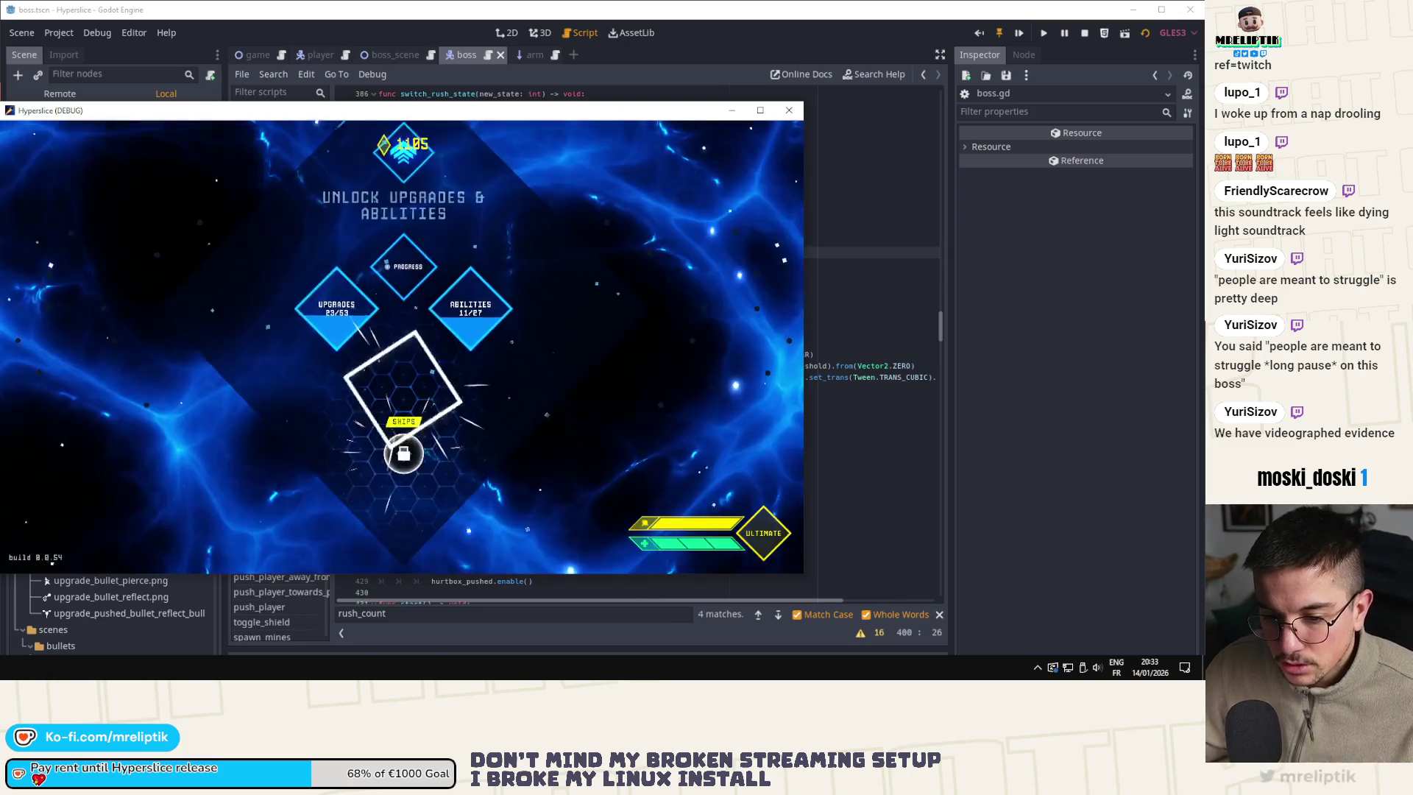
pyautogui.doubleClick(423, 112)
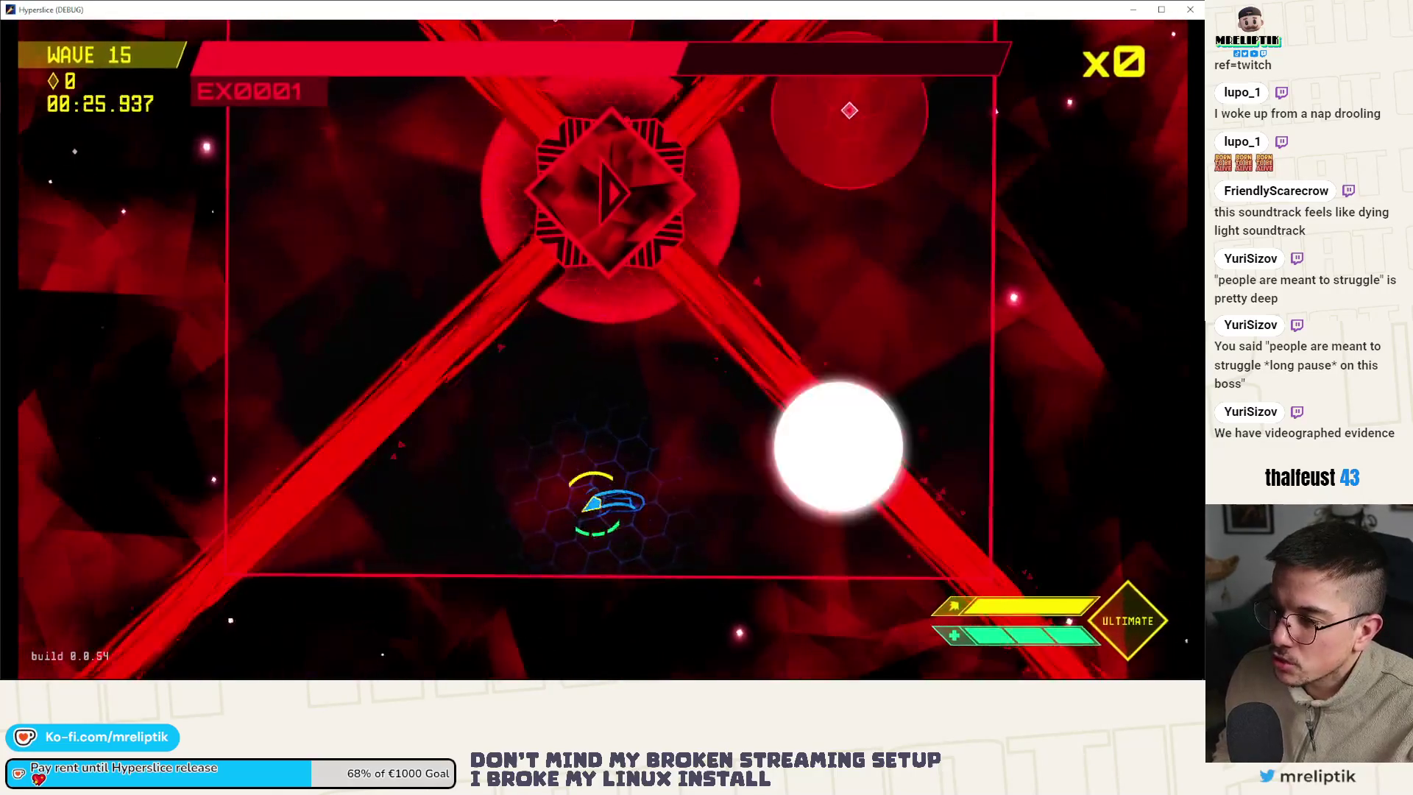
pyautogui.press('Escape')
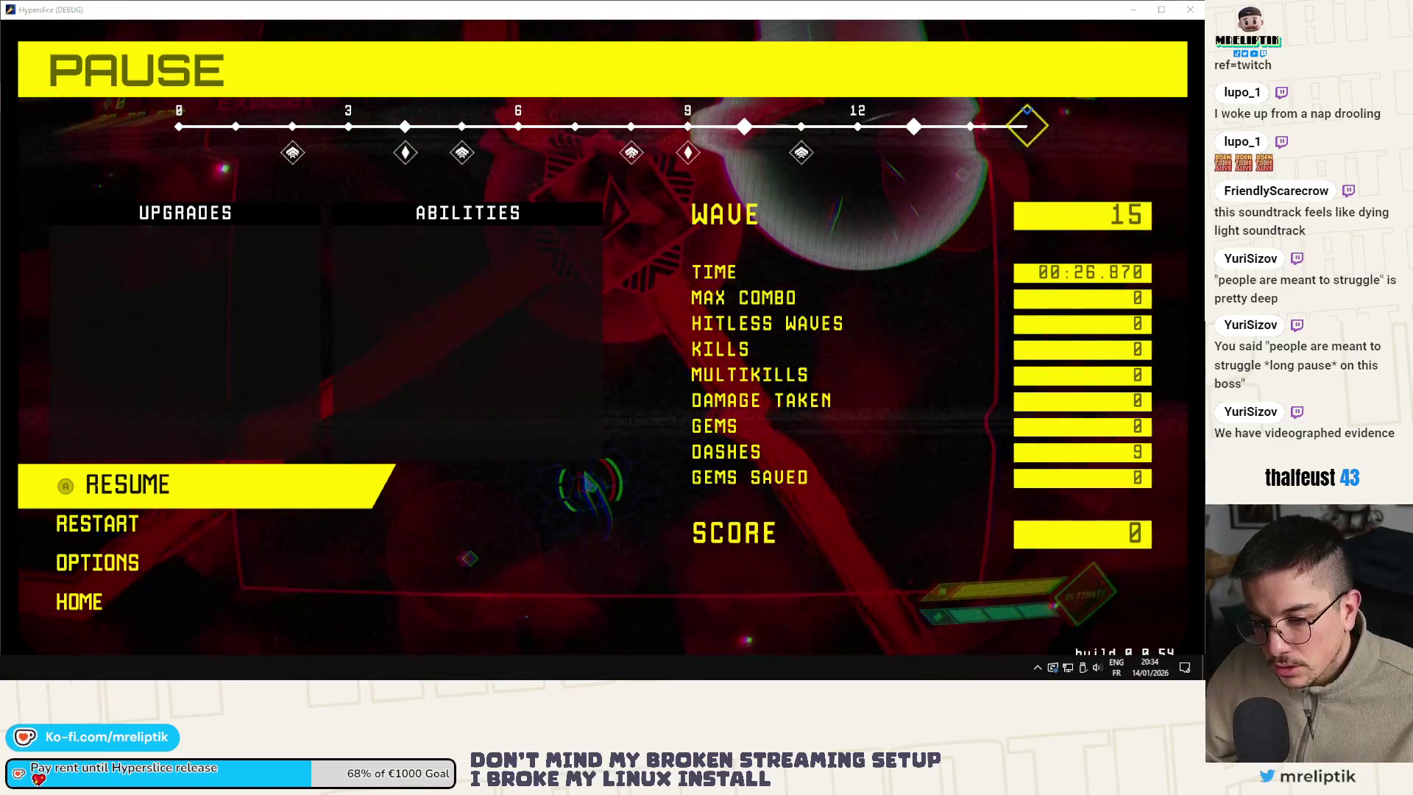
pyautogui.hotkey('alt', 'Tab')
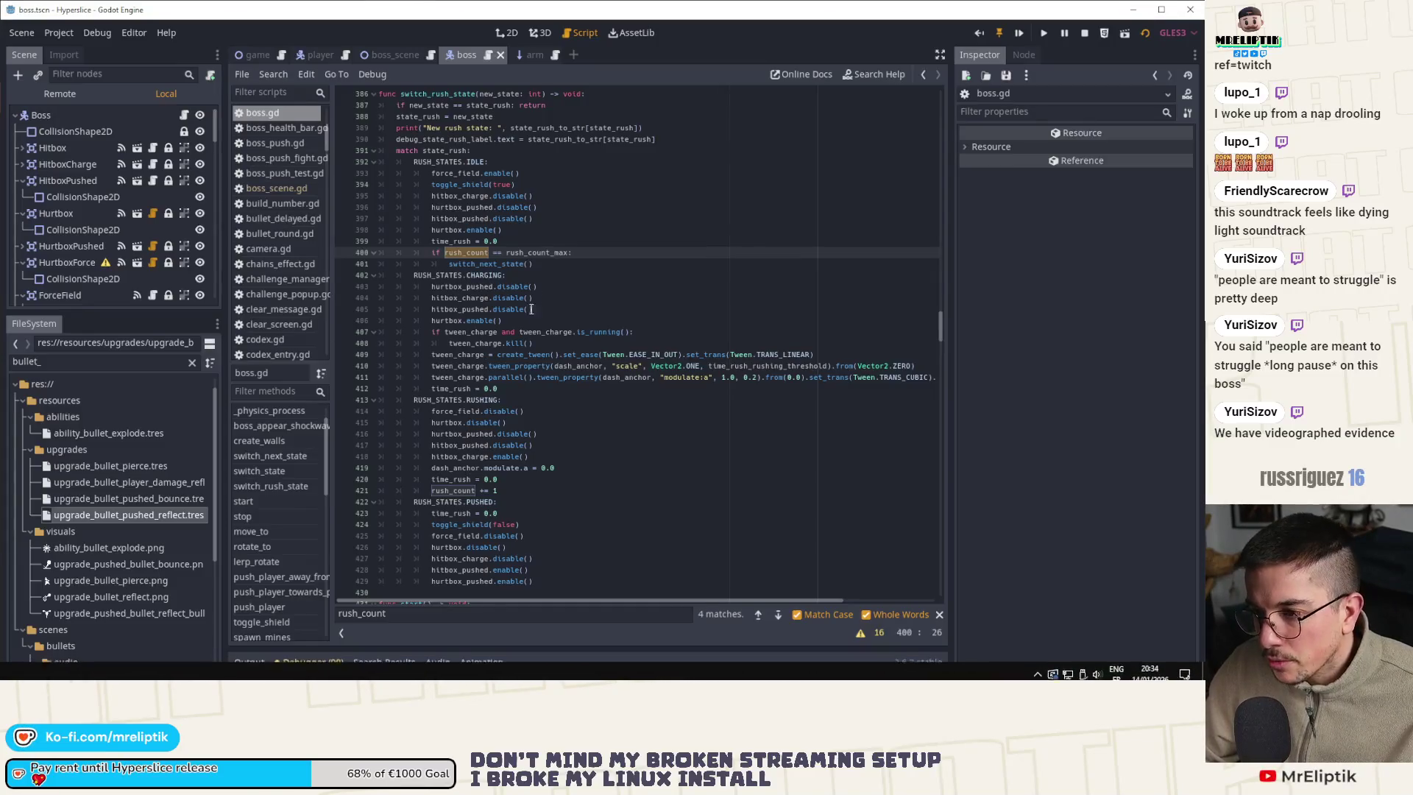
pyautogui.hotkey('ctrl', 'f')
pyautogui.write('spawn_m')
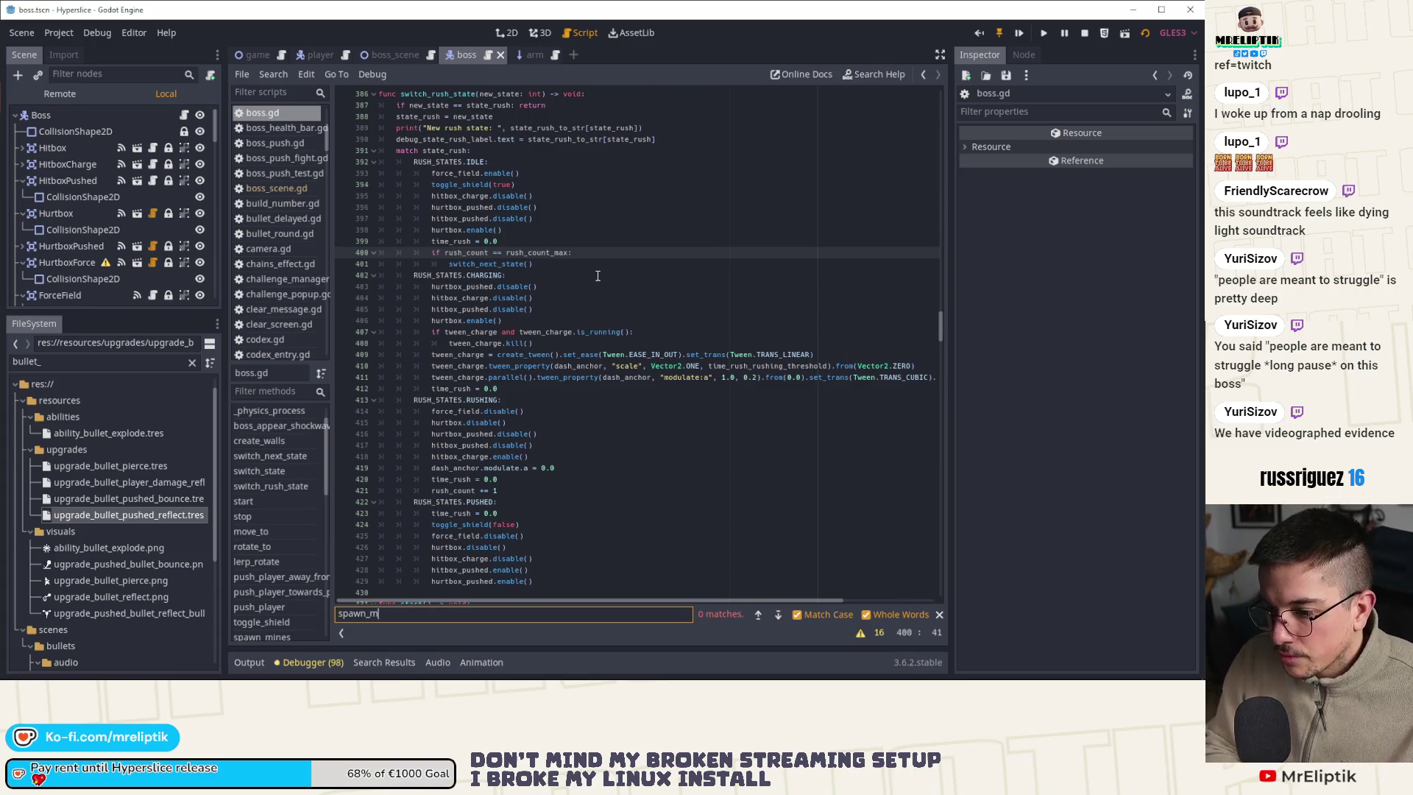
pyautogui.write('ines')
pyautogui.click(493, 332)
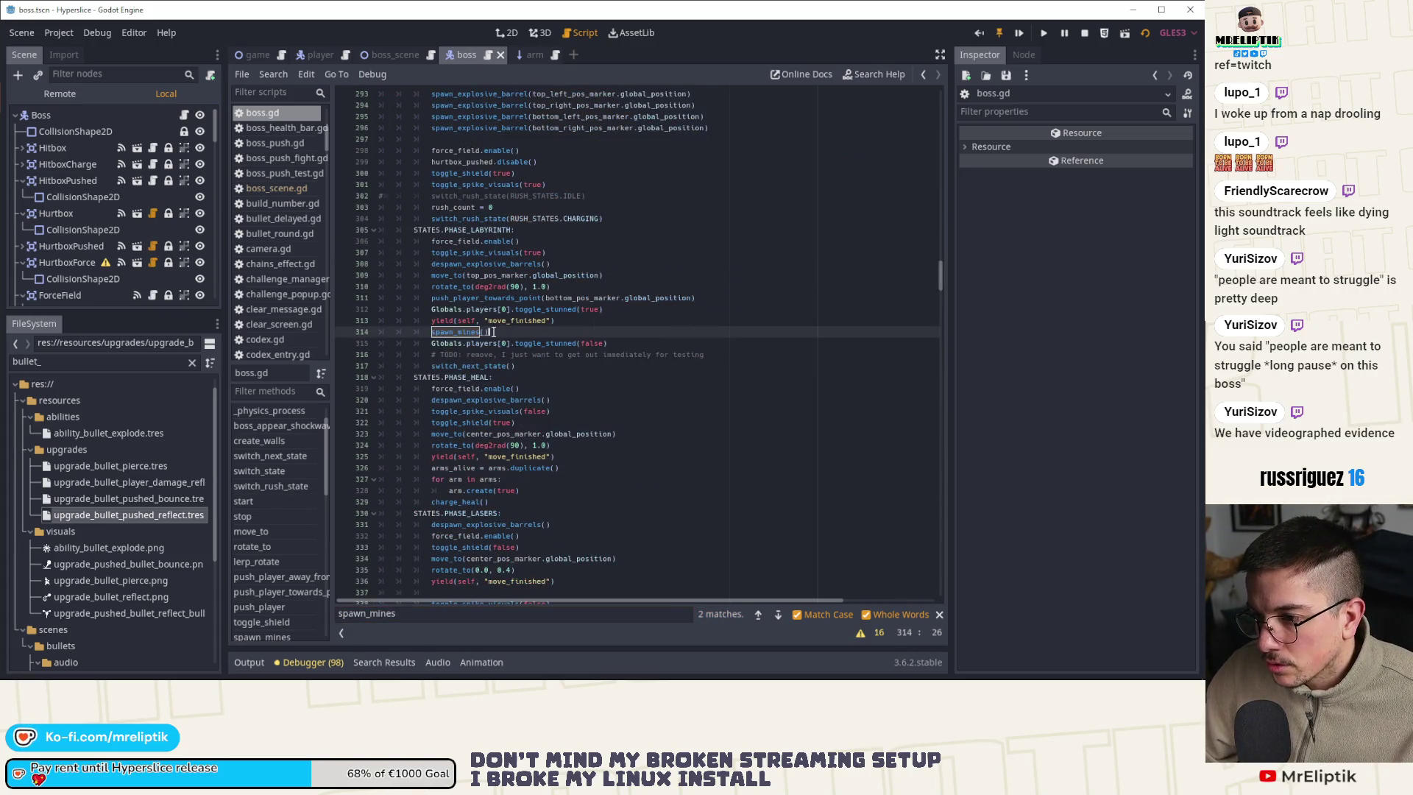
pyautogui.doubleClick(457, 332)
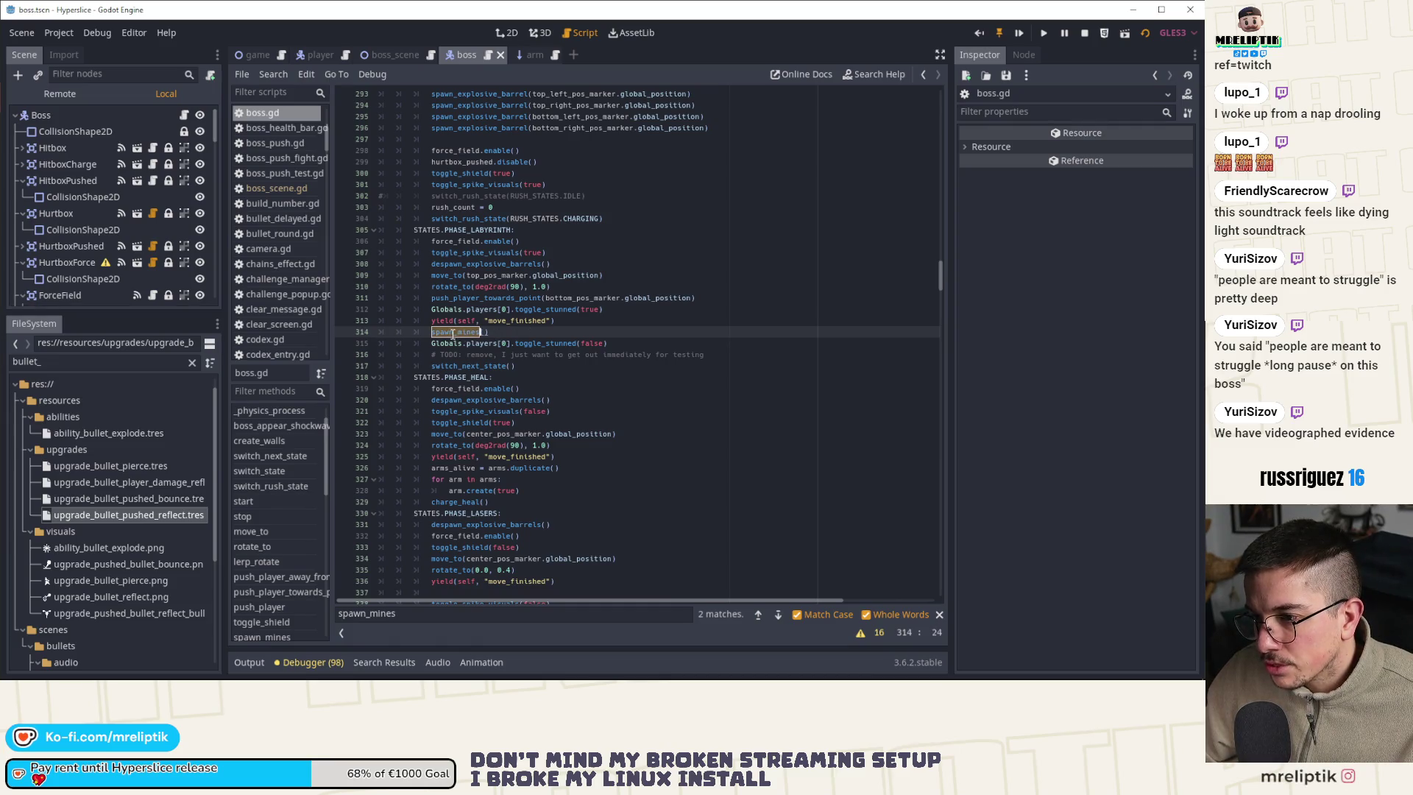
pyautogui.click(780, 615)
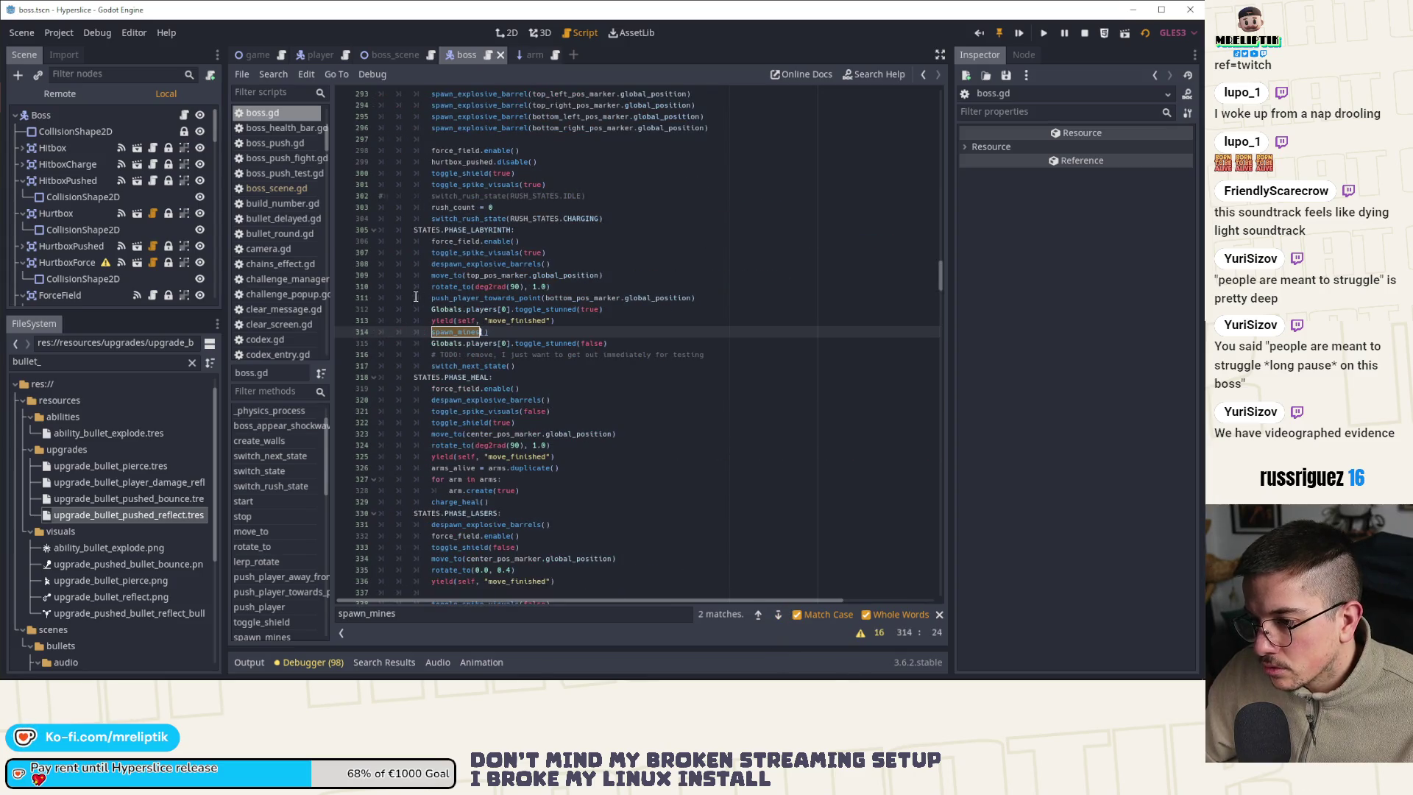
pyautogui.click(778, 614)
pyautogui.scroll(-4, 500, 289)
pyautogui.scroll(-4, 510, 354)
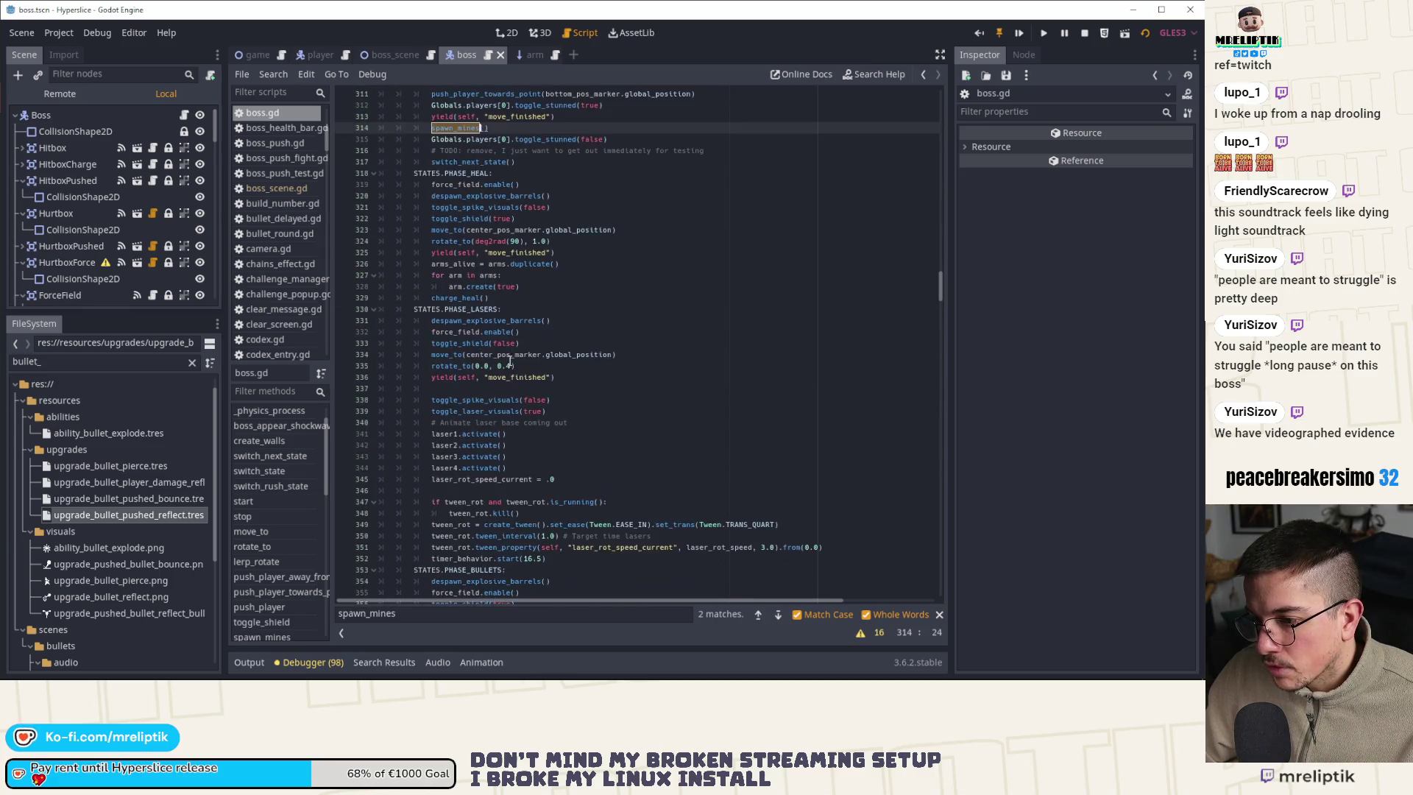
pyautogui.scroll(-2, 451, 375)
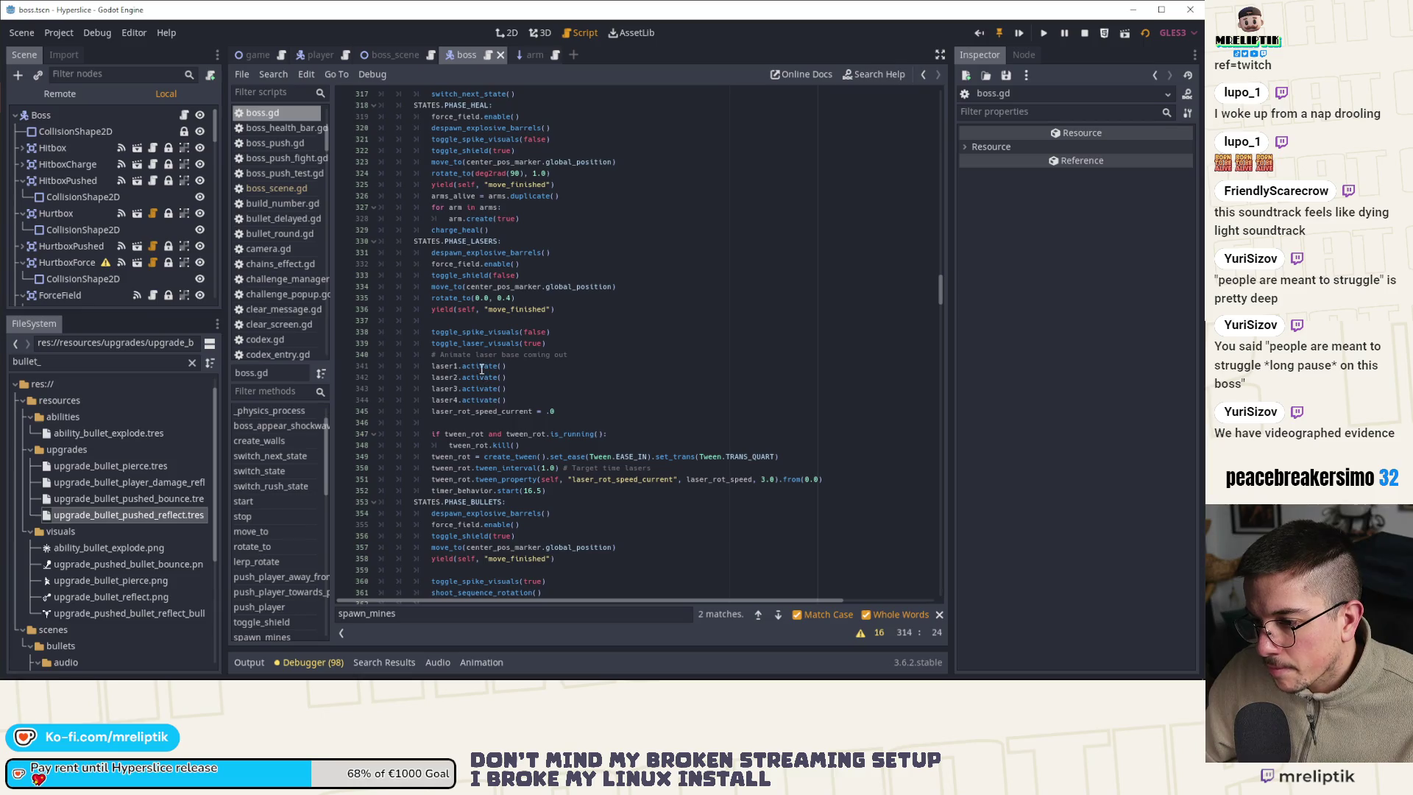
pyautogui.doubleClick(448, 287)
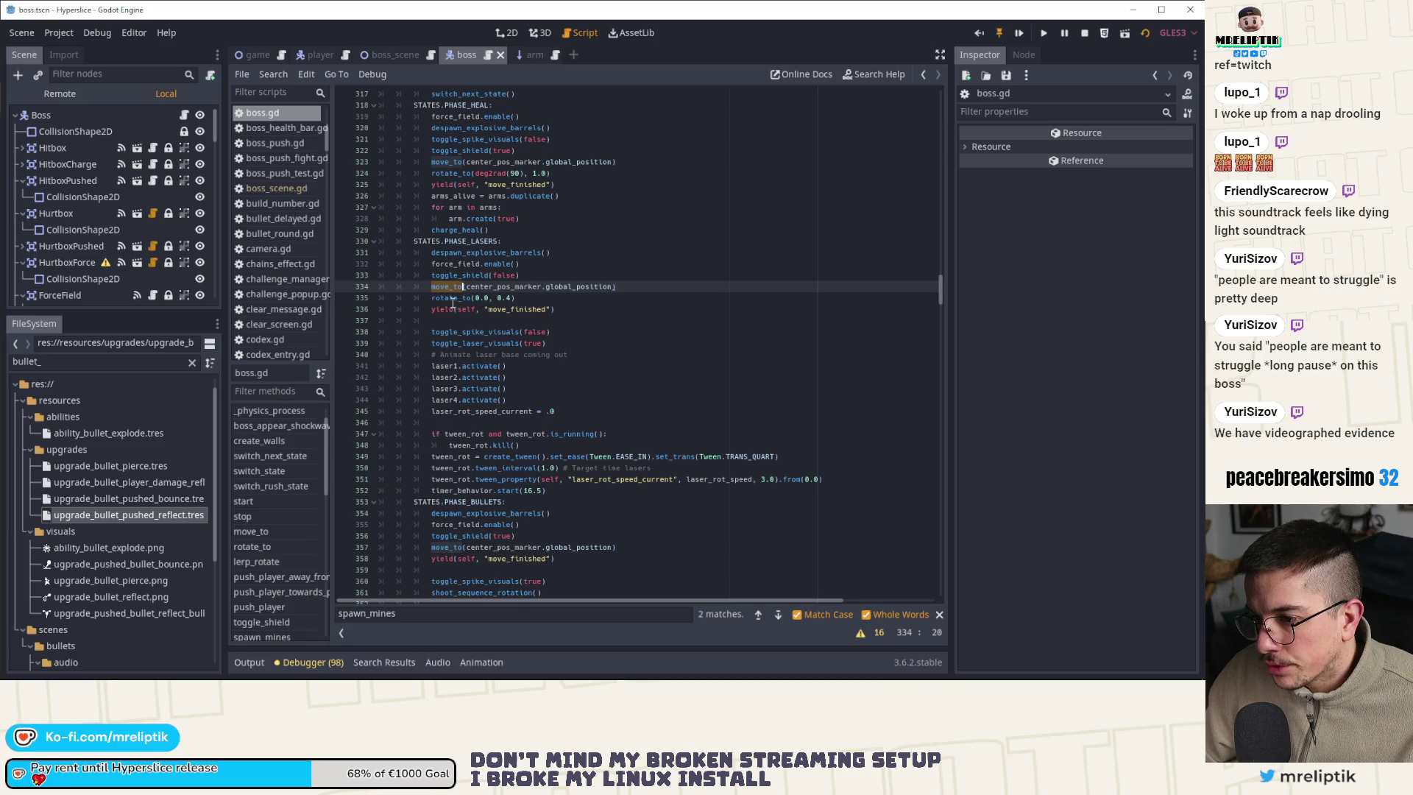
pyautogui.doubleClick(452, 298)
pyautogui.click(466, 276)
pyautogui.doubleClick(478, 253)
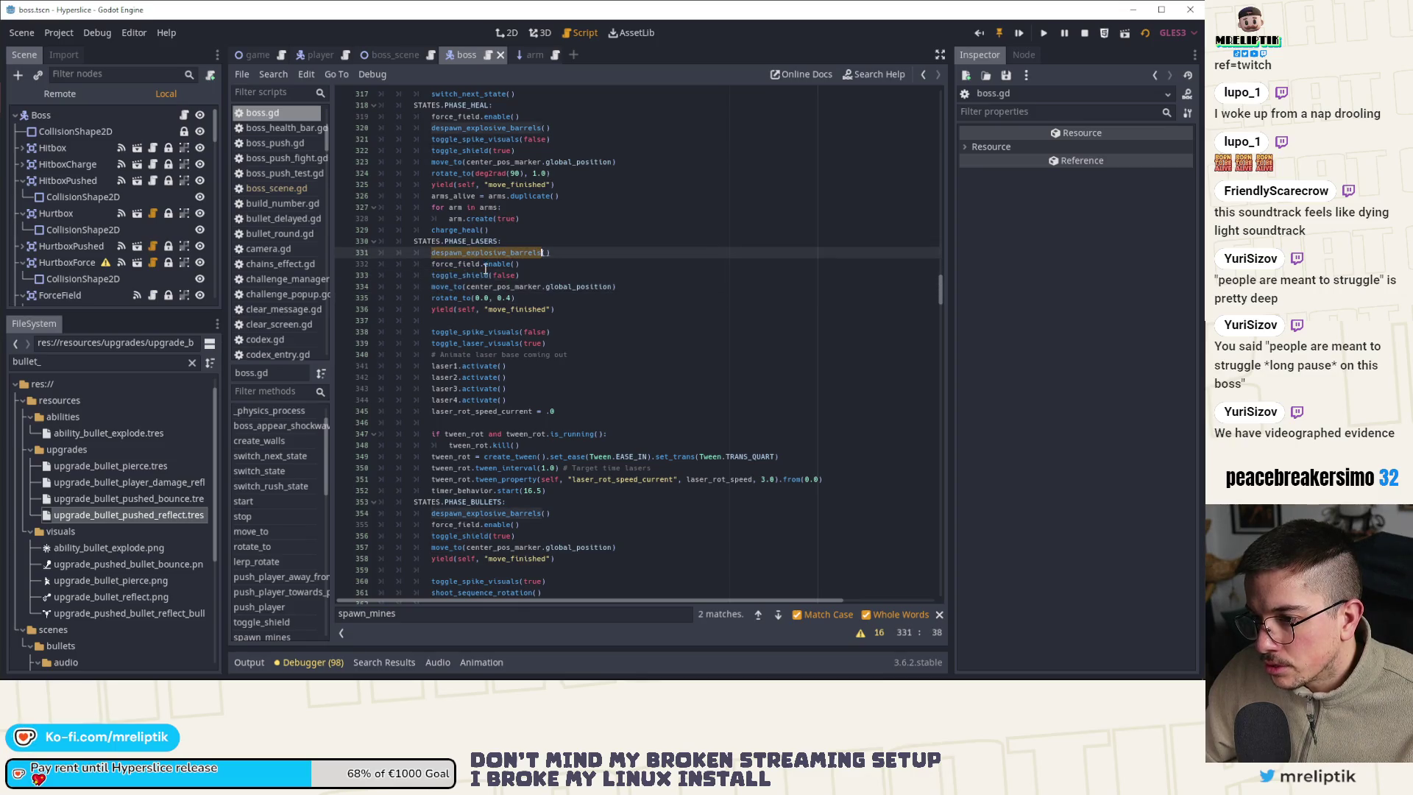
pyautogui.click(485, 331)
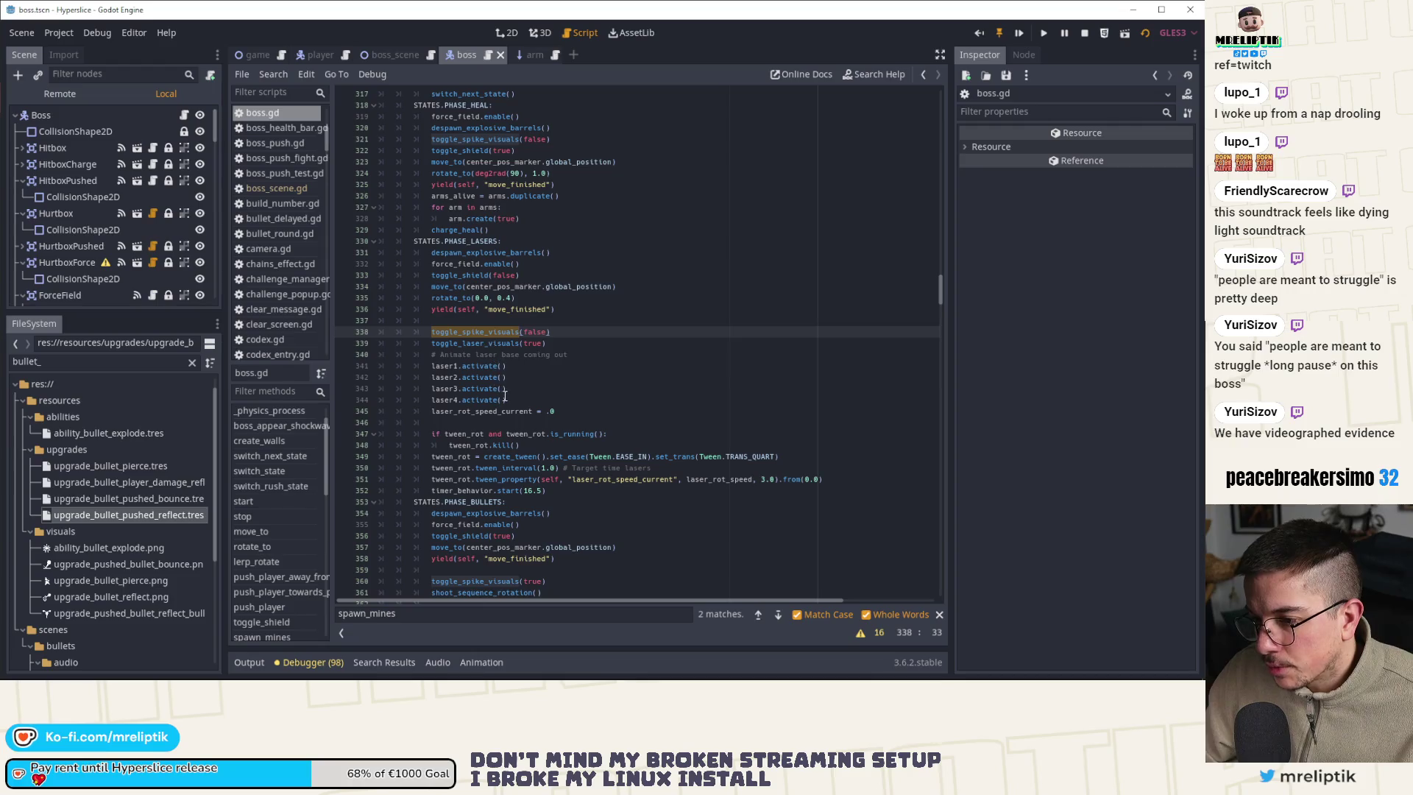
pyautogui.doubleClick(480, 366)
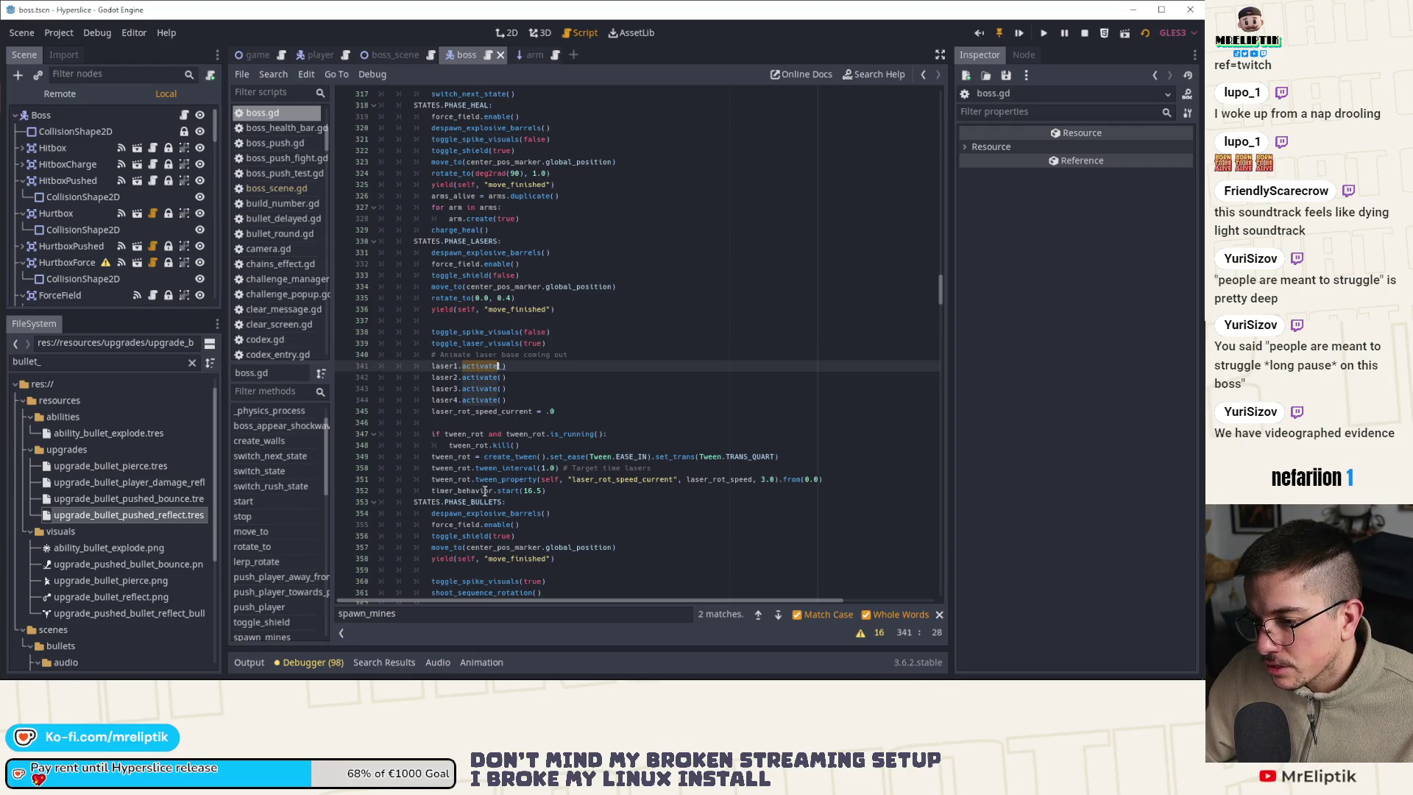
pyautogui.doubleClick(457, 490)
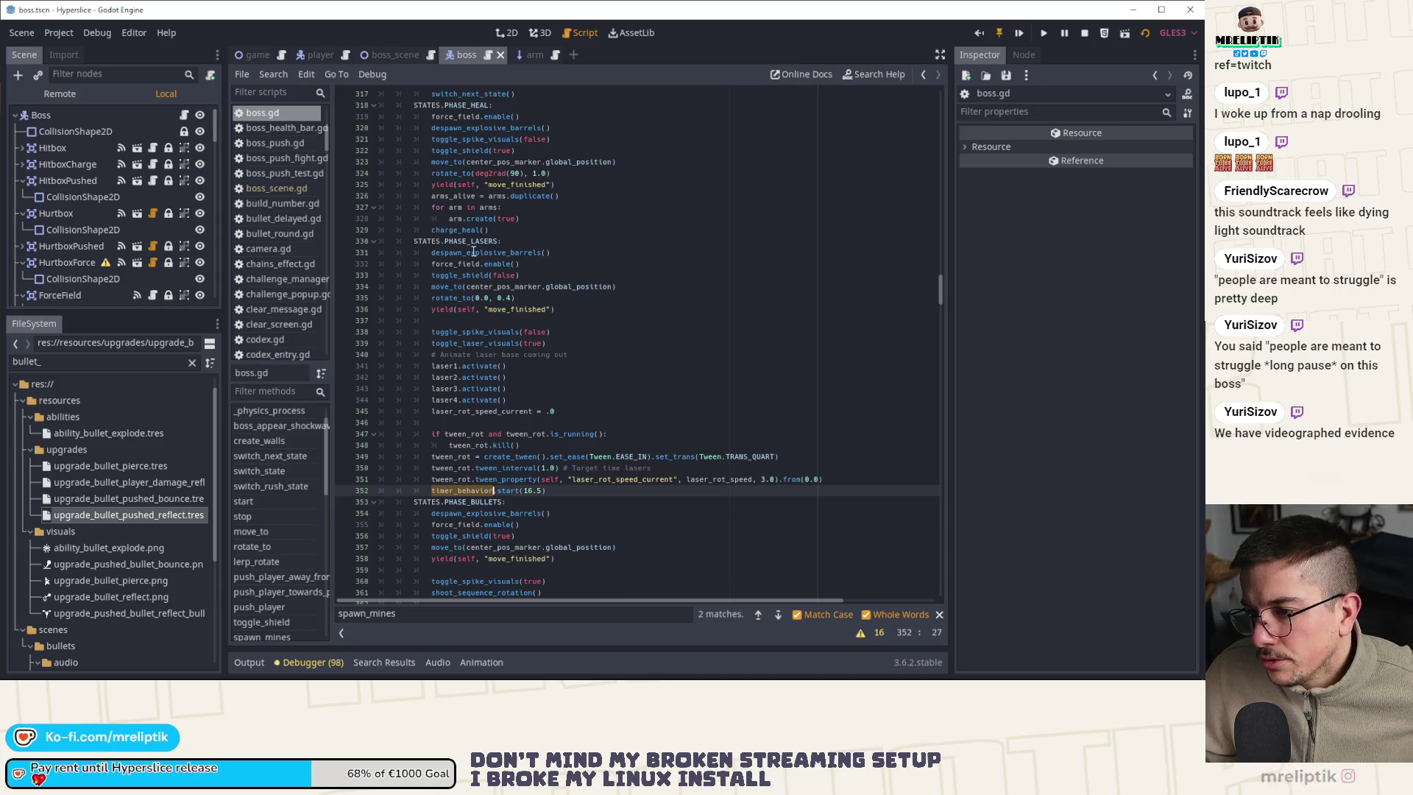
pyautogui.doubleClick(471, 241)
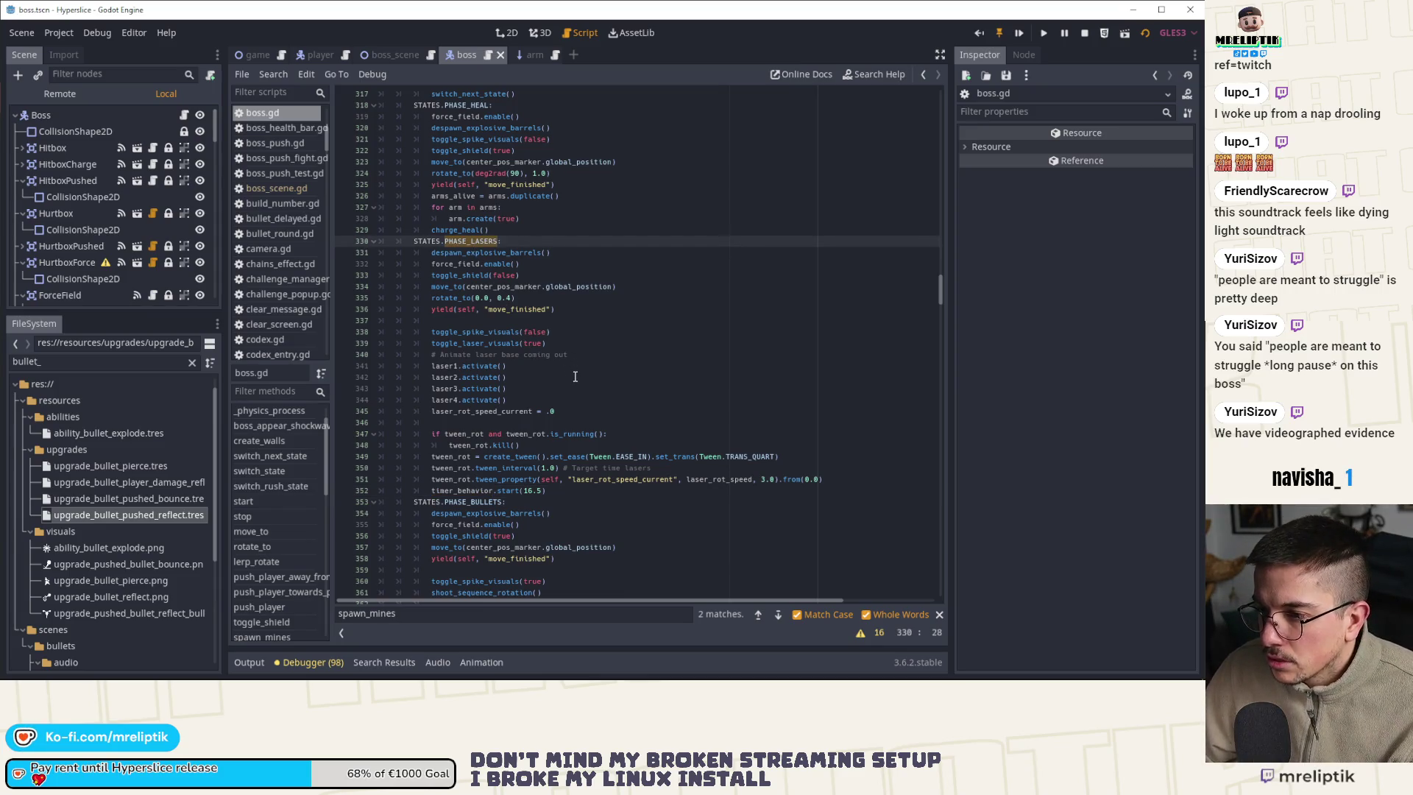
# Search boss.gd for PHASE_LASERS and reach the _physics_process match at line 246
pyautogui.hotkey('ctrl', 'f')
pyautogui.click(778, 615)
pyautogui.click(777, 615)
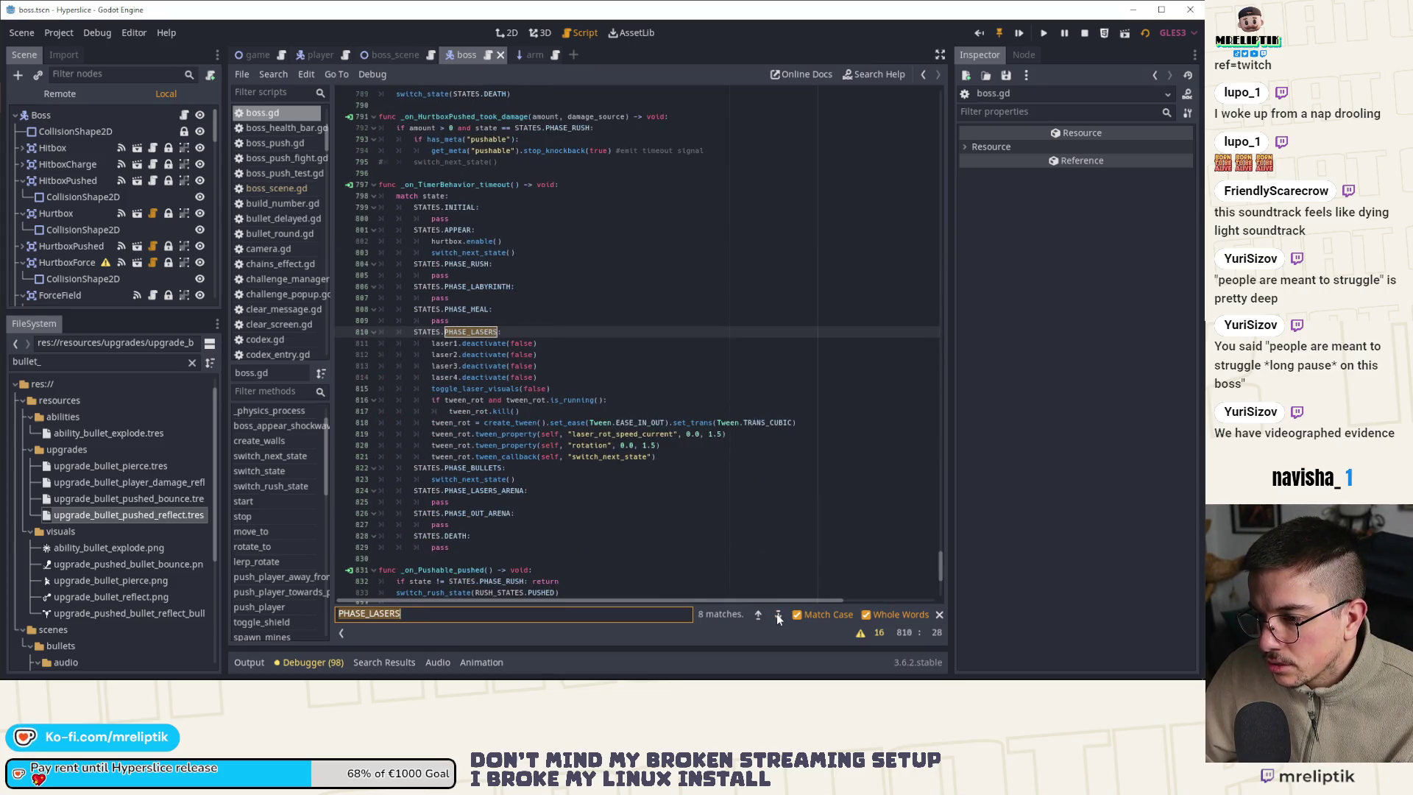
pyautogui.click(777, 615)
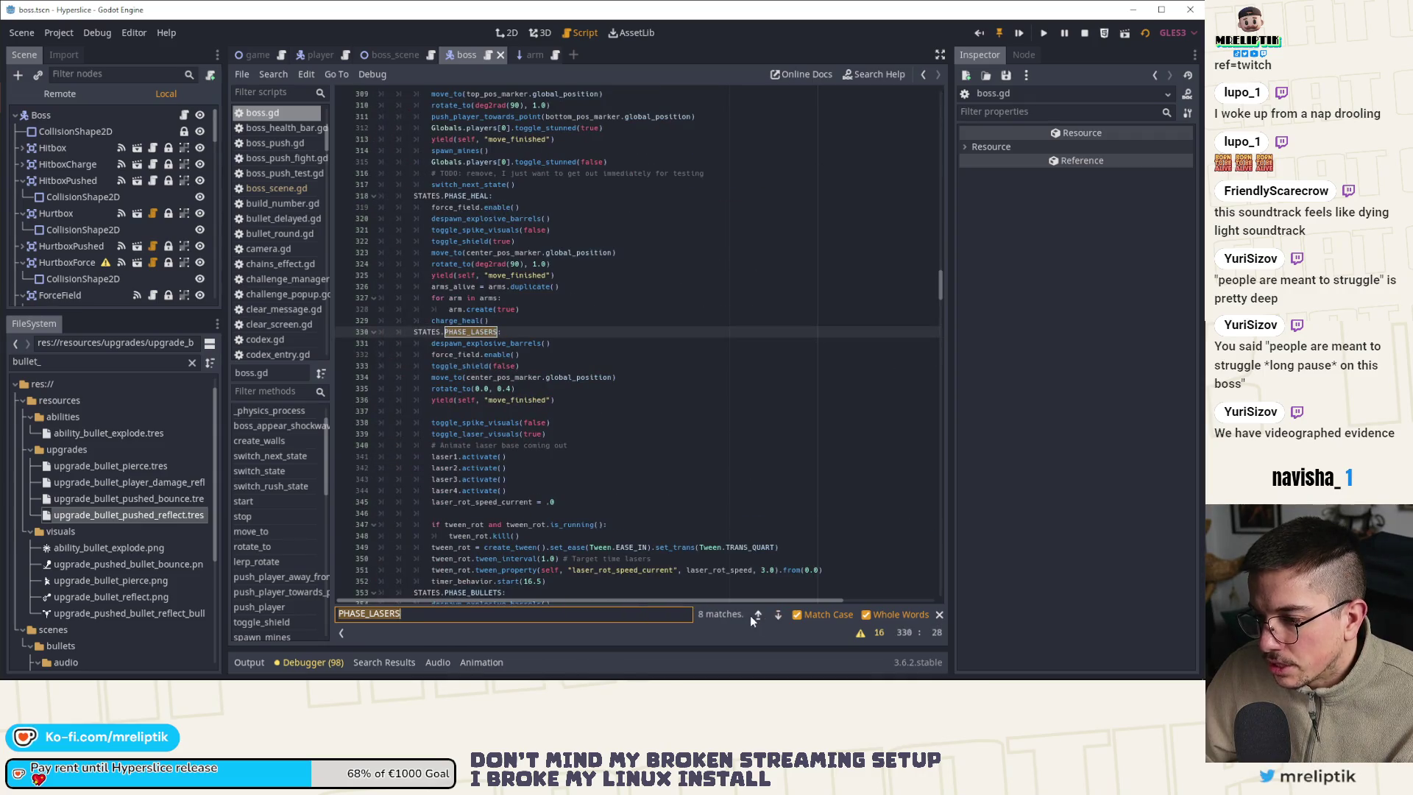
pyautogui.click(758, 615)
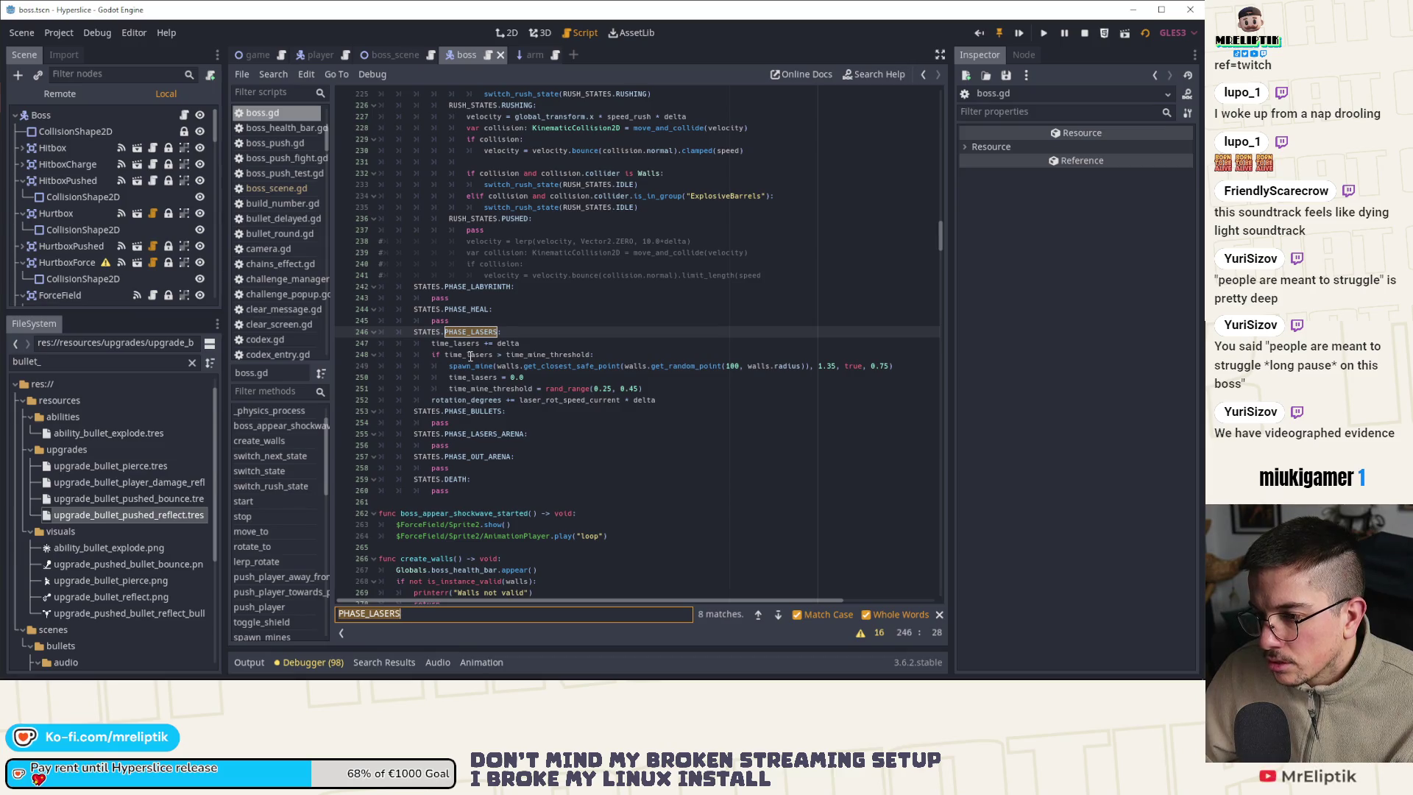
pyautogui.scroll(1, 474, 368)
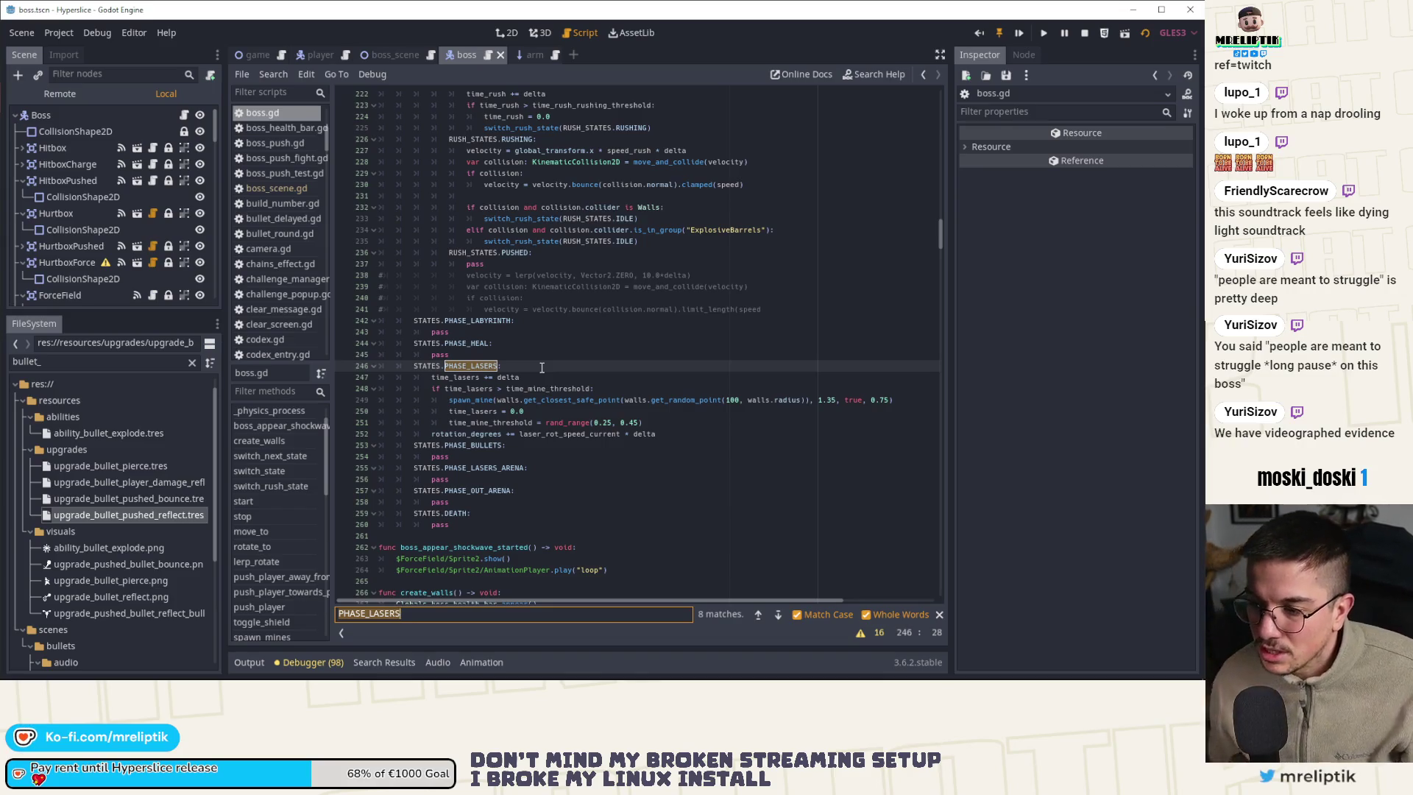
pyautogui.click(518, 368)
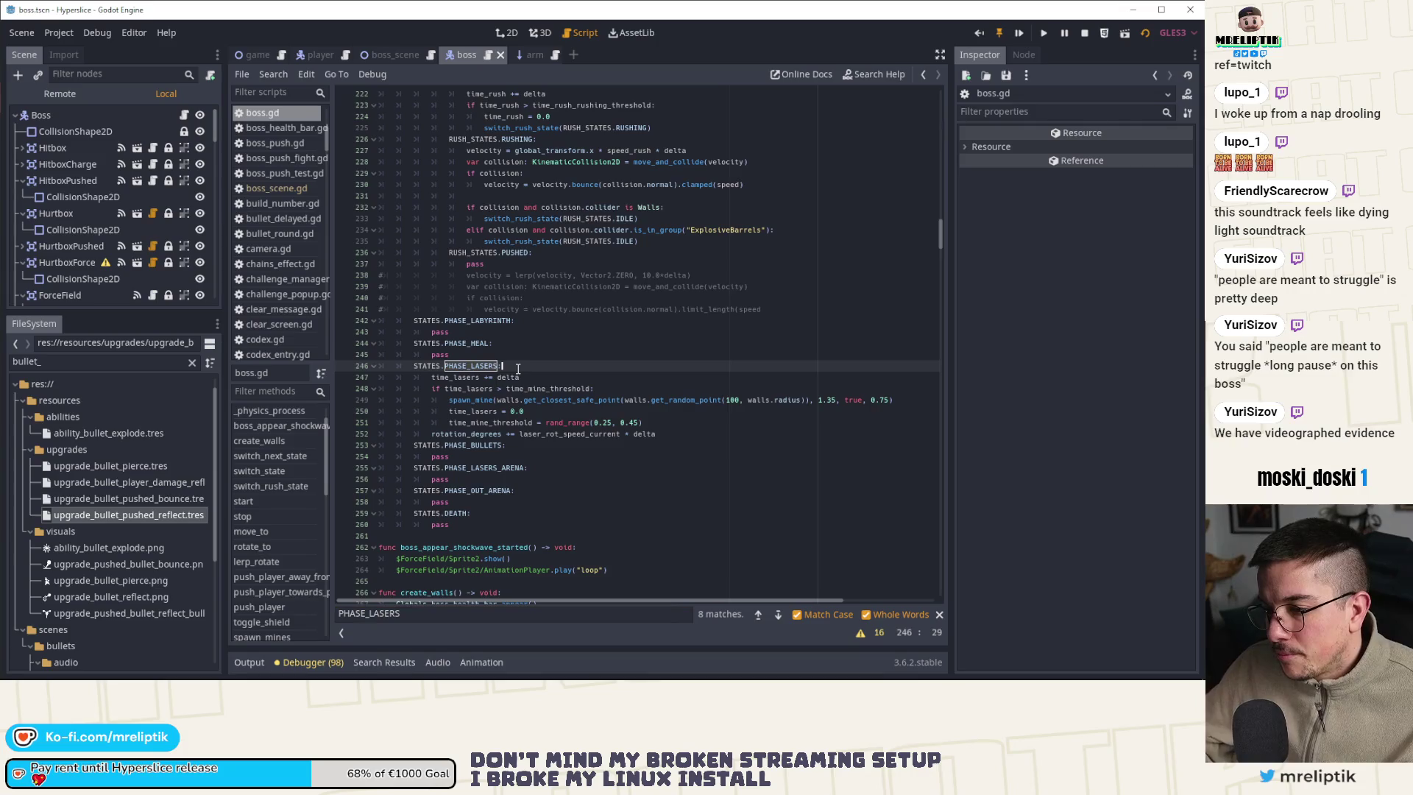
# Add the guard 'if not can_spawn_mines: return' on line 247 under STATES.PHASE_LASERS
pyautogui.press('Return')
pyautogui.write('if')
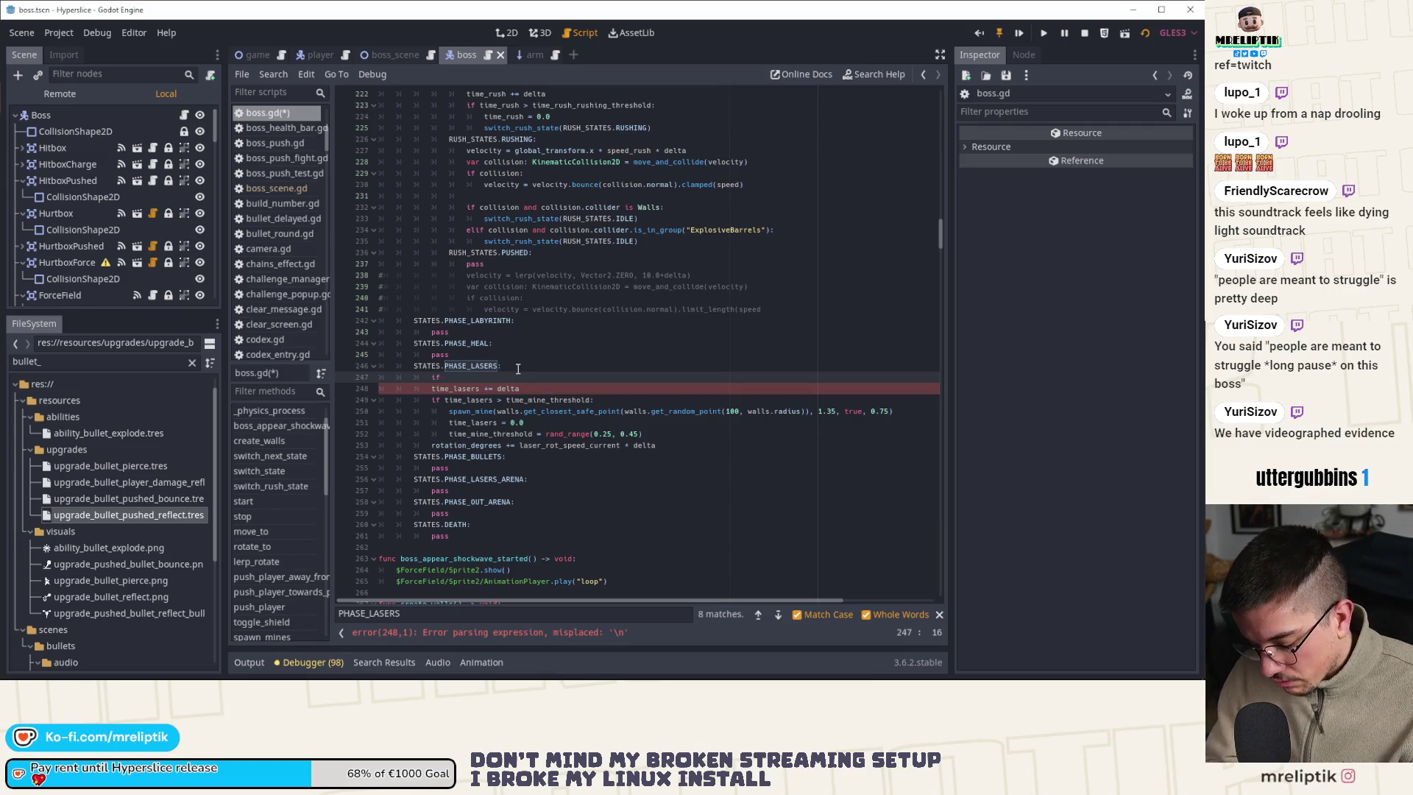
pyautogui.write('can_spawn_mine')
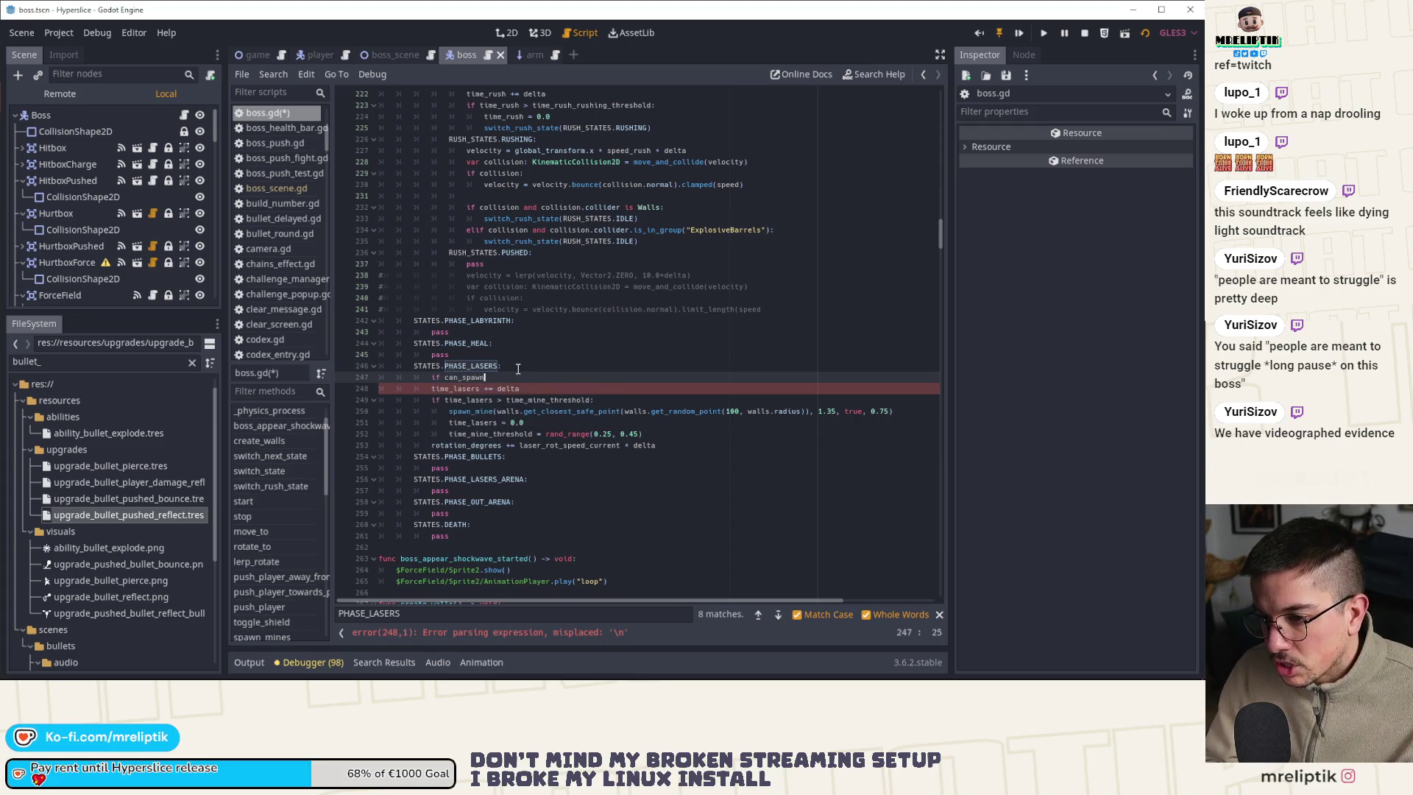
pyautogui.write('s:')
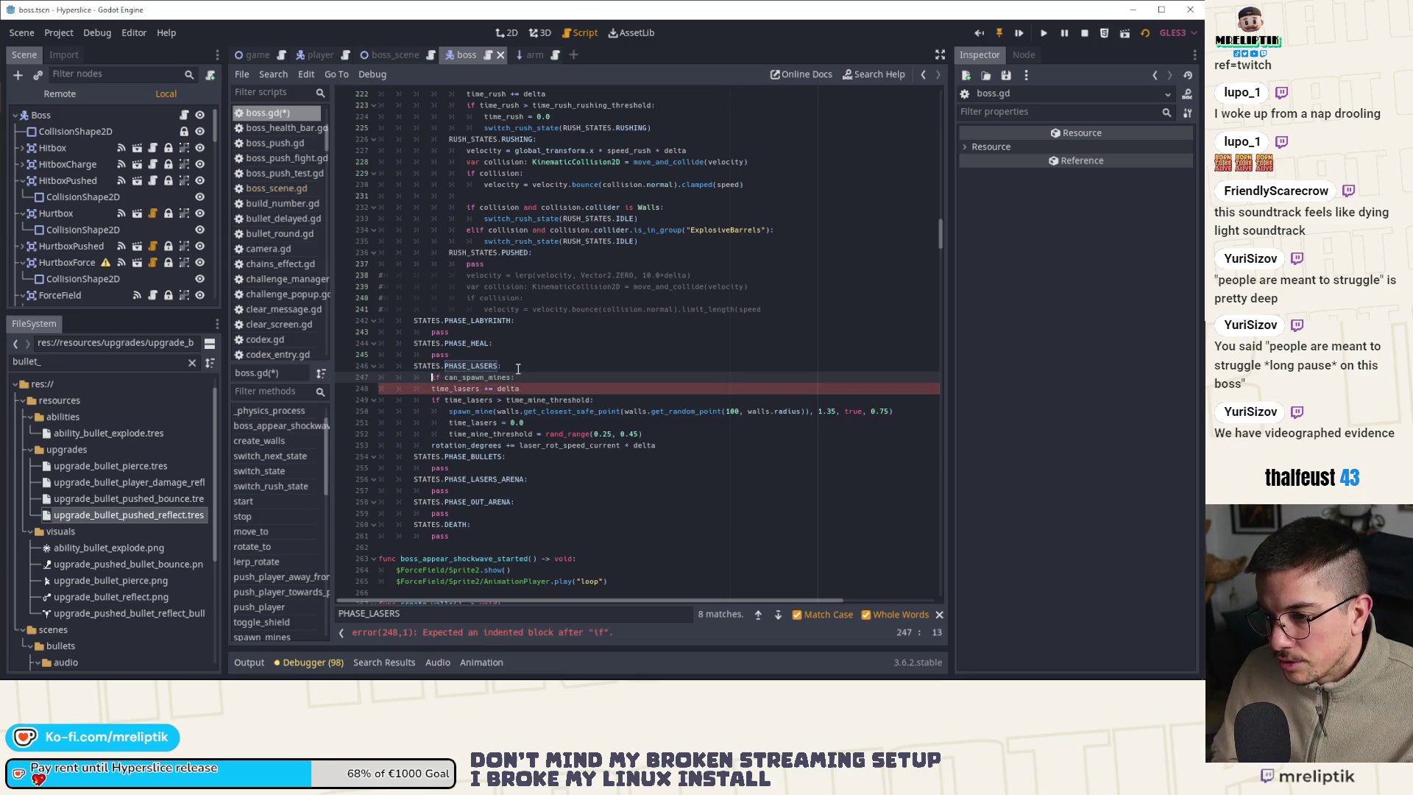
pyautogui.press('Home')
pyautogui.write('not')
pyautogui.press('Right')
pyautogui.press('Right')
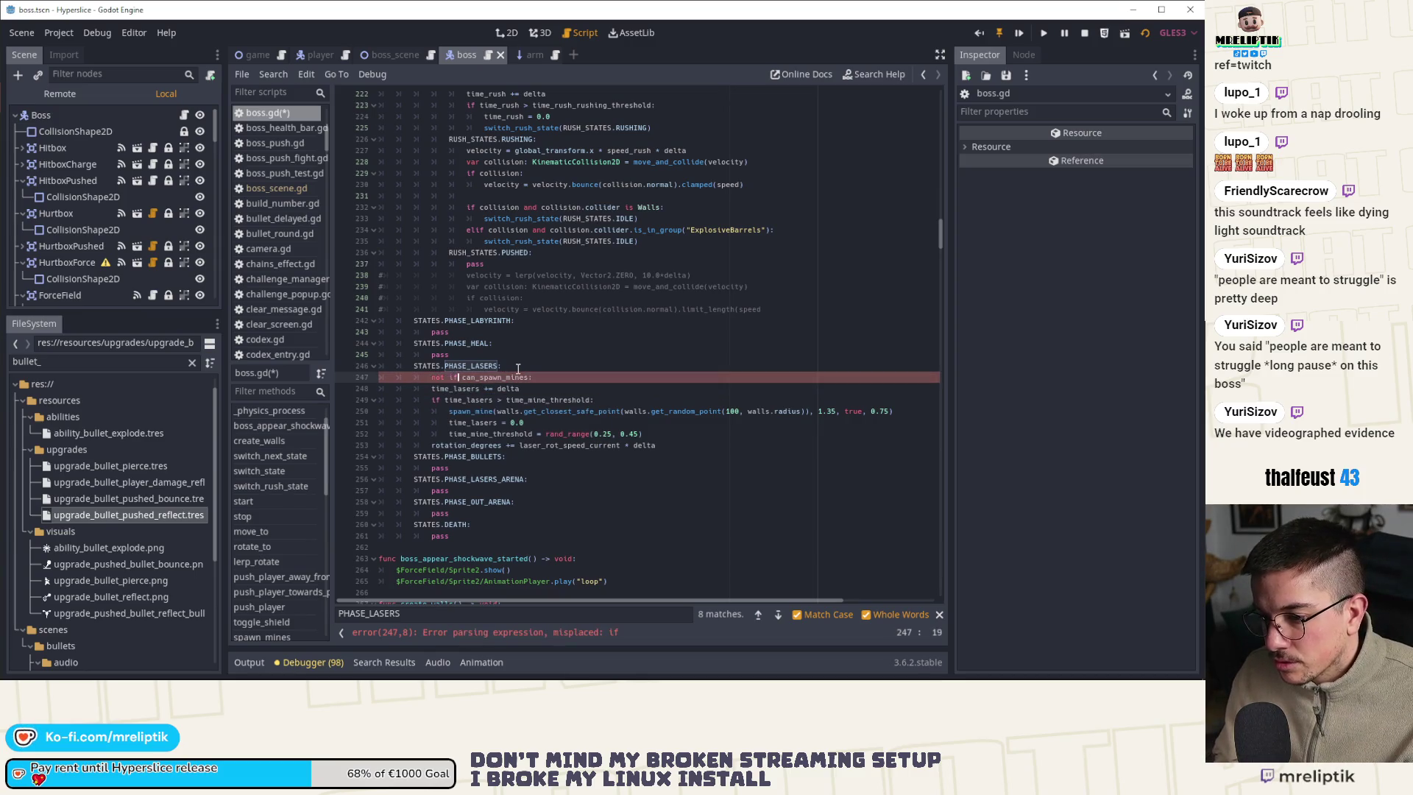
pyautogui.scroll(10, 518, 368)
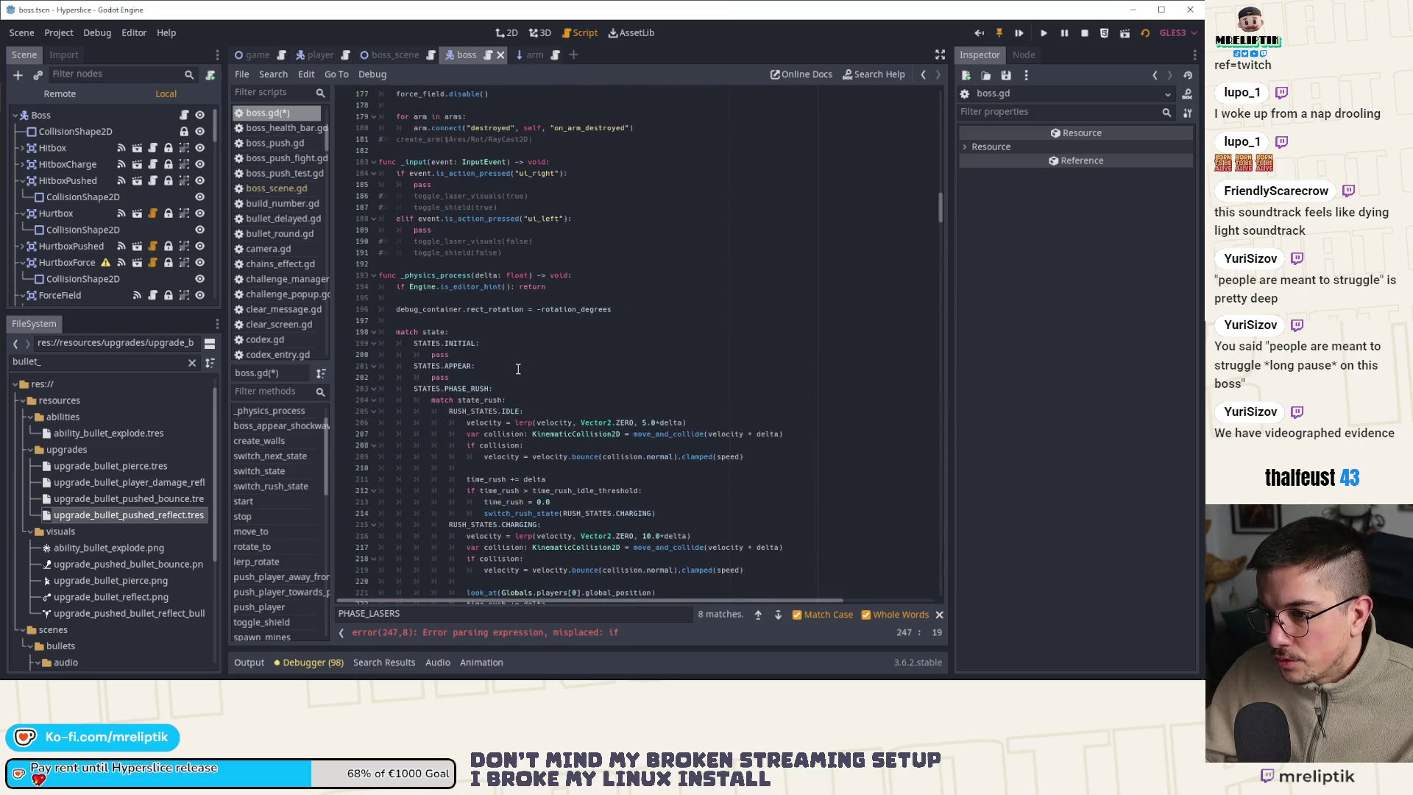
pyautogui.scroll(-15, 522, 398)
pyautogui.click(548, 315)
pyautogui.click(433, 310)
pyautogui.press('Delete')
pyautogui.press('Delete')
pyautogui.press('Delete')
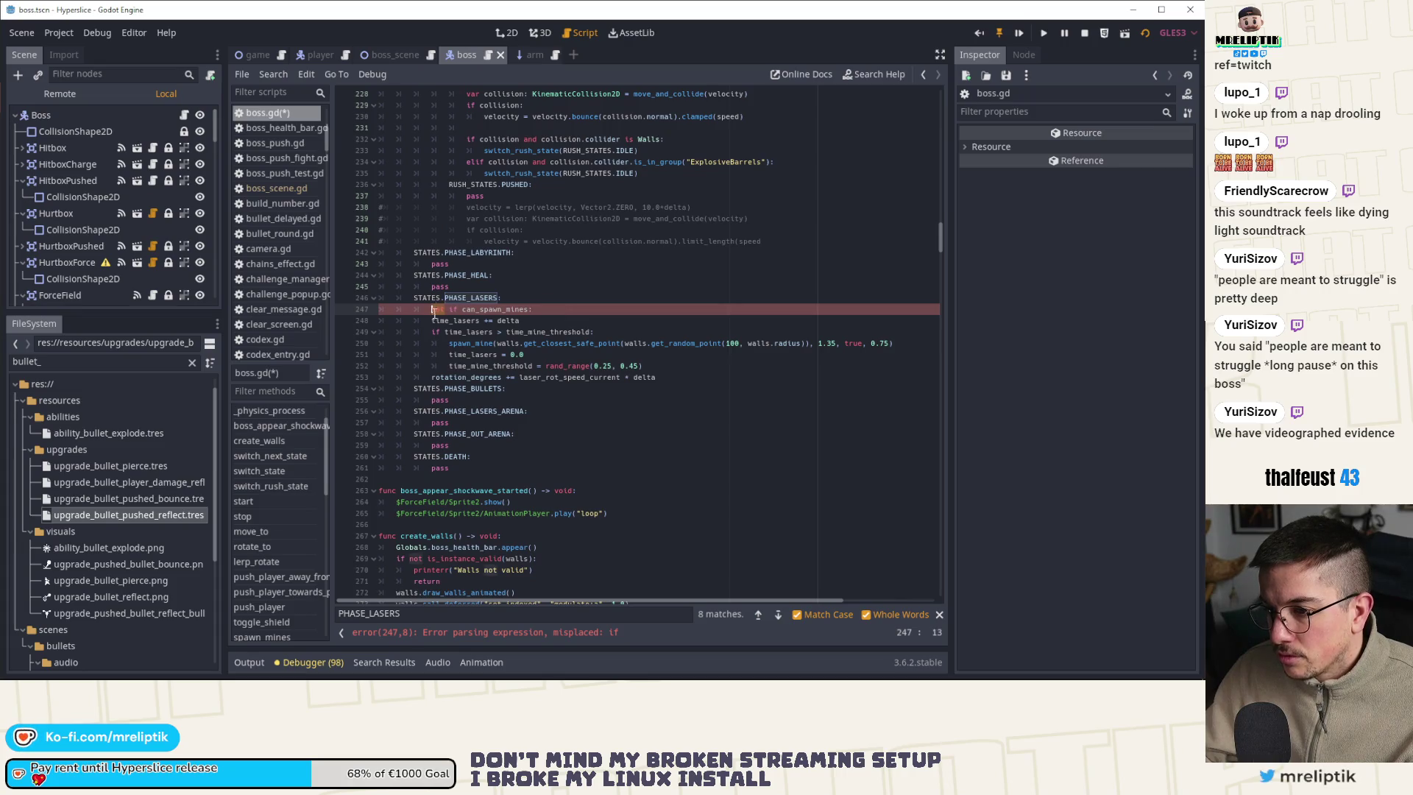
pyautogui.hotkey('ctrl', 'z')
pyautogui.press('End')
pyautogui.write('retrn')
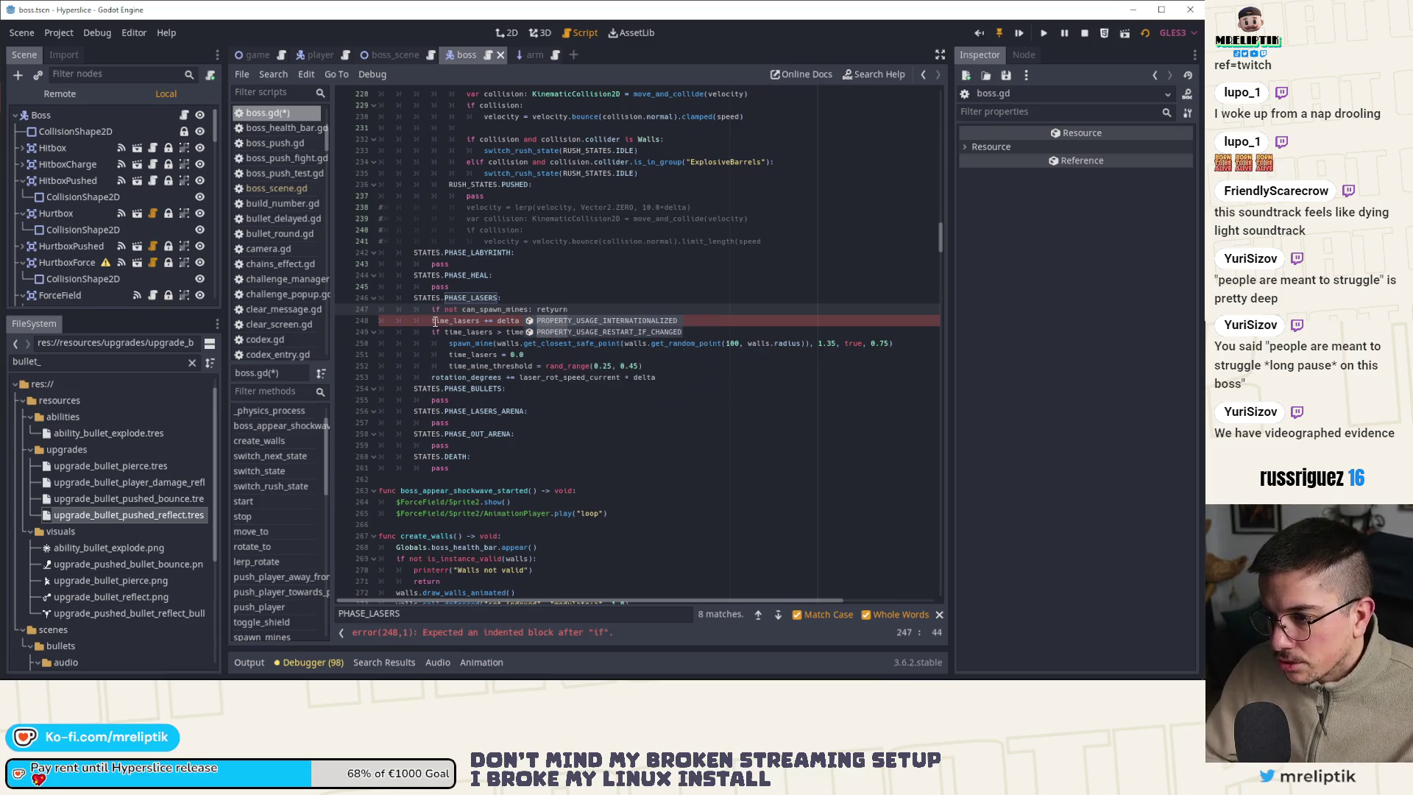
pyautogui.press('BackSpace')
pyautogui.press('BackSpace')
pyautogui.write('urn')
# Run the game, check the undeclared can_spawn_mines error in the output, and search PHASE_LASERS again
pyautogui.press('F5')
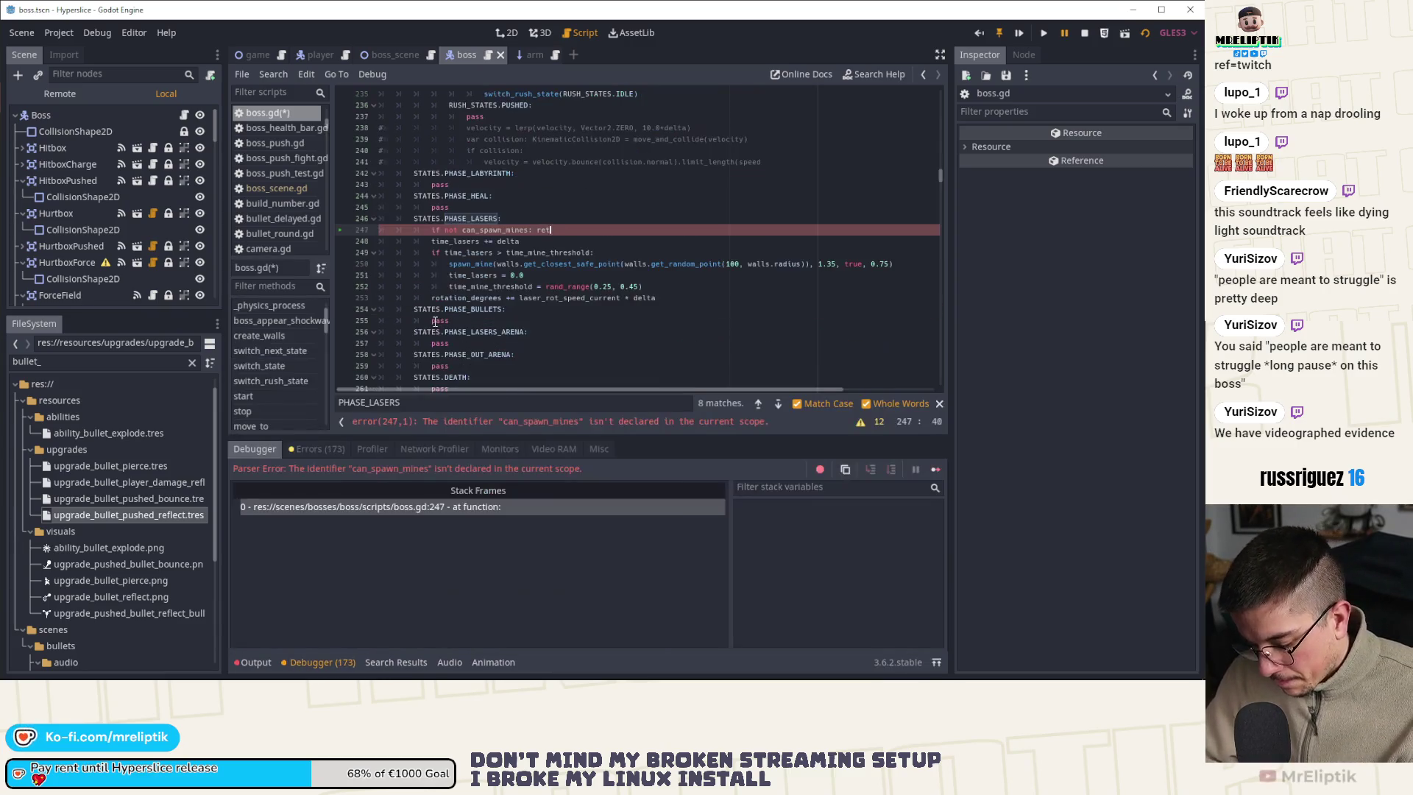
pyautogui.doubleClick(494, 229)
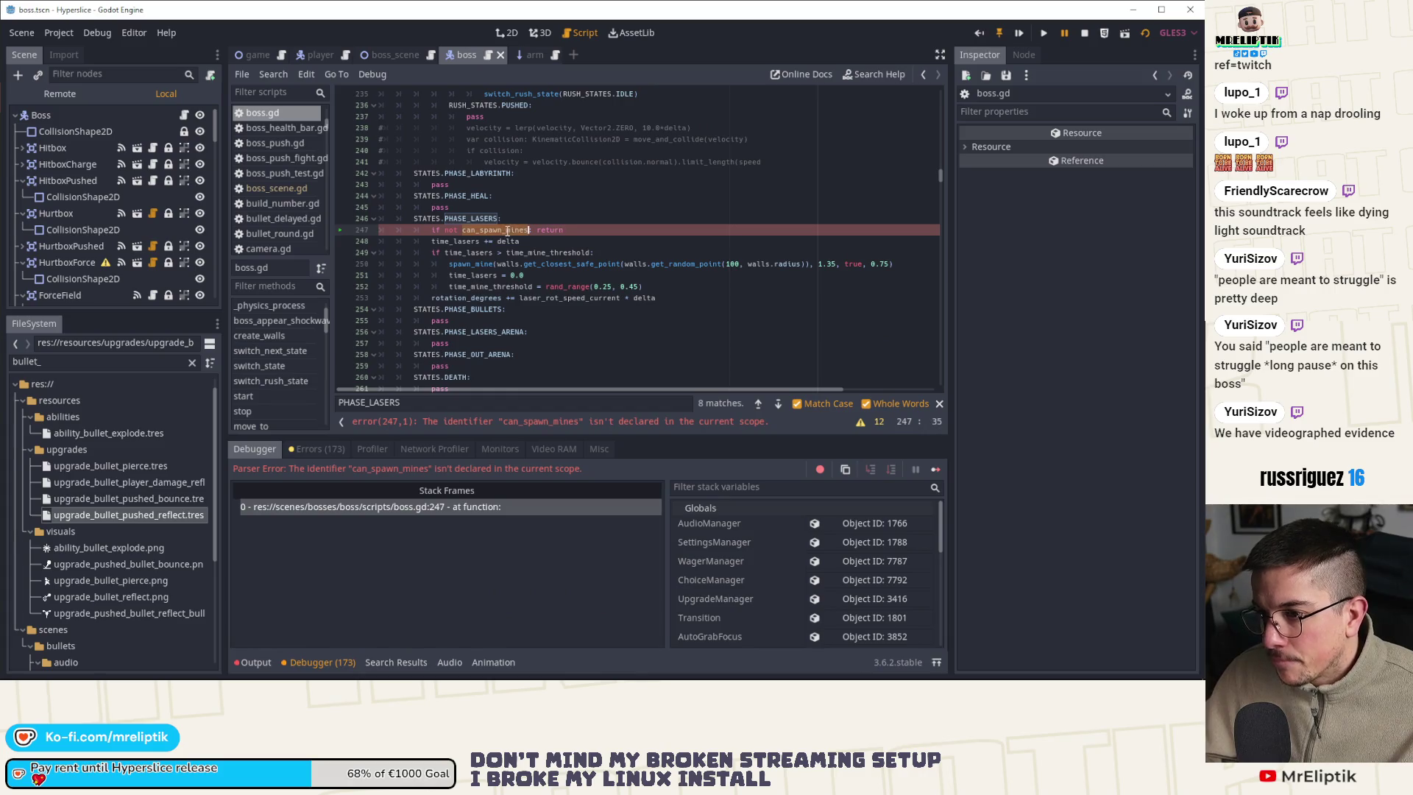
pyautogui.click(254, 662)
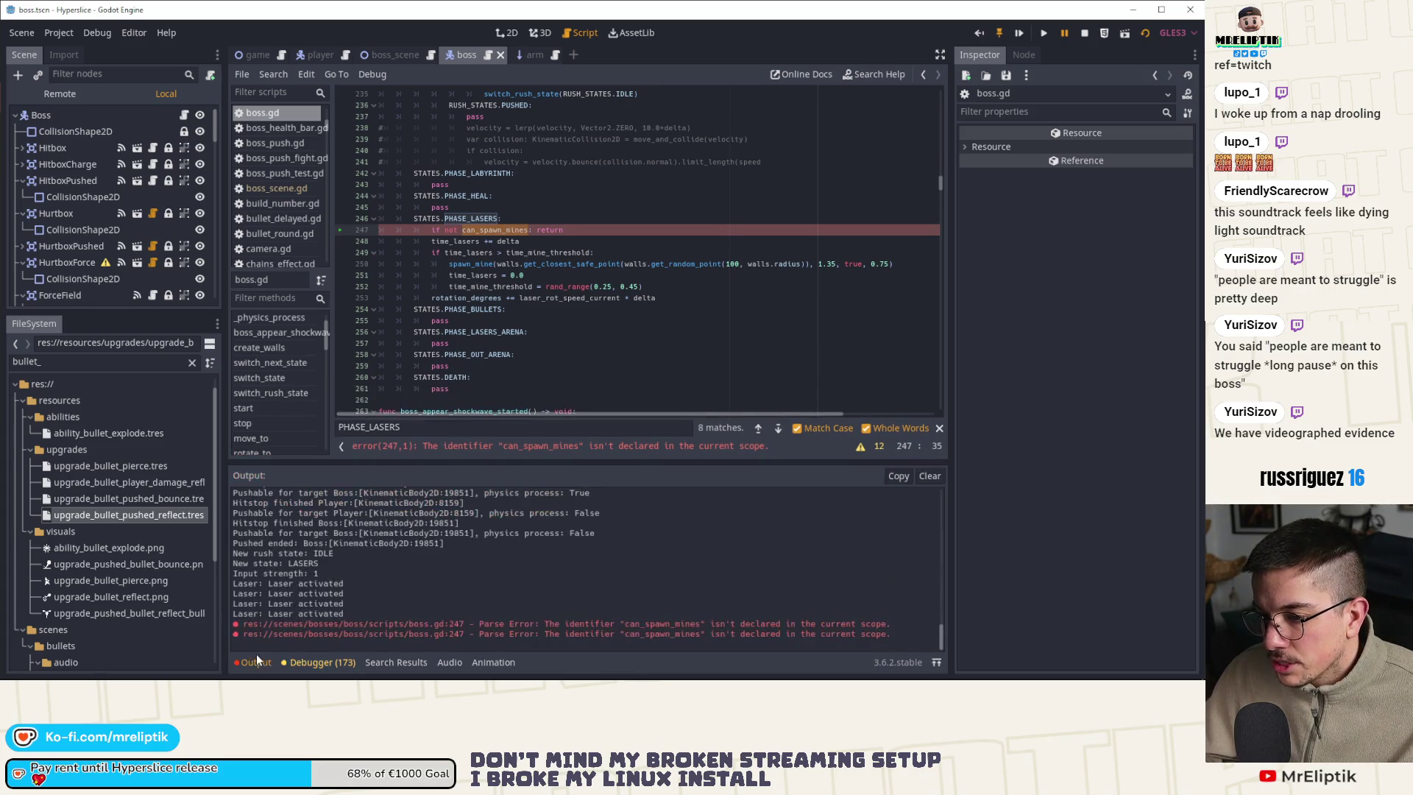
pyautogui.click(253, 659)
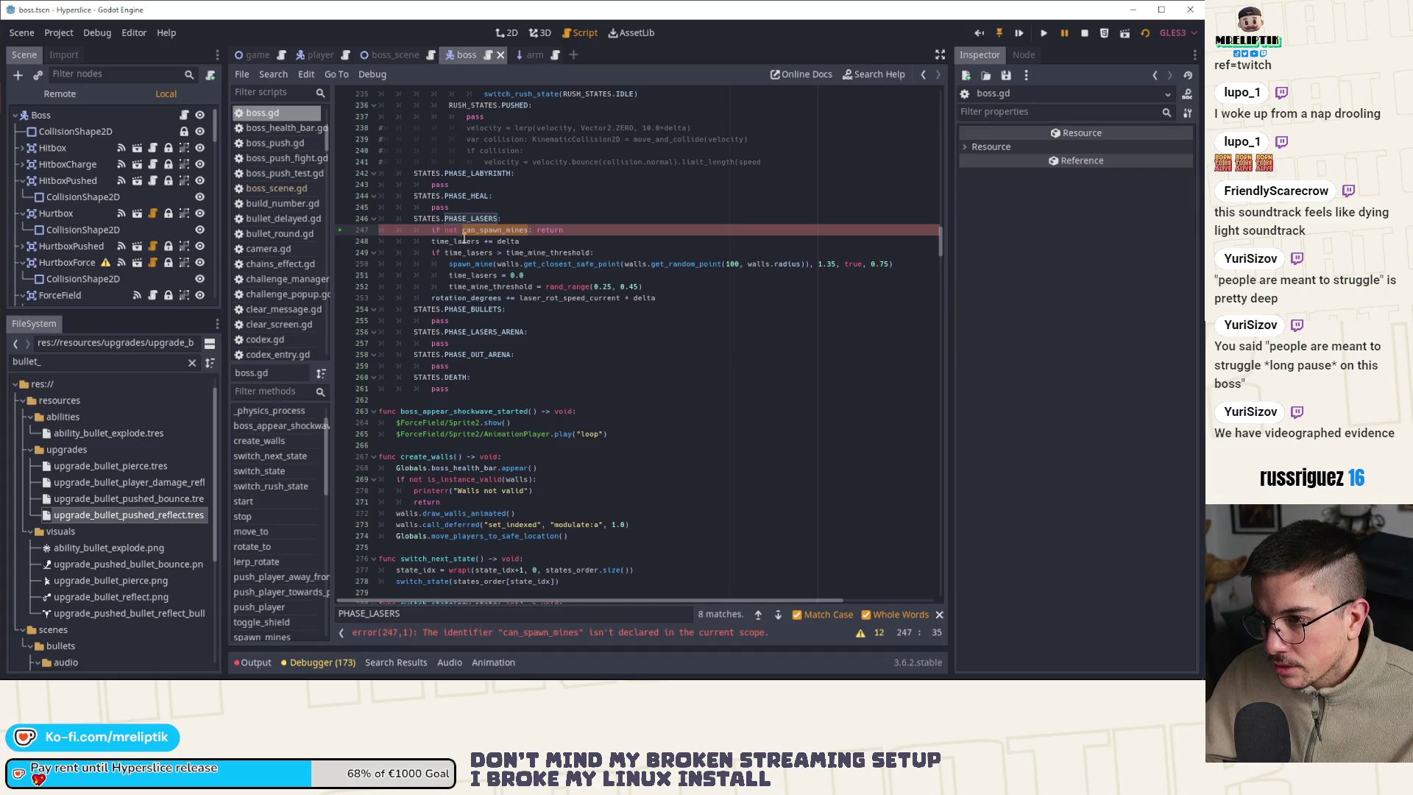
pyautogui.hotkey('ctrl', 'f')
pyautogui.press('Return')
pyautogui.press('Return')
pyautogui.press('Return')
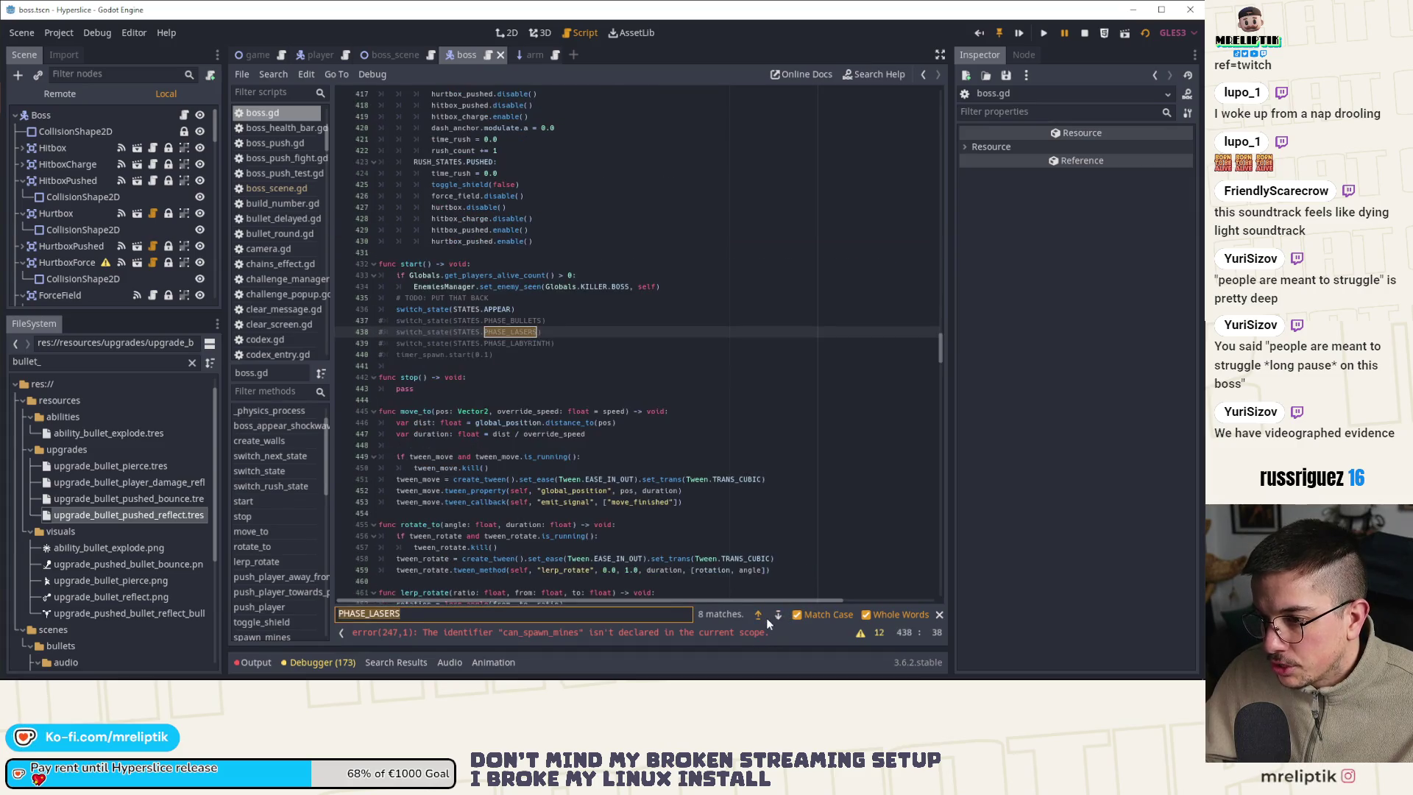
# Set can_spawn_mines = false at the lasers phase start and can_spawn_mines = true after the move
pyautogui.scroll(5, 559, 428)
pyautogui.scroll(-5, 544, 434)
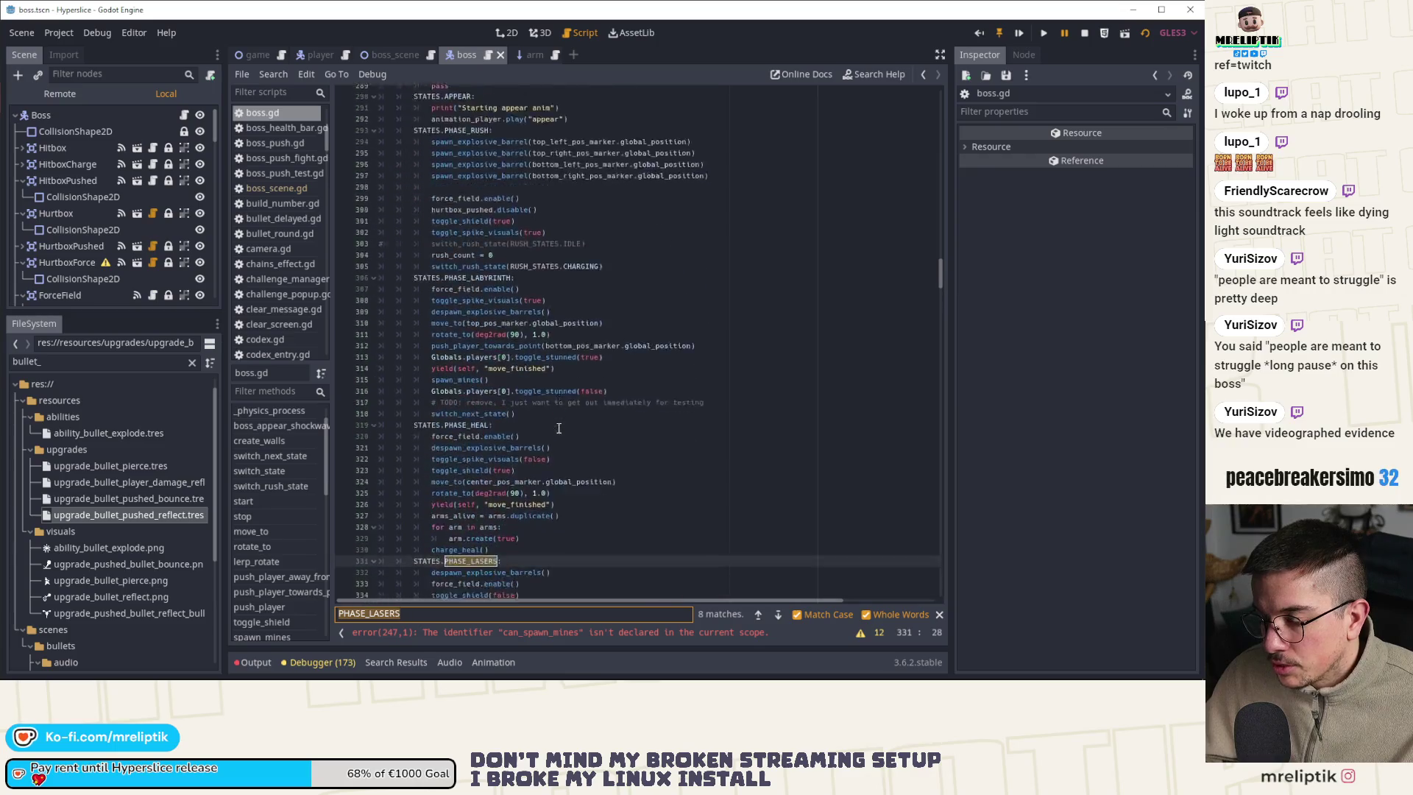
pyautogui.click(528, 447)
pyautogui.press('Up')
pyautogui.press('End')
pyautogui.press('Return')
pyautogui.write('can_spawn_mines')
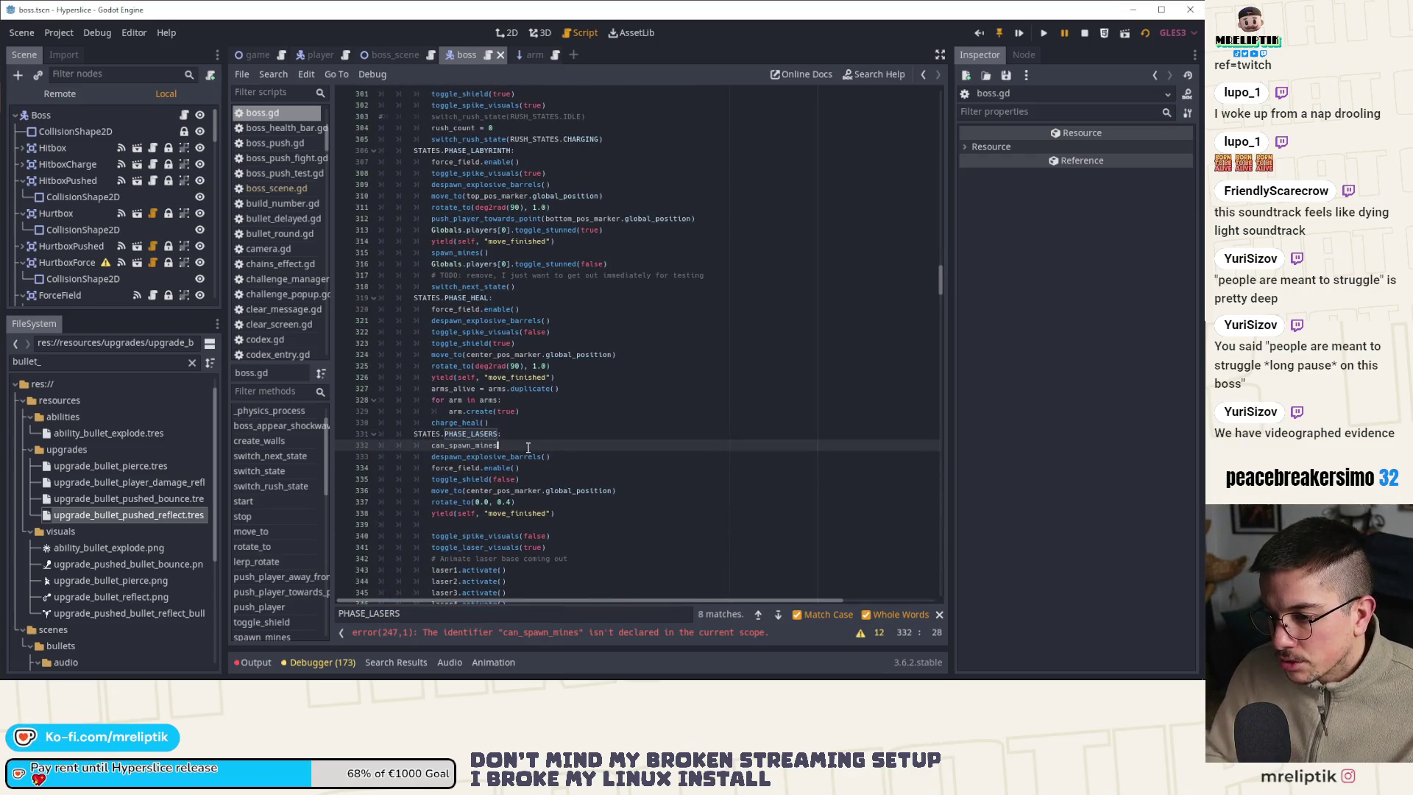
pyautogui.write(' = false')
pyautogui.scroll(-5, 527, 447)
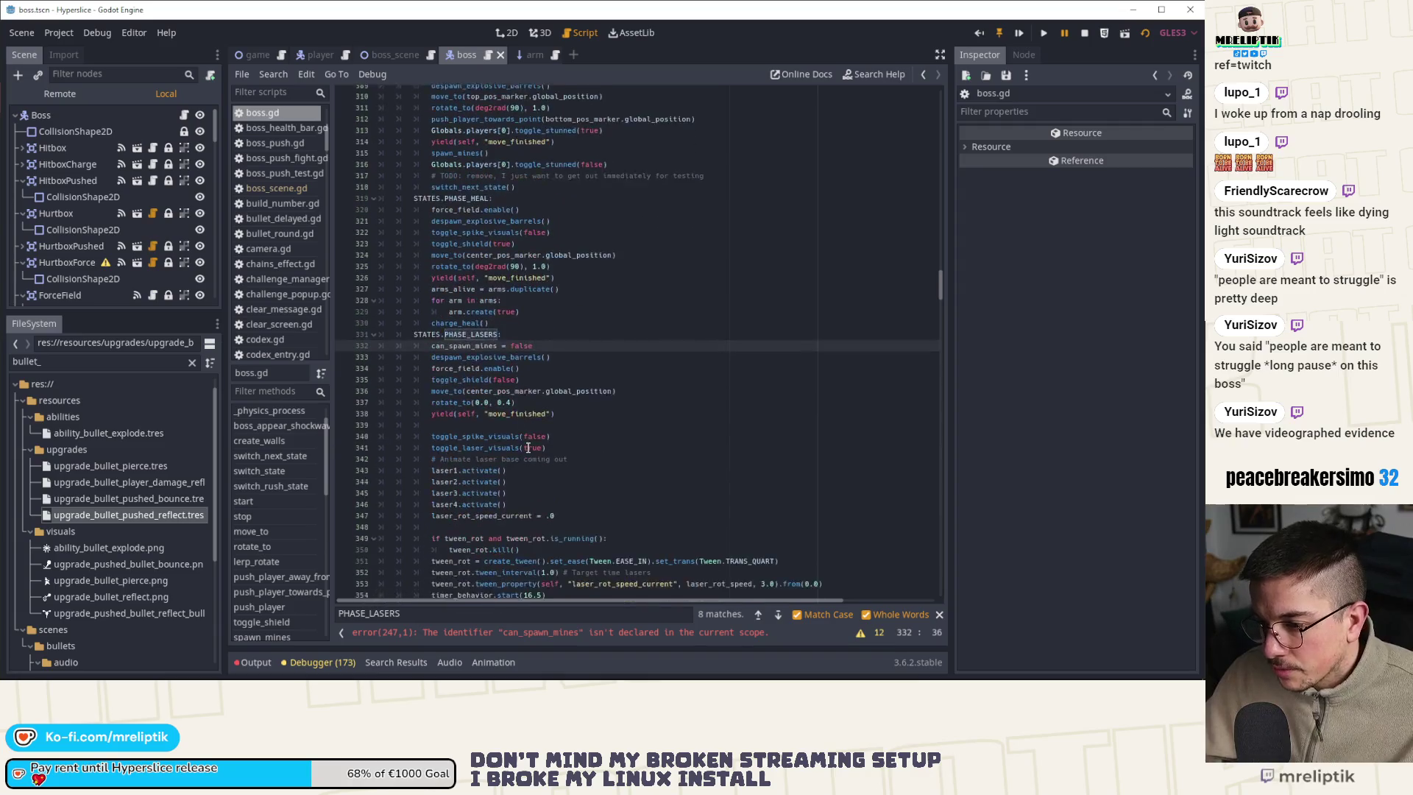
pyautogui.click(564, 355)
pyautogui.write('can_spawn_mines = true')
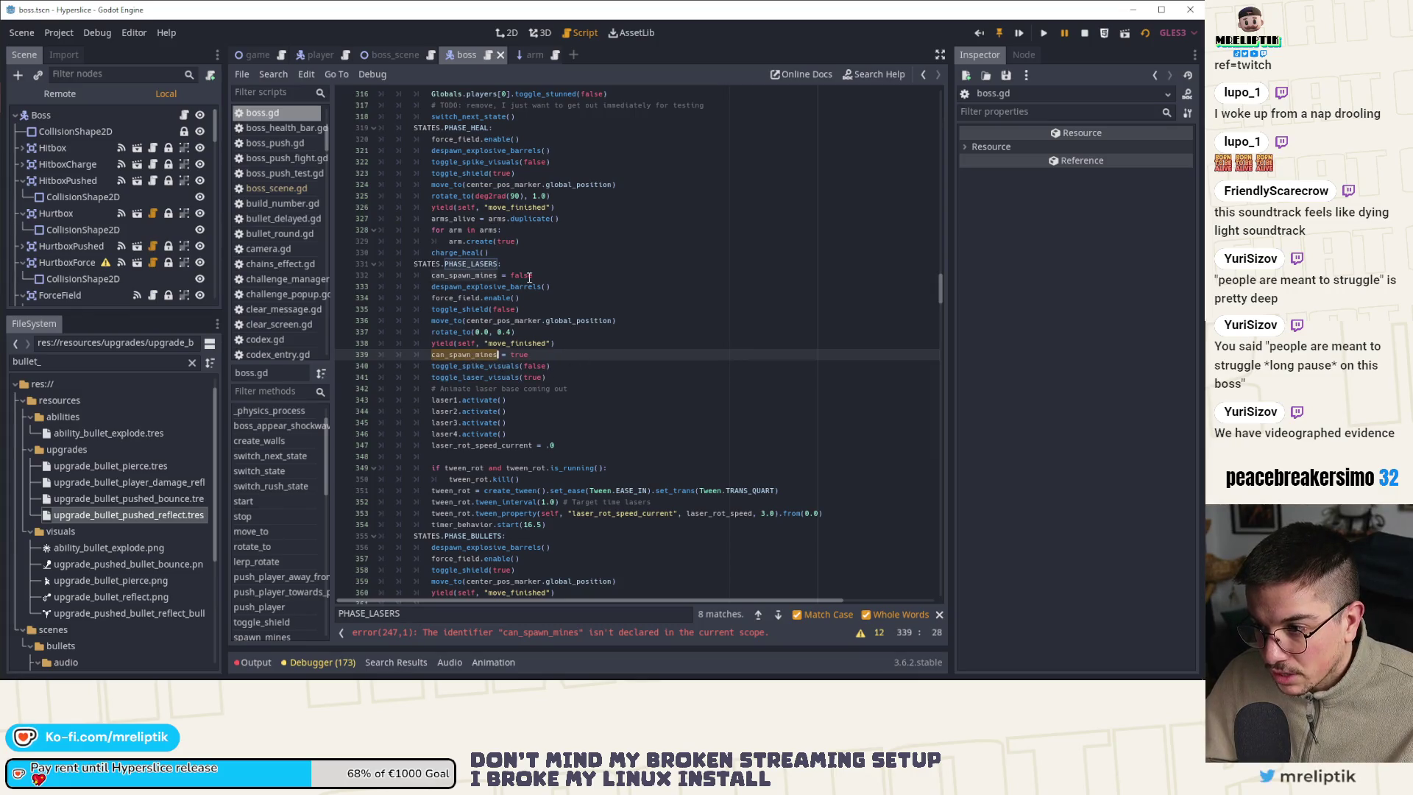
# Restore the can_spawn_mines = false line on 332, save boss.gd, and stop the running game
pyautogui.moveTo(529, 277); pyautogui.dragTo(452, 273)
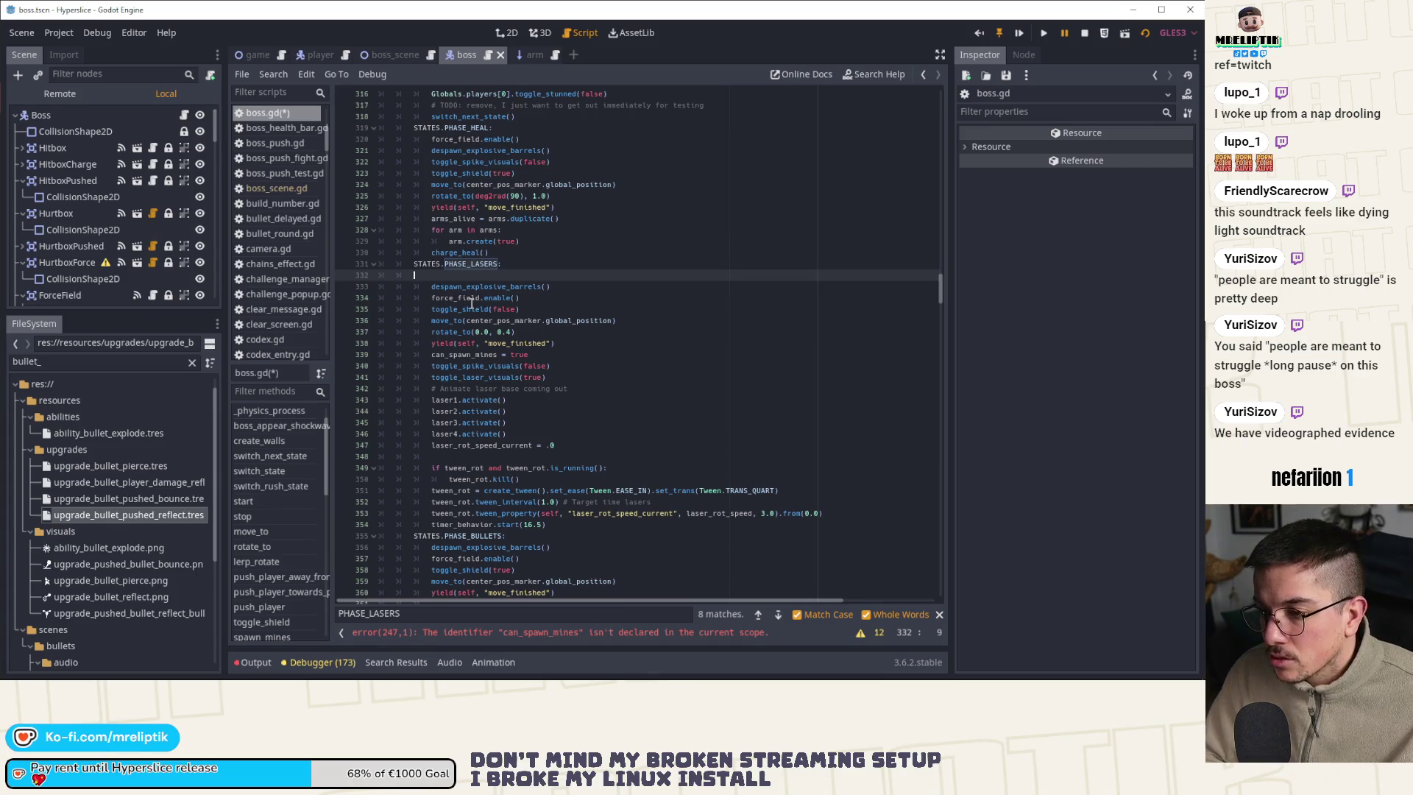
pyautogui.write('can_spawn_mines = false')
pyautogui.hotkey('ctrl', 's')
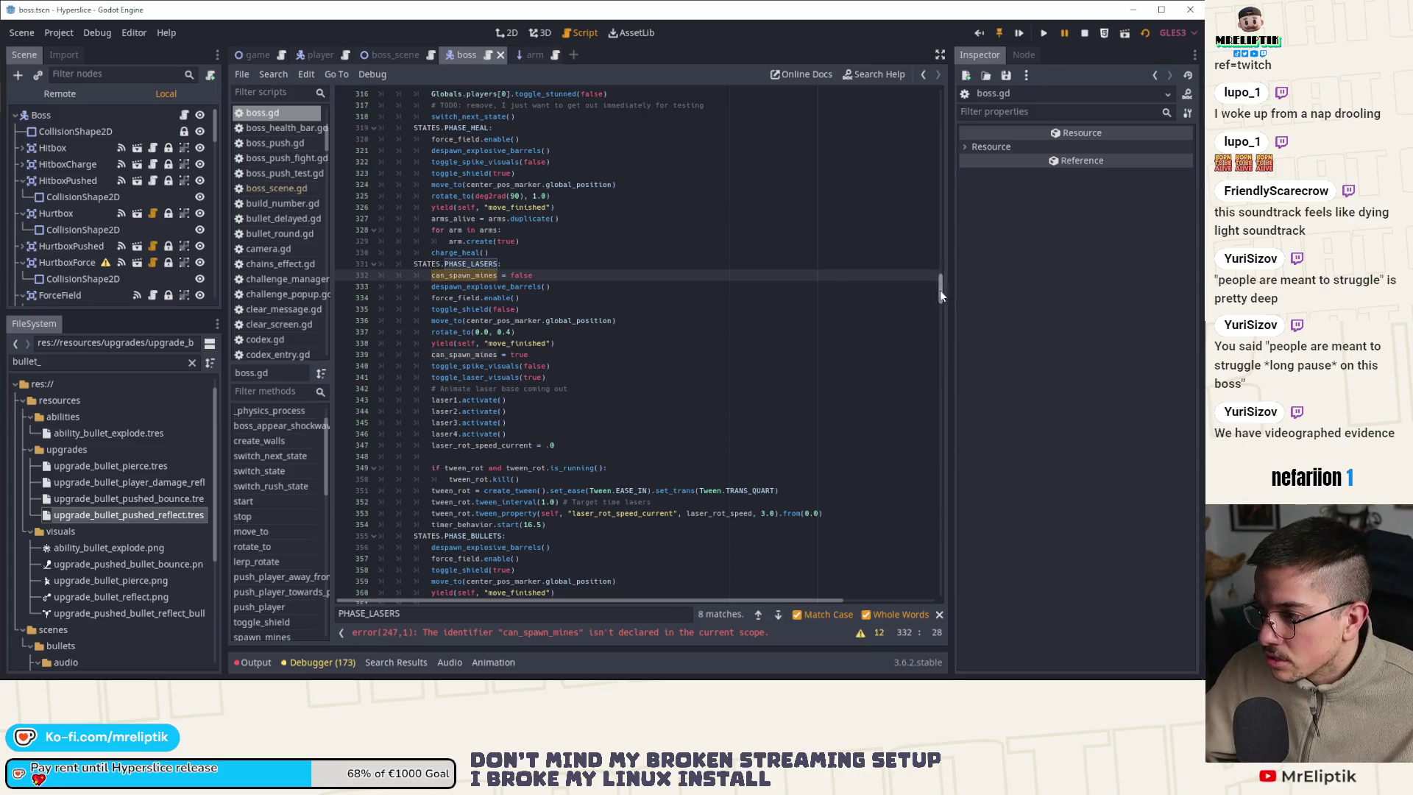
pyautogui.moveTo(939, 290); pyautogui.dragTo(1007, 65)
pyautogui.click(1085, 35)
pyautogui.scroll(-15, 469, 375)
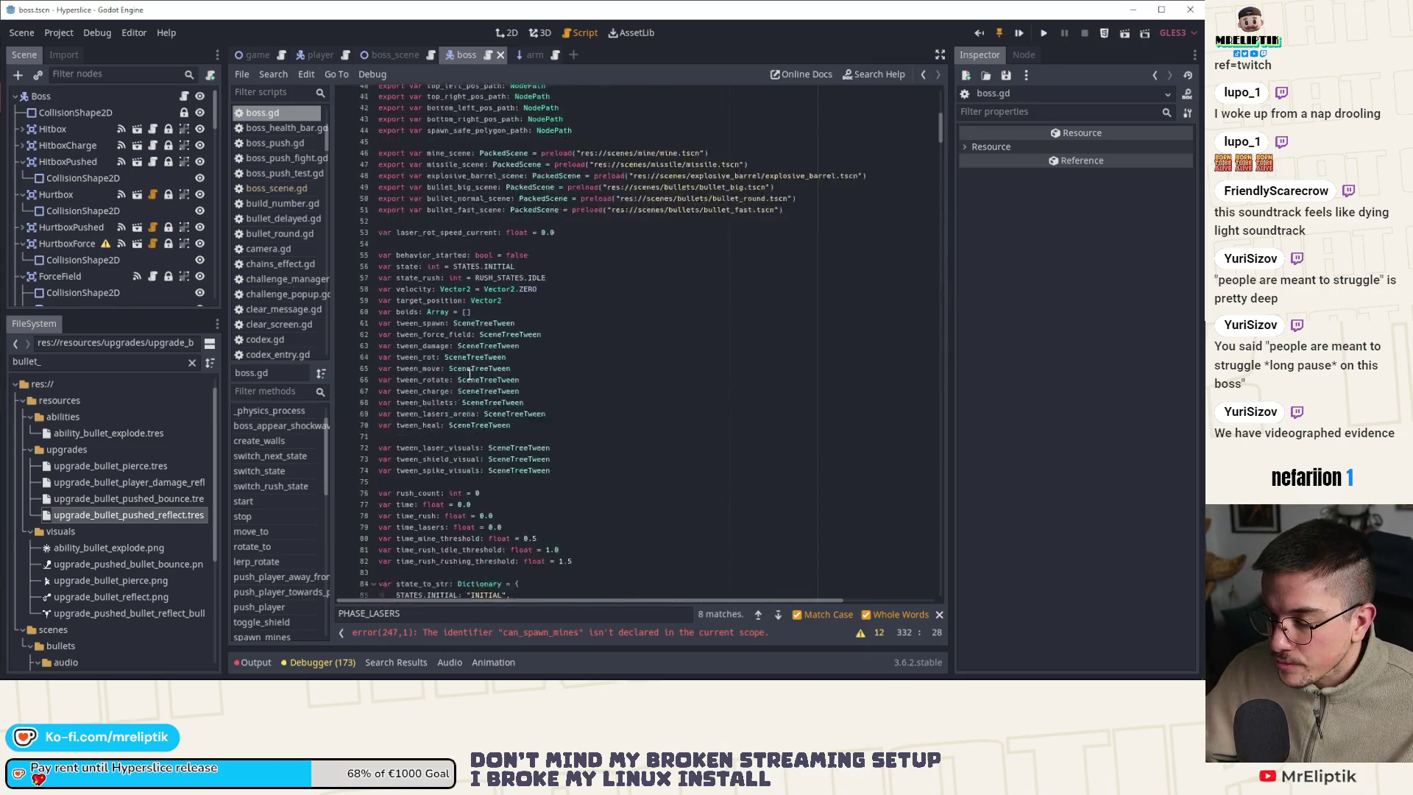
# Declare 'var can_spawn_mines: bool = false' on line 75 and run the game with F5
pyautogui.click(432, 394)
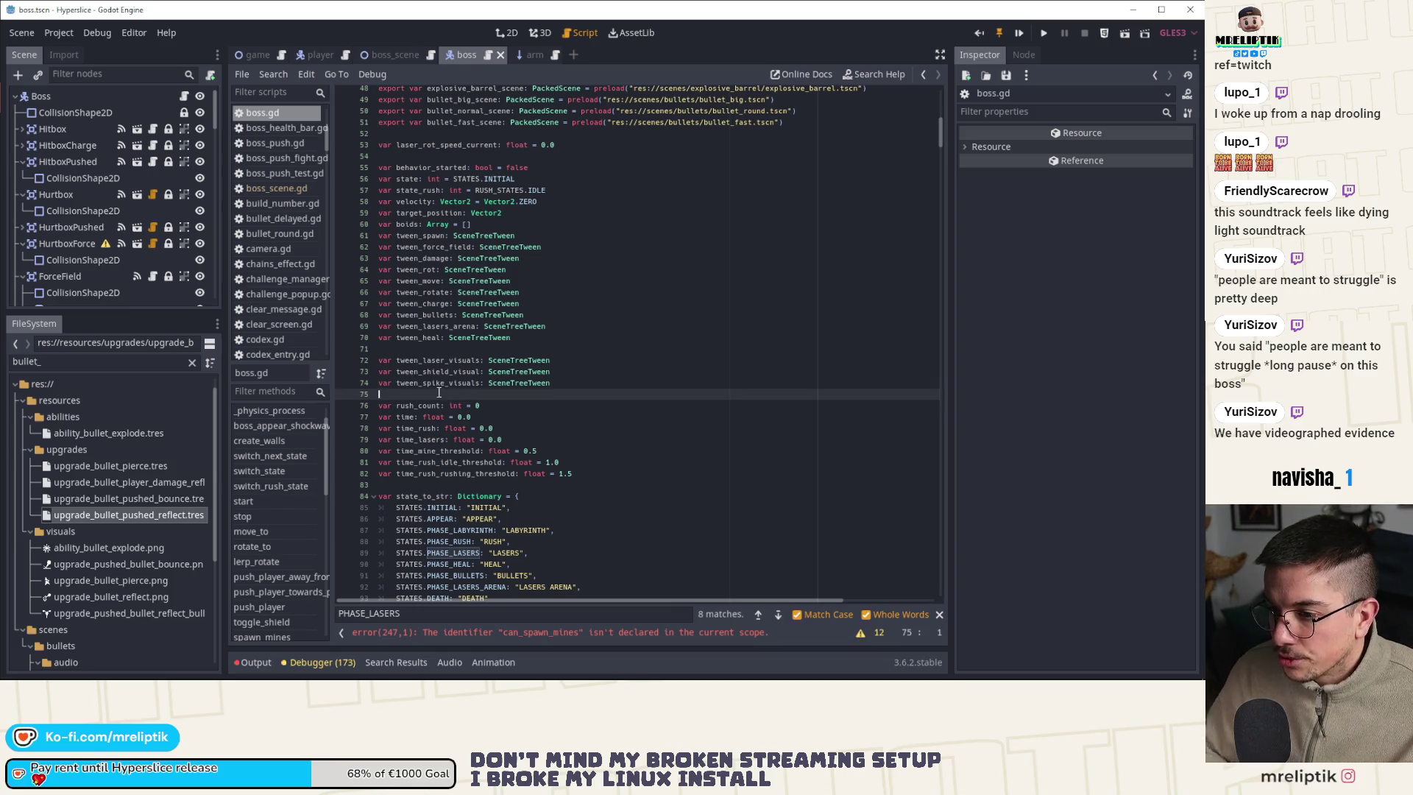
pyautogui.press('Return')
pyautogui.write('var')
pyautogui.write('boo')
pyautogui.write('se')
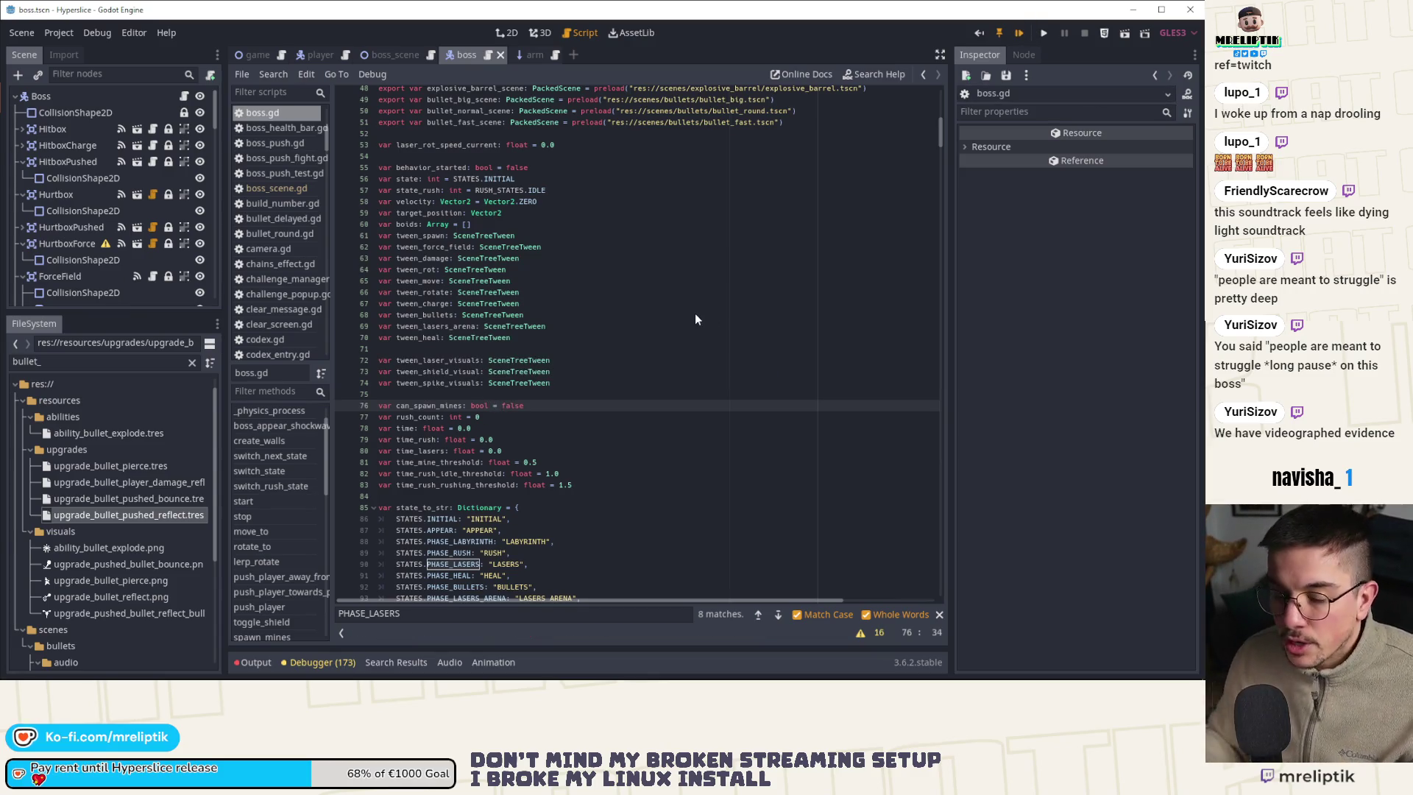
pyautogui.press('F5')
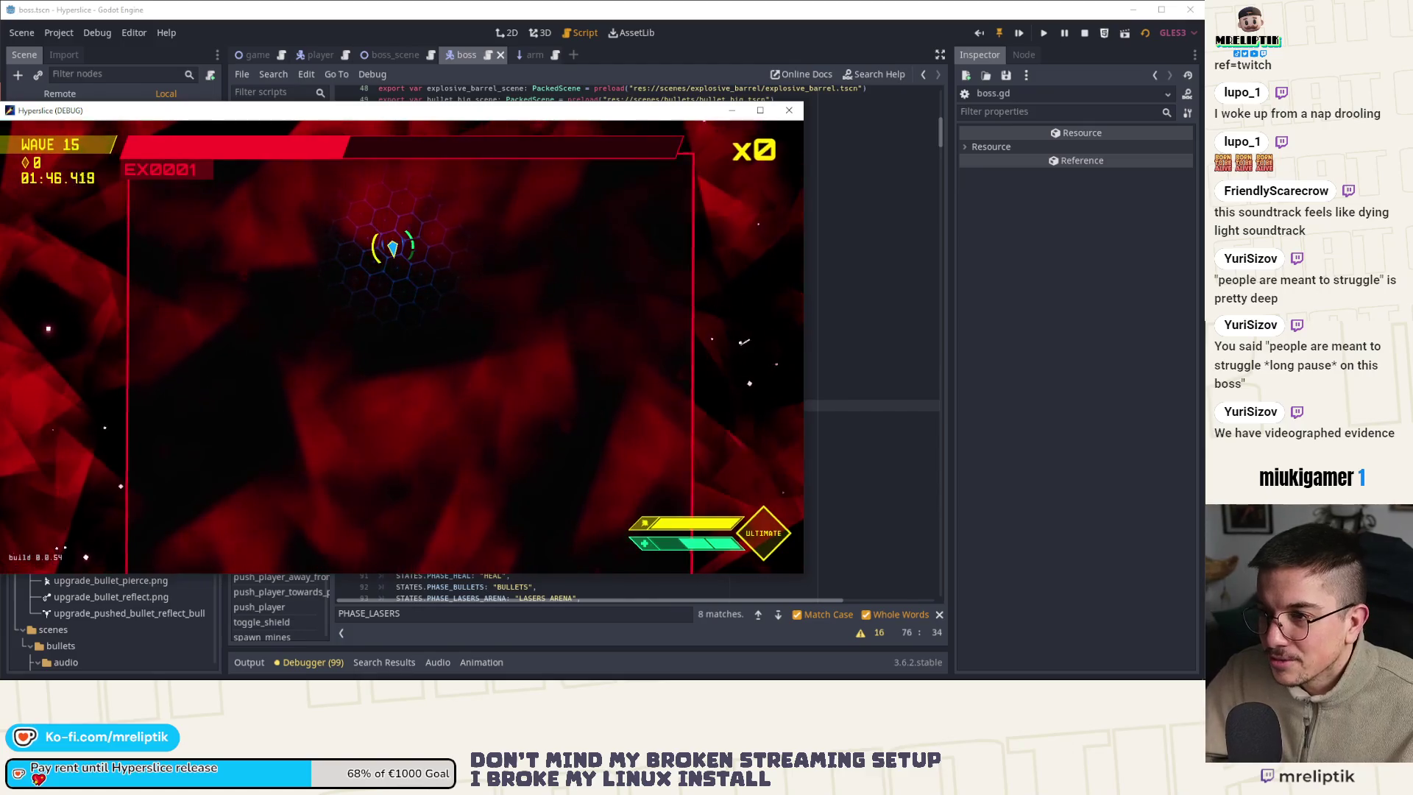
# Leave the wave 15 boss playtest at 01:46.419 and return to boss.gd's variable declarations
pyautogui.press('F8')
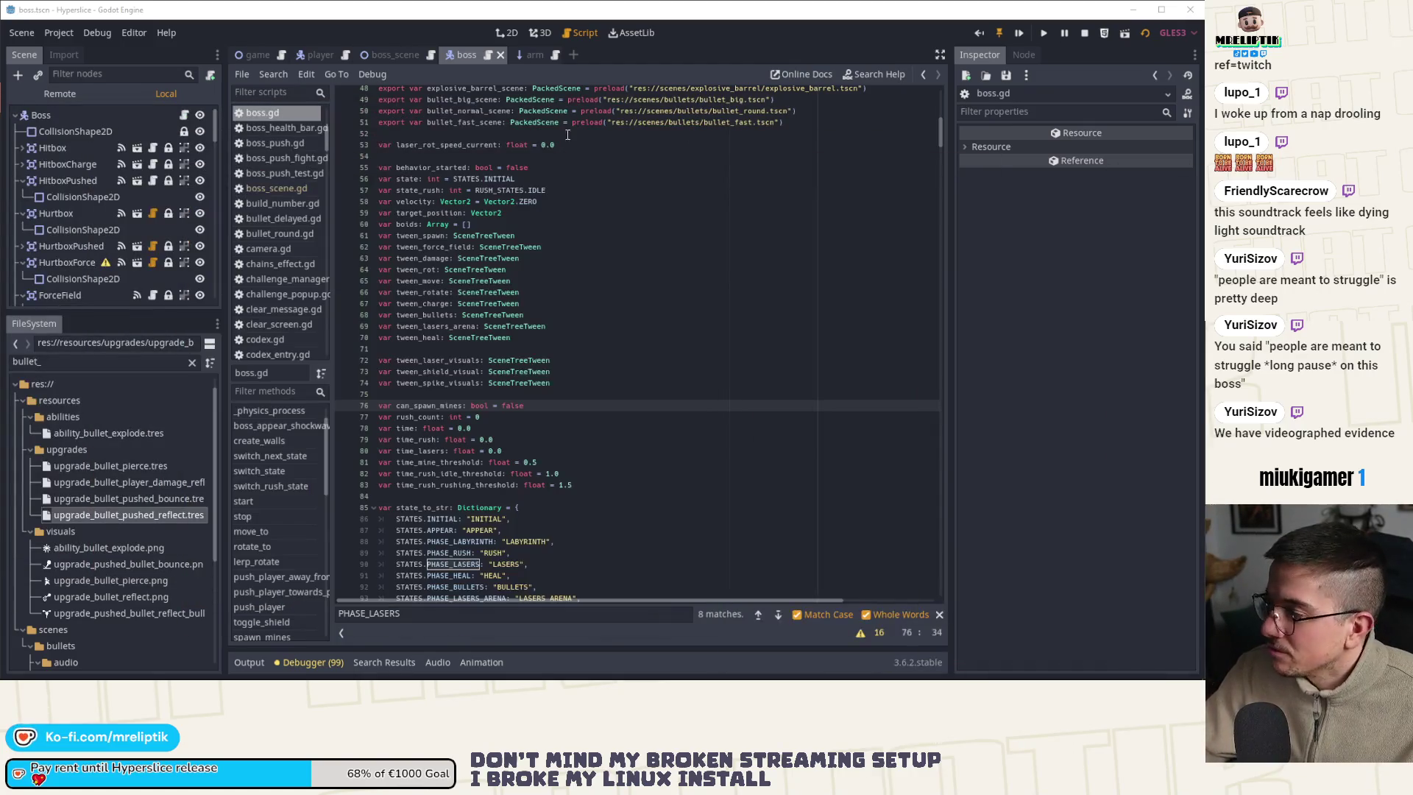
# Switch to the 2D workspace and zoom around the boss scene to view its four crossed lasers
pyautogui.click(508, 34)
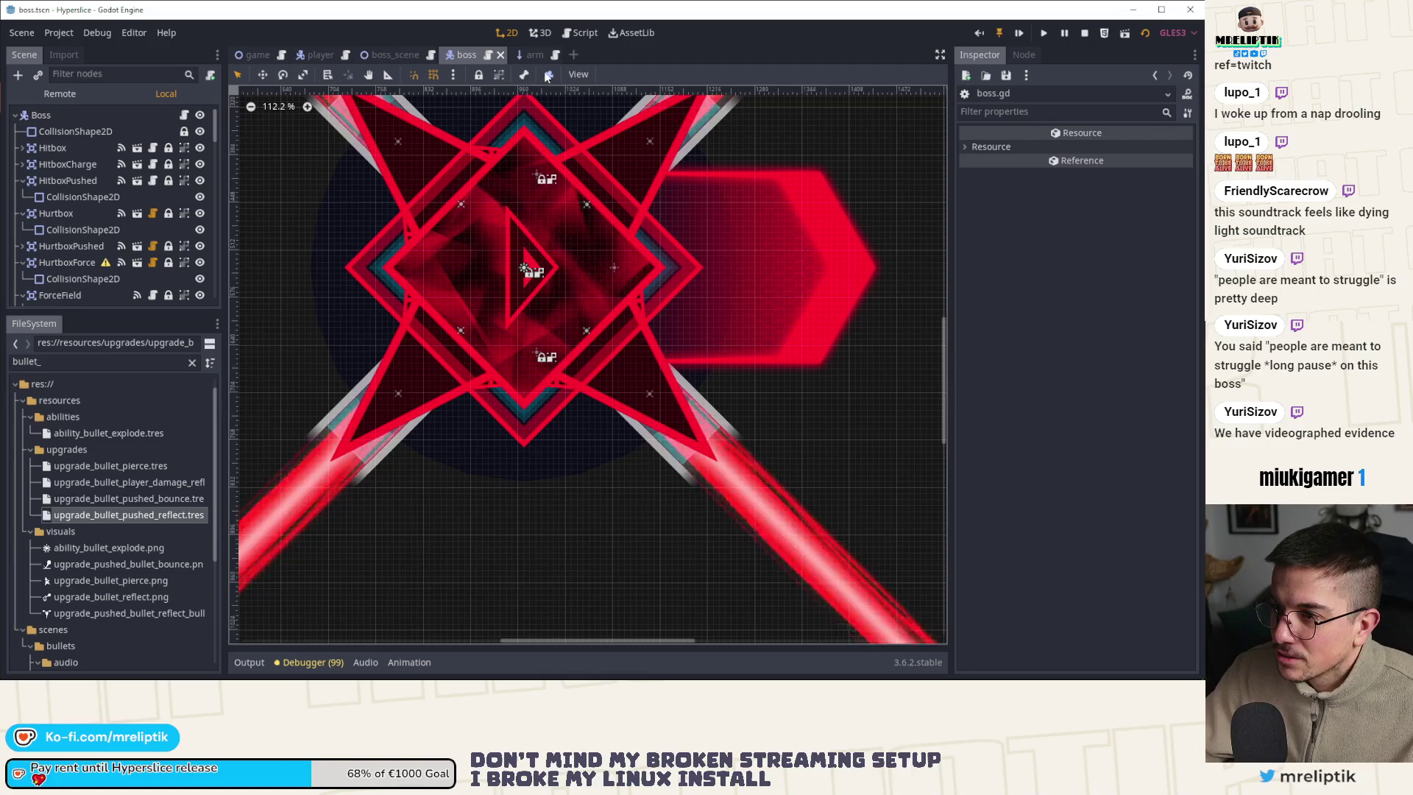
pyautogui.scroll(-10, 590, 245)
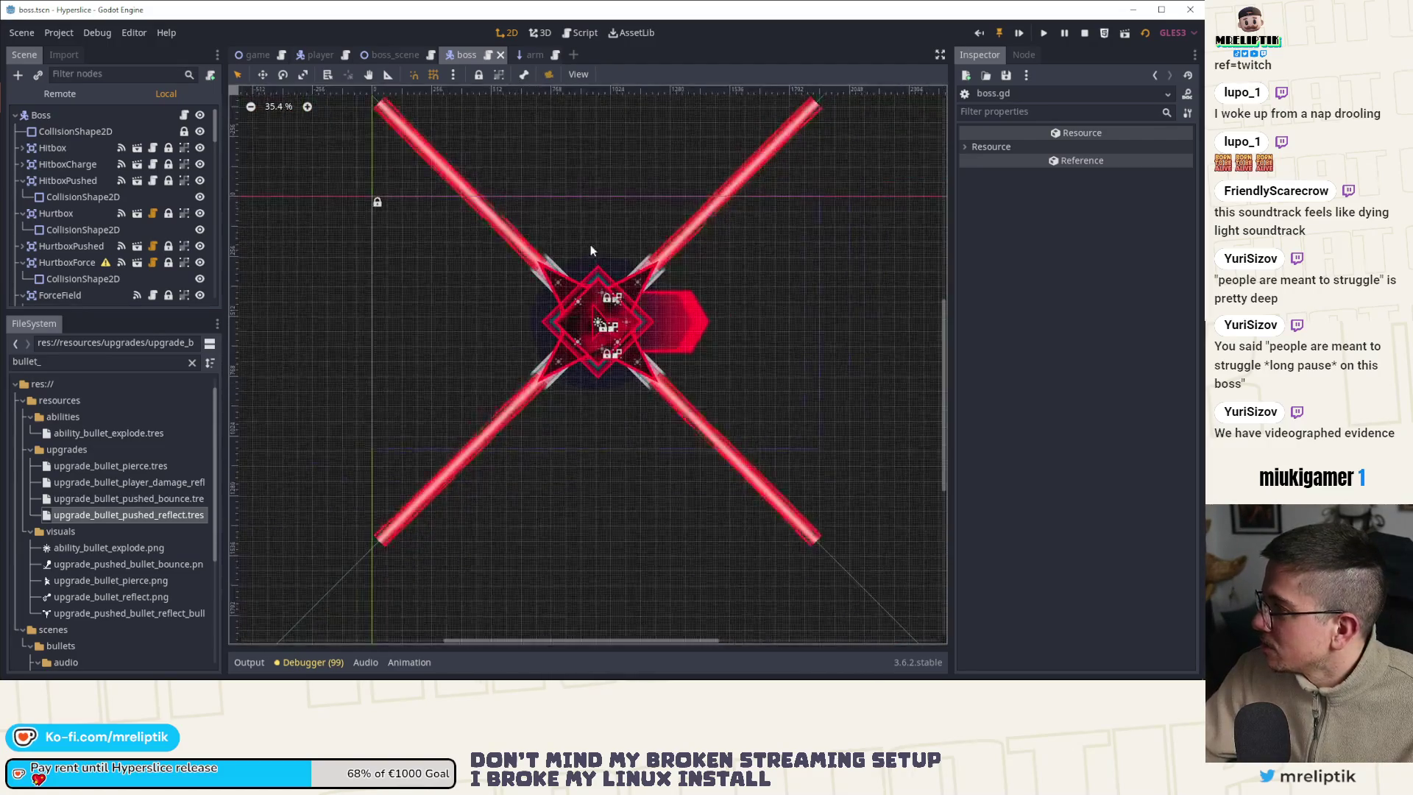
pyautogui.scroll(-5, 743, 562)
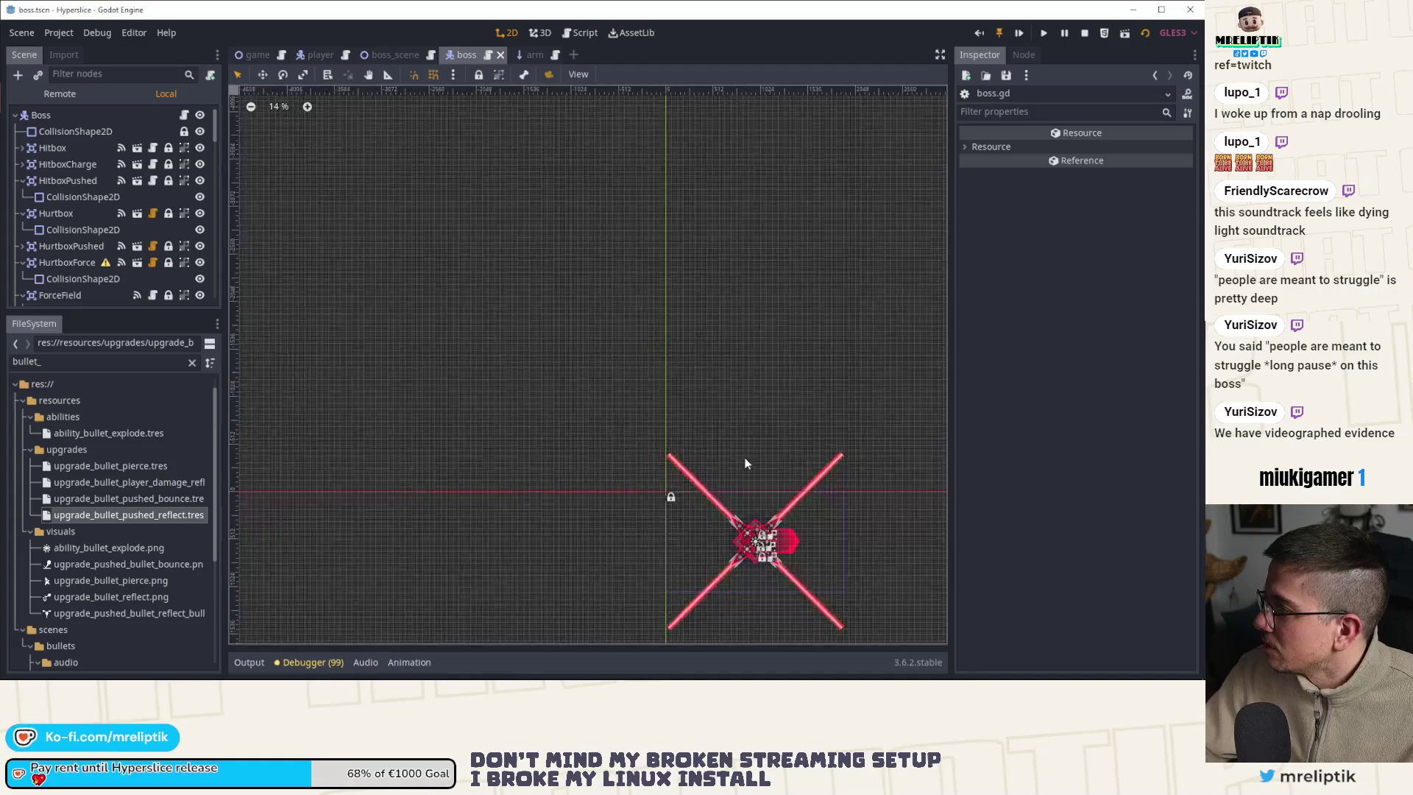
pyautogui.scroll(2, 810, 603)
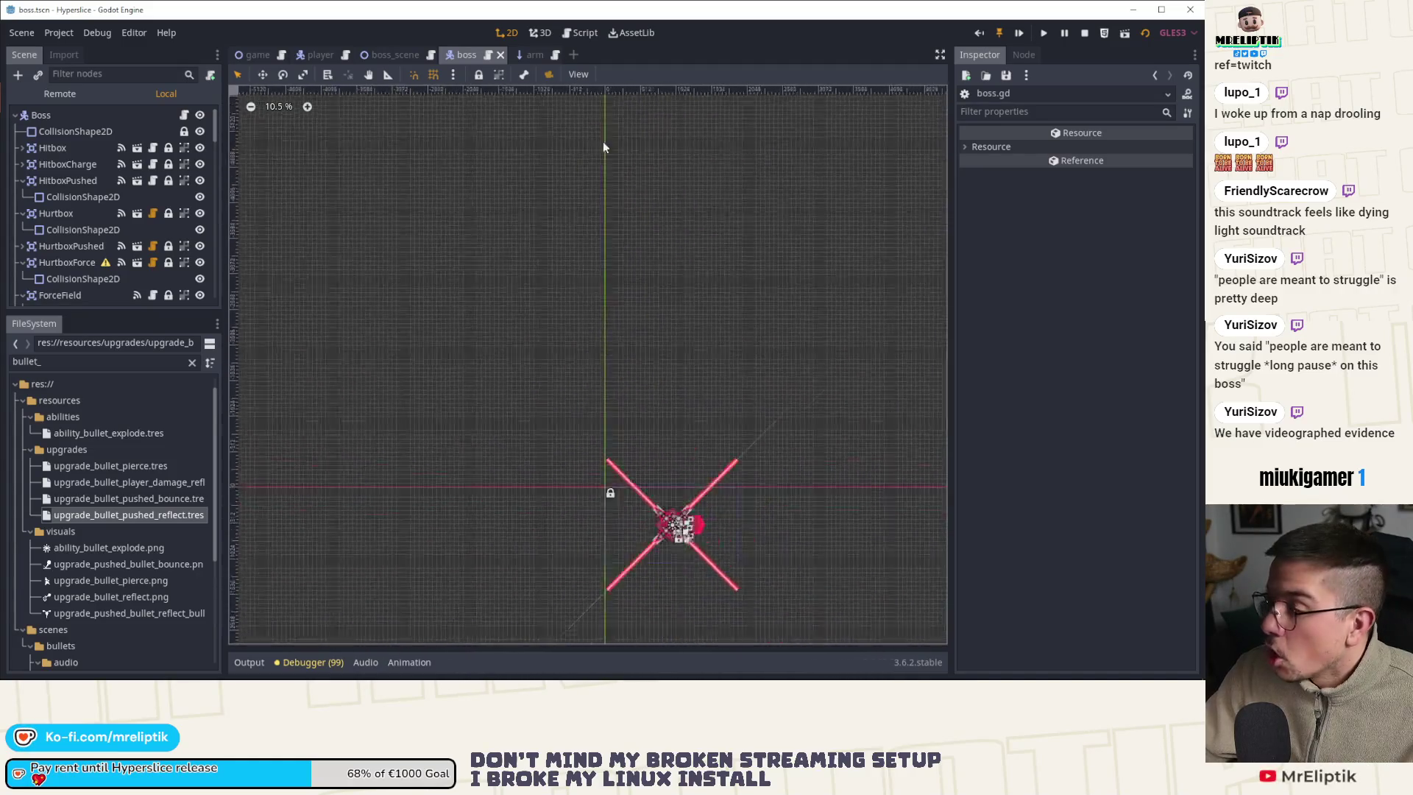
pyautogui.scroll(2, 615, 330)
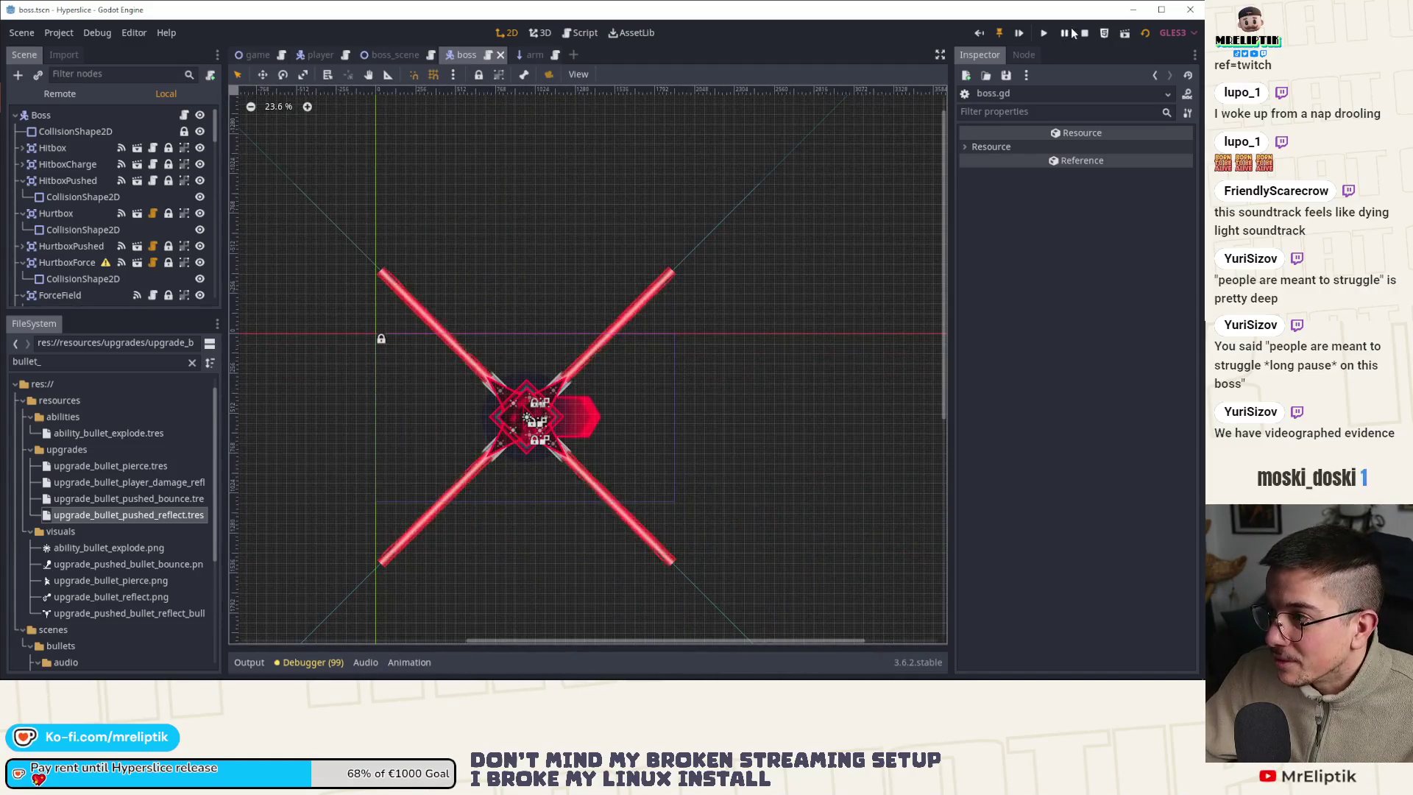
pyautogui.scroll(-5, 791, 233)
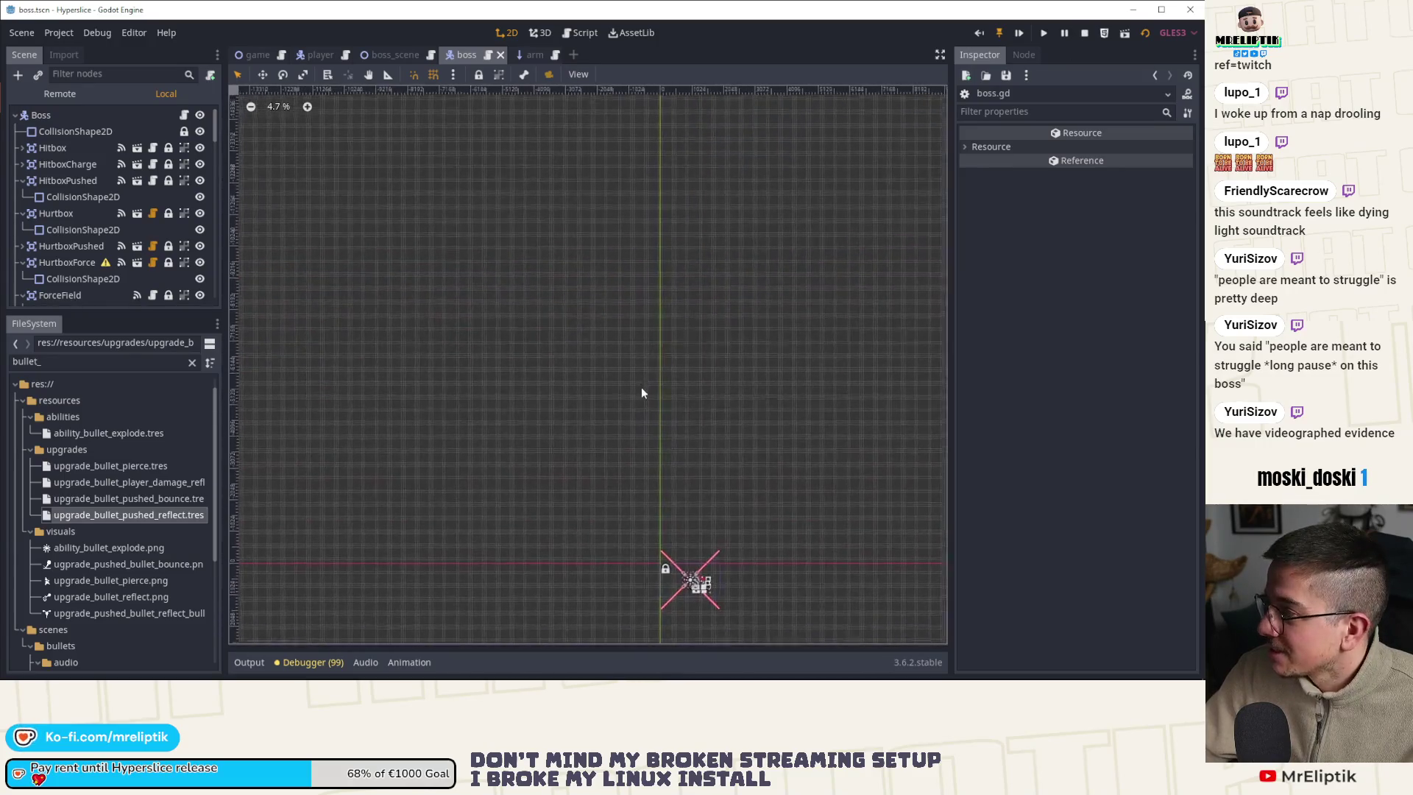
pyautogui.scroll(-3, 654, 305)
pyautogui.scroll(2, 518, 294)
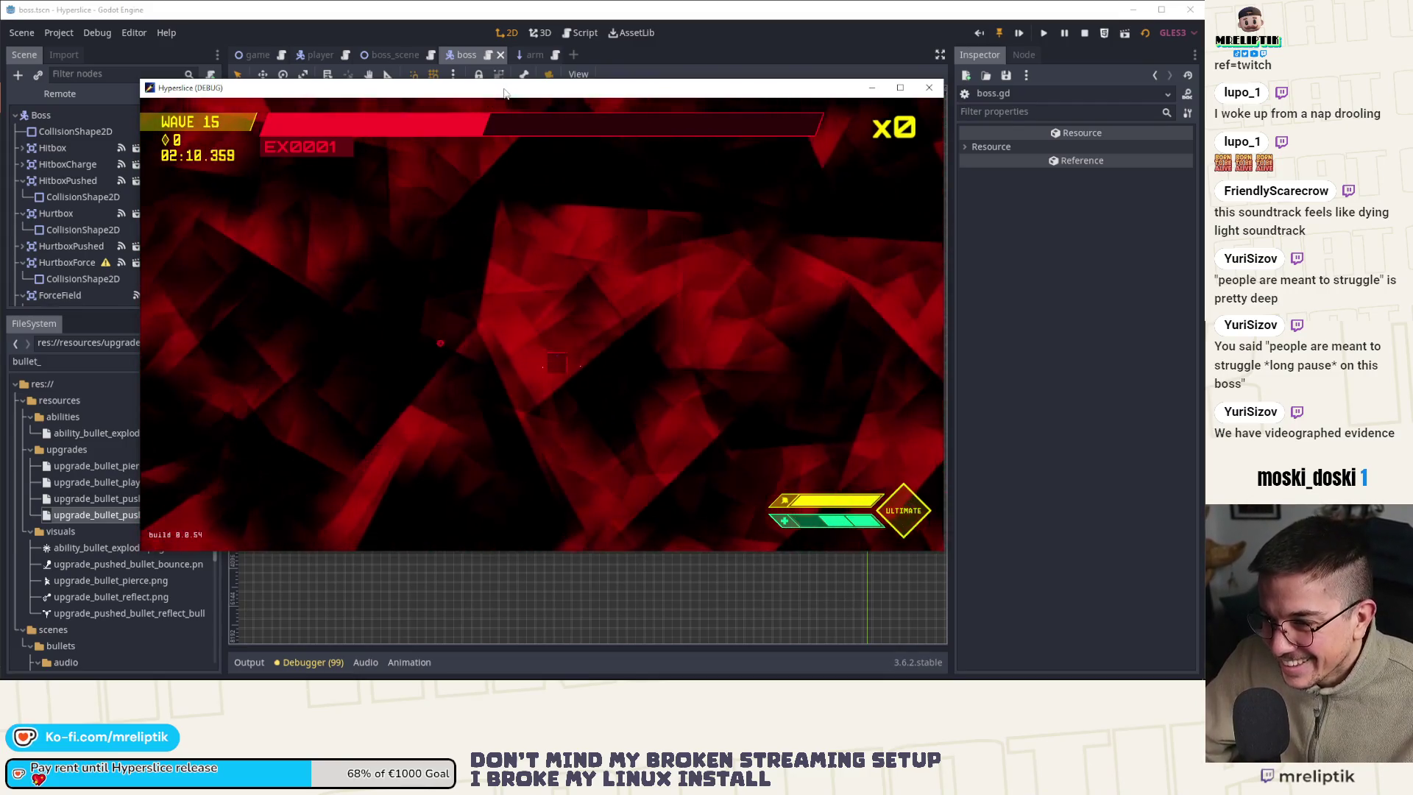
# Bring the game window back, maximize then restore it, and pause the wave 15 boss run at 02:38.853
pyautogui.press('F8')
pyautogui.scroll(7, 616, 316)
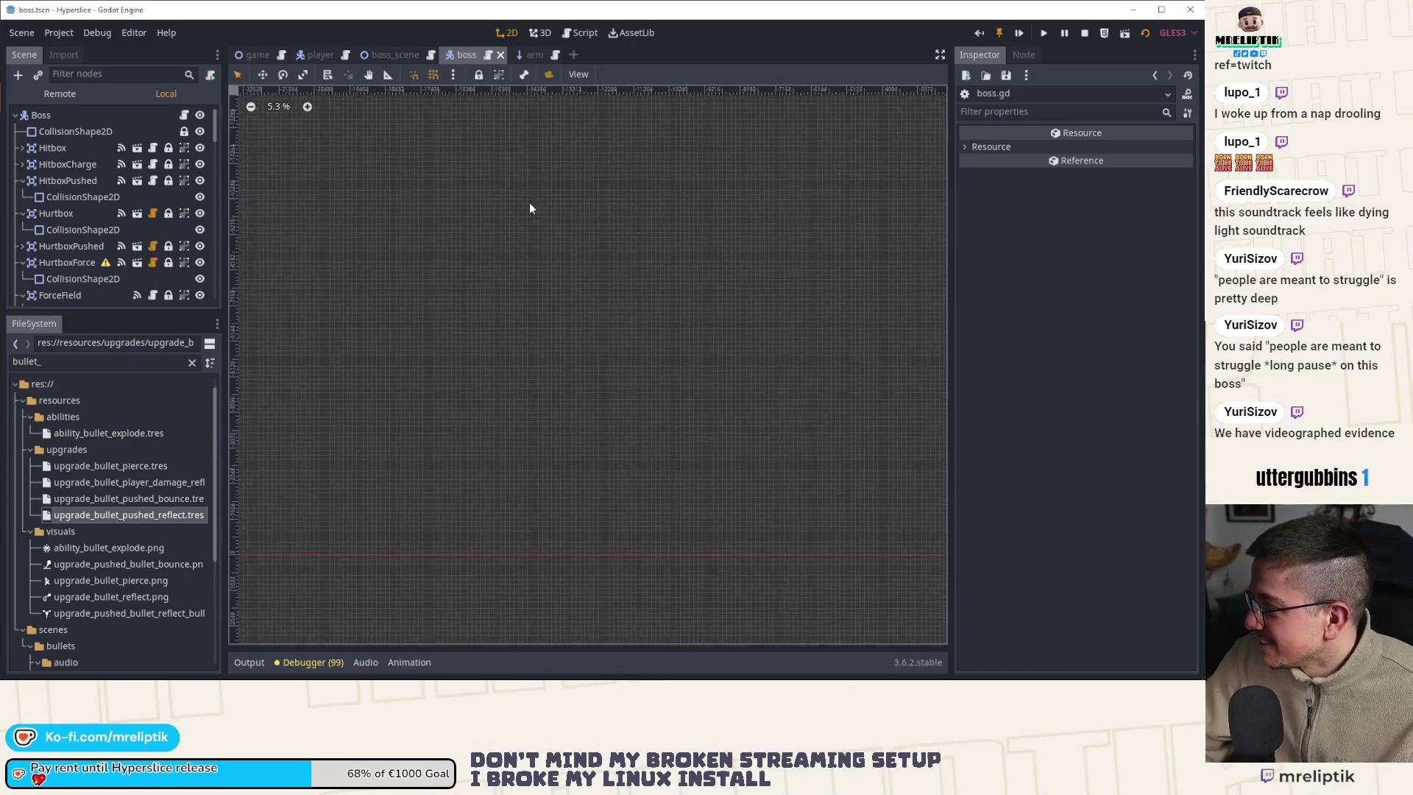
pyautogui.scroll(5, 673, 309)
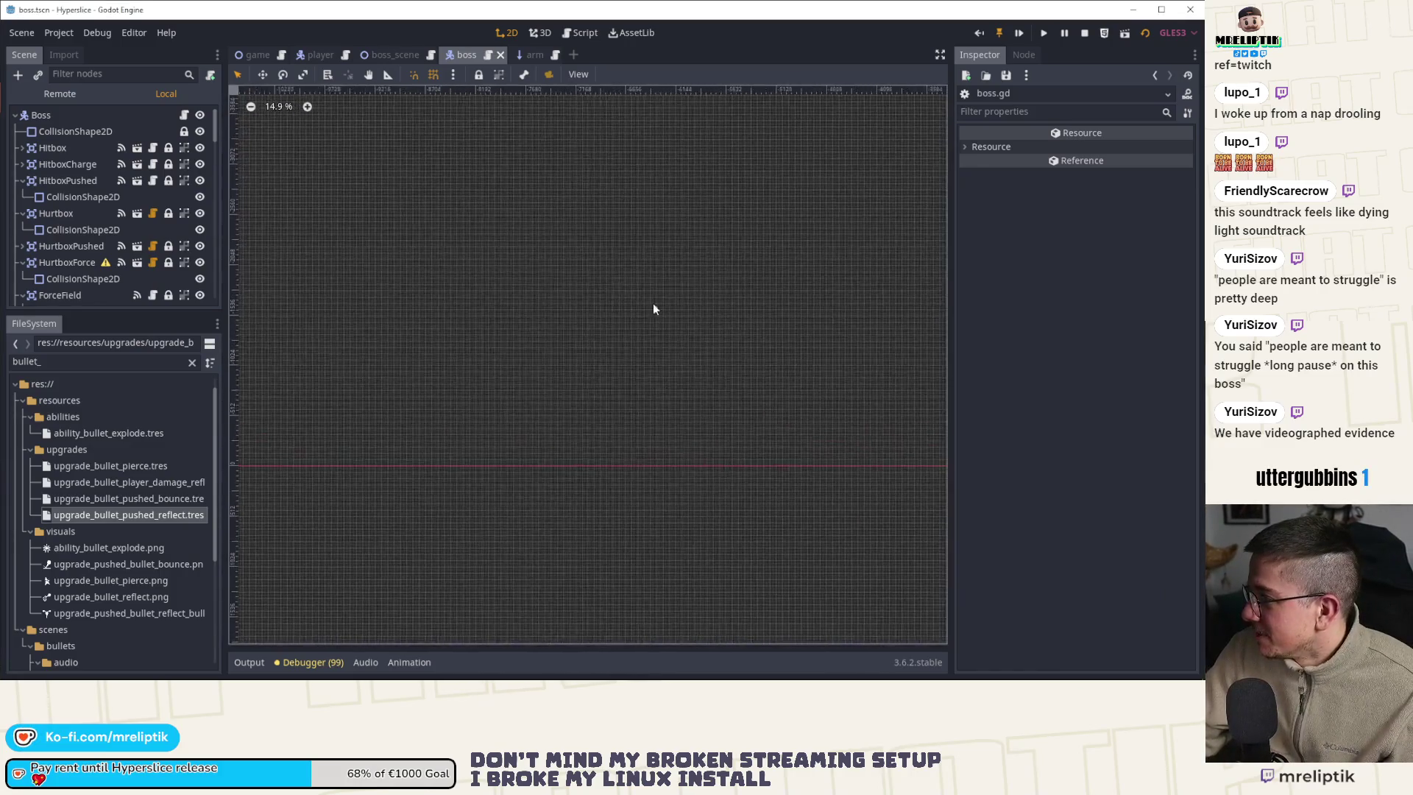
pyautogui.press('F5')
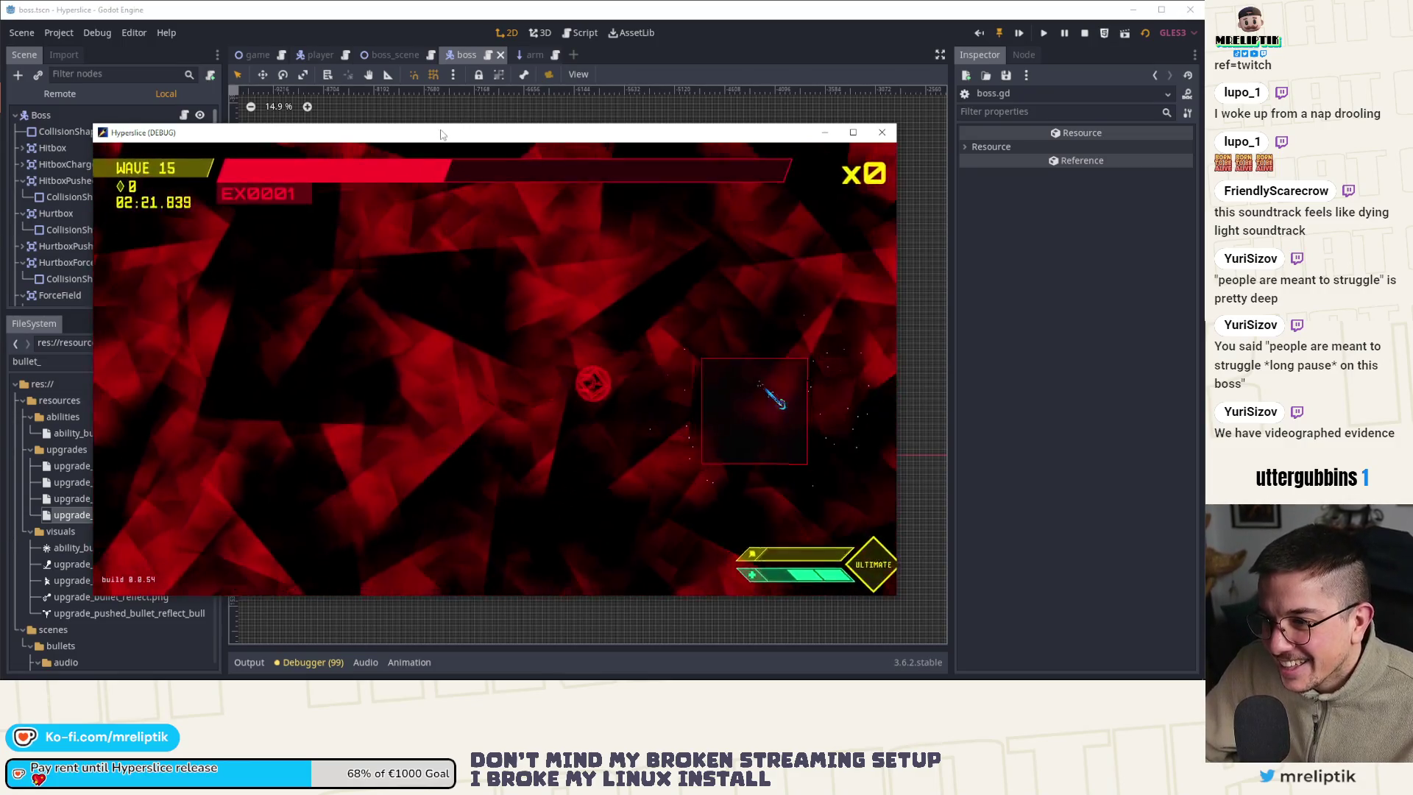
pyautogui.doubleClick(439, 133)
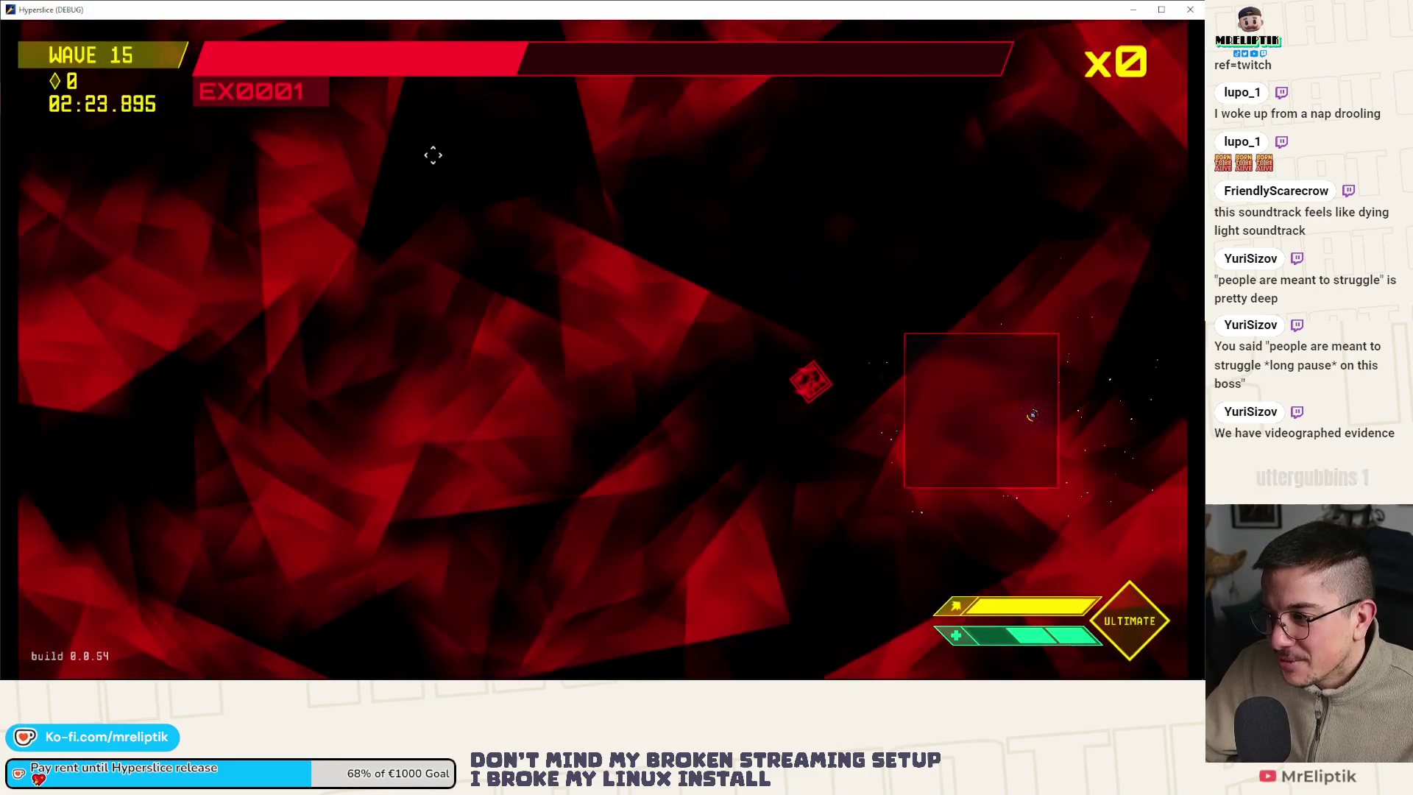
pyautogui.moveTo(761, 10)
pyautogui.mouseDown()
pyautogui.moveTo(728, 66)
pyautogui.moveTo(319, 126)
pyautogui.mouseUp()
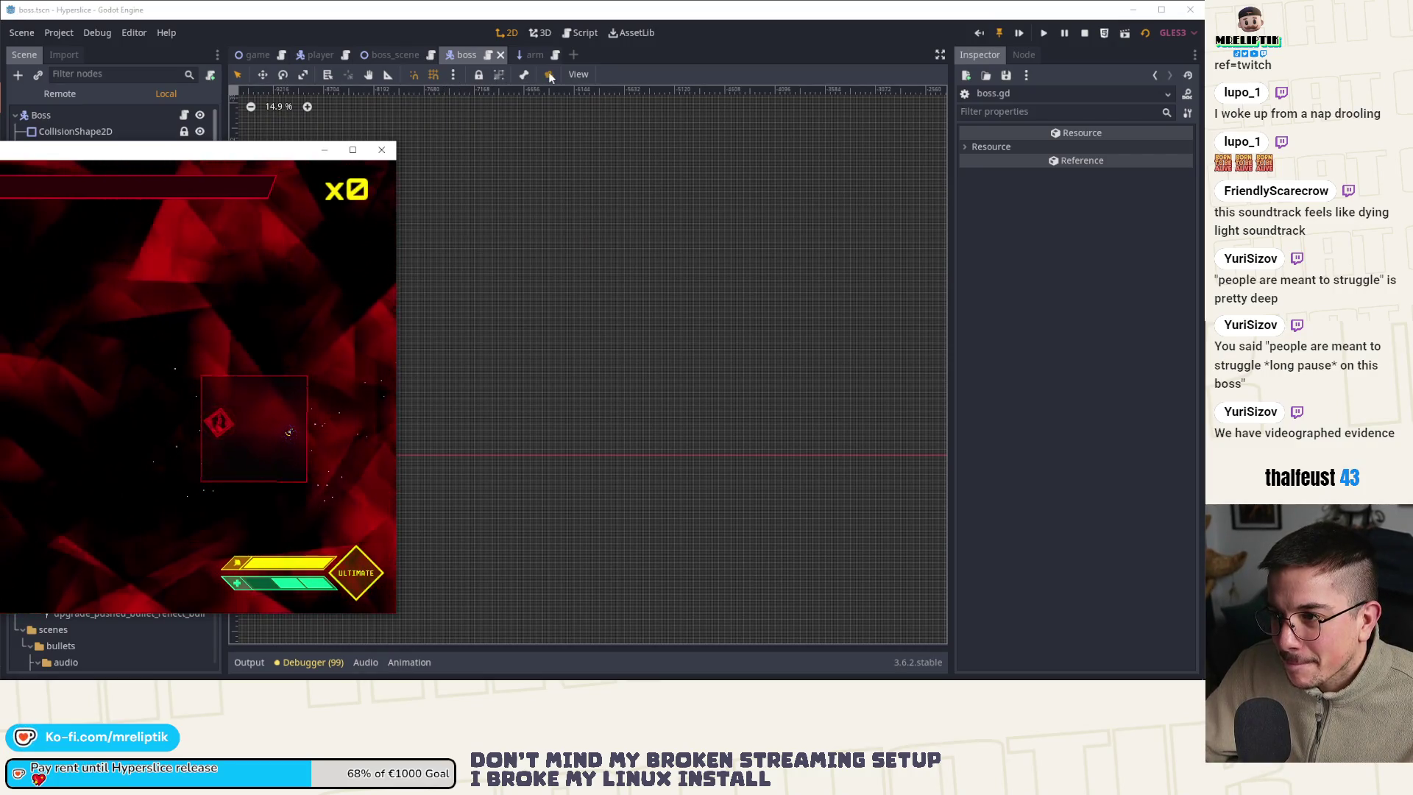
pyautogui.click(381, 149)
pyautogui.hotkey('alt', 'Tab')
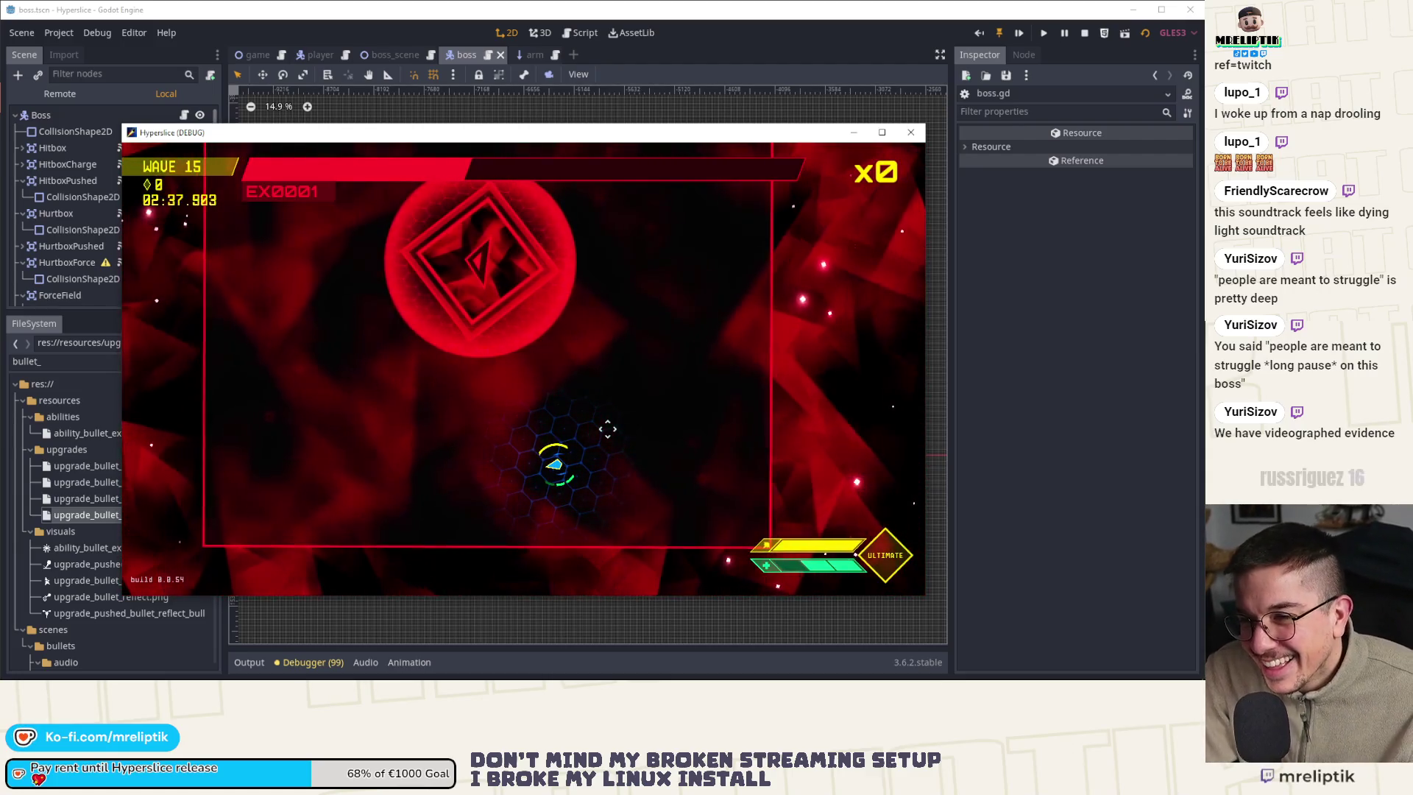
pyautogui.press('Escape')
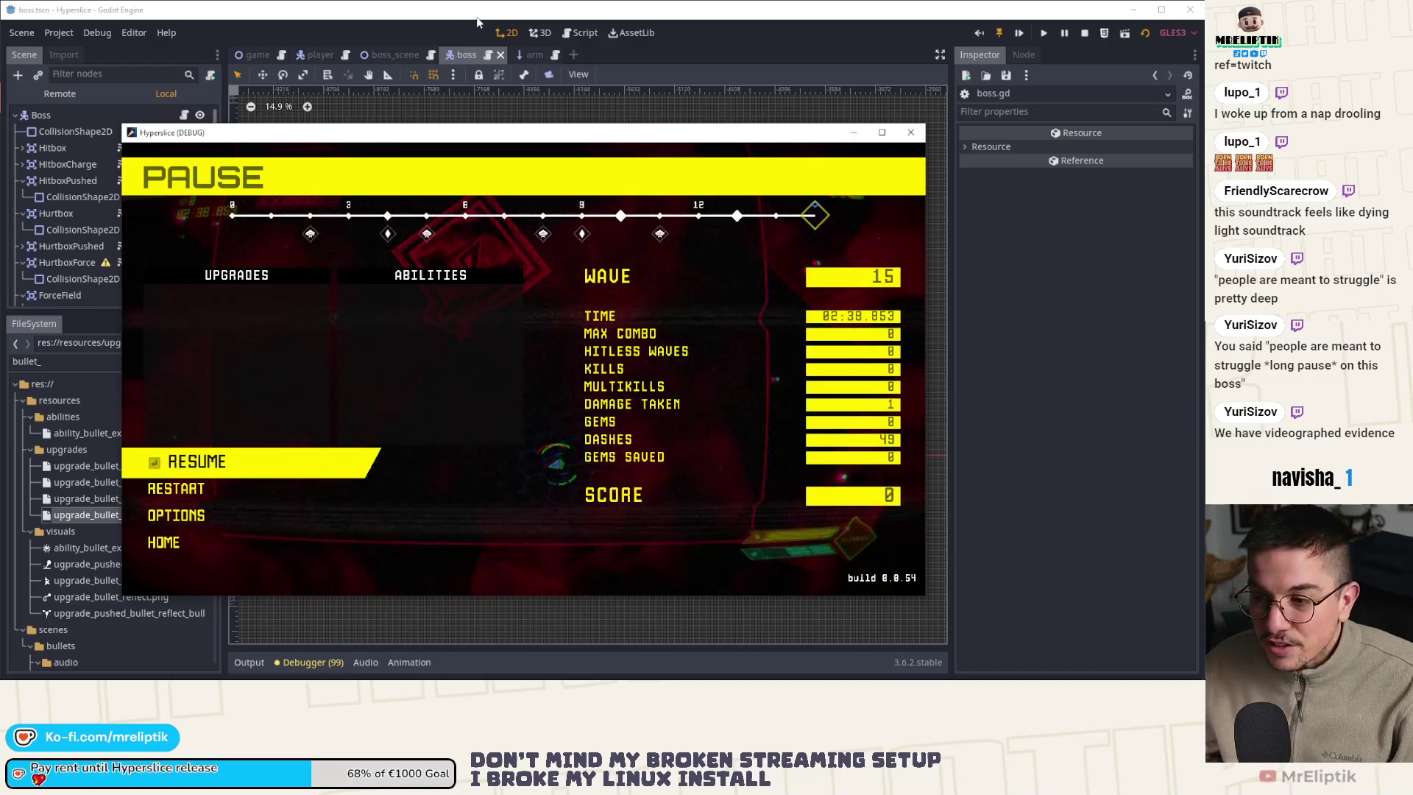
# Maximize and unpause the wave 15 boss fight, then dash three times around the boss lasers
pyautogui.doubleClick(464, 139)
pyautogui.press('Escape')
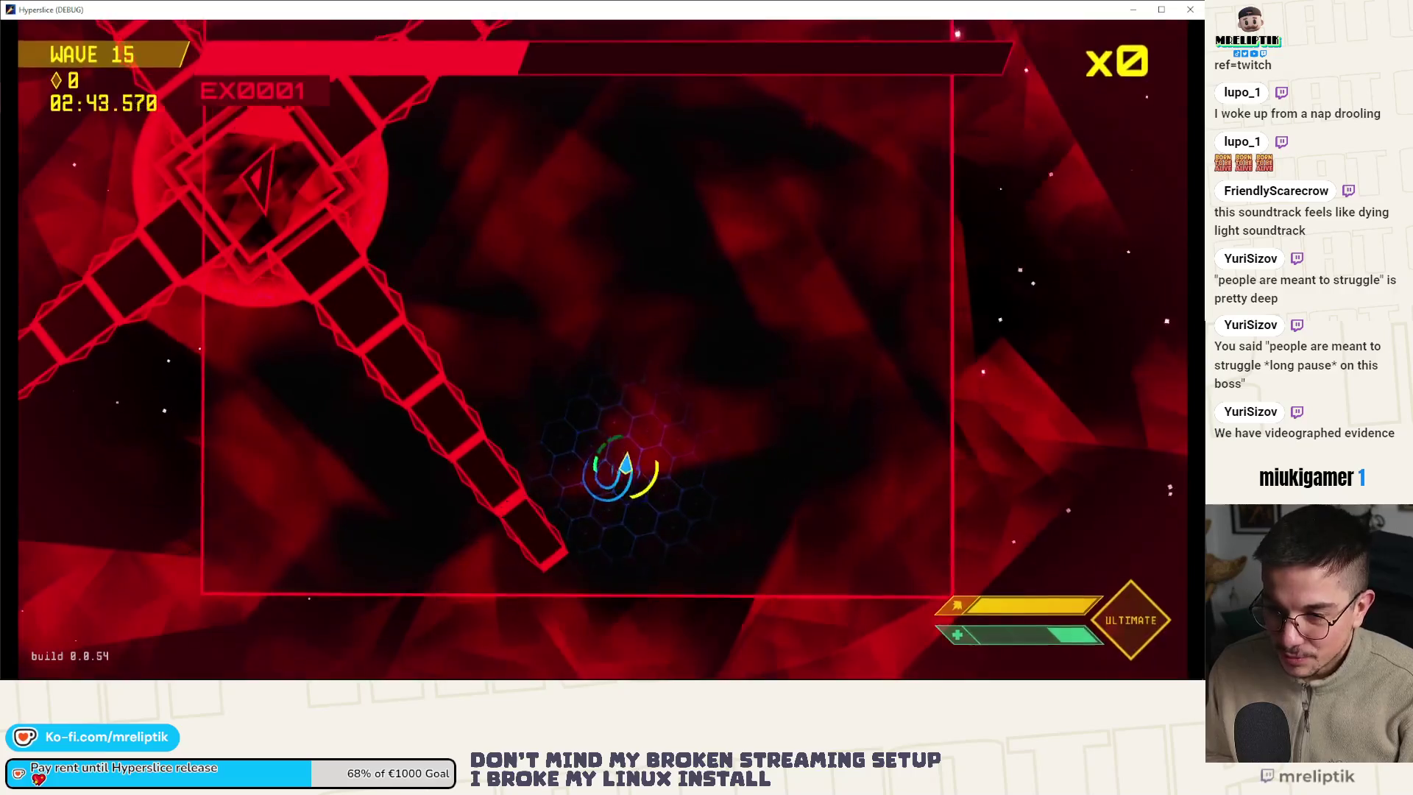
pyautogui.press('space')
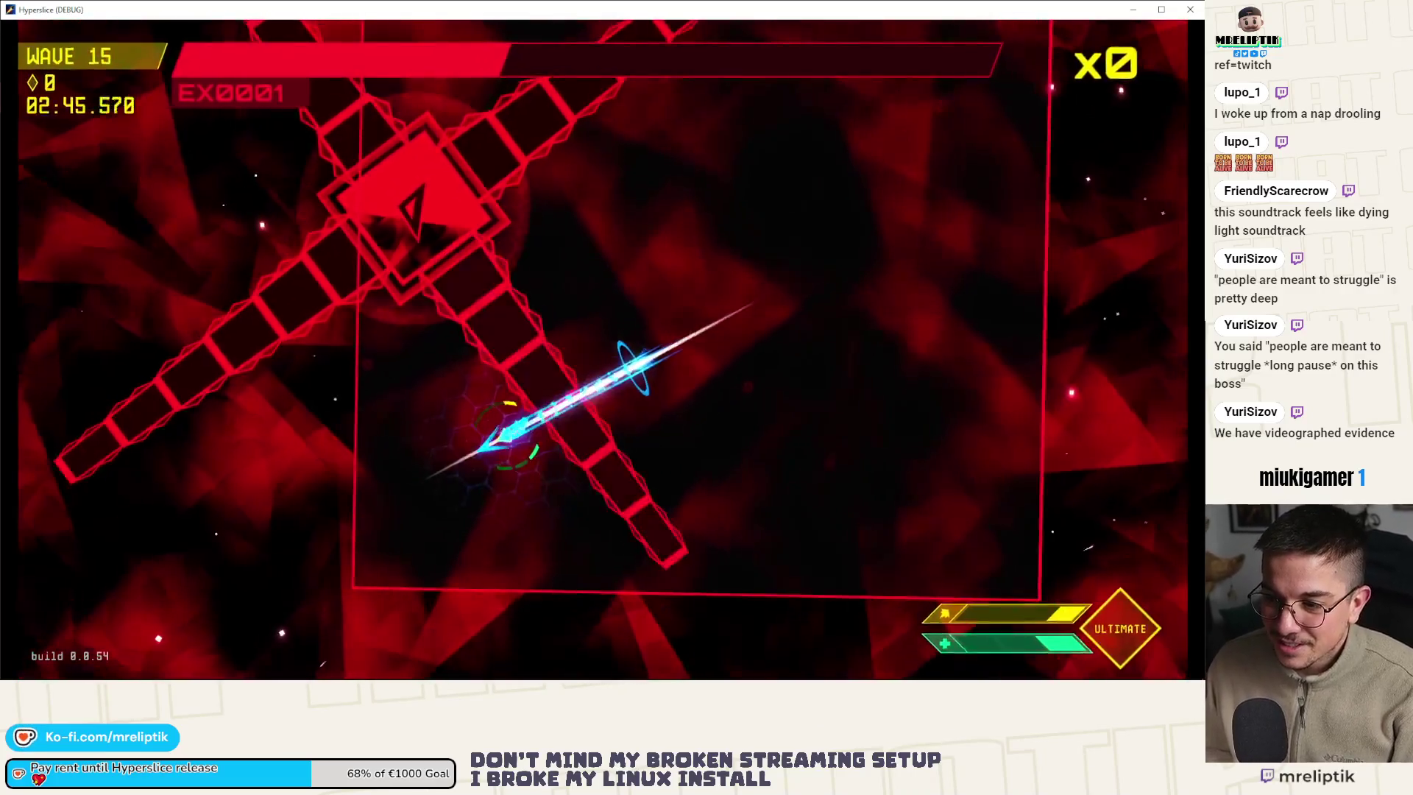
pyautogui.press('space')
pyautogui.press('space')
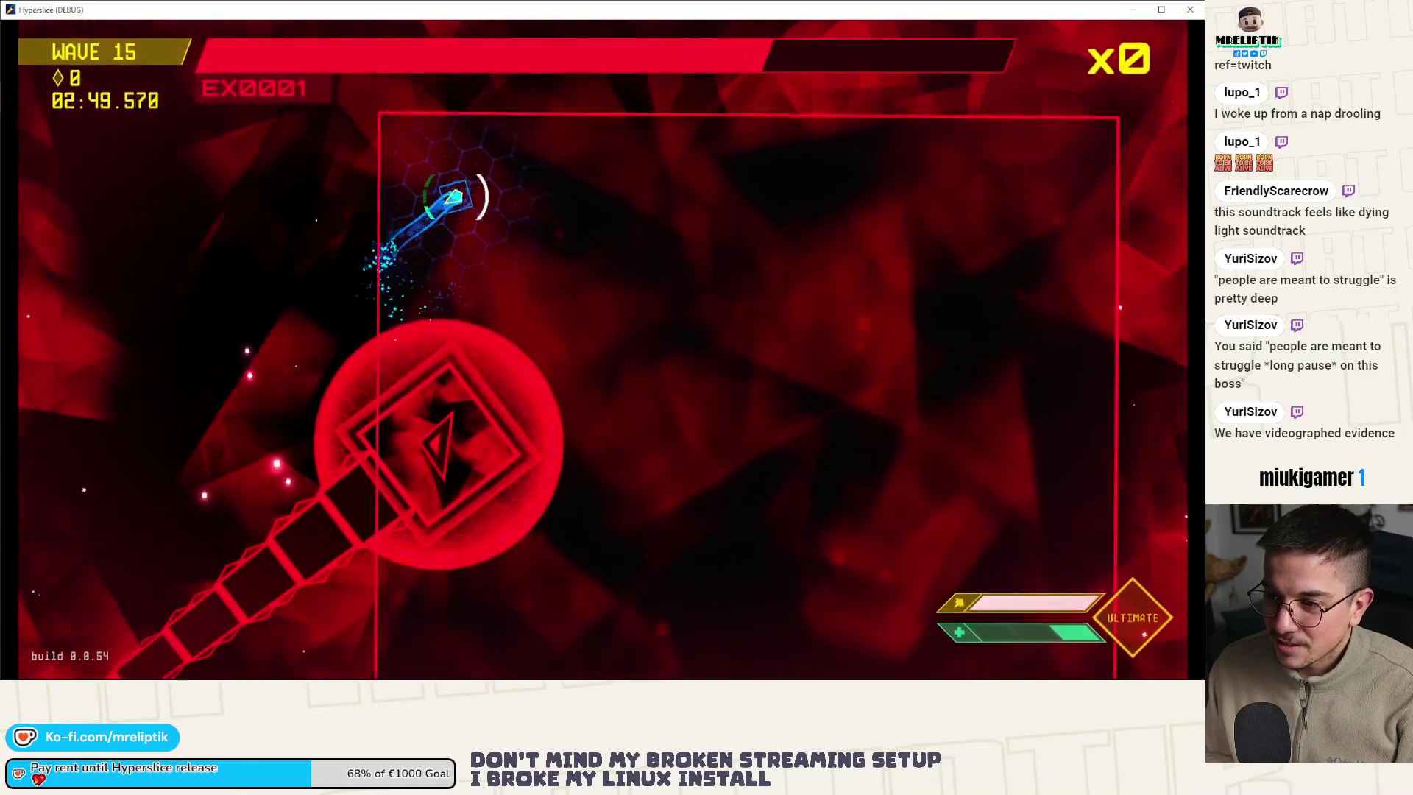
pyautogui.press('space')
pyautogui.press('space')
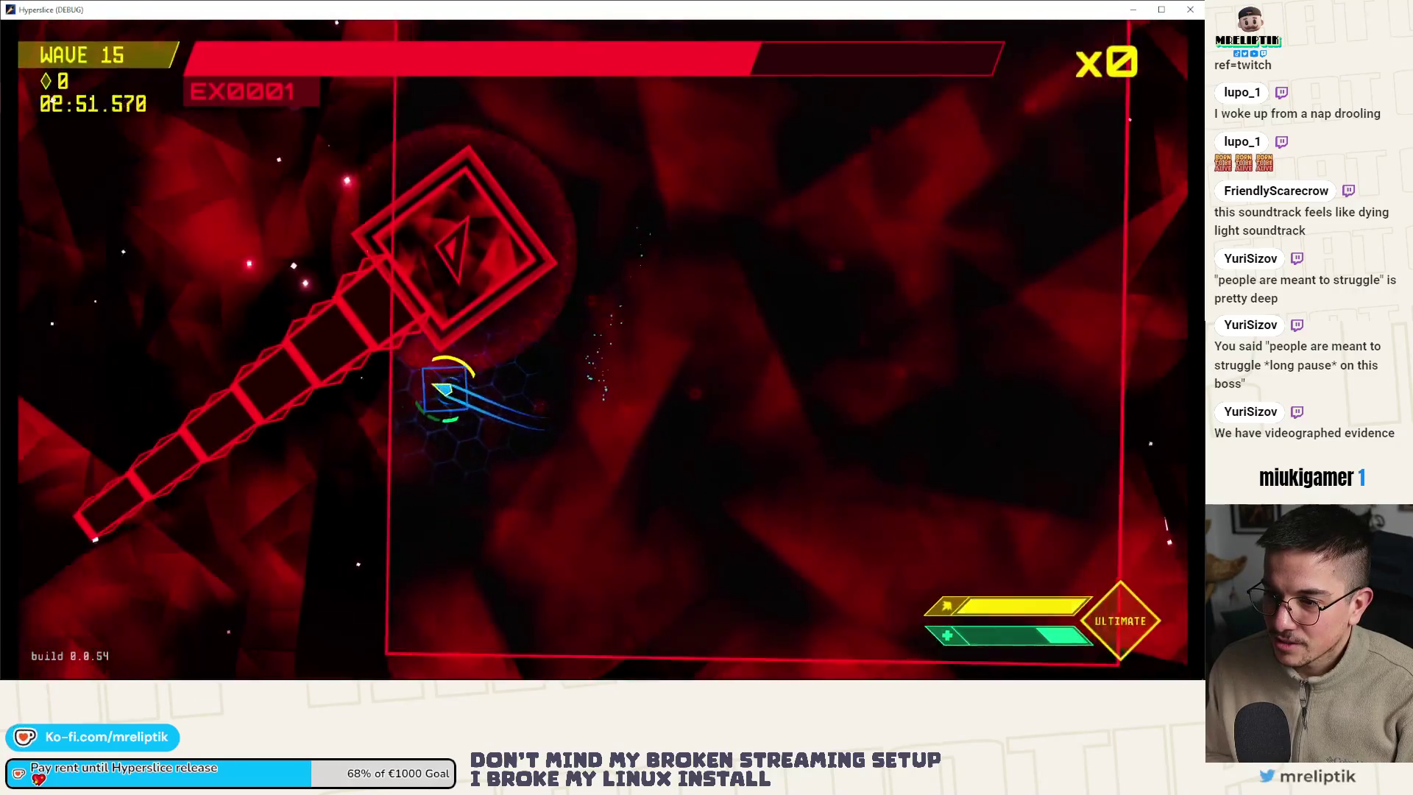